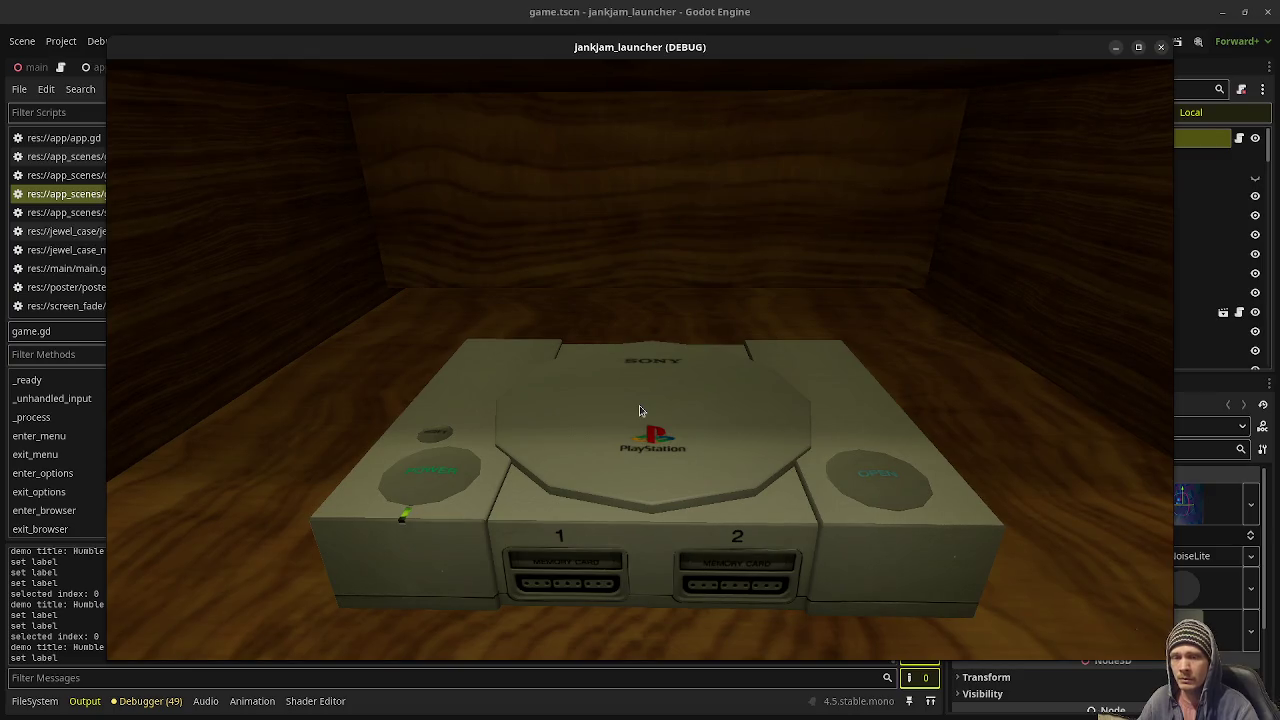
Close the running JankJam_launcher (DEBUG) game window to stop the project.
click(1161, 50)
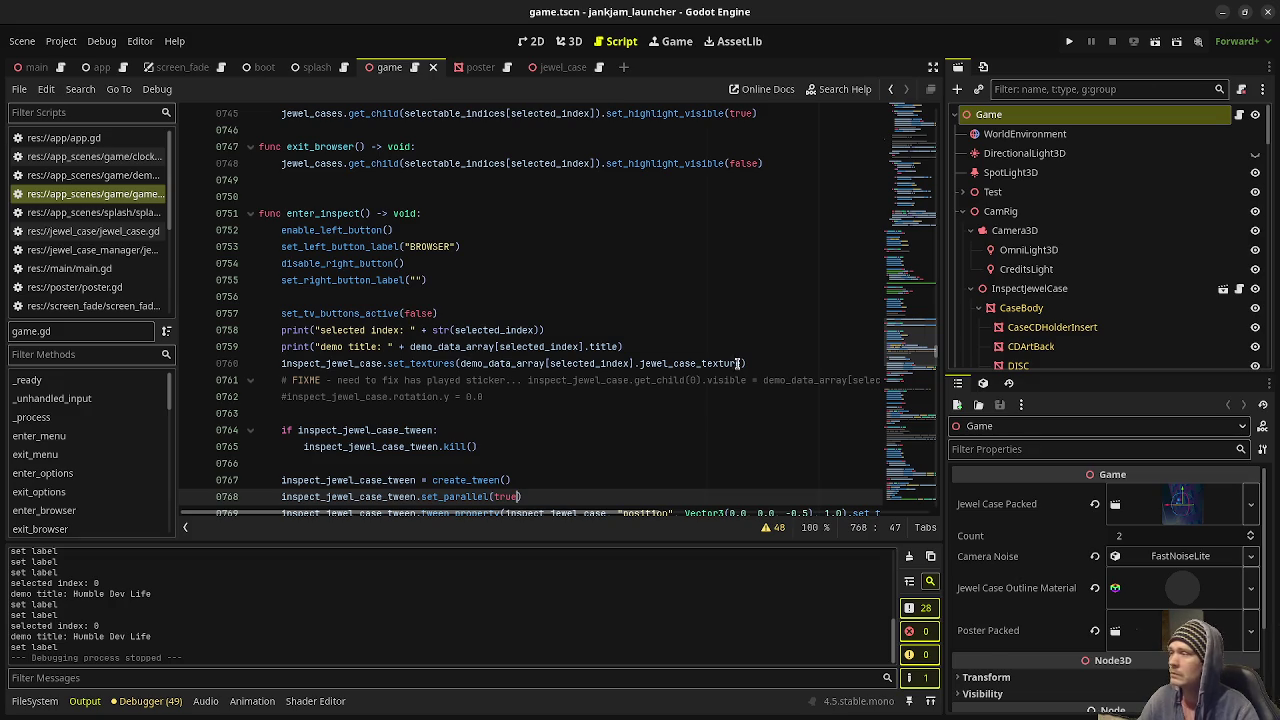
Scroll game.gd down to the CONSOLE INTERACTION to-do comments and select the end of the DISC note.
drag(906, 337, 901, 97)
scroll(591, 318, down, 4)
scroll(591, 320, down, 4)
scroll(591, 322, down, 2)
scroll(591, 322, down, 2)
scroll(591, 322, down, 2)
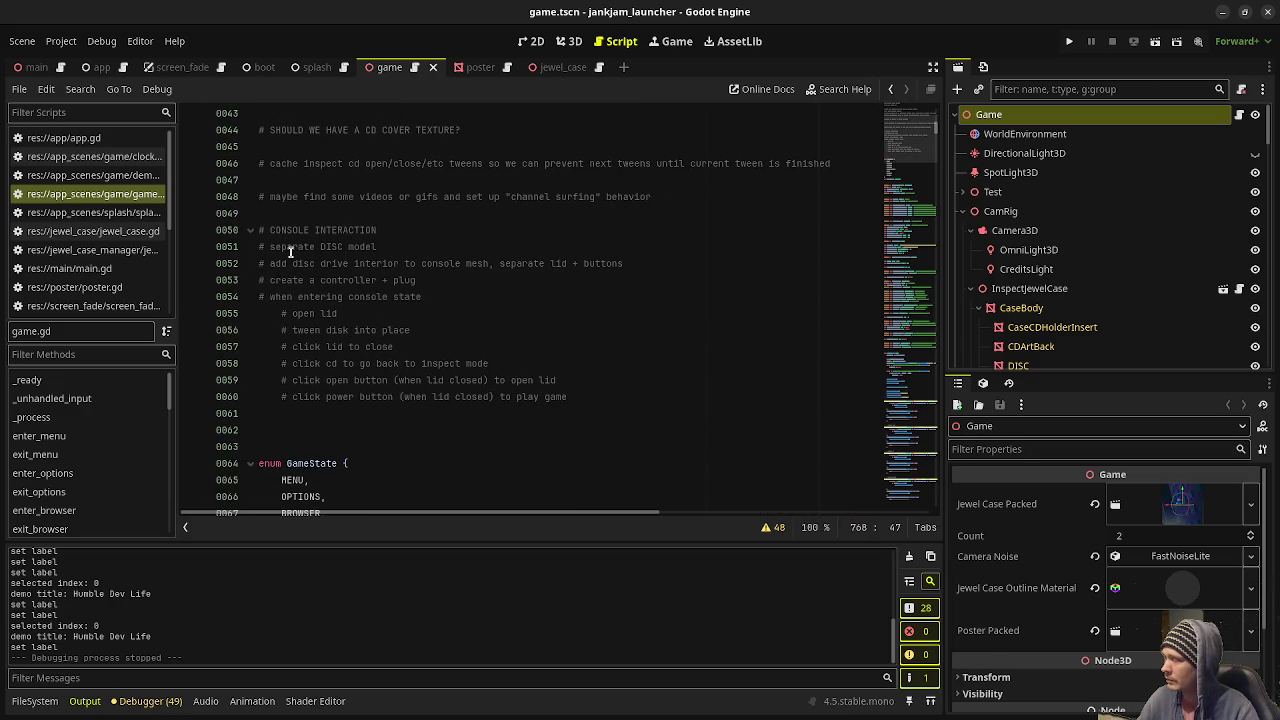
drag(298, 246, 391, 249)
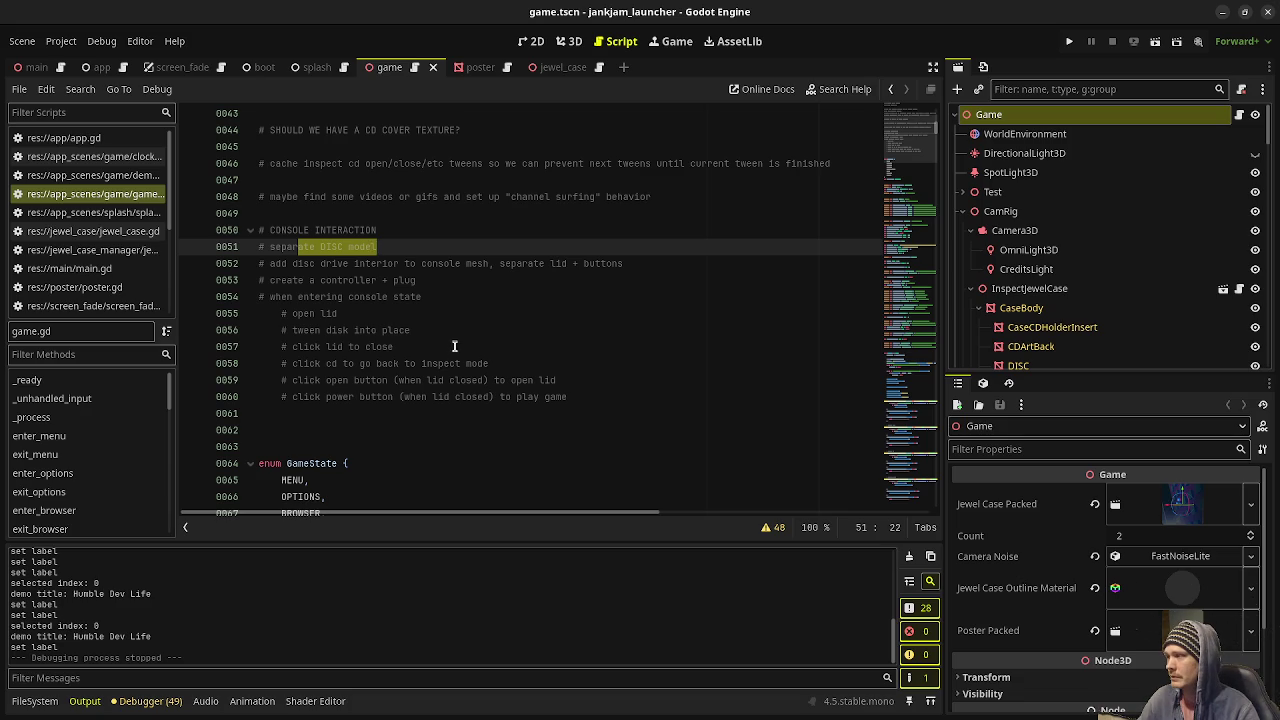
click(458, 336)
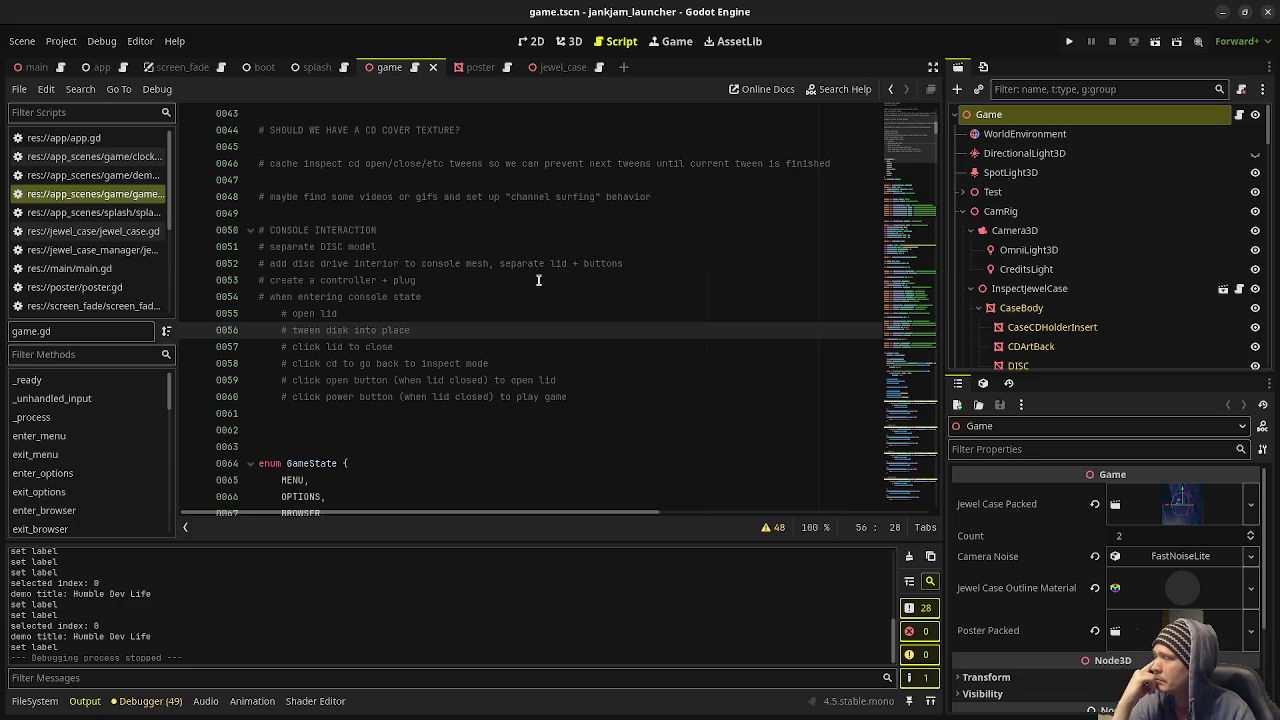
click(429, 280)
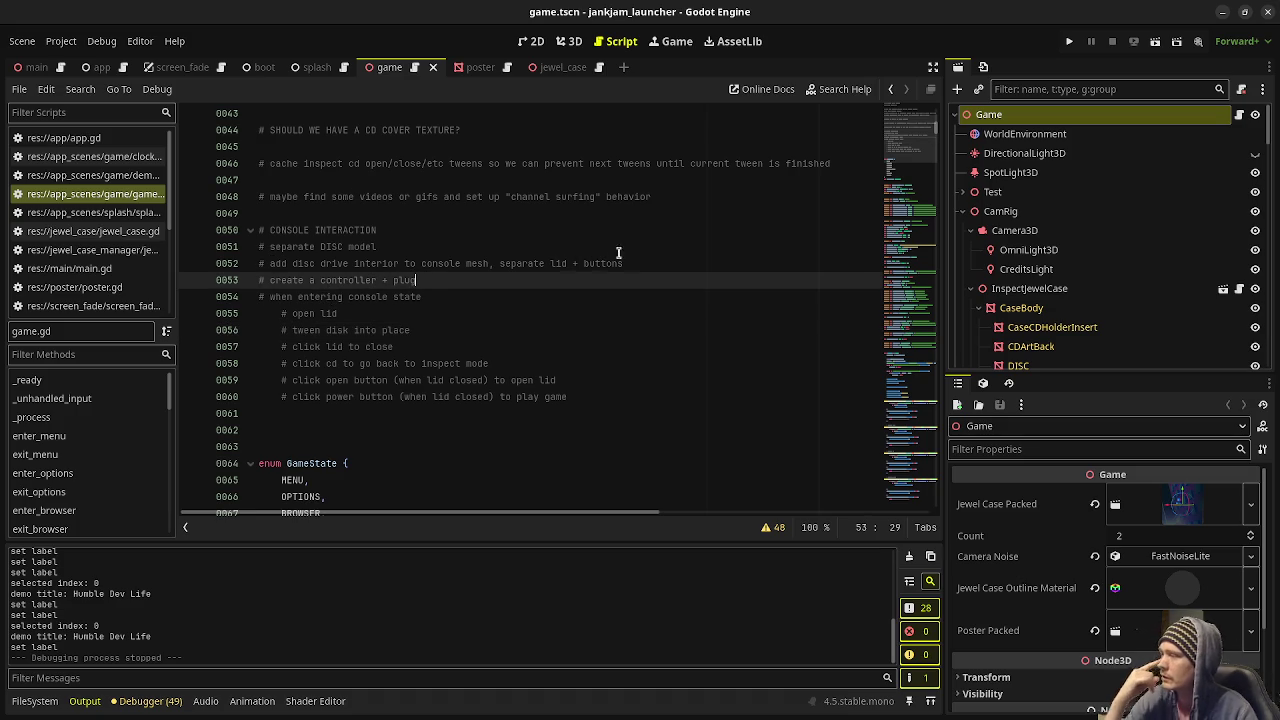
click(660, 265)
Append ', set up texture space for power light on/off' to line 52, save, and show the 3D scene.
text(,)
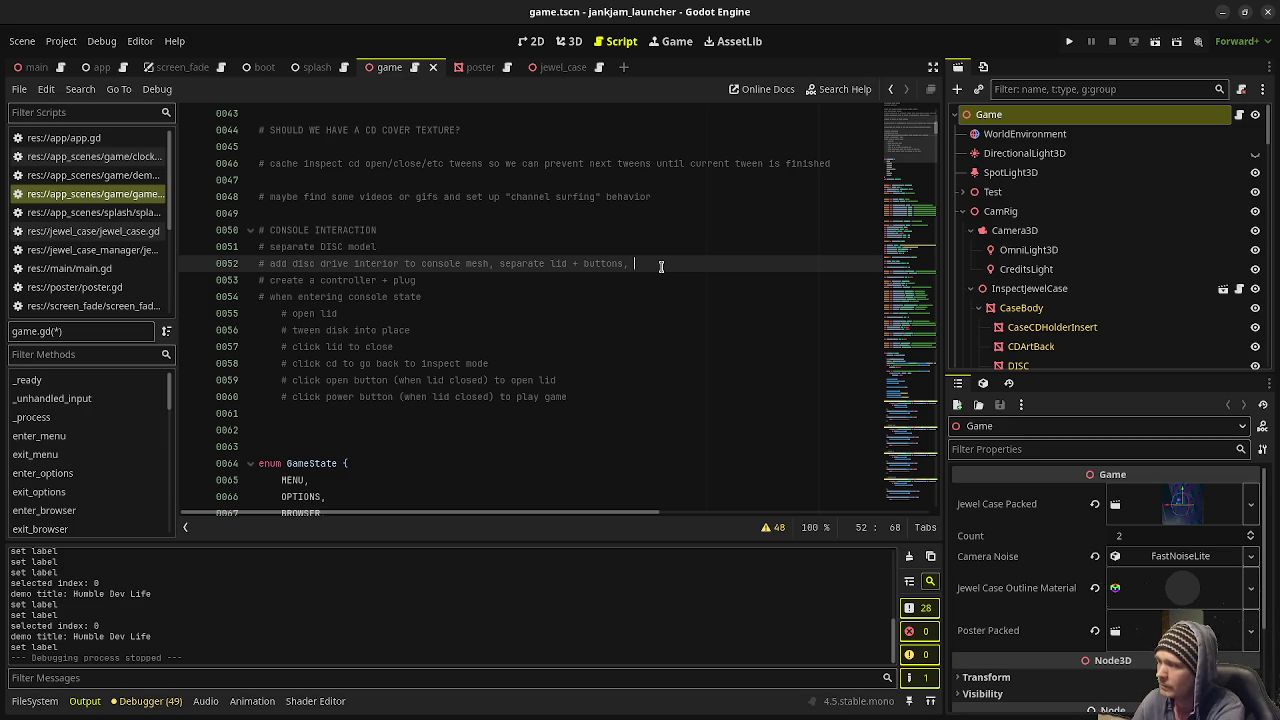
text(set ud texture spece for )
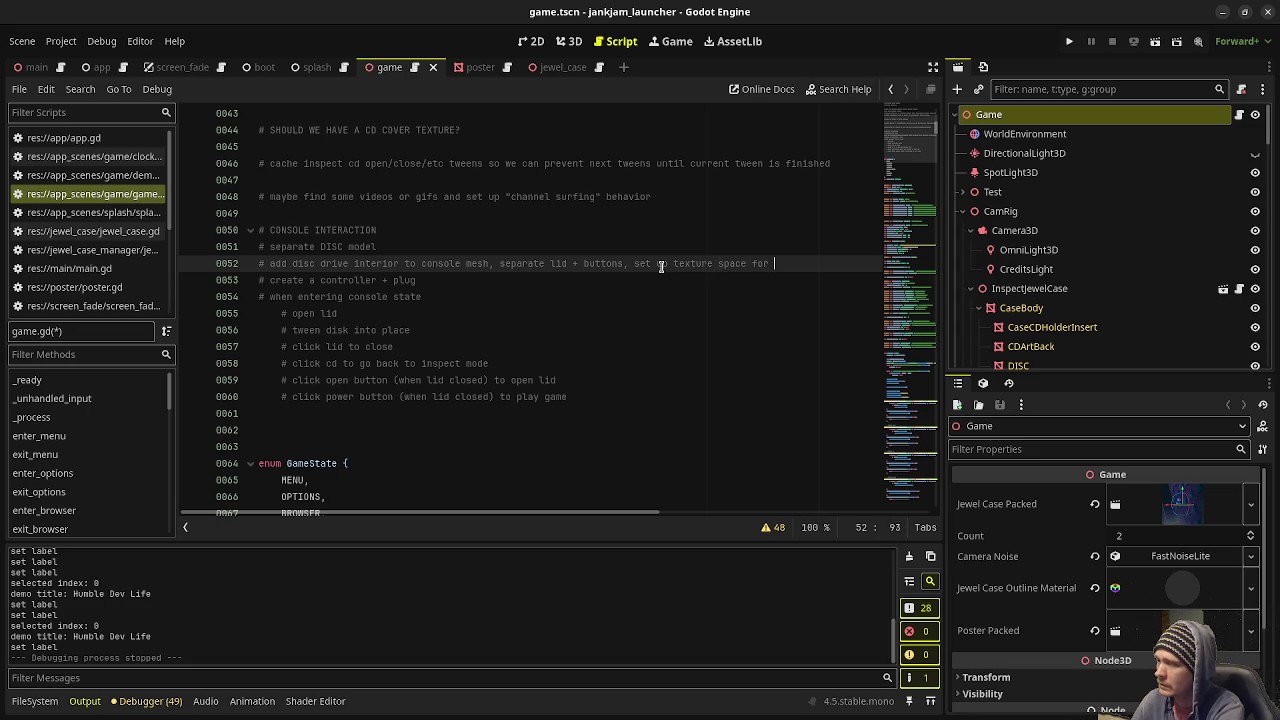
text(power light on/off)
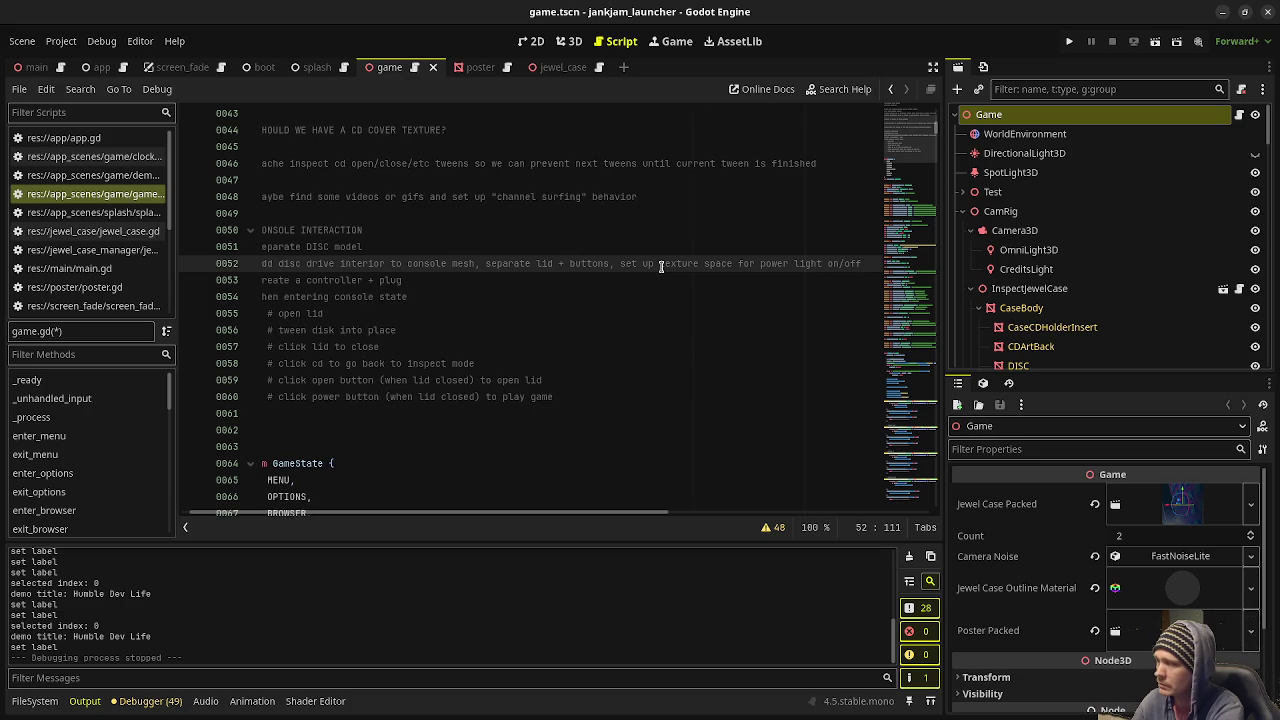
key(ctrl+s)
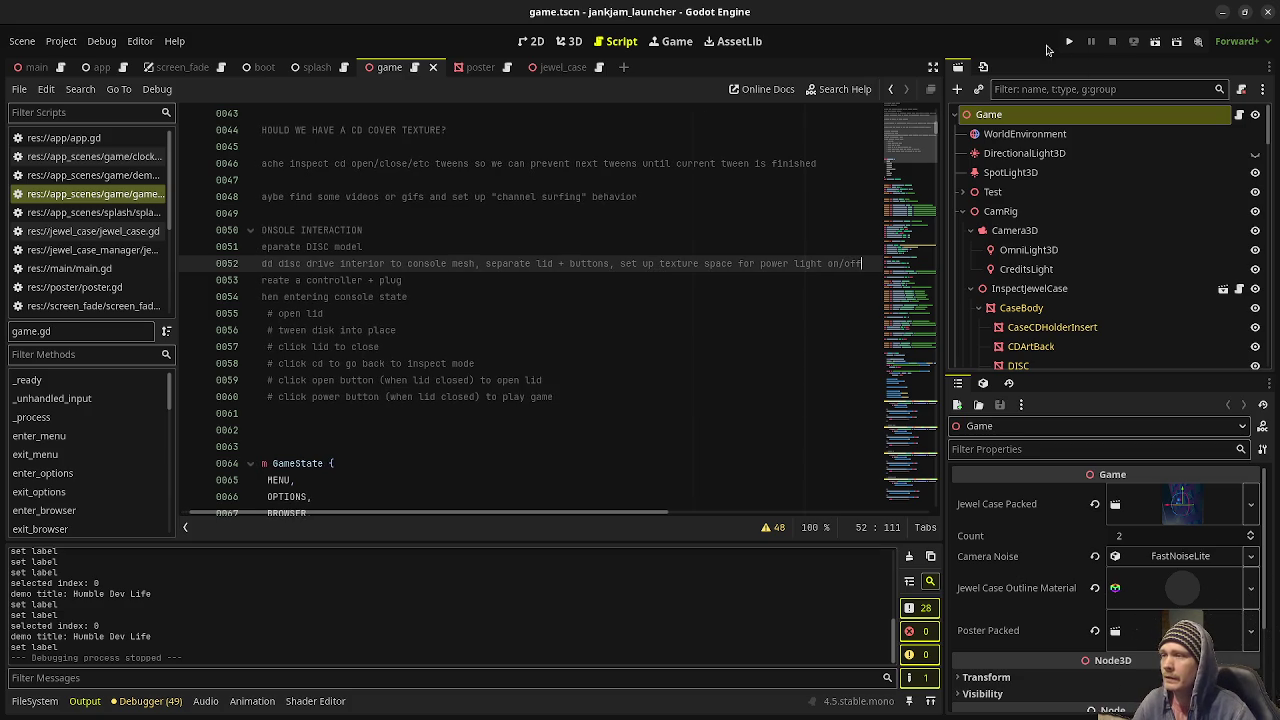
click(568, 41)
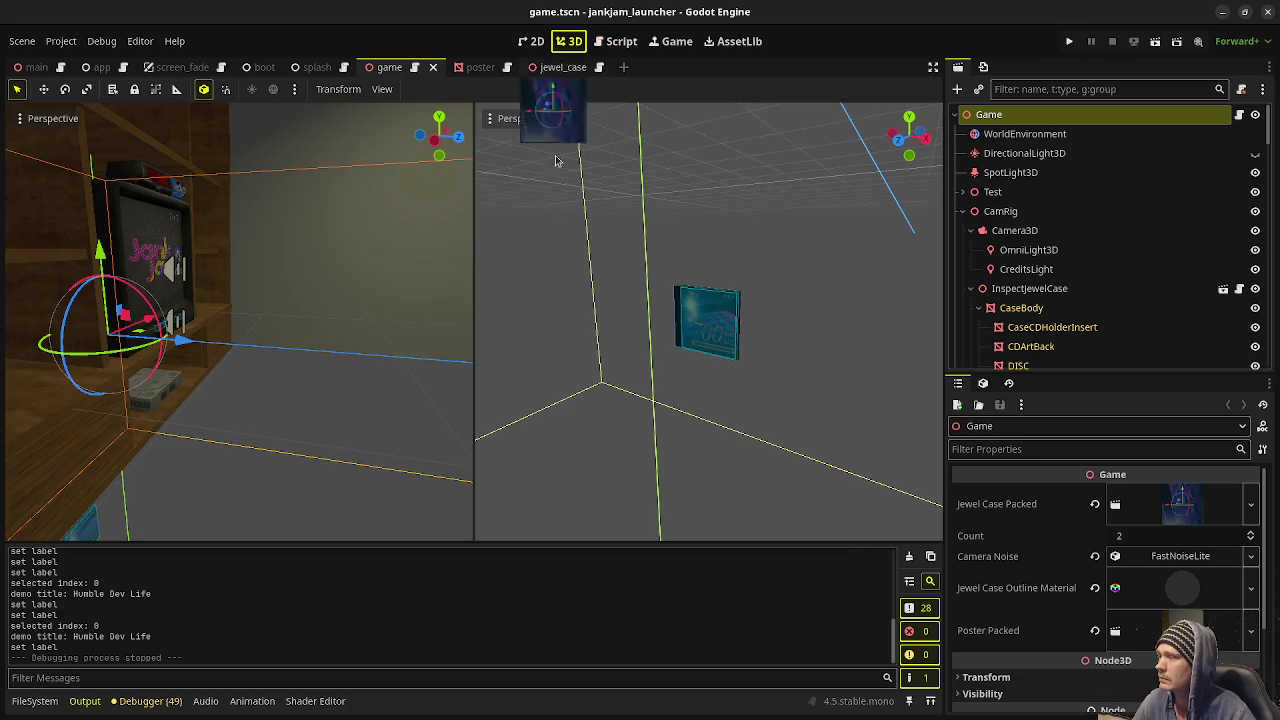
Orbit the scene and bring the left viewport close to the console's power button.
right_drag(708, 320, 708, 320)
right_drag(238, 320, 294, 300)
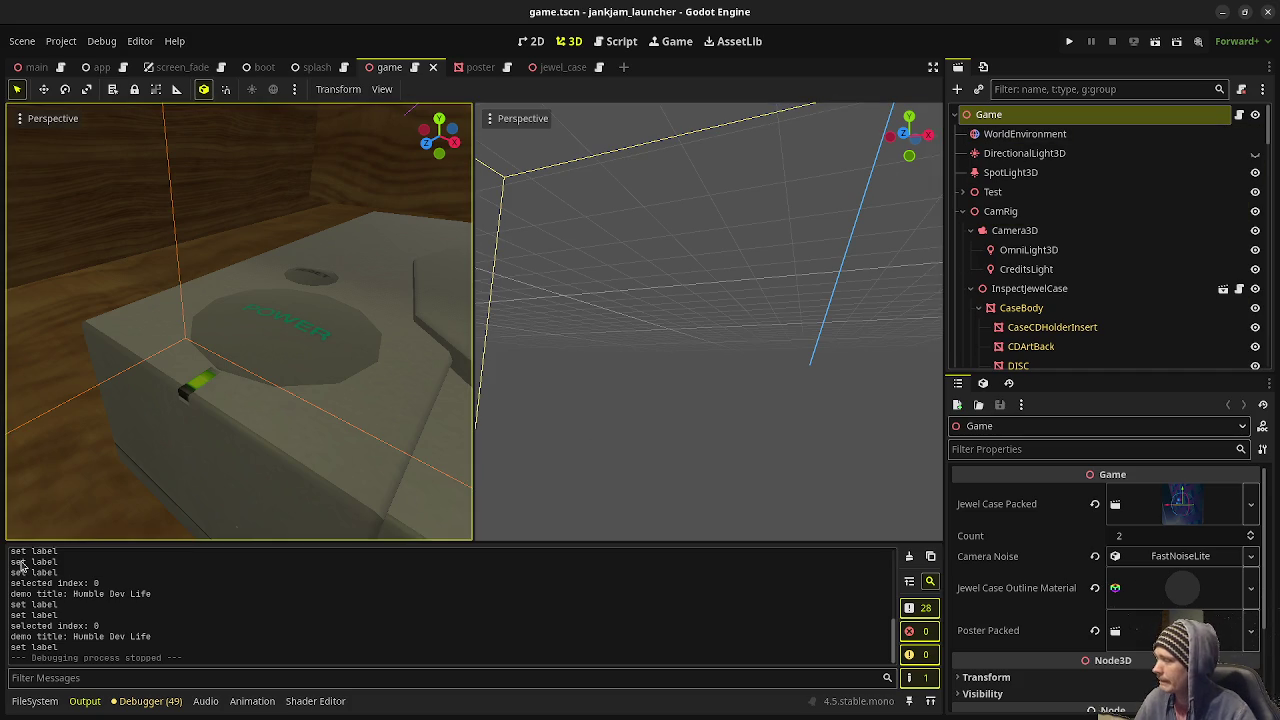
Switch back to the Script workspace showing game.gd's CONSOLE INTERACTION notes.
click(617, 41)
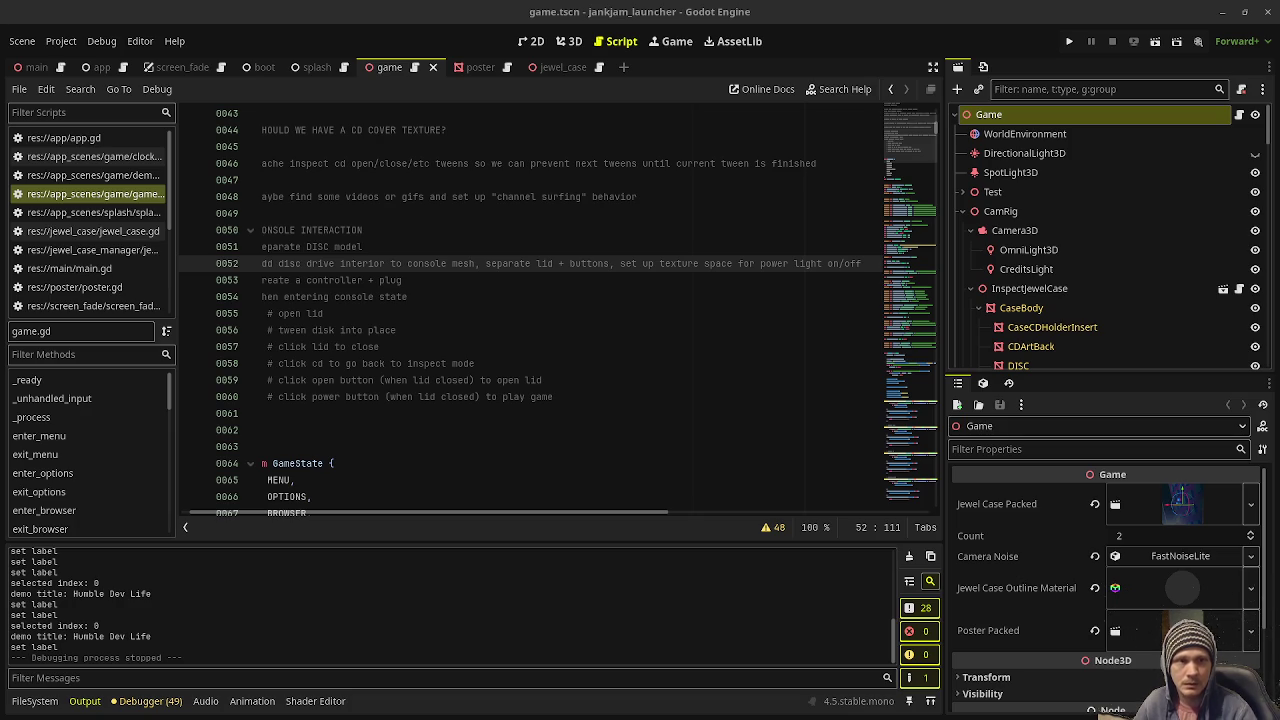
Switch to Blender, select CaseBody in the Outliner, and go to the Layout workspace.
key(alt+Tab)
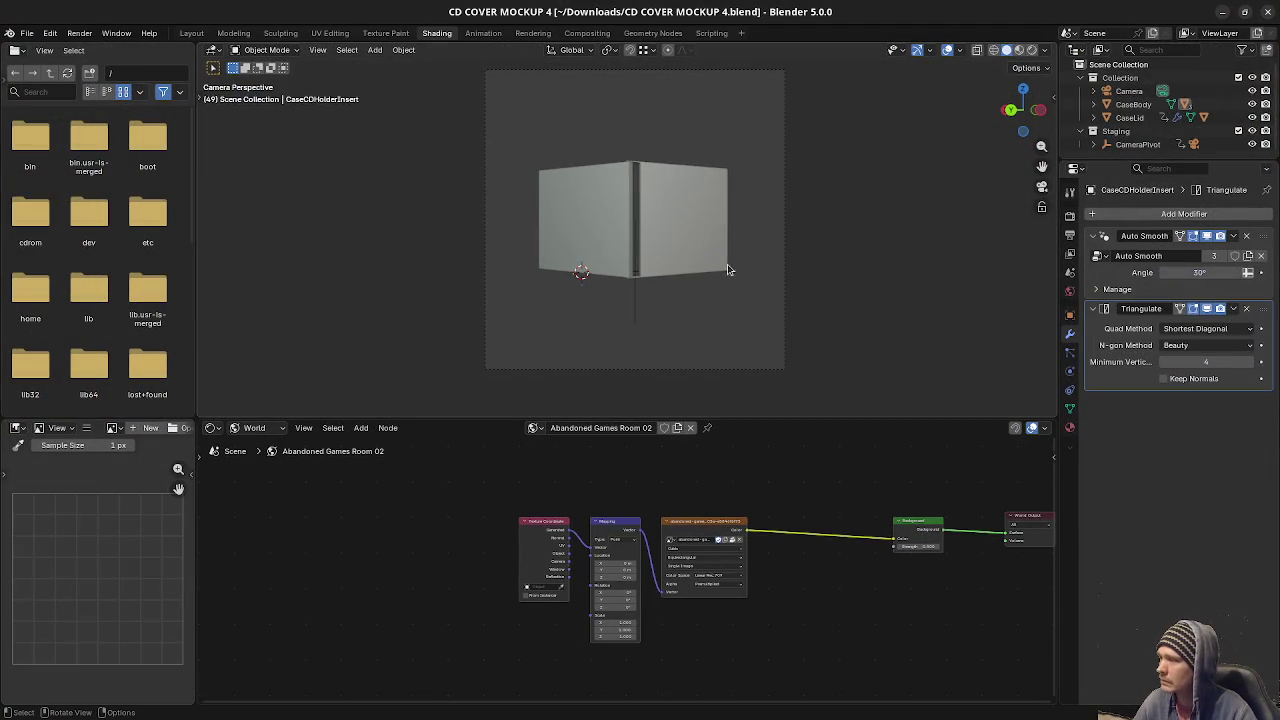
click(1131, 105)
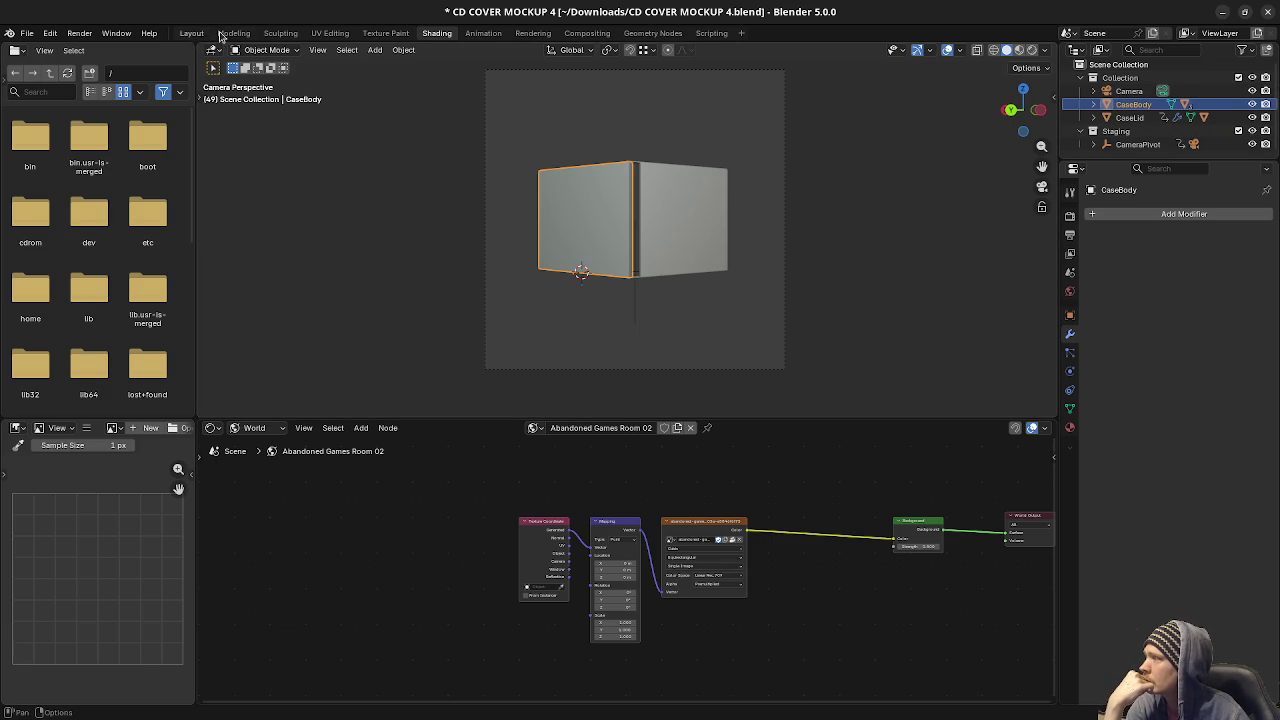
click(193, 35)
mouse_move(565, 258)
middle_down()
mouse_move(471, 329)
mouse_move(623, 336)
mouse_move(680, 360)
mouse_move(654, 349)
middle_up()
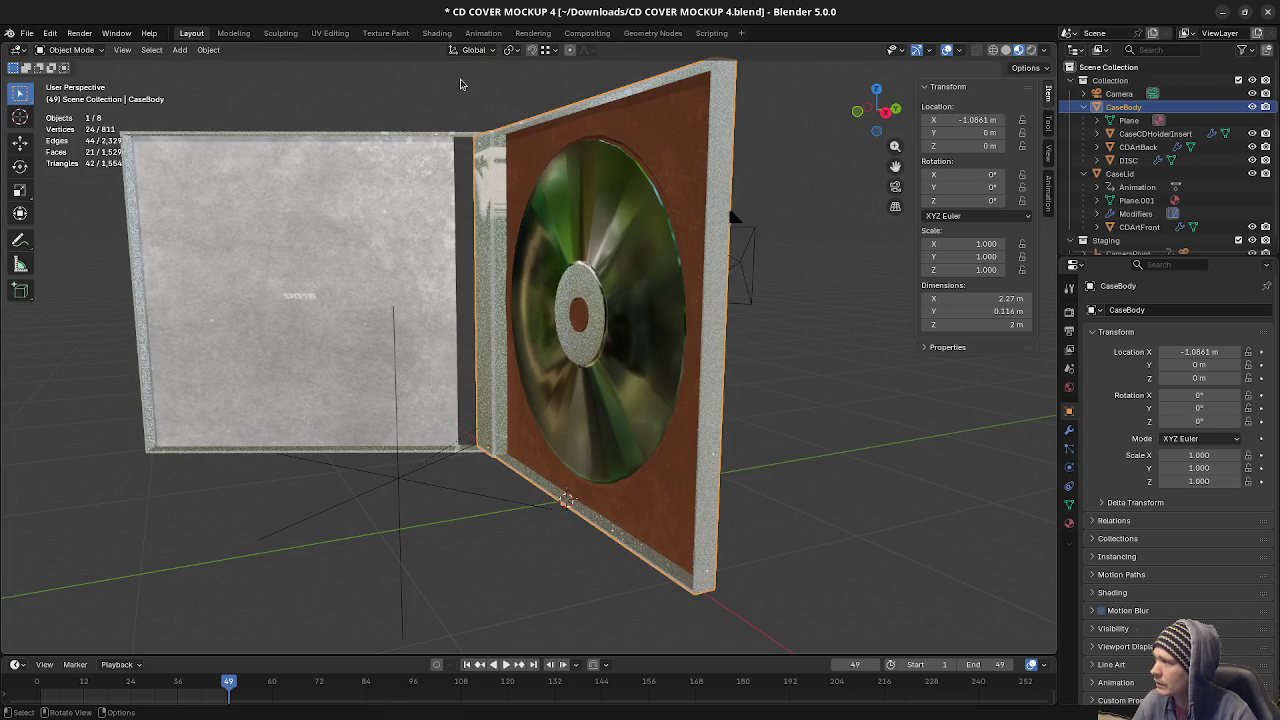
key(r)
key(z)
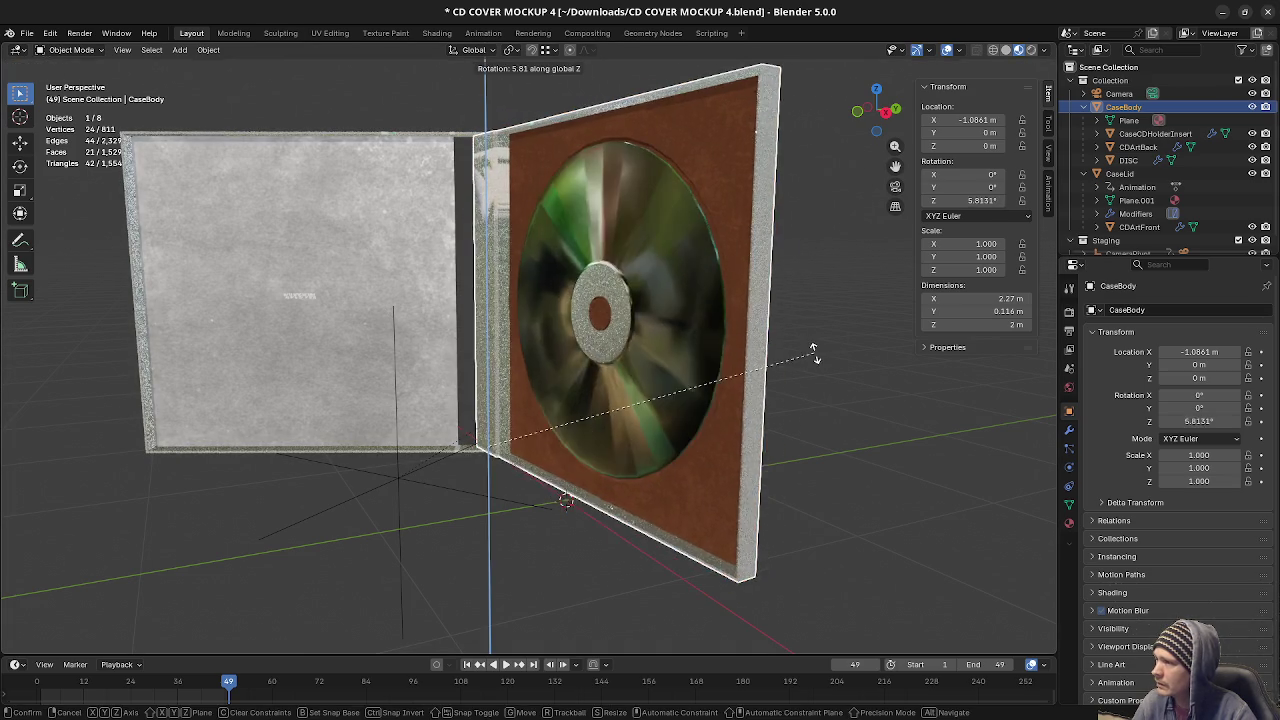
key(Escape)
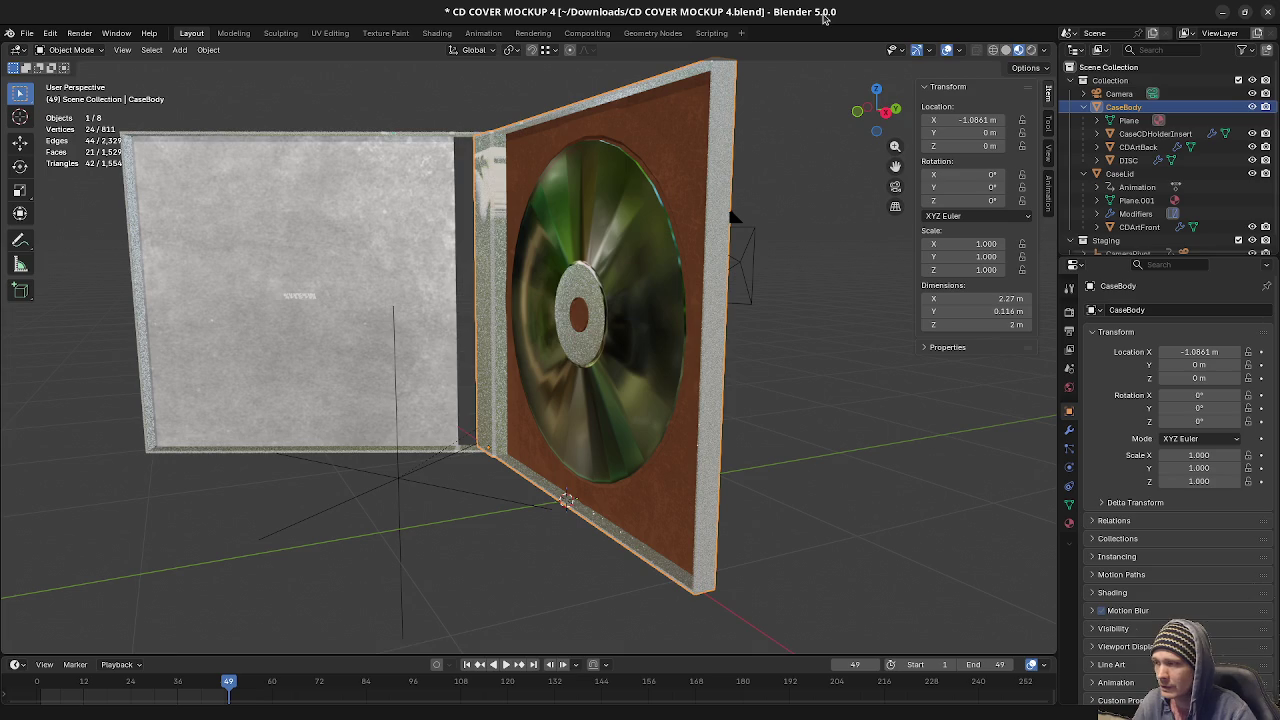
mouse_move(760, 383)
middle_down()
mouse_move(767, 410)
mouse_move(634, 409)
mouse_move(767, 418)
mouse_move(818, 399)
mouse_move(688, 443)
middle_up()
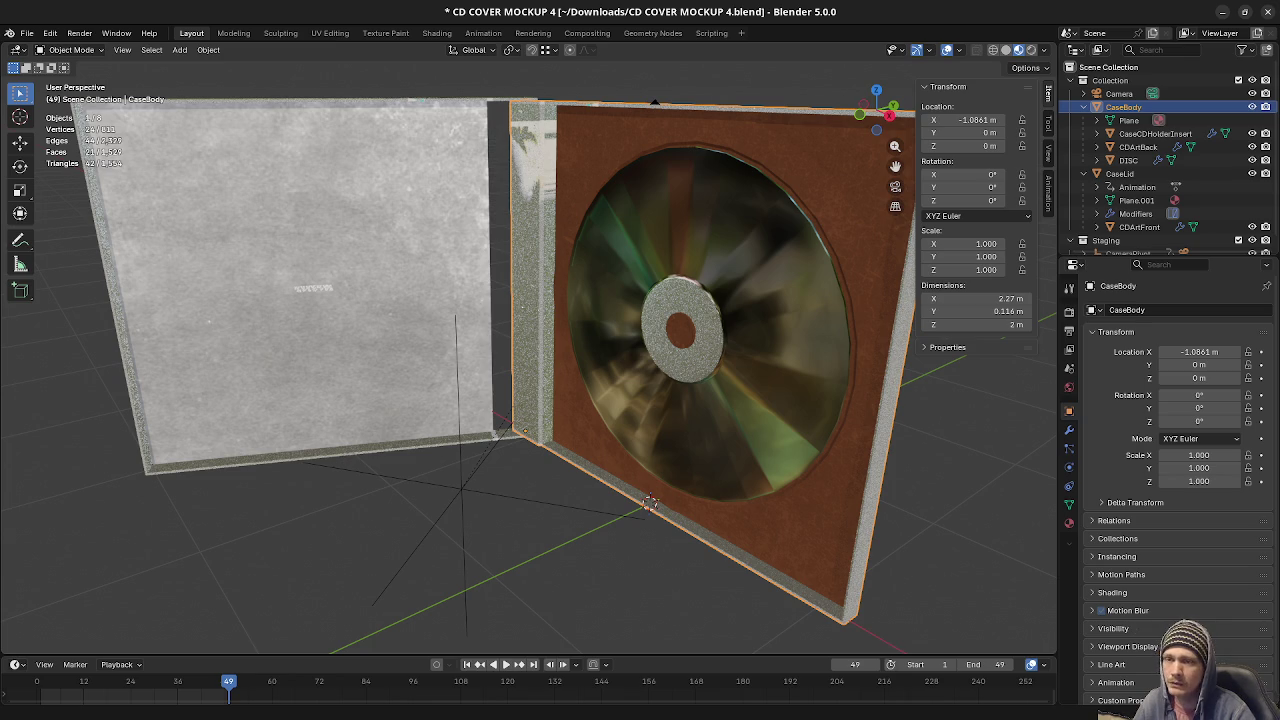
key(alt+Tab)
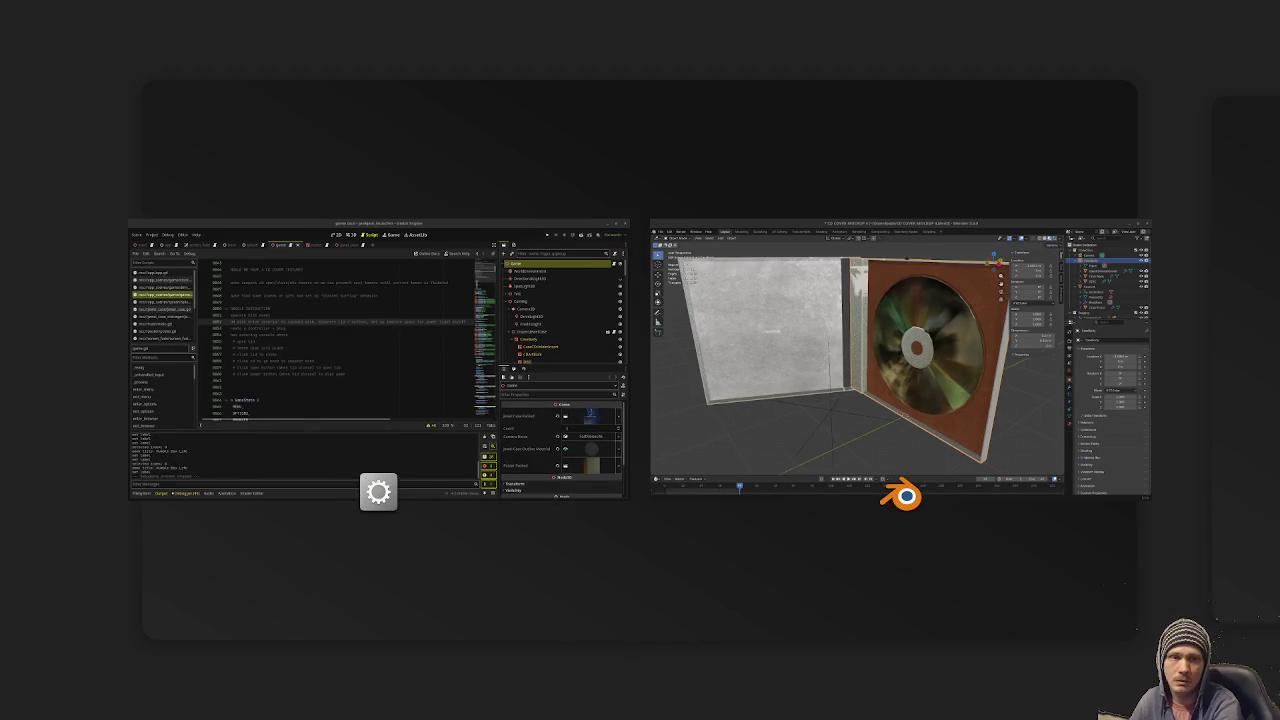
key(Return)
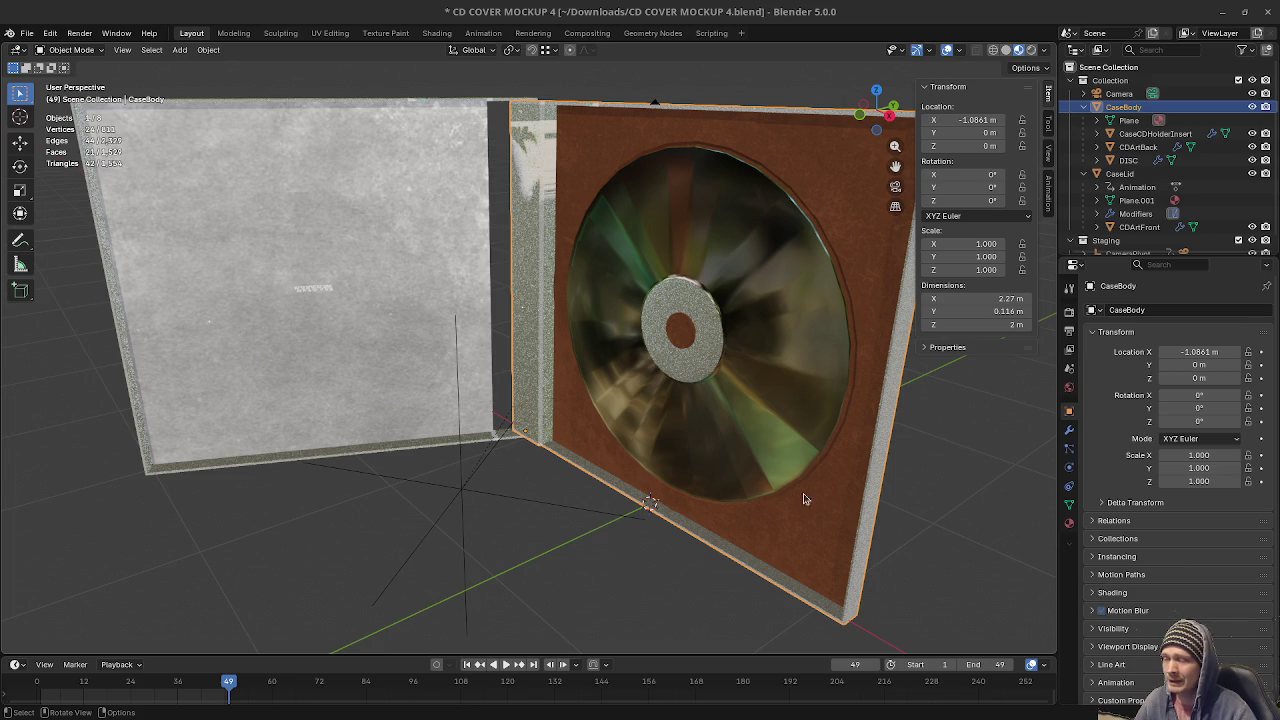
middle_drag(908, 532, 885, 531)
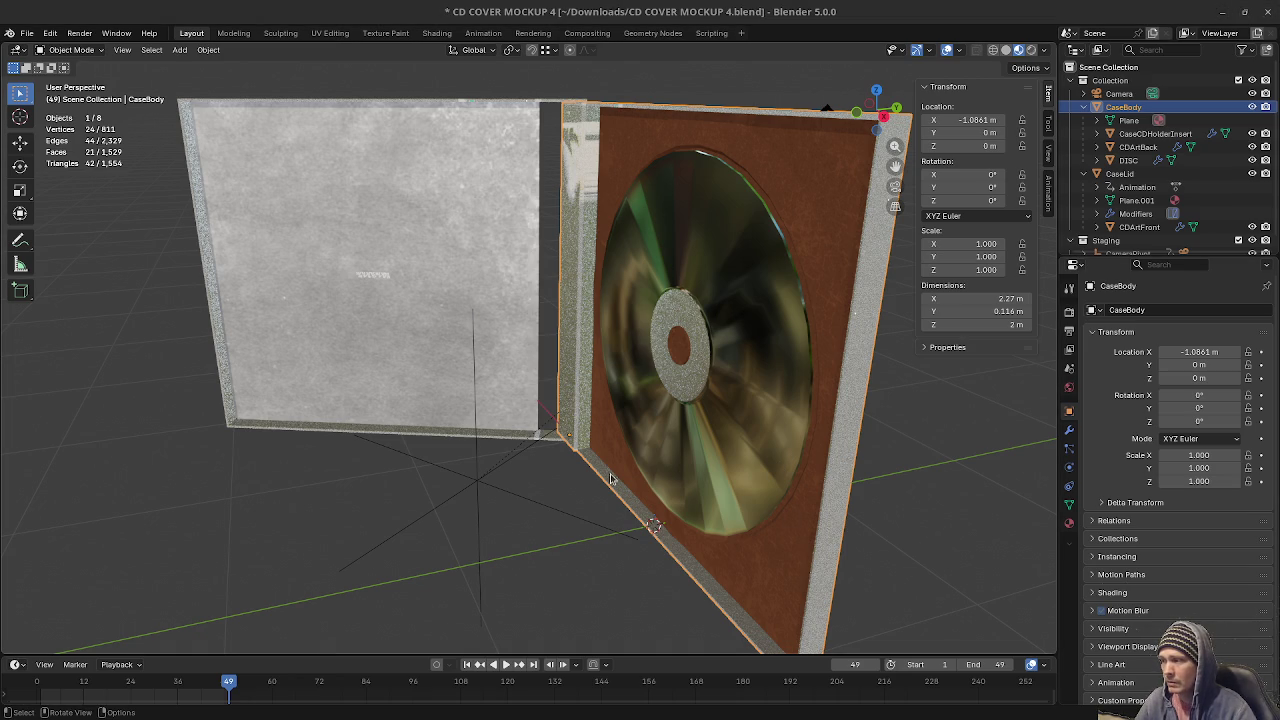
middle_drag(639, 487, 740, 418)
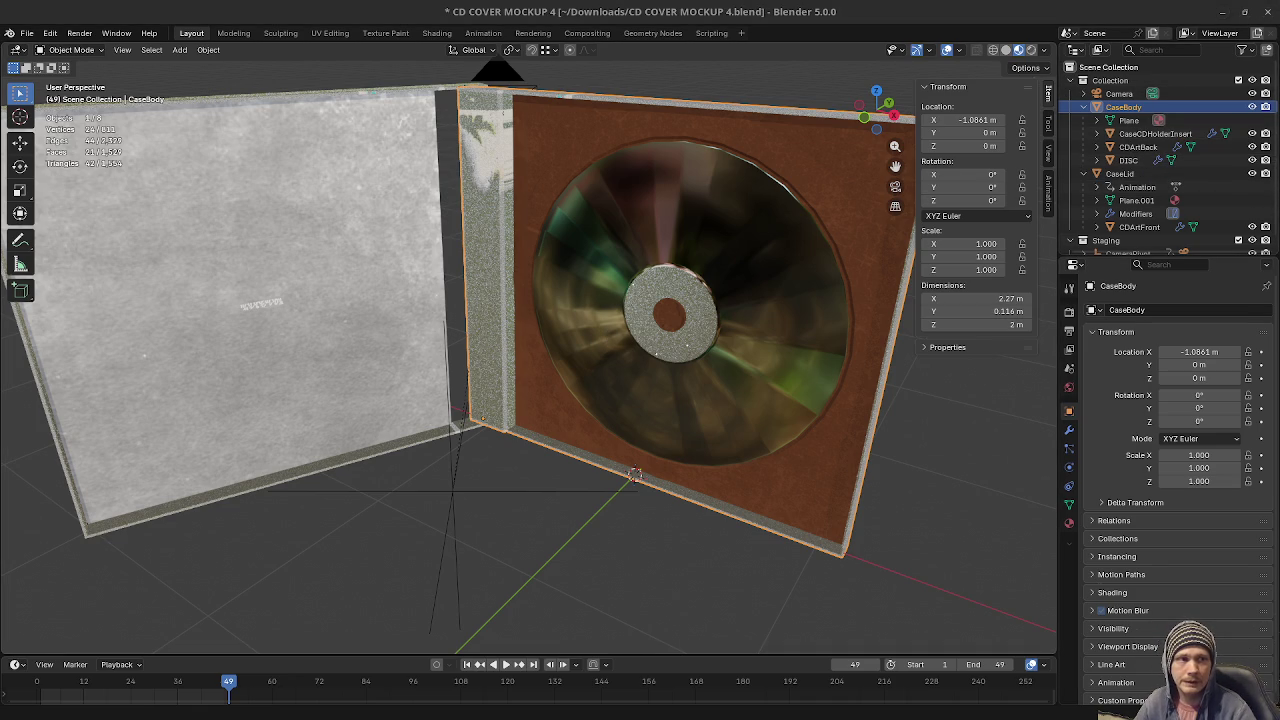
mouse_move(666, 423)
middle_down()
mouse_move(687, 390)
mouse_move(805, 478)
middle_up()
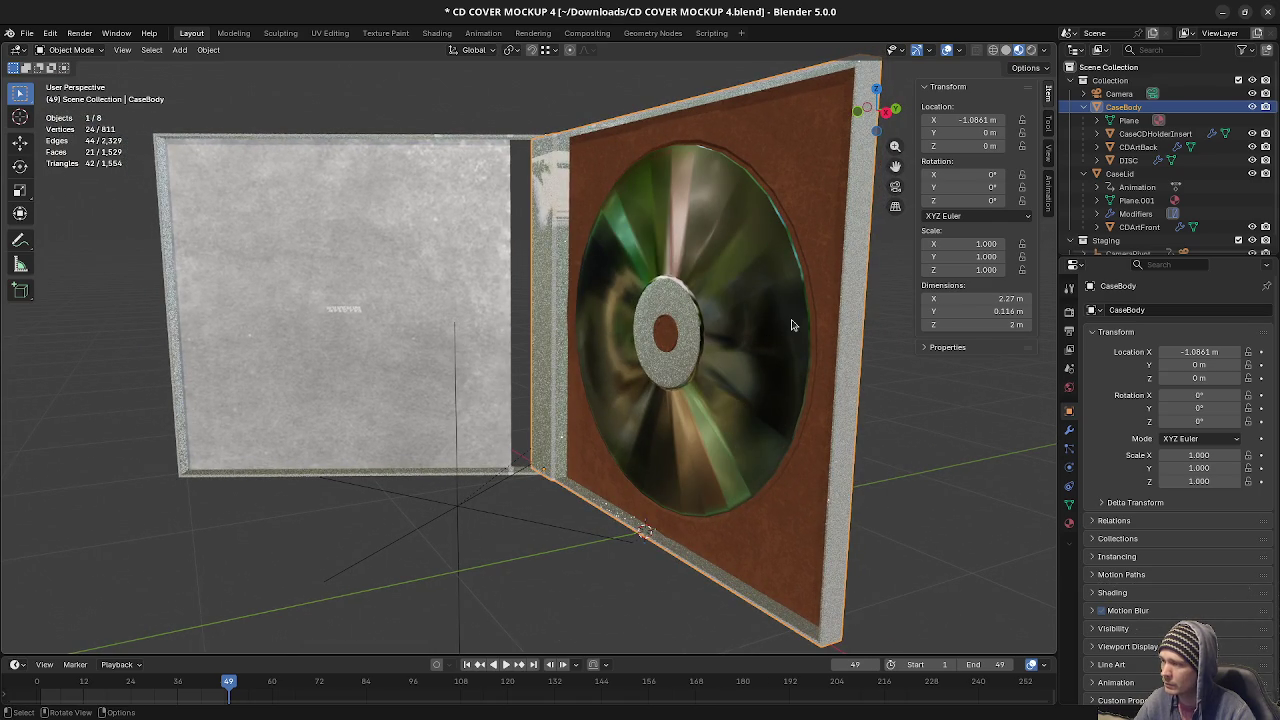
Select the DISC object, then orbit and select the CaseCDHolderInsert piece.
click(752, 291)
mouse_move(660, 340)
middle_down()
mouse_move(697, 357)
mouse_move(623, 422)
middle_up()
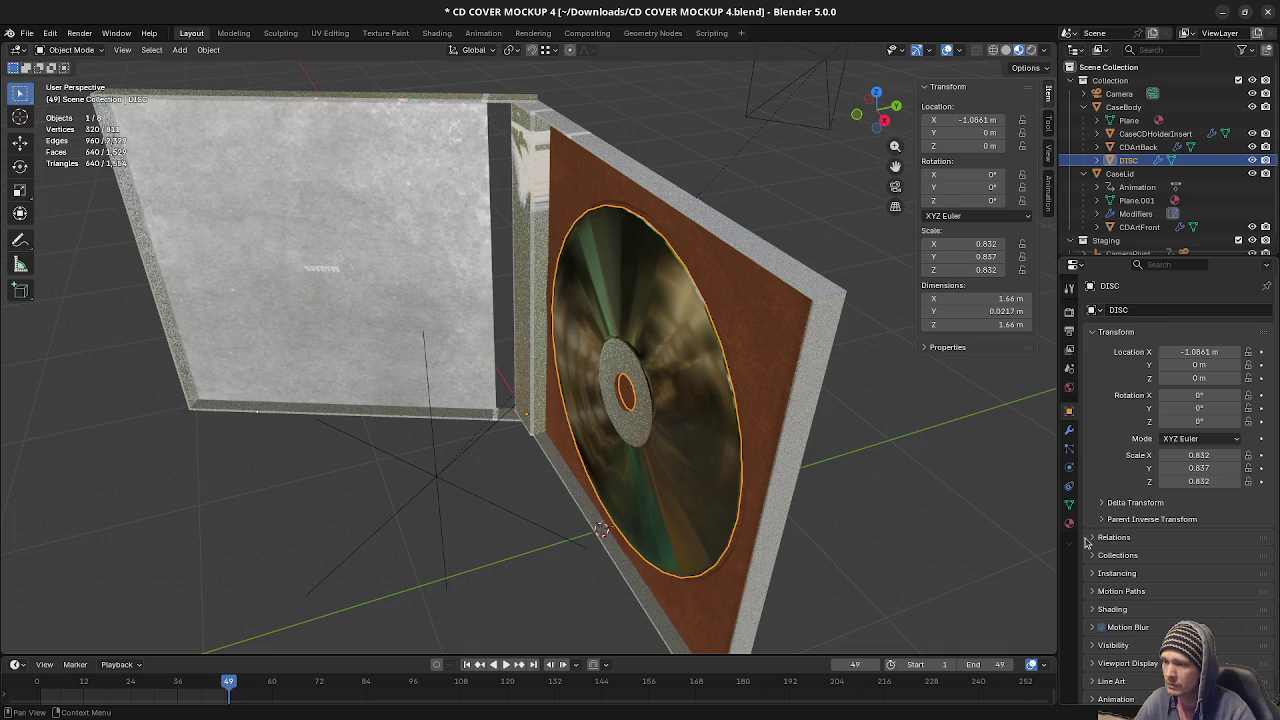
middle_drag(672, 383, 786, 286)
click(770, 300)
mouse_move(714, 357)
middle_down()
mouse_move(810, 350)
mouse_move(780, 314)
mouse_move(663, 350)
mouse_move(688, 375)
mouse_move(743, 371)
mouse_move(691, 356)
middle_up()
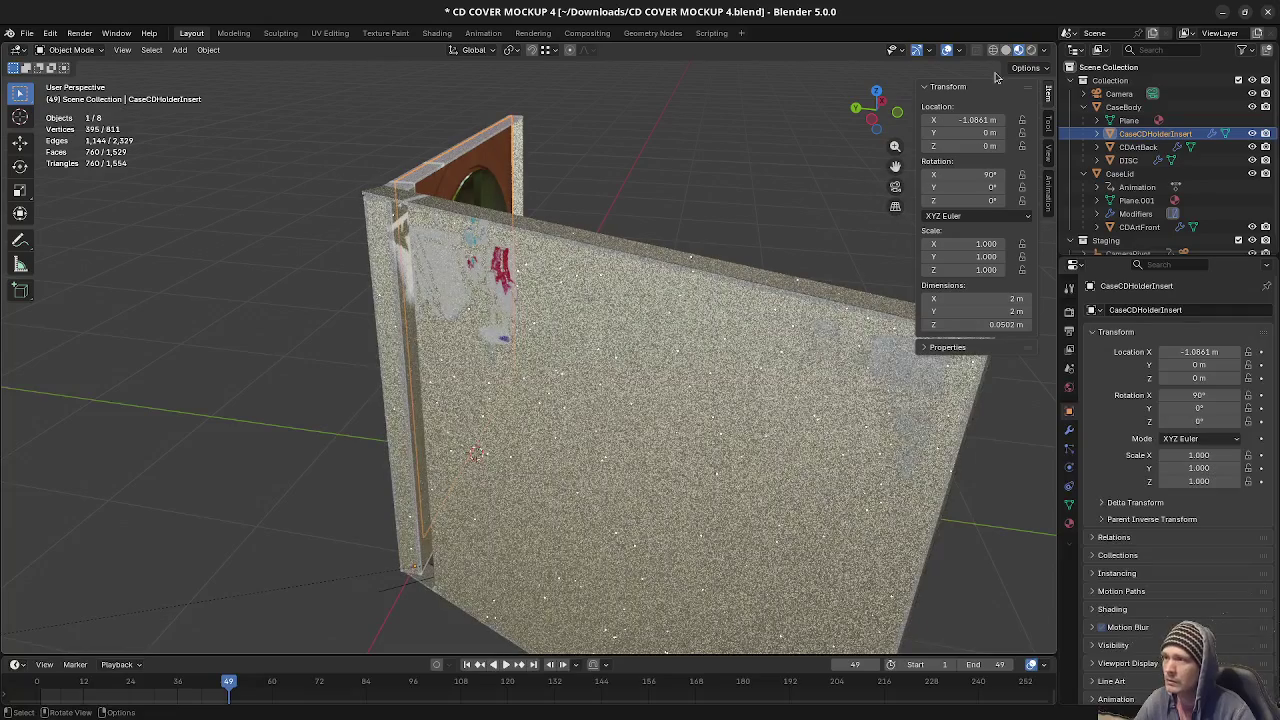
Set viewport shading to Material Preview from the Z pie menu, then change it in the header.
key(z)
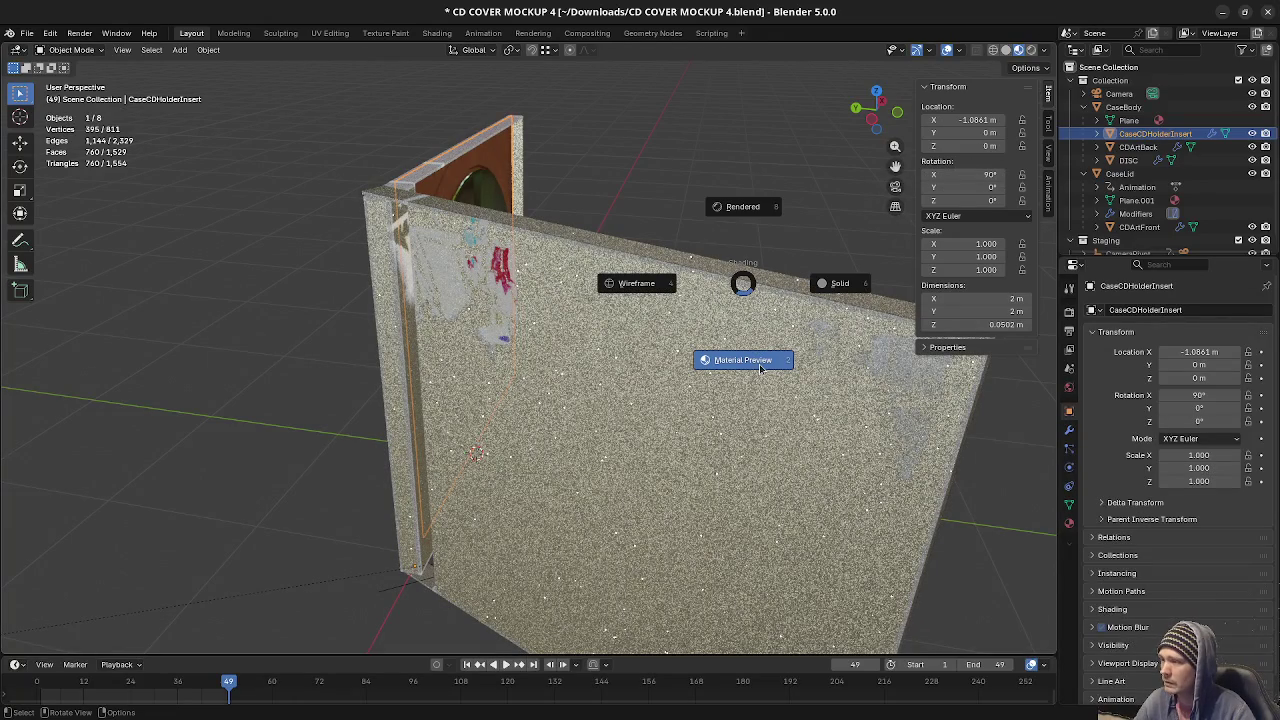
click(760, 365)
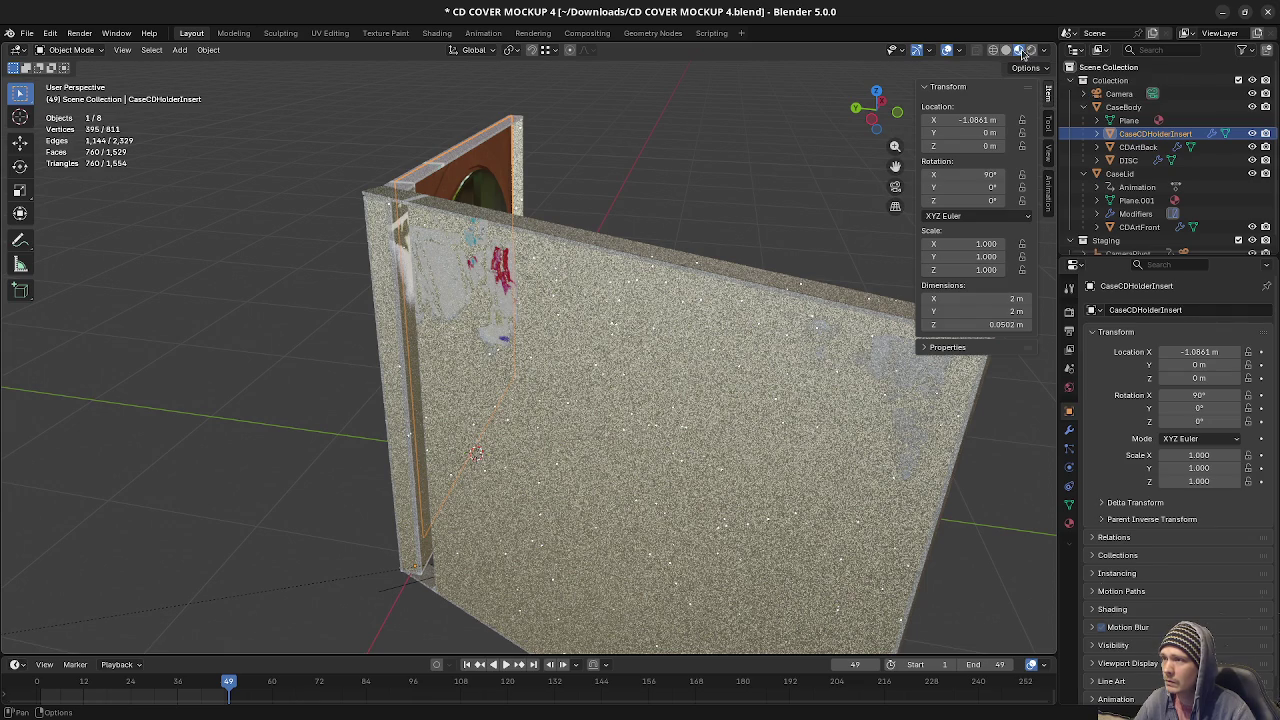
click(1006, 50)
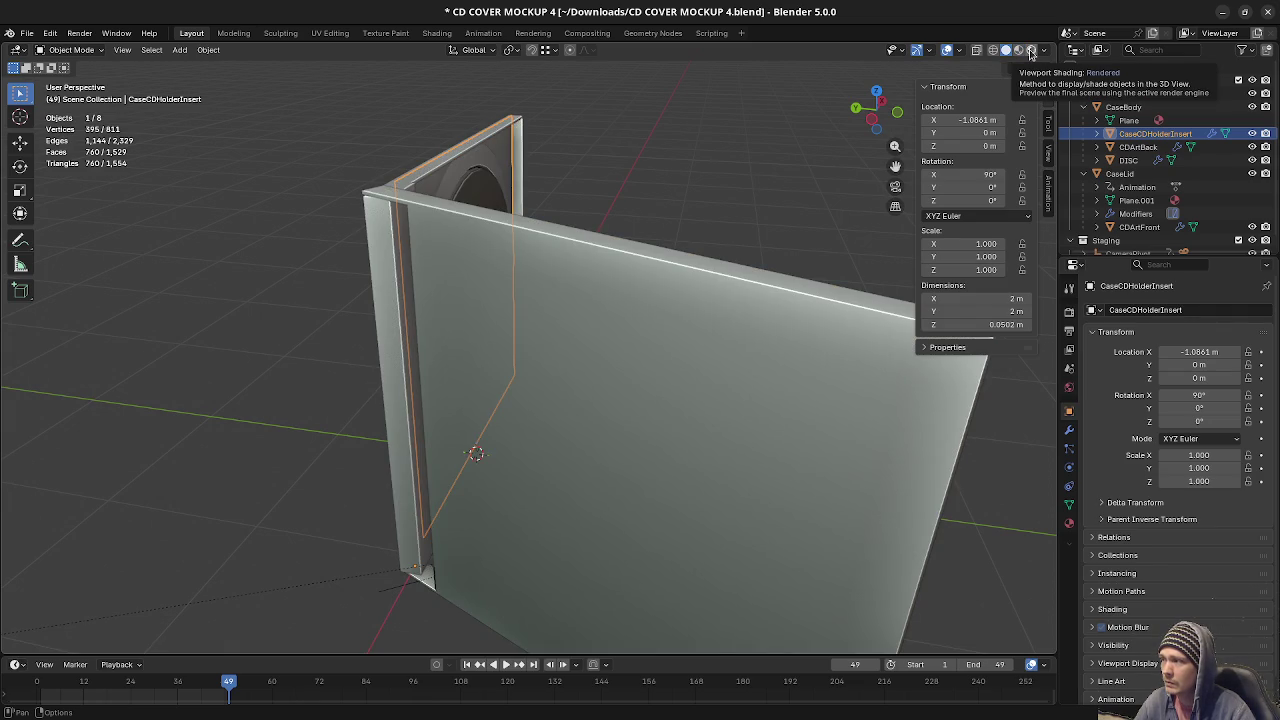
click(1031, 52)
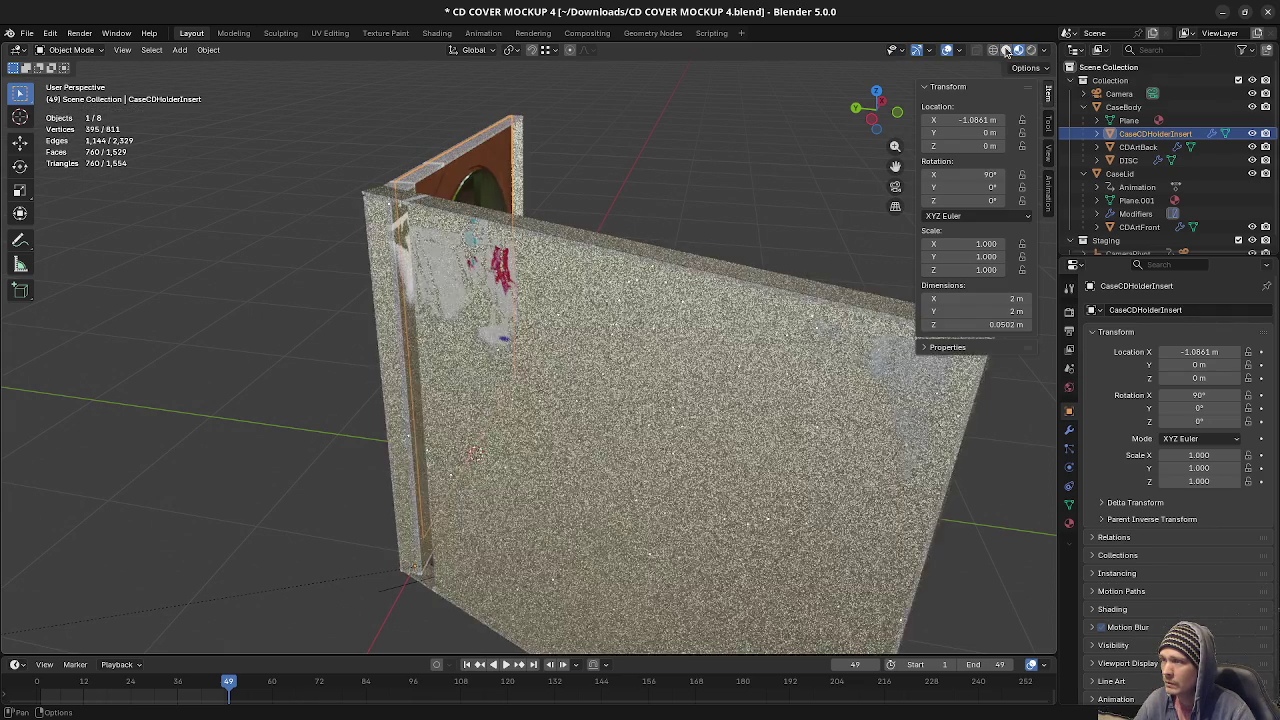
click(437, 33)
scroll(790, 595, up, 1)
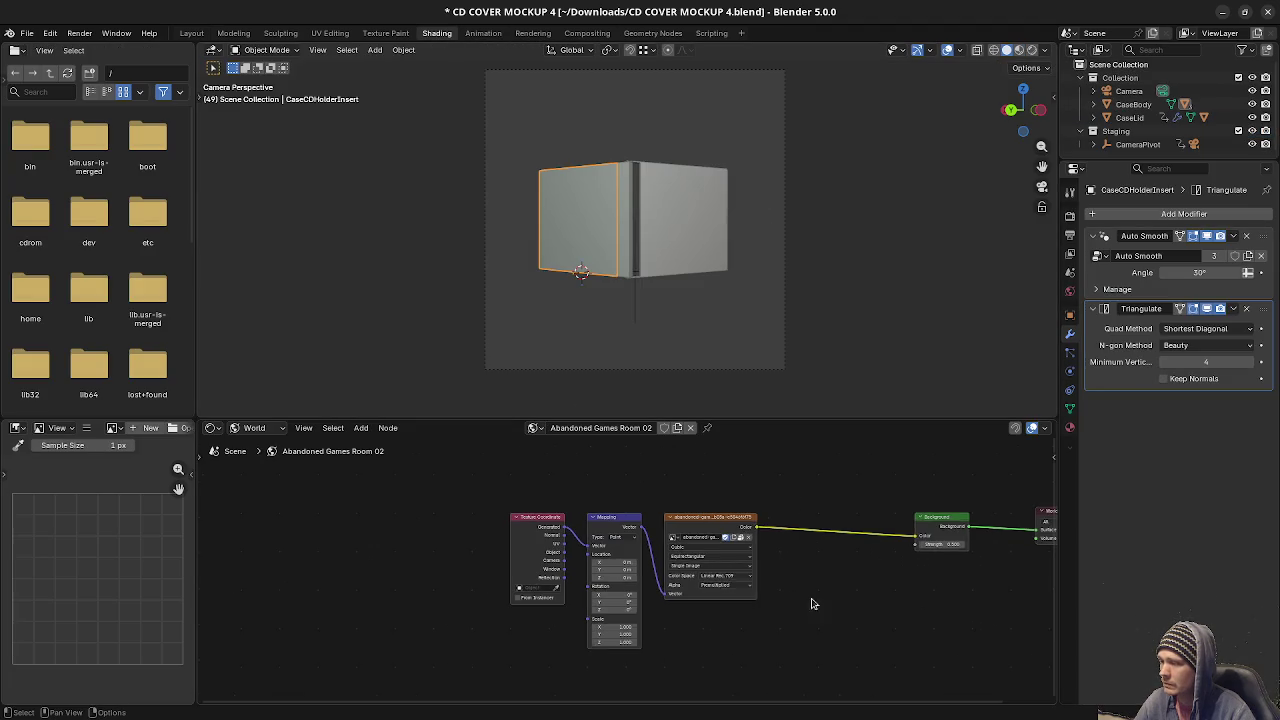
scroll(800, 600, up, 1)
scroll(834, 606, up, 1)
scroll(886, 591, up, 1)
middle_drag(895, 571, 663, 574)
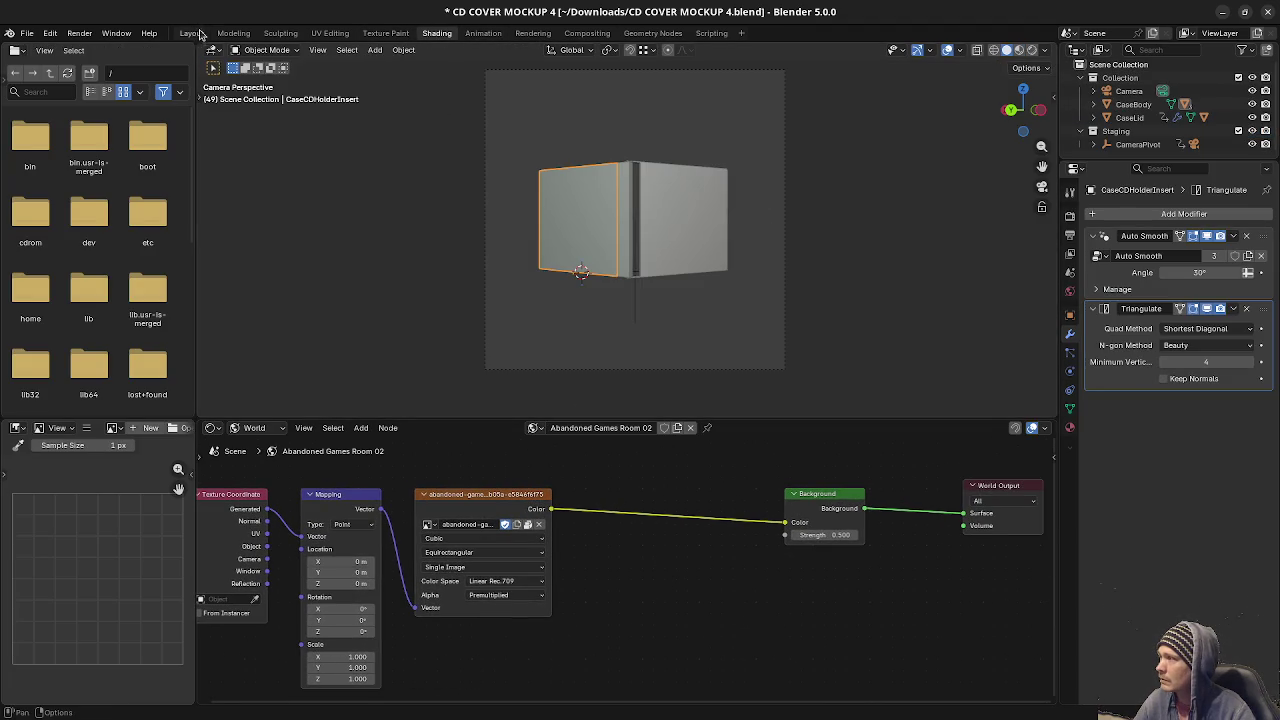
click(193, 33)
mouse_move(381, 135)
middle_down()
mouse_move(689, 309)
mouse_move(479, 243)
middle_up()
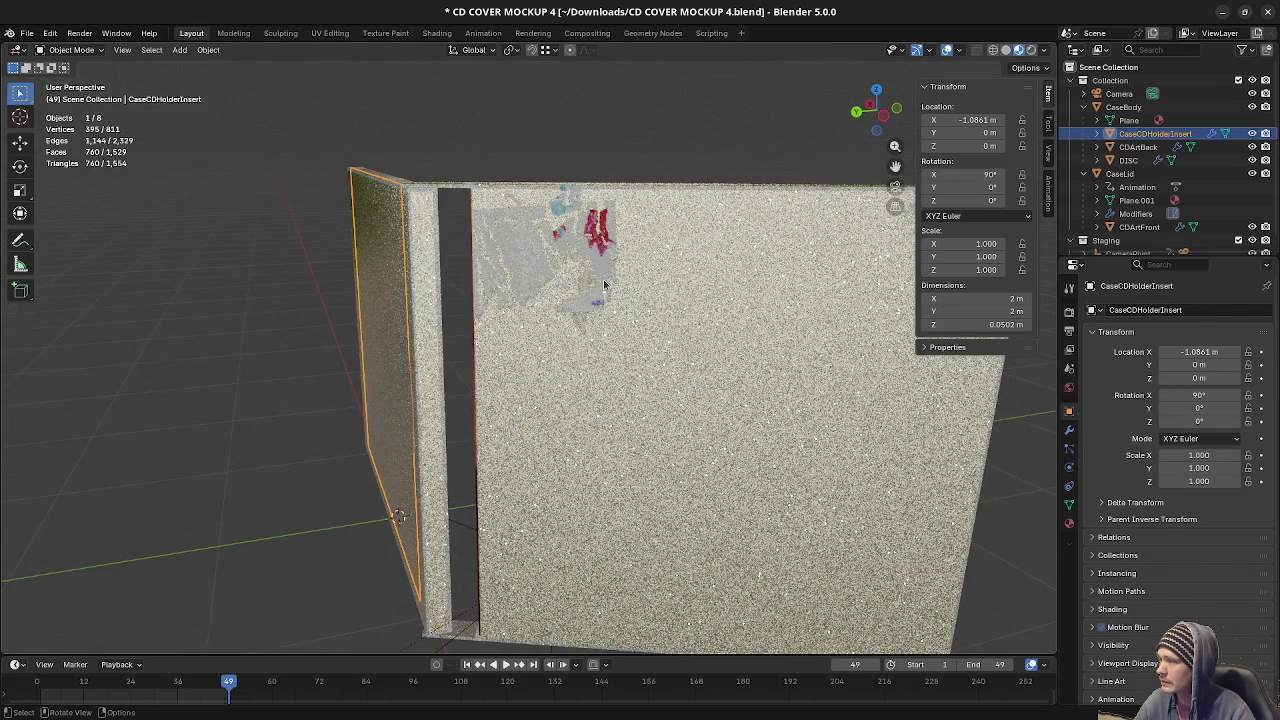
Orbit around the open CD case and select the CaseLid and CDArtFront objects.
mouse_move(723, 424)
middle_down()
mouse_move(755, 399)
mouse_move(656, 388)
mouse_move(788, 133)
middle_up()
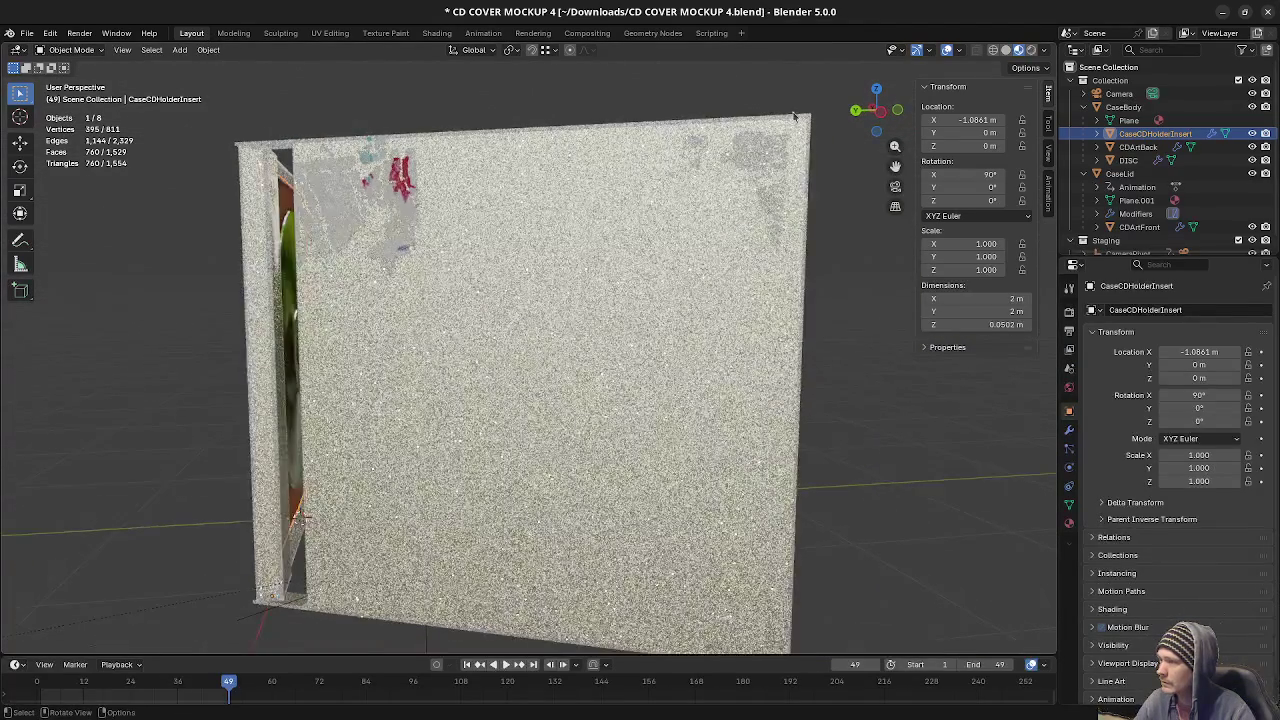
mouse_move(700, 337)
middle_down()
mouse_move(615, 379)
mouse_move(344, 359)
mouse_move(191, 312)
mouse_move(408, 319)
middle_up()
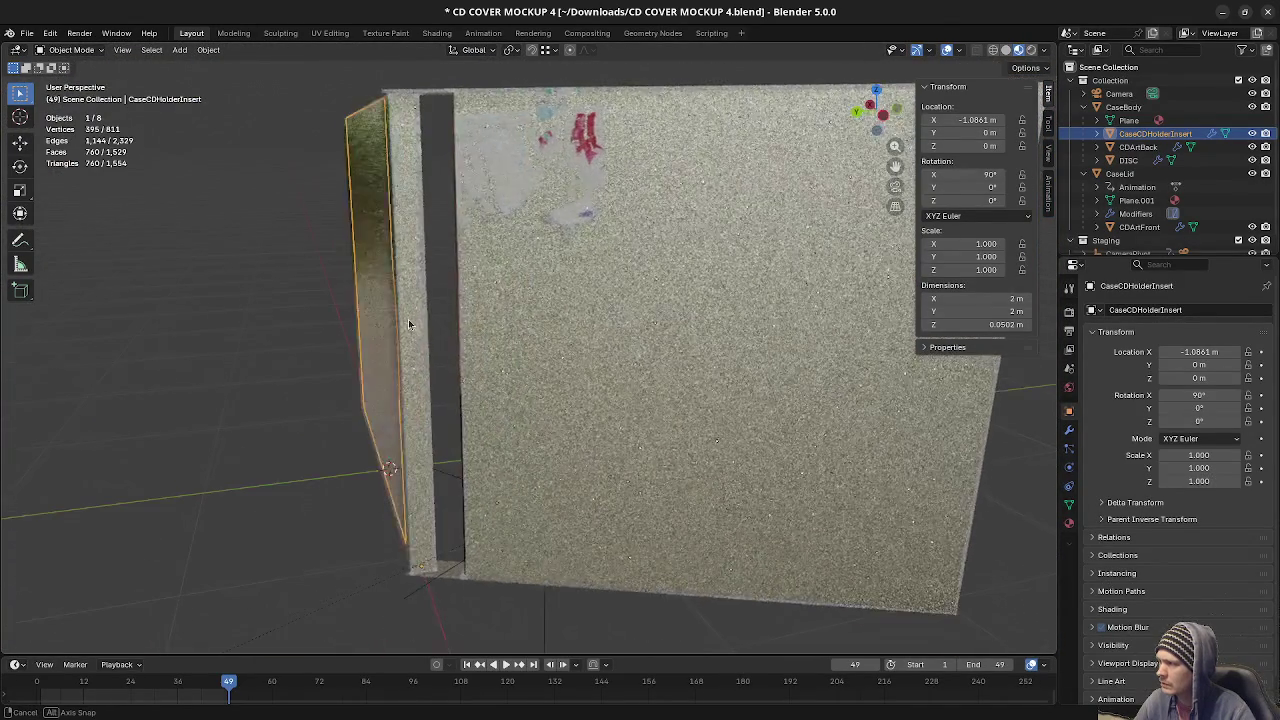
mouse_move(573, 190)
middle_down()
mouse_move(469, 279)
mouse_move(387, 238)
mouse_move(609, 256)
middle_up()
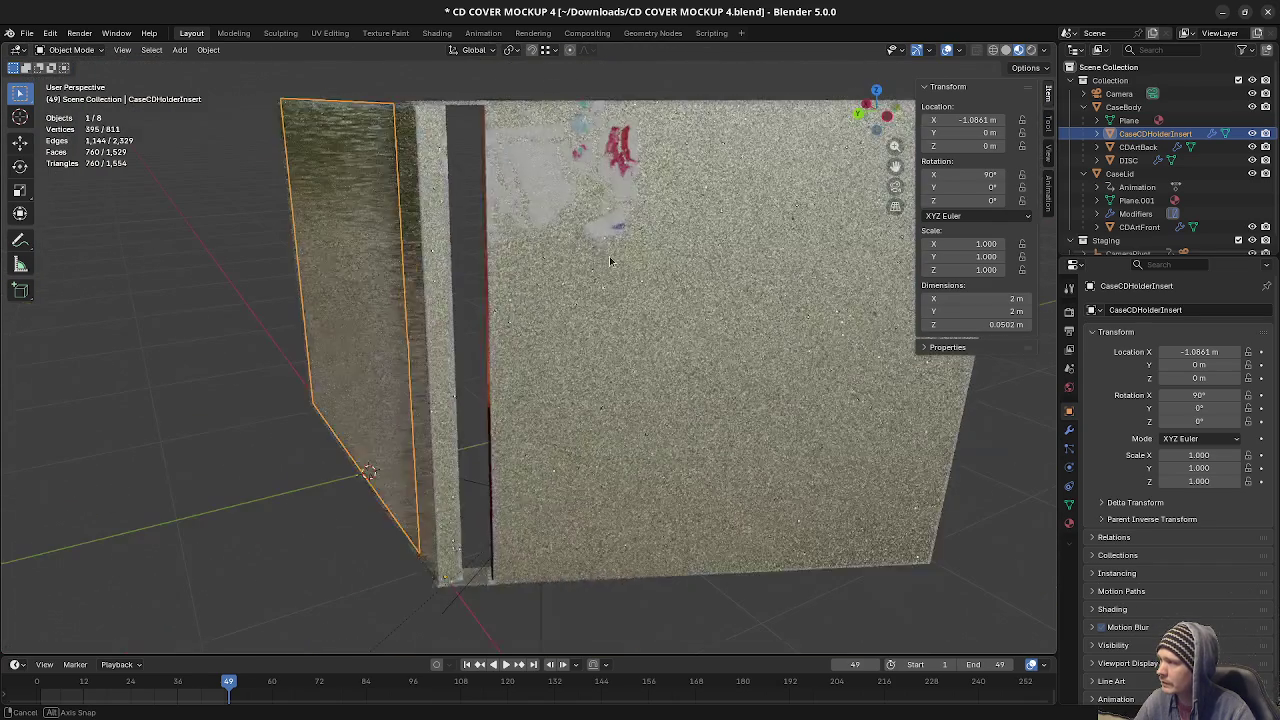
middle_drag(524, 267, 467, 233)
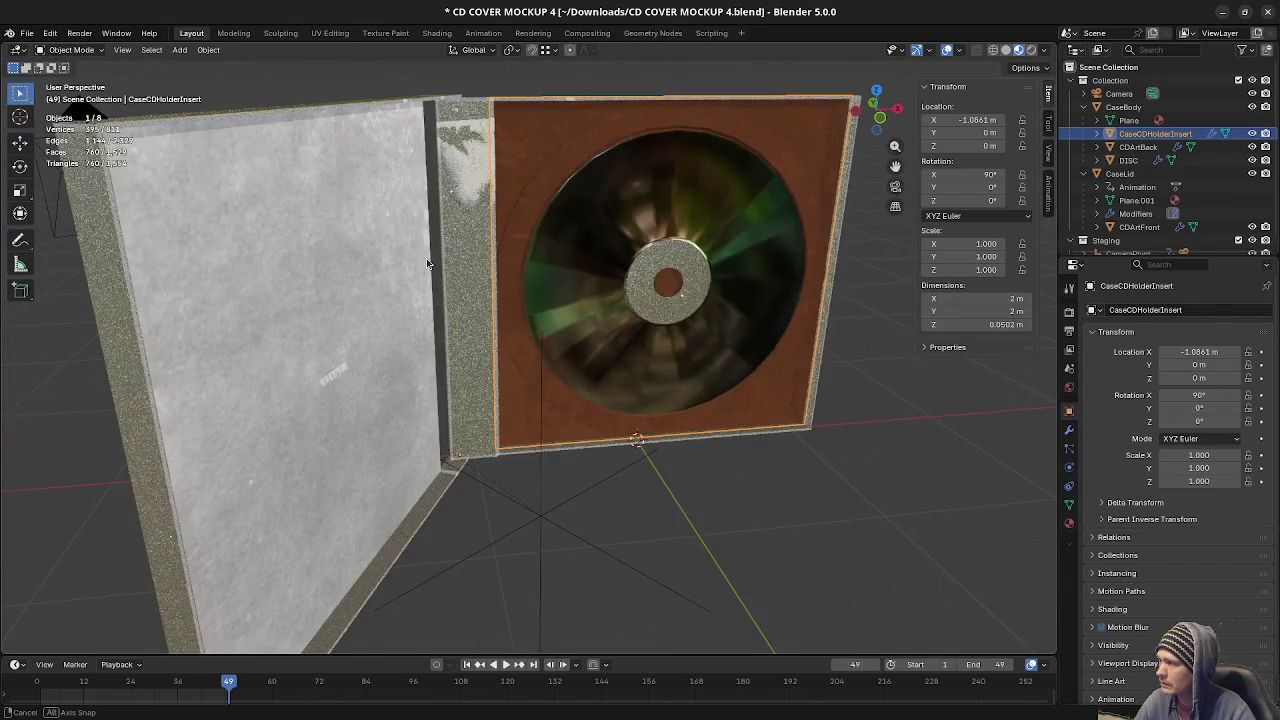
click(376, 436)
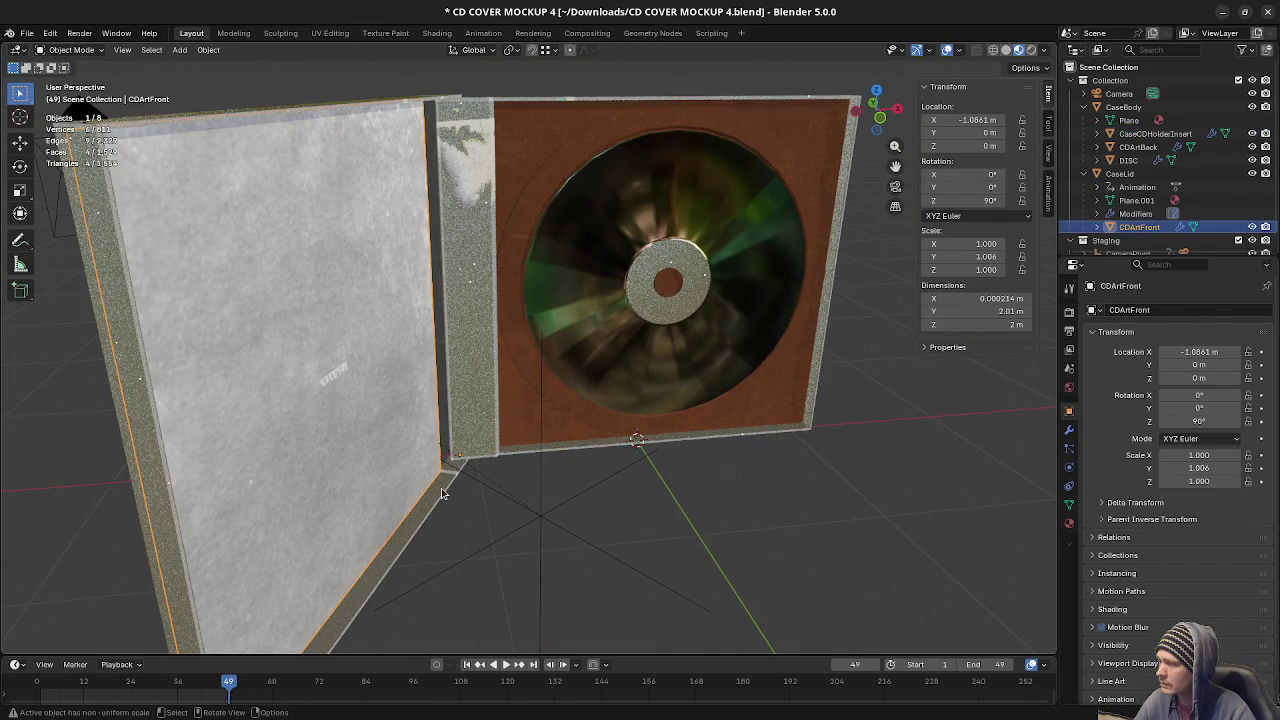
click(446, 492)
shift+click(391, 406)
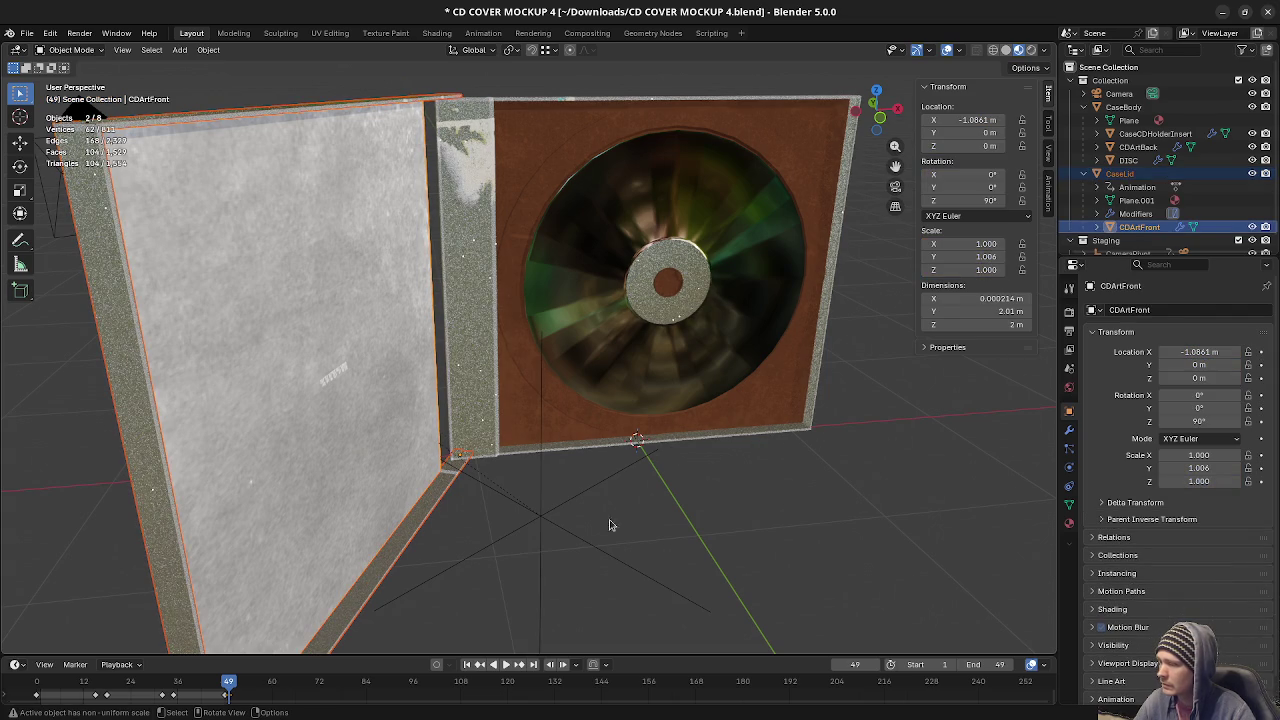
Play the lid animation, scrub back to frame 0, and deselect everything.
key(space)
drag(300, 700, 36, 684)
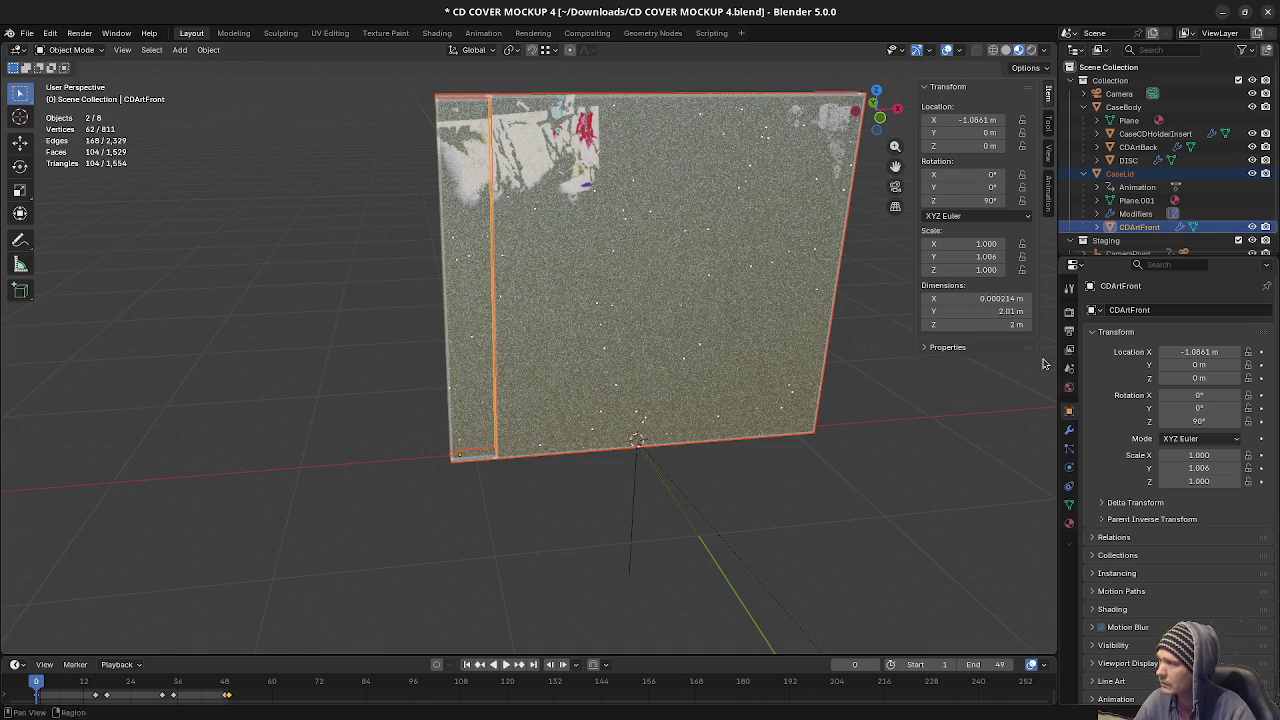
mouse_move(560, 380)
middle_down()
mouse_move(671, 381)
mouse_move(869, 437)
mouse_move(771, 471)
mouse_move(731, 457)
mouse_move(825, 343)
middle_up()
click(869, 437)
right_click(825, 343)
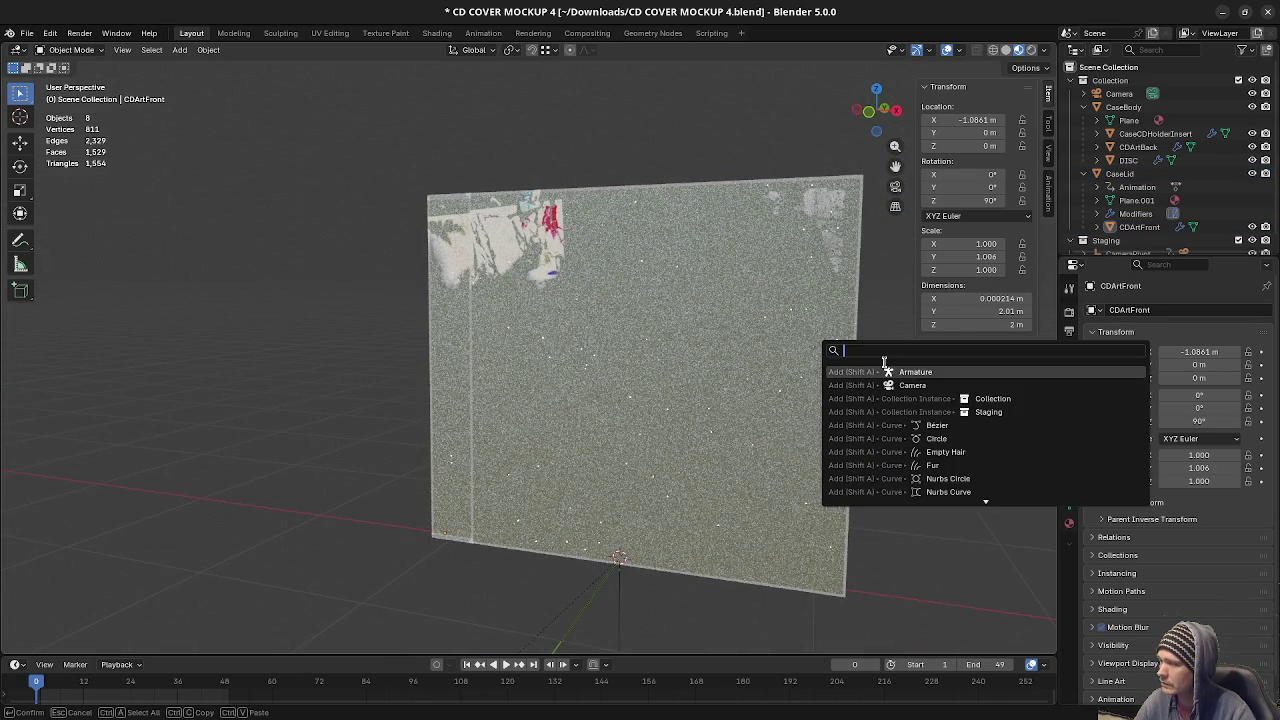
Play, stop and rewind the case animation, then quit Blender with Don't Save.
click(506, 664)
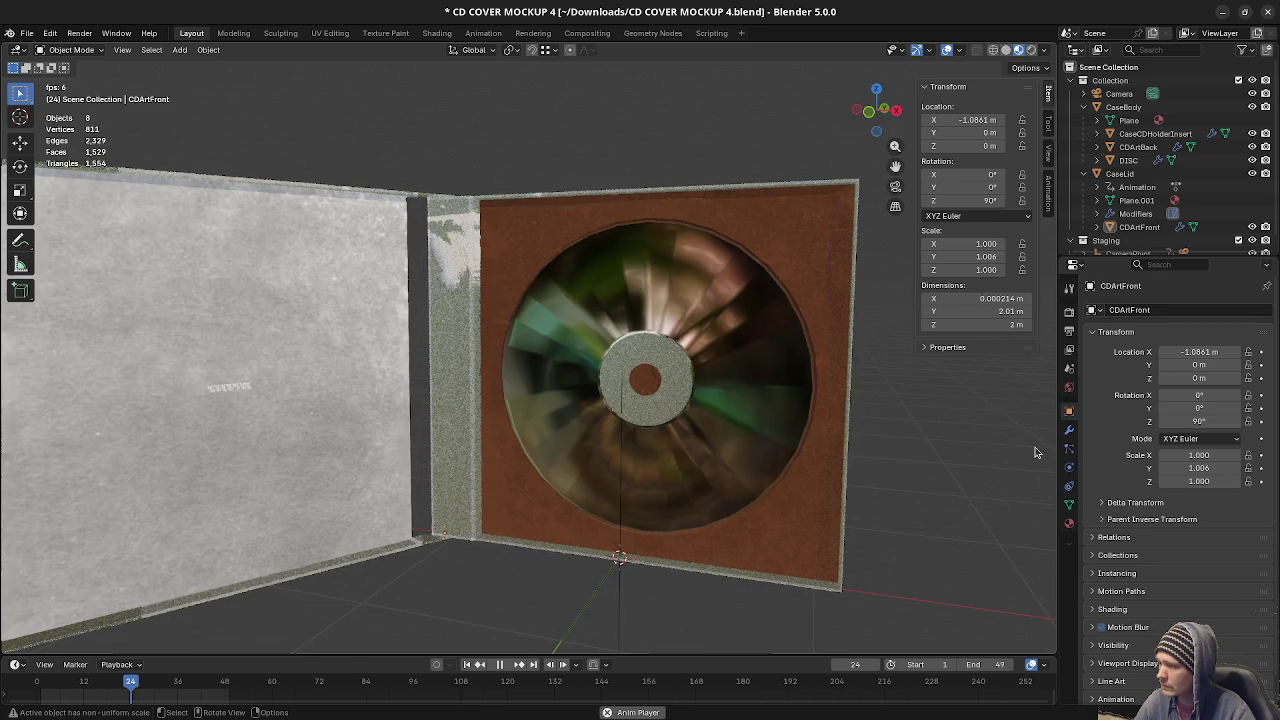
click(505, 665)
drag(230, 686, 43, 686)
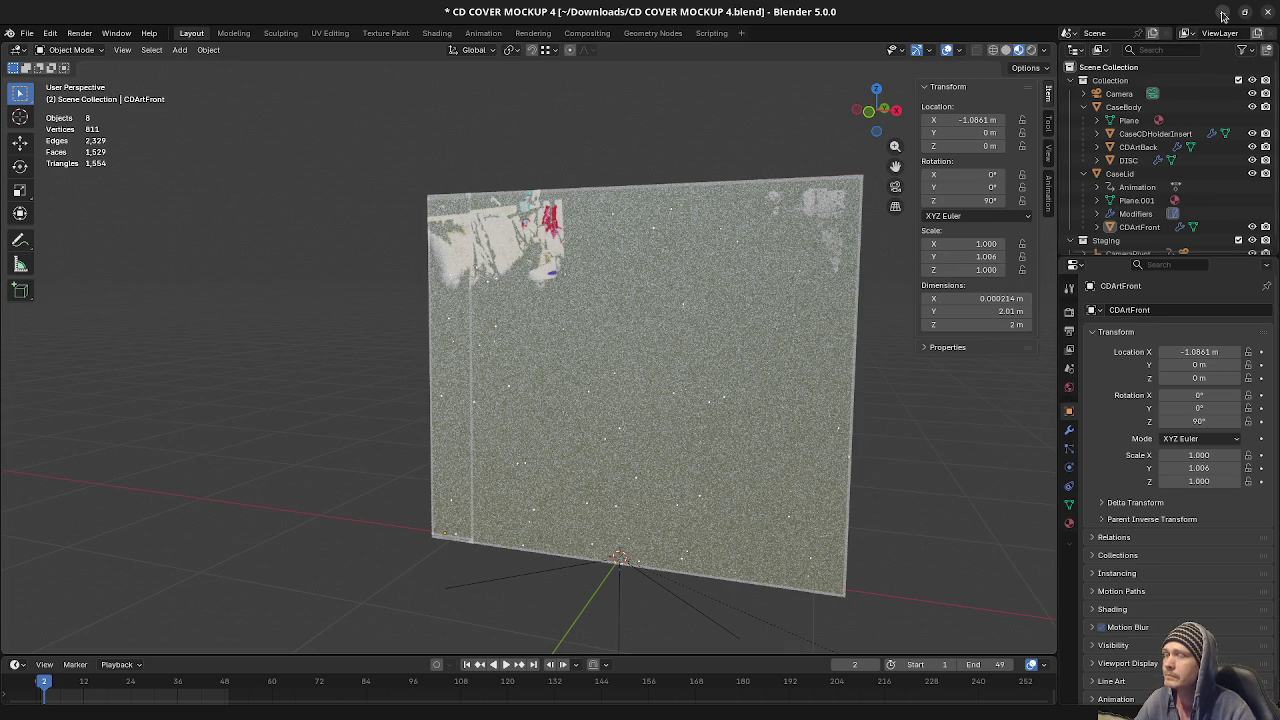
click(1268, 12)
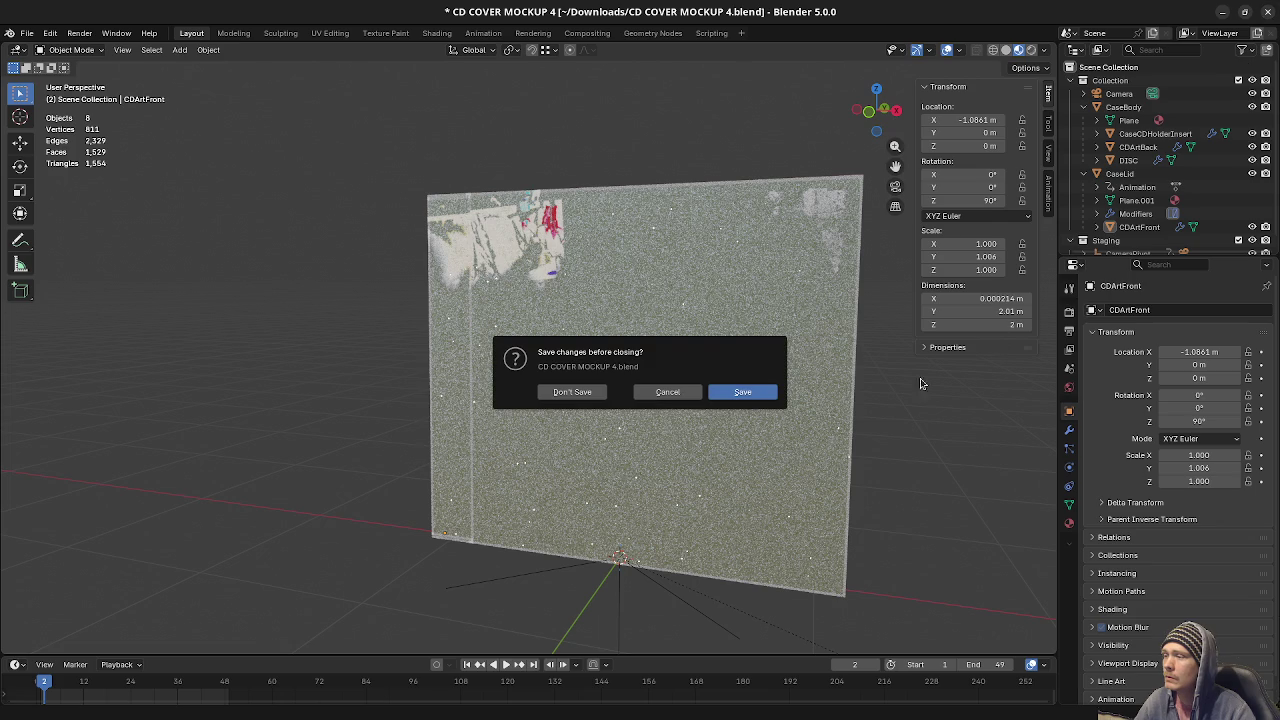
click(572, 392)
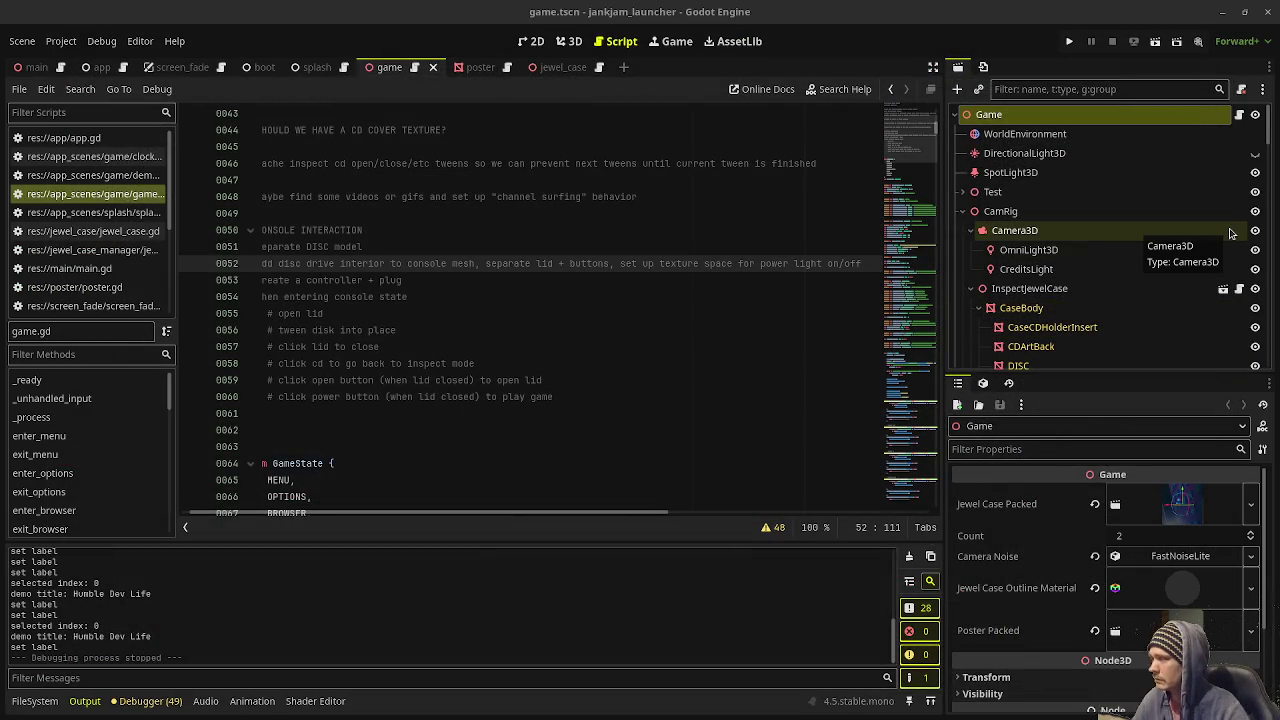
Reveal console.blend from the FileSystem dock in the file manager and open it with Blender.
click(34, 701)
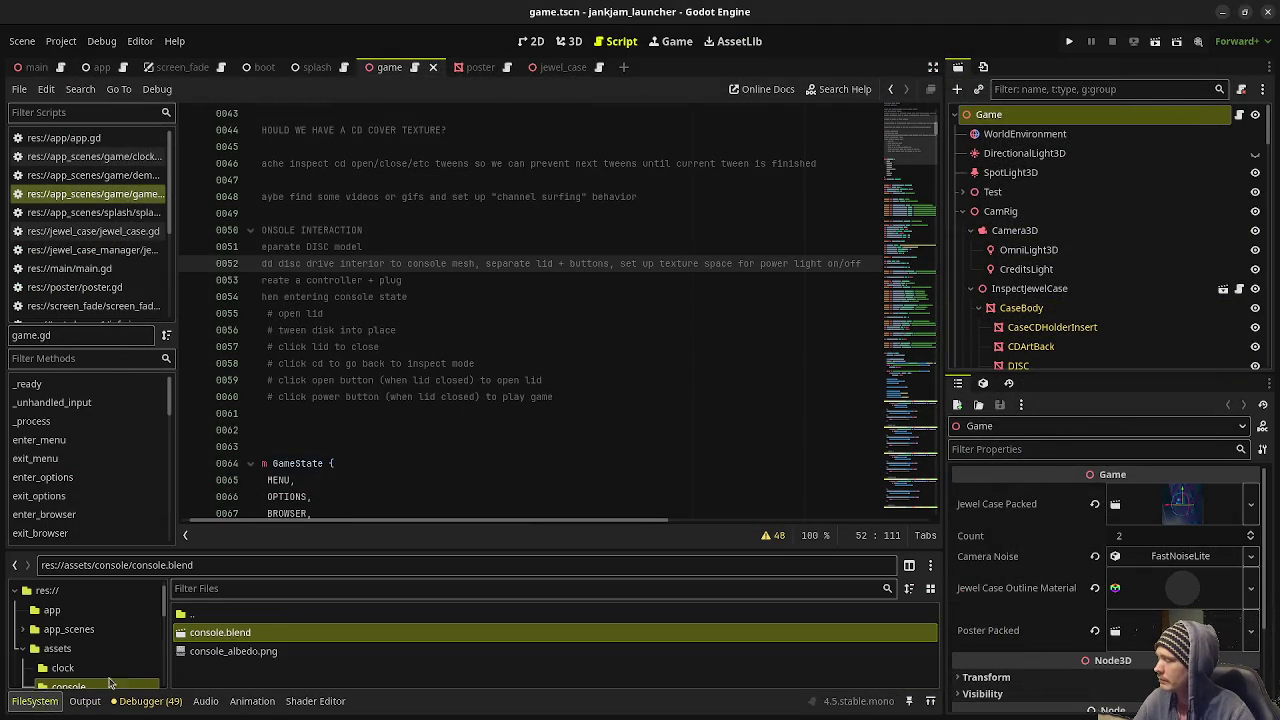
right_click(229, 634)
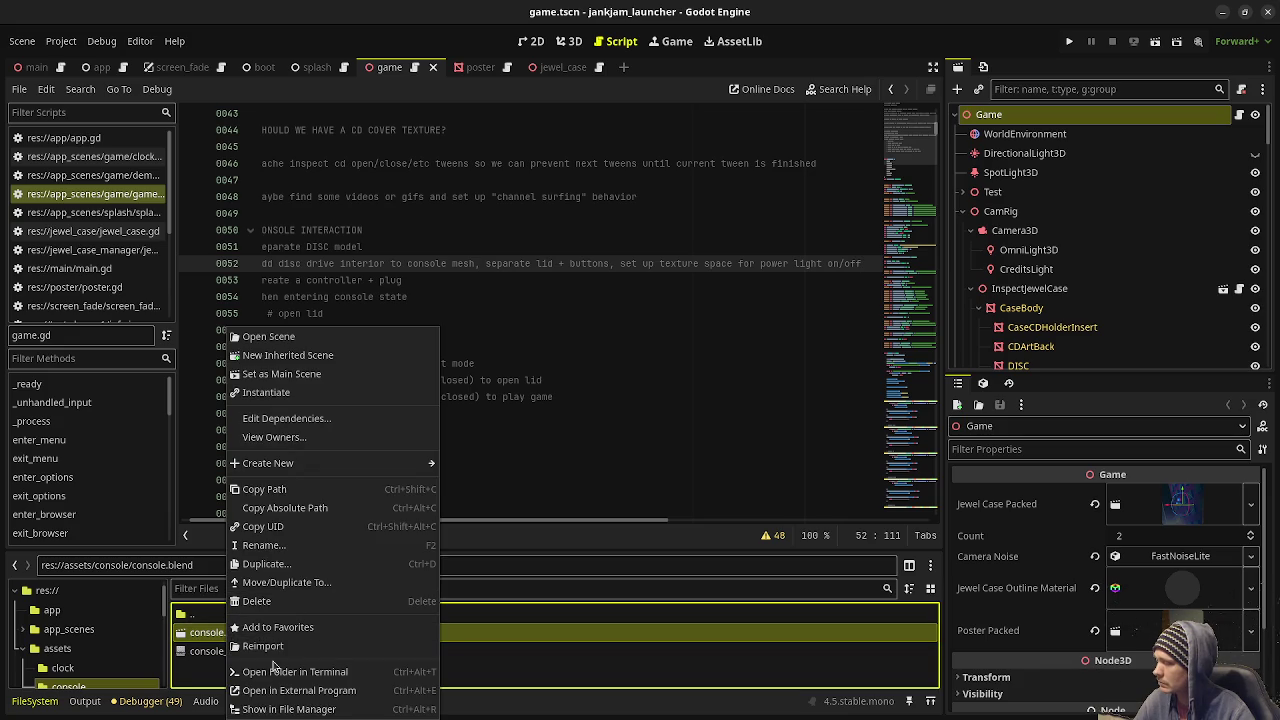
click(393, 713)
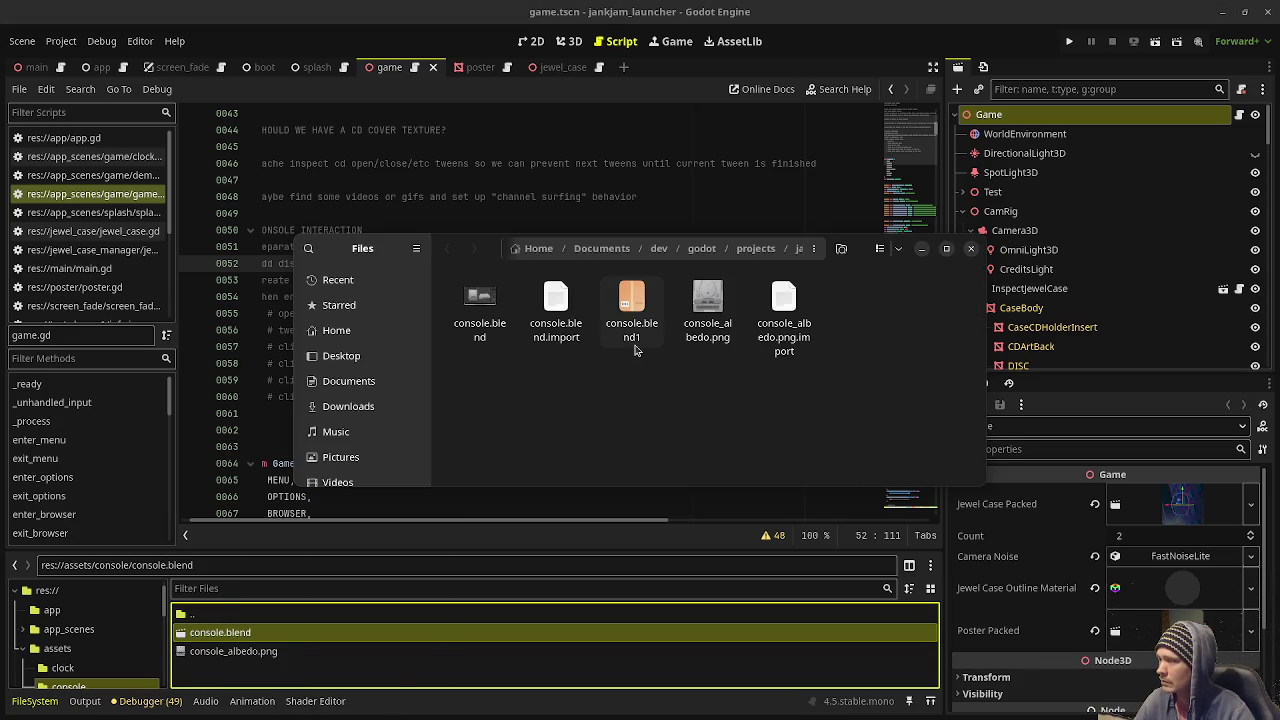
right_click(484, 330)
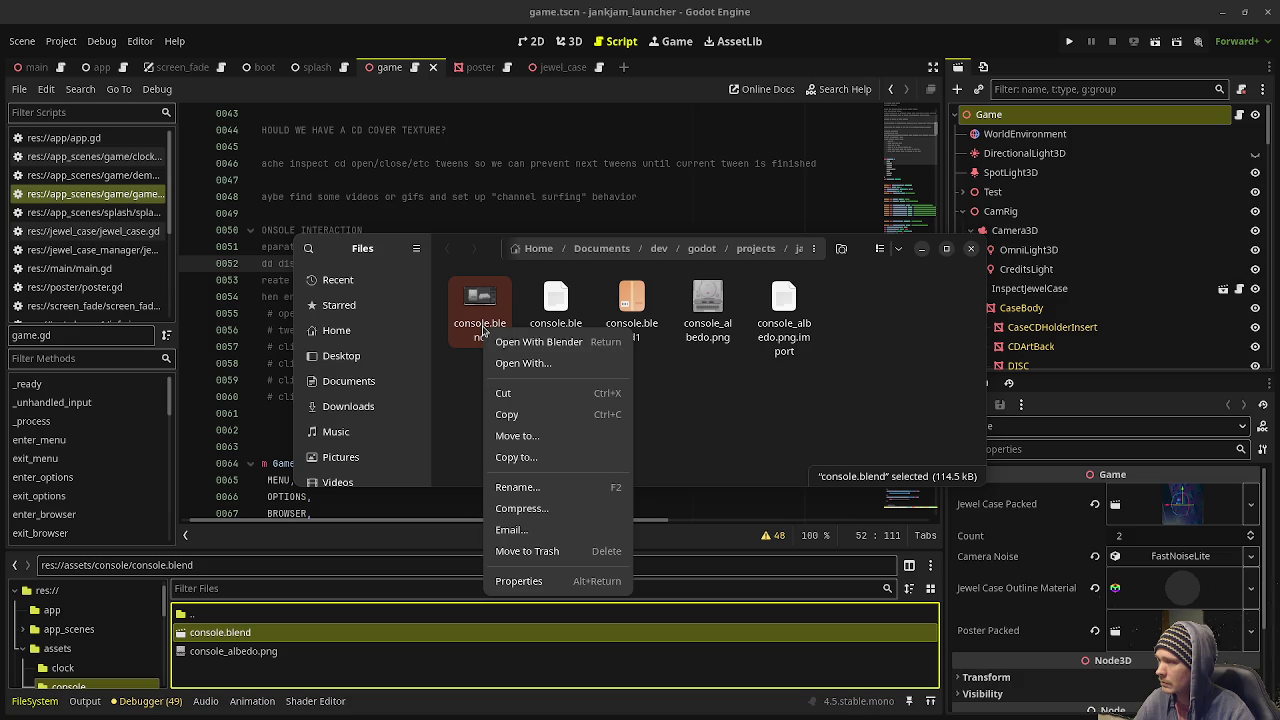
click(512, 343)
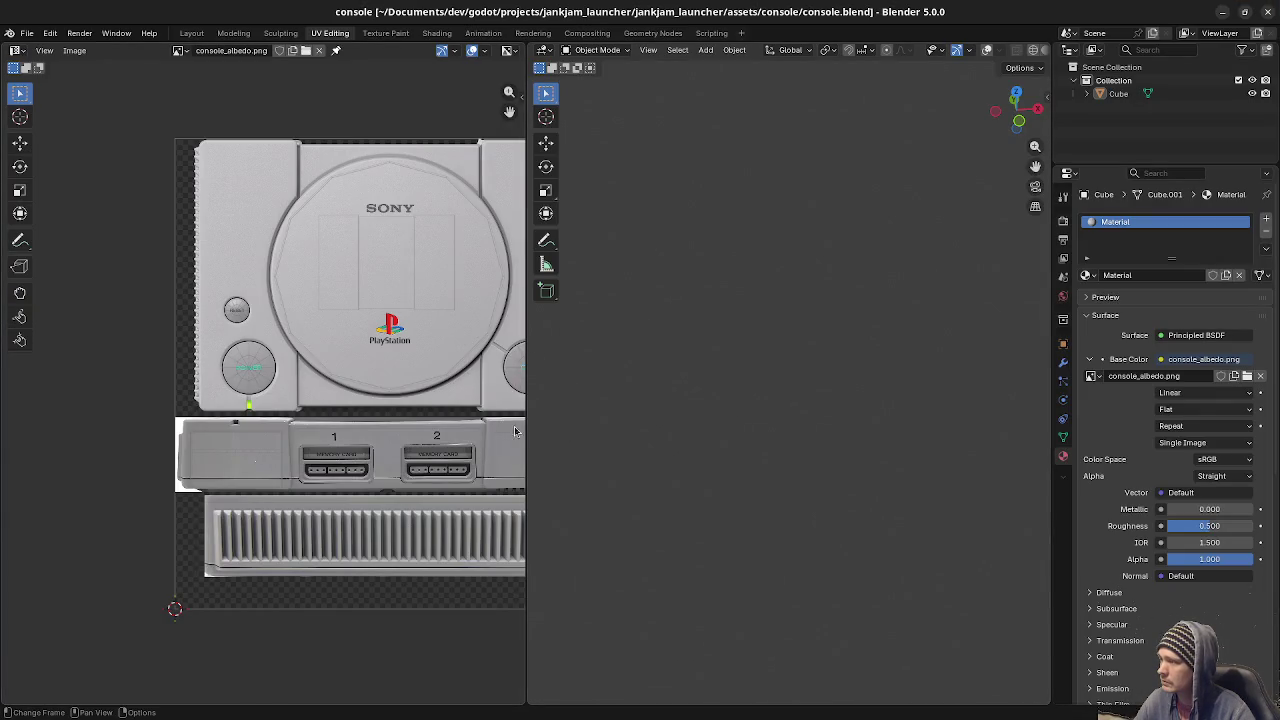
Show the textured console in the Layout workspace, orbited to a front-on view.
click(191, 33)
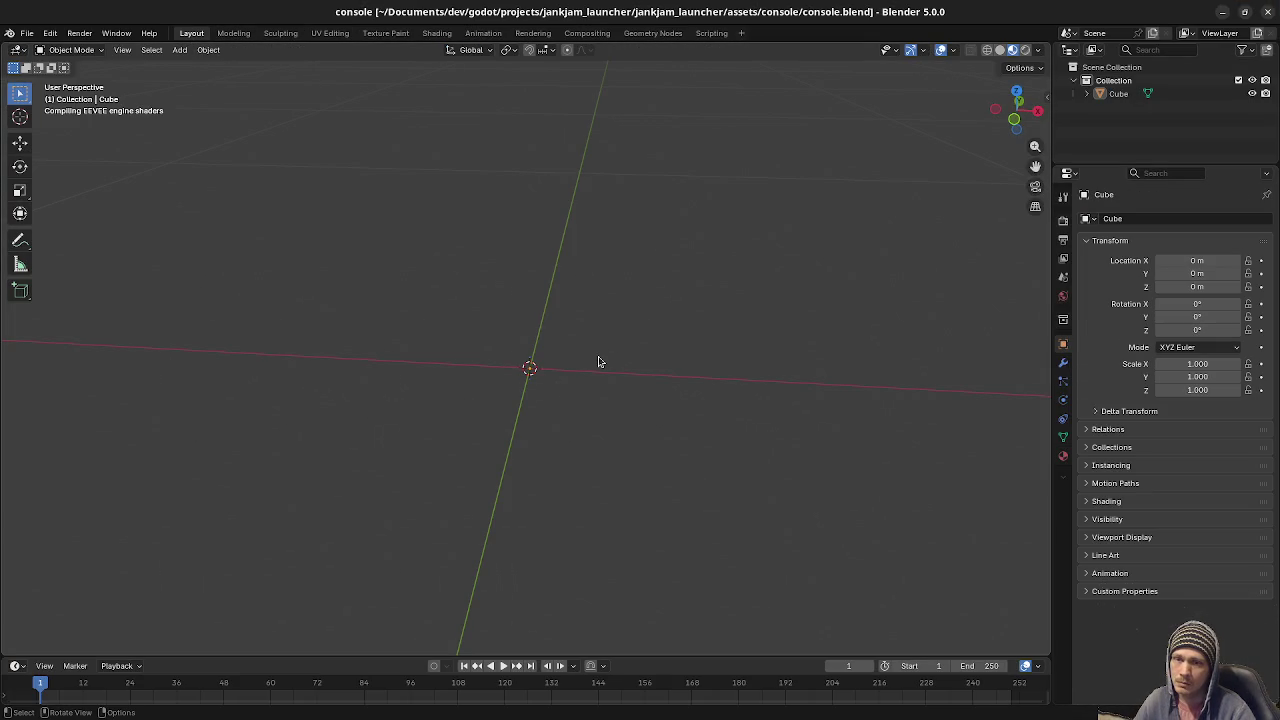
key(KP_4)
key(KP_4)
key(KP_4)
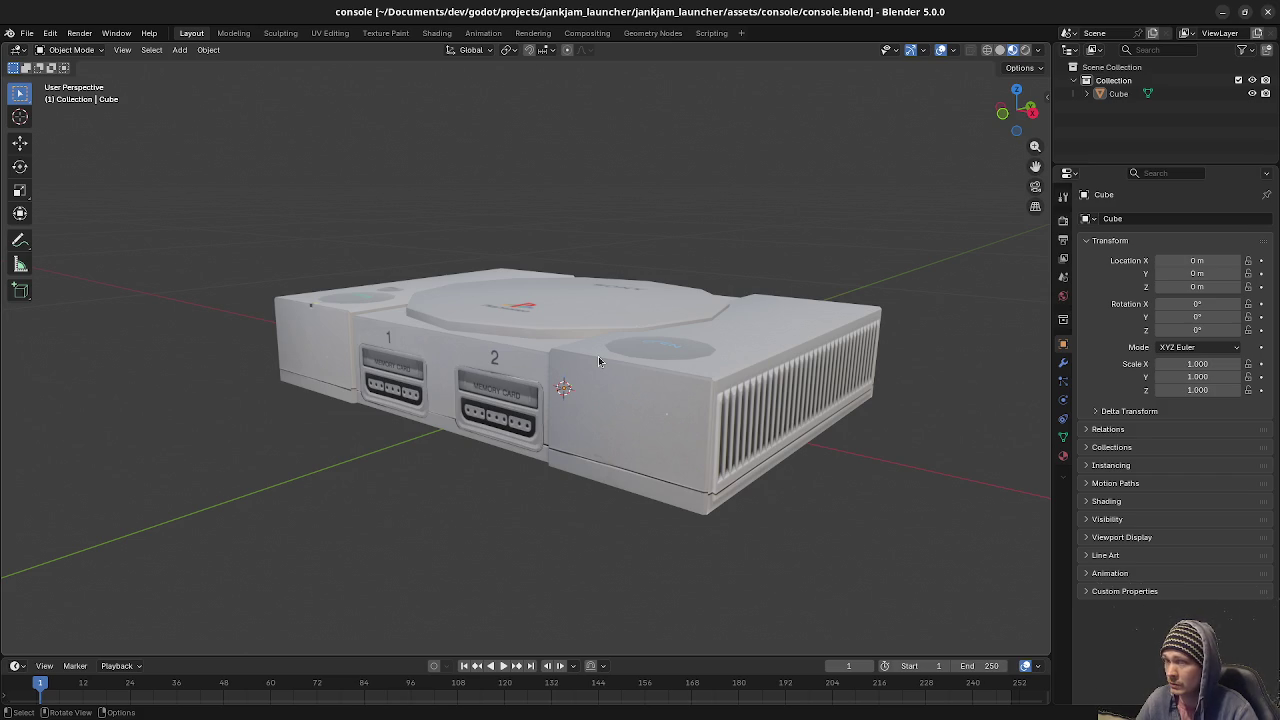
middle_drag(374, 377, 545, 378)
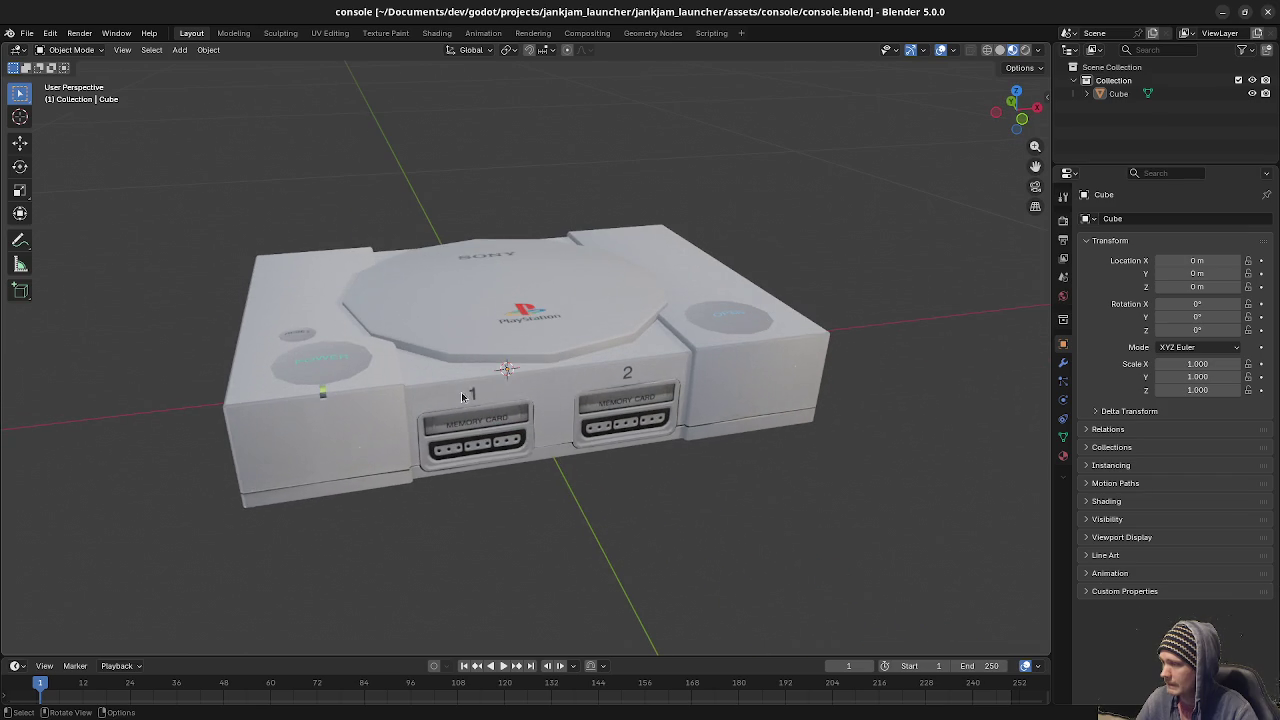
Select the console body back in Layout, zoom in, and toggle Edit Mode on its mesh.
click(543, 378)
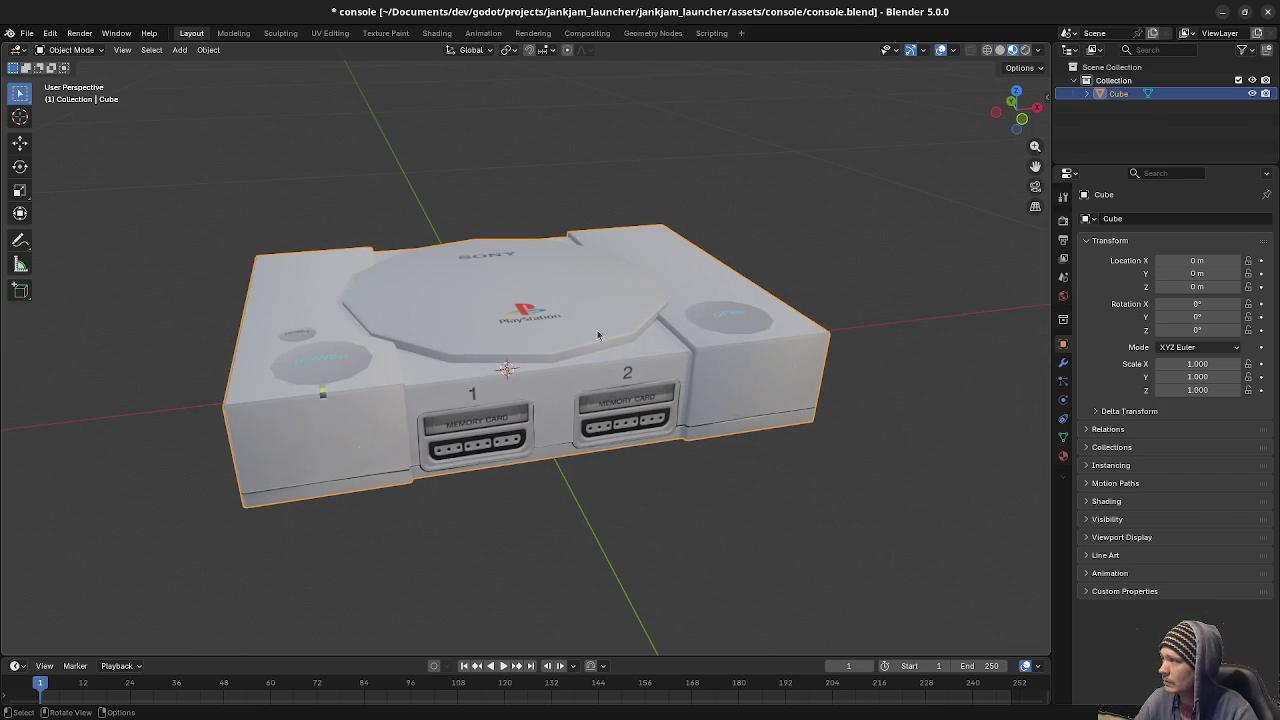
click(233, 33)
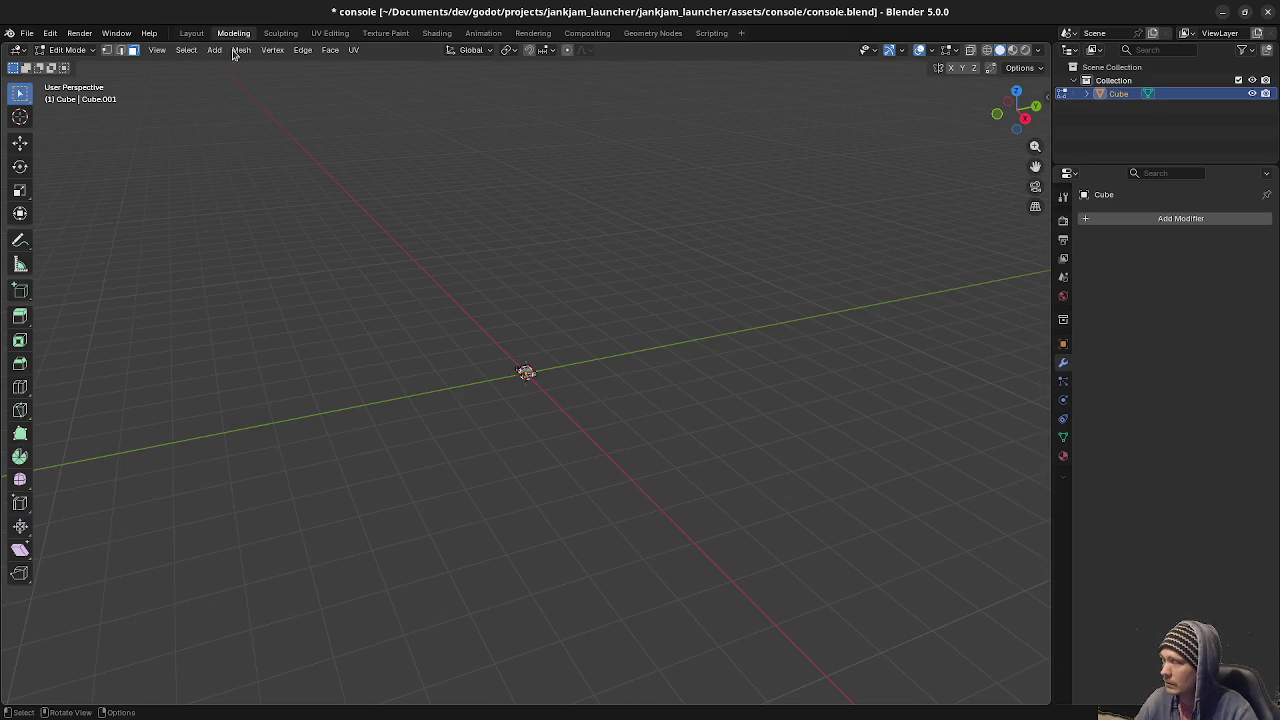
click(190, 33)
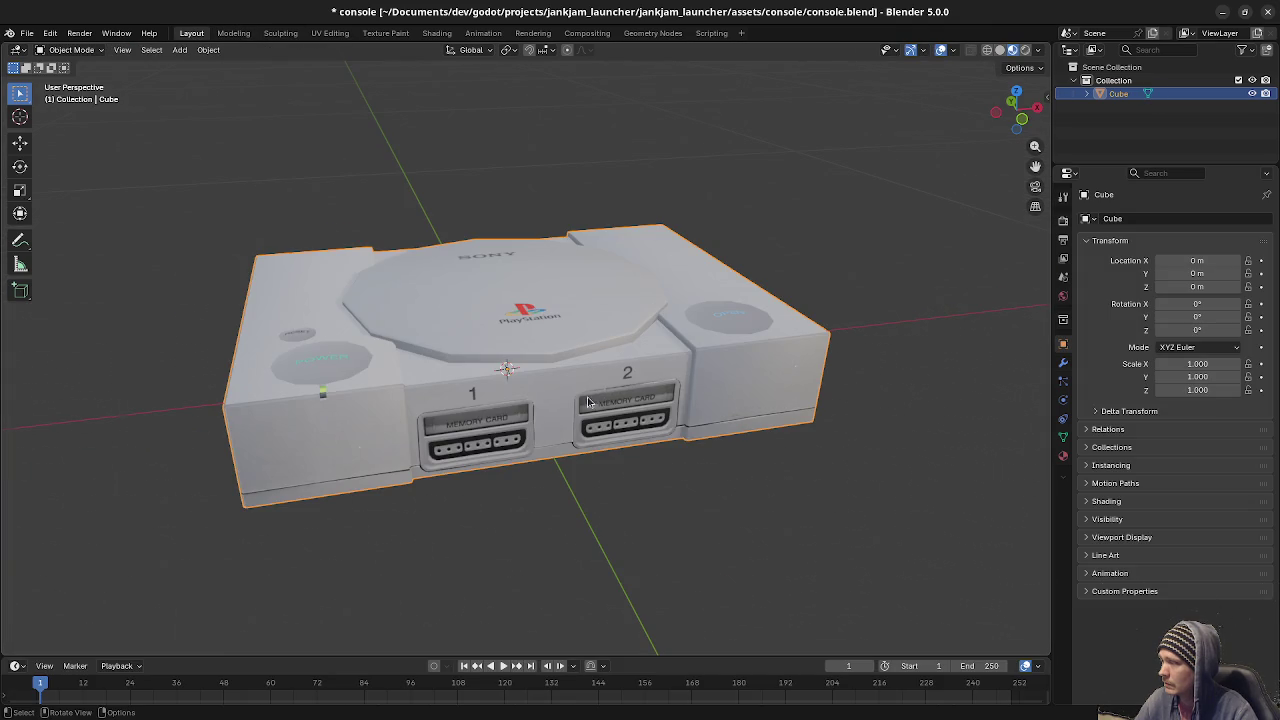
scroll(588, 401, up, 2)
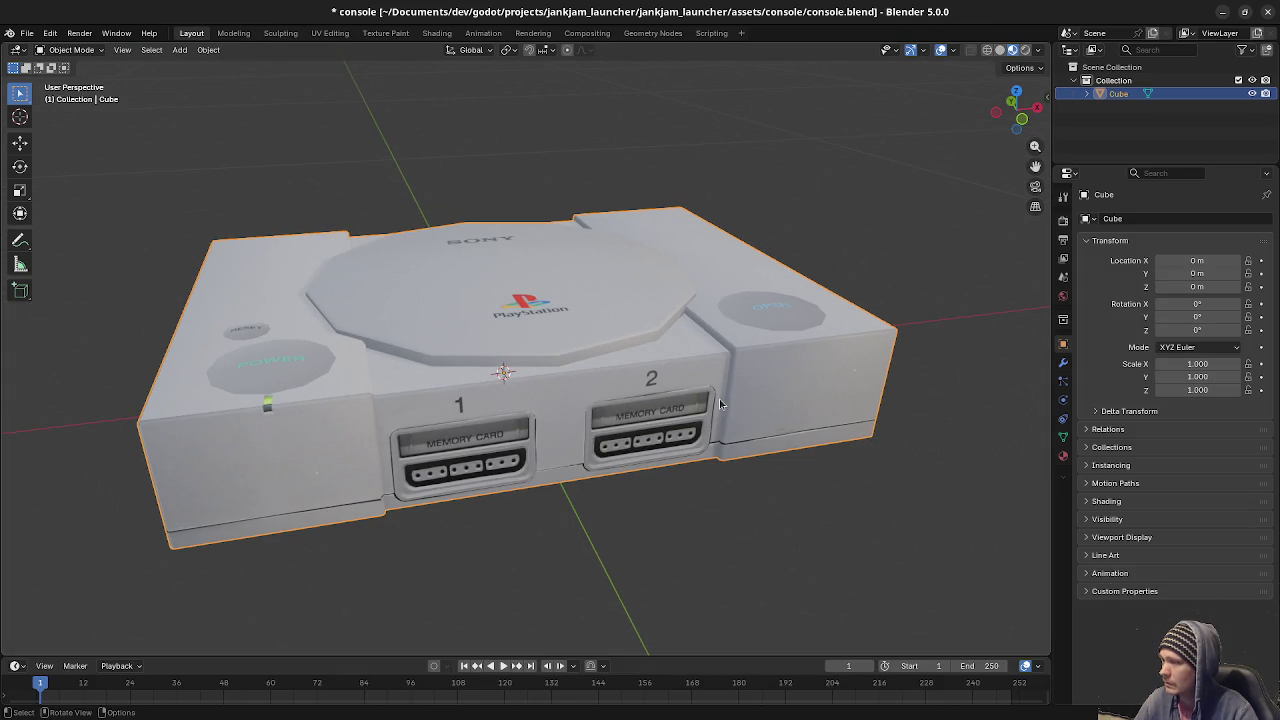
key(Tab)
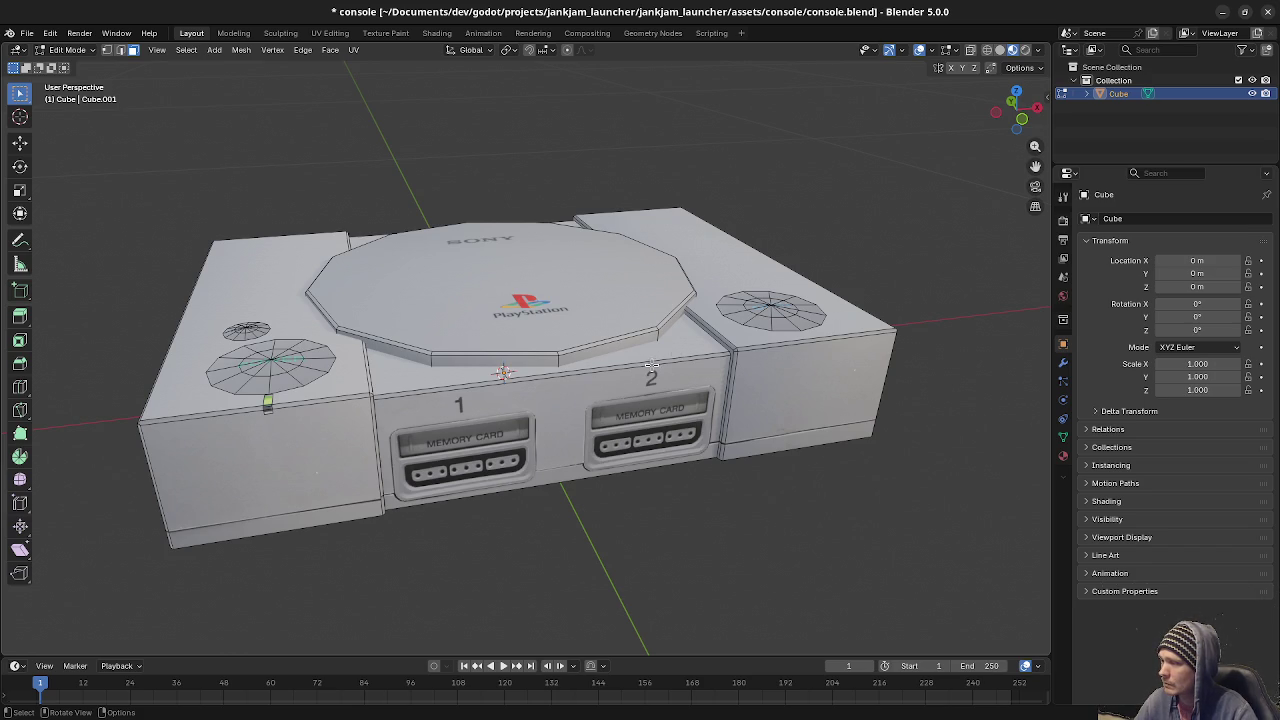
key(Tab)
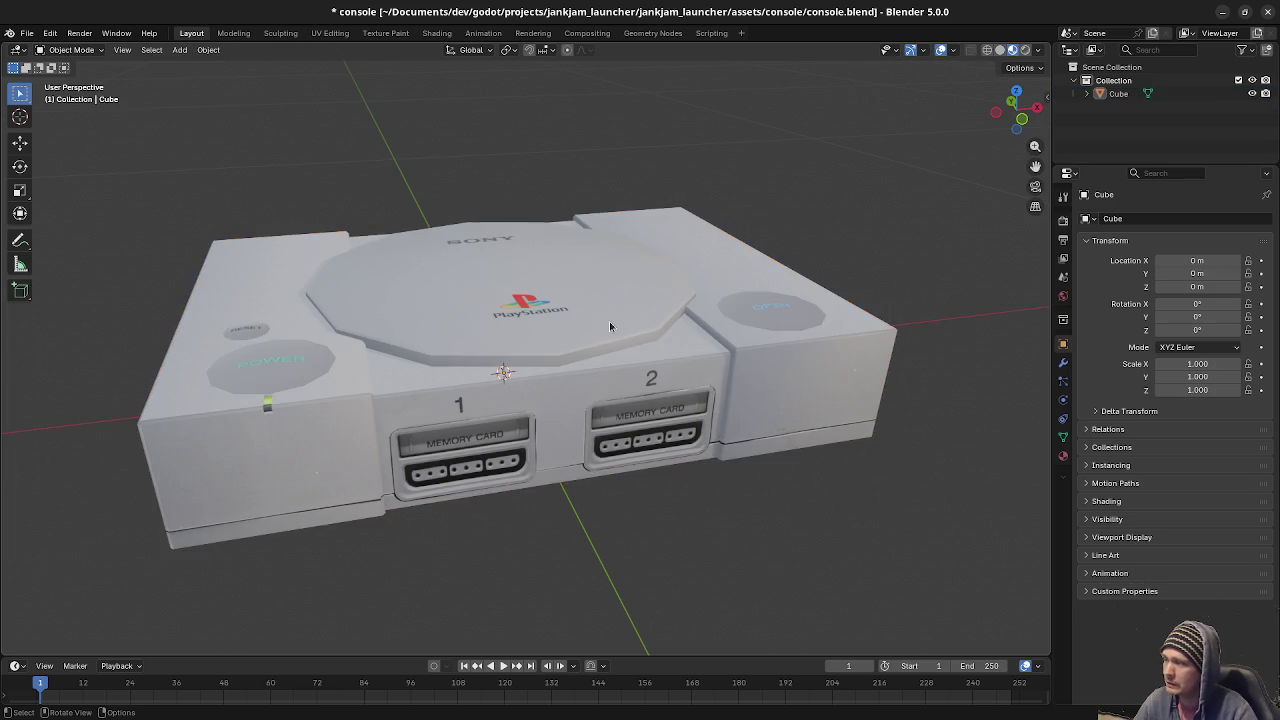
Separate the top lid disc from the console mesh into its own object.
key(Tab)
key(alt+a)
key(l)
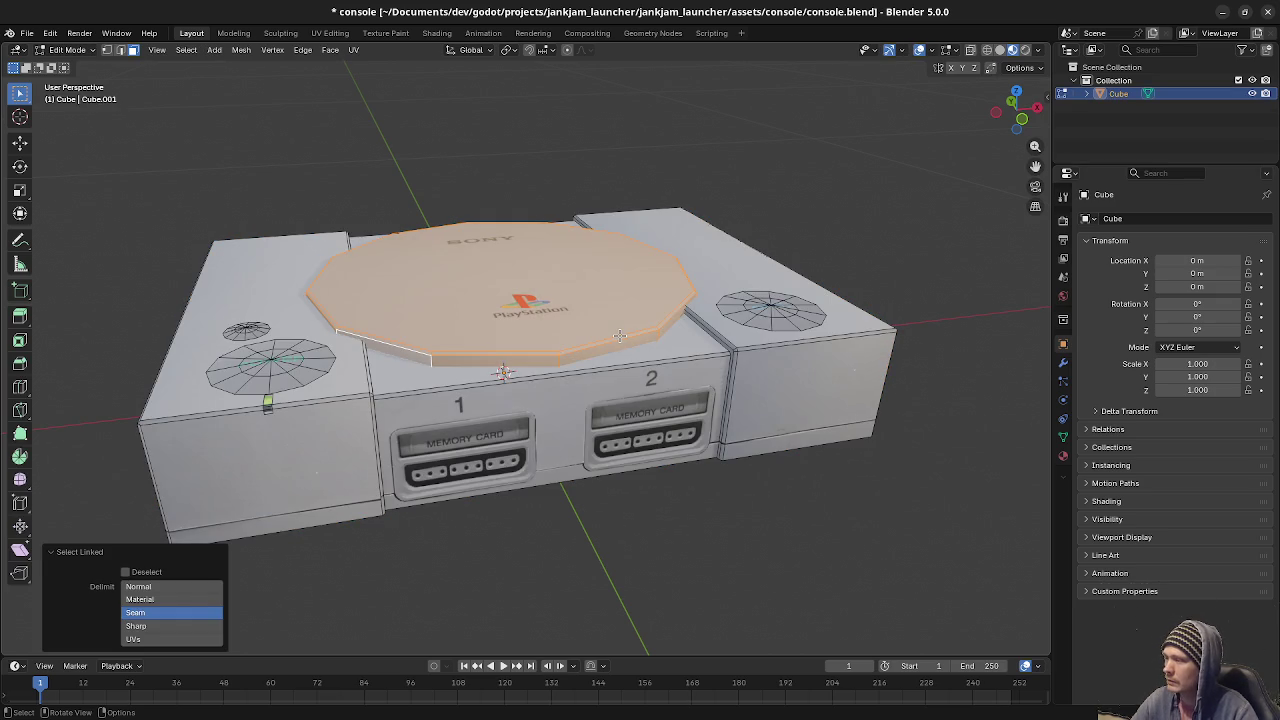
key(p)
click(614, 334)
key(a)
key(alt+a)
Separate the POWER button disc from the console body.
key(Tab)
click(289, 372)
key(Tab)
key(l)
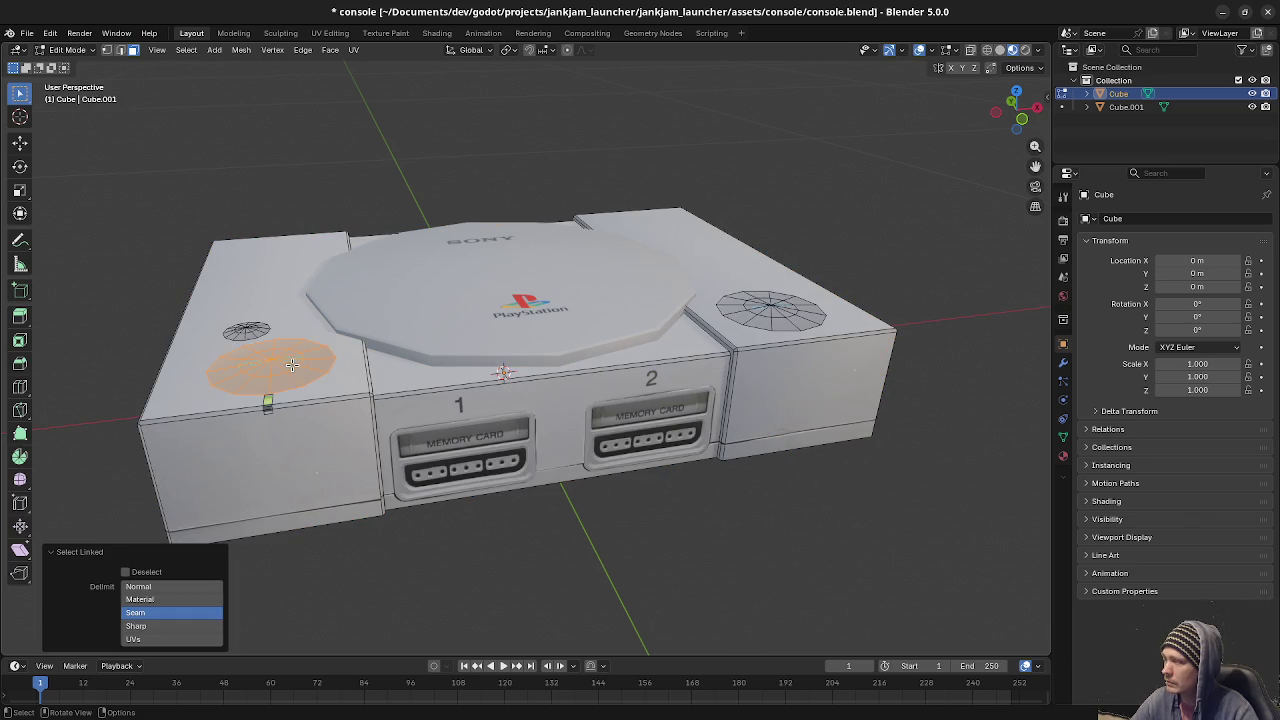
key(p)
click(296, 366)
key(a)
key(alt+a)
Separate the OPEN and reset button discs, then check the separated lid and button objects.
key(l)
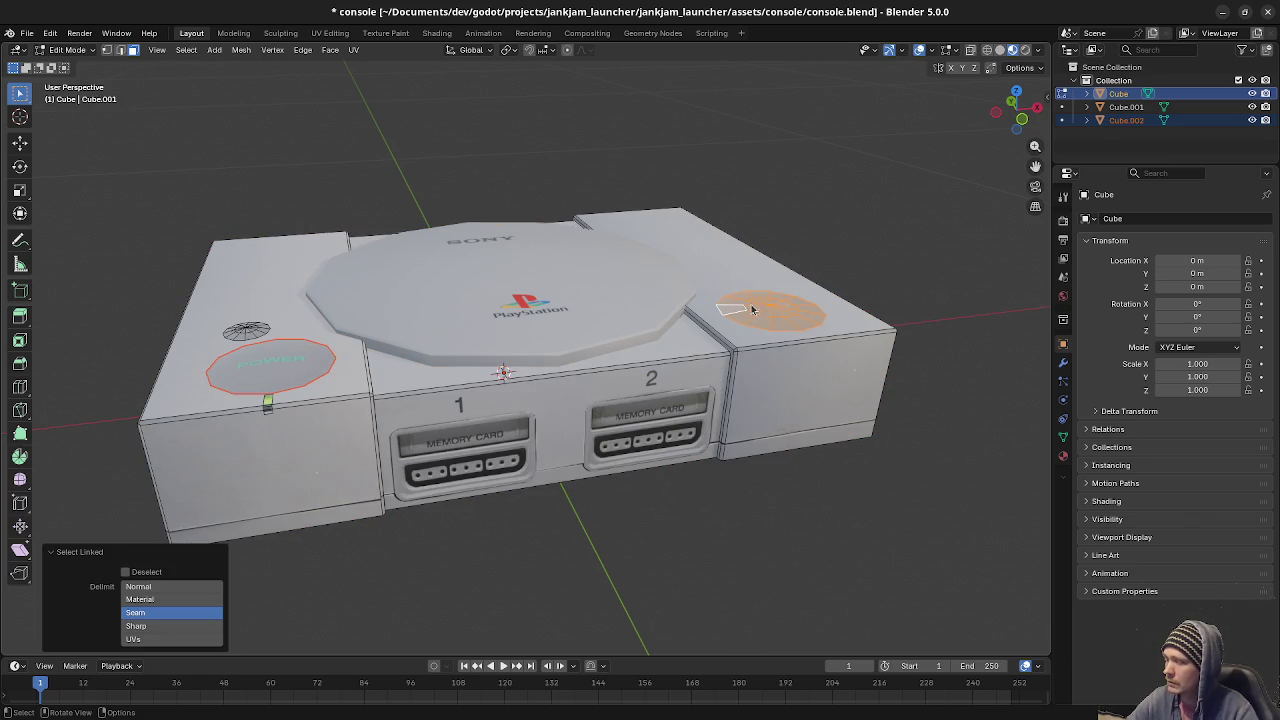
key(p)
click(750, 307)
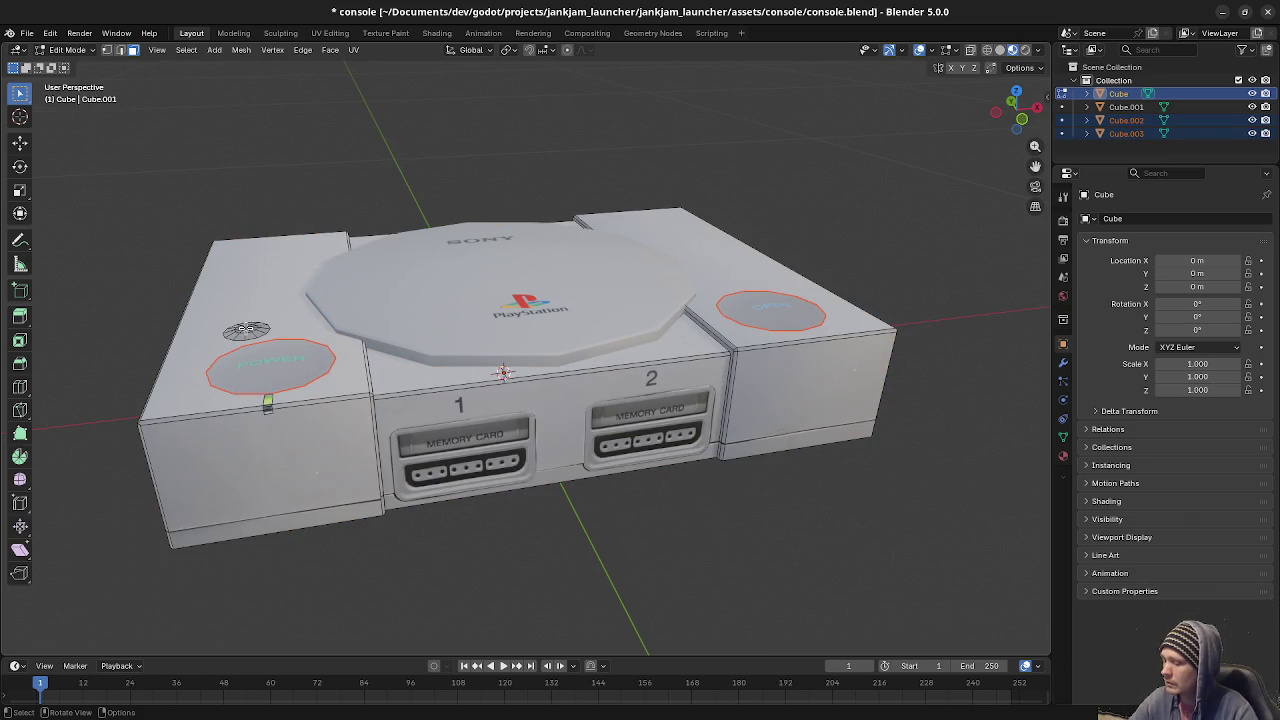
key(l)
key(p)
click(250, 326)
key(Tab)
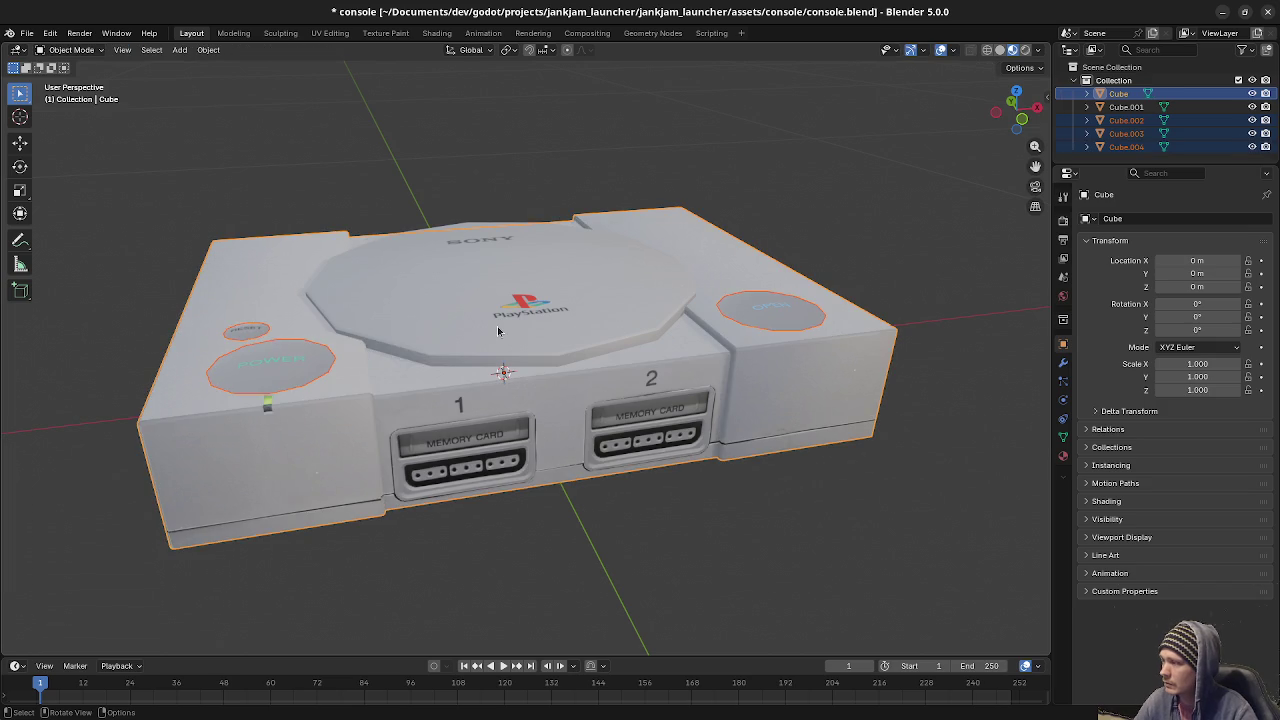
key(alt+a)
click(556, 336)
click(305, 355)
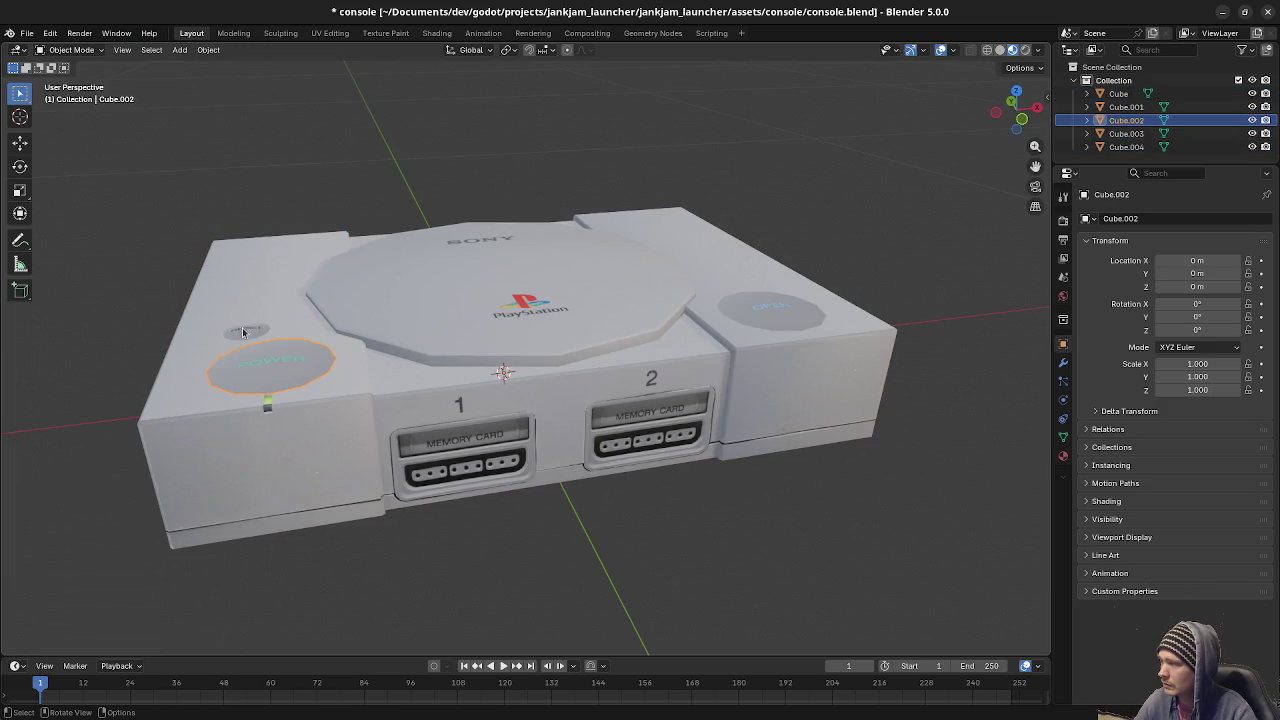
click(265, 353)
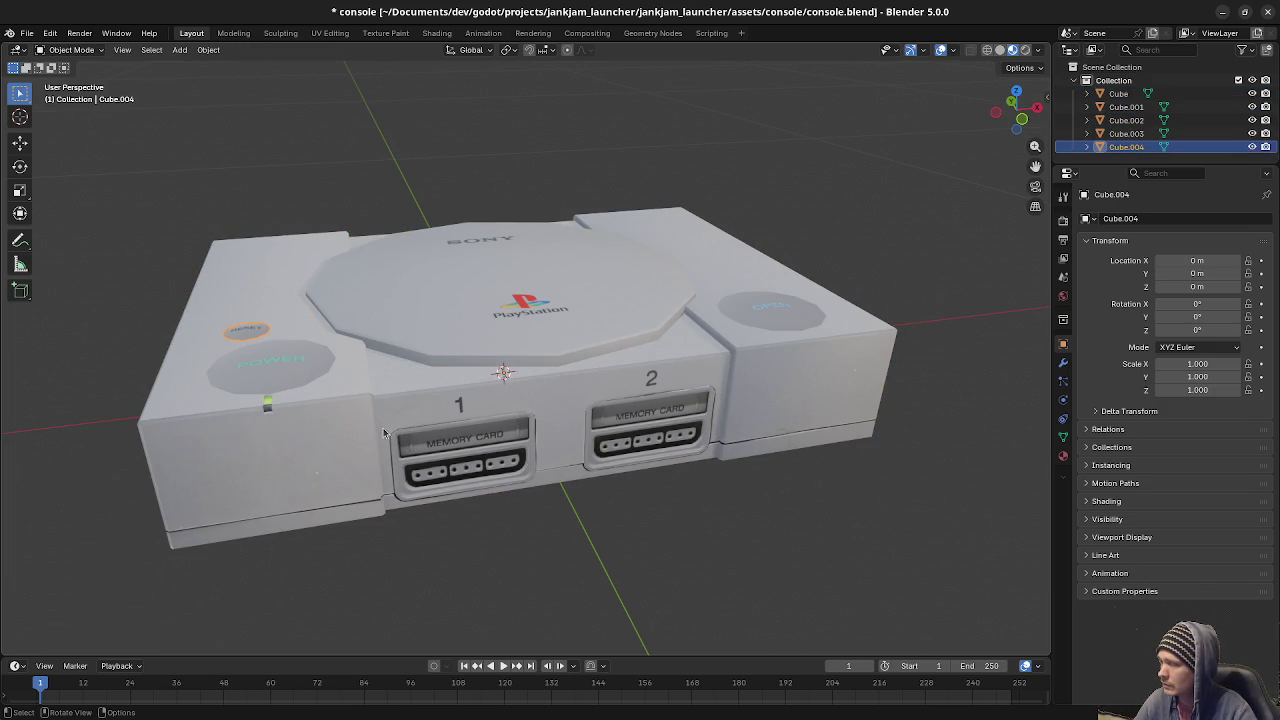
Split the small indicator light off the console body into its own object.
click(274, 410)
key(Tab)
key(l)
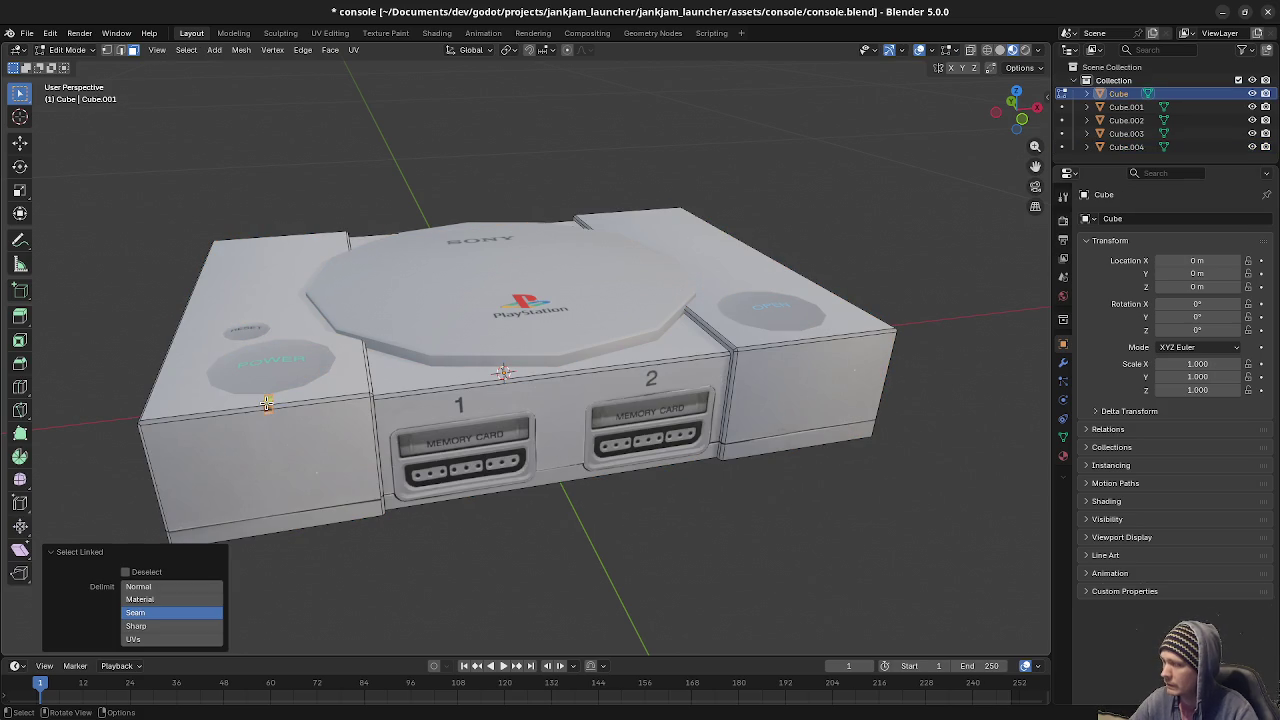
key(p)
click(267, 403)
key(Tab)
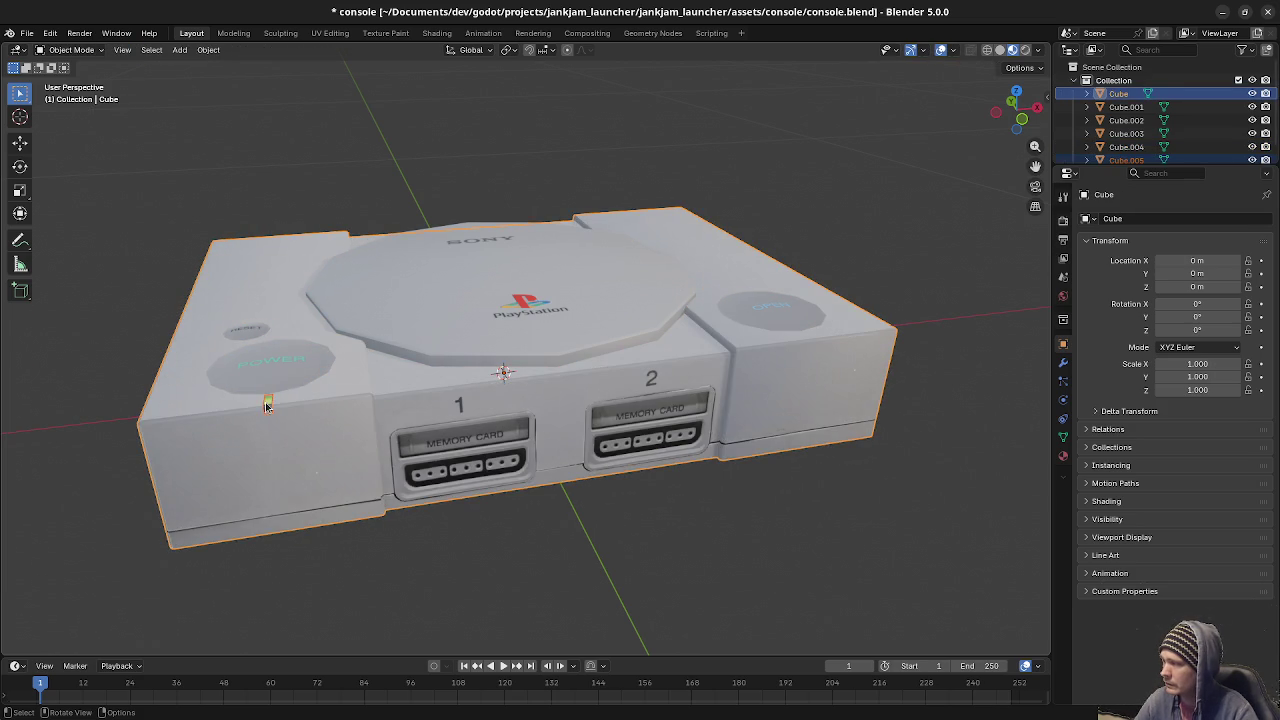
key(alt+a)
middle_drag(578, 417, 595, 372)
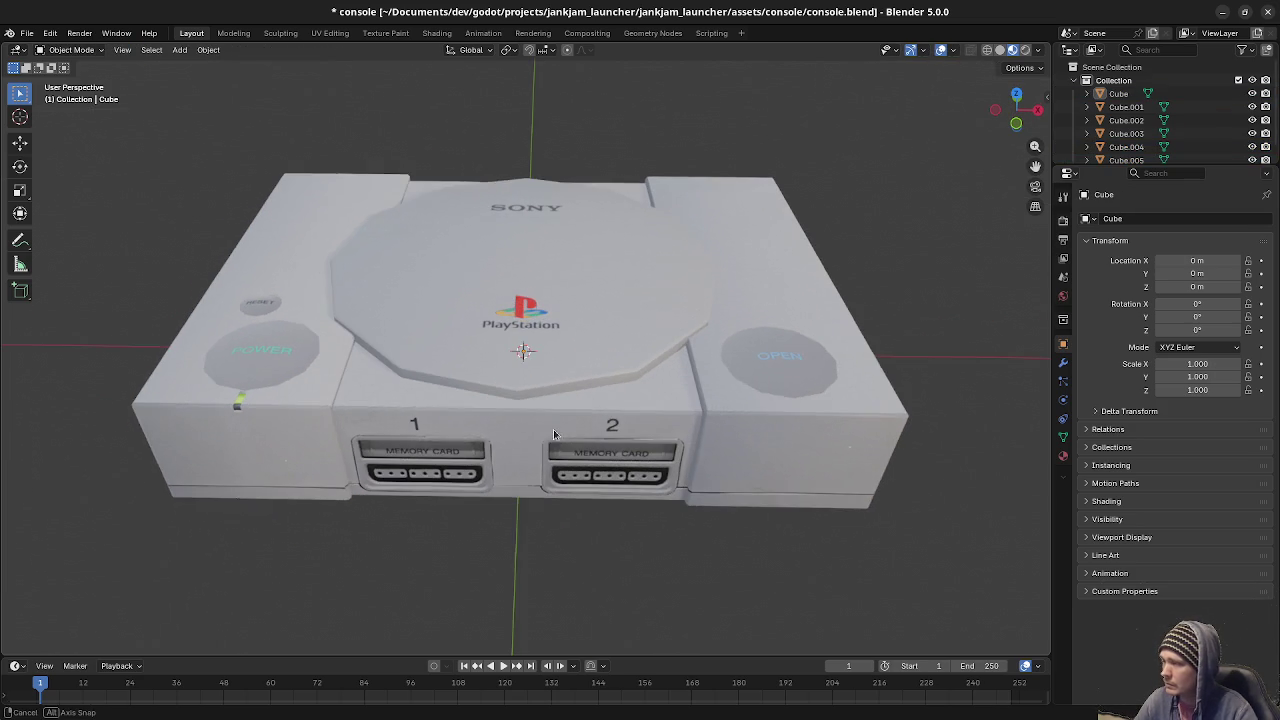
Mistakenly add an Intersect Boolean modifier to the console body, then remove it.
click(597, 372)
shift+click(620, 440)
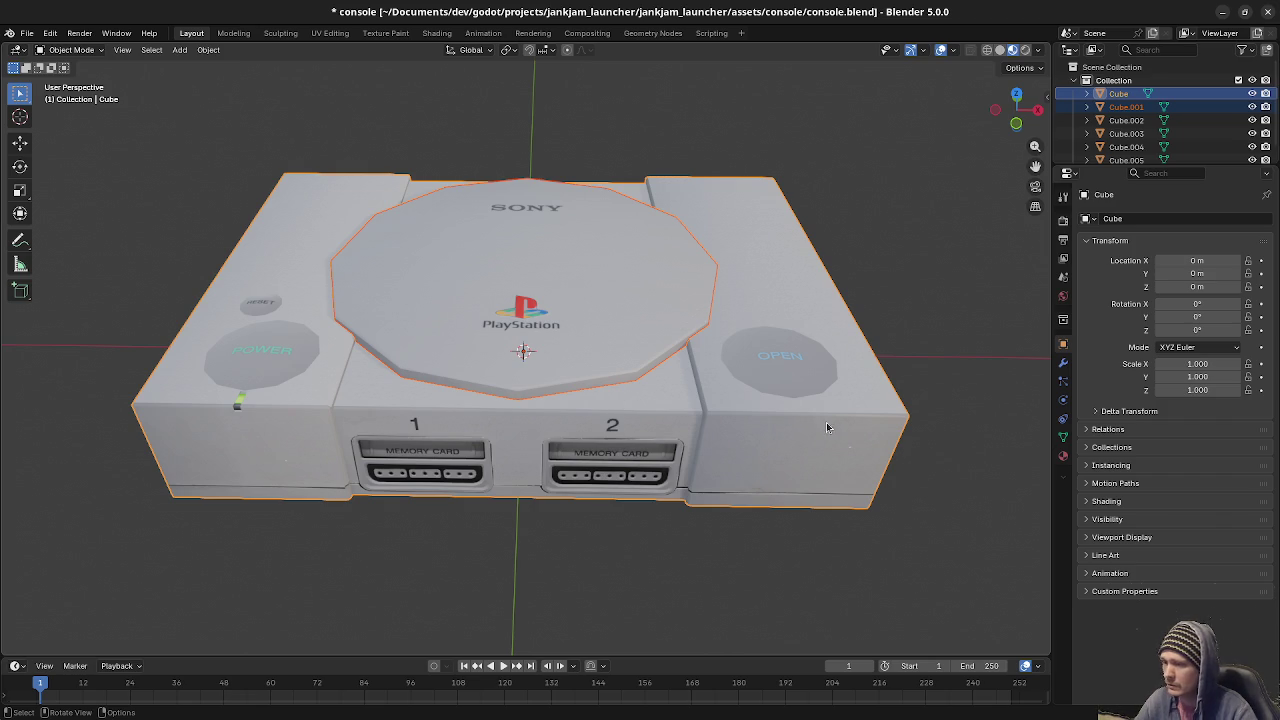
click(592, 338)
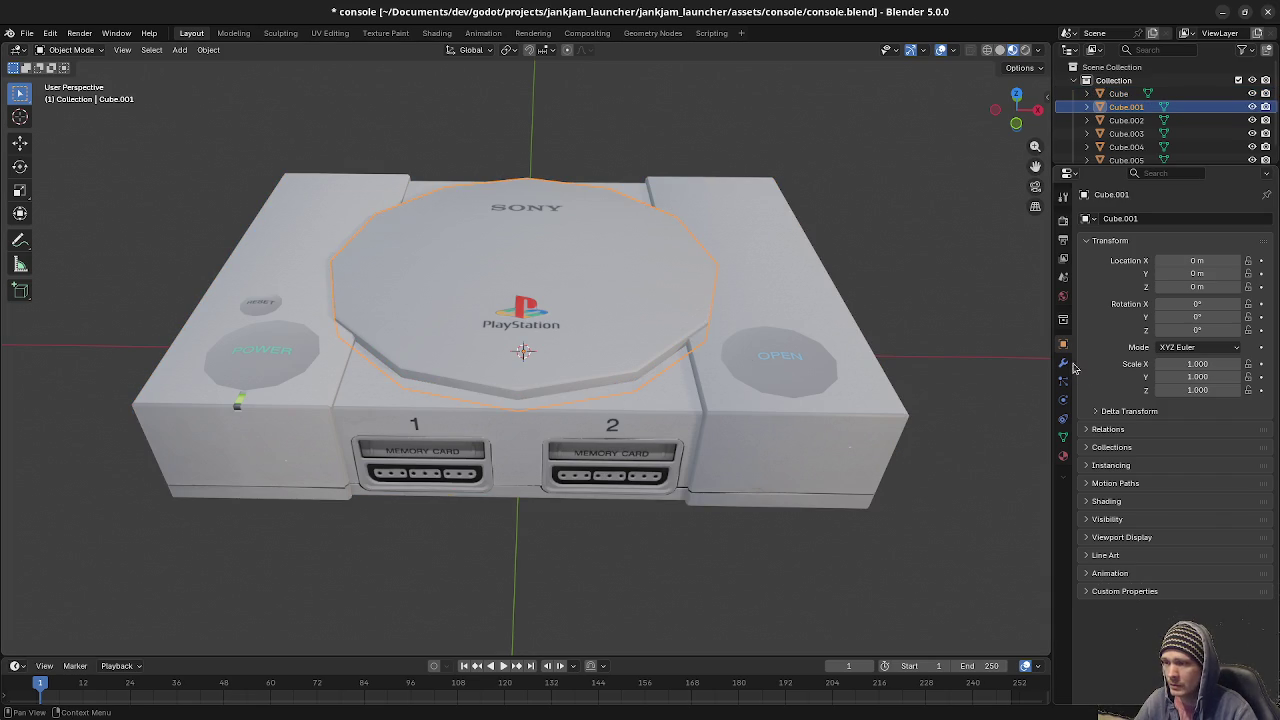
click(598, 418)
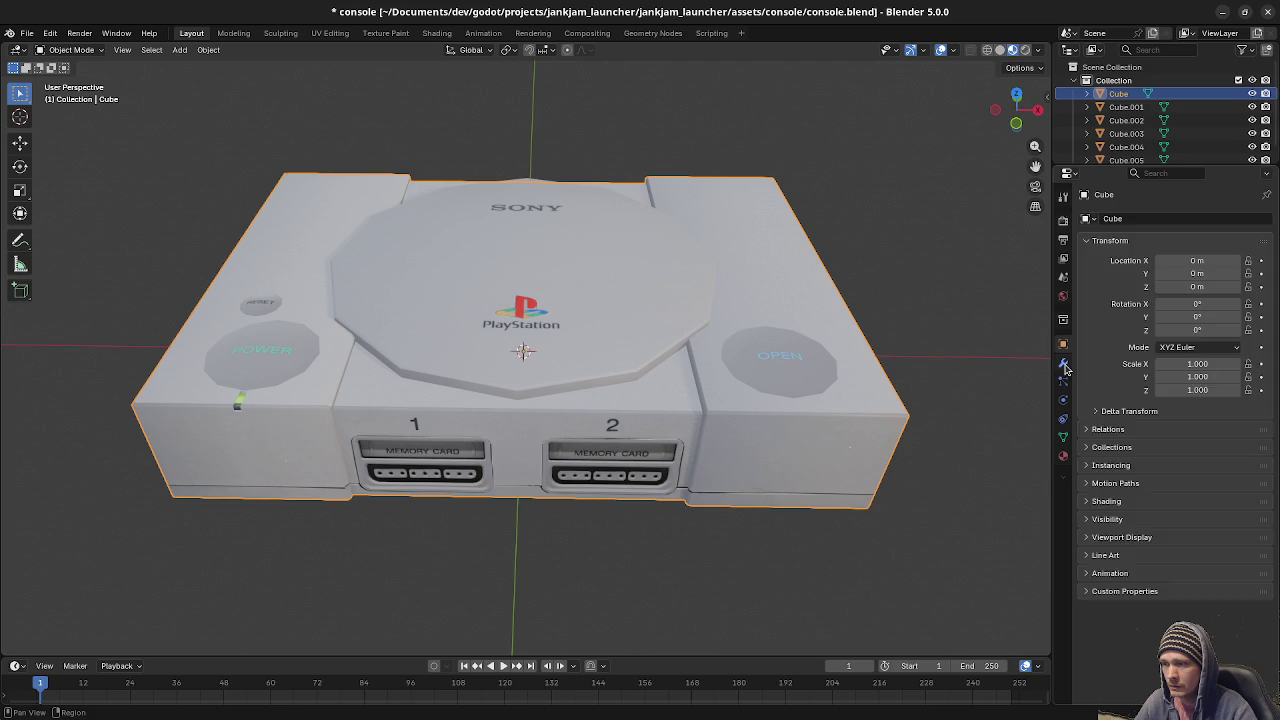
click(1063, 366)
click(1134, 218)
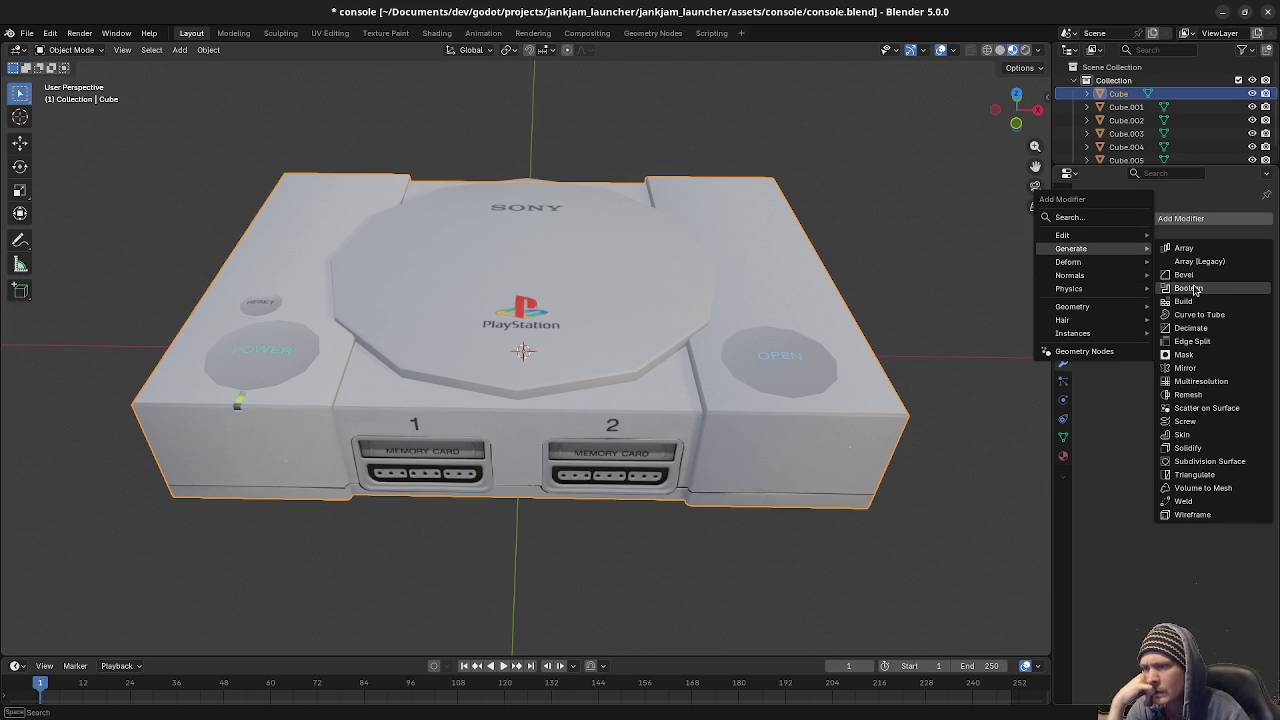
mouse_move(1071, 248)
click(1193, 288)
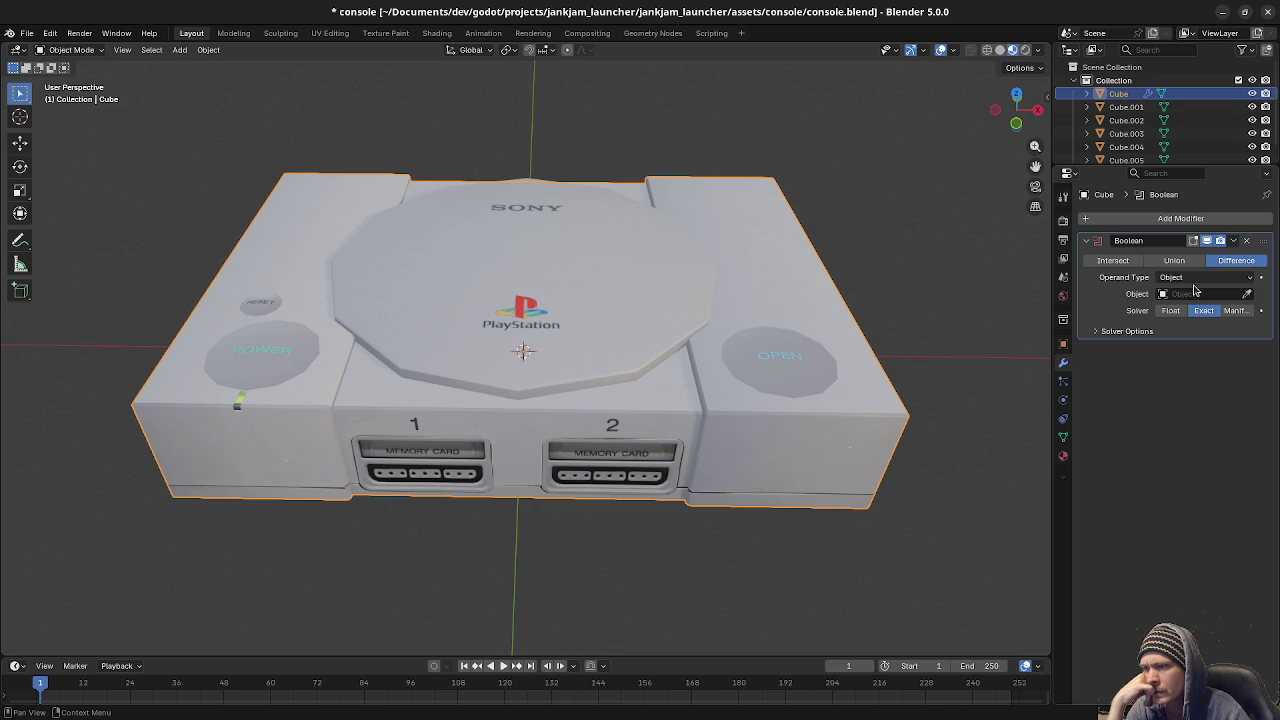
click(1120, 261)
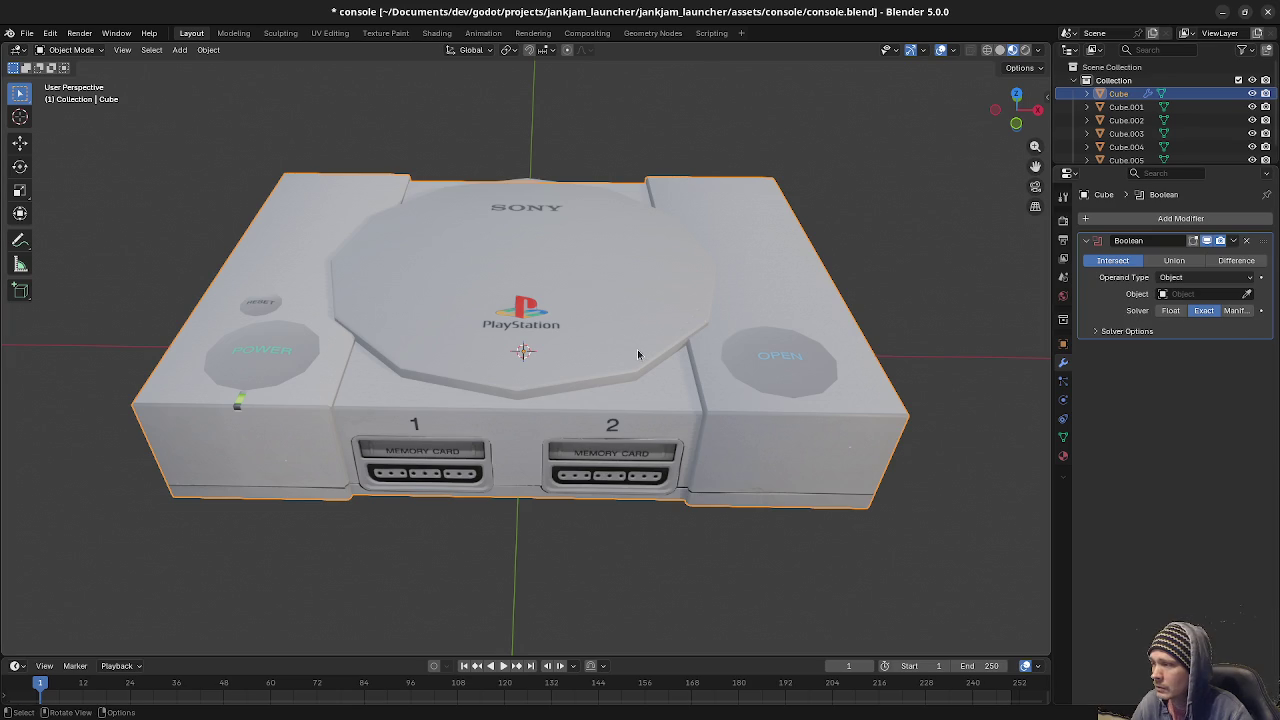
click(520, 270)
key(ctrl+z)
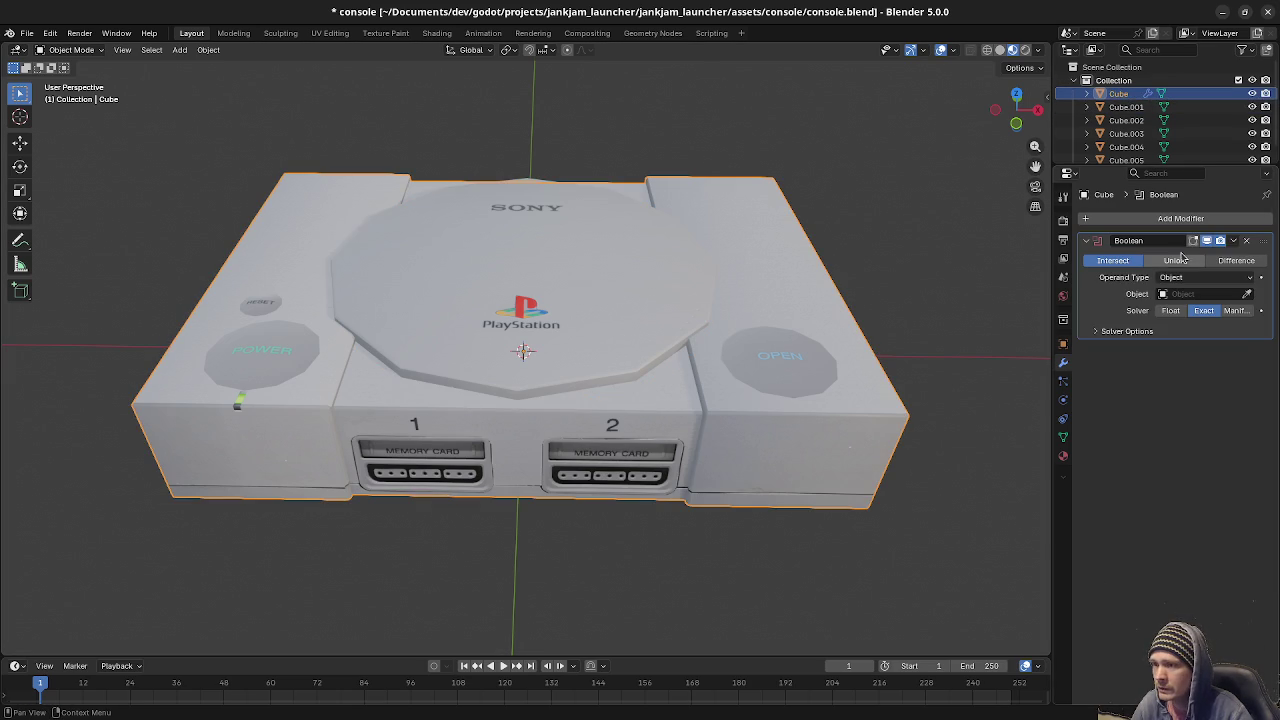
click(1246, 249)
Add a Boolean modifier set to Intersect to the lid, keeping Object as operand type.
click(663, 334)
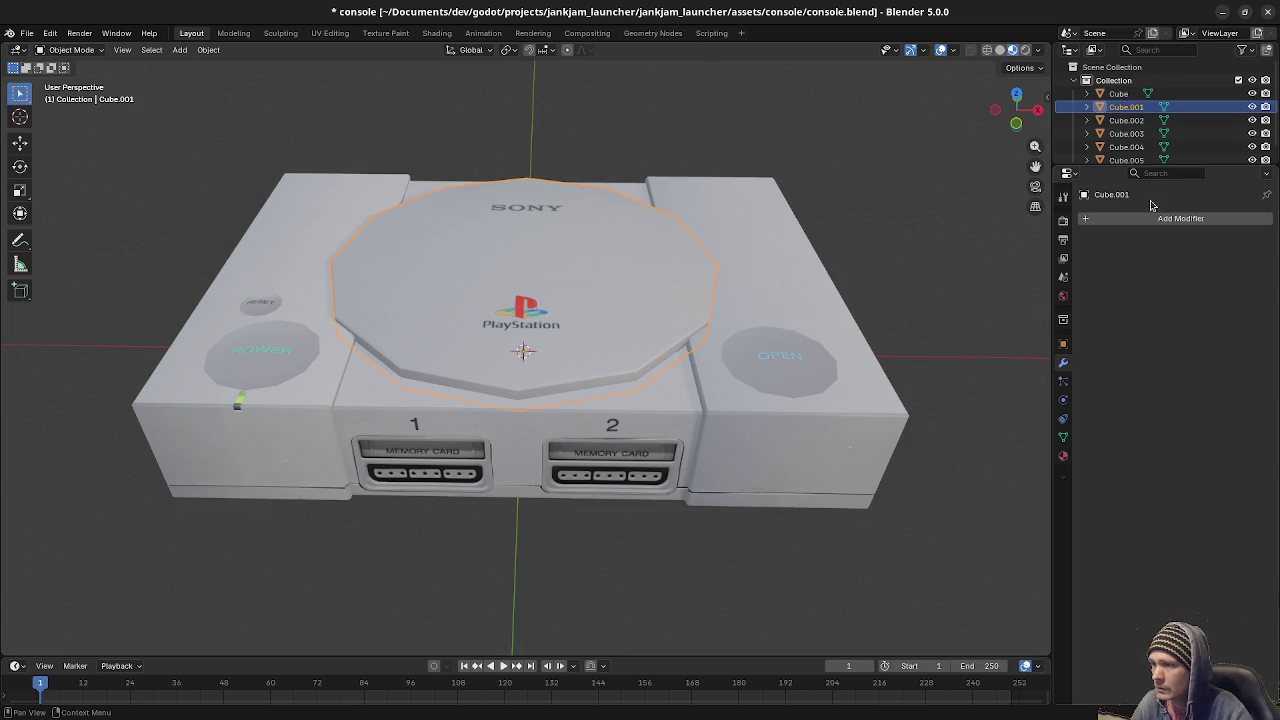
click(1117, 218)
mouse_move(1054, 215)
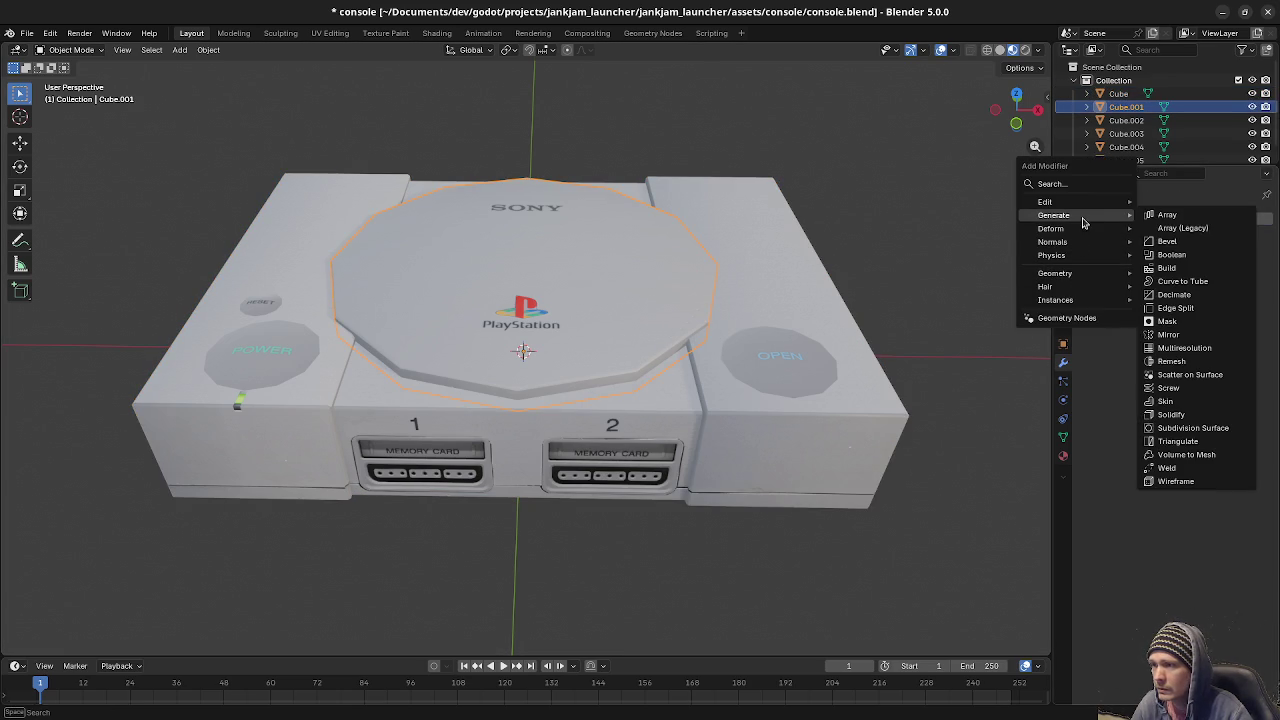
click(1185, 251)
click(1115, 261)
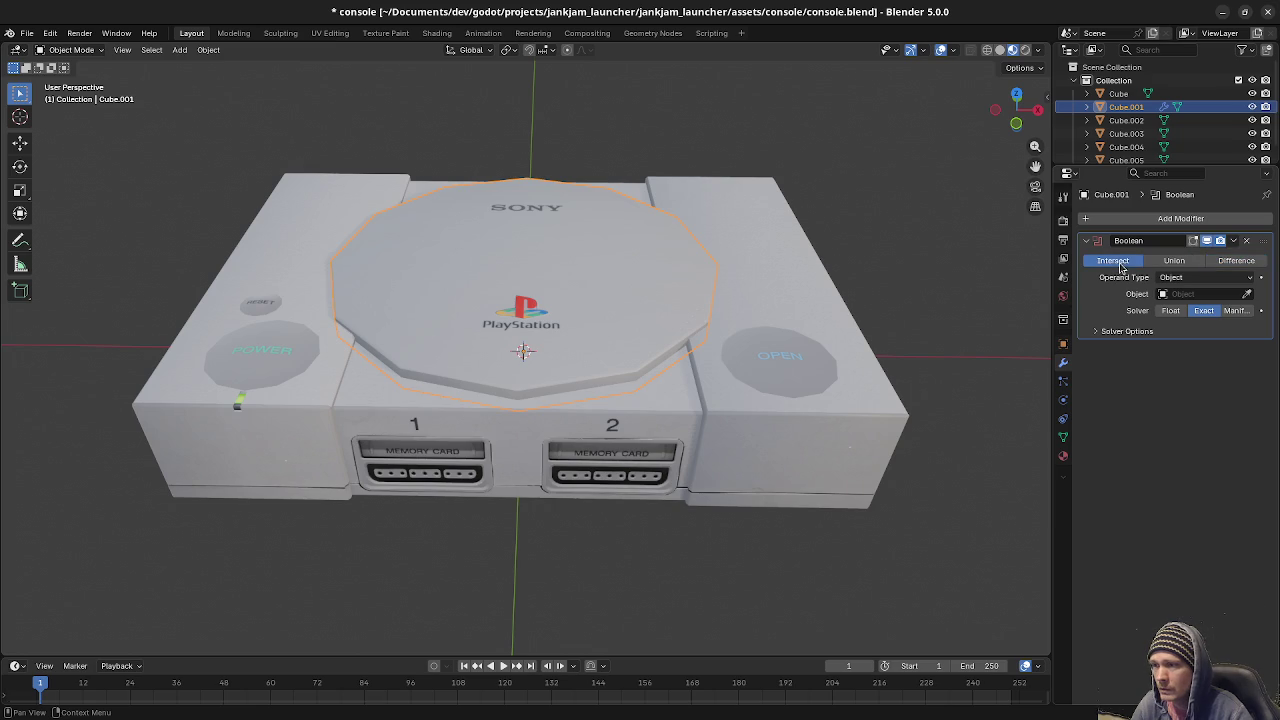
click(1182, 280)
click(1181, 294)
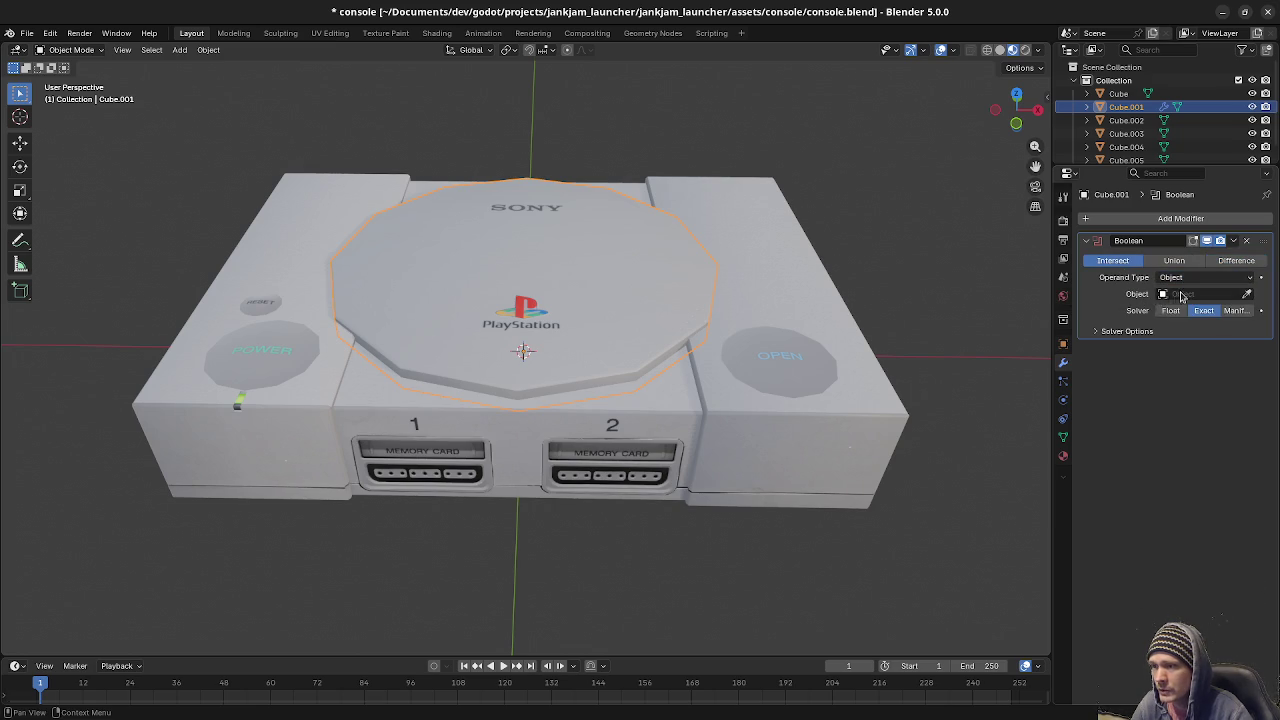
click(1181, 295)
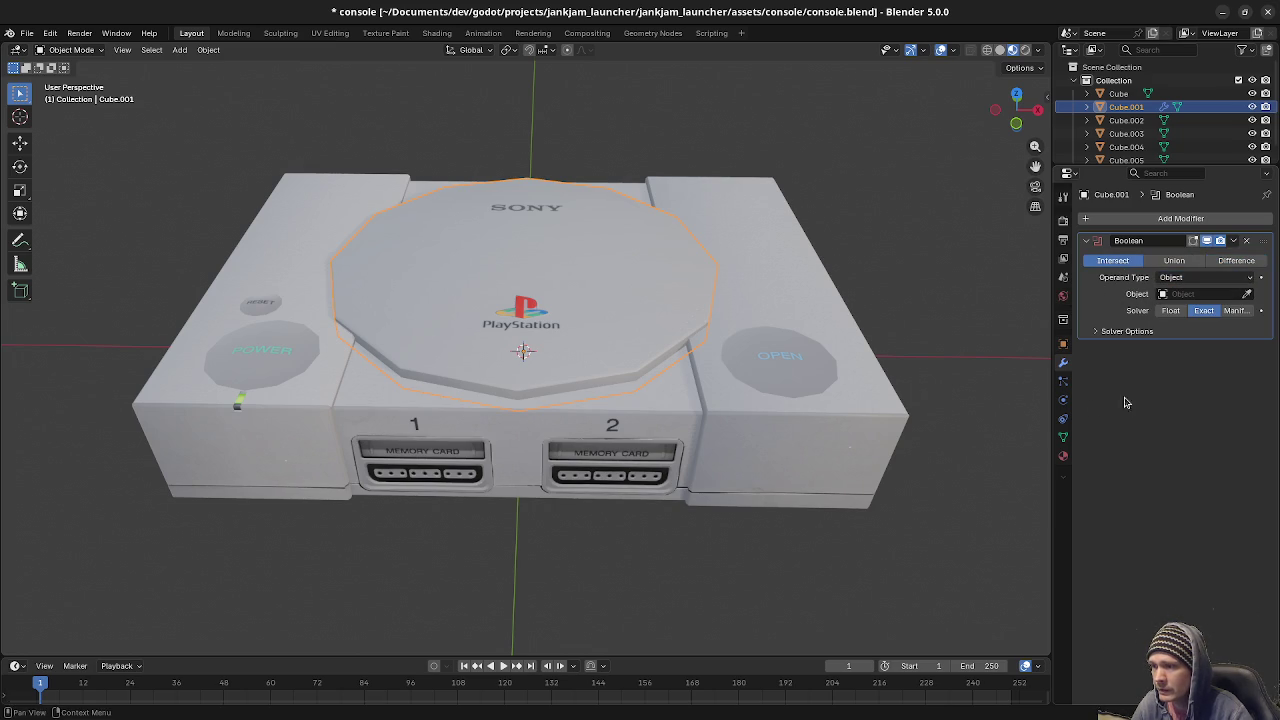
Rename the lid object to Lid and the console body to Base.
double_click(1127, 107)
text(Lid)
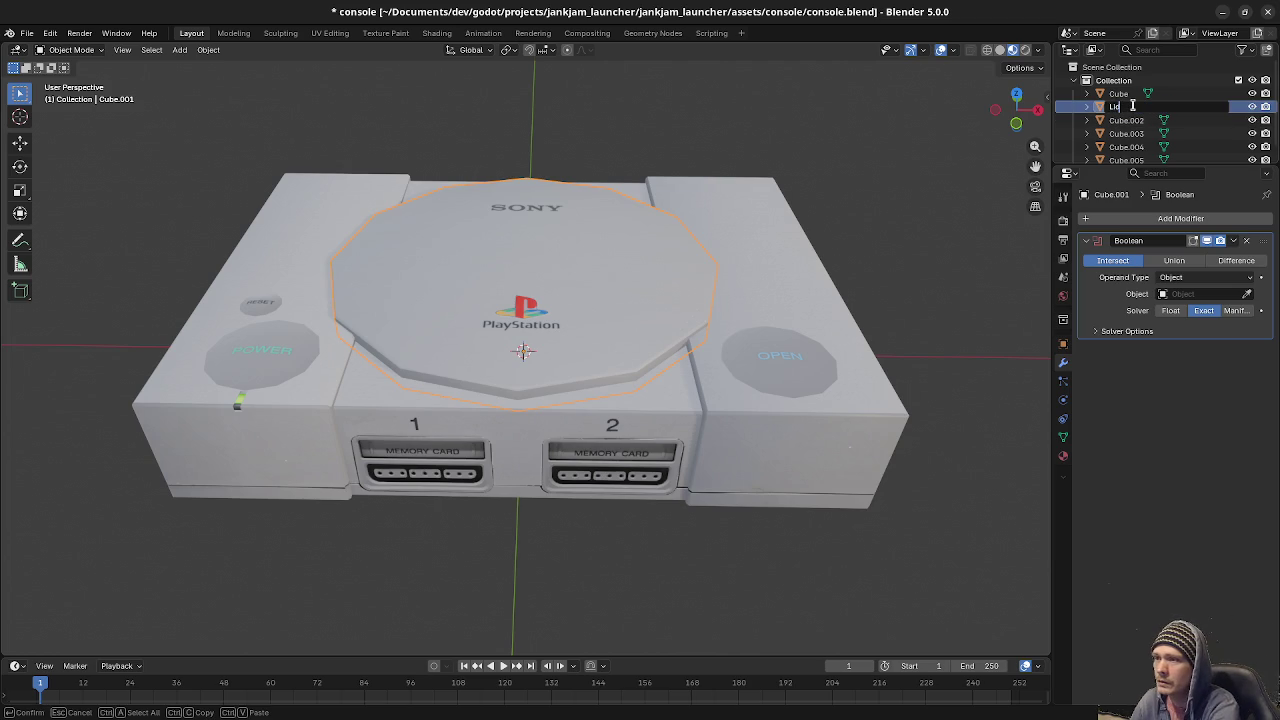
key(Return)
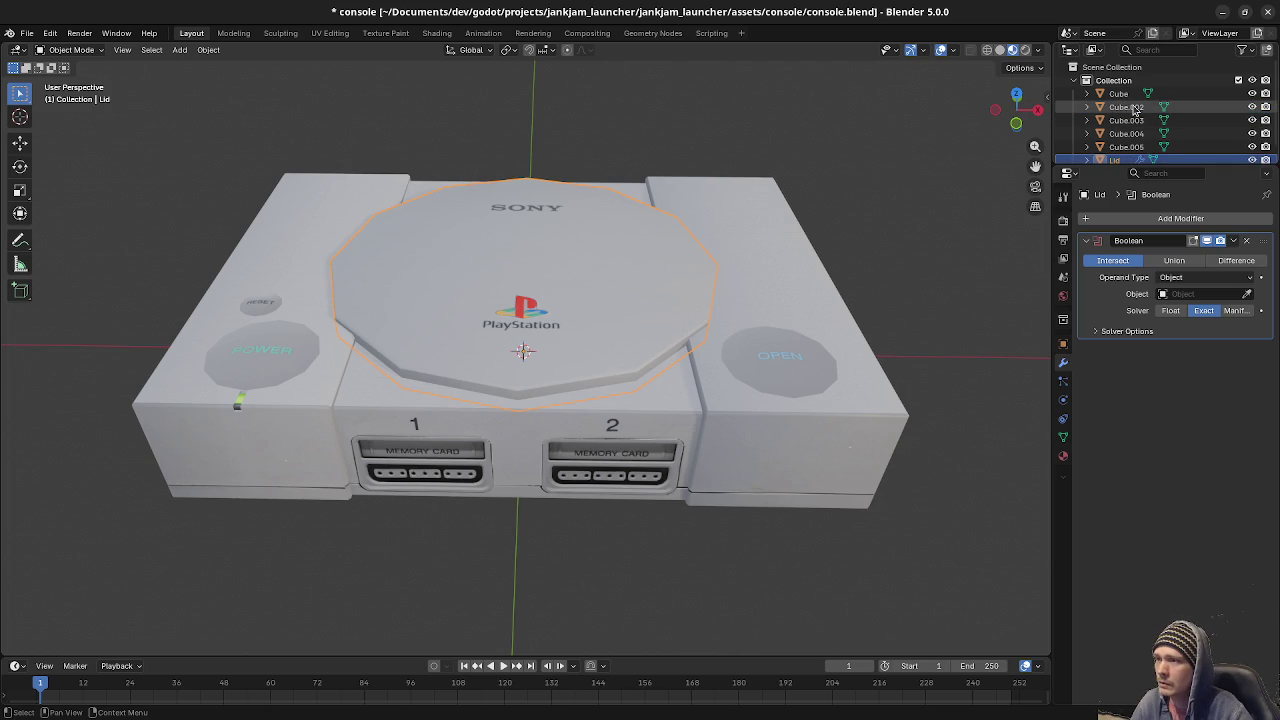
click(1122, 97)
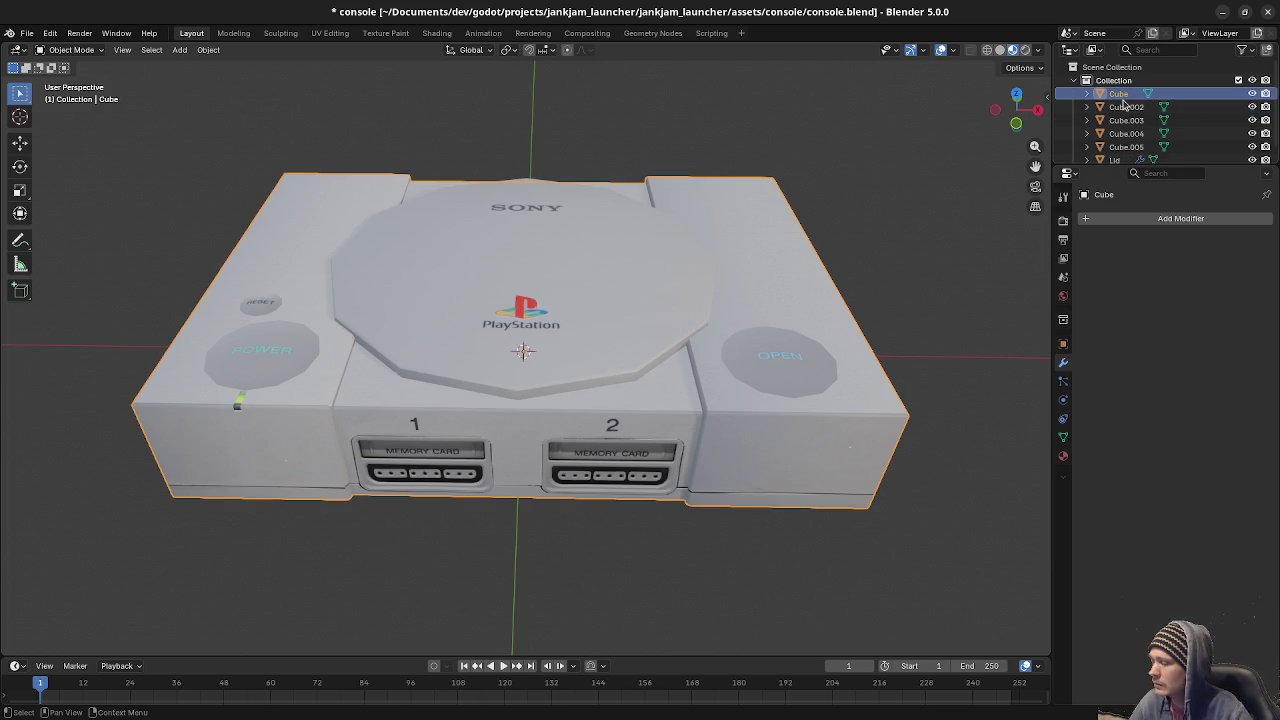
double_click(1123, 100)
text(Base)
key(Return)
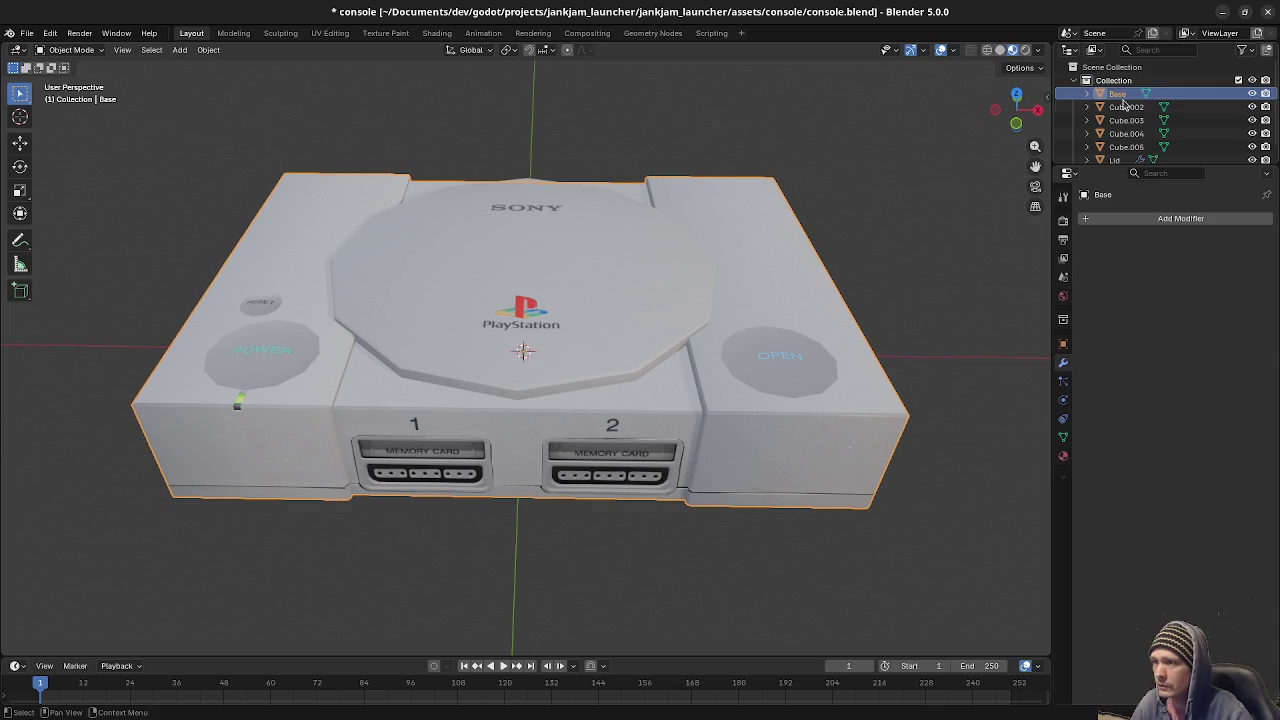
Rename the POWER button to PowerButton and the OPEN button to OpenLidButton.
click(1126, 107)
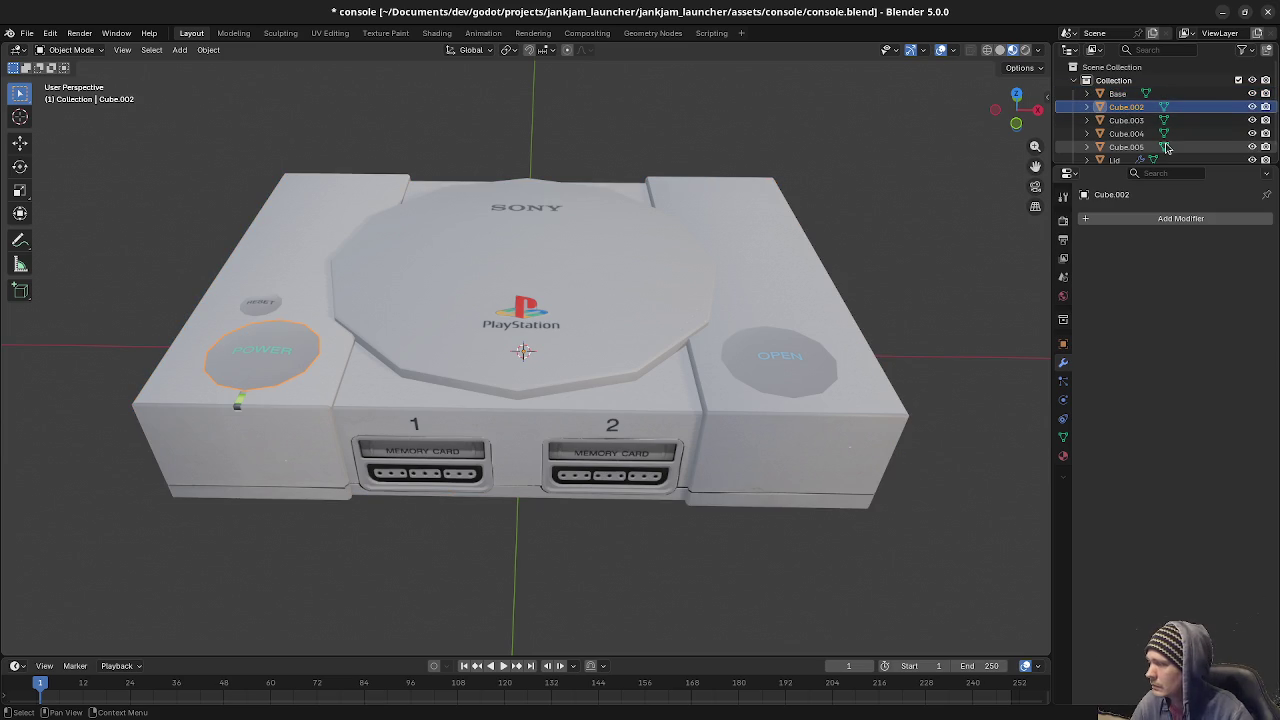
key(F2)
text(PowerB)
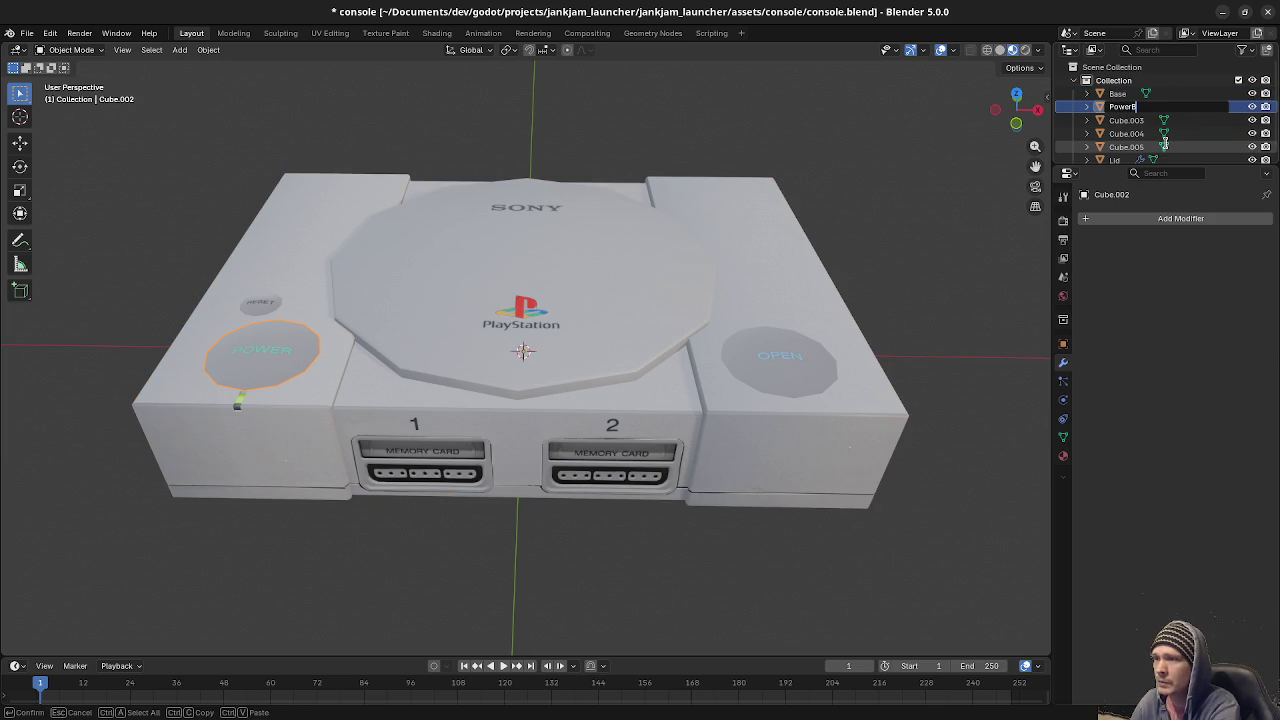
text(utton)
key(Return)
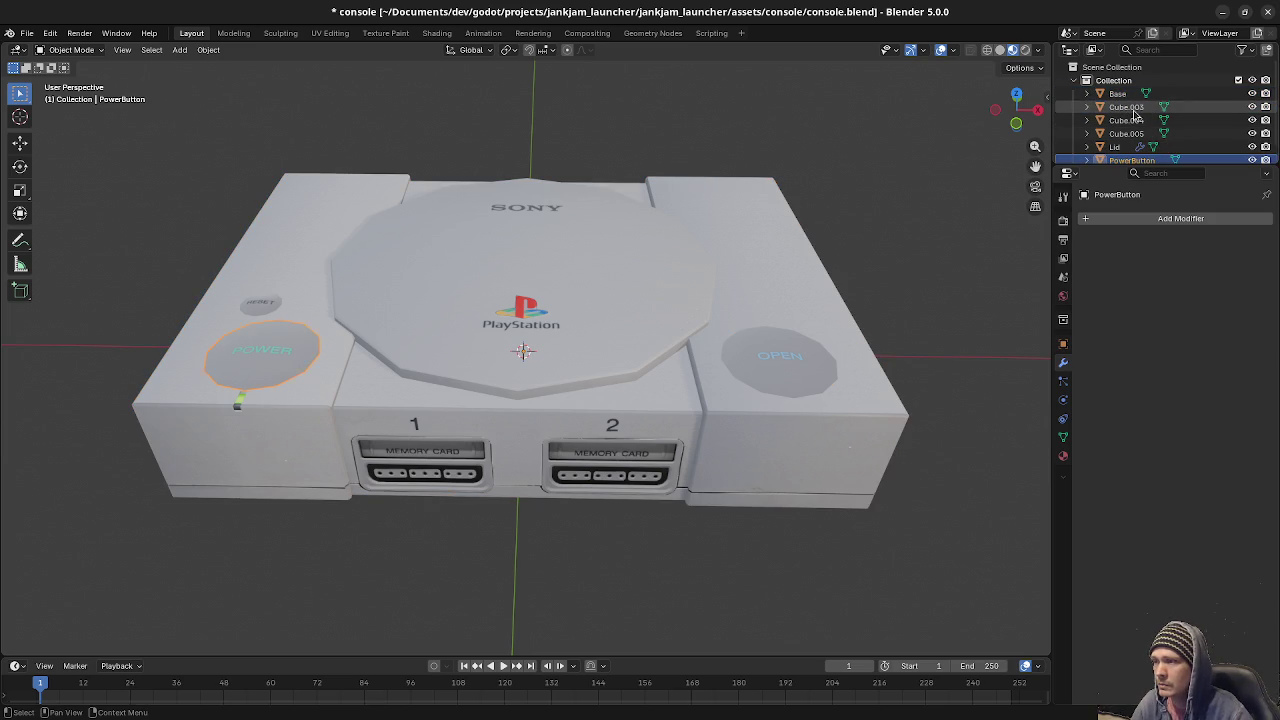
click(1136, 107)
key(F2)
text(OpenButton)
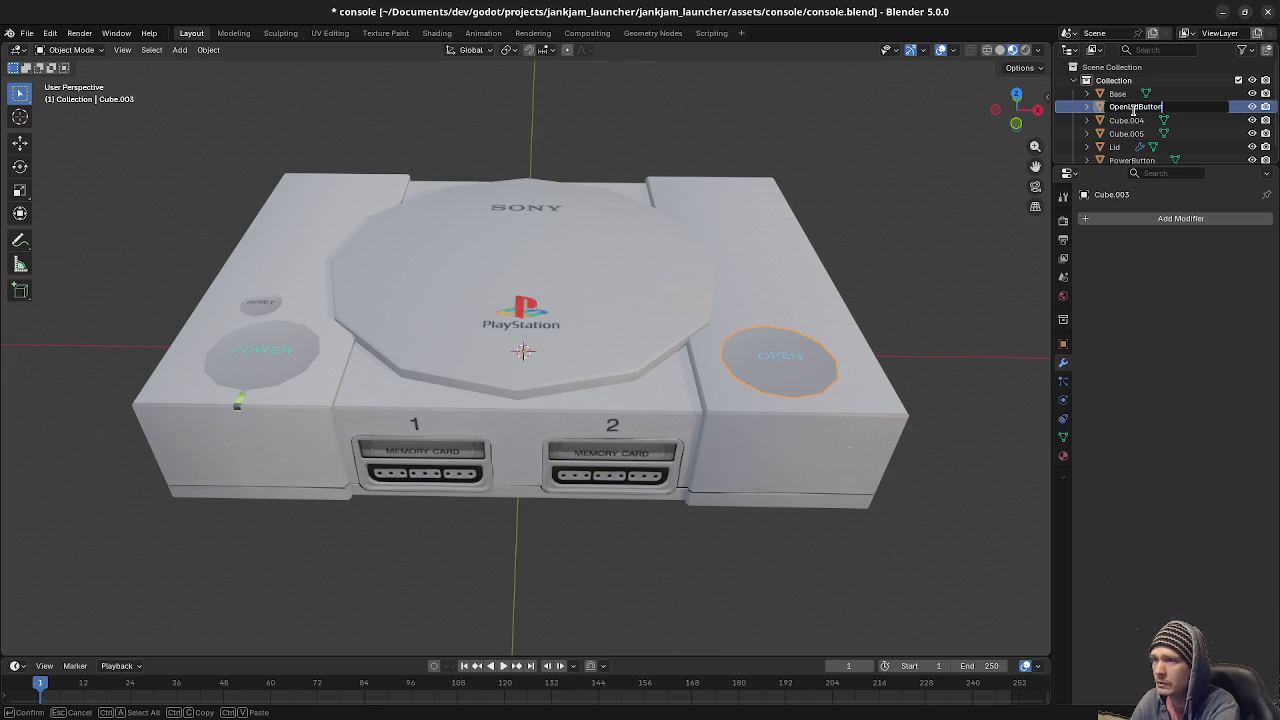
key(Return)
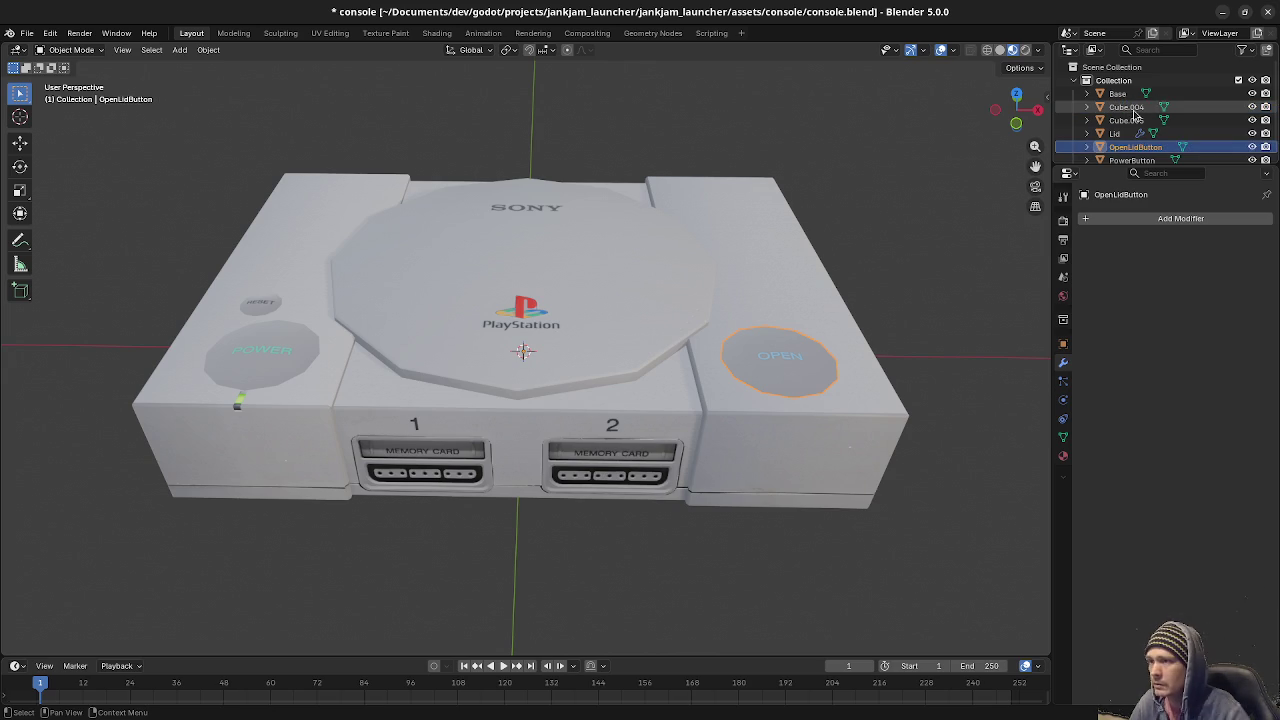
Rename the reset button to ResetButton and the indicator light to PowerLight.
click(1136, 107)
key(F2)
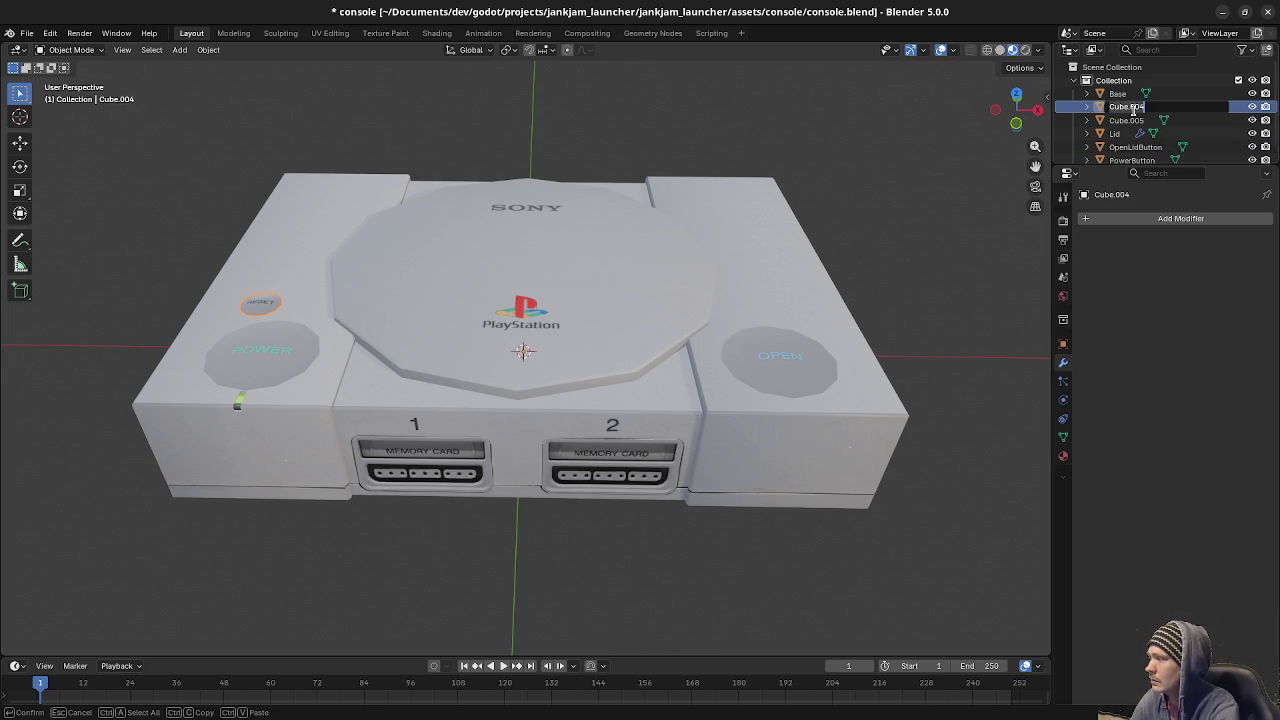
text(ResetButton)
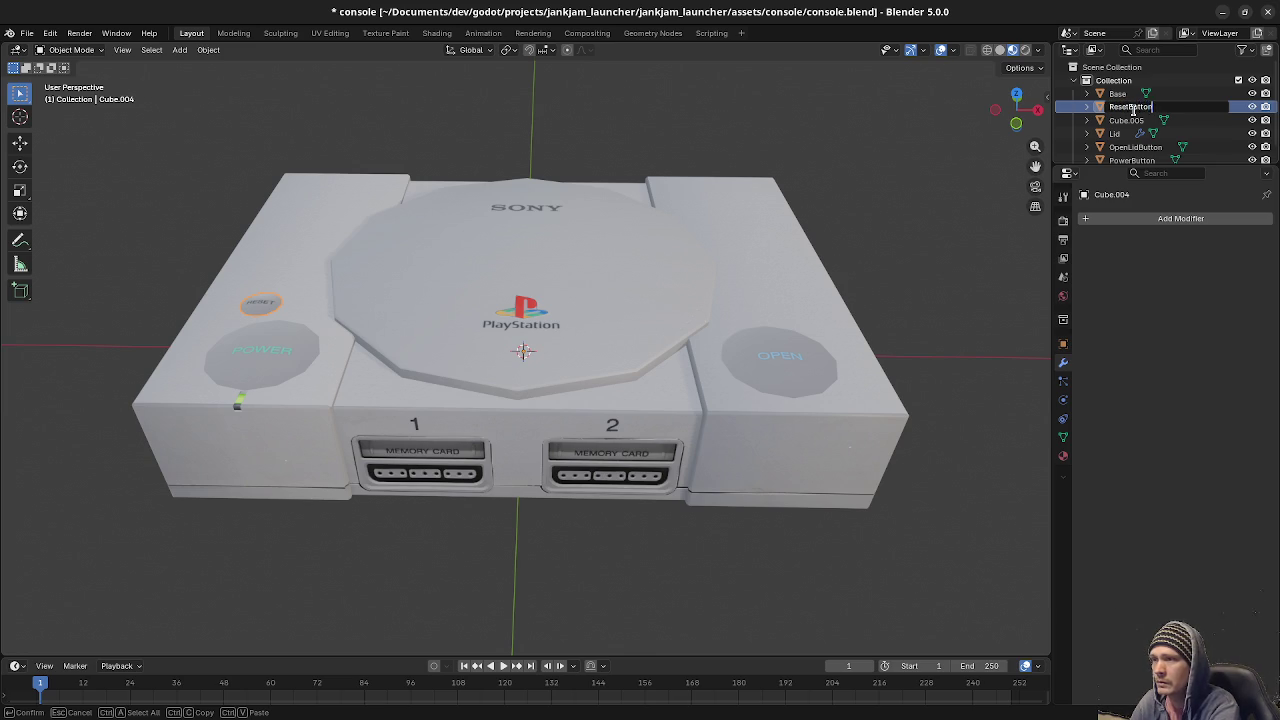
key(Return)
click(1135, 108)
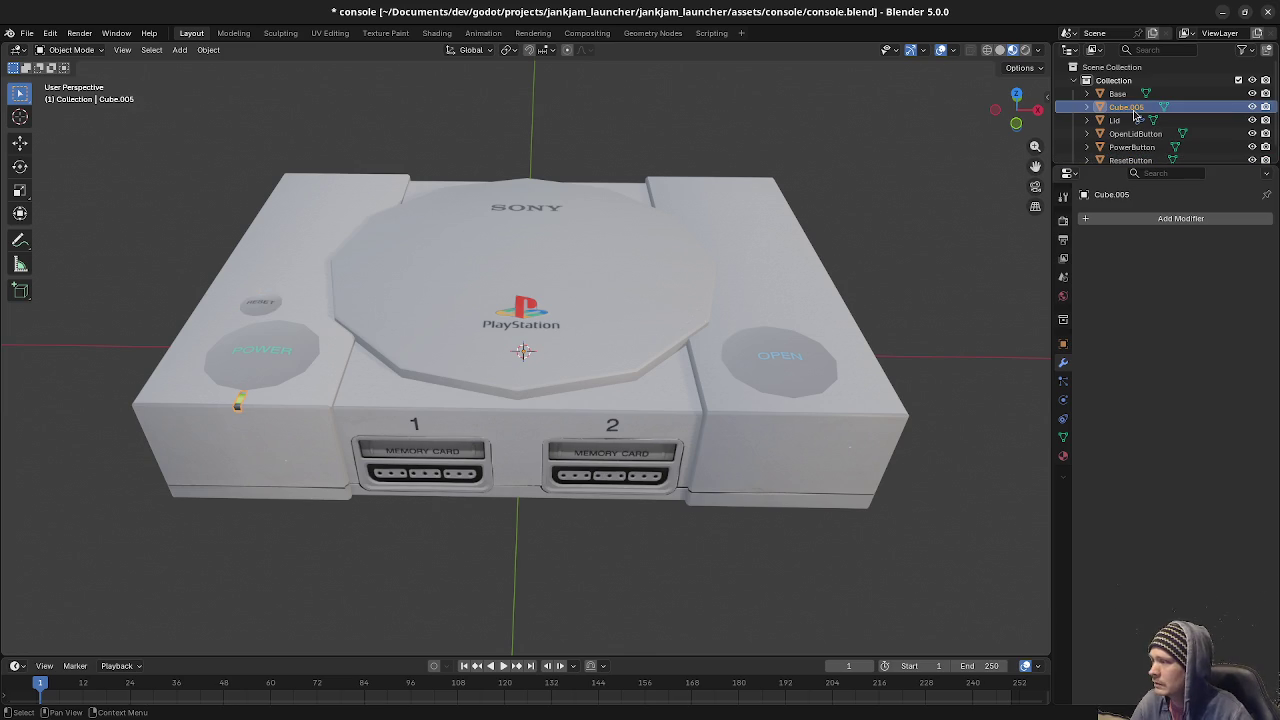
key(F2)
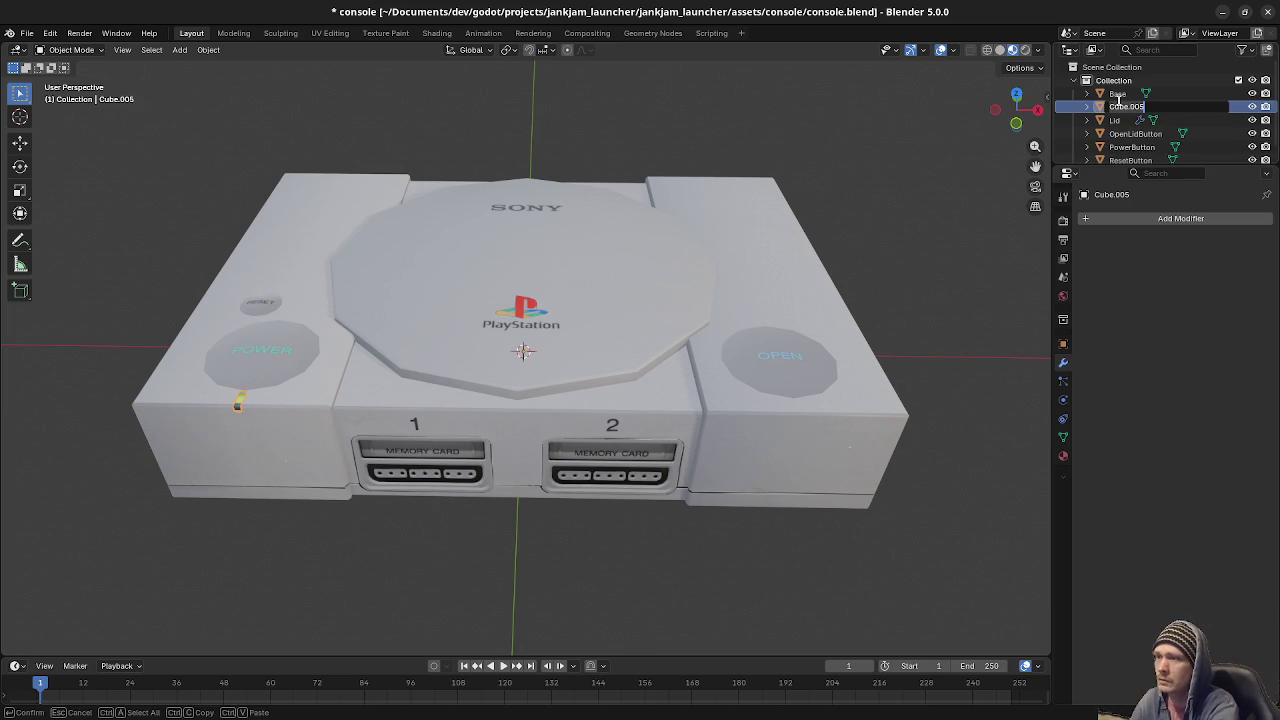
text(PowerLig)
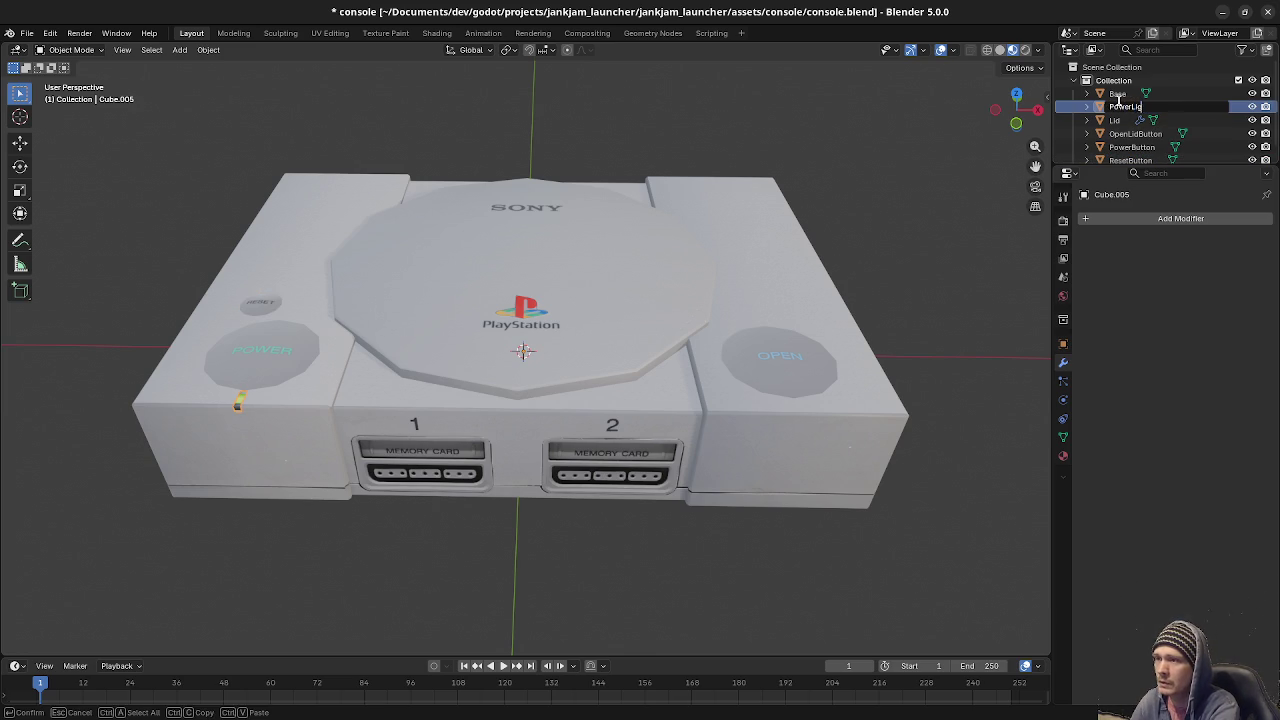
text(ht)
key(Return)
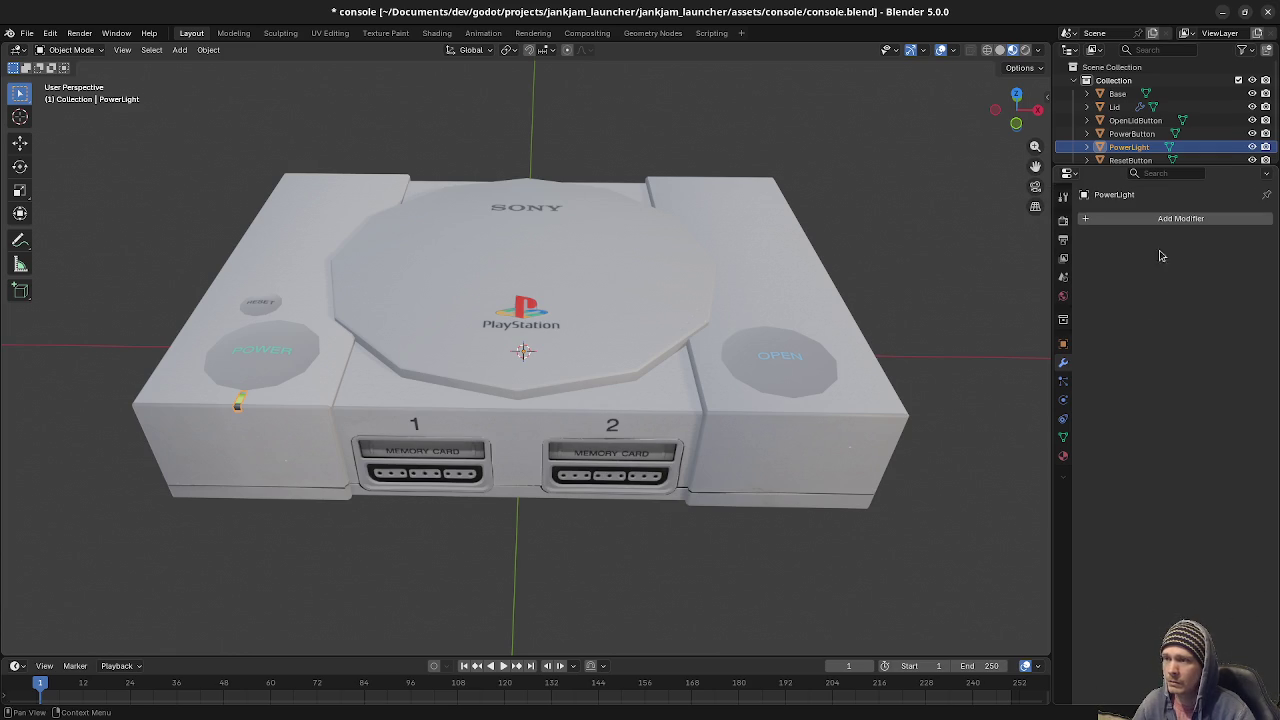
scroll(1148, 151, down, 1)
scroll(1148, 151, up, 1)
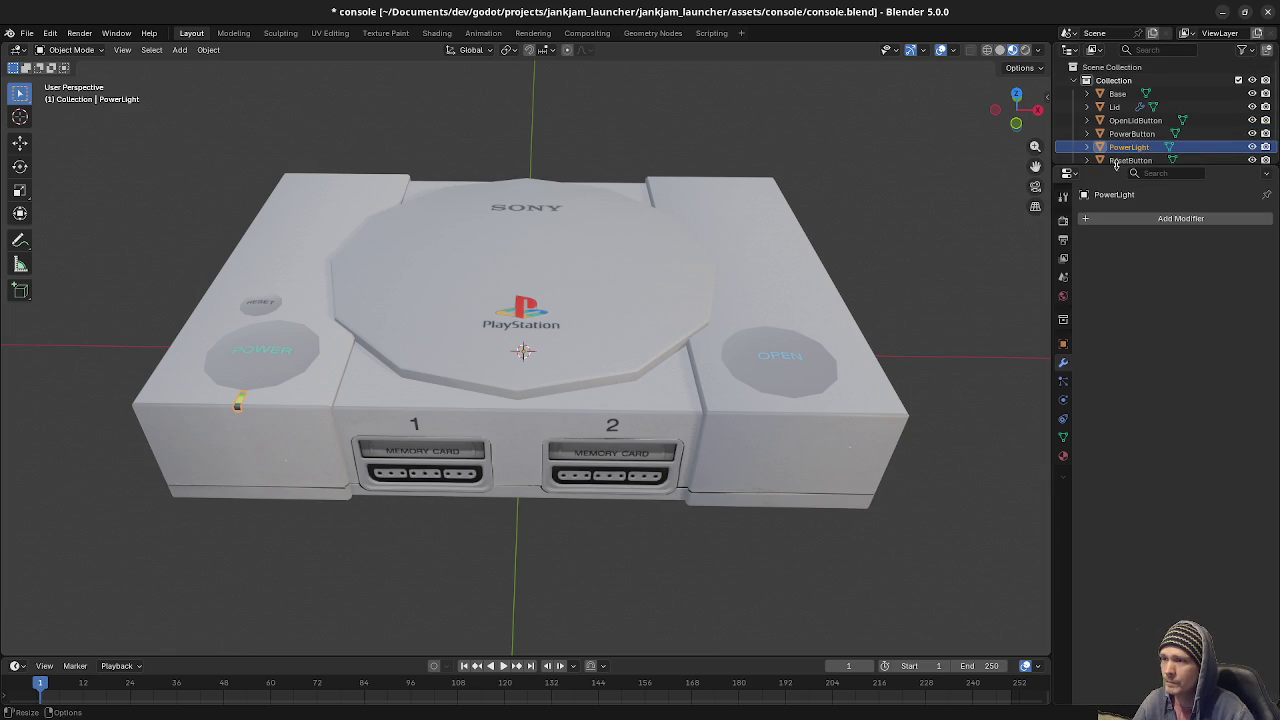
drag(1116, 165, 1116, 176)
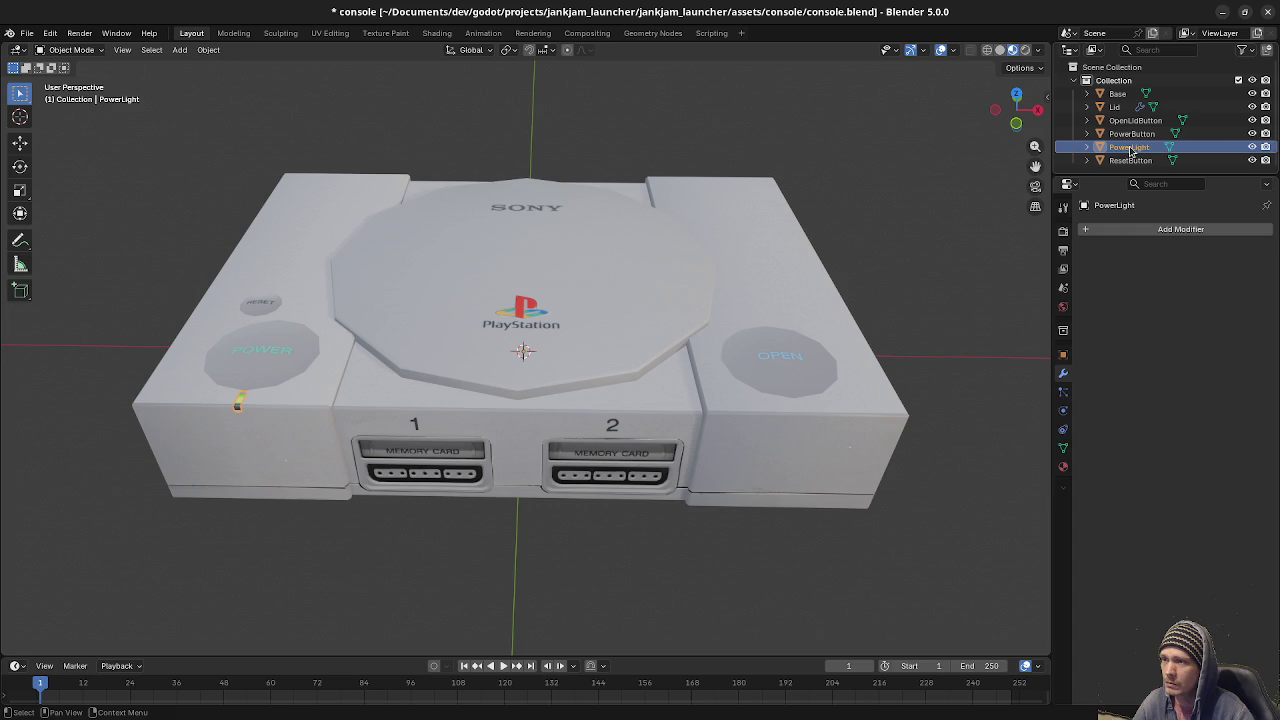
Set Base as the operand object of the Lid's Intersect Boolean.
click(573, 355)
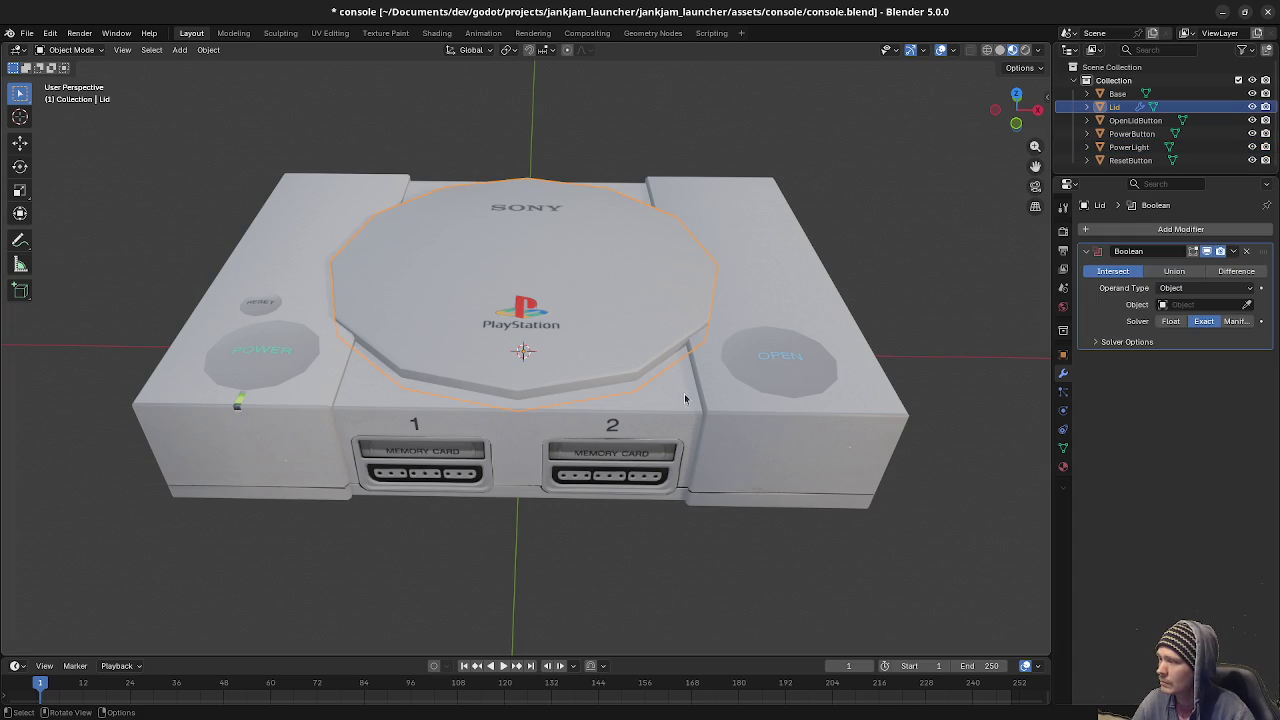
click(1182, 304)
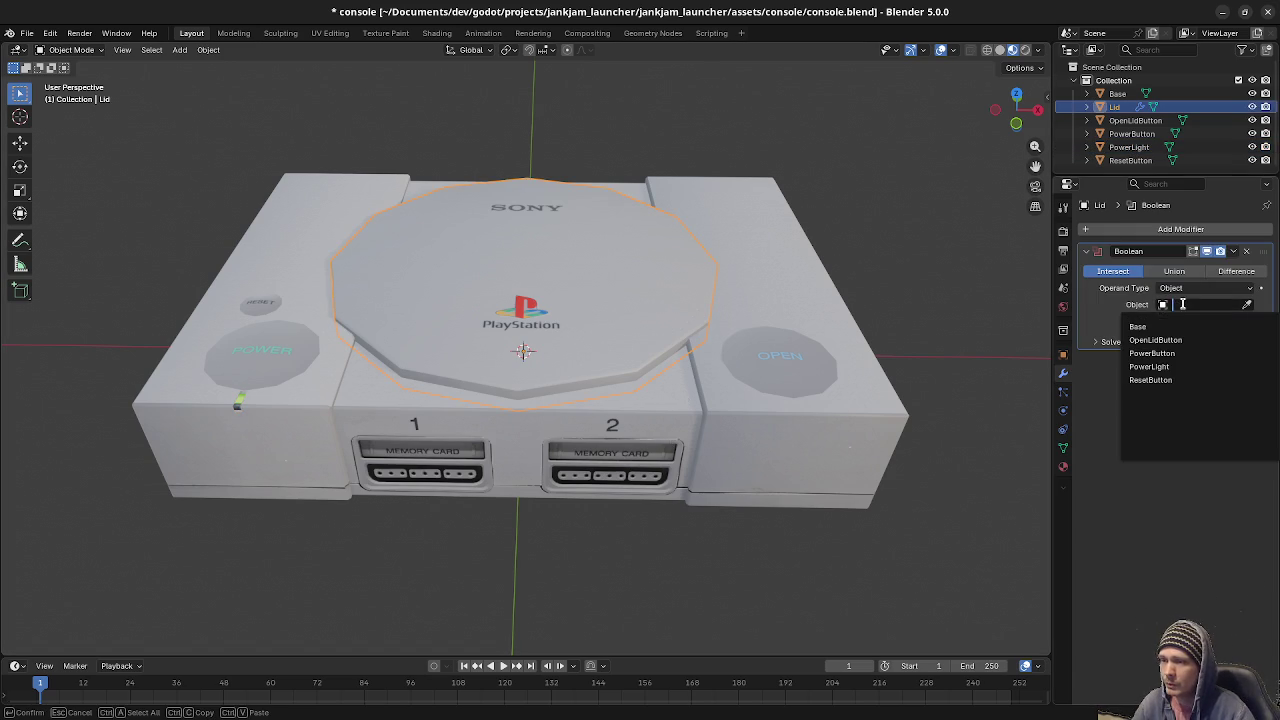
click(1154, 327)
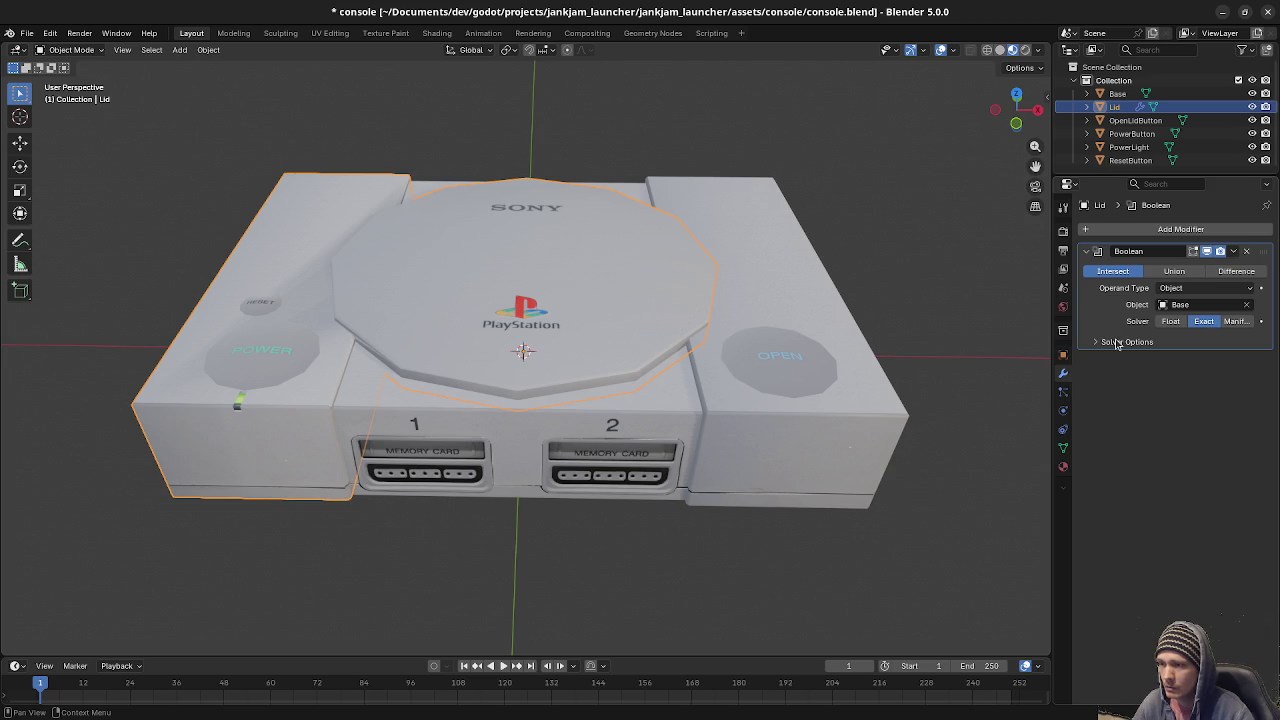
Test-lift the Lid along Z and orbit around the console to inspect the intersection cut.
key(g)
key(z)
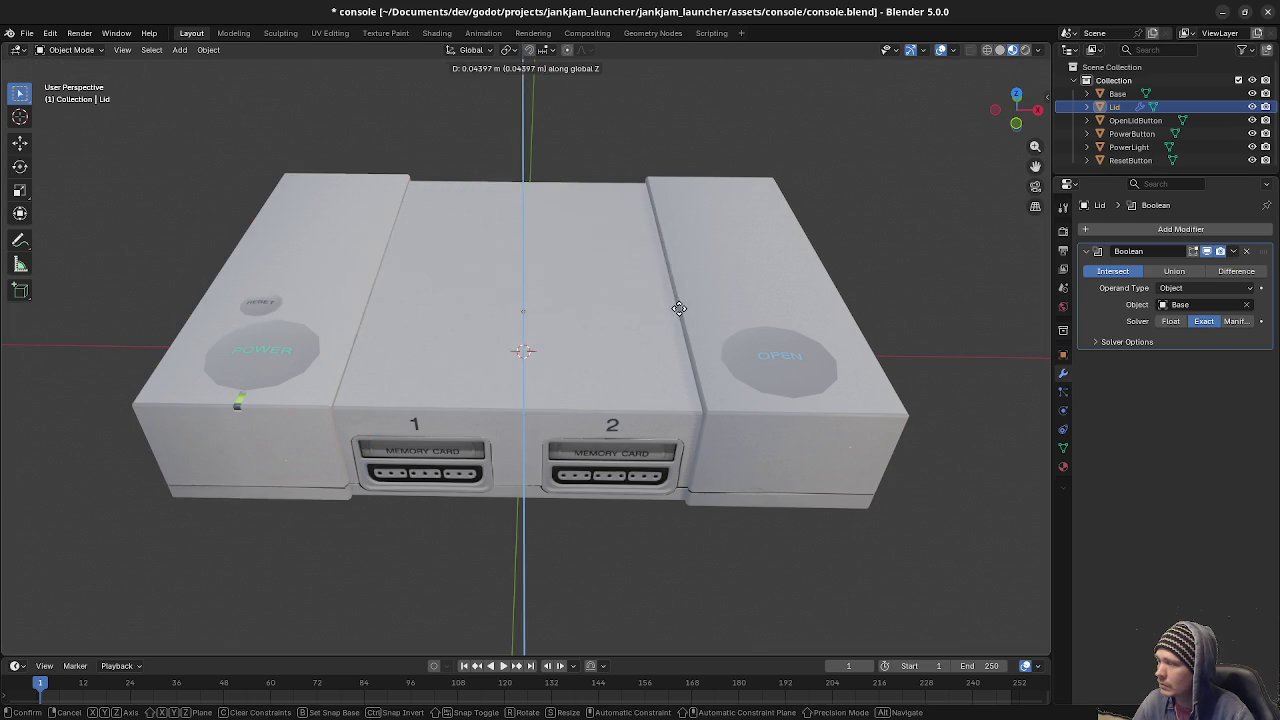
key(Escape)
middle_drag(697, 387, 680, 372)
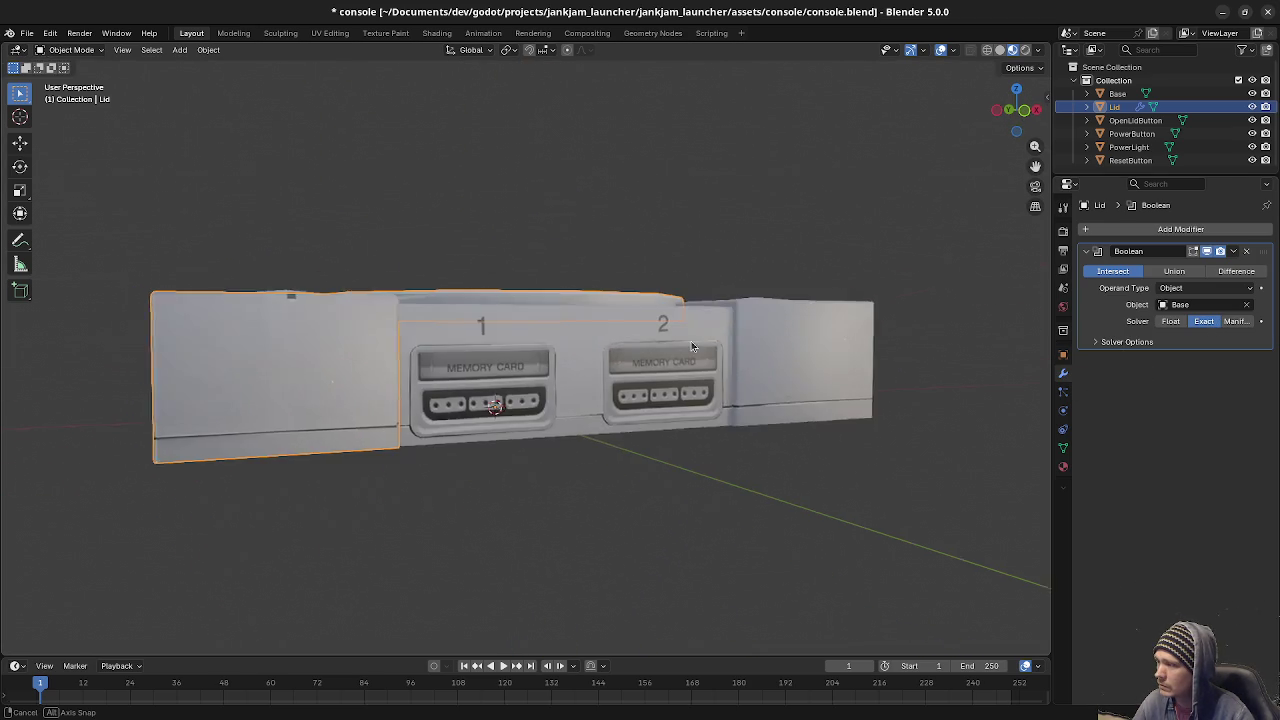
scroll(680, 372, up, 4)
right_click(600, 396)
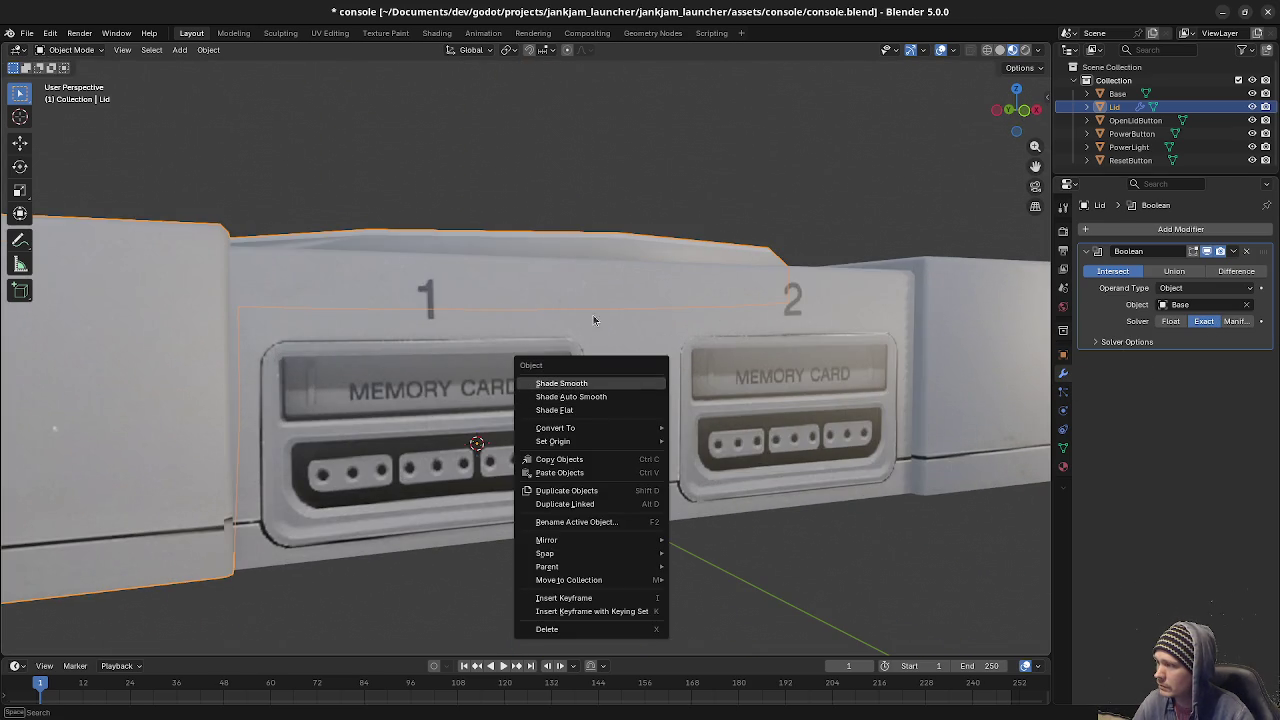
key(Escape)
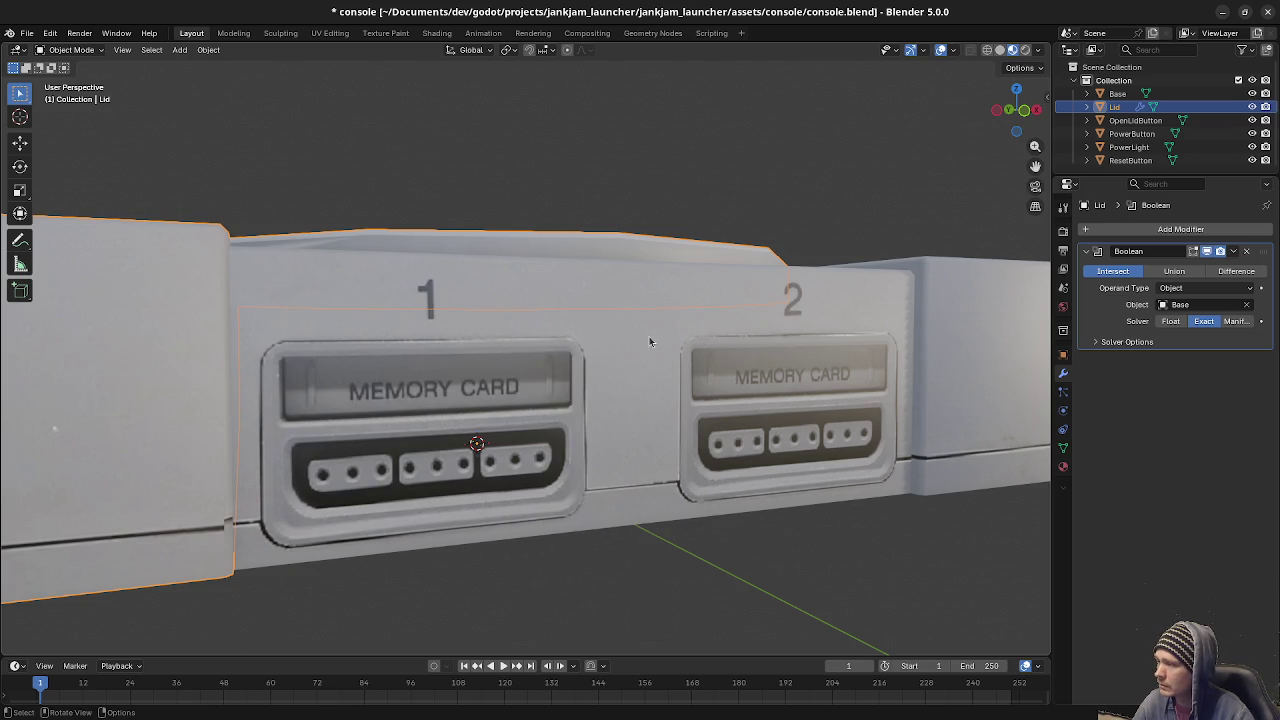
scroll(655, 334, up, 1)
scroll(648, 341, up, 3)
scroll(648, 341, up, 3)
scroll(648, 341, up, 2)
mouse_move(625, 339)
middle_down()
mouse_move(522, 336)
mouse_move(586, 346)
mouse_move(582, 363)
mouse_move(562, 361)
middle_up()
scroll(563, 363, down, 2)
scroll(566, 364, up, 1)
scroll(555, 293, up, 1)
scroll(555, 293, down, 1)
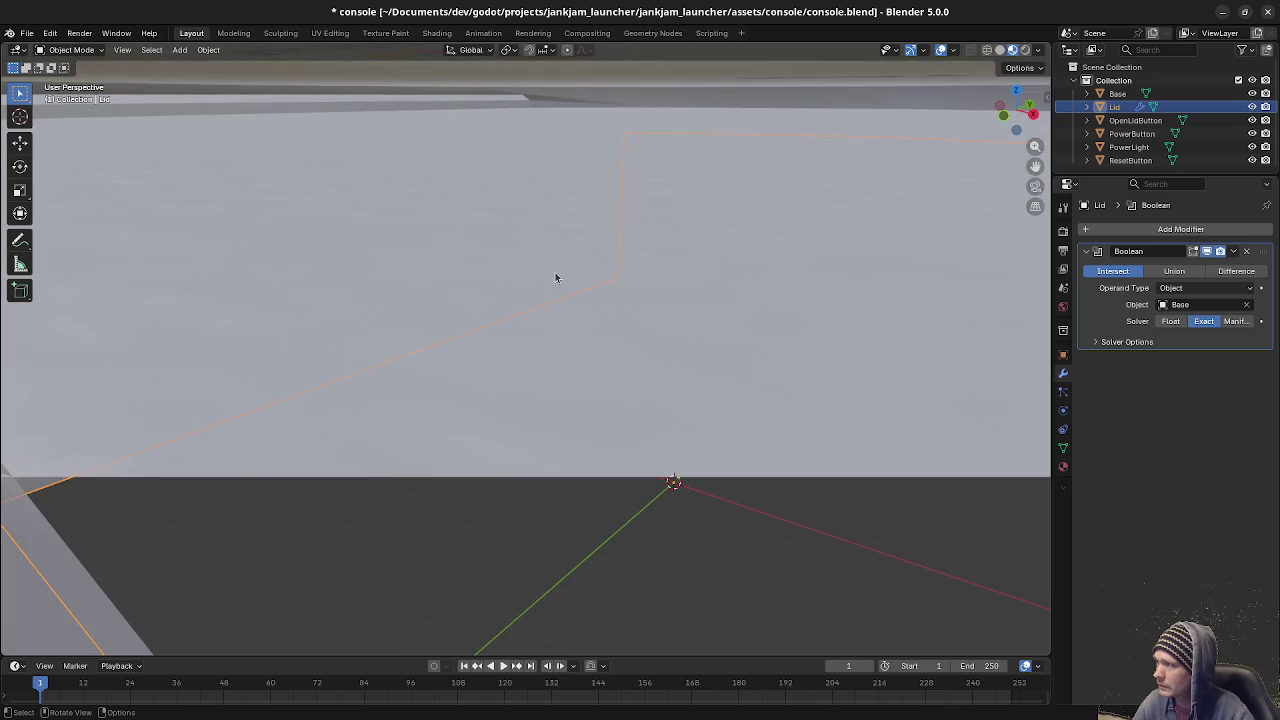
scroll(555, 277, down, 4)
scroll(573, 288, down, 3)
mouse_move(576, 290)
middle_down()
mouse_move(645, 354)
mouse_move(688, 344)
middle_up()
Check the cut in wireframe and material preview, apply the Lid's Boolean, and test-lift it.
key(z)
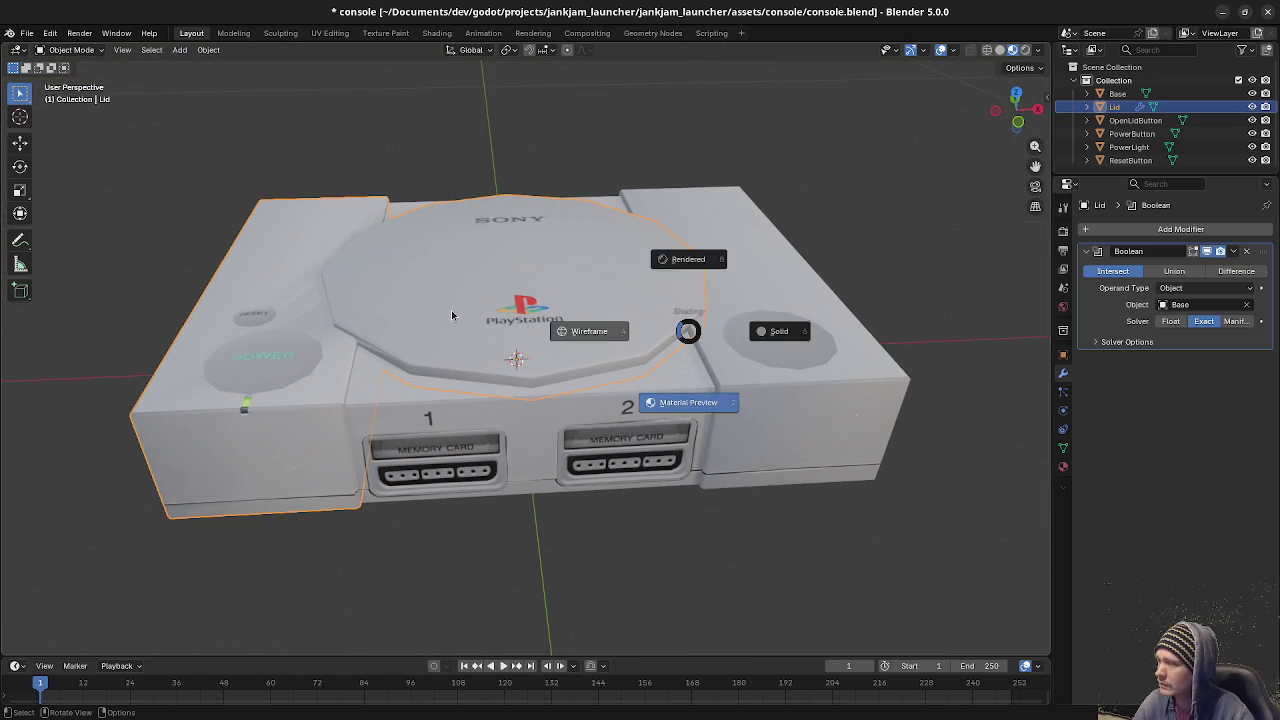
click(532, 333)
mouse_move(593, 357)
middle_down()
mouse_move(546, 340)
mouse_move(628, 301)
mouse_move(630, 340)
middle_up()
click(1012, 49)
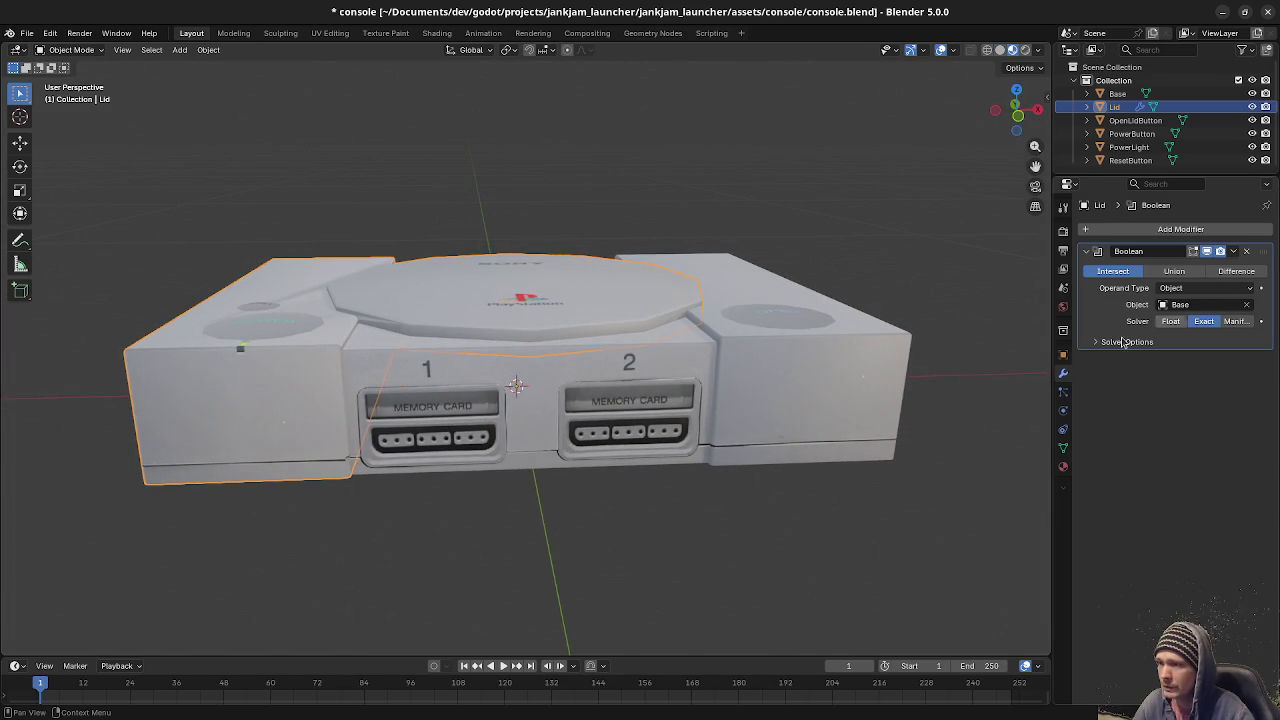
middle_drag(625, 402, 626, 398)
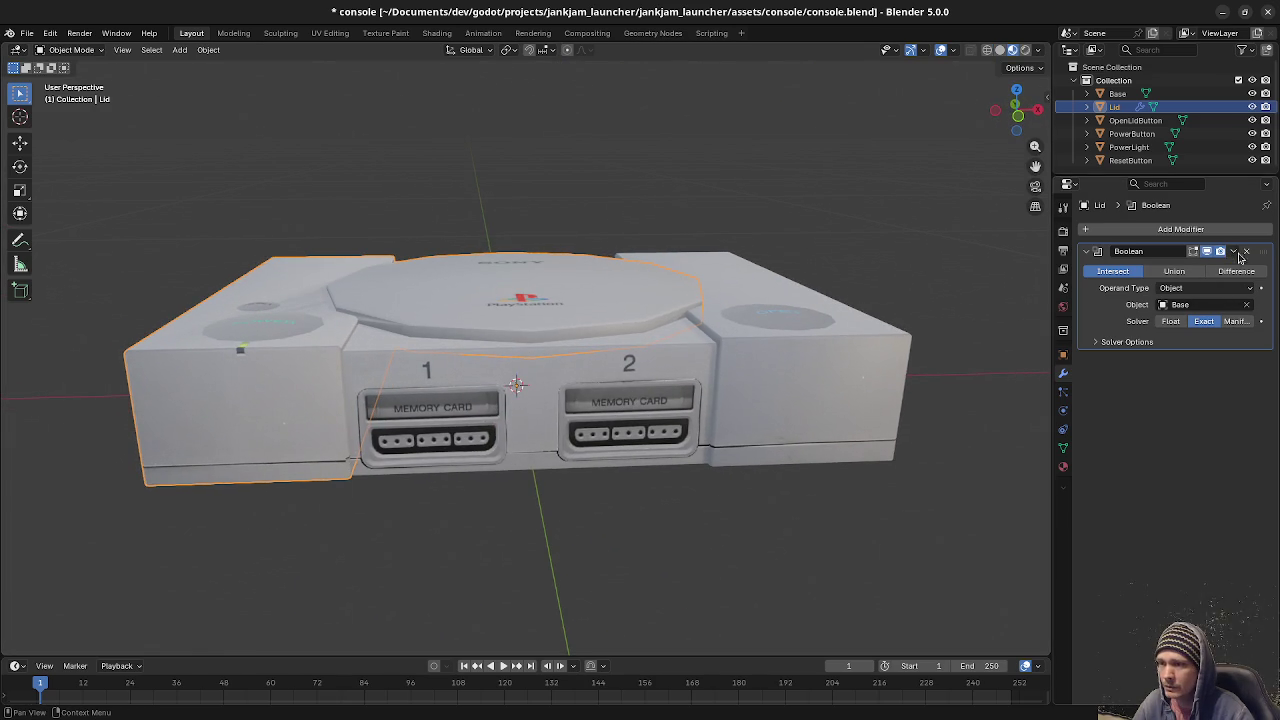
click(1233, 251)
click(1190, 272)
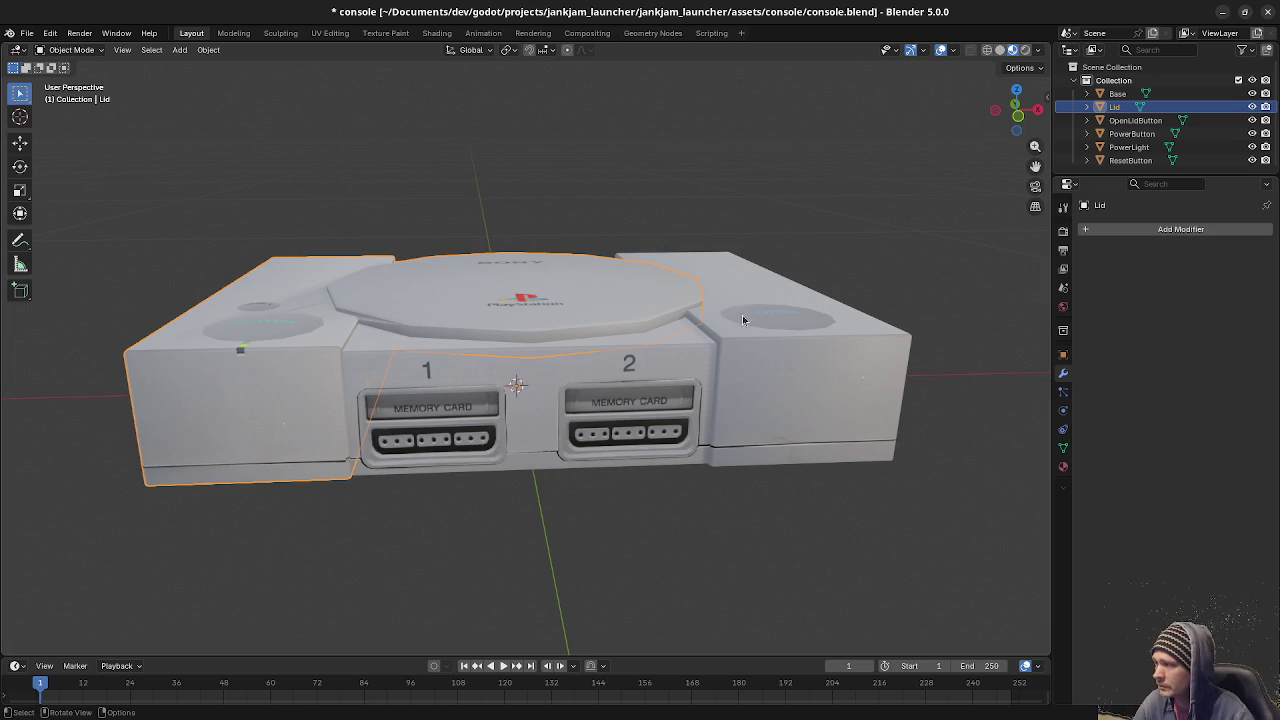
key(g)
key(z)
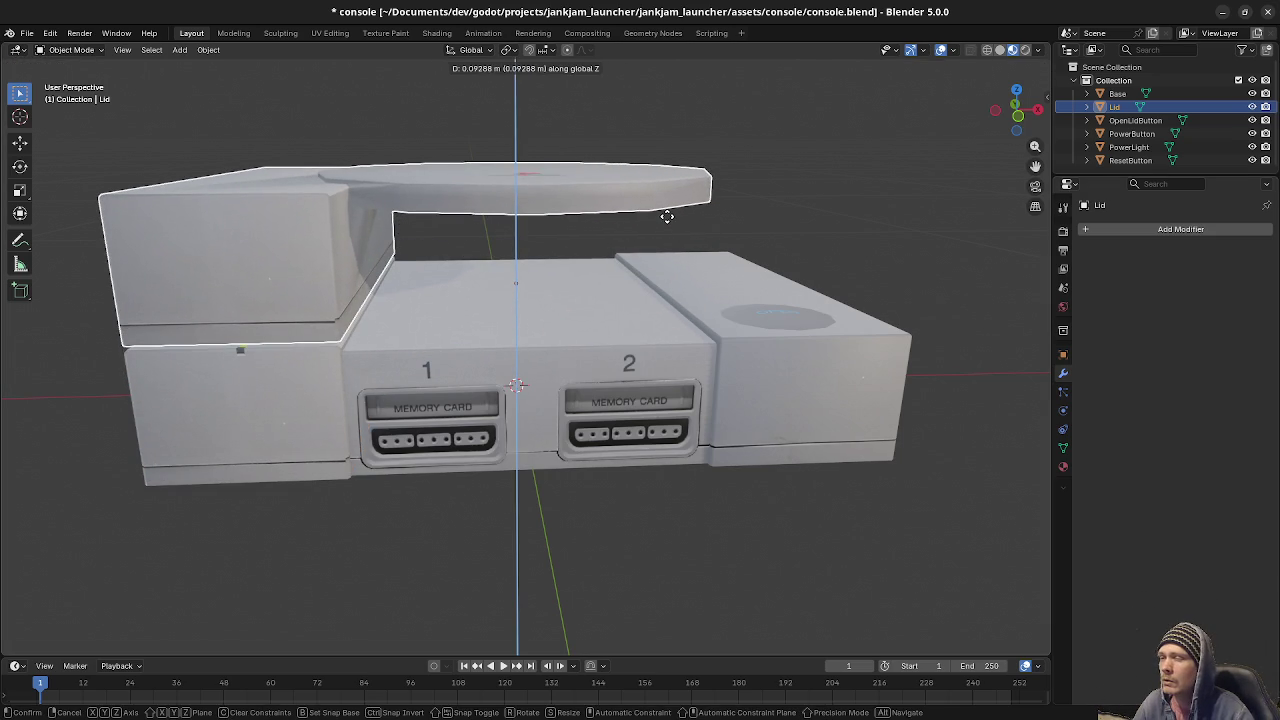
key(Escape)
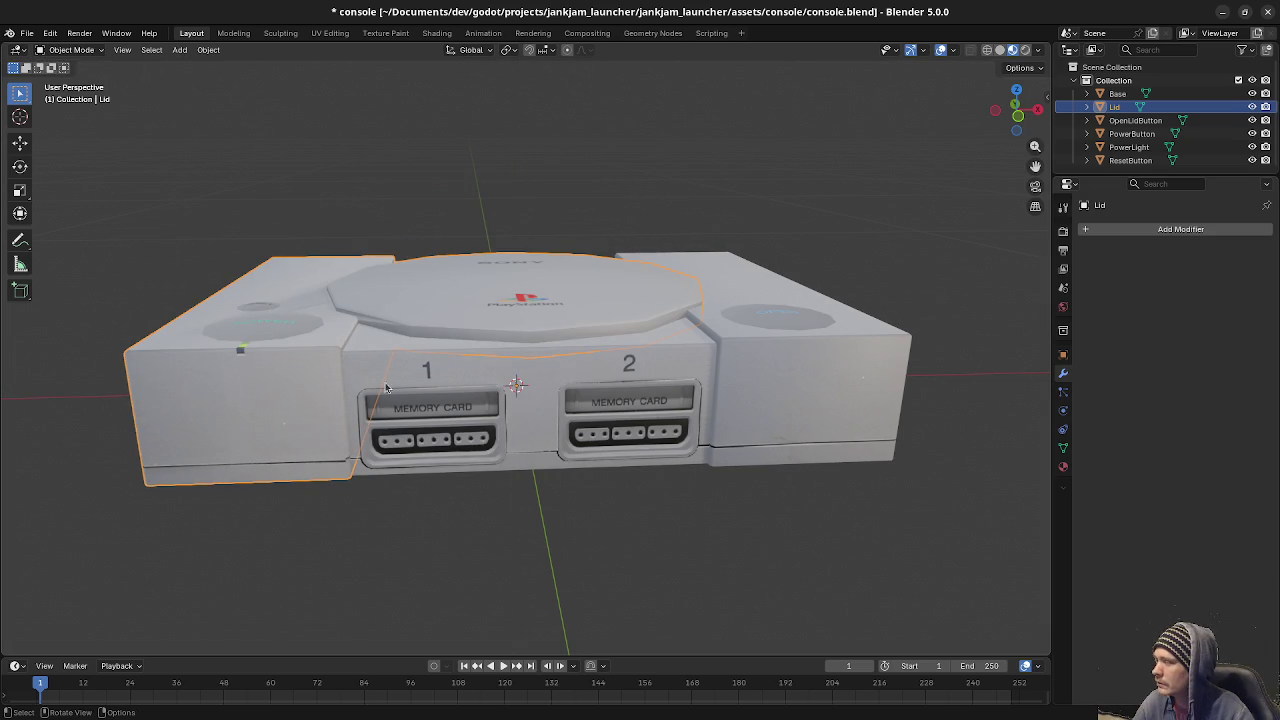
Reselect the Lid and switch its Boolean operation to Difference.
click(481, 405)
click(591, 322)
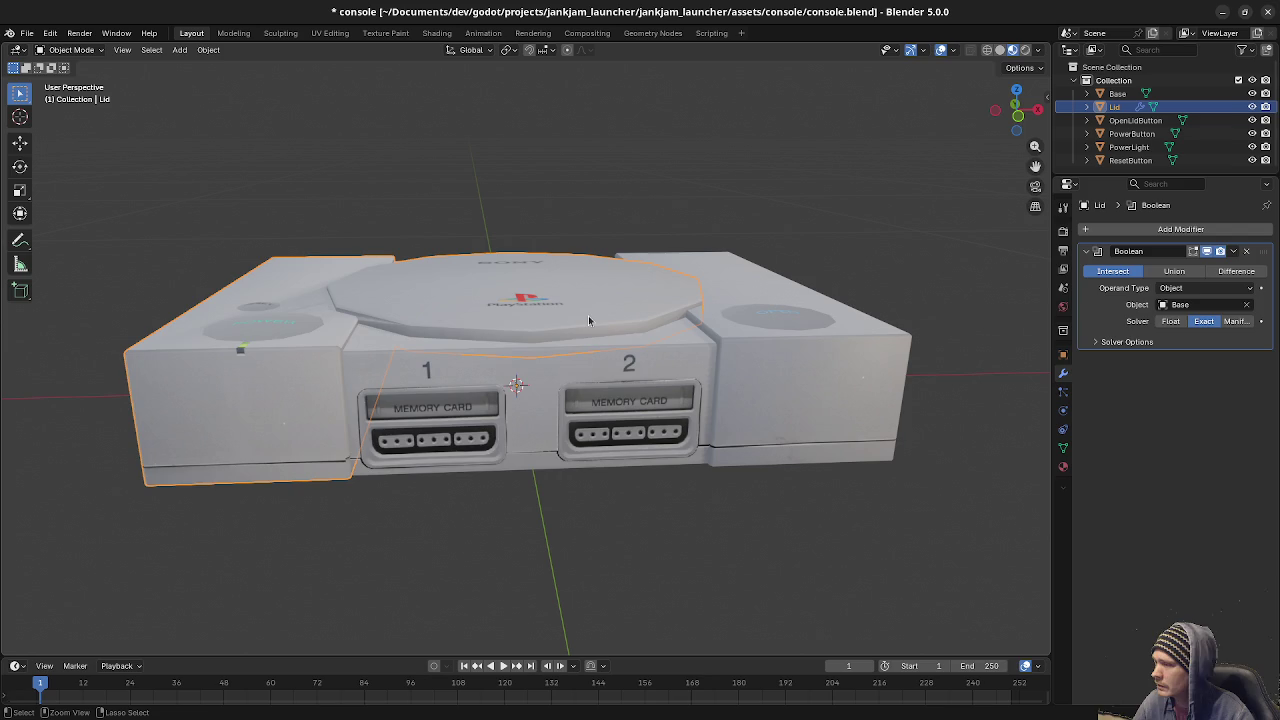
click(1124, 342)
click(1124, 342)
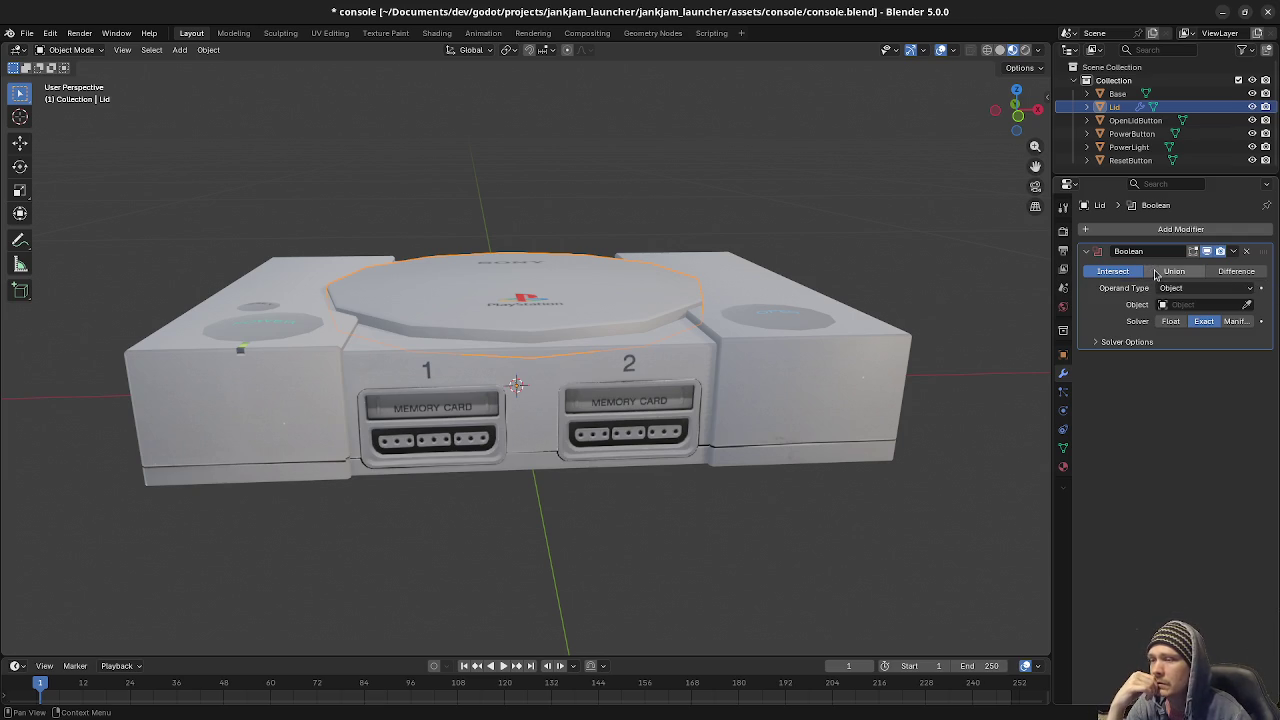
click(1156, 273)
mouse_move(1172, 271)
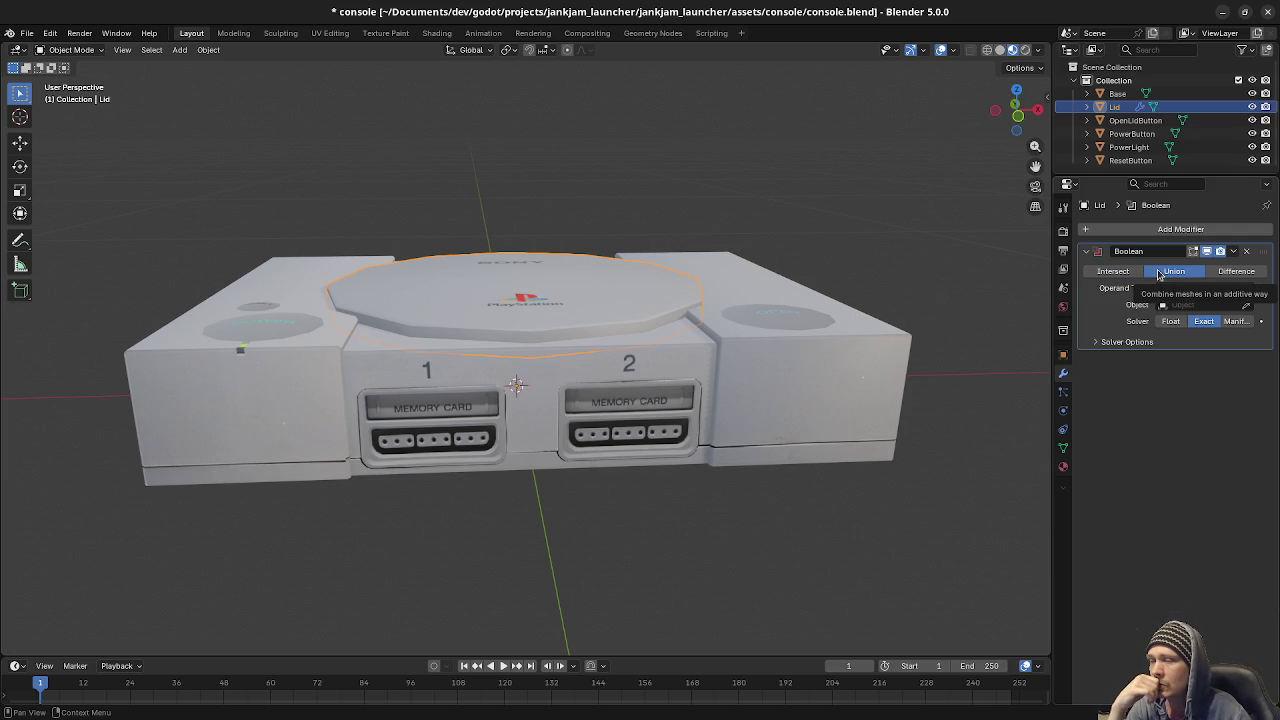
click(1238, 272)
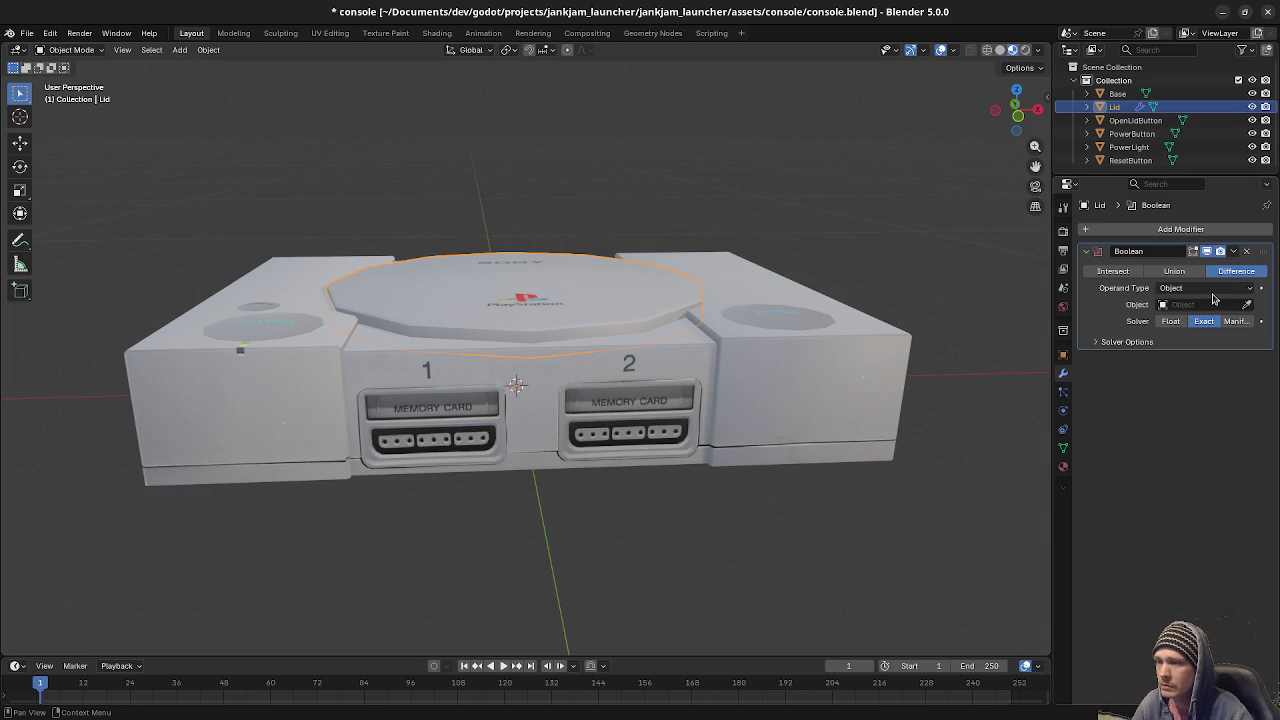
Pick Base as the Difference operand, orbit to check the result, then undo it.
click(1180, 304)
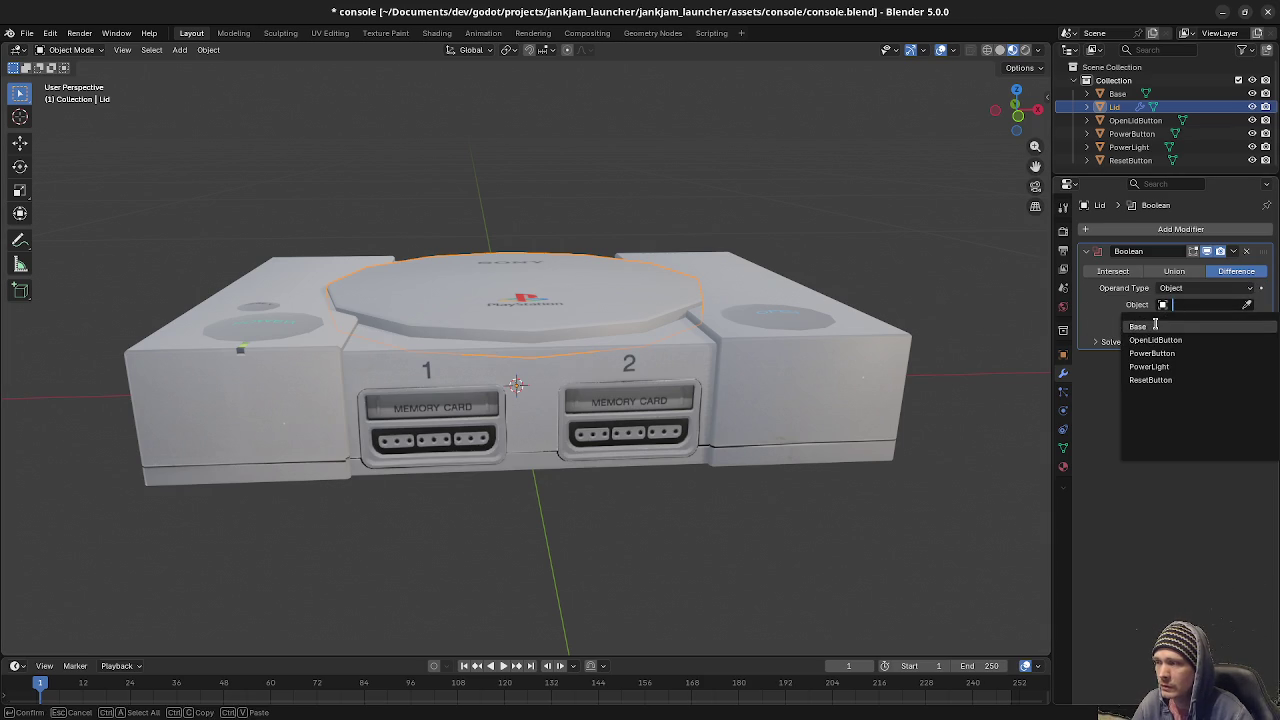
click(1155, 326)
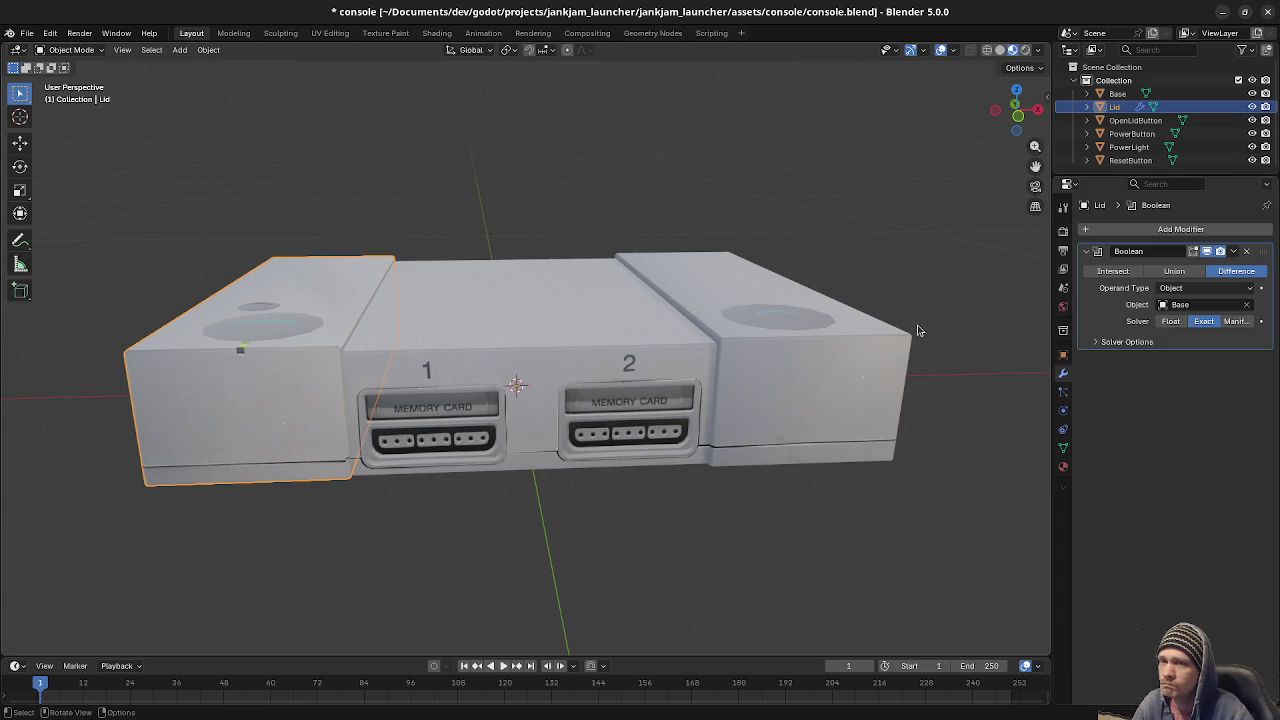
mouse_move(918, 330)
middle_down()
mouse_move(867, 397)
mouse_move(831, 386)
mouse_move(1147, 365)
middle_up()
key(ctrl+z)
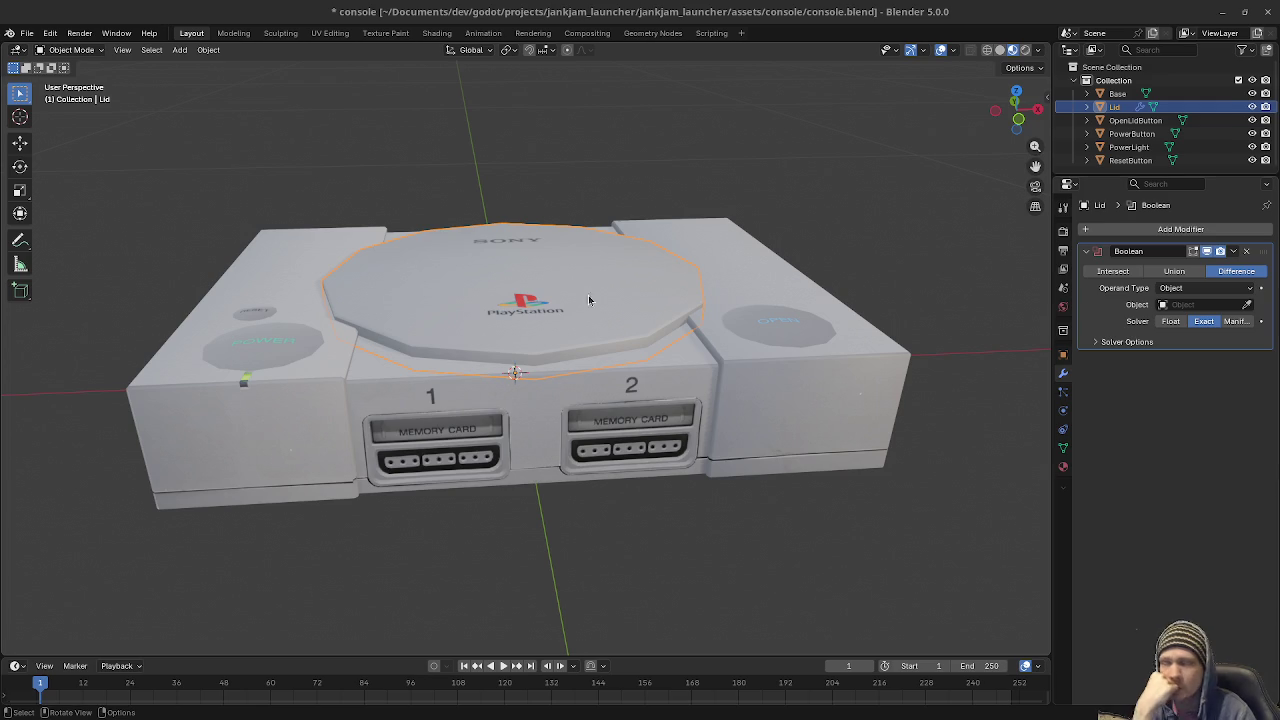
Click on the console in the viewport, with the lid still intact on the Base.
click(543, 316)
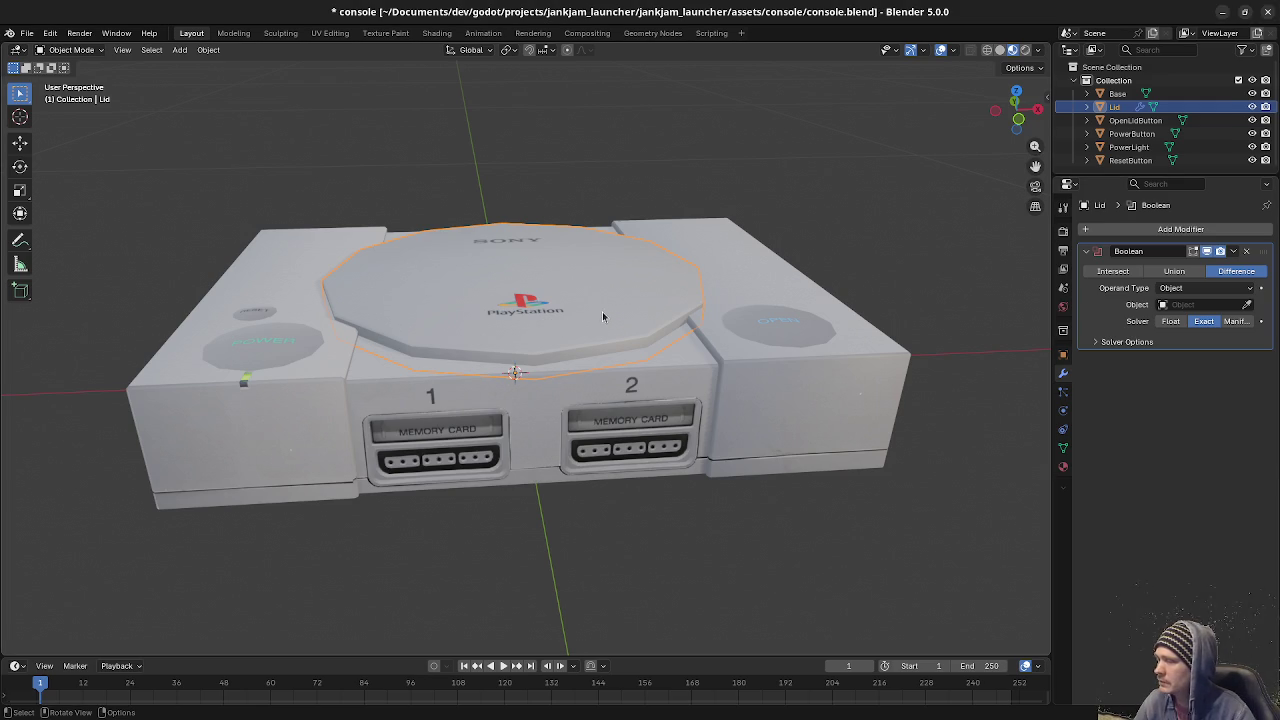
Duplicate the Lid in place as Lid.001 and hide the original Lid.
key(shift+d)
key(Escape)
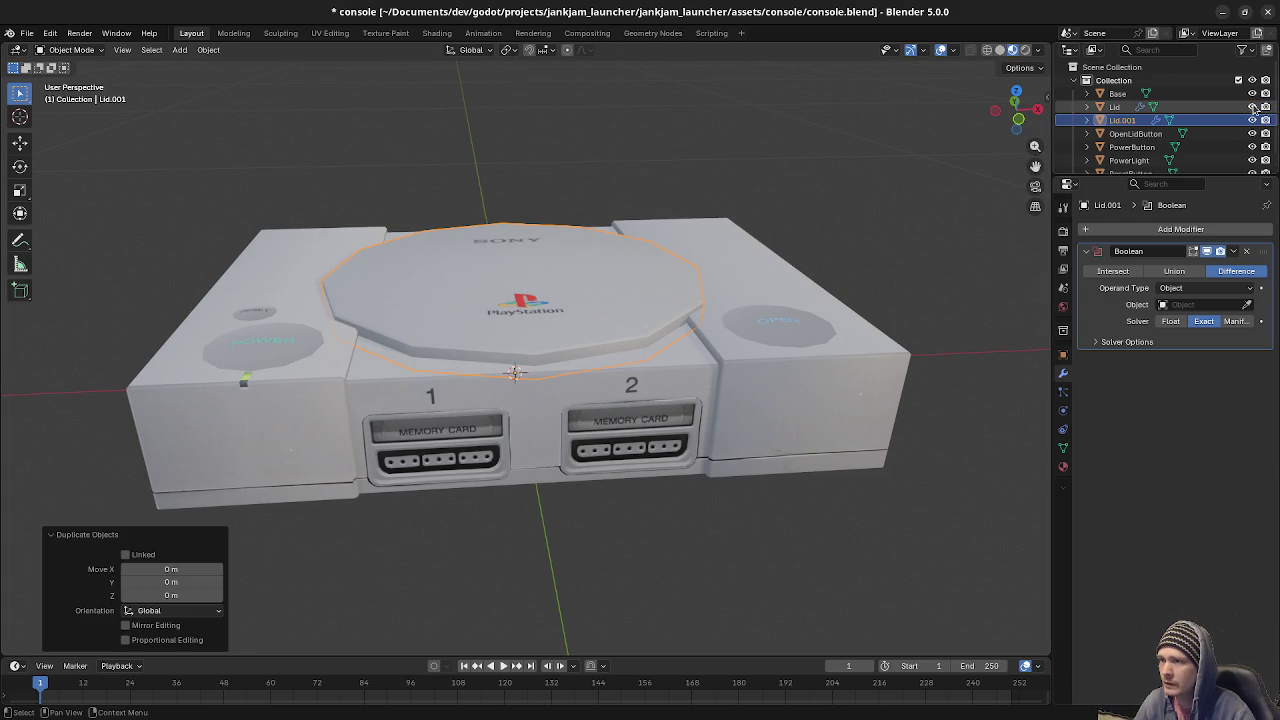
click(1253, 107)
Select all of Lid.001's mesh in edit mode and switch to material preview shading.
key(z)
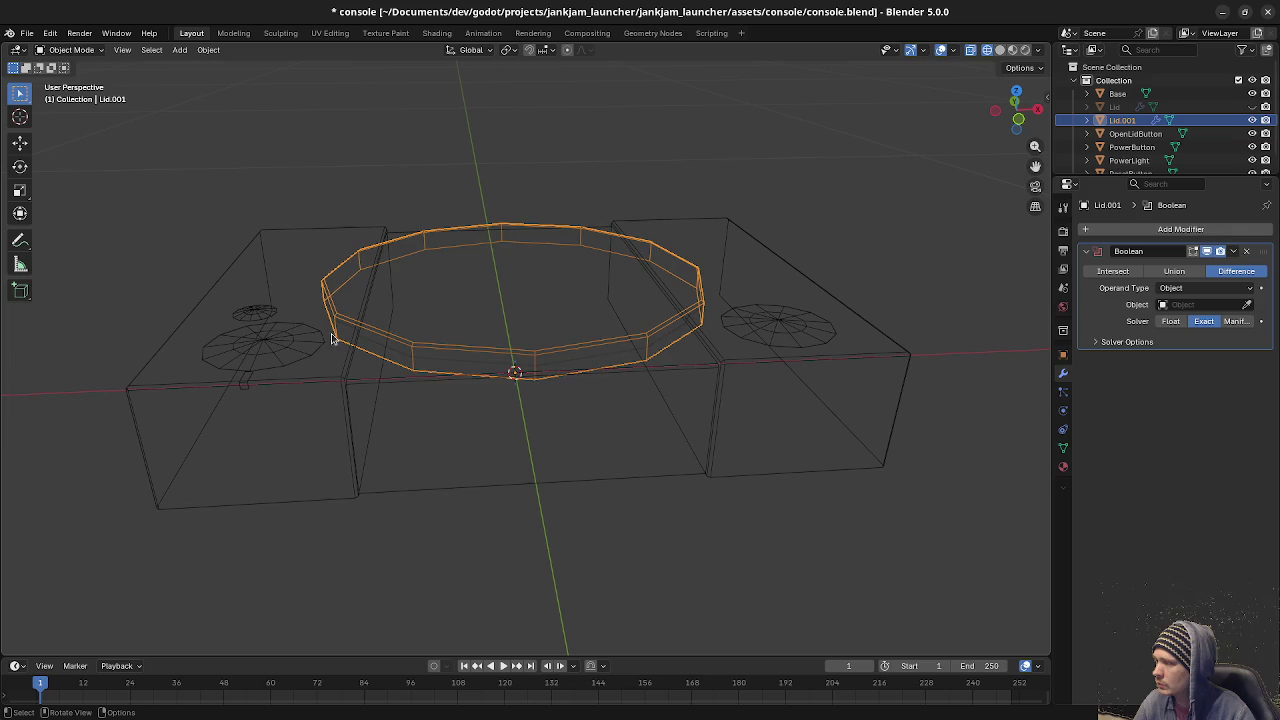
key(Tab)
key(2)
alt+click(582, 370)
key(a)
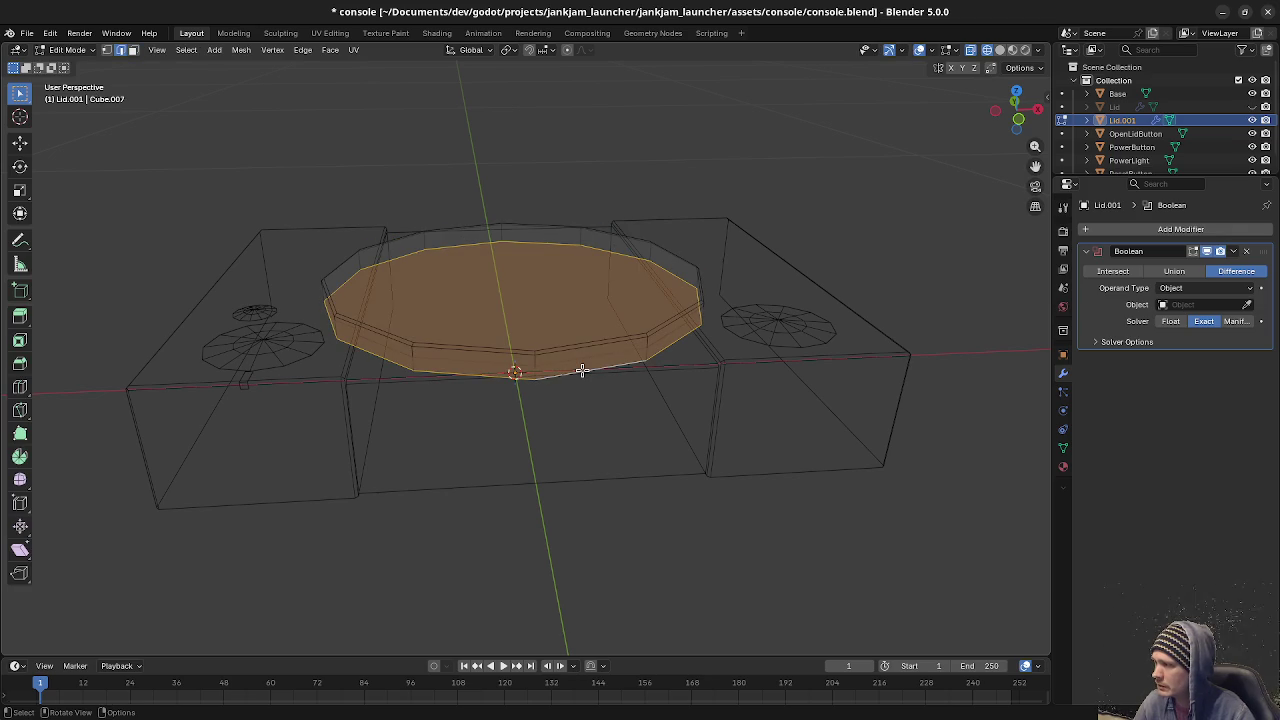
key(z)
click(603, 500)
key(Tab)
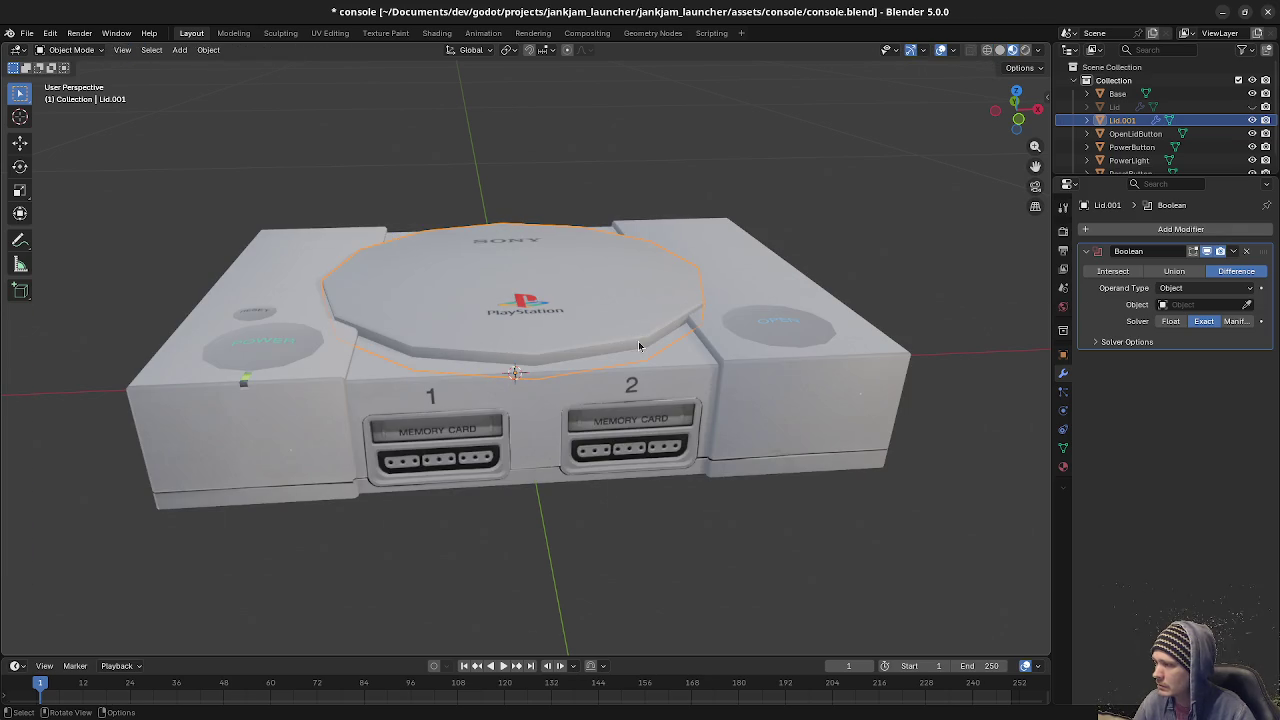
Set Lid.001's Boolean object to Base, compare Union and Intersect, and keep Difference.
click(1190, 308)
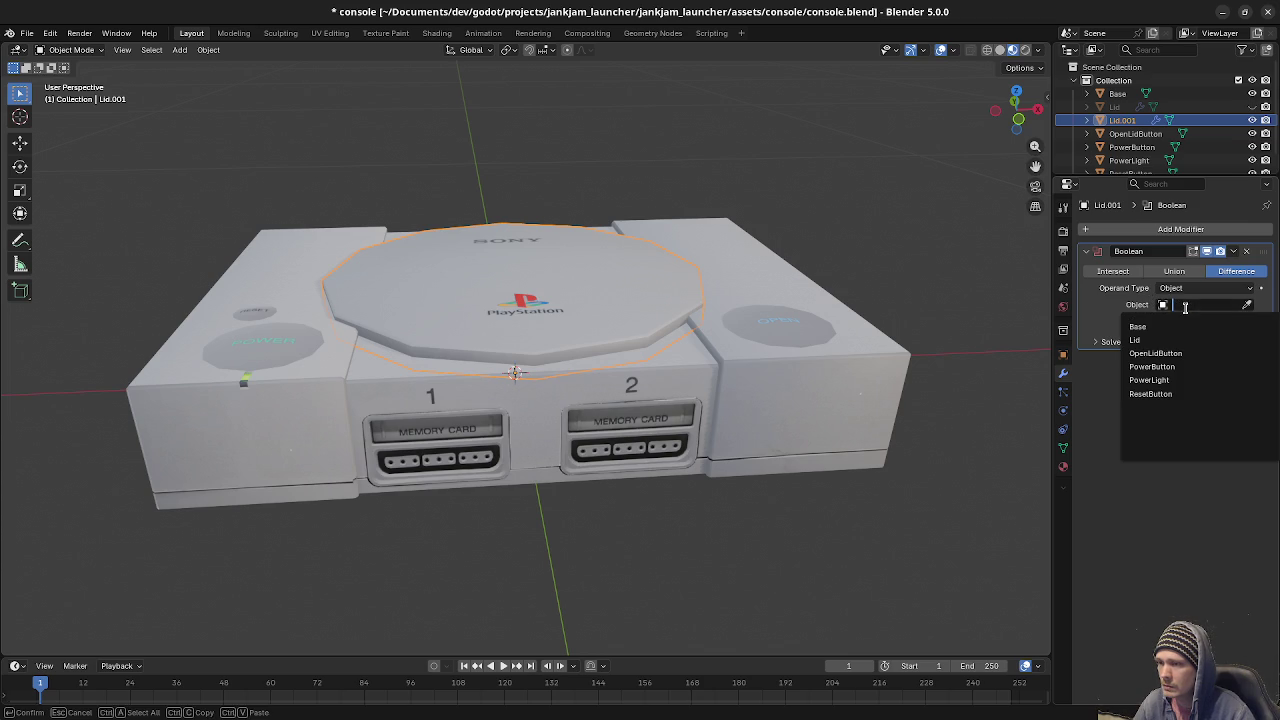
click(1152, 327)
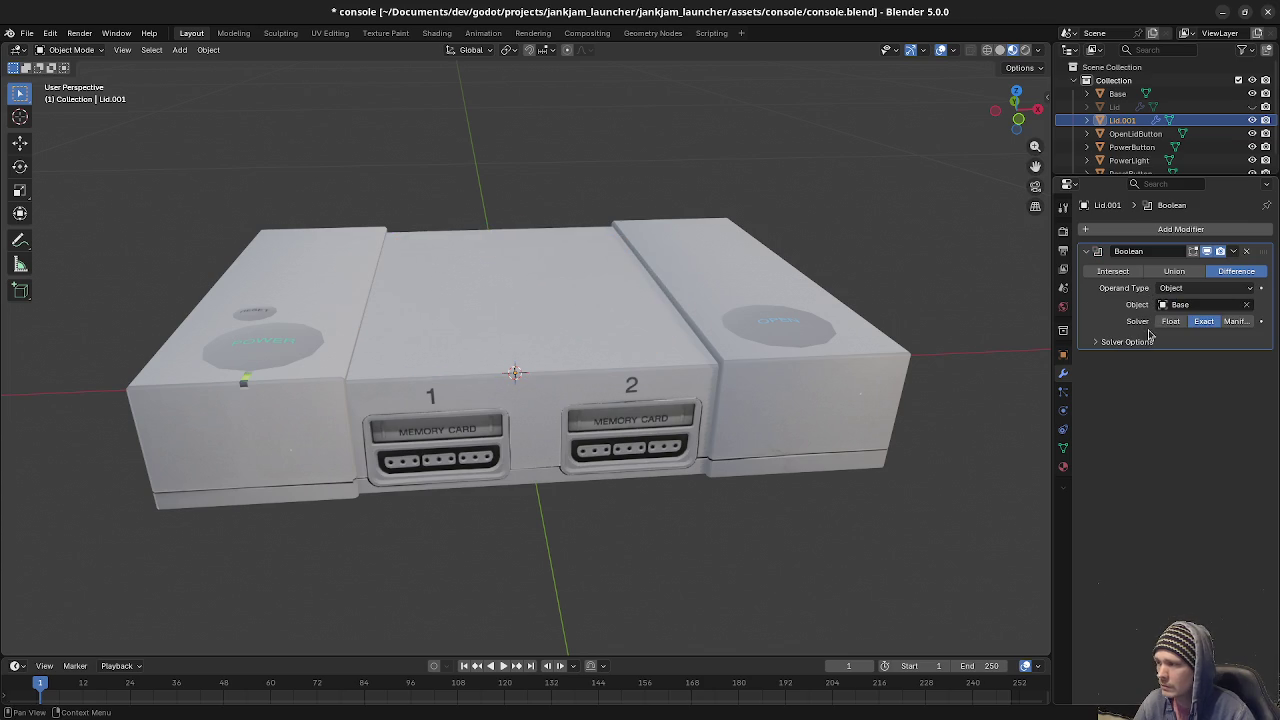
click(1174, 271)
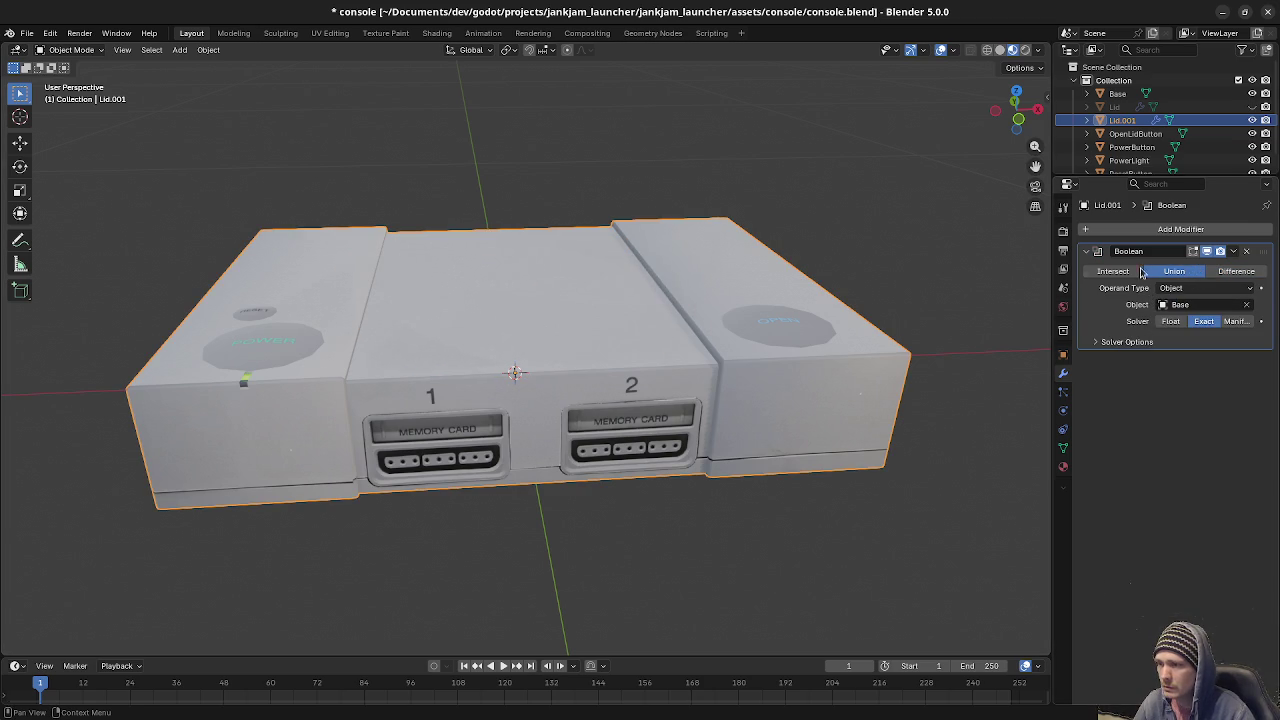
click(1122, 271)
click(1174, 271)
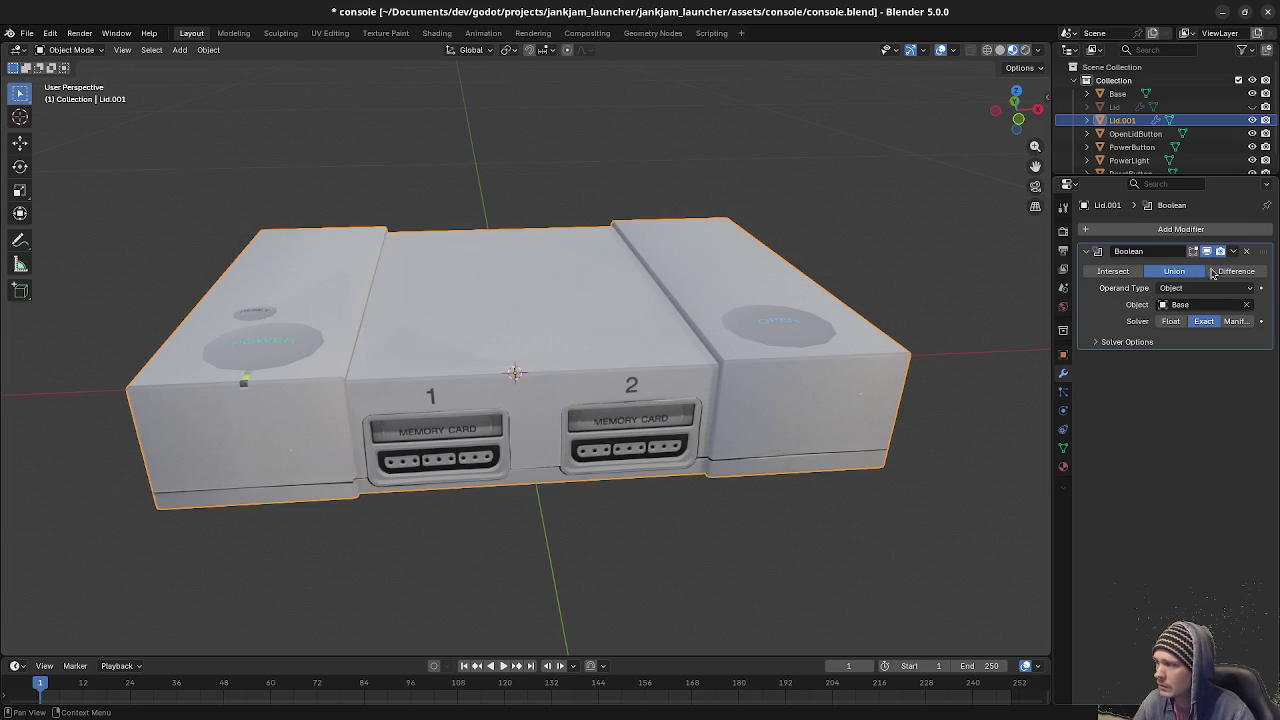
click(1234, 271)
click(1174, 271)
middle_drag(560, 400, 504, 420)
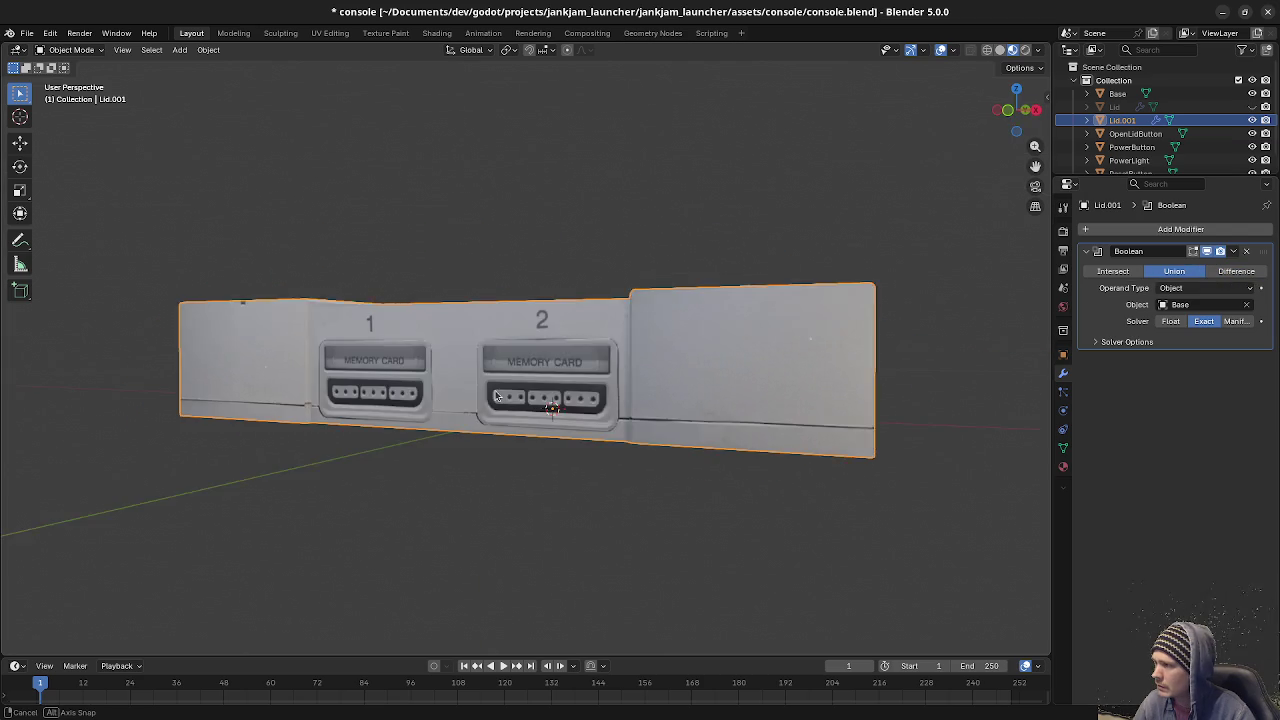
click(1210, 276)
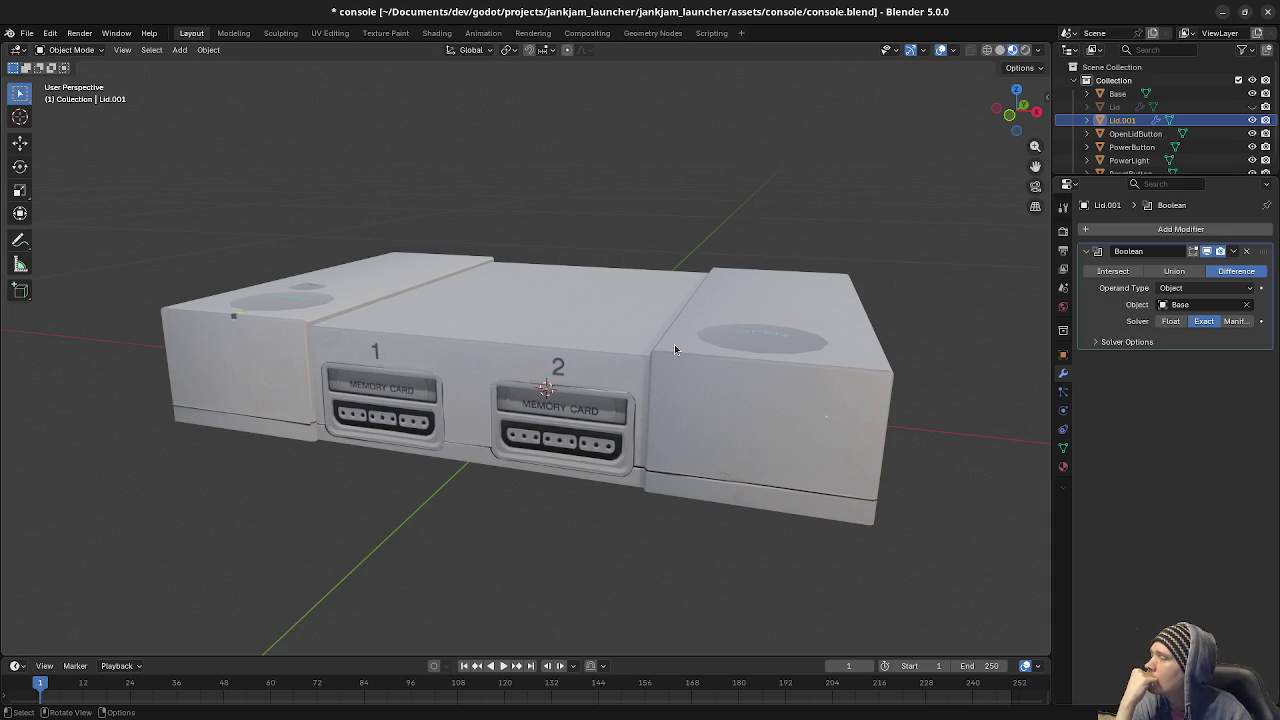
Separate the Base's connected middle section into its own object.
click(595, 345)
key(Tab)
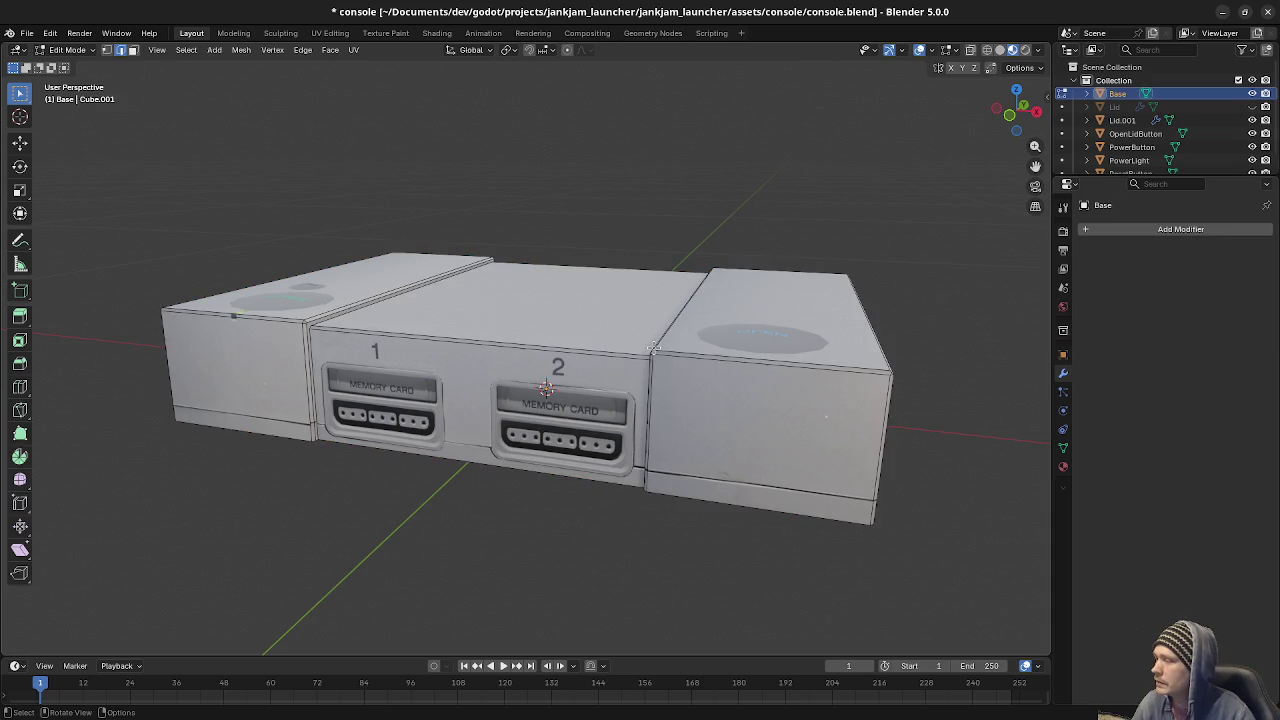
key(l)
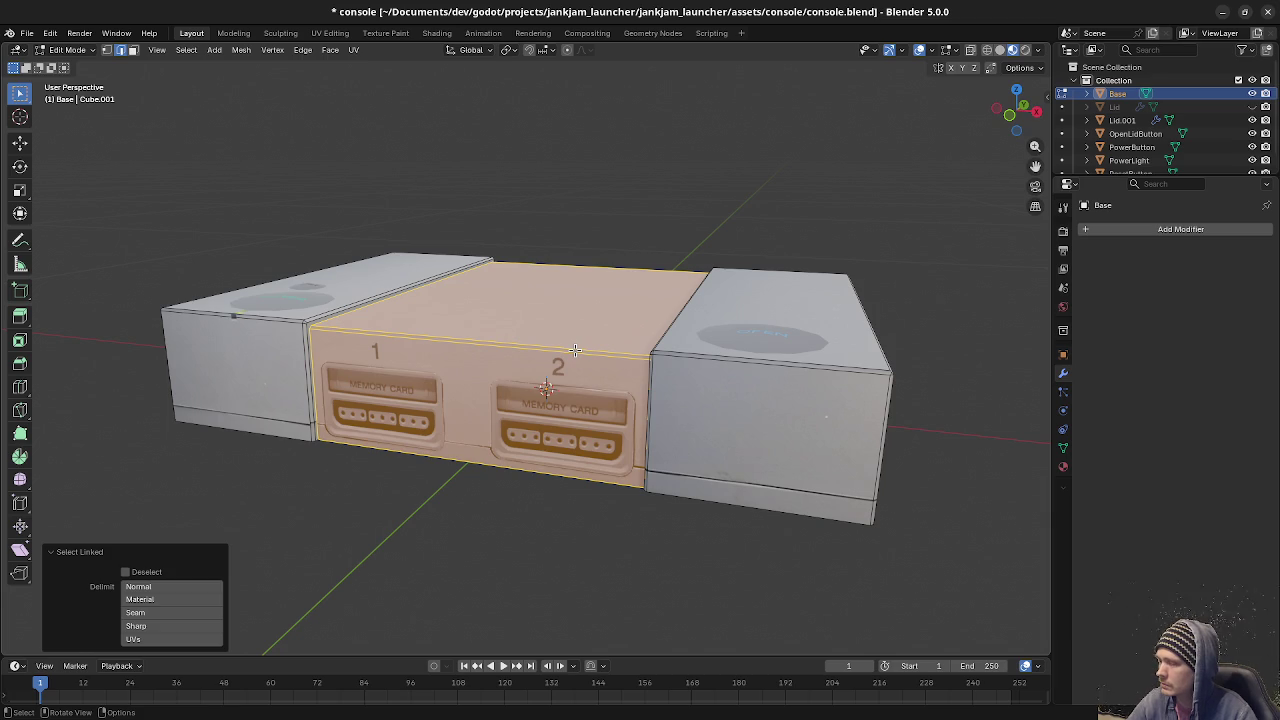
key(p)
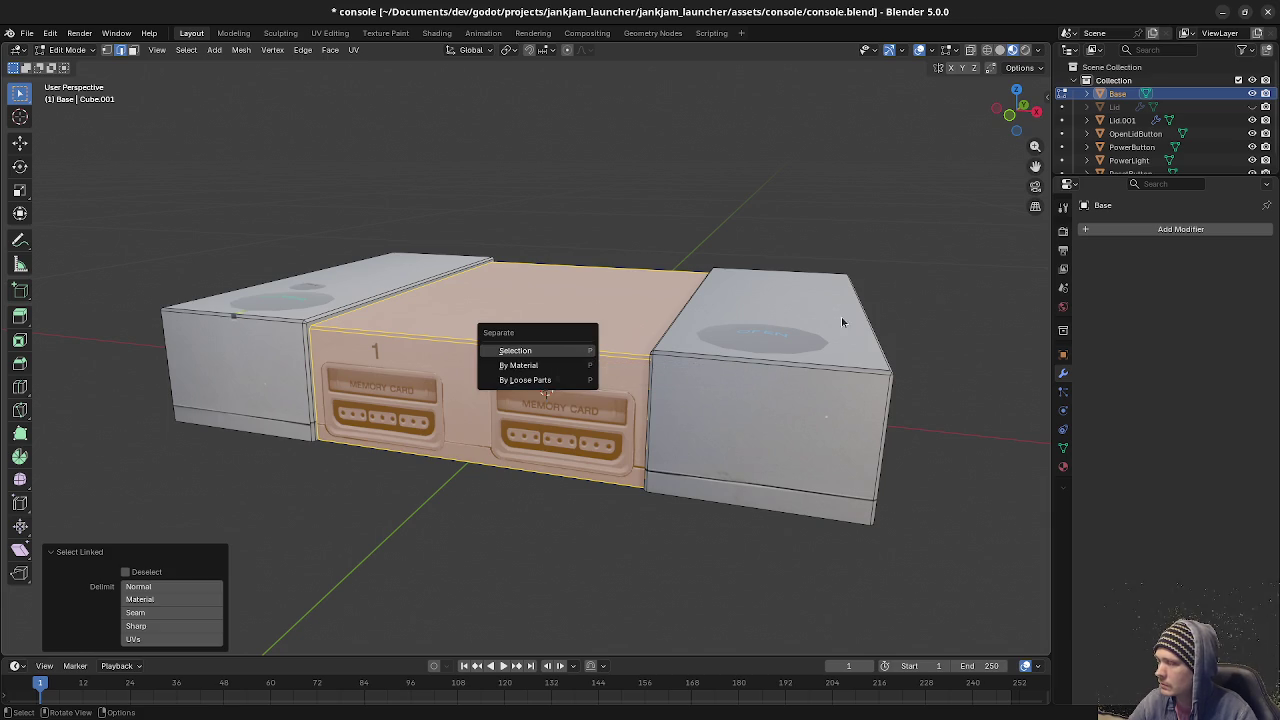
click(575, 351)
key(Tab)
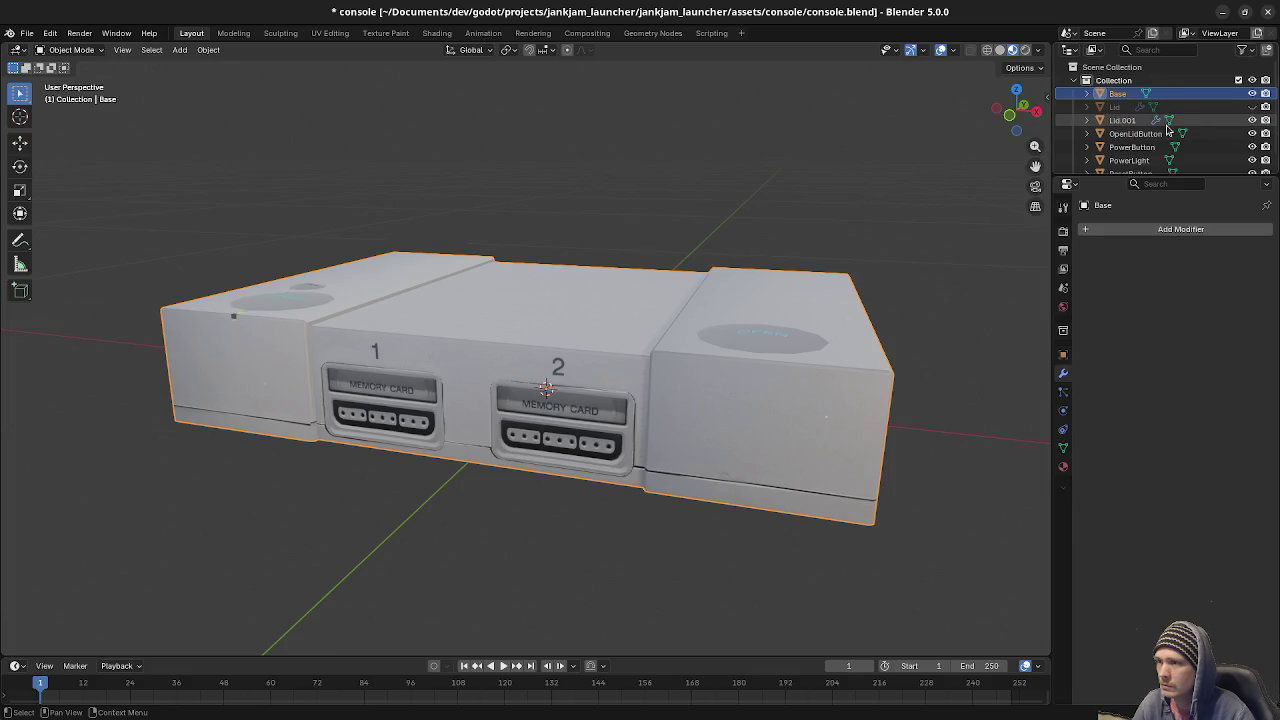
Select Lid.001 and delete its Boolean modifier.
click(1122, 120)
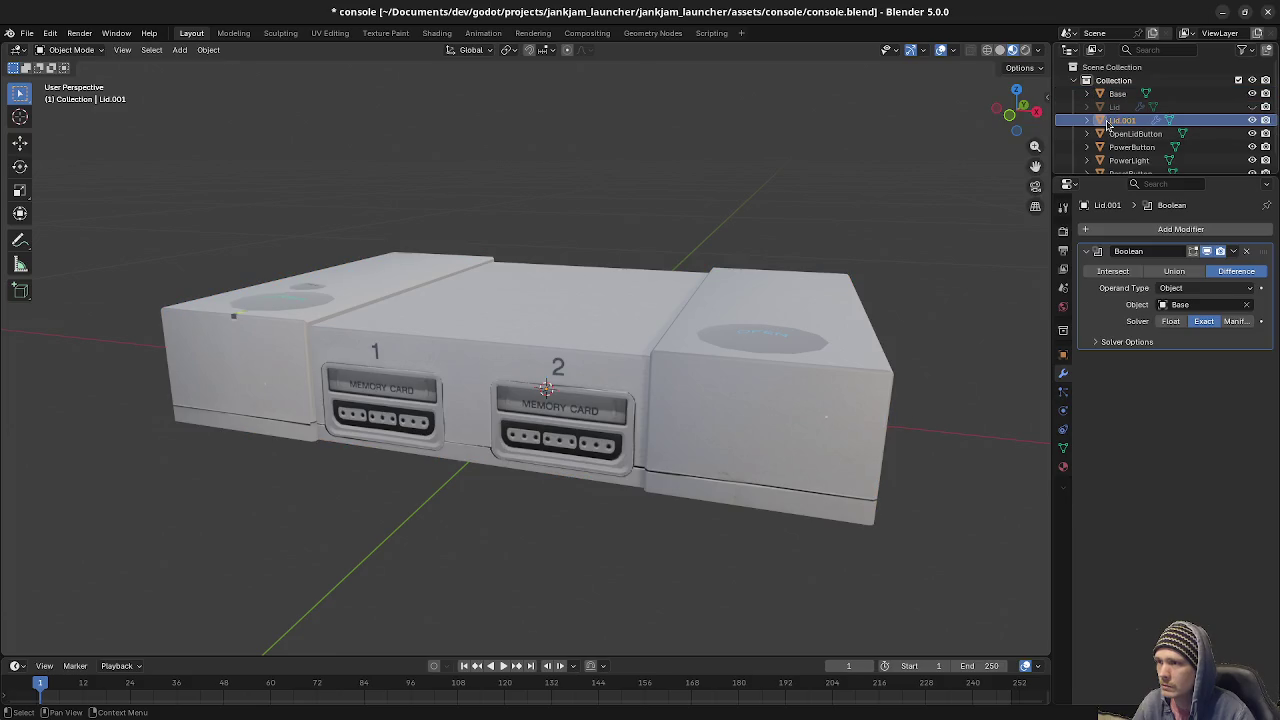
click(1246, 251)
key(Tab)
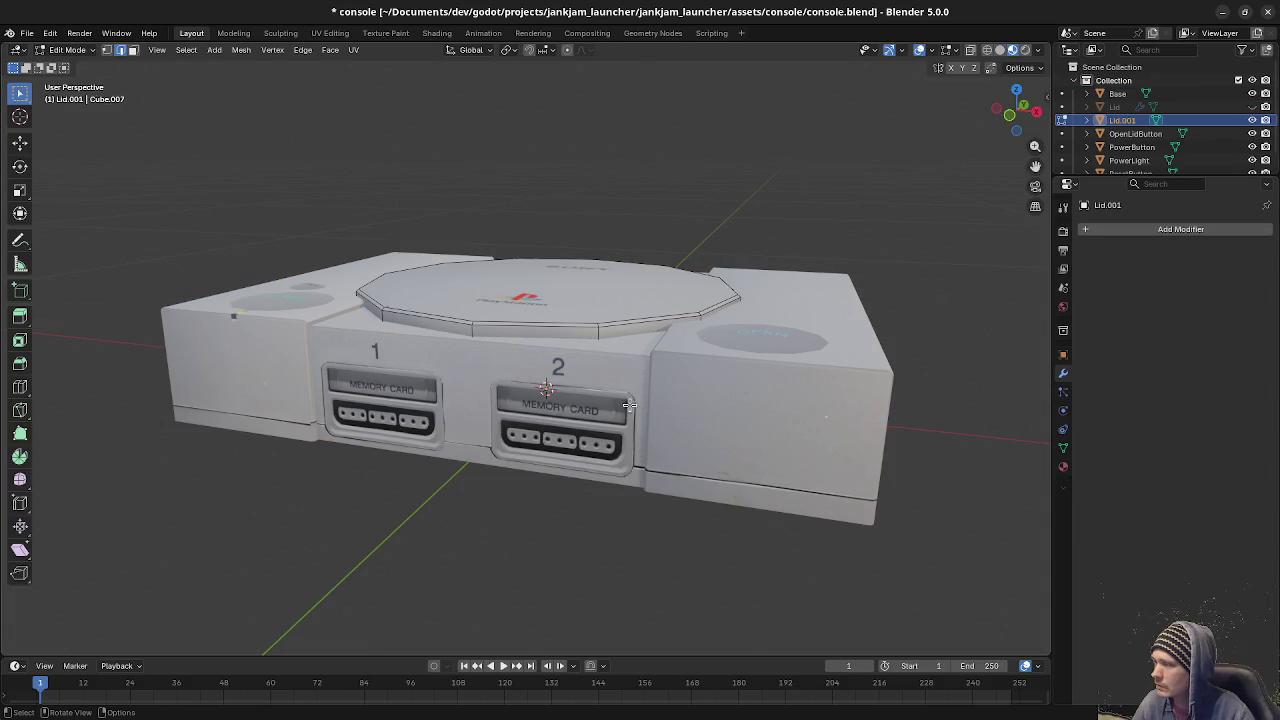
key(Tab)
Separate Base's middle section again as Base.001, then select Lid.001.
click(654, 380)
key(Tab)
key(alt+a)
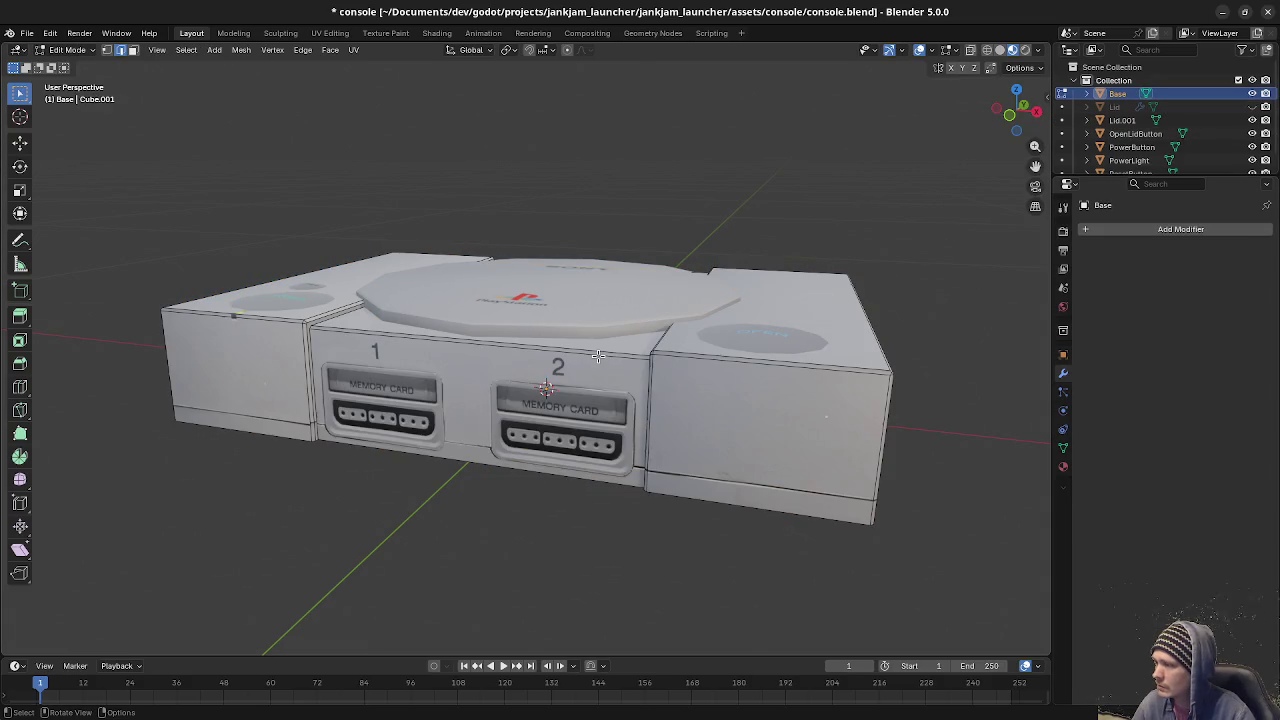
key(l)
key(p)
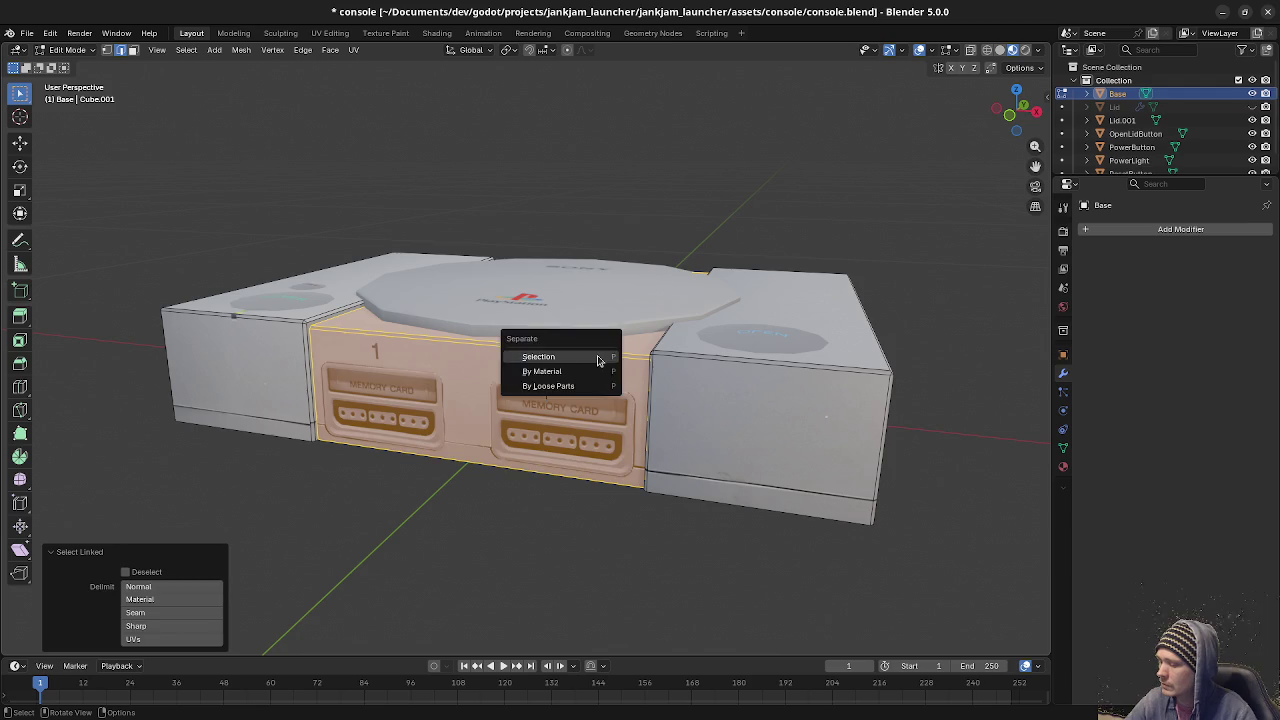
click(597, 352)
key(Tab)
key(alt+a)
click(600, 320)
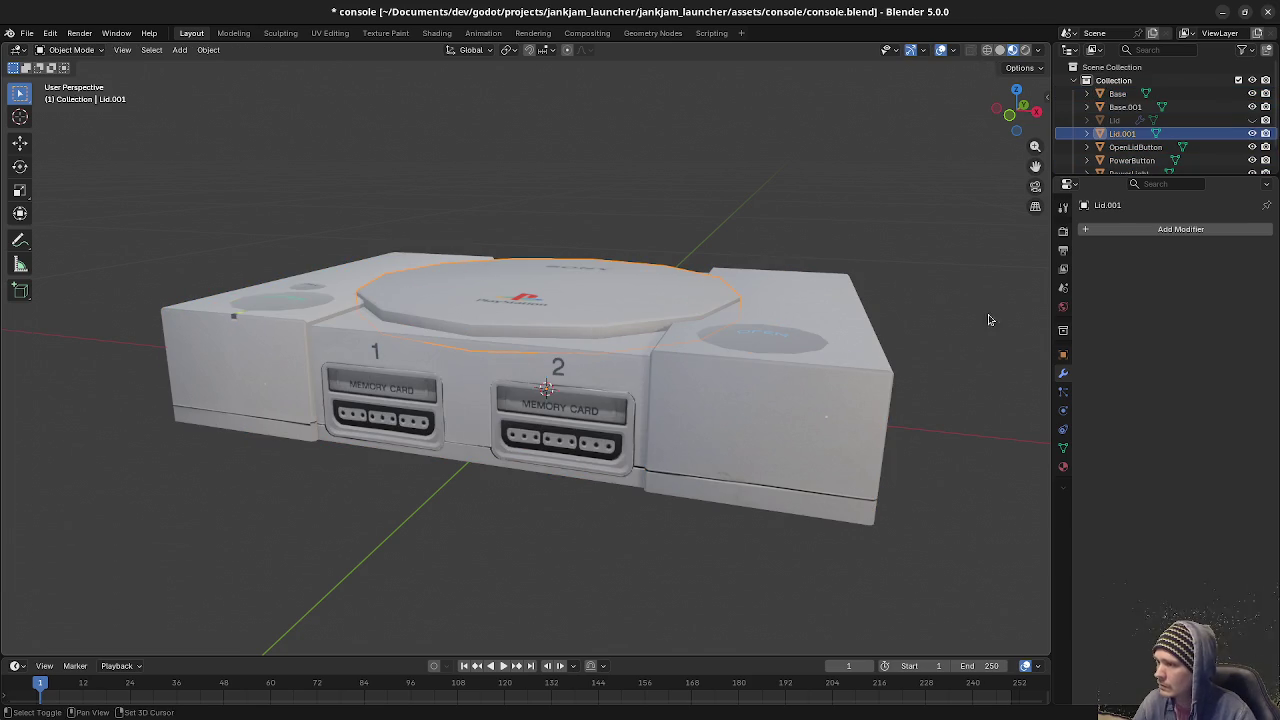
click(1140, 229)
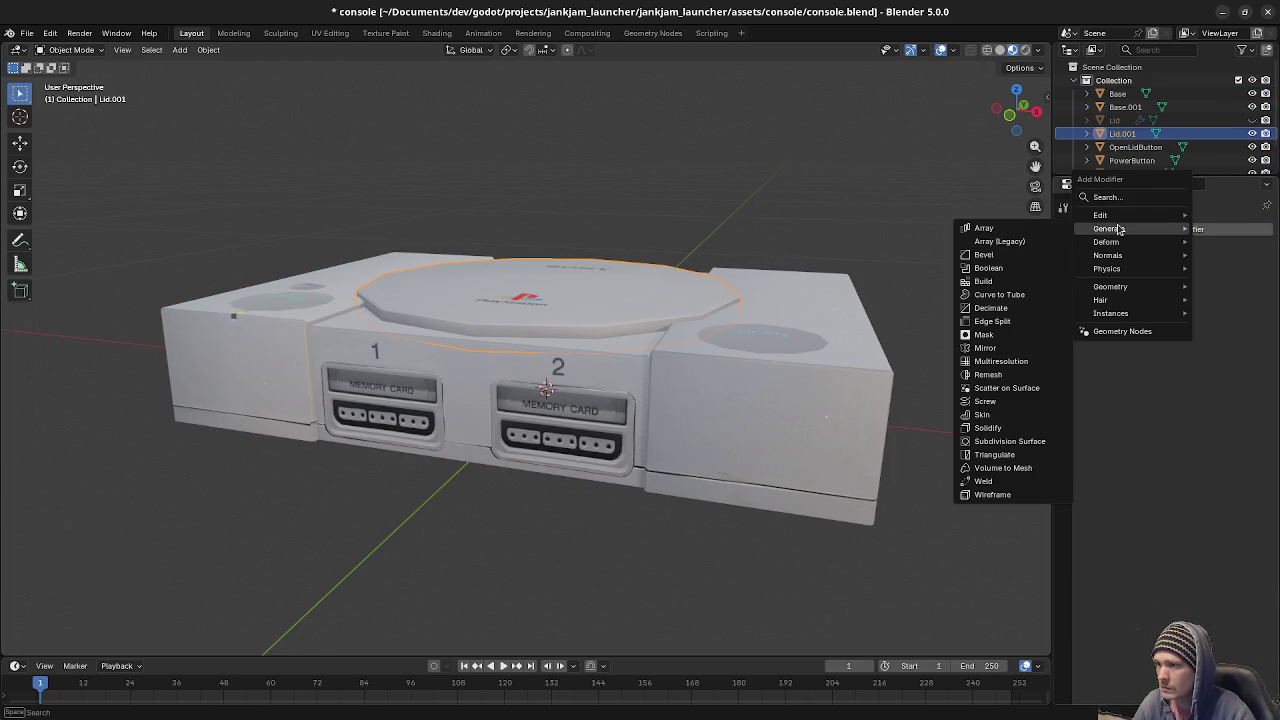
mouse_move(1110, 228)
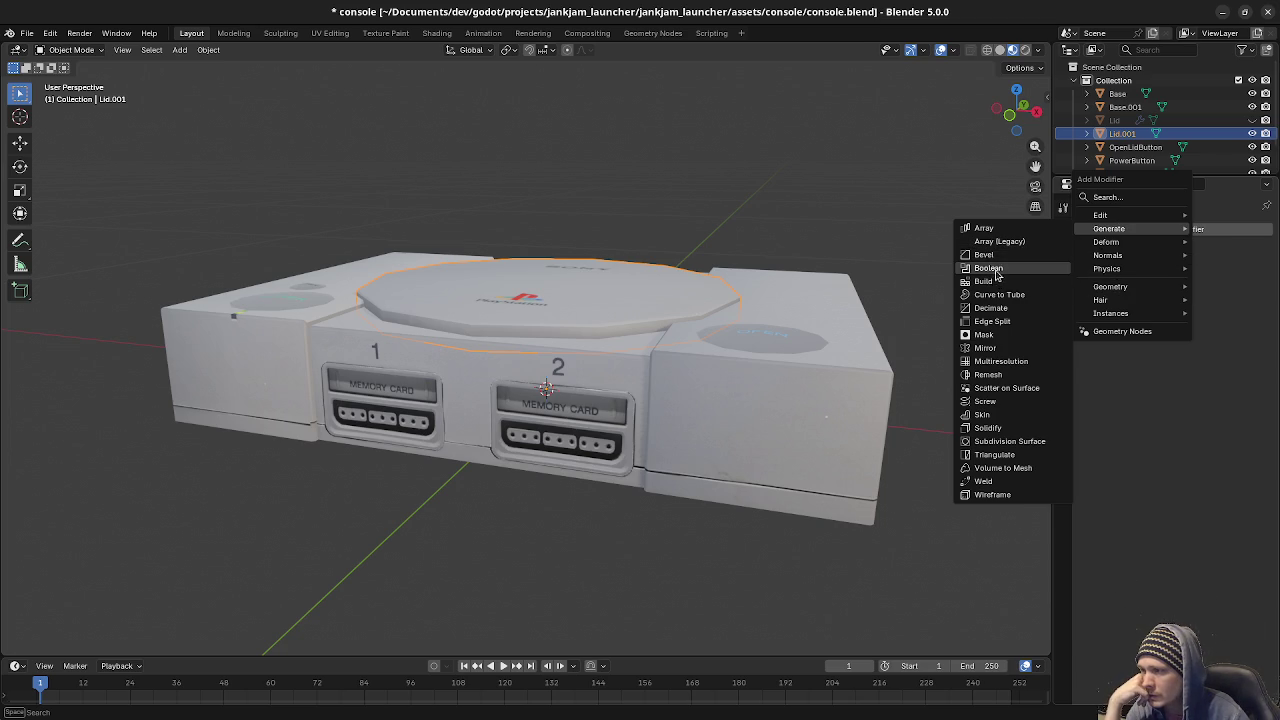
Add a Boolean modifier to Lid.001 that cuts with Base.001.
click(992, 268)
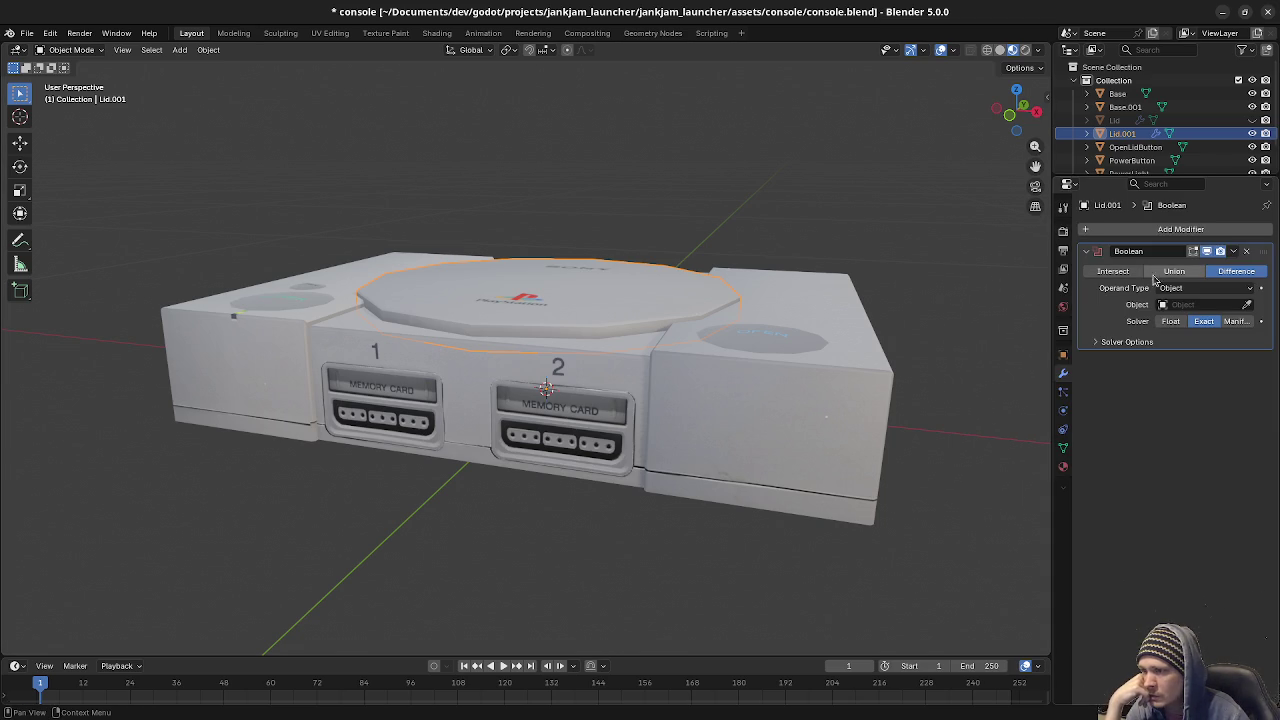
click(1182, 303)
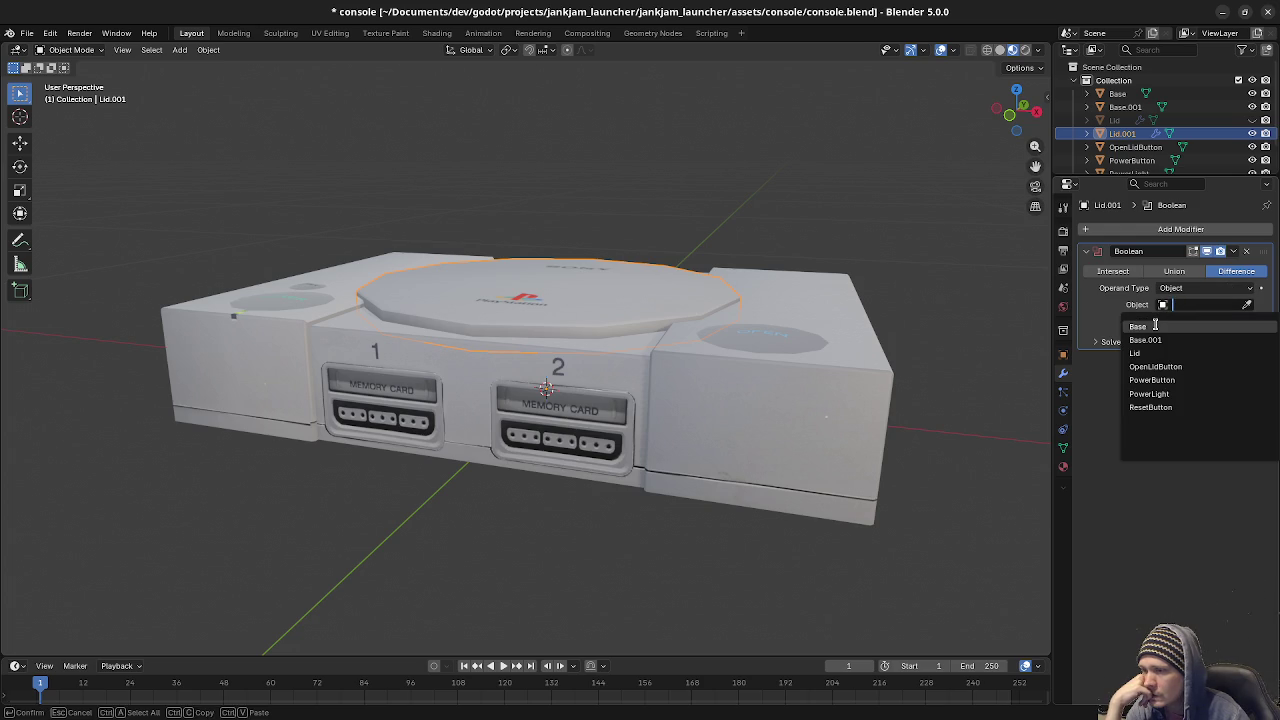
click(1150, 340)
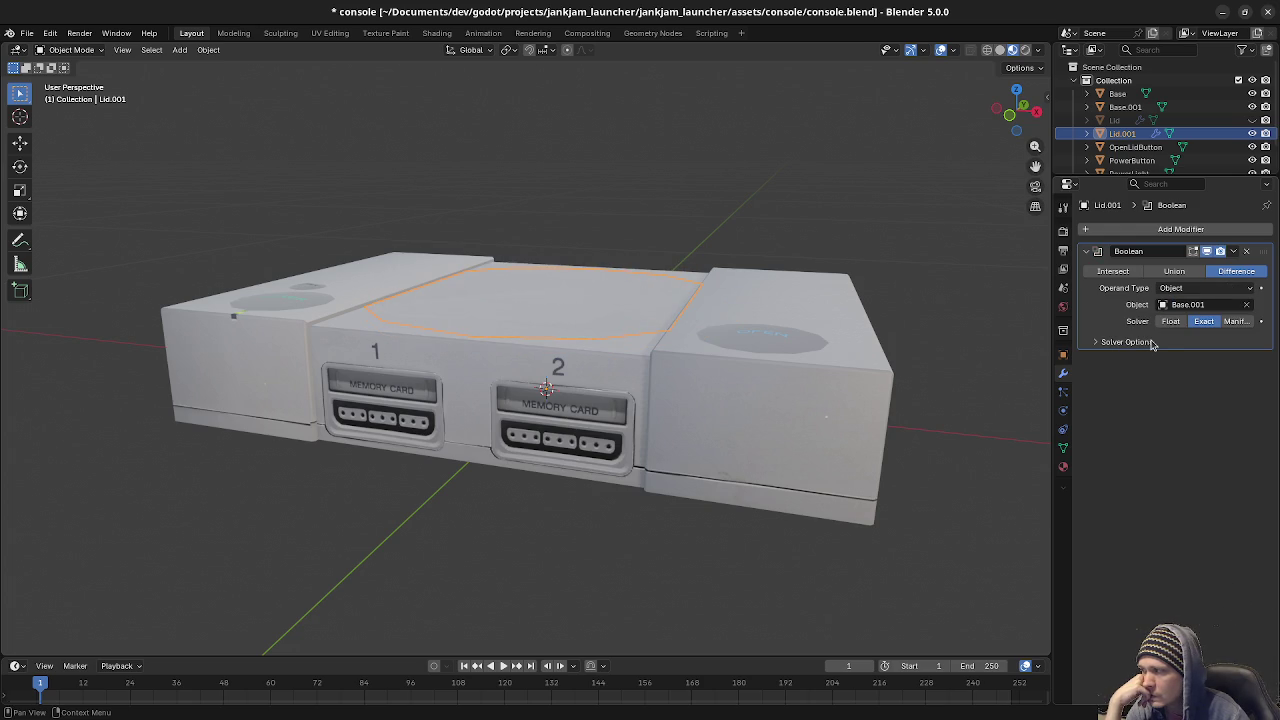
scroll(540, 360, up, 2)
scroll(540, 360, up, 2)
mouse_move(540, 330)
middle_down()
mouse_move(549, 360)
mouse_move(506, 371)
mouse_move(583, 266)
mouse_move(537, 312)
middle_up()
Delete Lid.001's Boolean modifier and return to object mode.
click(1240, 254)
click(1225, 264)
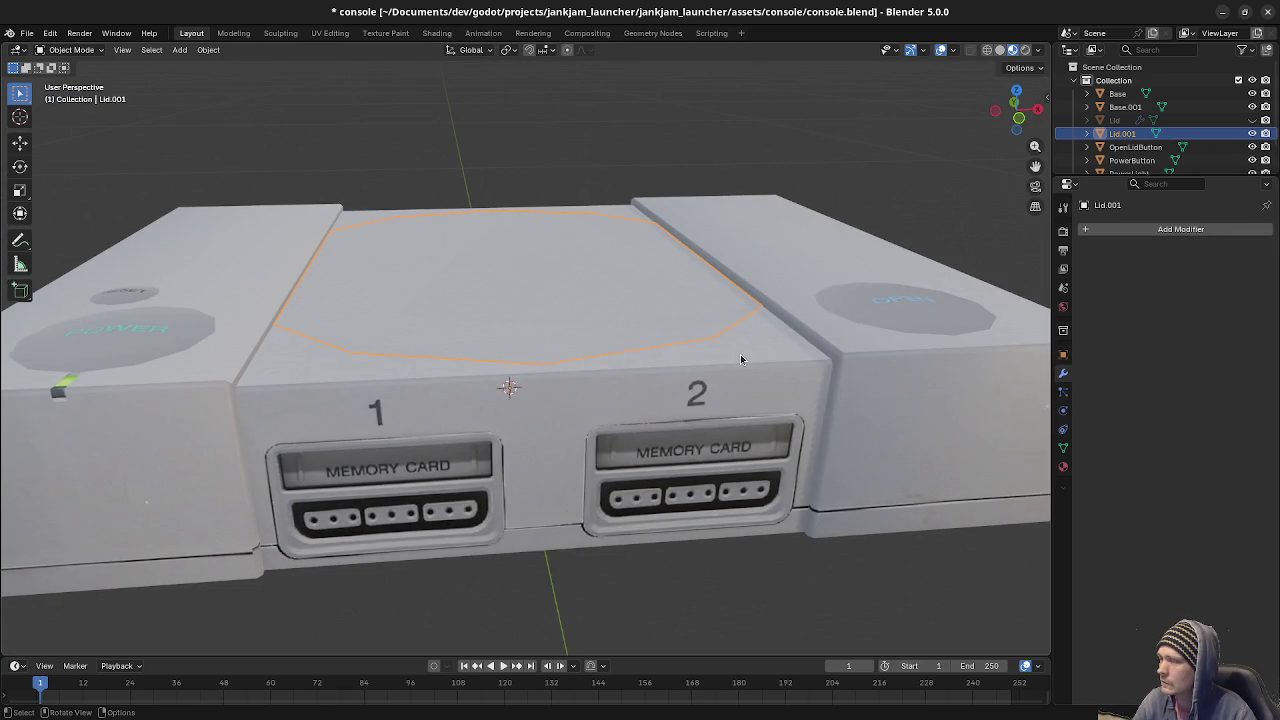
key(Tab)
key(alt+q)
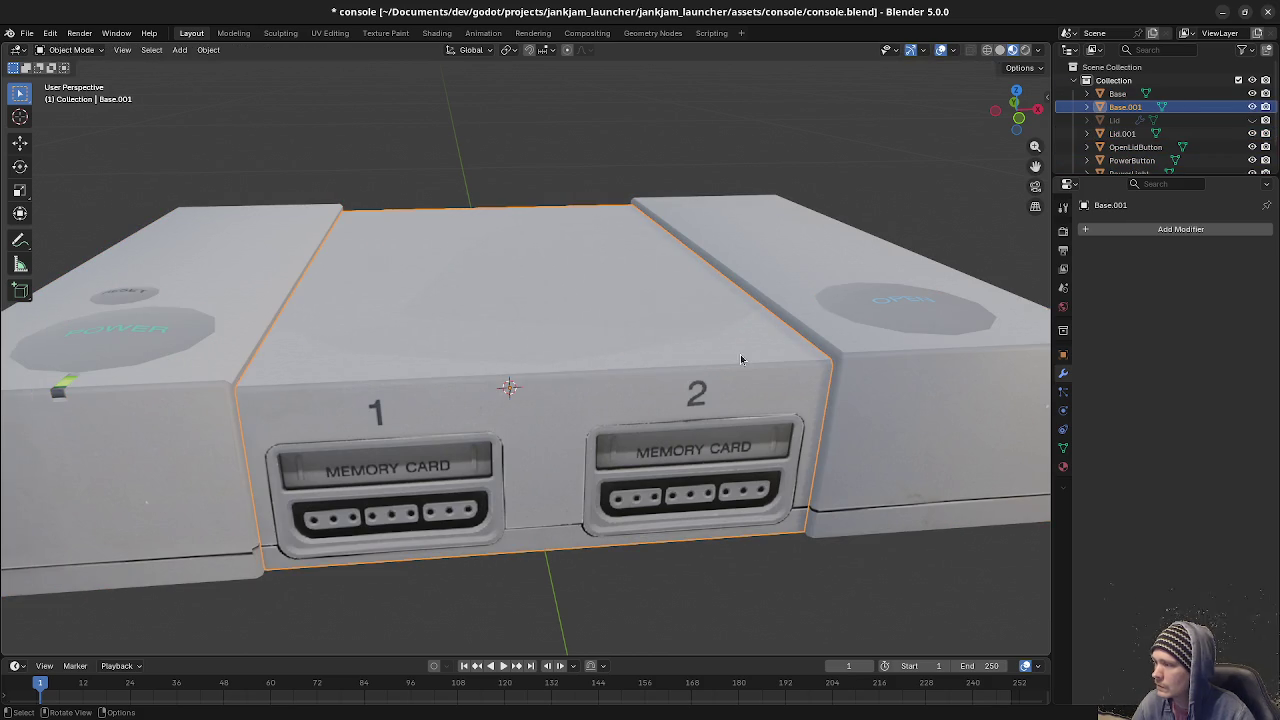
key(alt+q)
key(Tab)
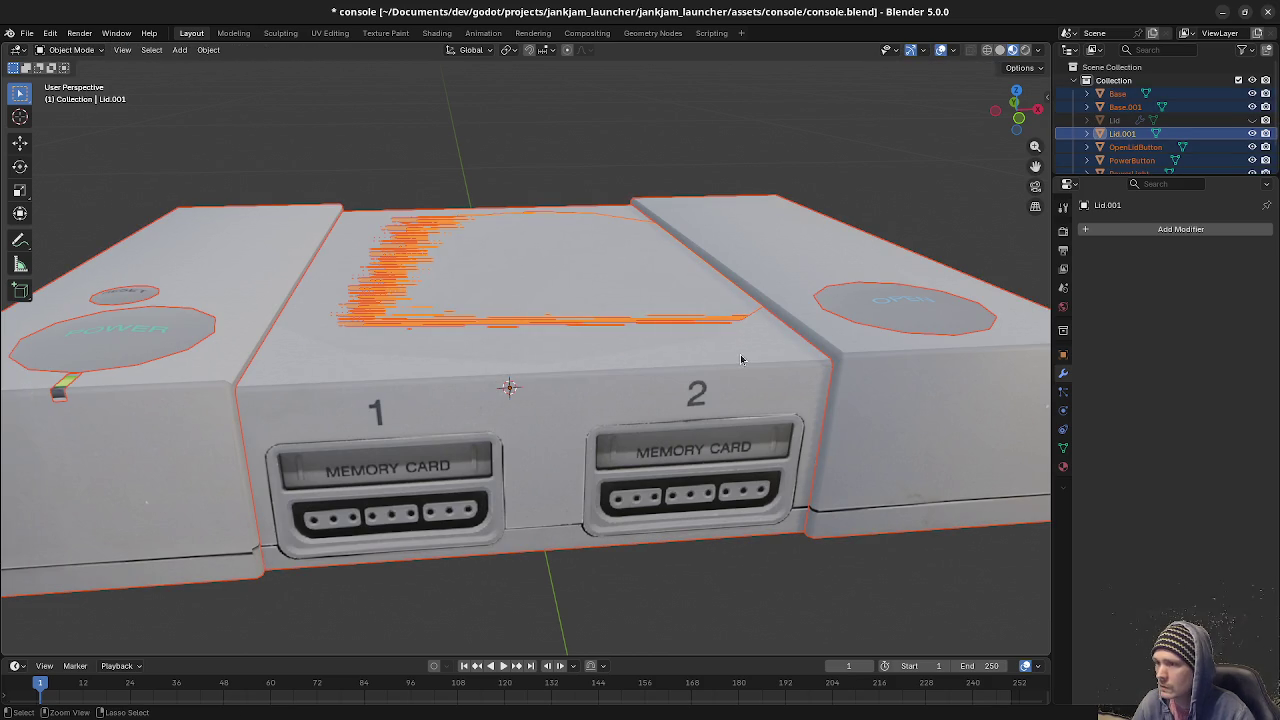
Select the flat lid copy, then the base's middle section Base.001.
click(741, 359)
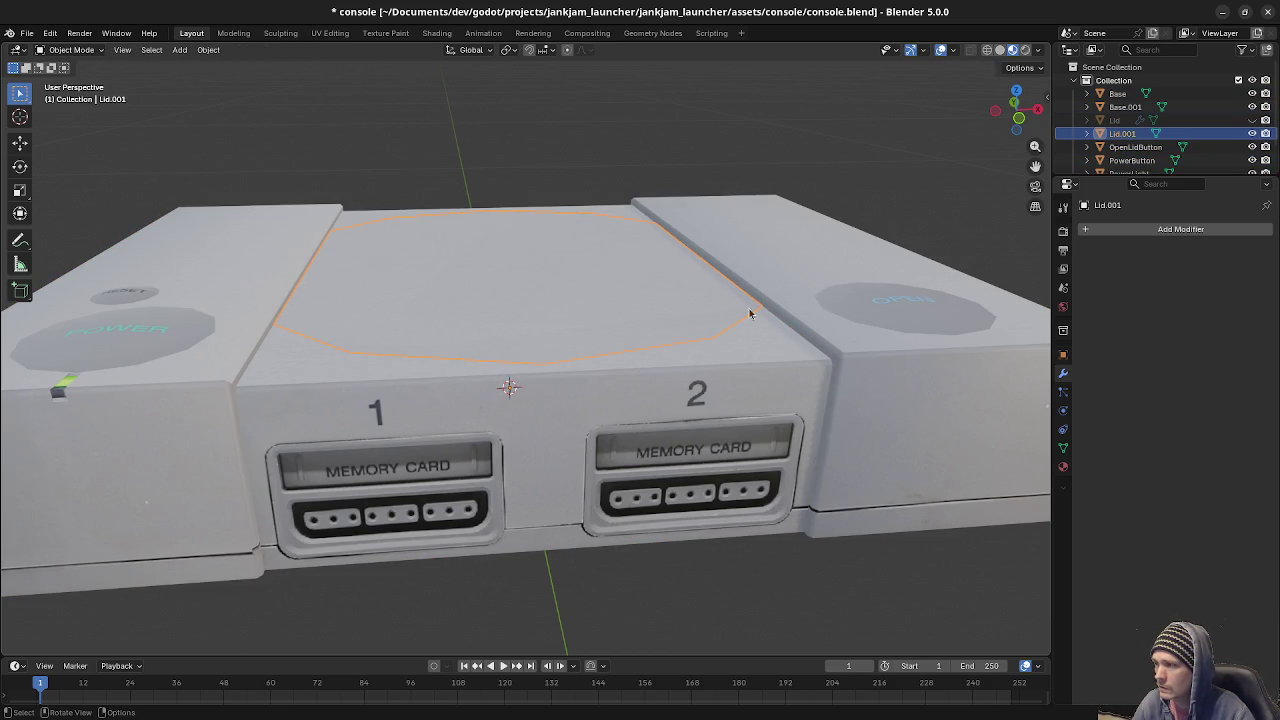
click(718, 310)
click(675, 307)
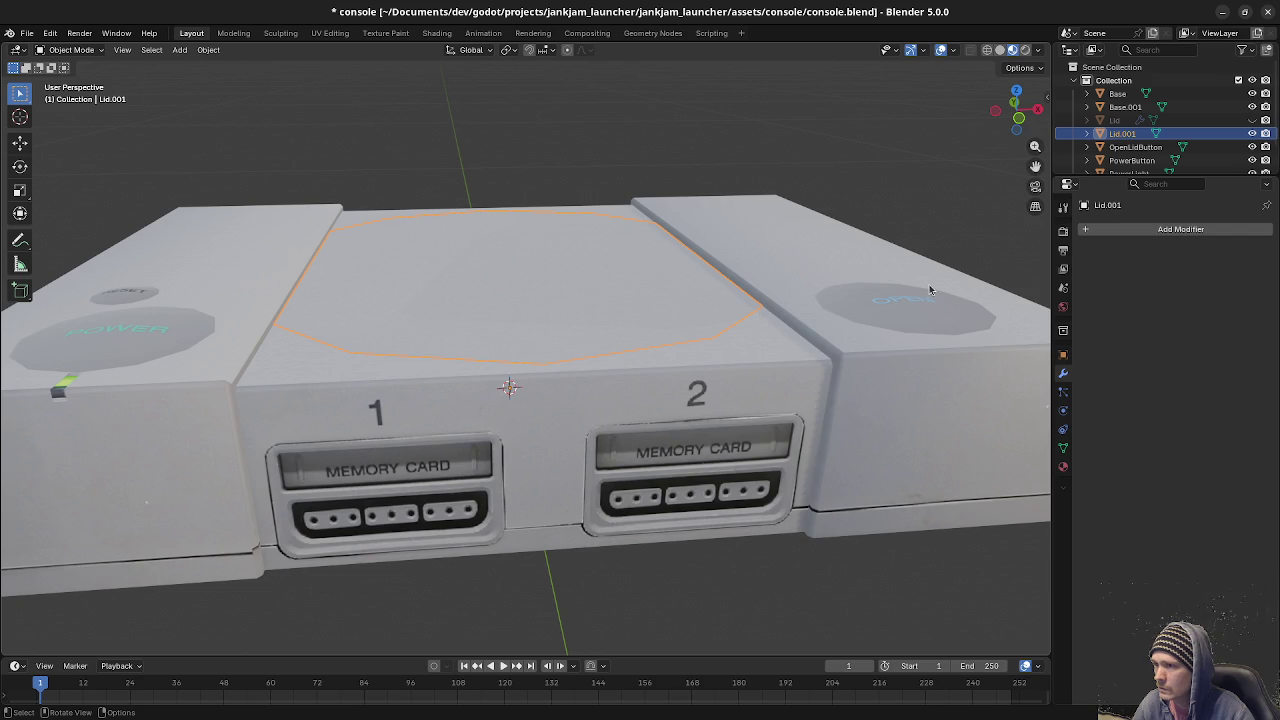
click(735, 327)
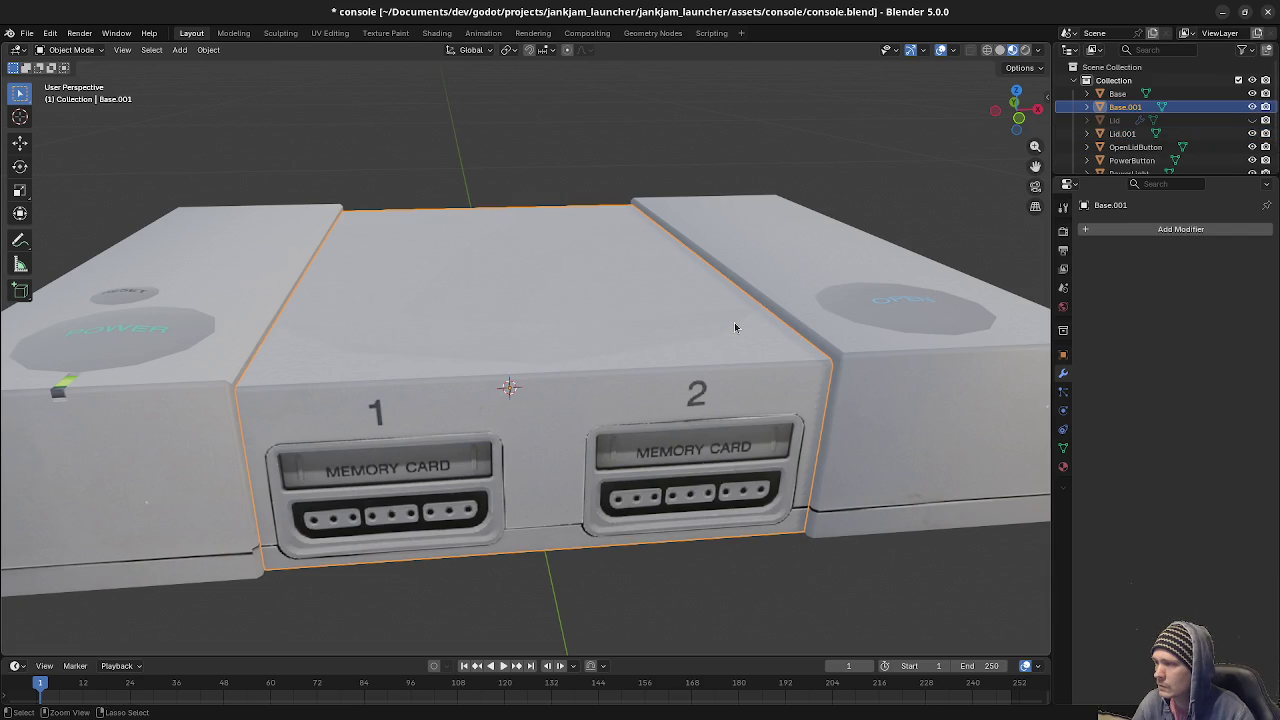
Try a Boolean difference of Base.001 from the lid copy, then remove it.
click(735, 327)
key(Tab)
key(Tab)
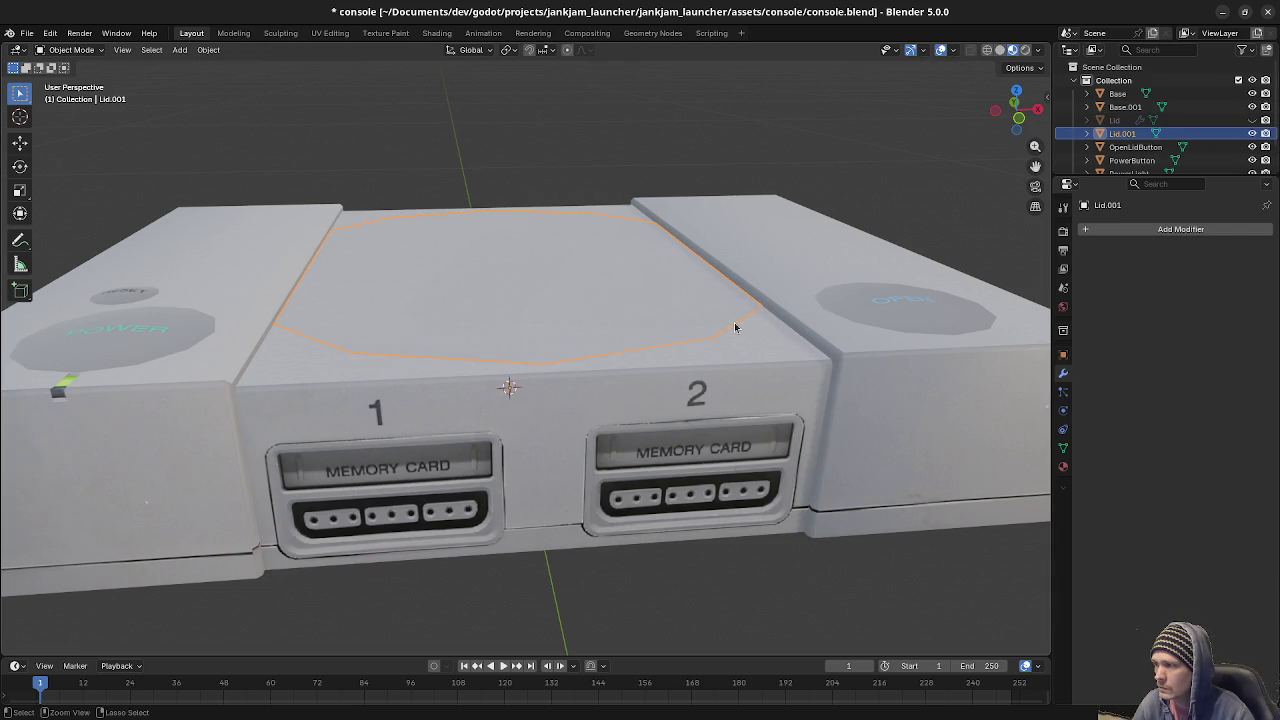
key(ctrl+shift+KP_Subtract)
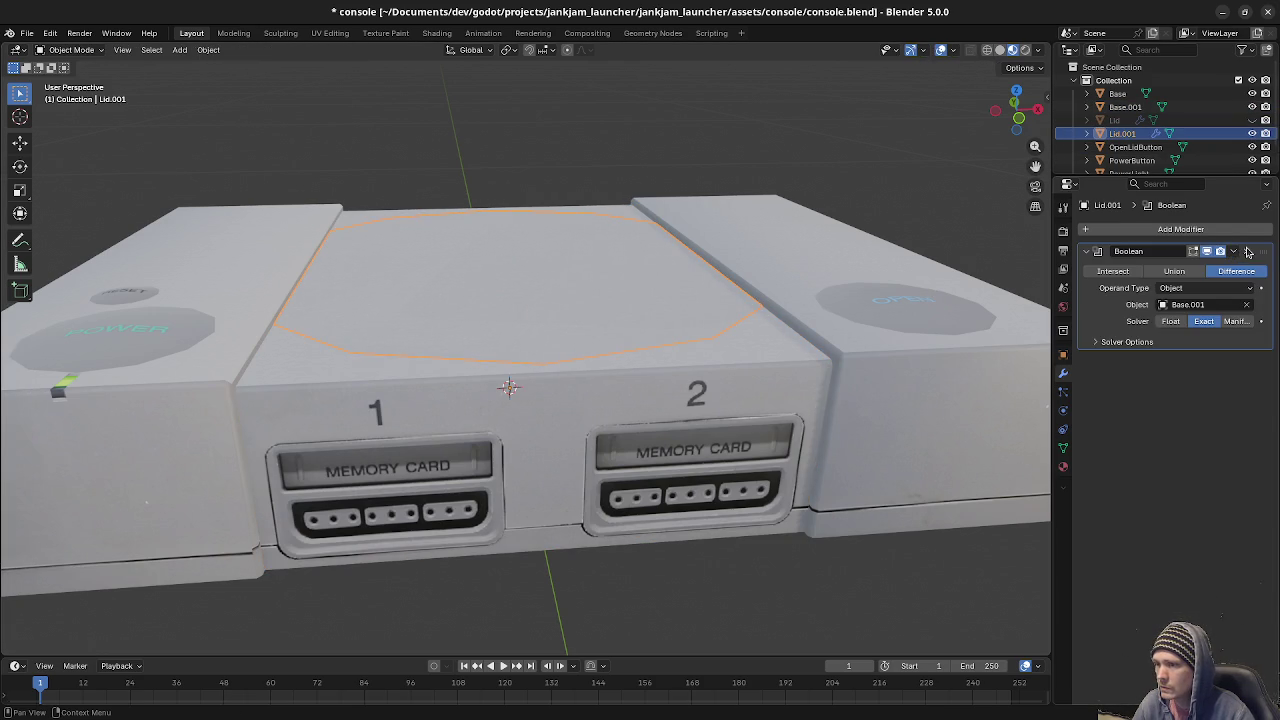
click(1246, 251)
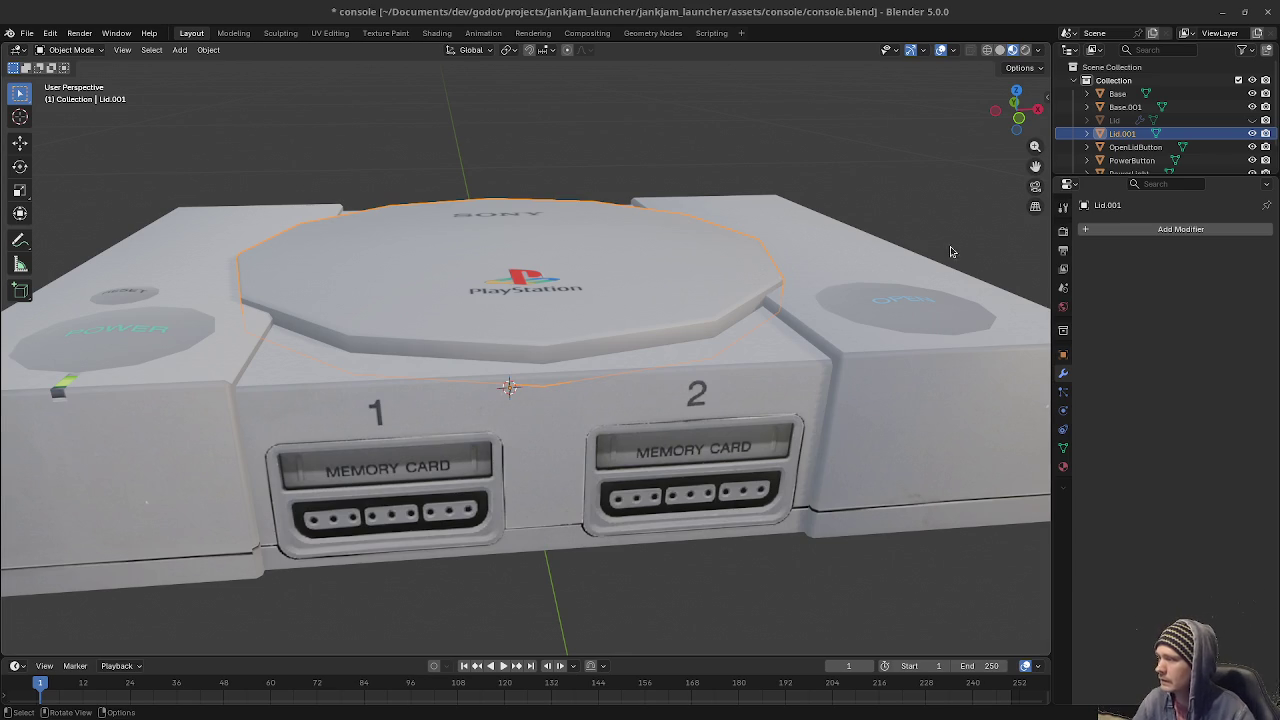
Join the middle section Base.001 back into Base using the join command.
click(725, 398)
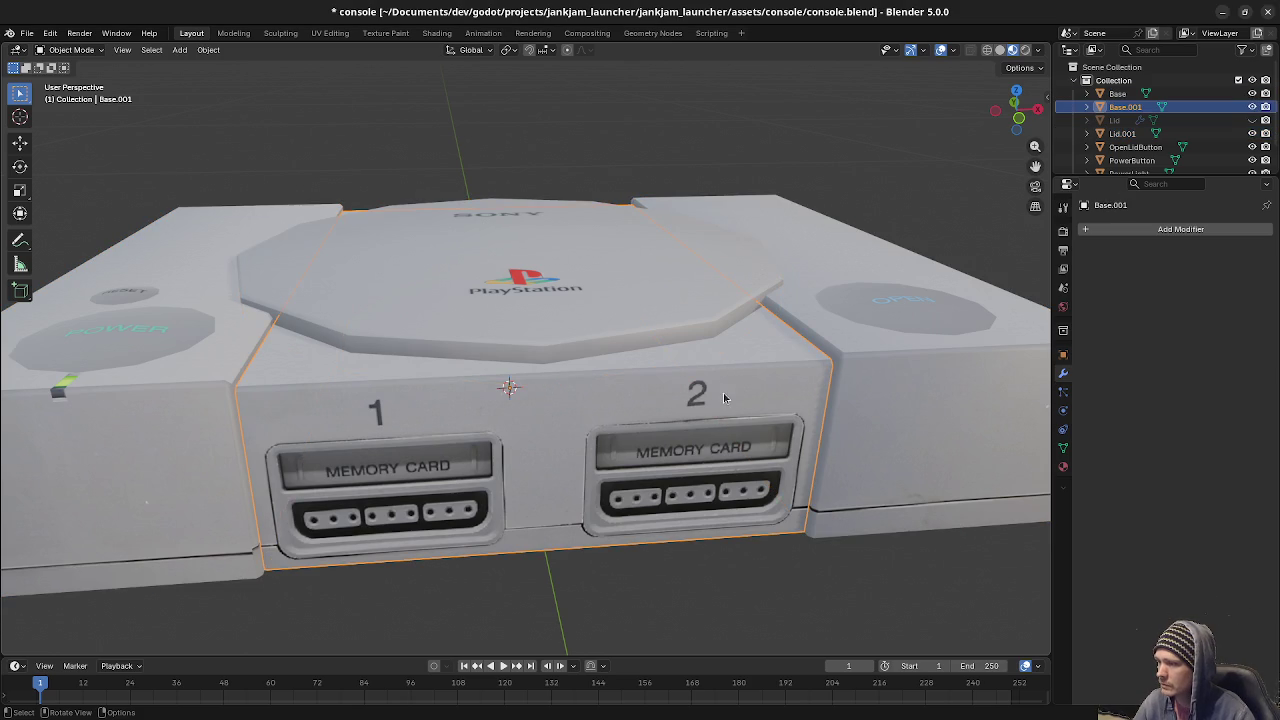
shift+click(862, 387)
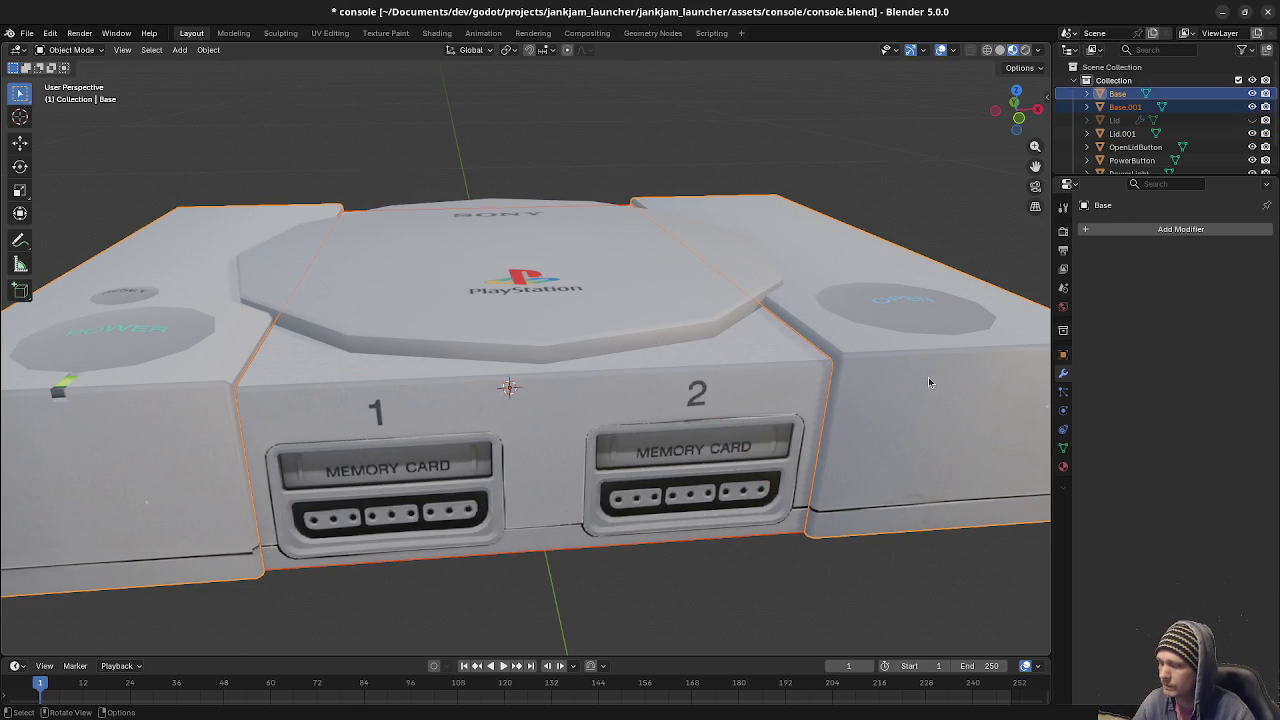
key(F3)
text(join)
key(Return)
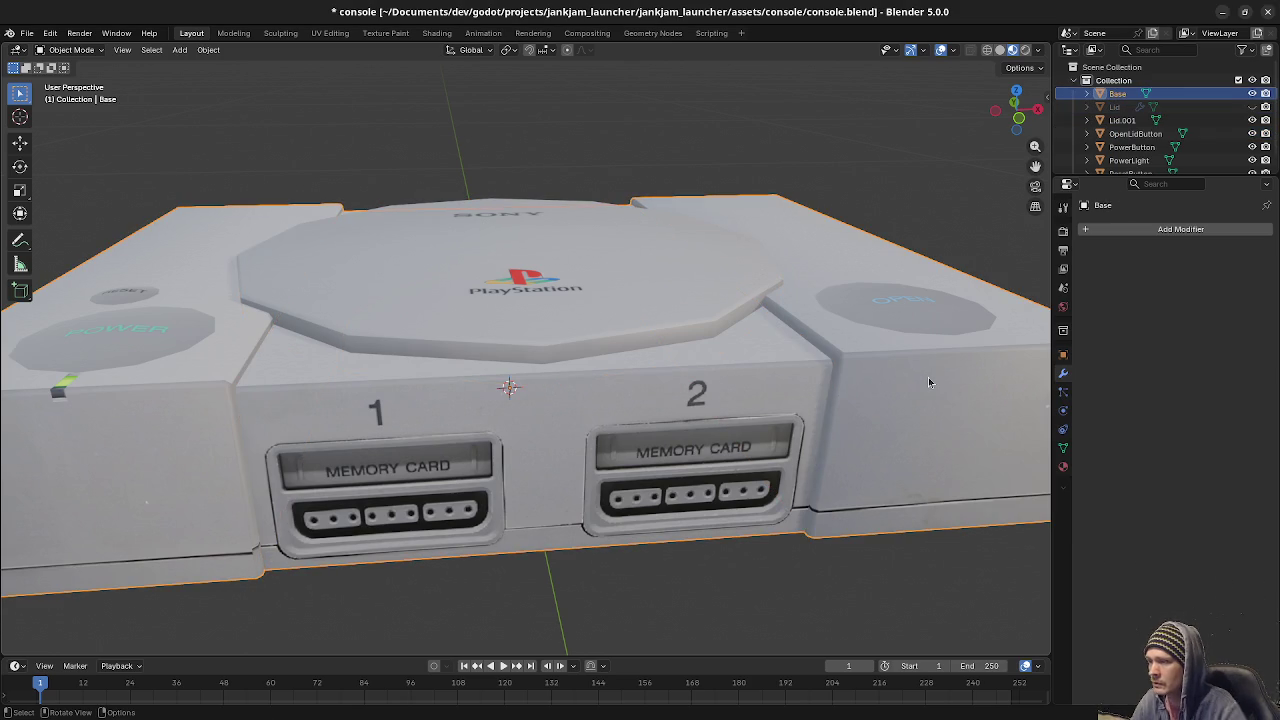
Delete Lid.001, then unhide and select the original Lid.
click(1122, 107)
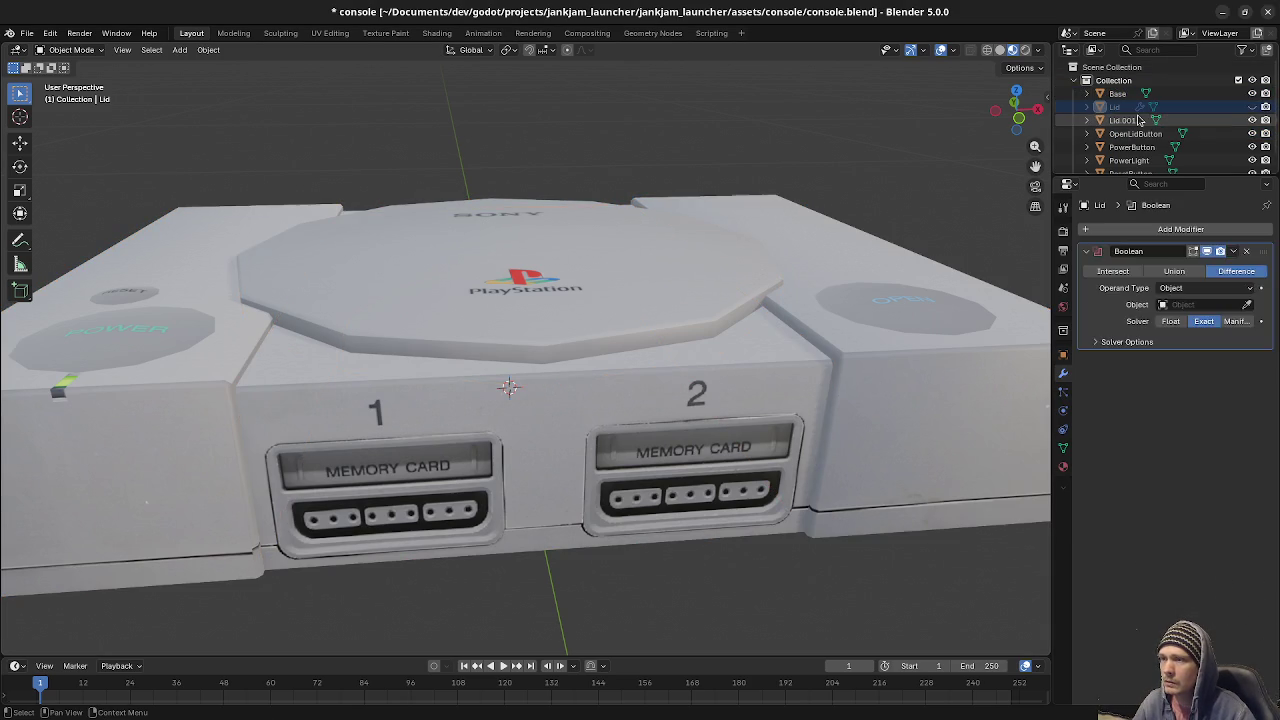
click(1139, 120)
right_click(1139, 120)
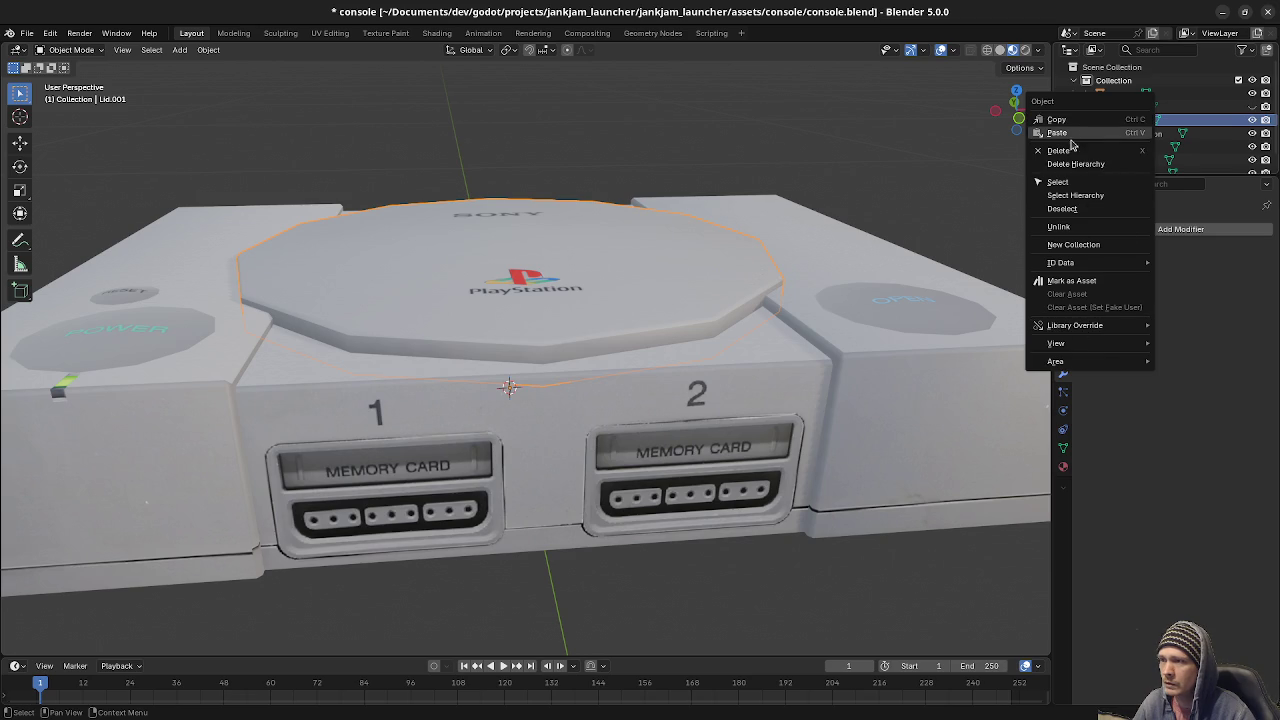
click(1058, 150)
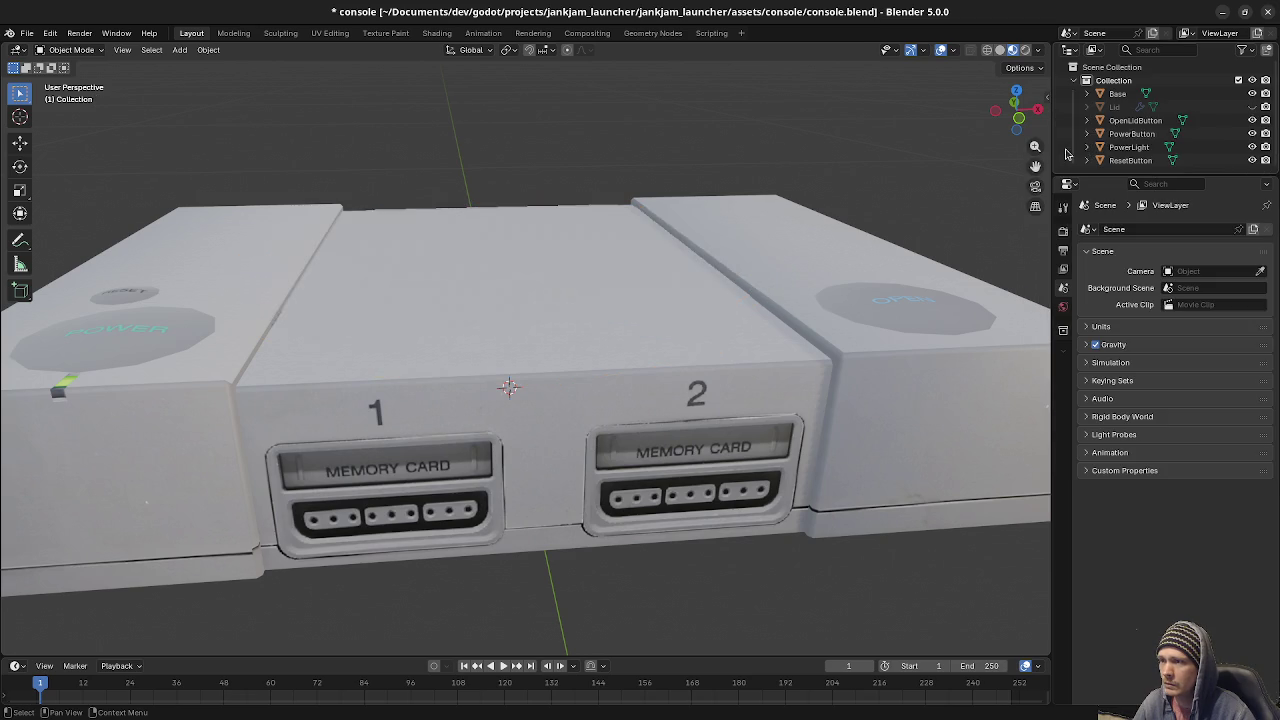
click(1252, 107)
click(616, 300)
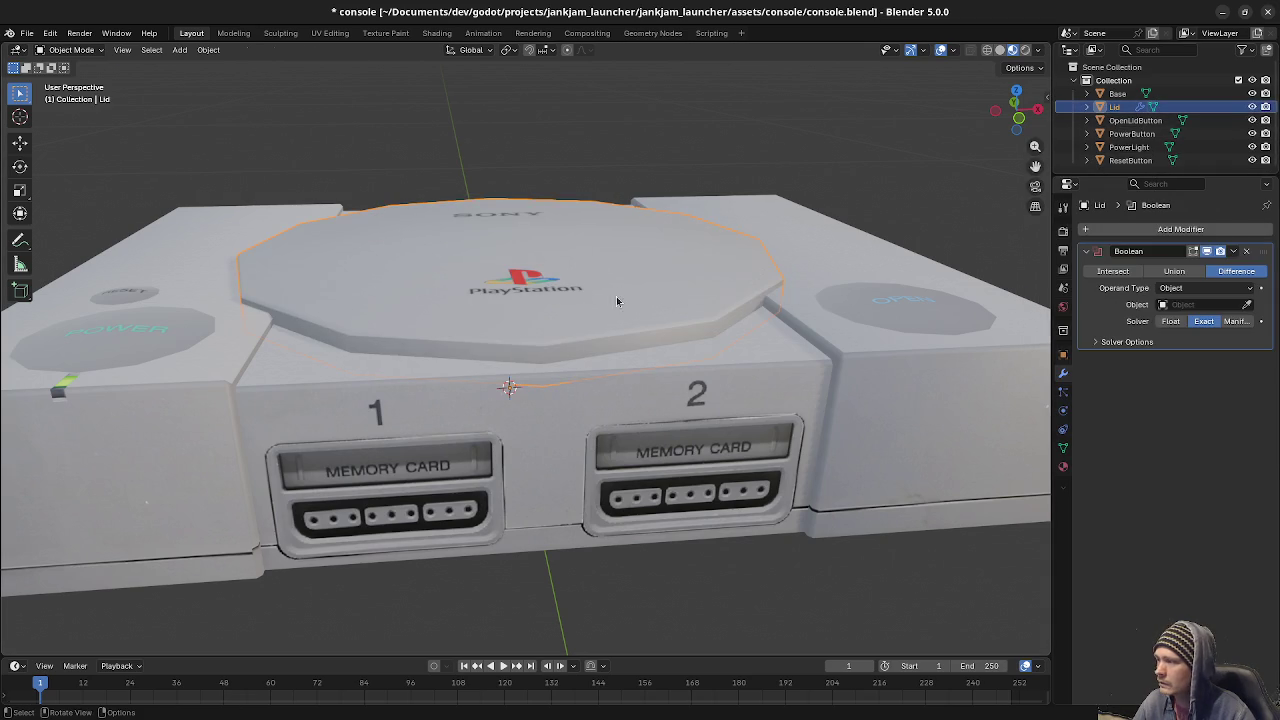
Replace the Lid's Boolean modifier with a Solidify modifier.
key(Tab)
key(alt+a)
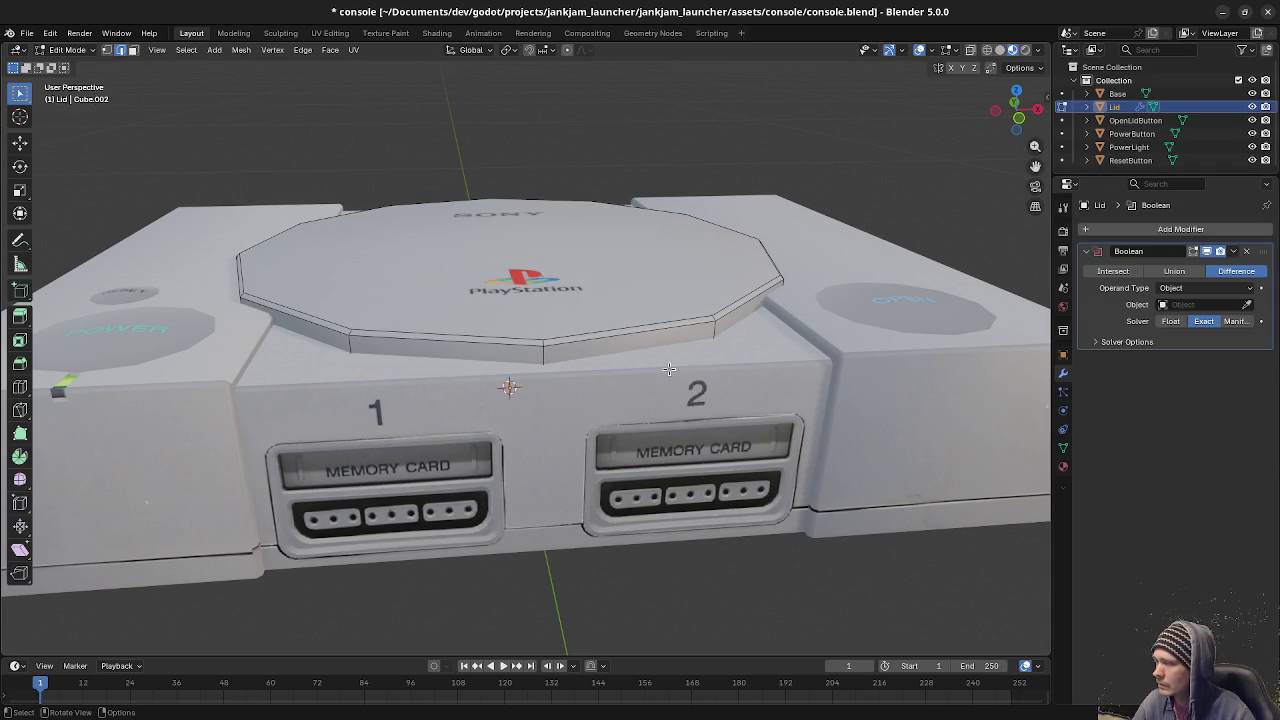
key(a)
middle_drag(722, 407, 1122, 283)
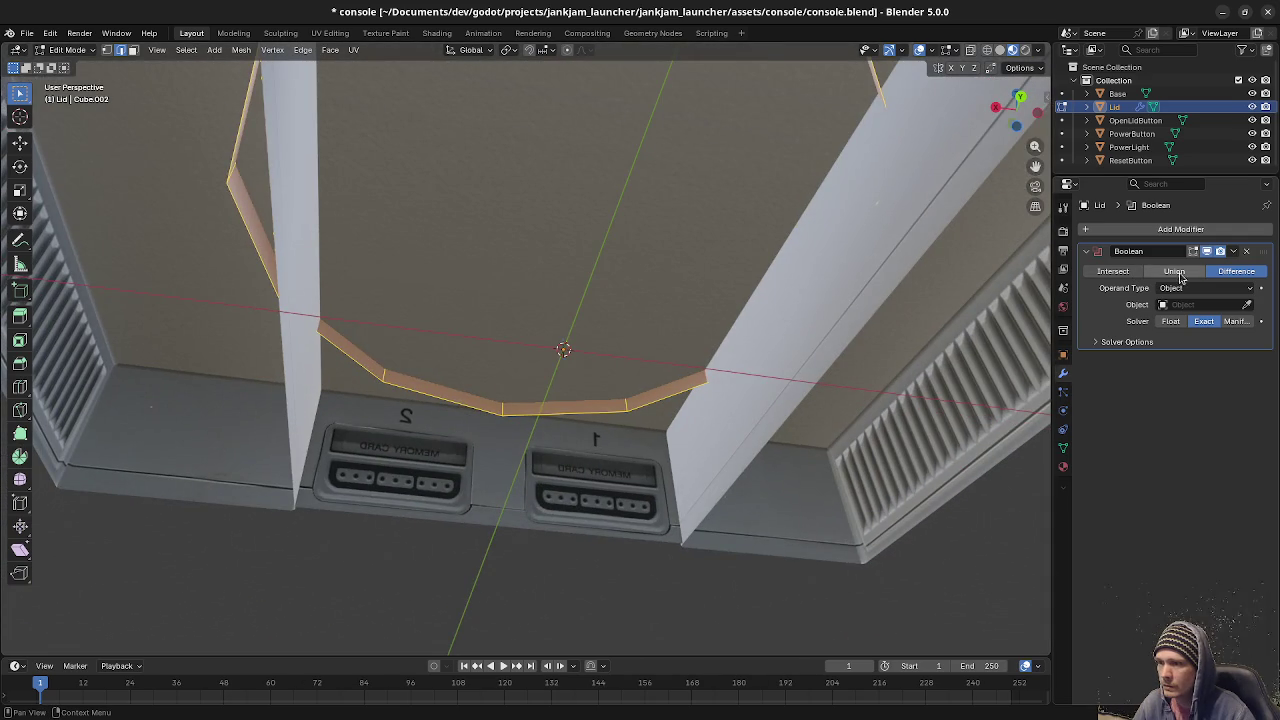
click(1246, 252)
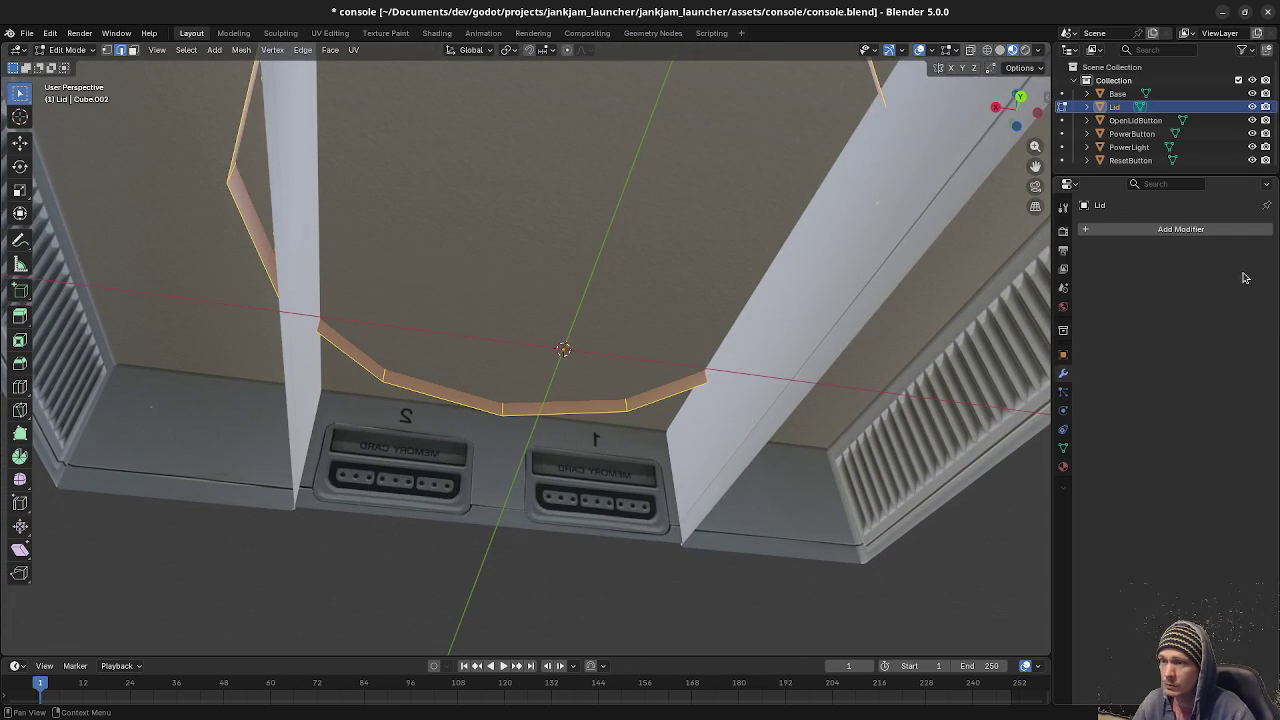
click(1152, 235)
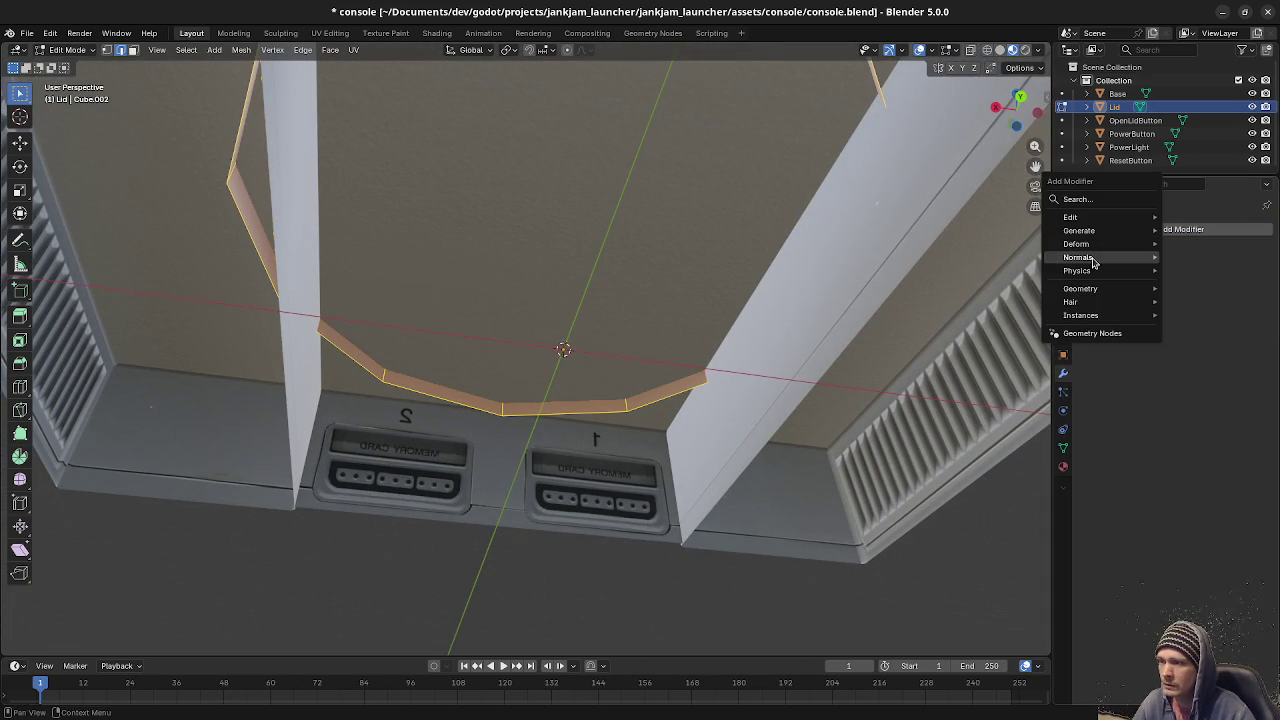
mouse_move(1080, 231)
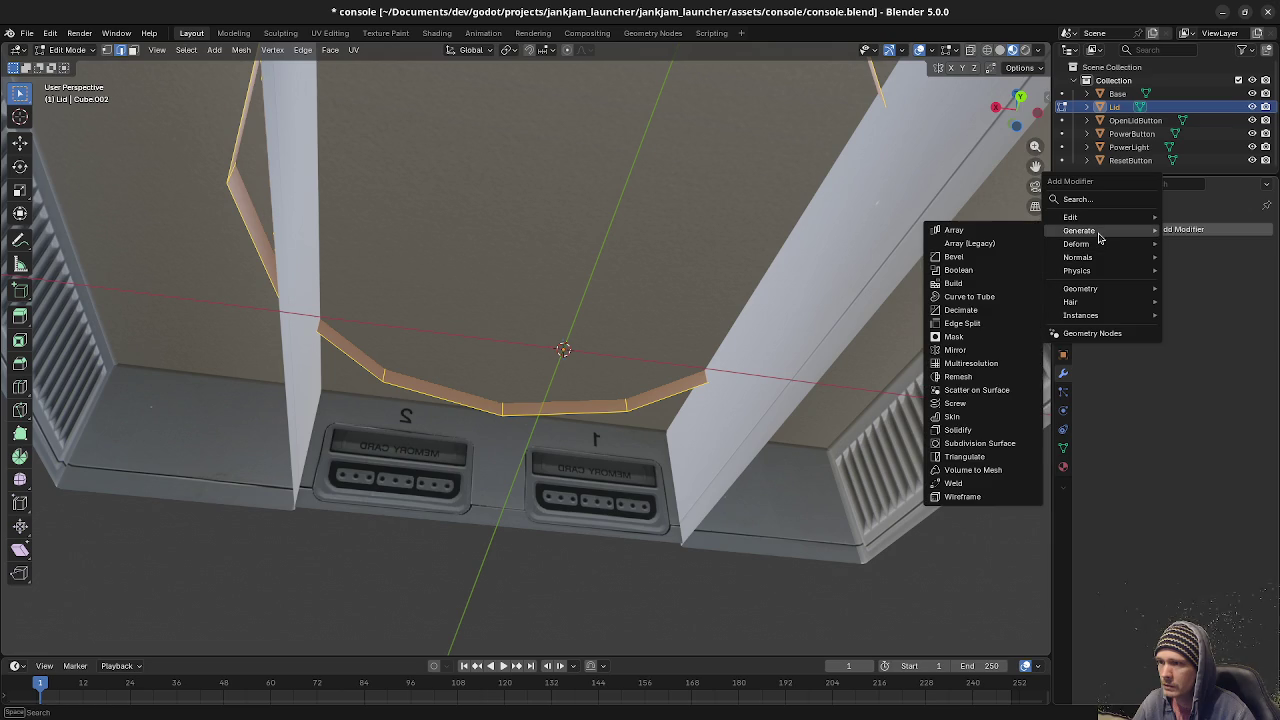
click(976, 430)
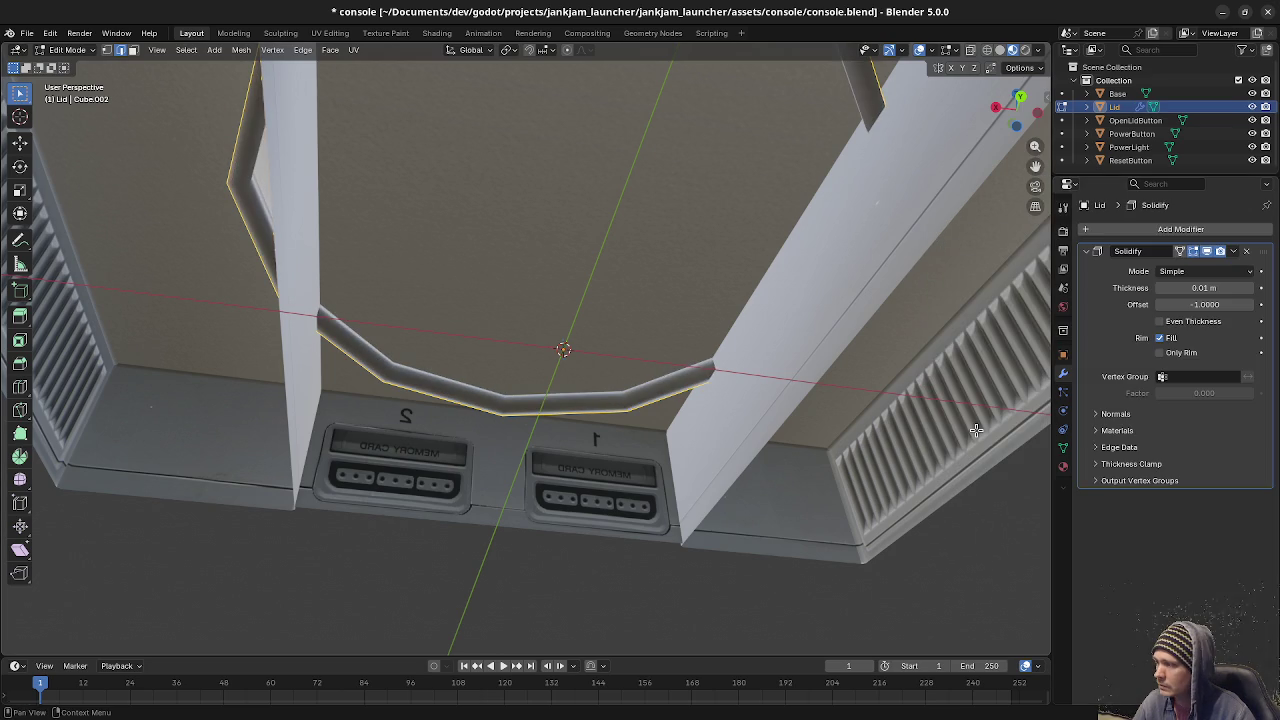
Snap the 3D cursor to the lid's rear edge as a hinge and select the lid.
mouse_move(629, 356)
middle_down()
mouse_move(583, 361)
mouse_move(840, 406)
middle_up()
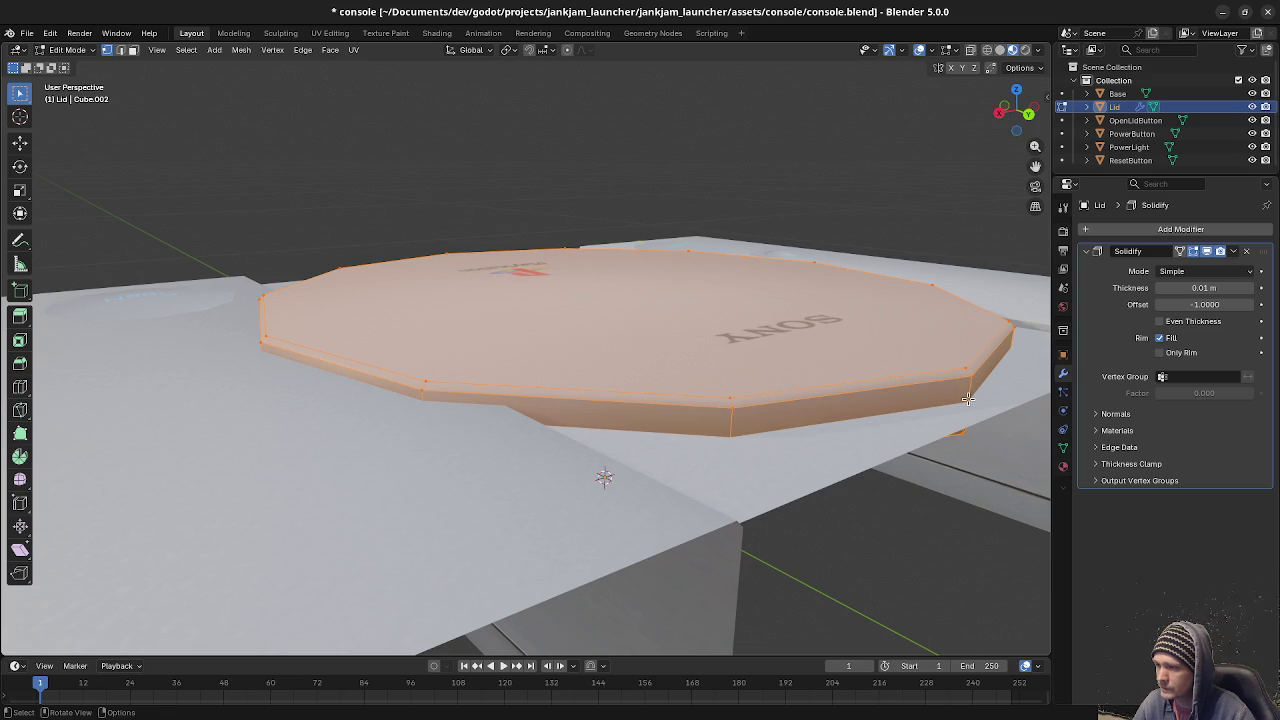
click(985, 400)
key(shift+s)
click(995, 482)
key(a)
key(alt+a)
key(l)
middle_drag(829, 381, 866, 443)
Pivot on the 3D cursor and rotate the lid -80.5° around X to open it.
key(r)
key(x)
key(Escape)
click(509, 49)
click(537, 98)
key(r)
key(x)
click(900, 270)
mouse_move(900, 270)
middle_down()
mouse_move(765, 395)
mouse_move(693, 407)
mouse_move(709, 393)
middle_up()
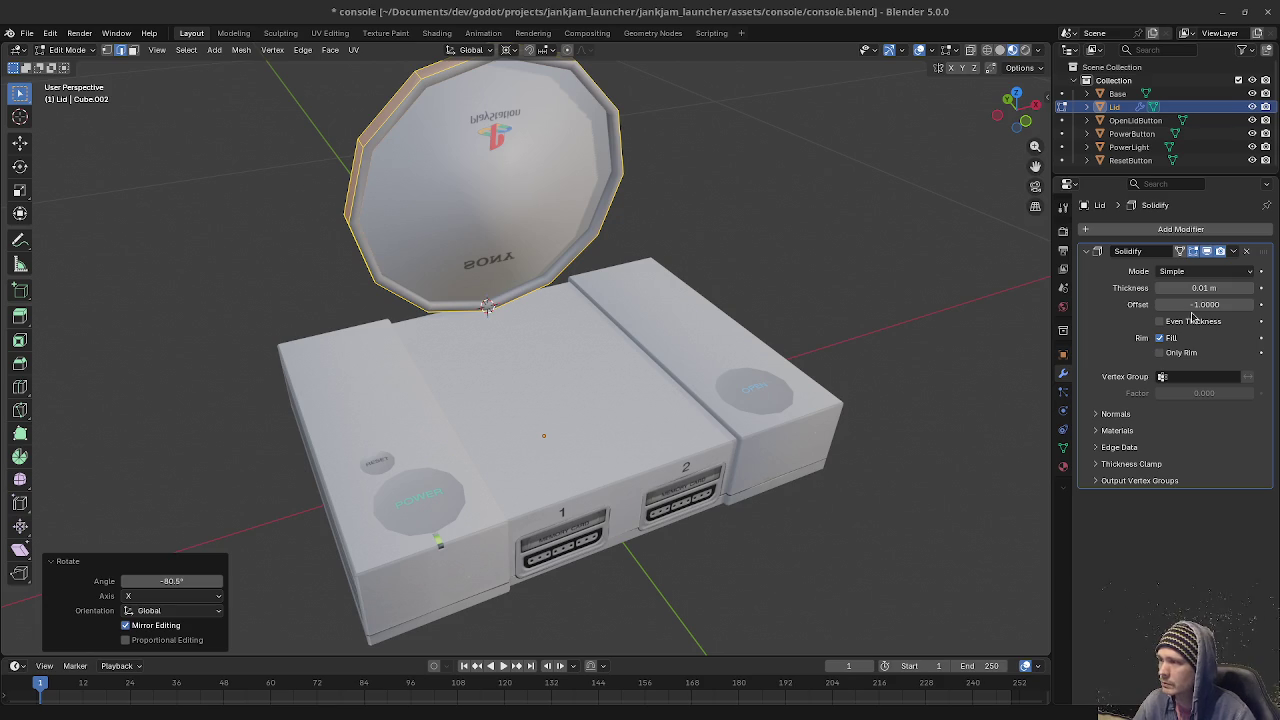
Try a Solidify offset of -0.05, then revert the offset to -1.
middle_drag(734, 353, 690, 328)
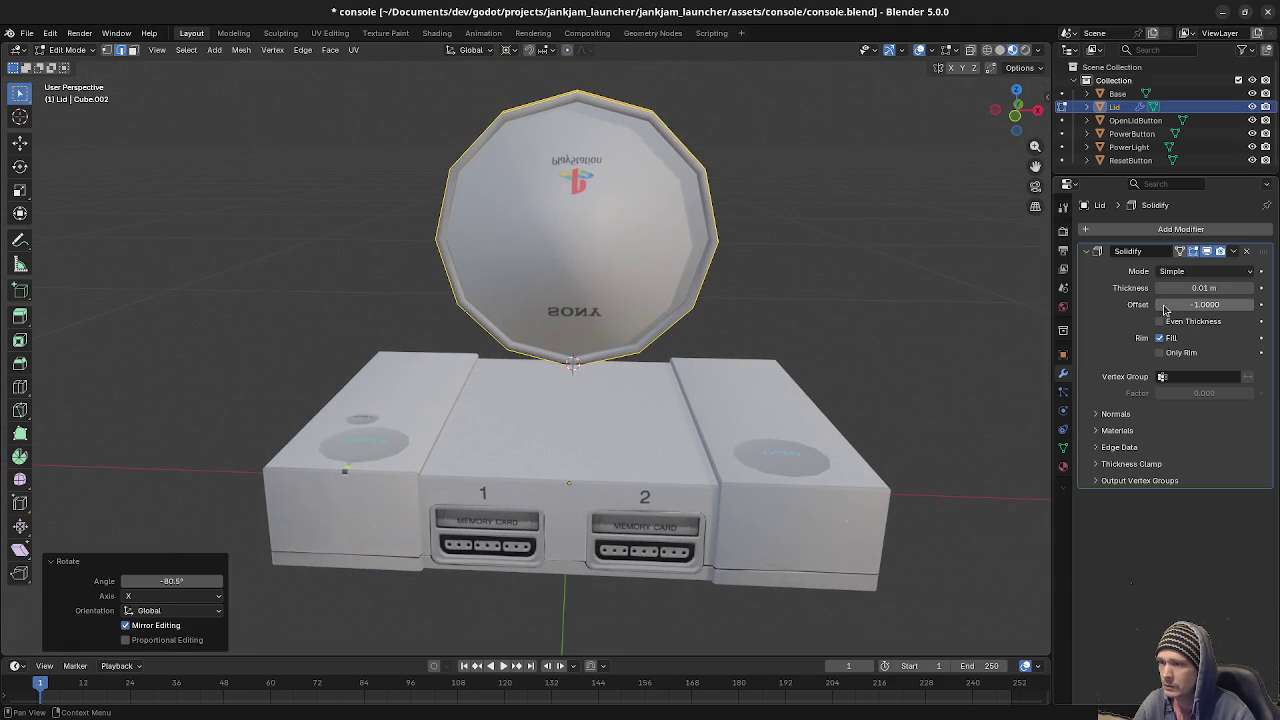
click(1212, 305)
text(-0.05)
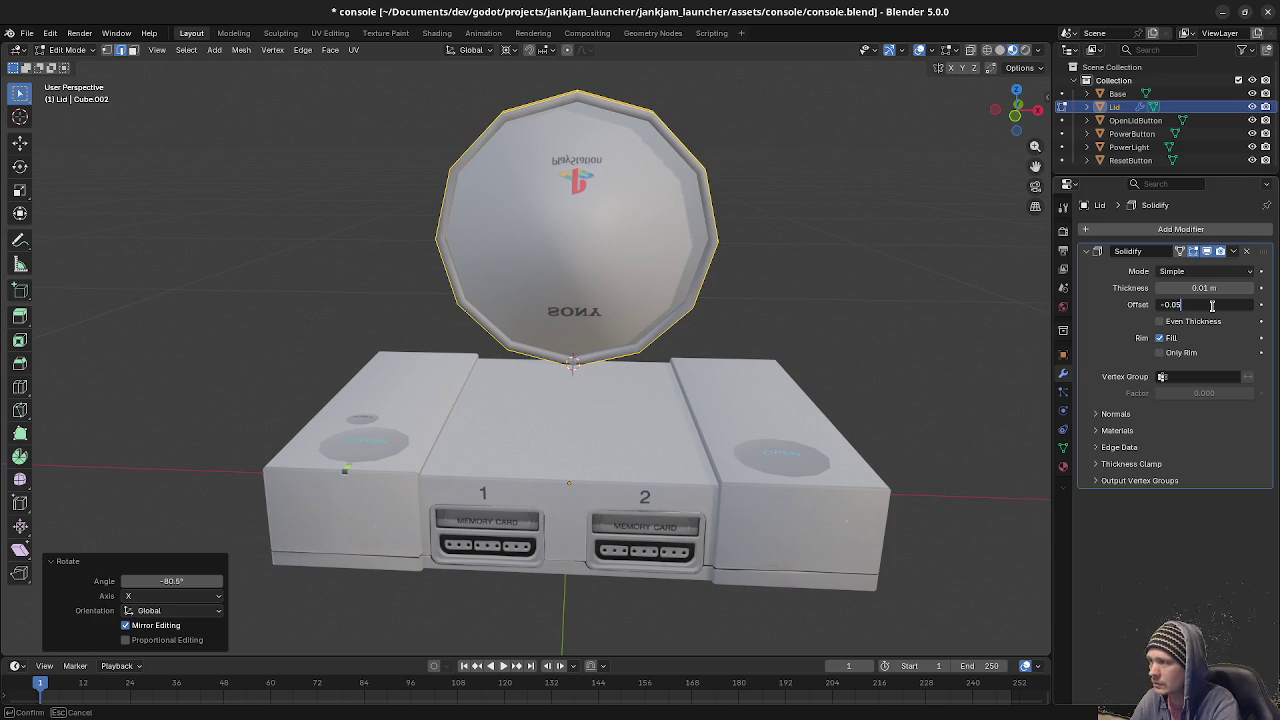
key(Return)
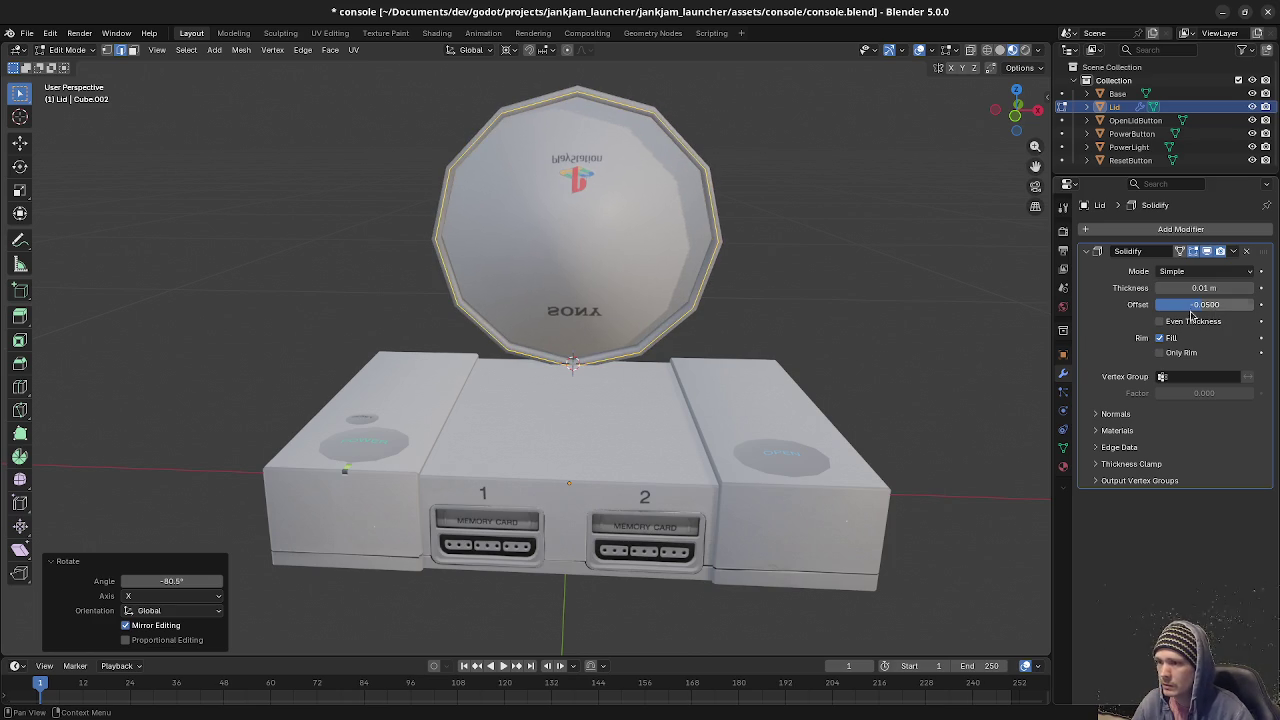
key(ctrl+z)
key(ctrl+shift+z)
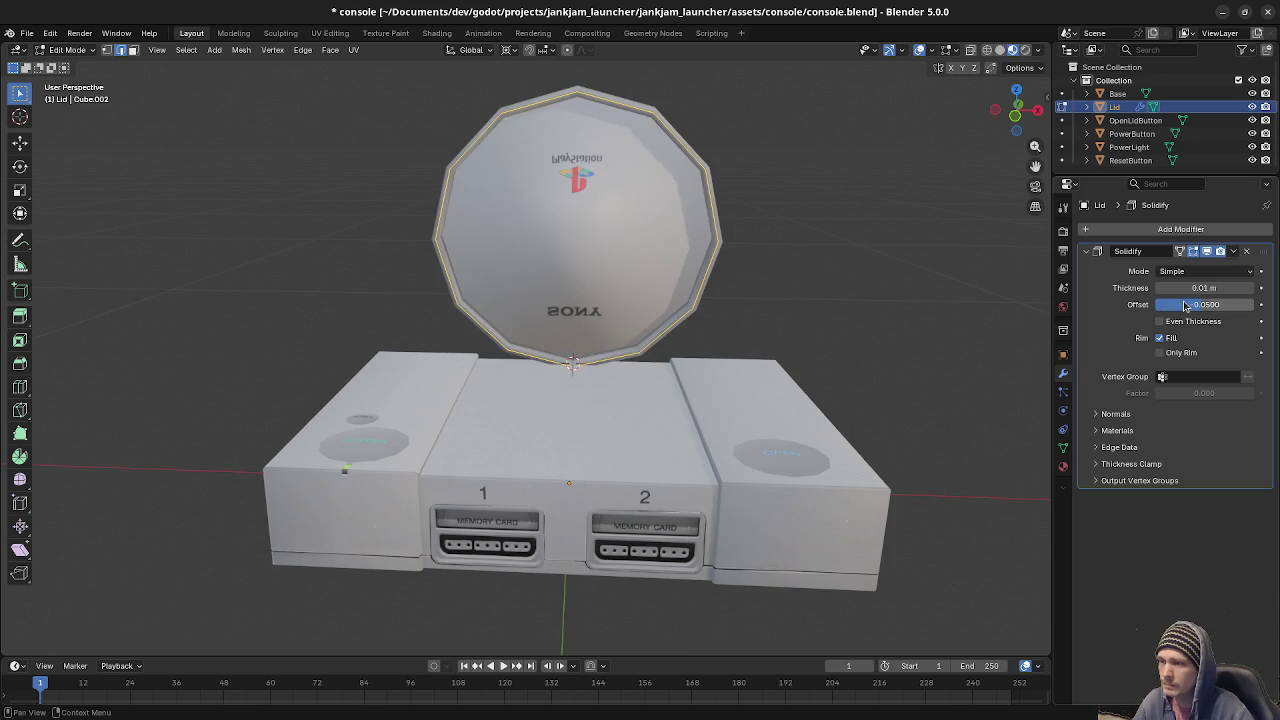
key(ctrl+z)
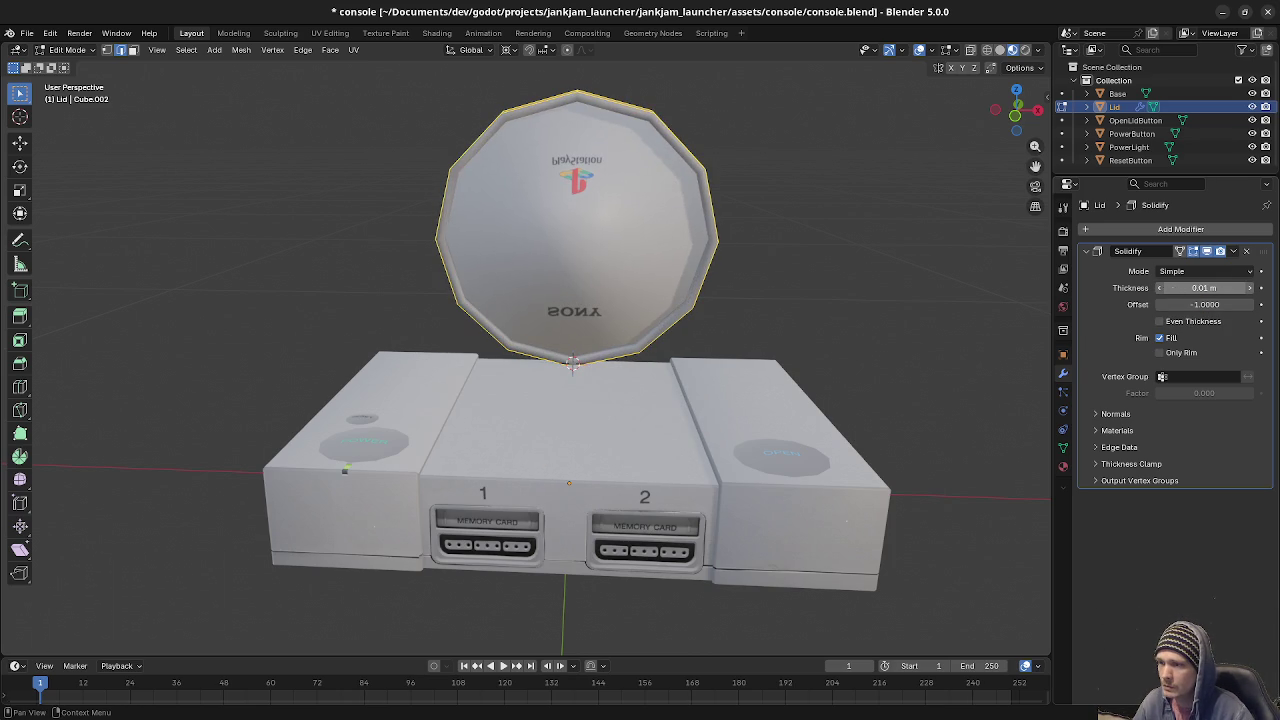
Set the Solidify thickness to 0.005 m and return to object mode.
click(1202, 288)
click(1202, 288)
key(BackSpace)
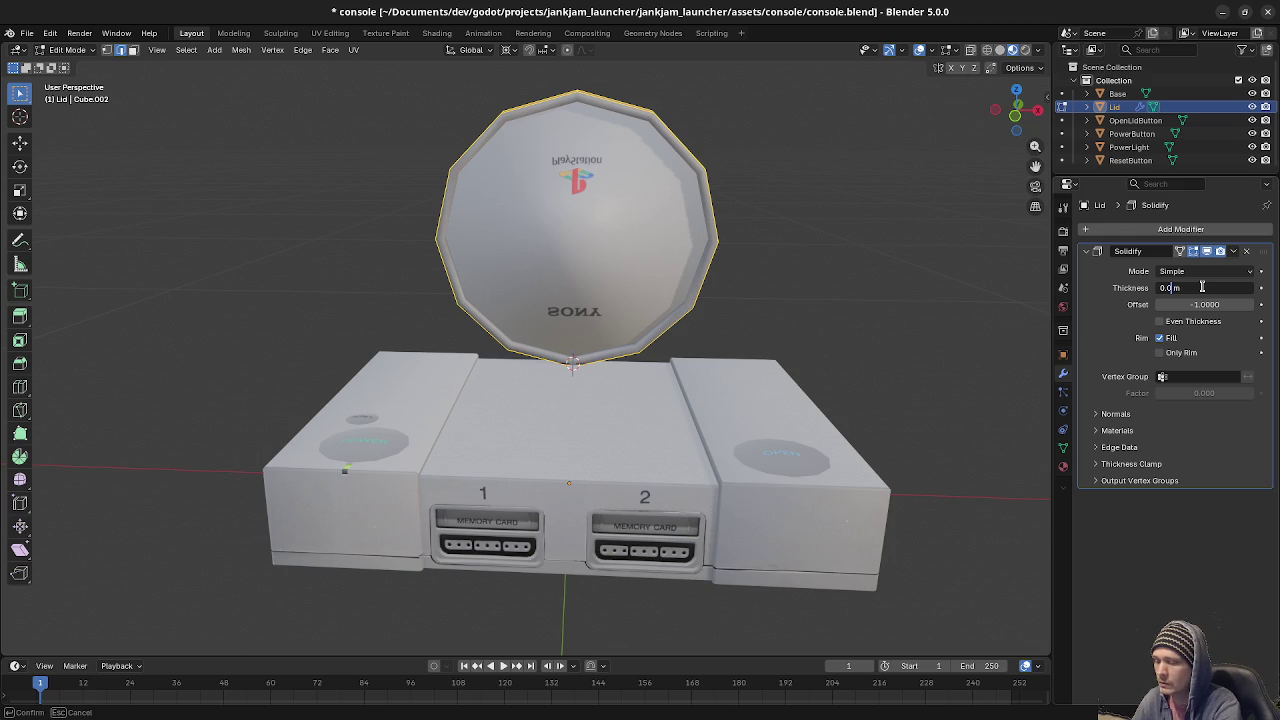
text(03)
key(Return)
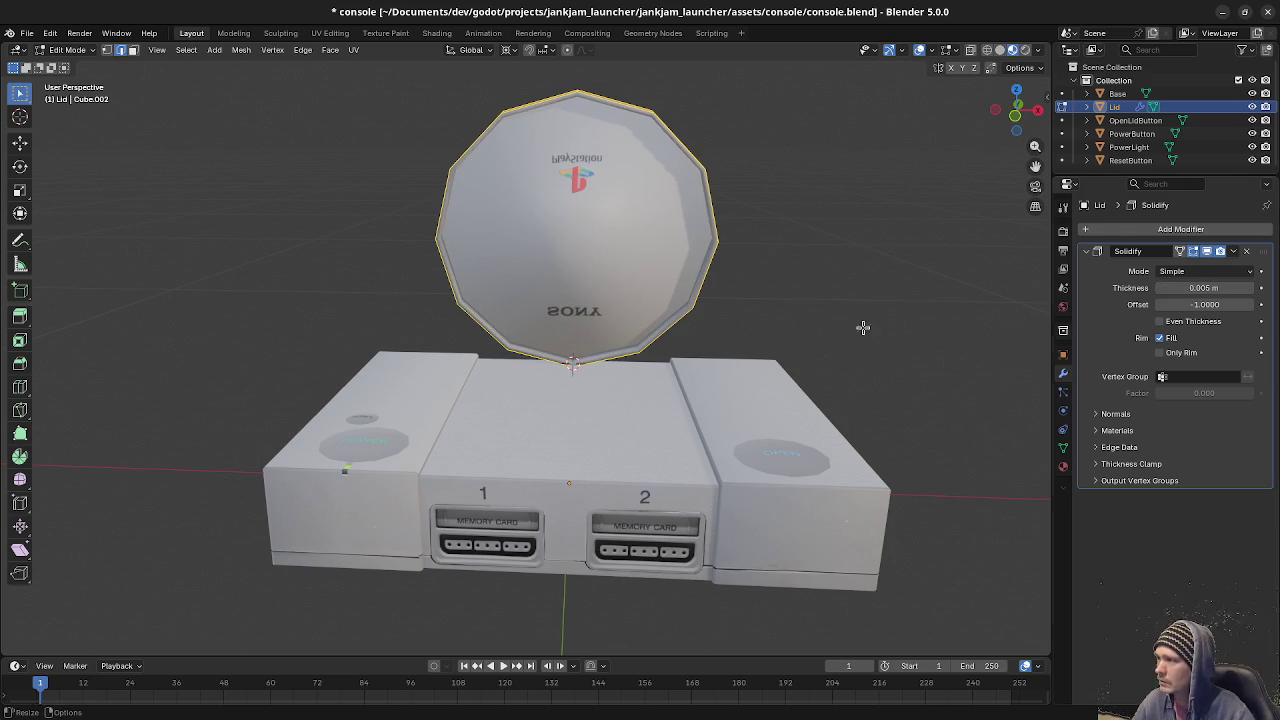
mouse_move(834, 288)
middle_down()
mouse_move(808, 323)
mouse_move(752, 322)
mouse_move(843, 357)
mouse_move(952, 369)
mouse_move(703, 353)
mouse_move(897, 360)
middle_up()
key(Tab)
Undo the lid's rotation so it lies closed flat on the console top.
click(758, 324)
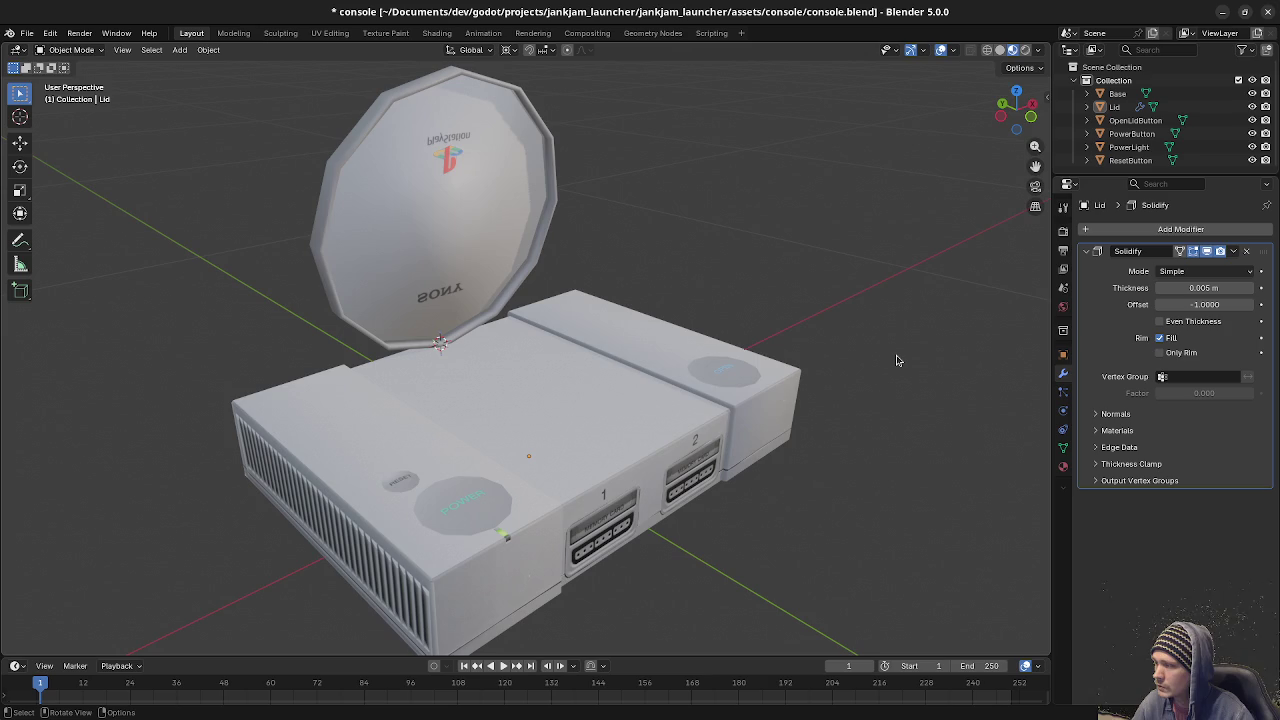
click(527, 251)
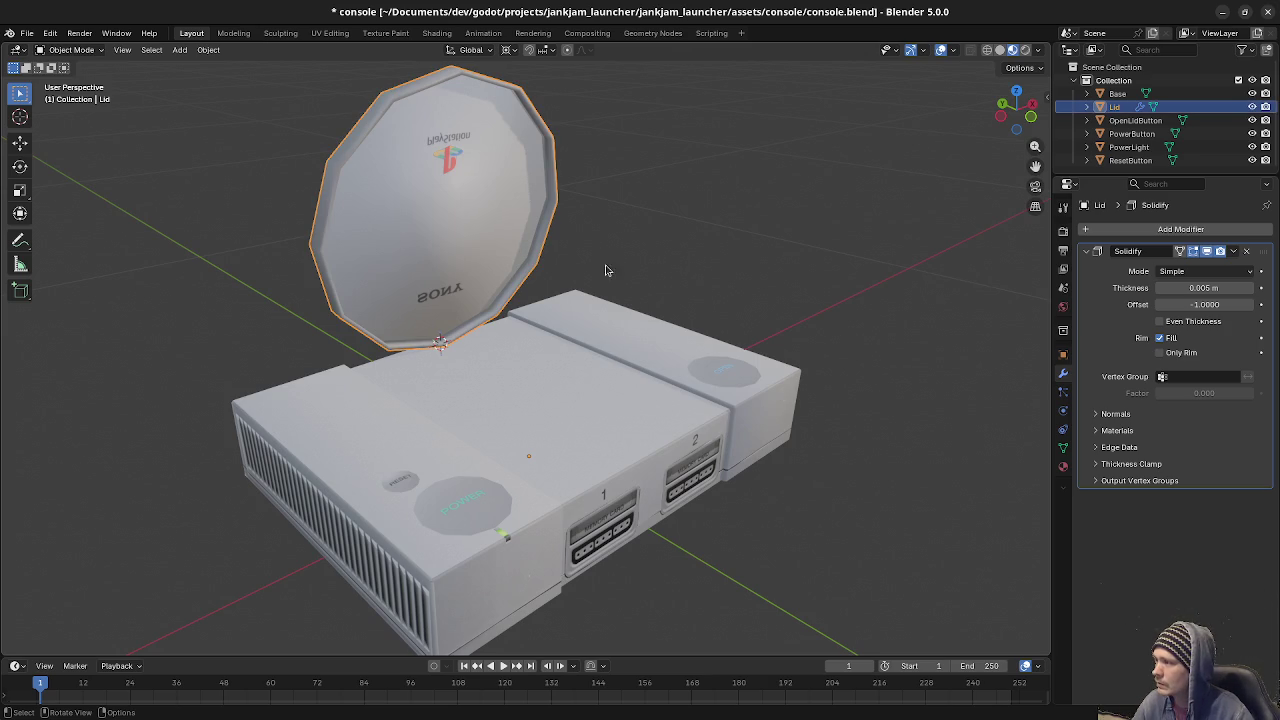
key(alt+a)
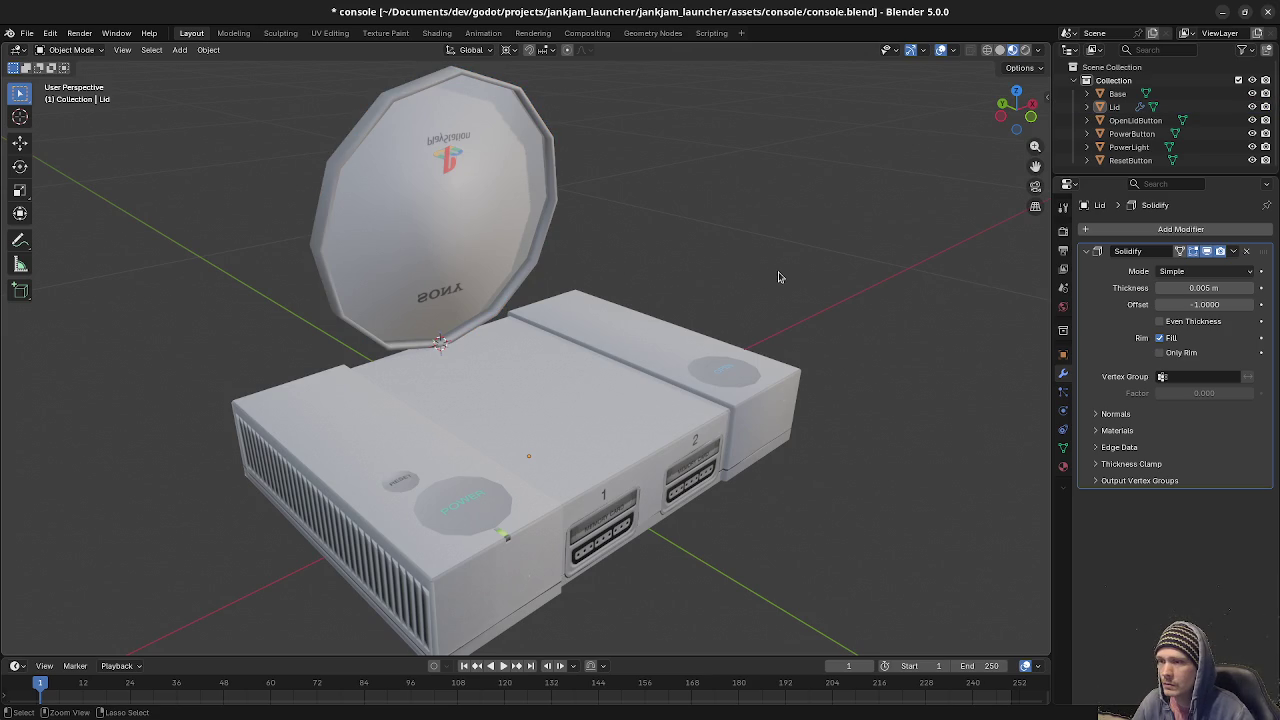
key(a)
key(Tab)
key(ctrl+z)
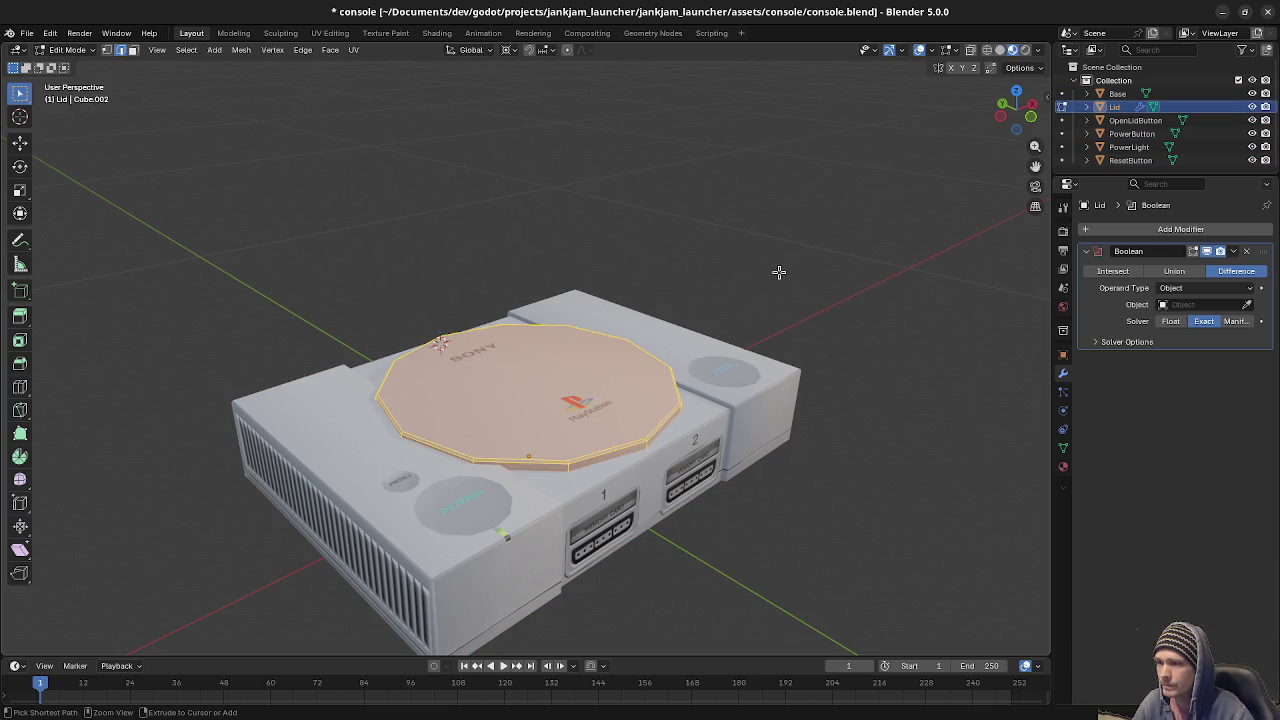
Replace the lid's Boolean with a Solidify modifier 0.005 m thick.
click(1246, 251)
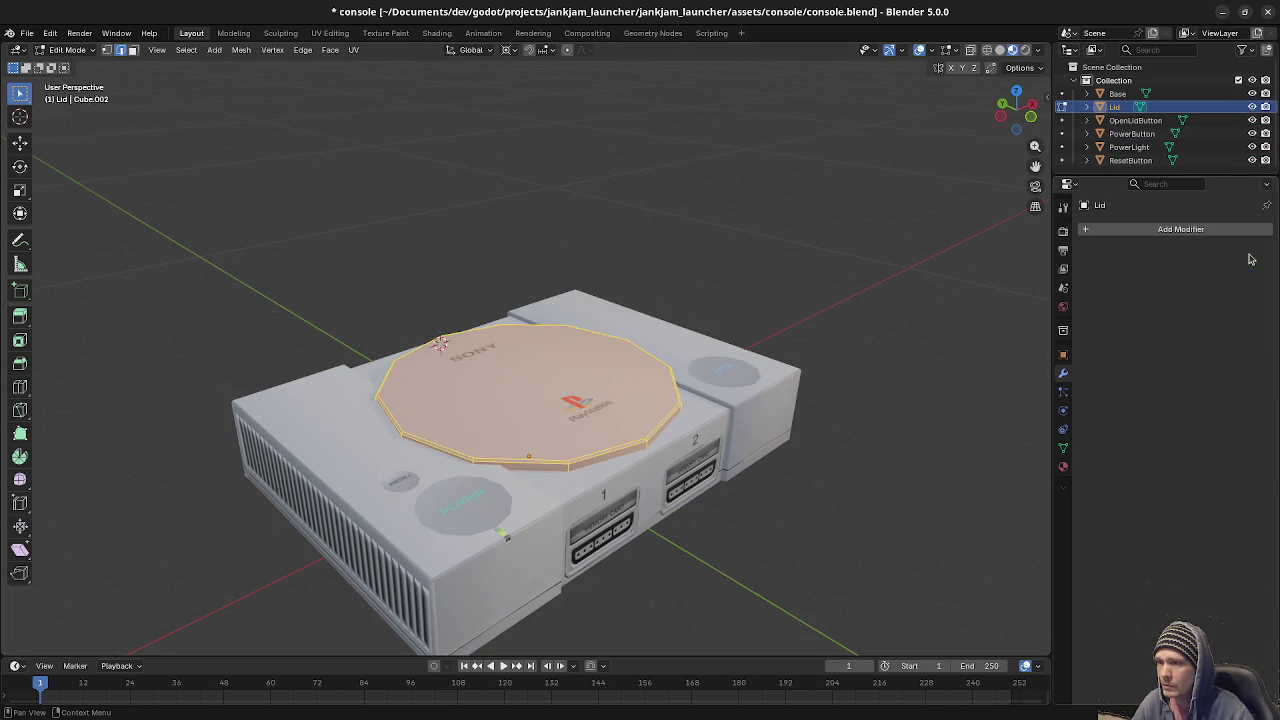
key(Tab)
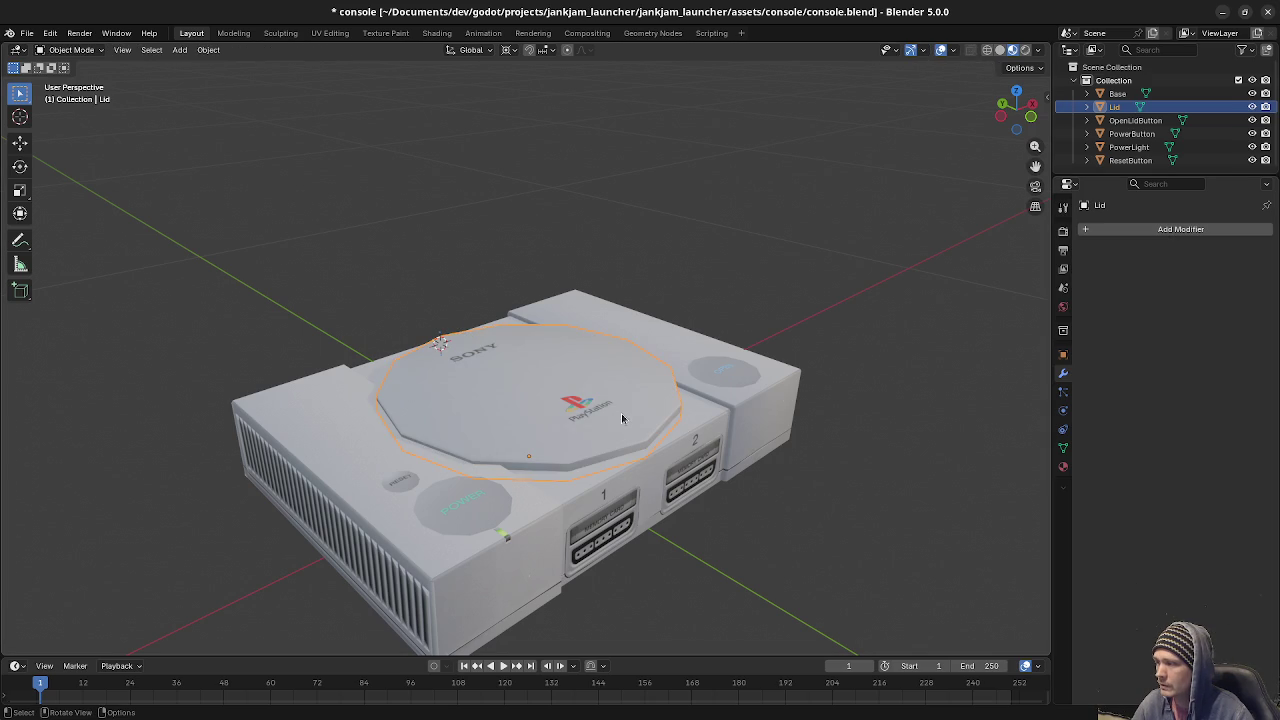
click(1180, 229)
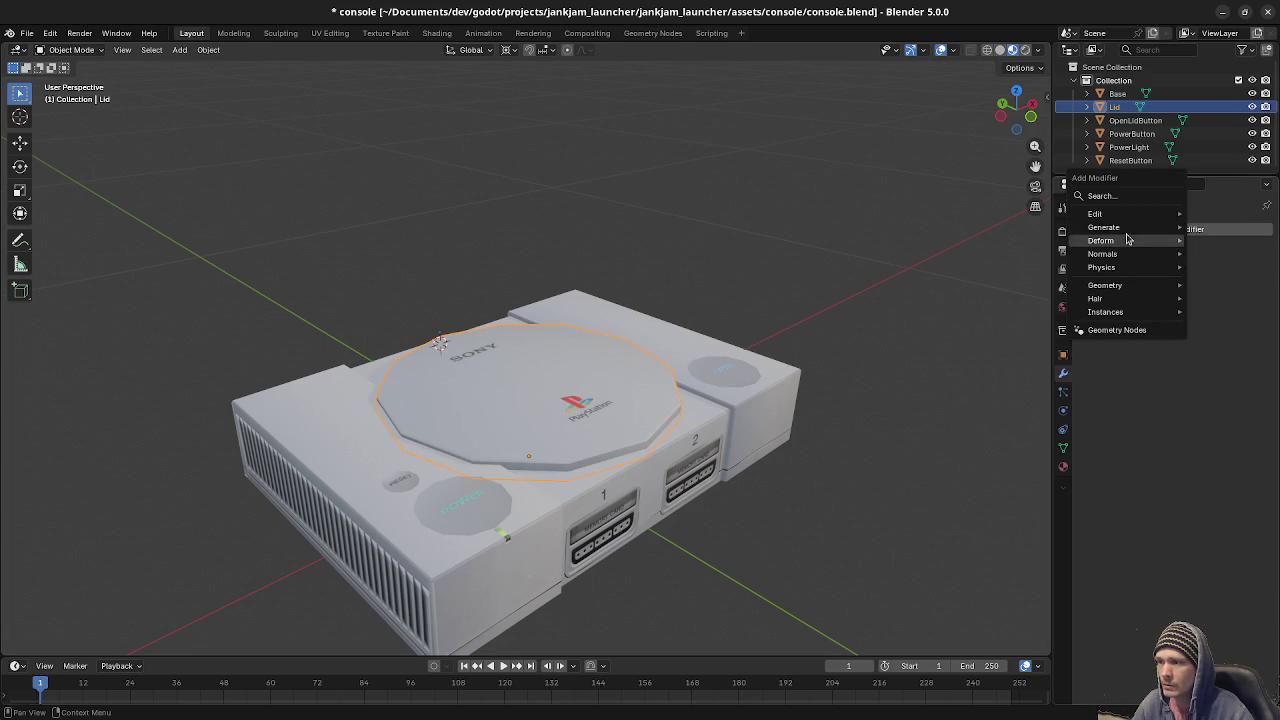
mouse_move(1104, 227)
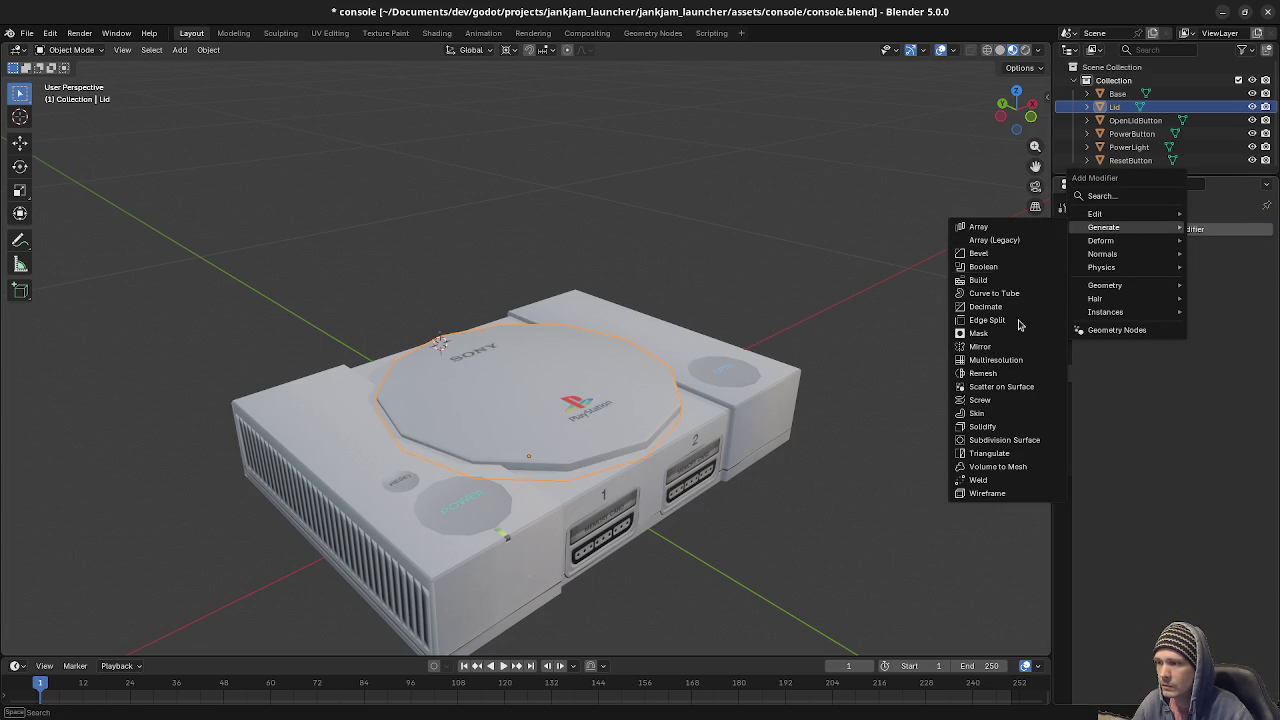
click(983, 426)
click(1212, 288)
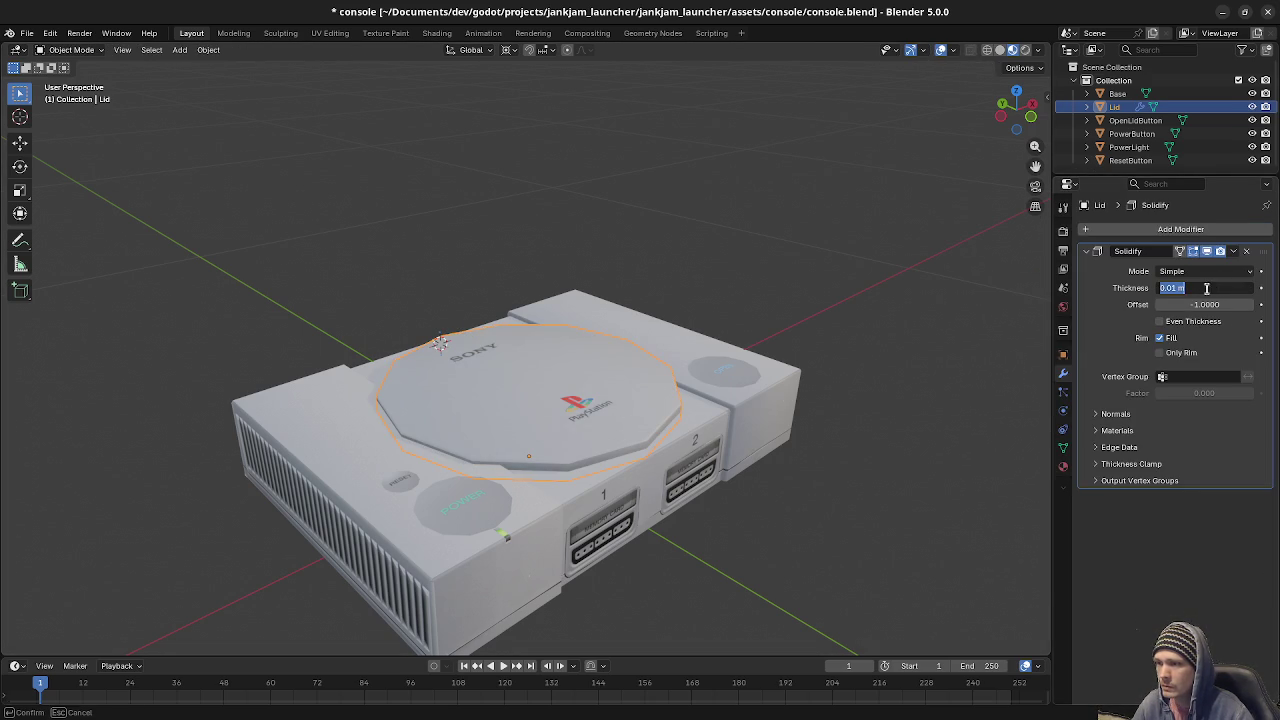
key(BackSpace)
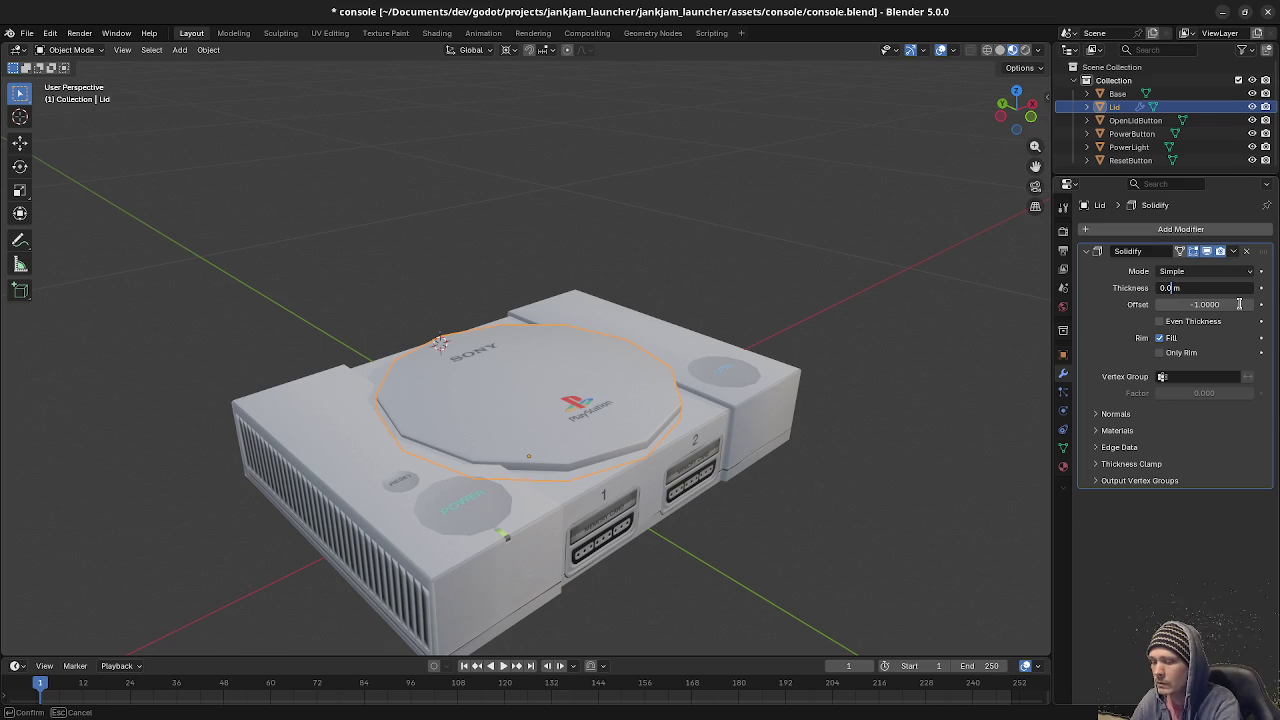
text(05)
key(Return)
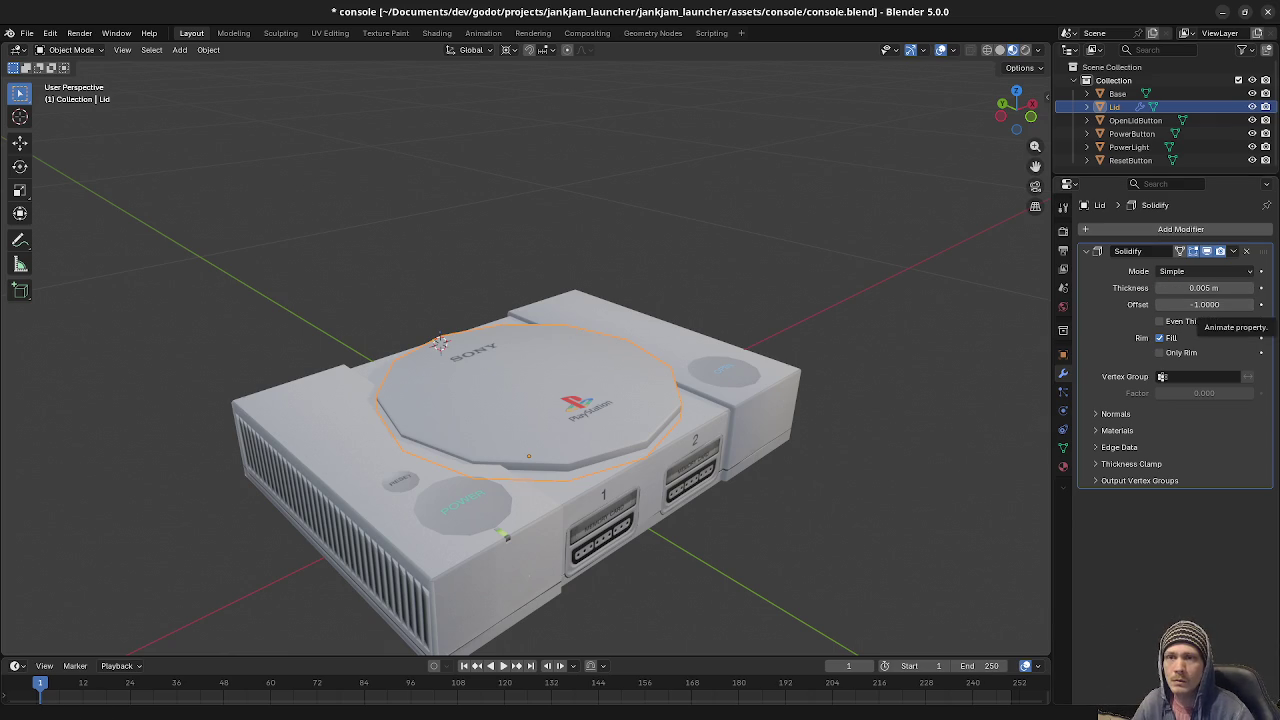
middle_drag(440, 341, 511, 351)
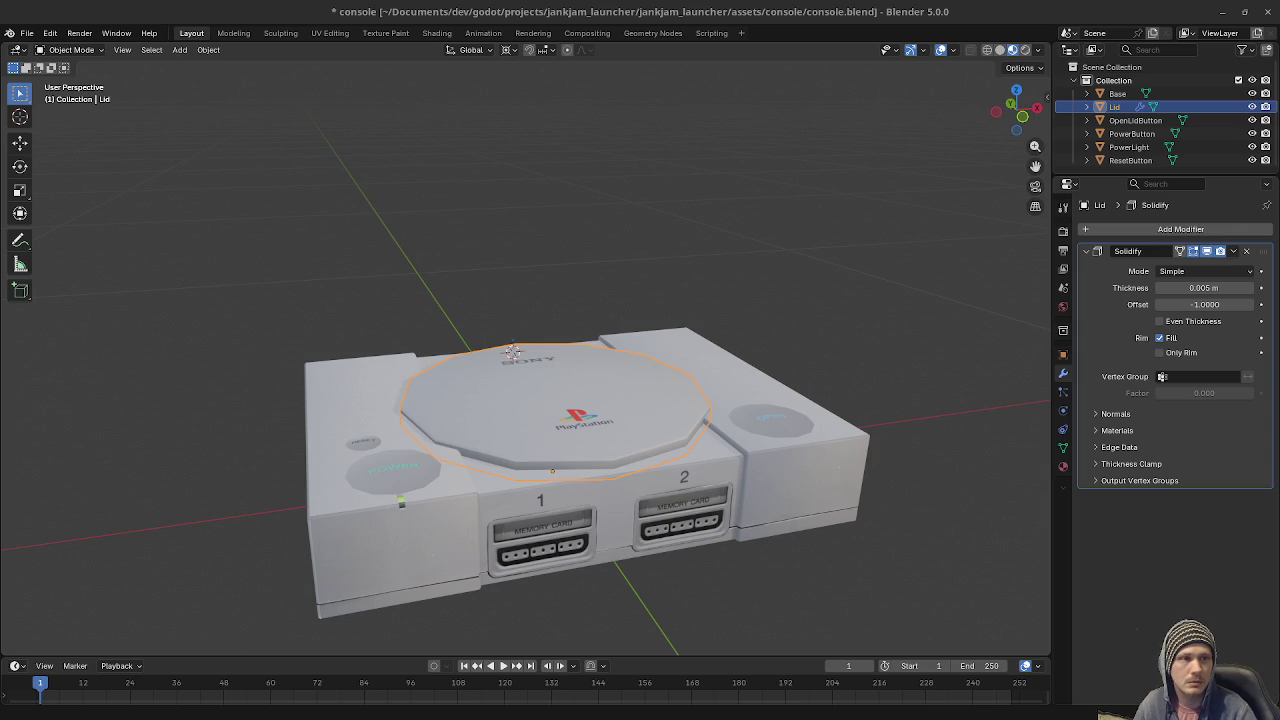
key(alt+Tab)
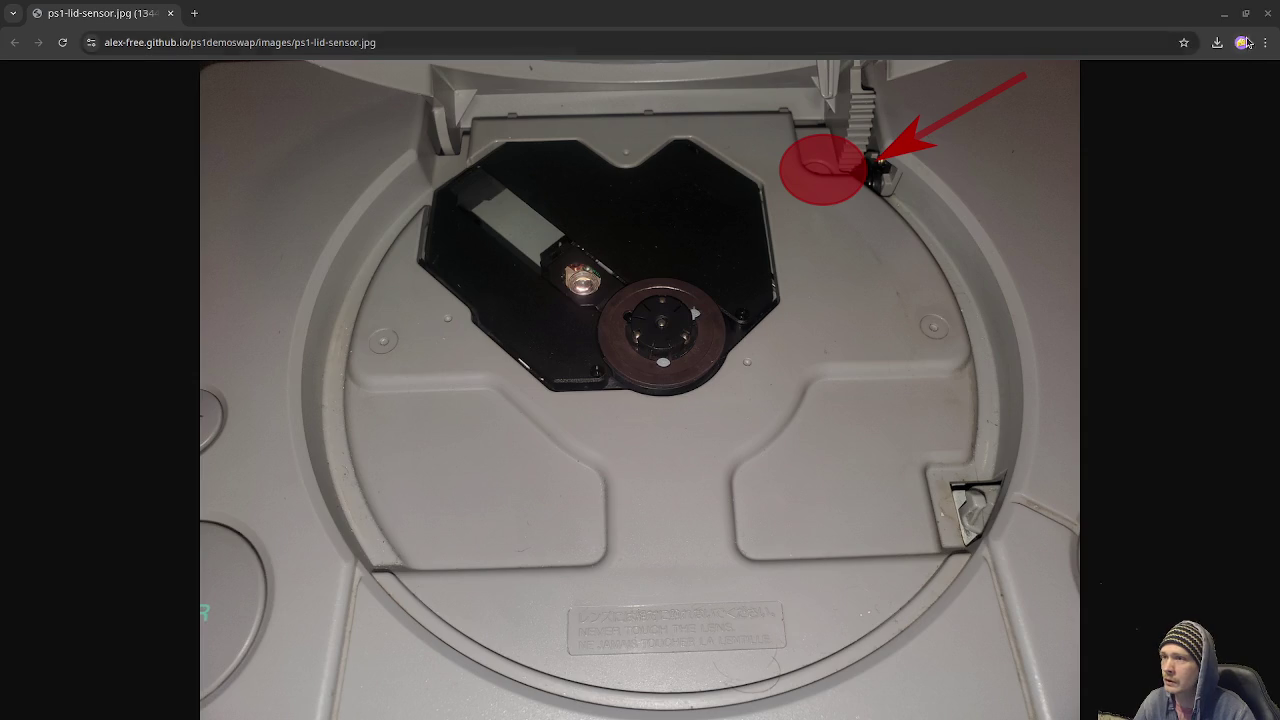
key(alt+Tab)
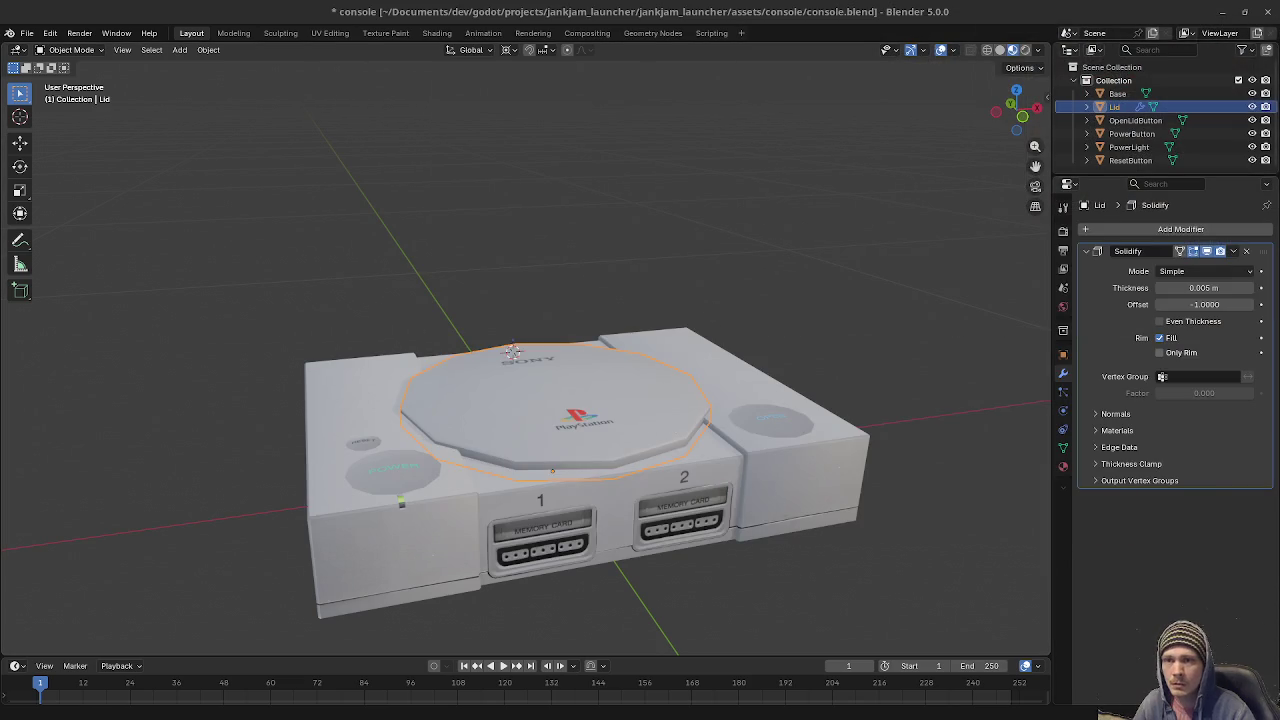
Switch to wireframe shading and enter Edit Mode with the Base mesh included.
middle_drag(603, 455, 630, 497)
key(z)
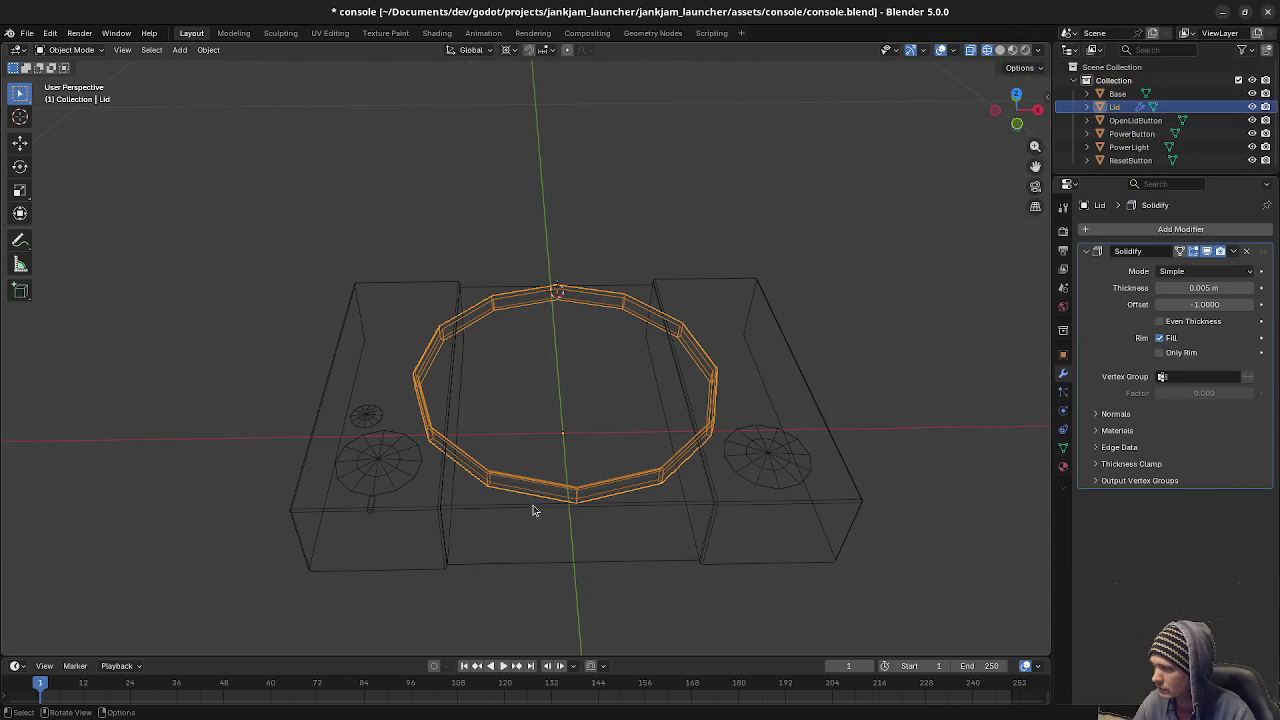
key(Tab)
key(Tab)
shift+click(712, 499)
shift+click(715, 497)
shift+click(718, 498)
key(Tab)
In Top view, zoom in on the lid outline's V-shaped bottom edge, then leave Edit Mode.
key(KP_8)
key(KP_8)
key(KP_7)
scroll(663, 494, up, 3)
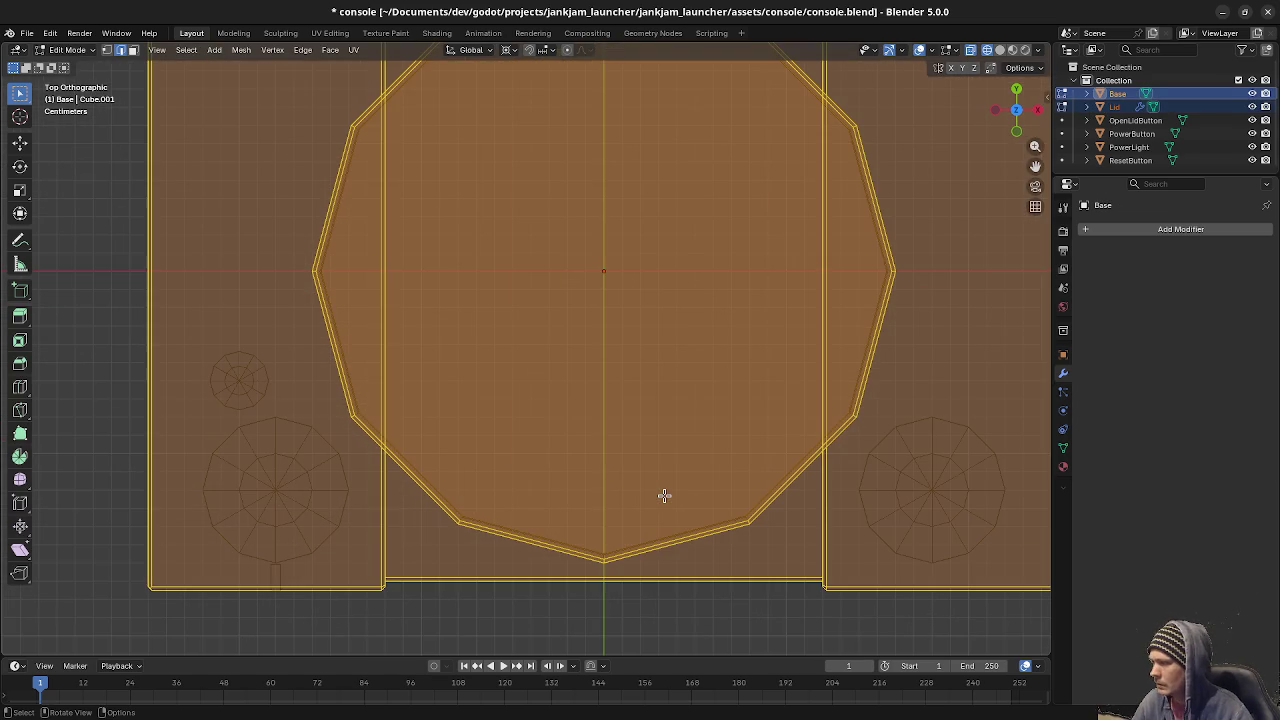
mouse_move(660, 523)
shift+middle_down()
mouse_move(583, 511)
mouse_move(534, 343)
shift+middle_up()
scroll(584, 514, up, 4)
scroll(517, 429, up, 3)
mouse_move(517, 429)
shift+middle_down()
mouse_move(486, 449)
mouse_move(509, 465)
shift+middle_up()
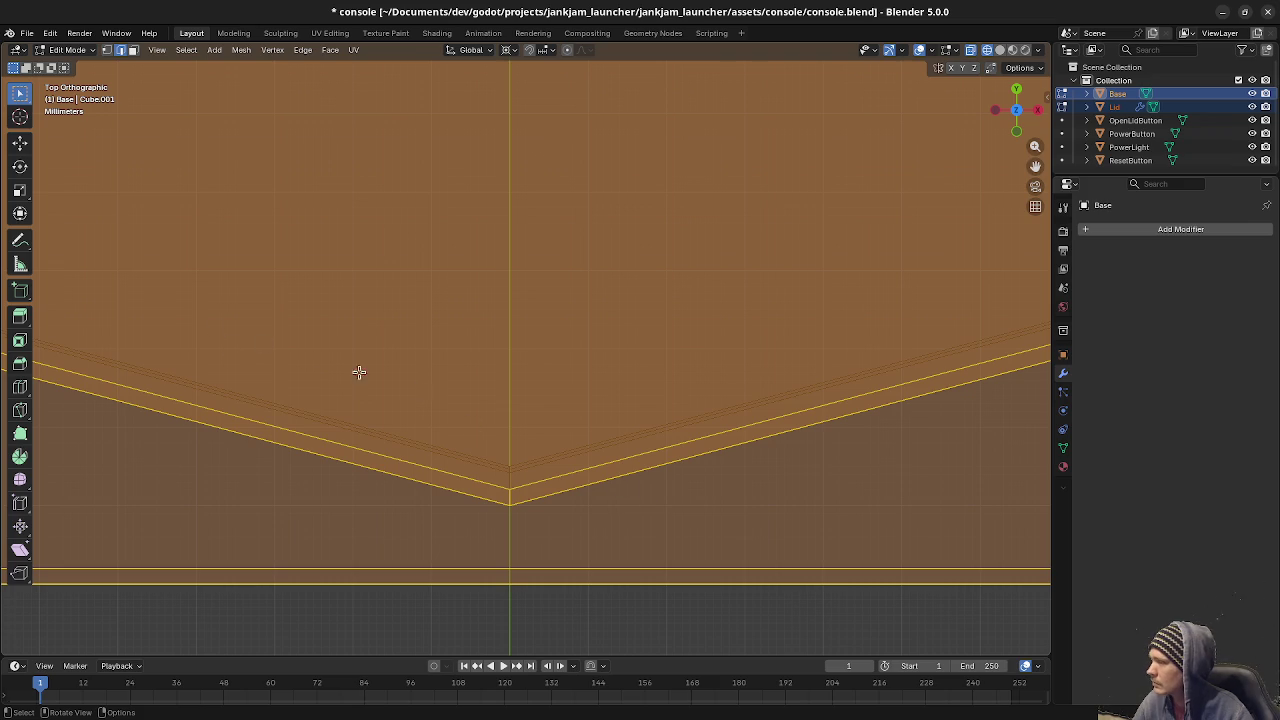
scroll(522, 444, down, 3)
middle_drag(537, 534, 623, 483)
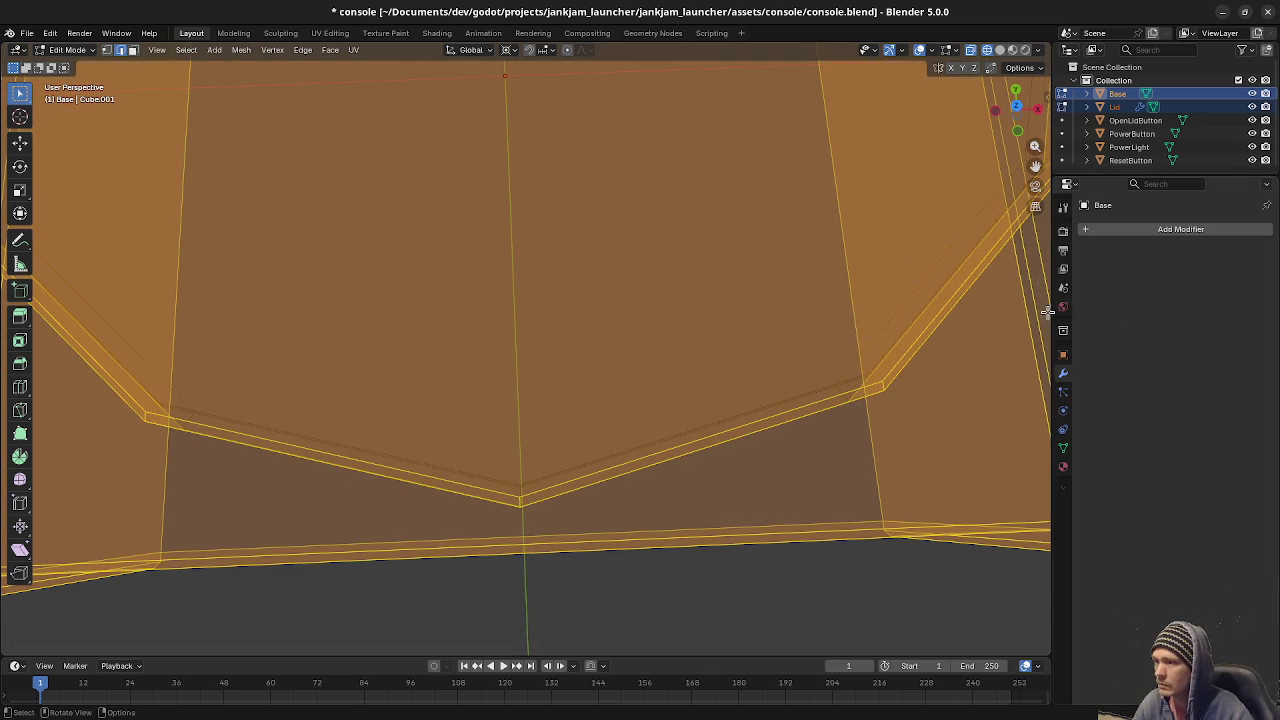
key(Tab)
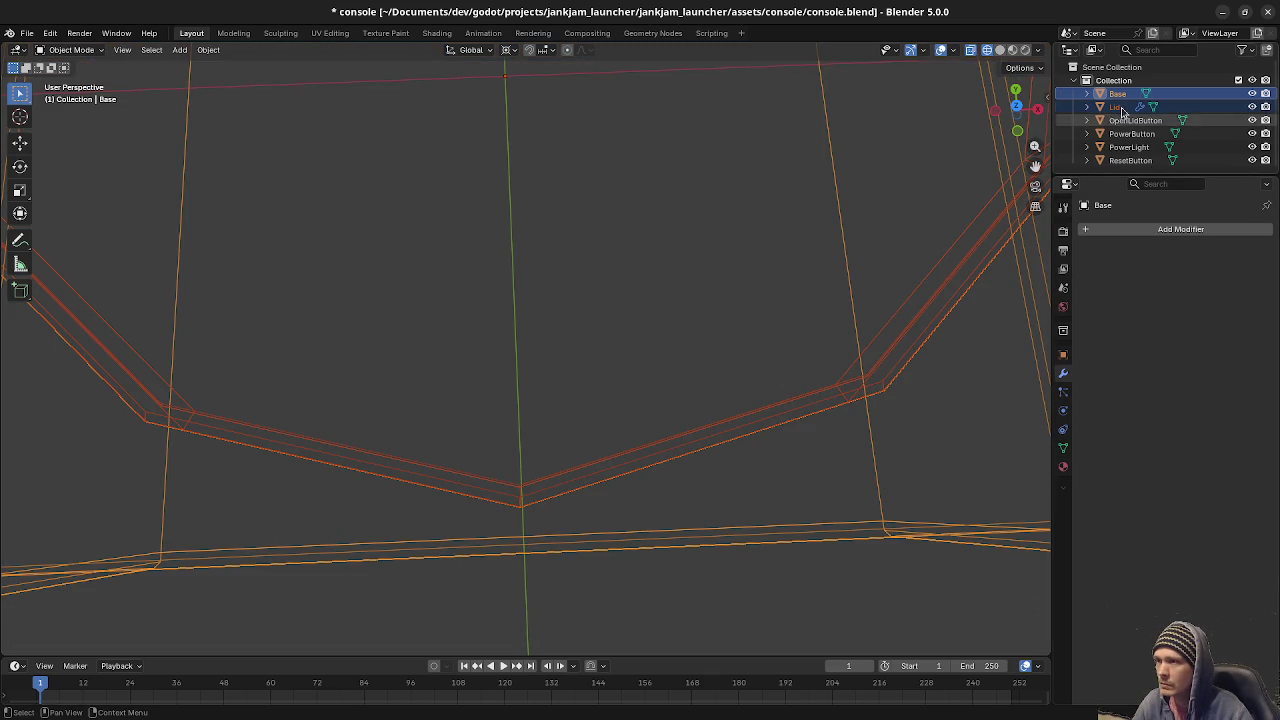
click(1116, 106)
Turn on Even Thickness and set the lid's Solidify thickness to 0.0075 m.
click(1159, 321)
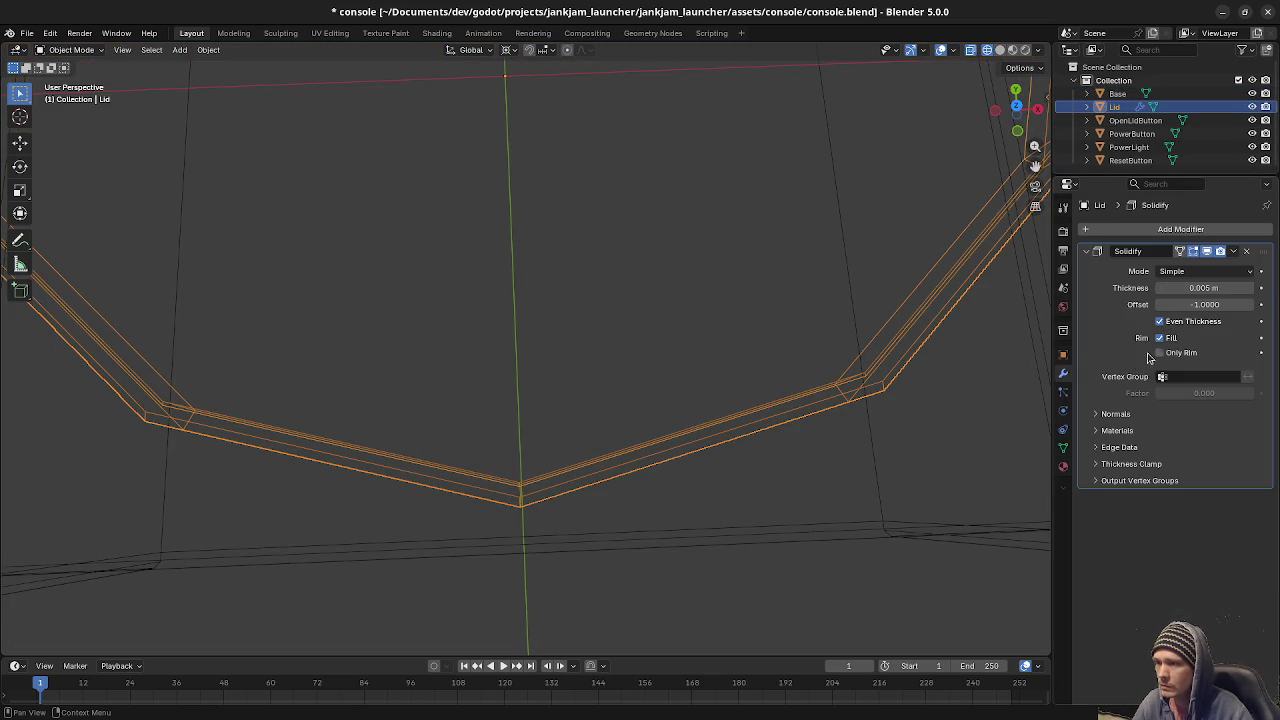
click(1172, 287)
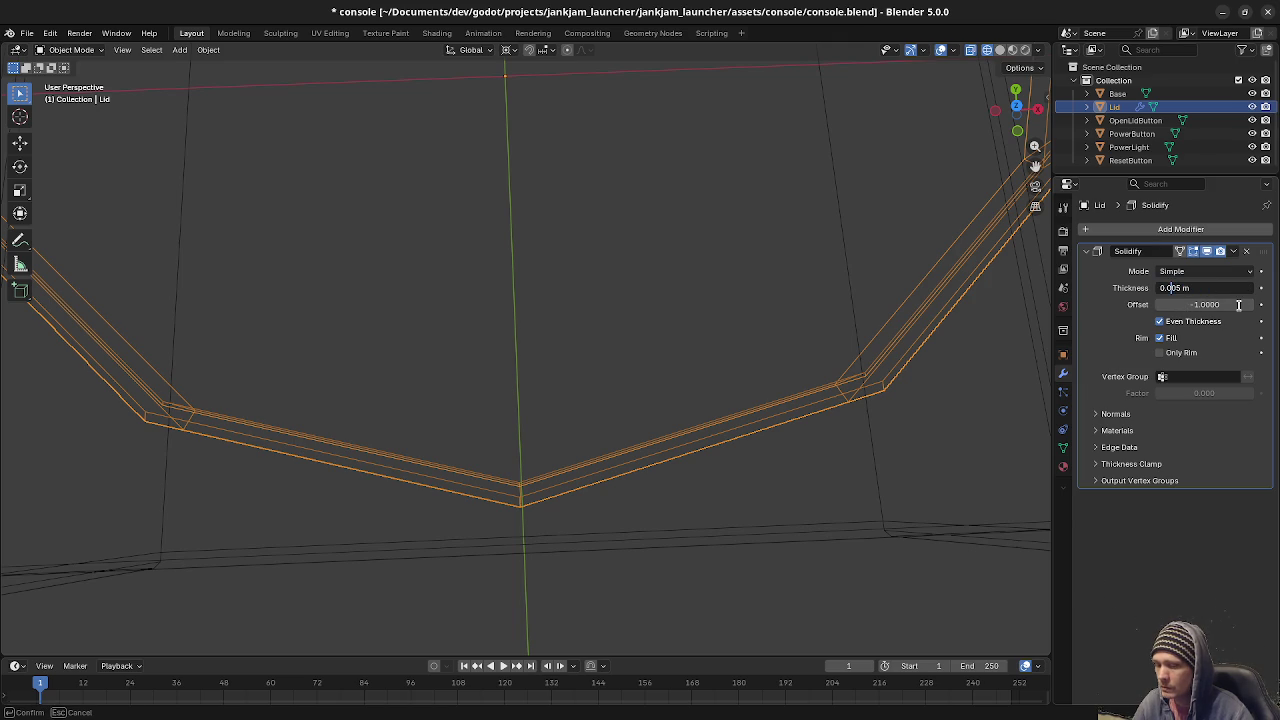
text(7)
key(Return)
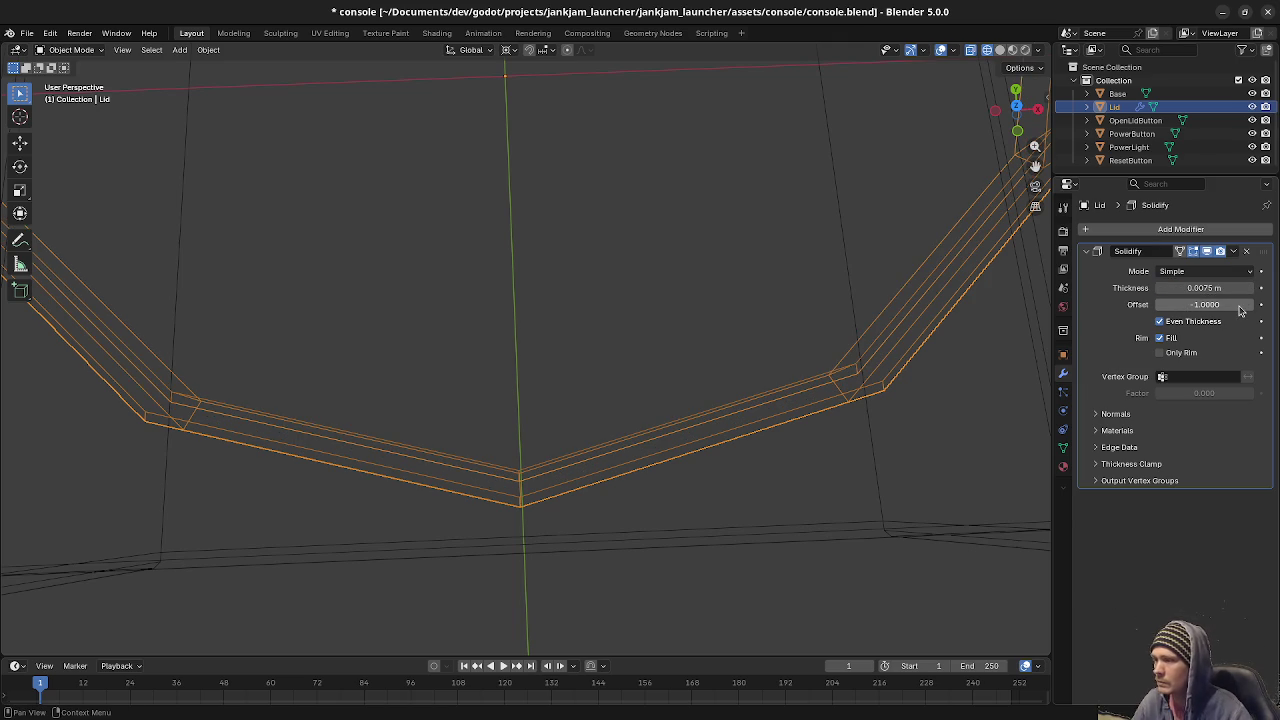
Return to material preview, test-swing the lid open around X, then undo the rotation.
scroll(797, 414, down, 5)
mouse_move(797, 414)
middle_down()
mouse_move(737, 383)
mouse_move(743, 429)
mouse_move(766, 397)
middle_up()
key(Tab)
scroll(745, 420, down, 3)
key(Tab)
key(shift+z)
key(r)
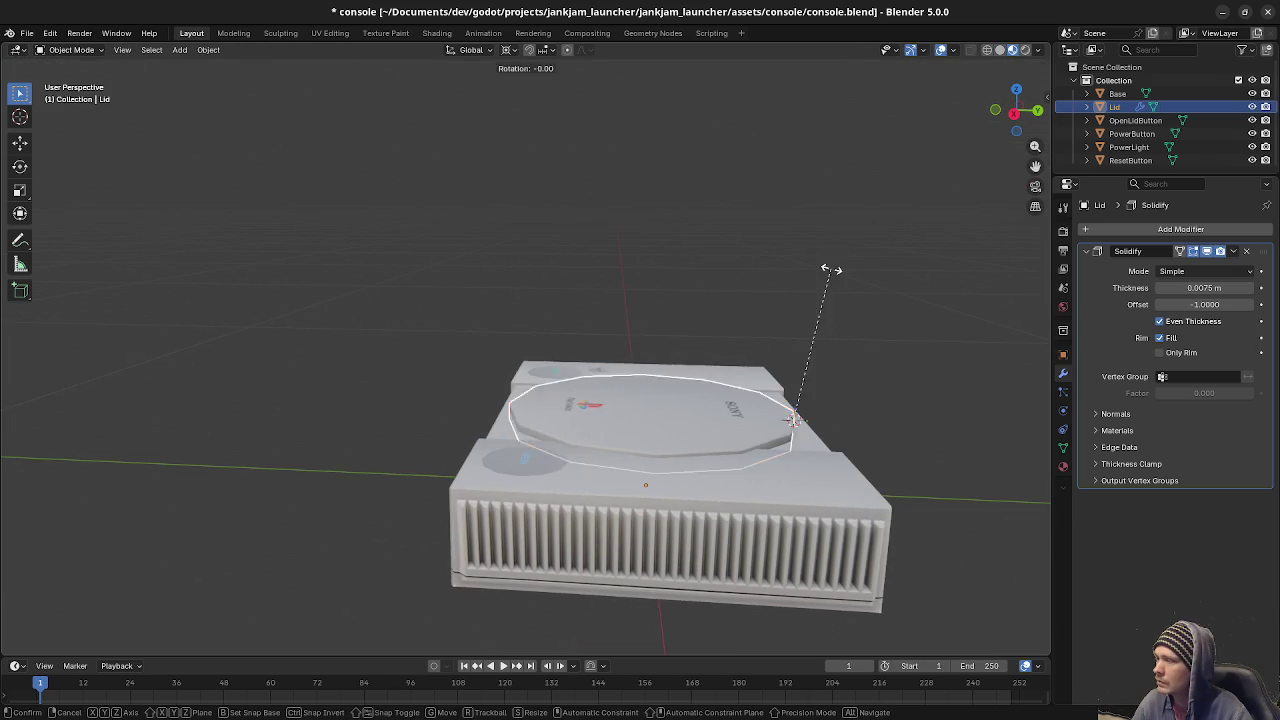
key(x)
click(908, 409)
mouse_move(908, 409)
middle_down()
mouse_move(950, 409)
mouse_move(698, 380)
middle_up()
key(ctrl+z)
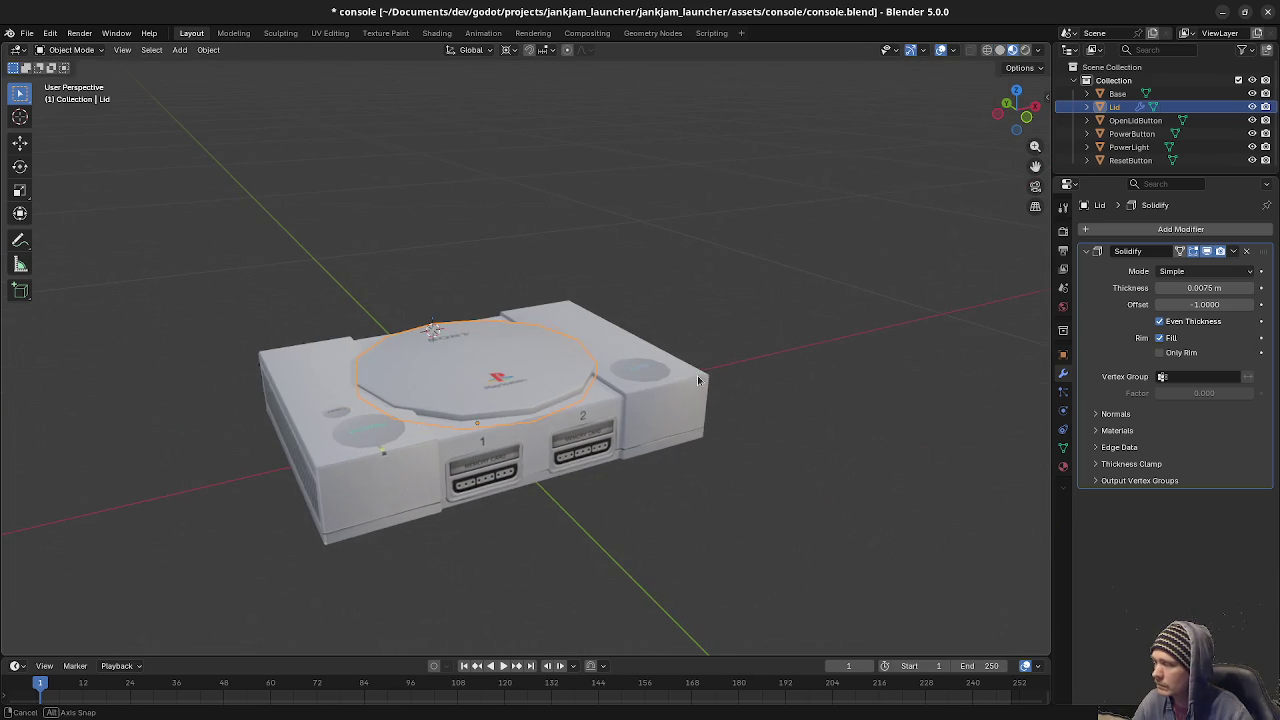
From Top view, put the Lid and Base into Edit Mode with wireframe shading.
key(KP_7)
click(628, 222)
click(628, 222)
key(Tab)
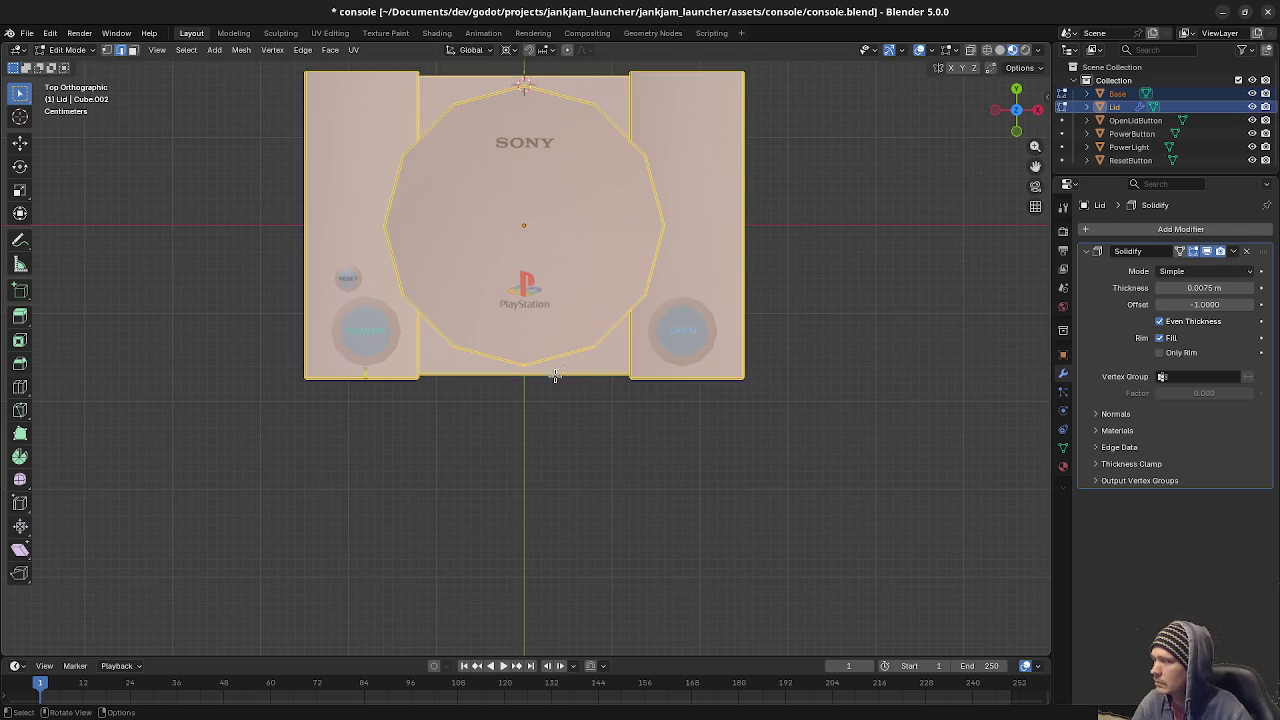
key(z)
click(358, 412)
Zoom in and follow the lid's bottom edge, then return to Top view.
scroll(440, 415, up, 5)
scroll(520, 412, up, 2)
scroll(575, 415, up, 3)
scroll(581, 418, up, 2)
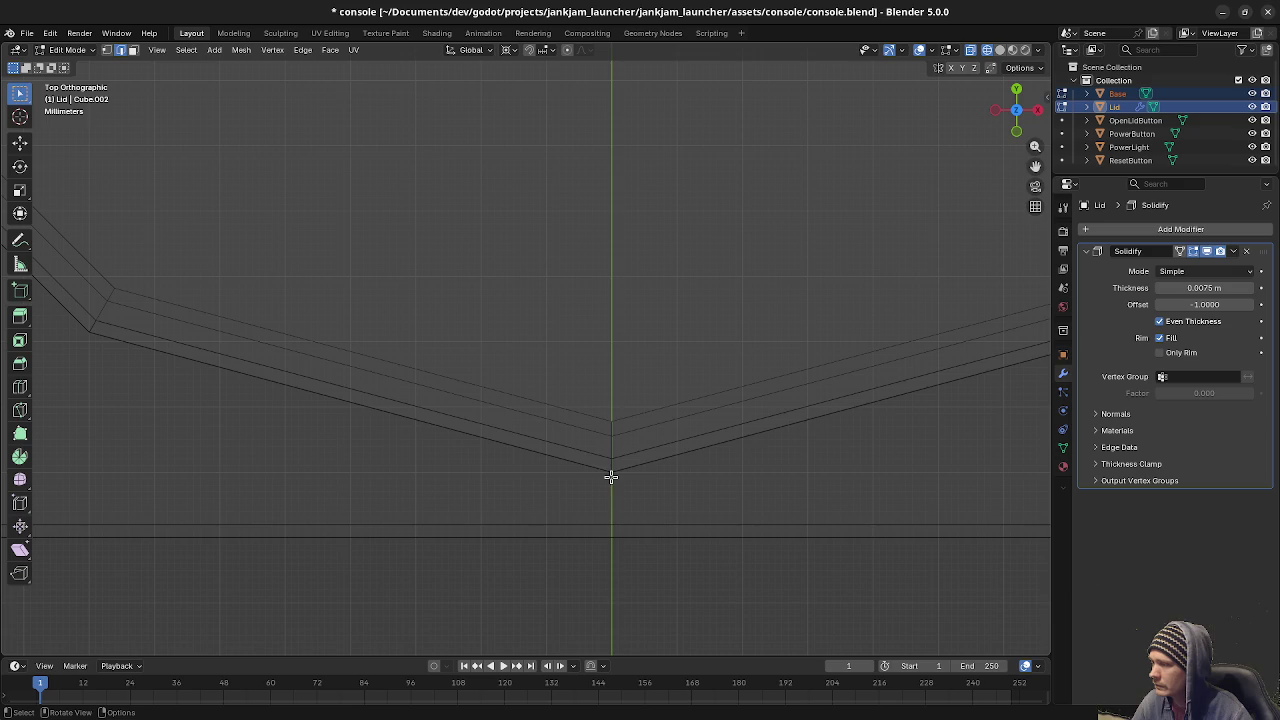
mouse_move(613, 484)
middle_down()
mouse_move(537, 423)
mouse_move(520, 363)
mouse_move(516, 454)
mouse_move(509, 429)
mouse_move(529, 463)
mouse_move(454, 454)
mouse_move(477, 485)
mouse_move(586, 491)
mouse_move(587, 502)
mouse_move(683, 517)
mouse_move(663, 520)
mouse_move(660, 551)
mouse_move(745, 641)
mouse_move(707, 202)
middle_up()
key(KP_7)
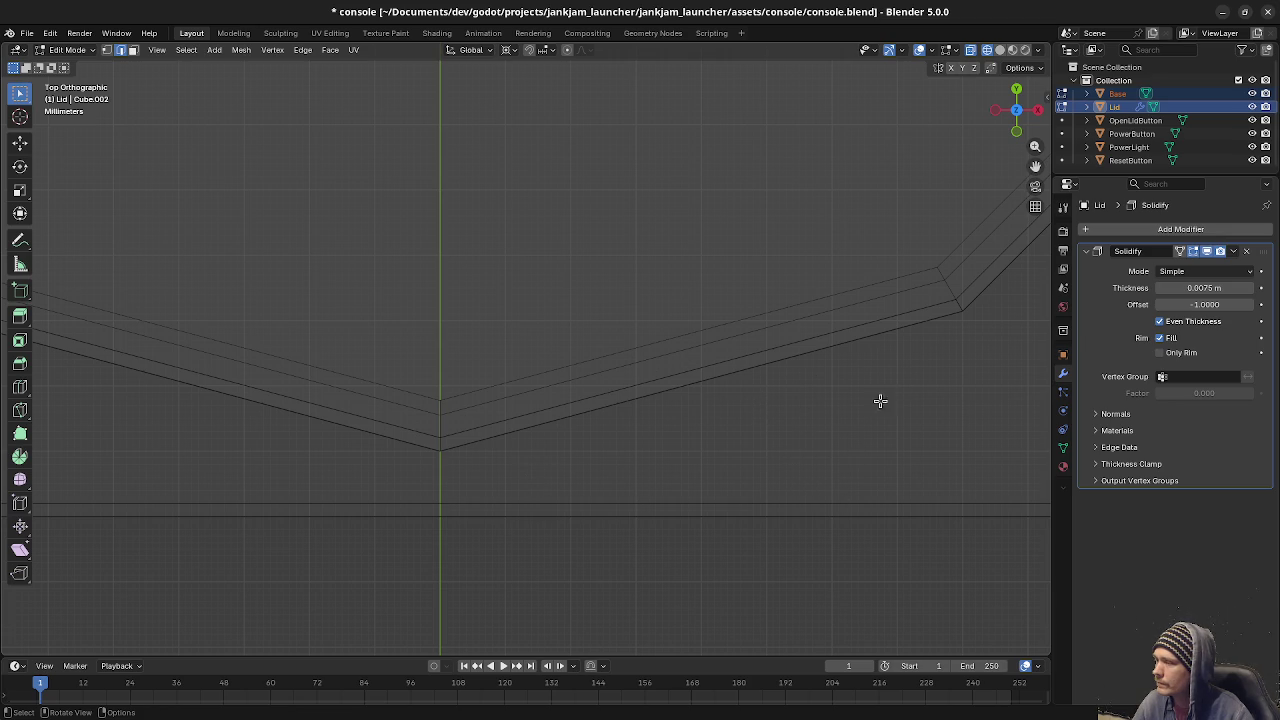
Zoom back out and select the whole Lid and Base meshes.
scroll(571, 403, down, 1)
scroll(508, 409, down, 2)
scroll(560, 420, down, 1)
scroll(640, 470, down, 1)
scroll(627, 494, down, 1)
scroll(627, 492, up, 1)
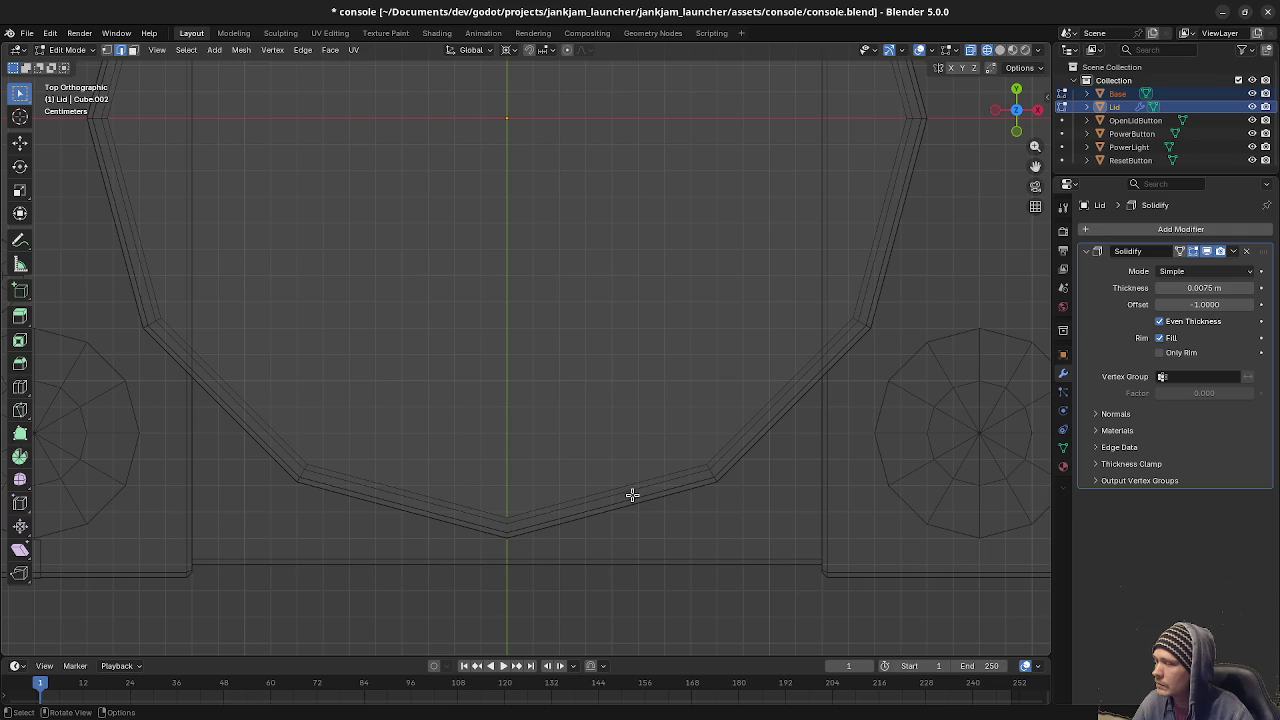
key(a)
click(670, 565)
key(l)
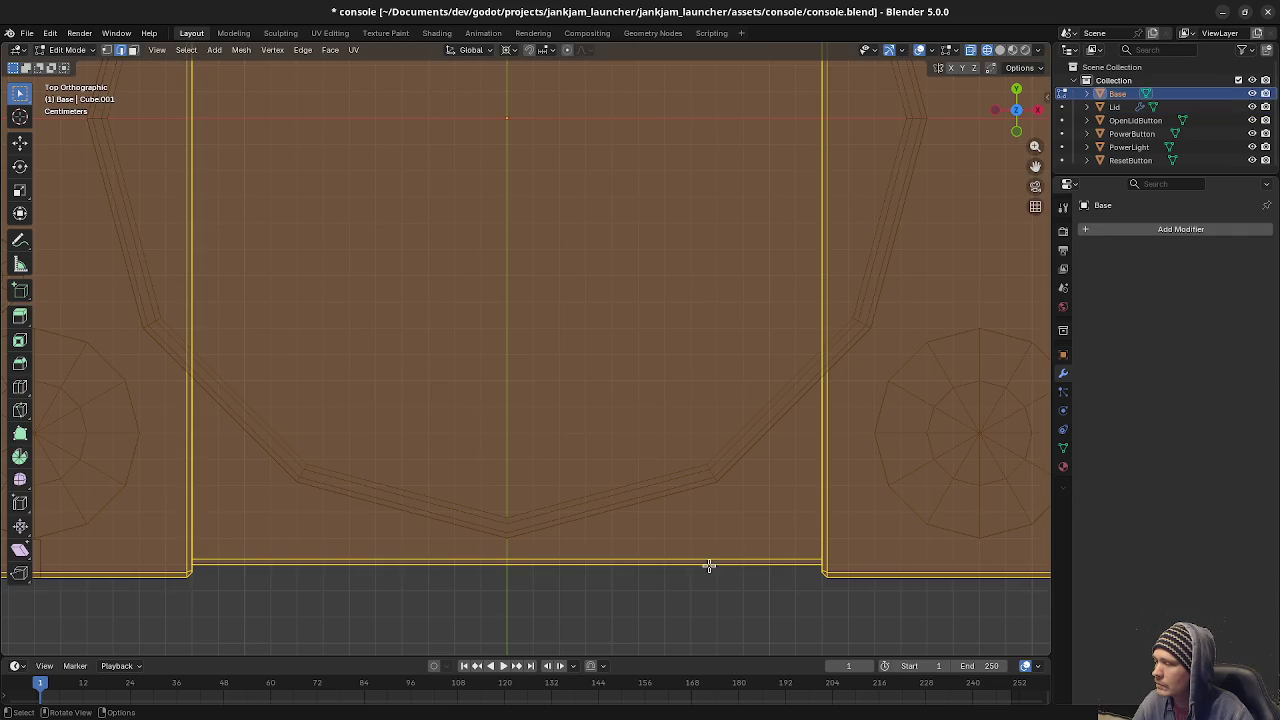
shift+middle_drag(550, 556, 580, 434)
scroll(628, 526, up, 2)
scroll(586, 463, up, 1)
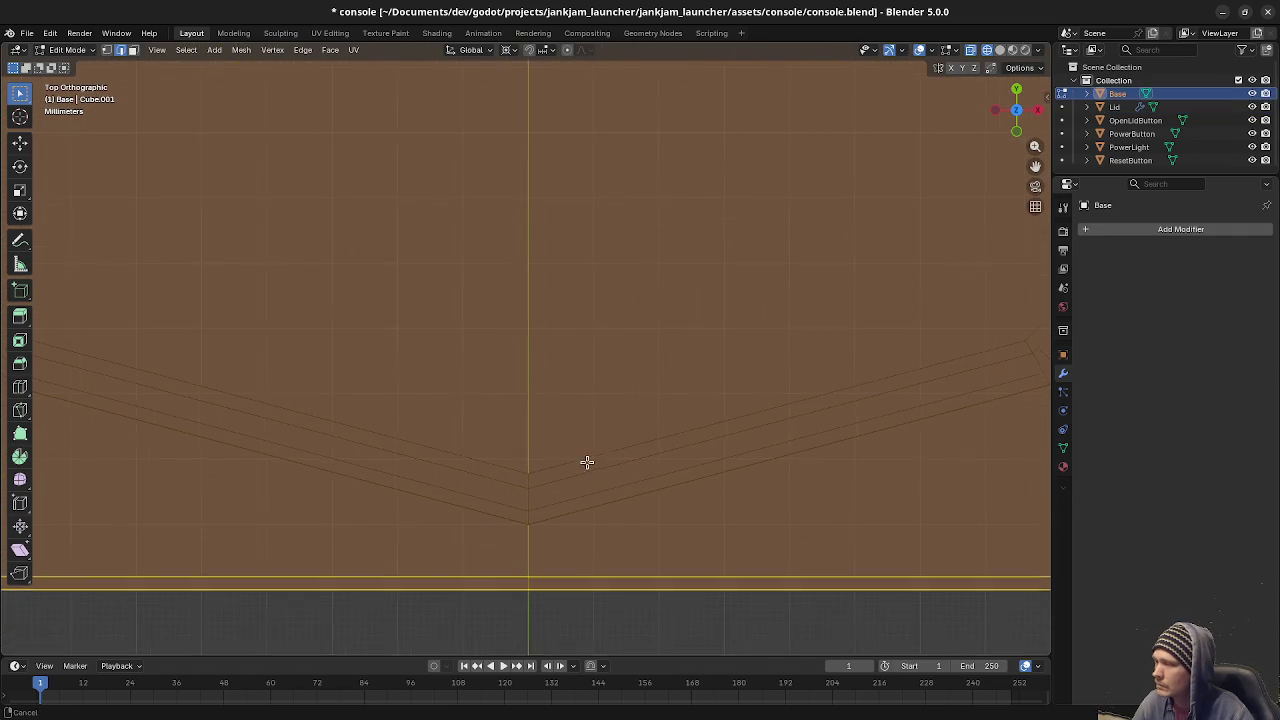
key(k)
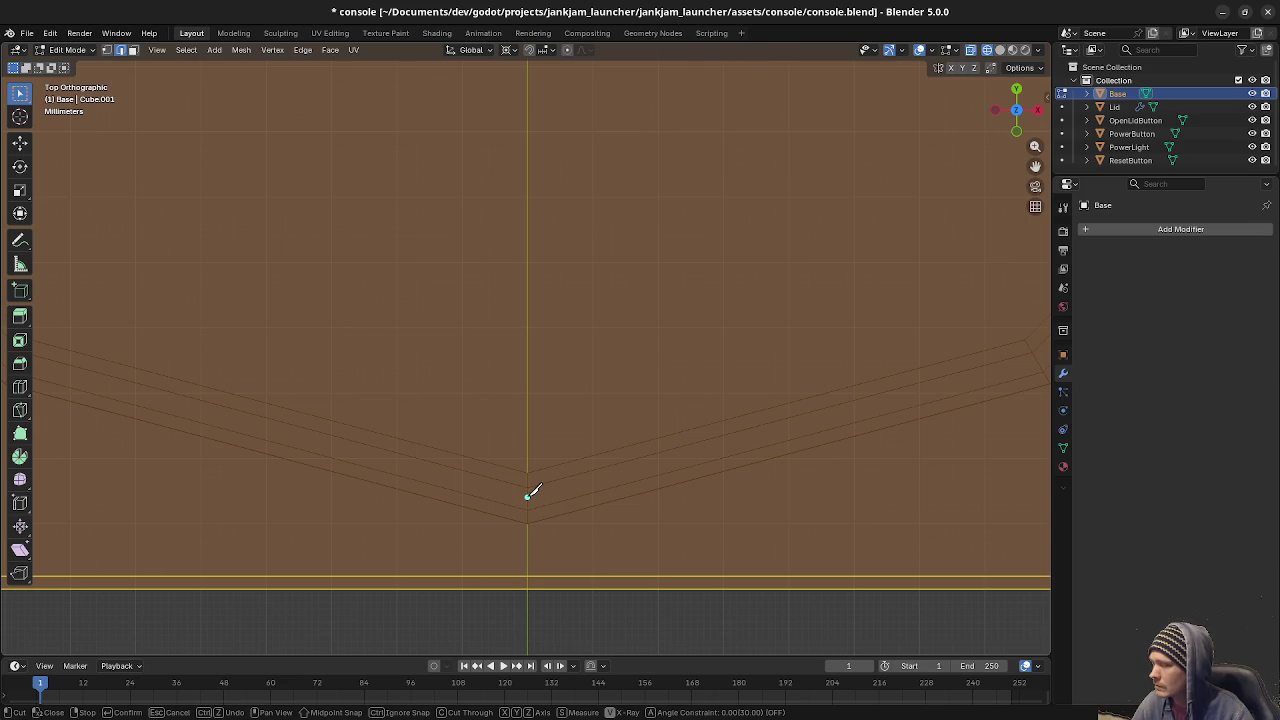
click(527, 496)
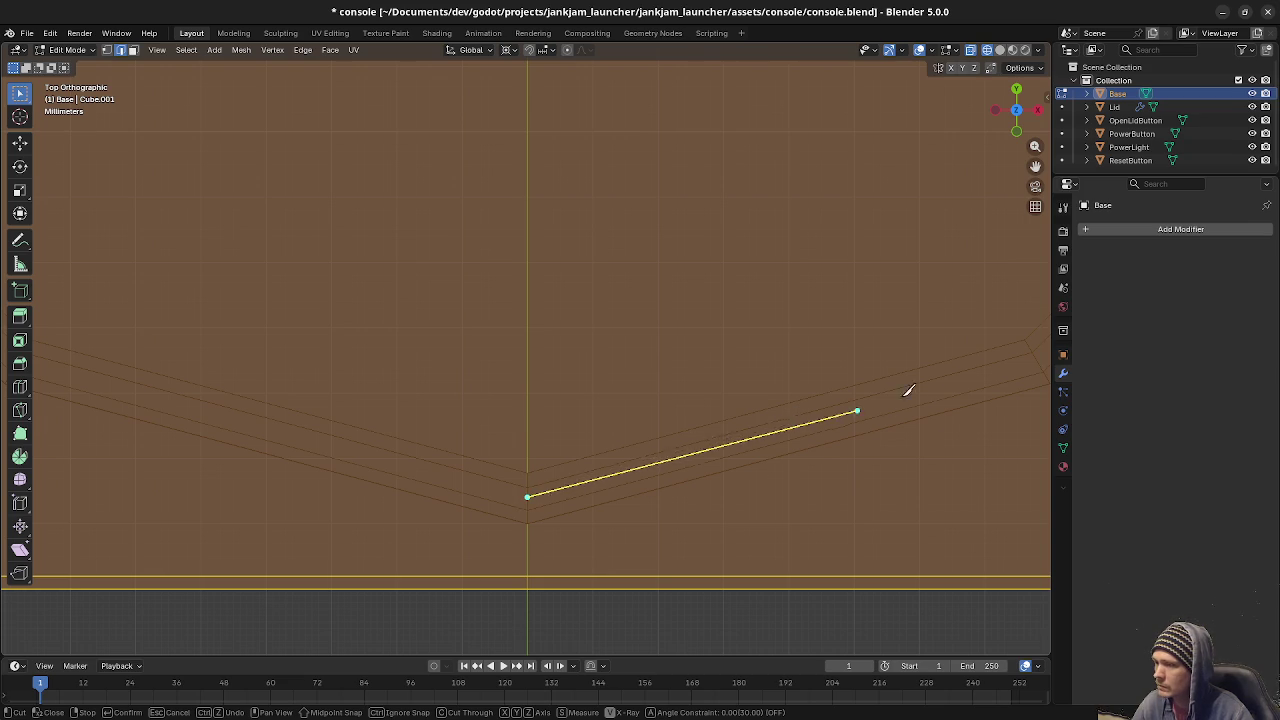
click(1037, 361)
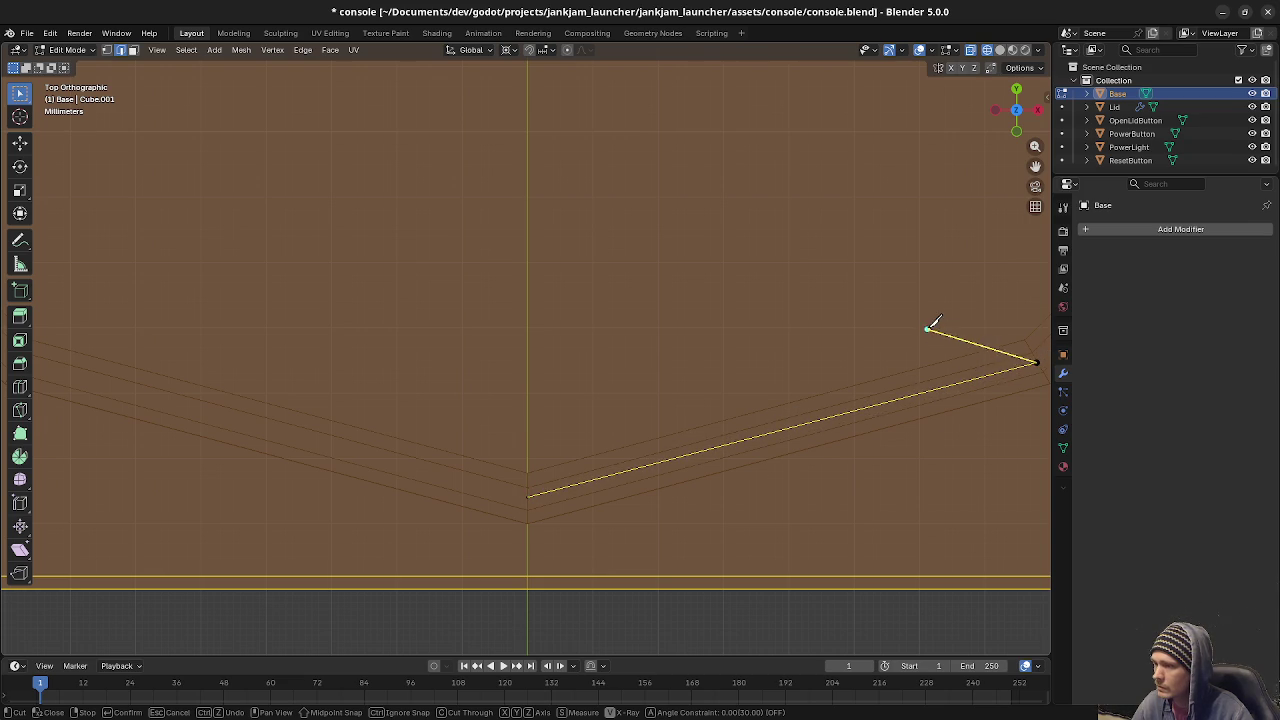
middle_drag(883, 297, 803, 347)
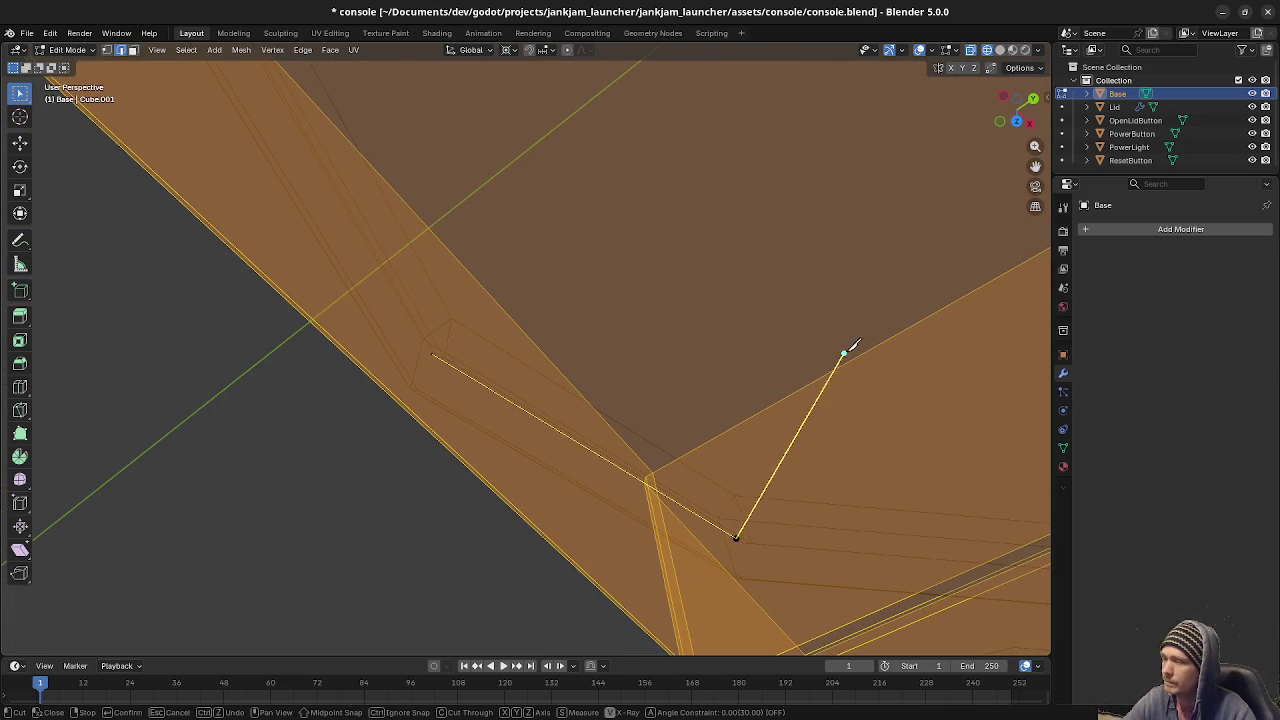
key(Return)
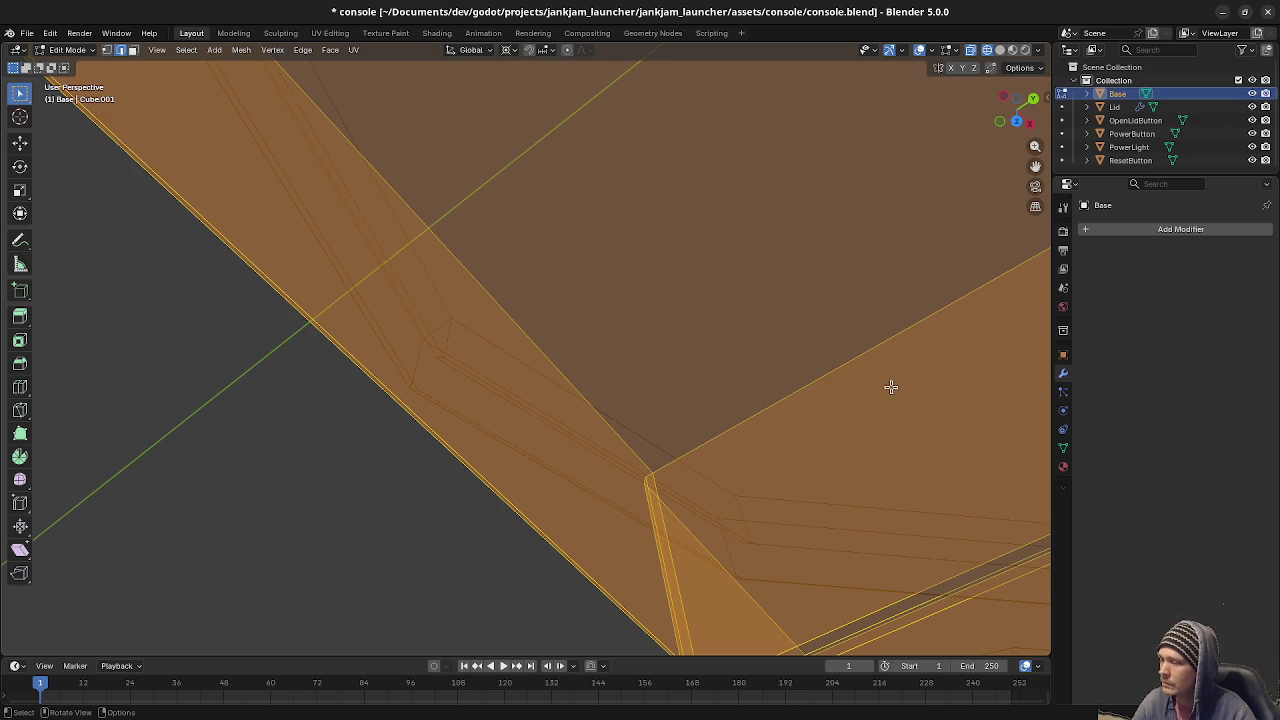
key(KP_7)
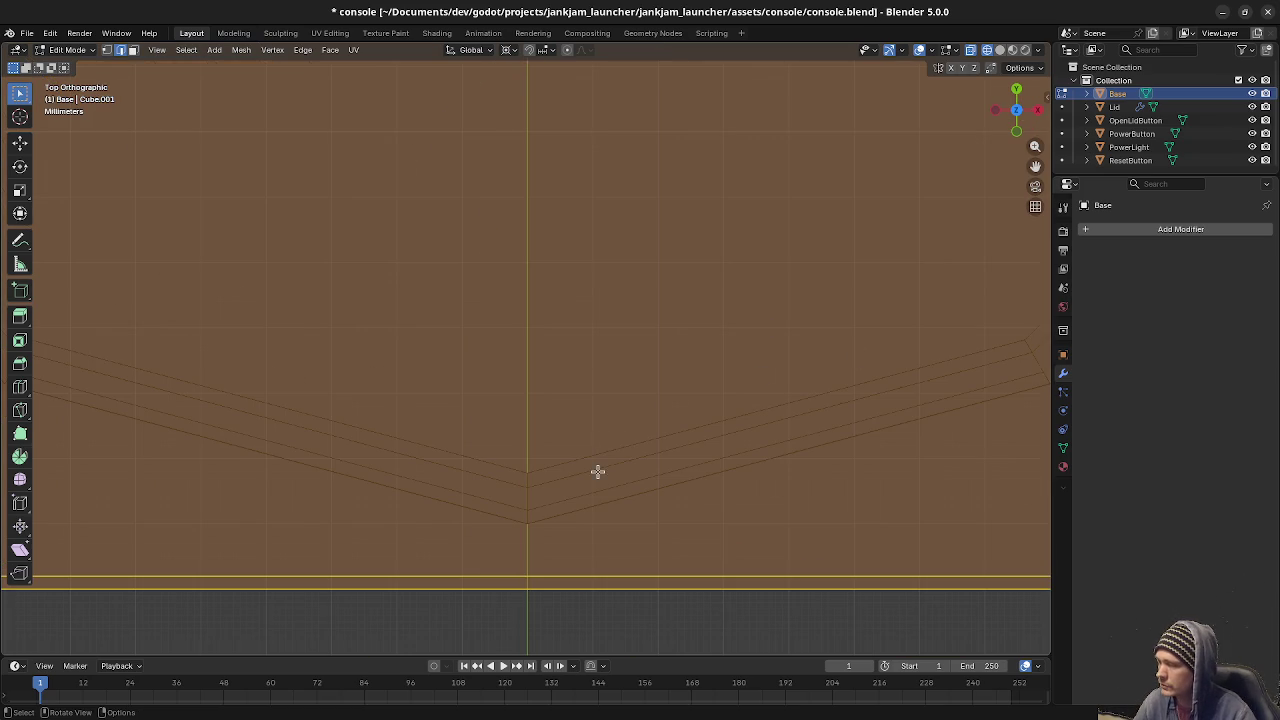
Start a knife cut at the outline's bottom point and trace the first outline vertices.
key(k)
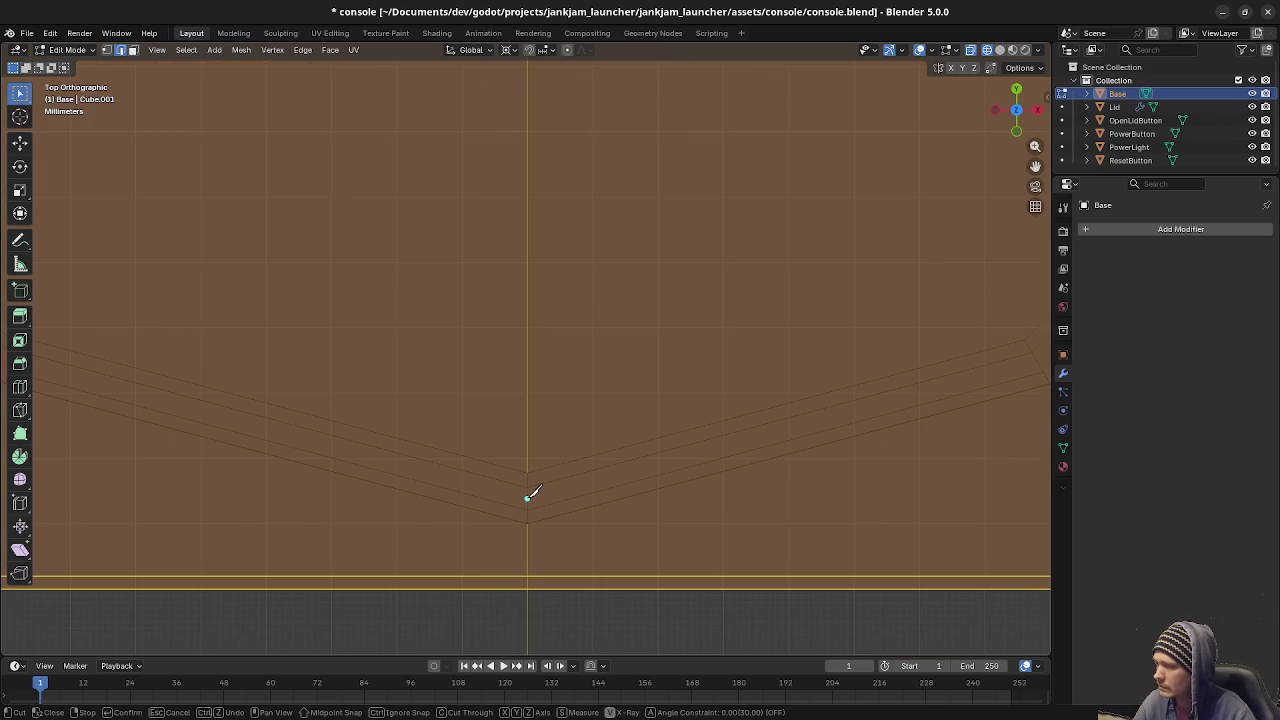
click(530, 497)
shift+middle_drag(854, 371, 500, 437)
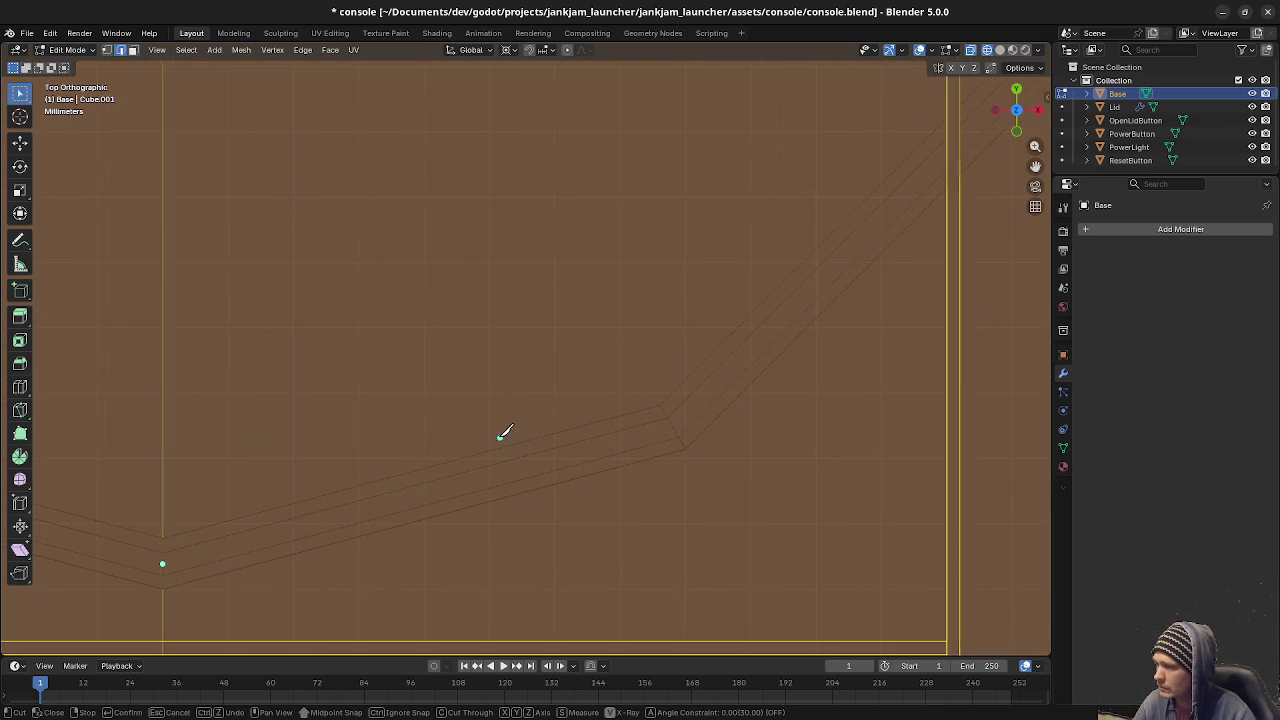
click(657, 437)
scroll(677, 343, up, 1)
shift+middle_drag(677, 343, 357, 543)
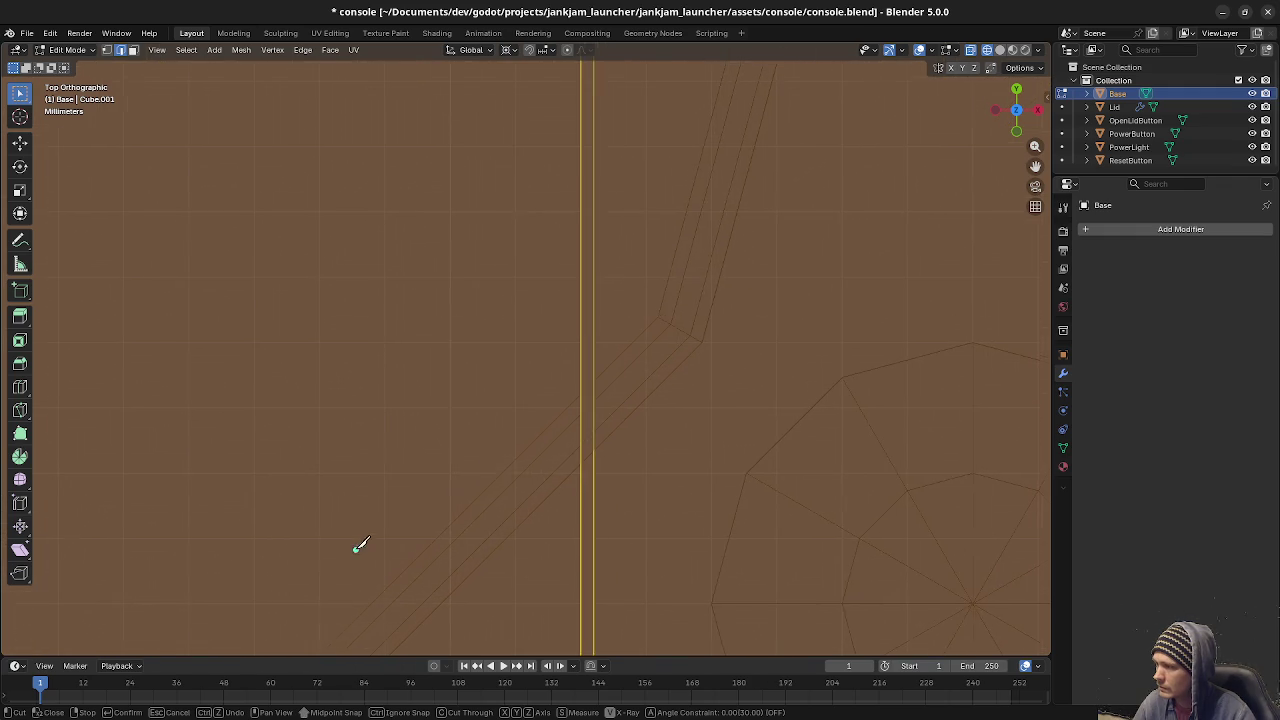
click(676, 330)
shift+middle_drag(669, 134, 520, 640)
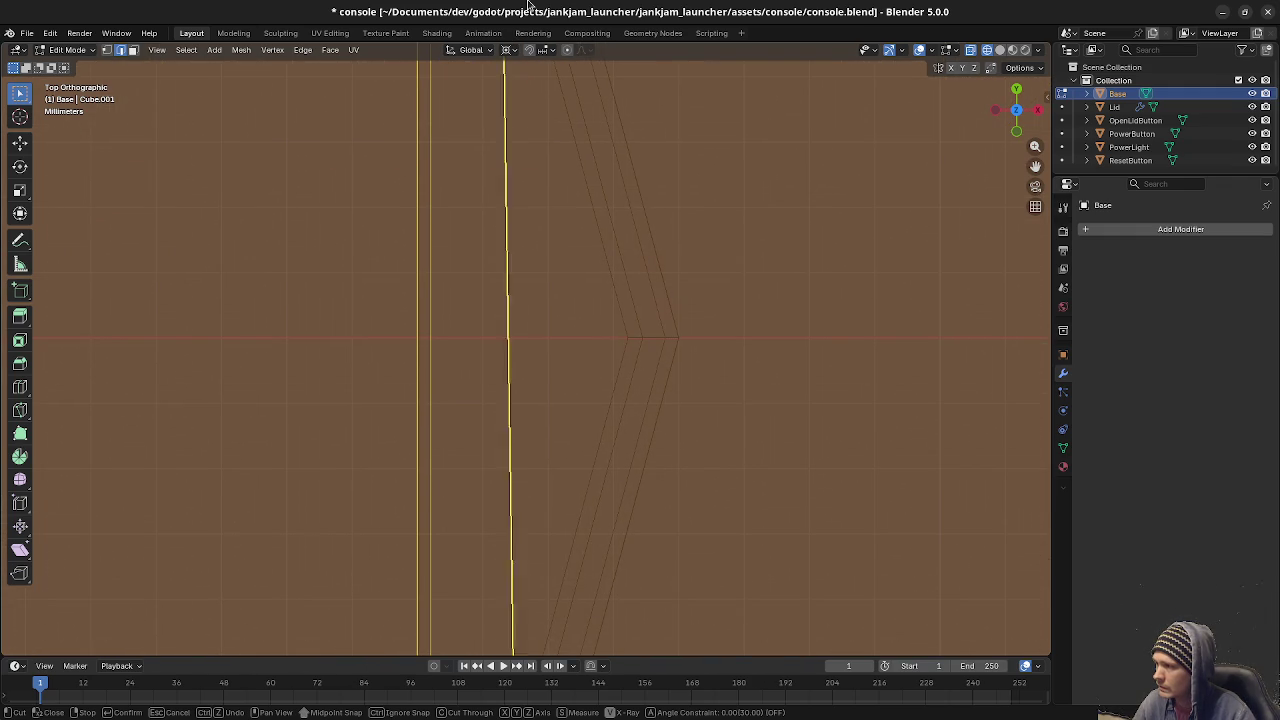
click(650, 337)
shift+middle_drag(571, 109, 689, 365)
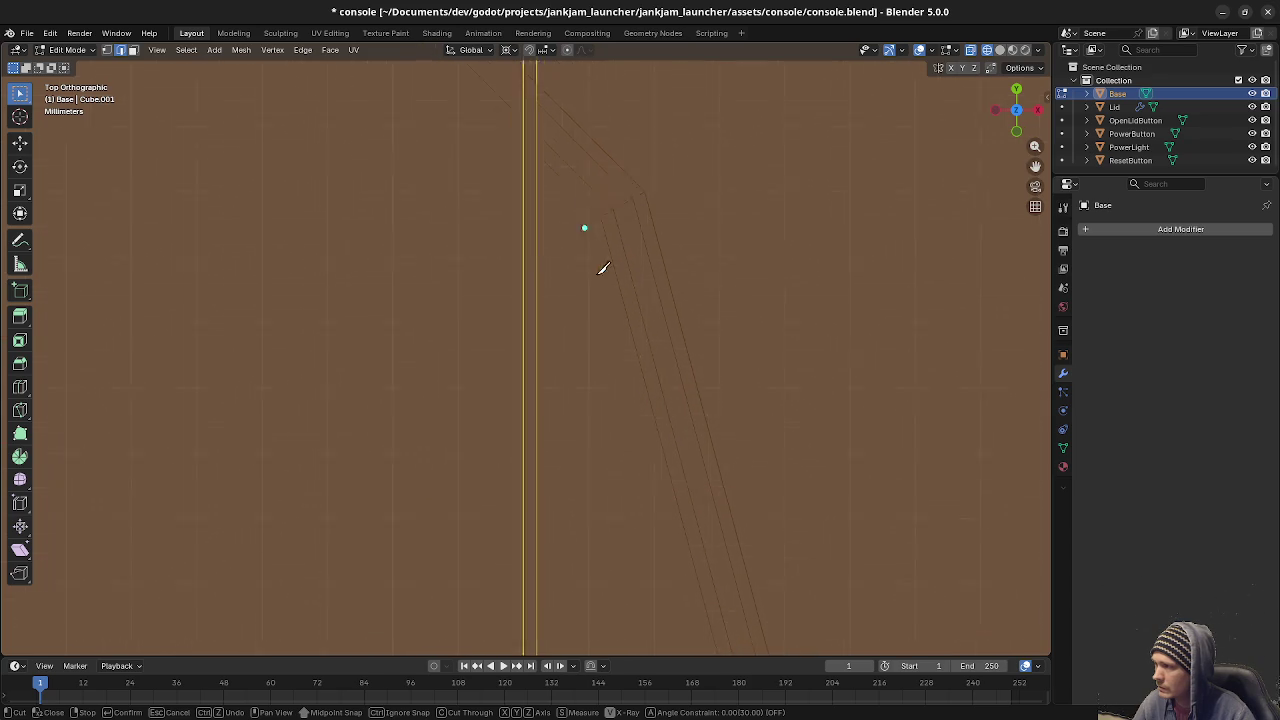
click(680, 373)
Continue the knife cut through the outline corner and the top peak vertex.
click(442, 180)
shift+middle_drag(403, 111, 718, 391)
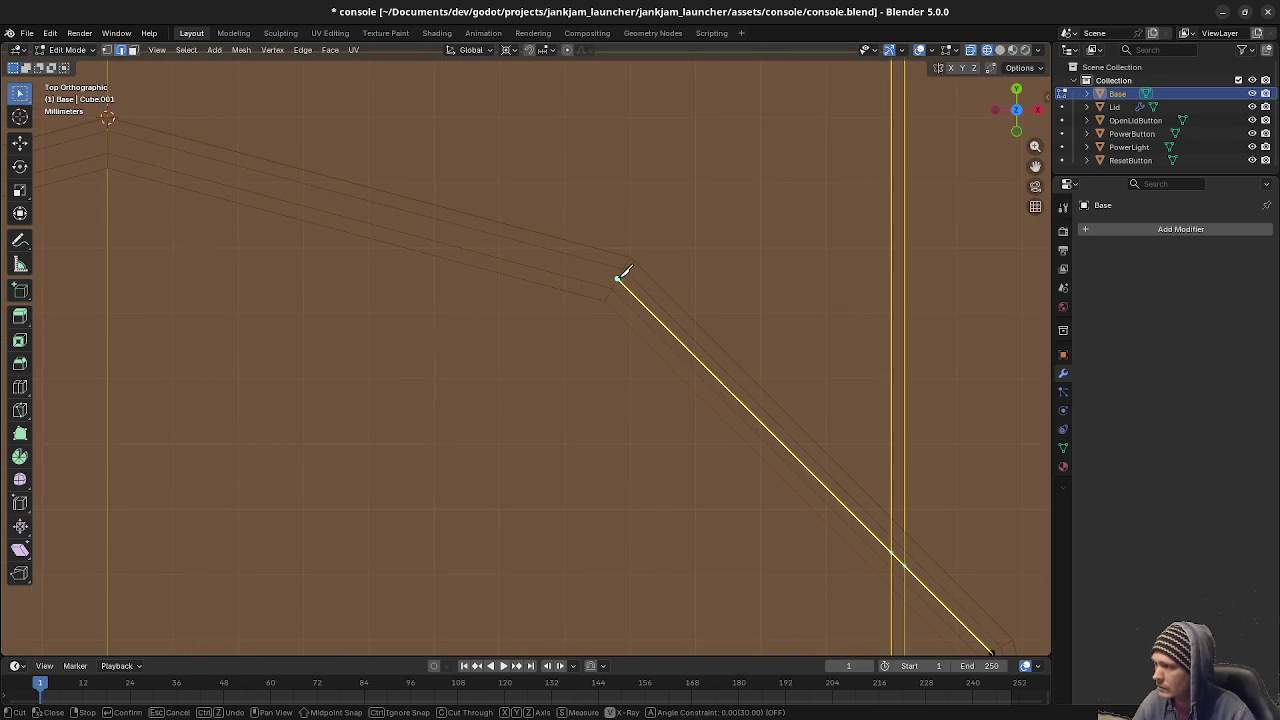
click(620, 277)
shift+middle_drag(509, 306, 820, 346)
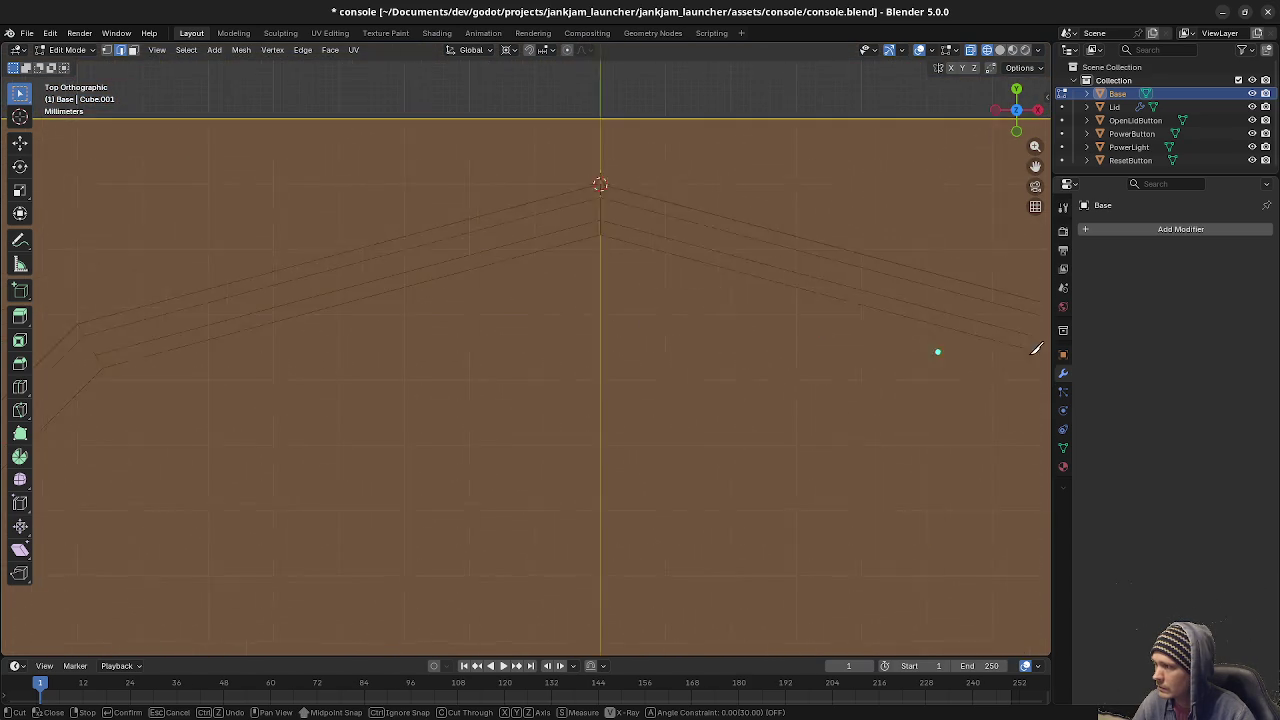
click(691, 214)
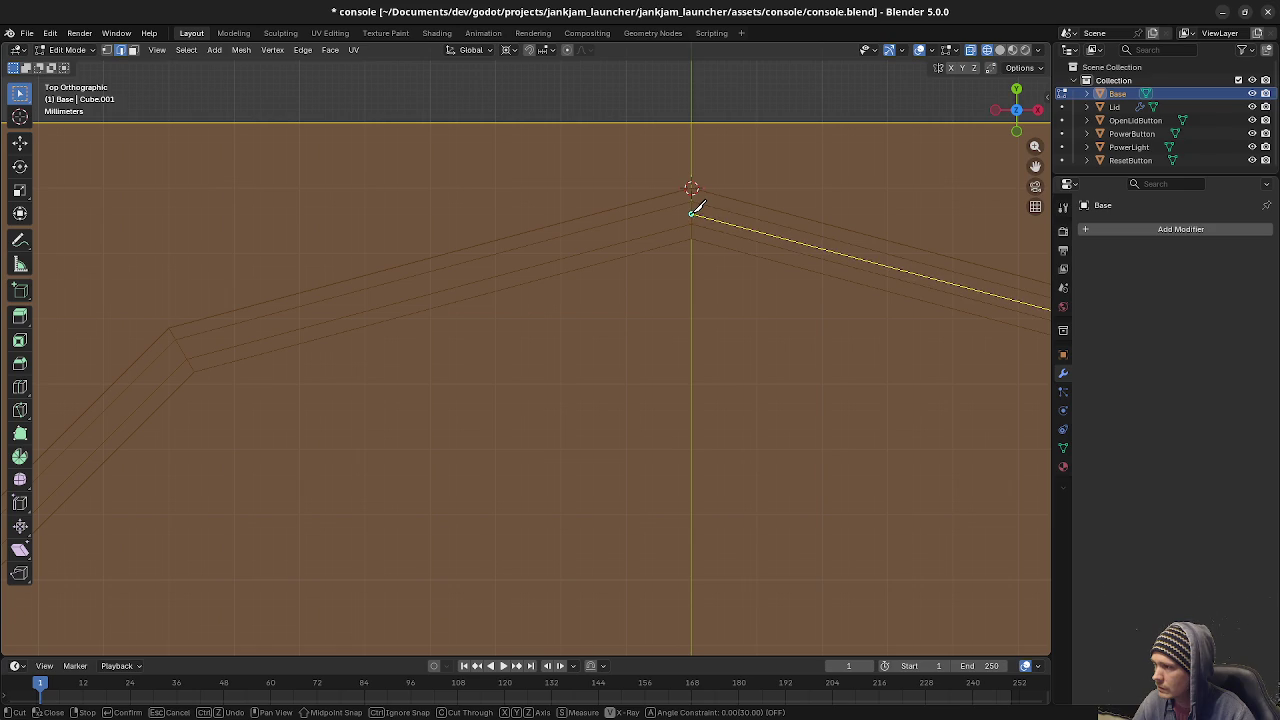
shift+middle_drag(508, 330, 806, 290)
click(640, 308)
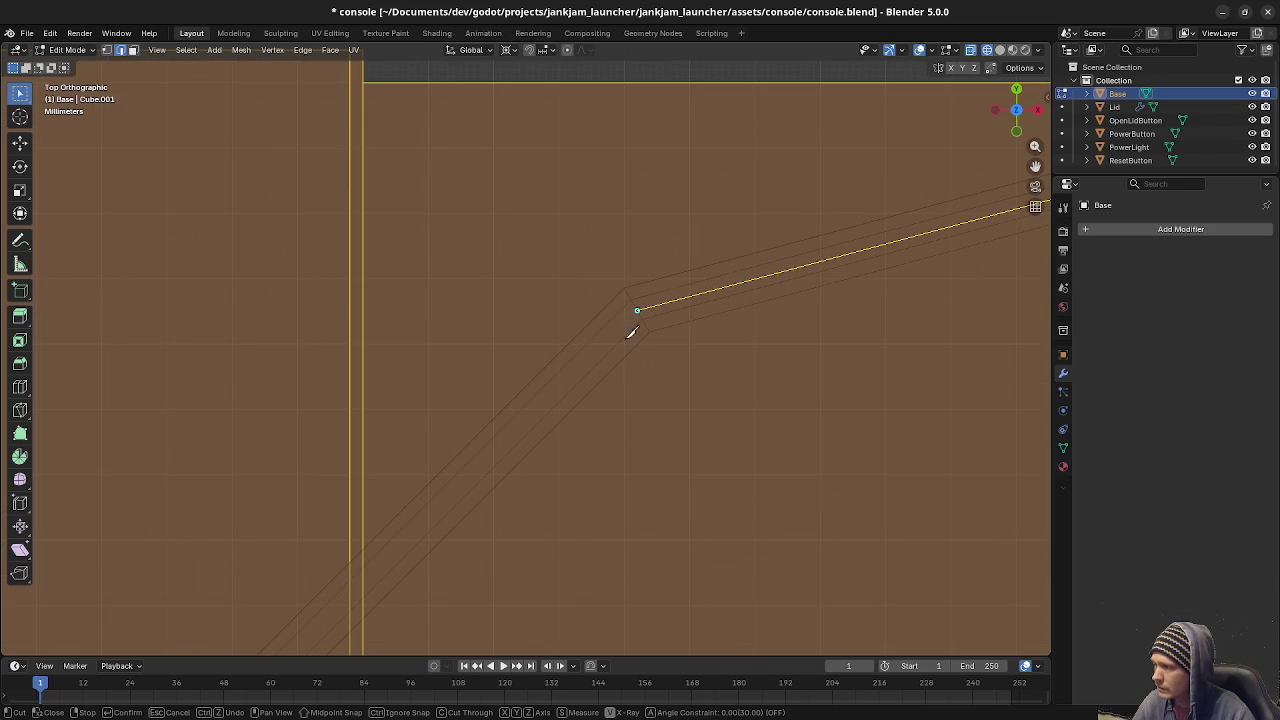
shift+middle_drag(620, 370, 843, 188)
shift+middle_drag(614, 469, 714, 289)
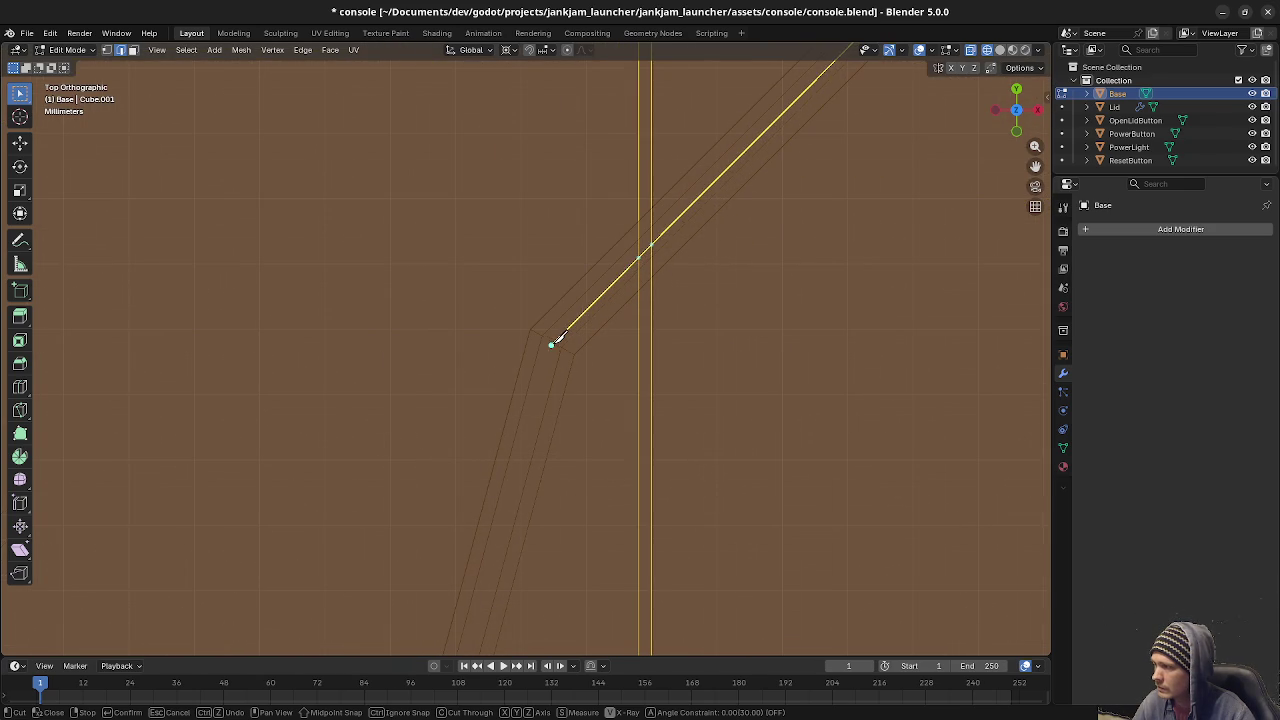
Finish the cut through the side notch and corners, closing at the bottom vertex, and apply it.
click(555, 343)
shift+middle_drag(643, 434, 637, 386)
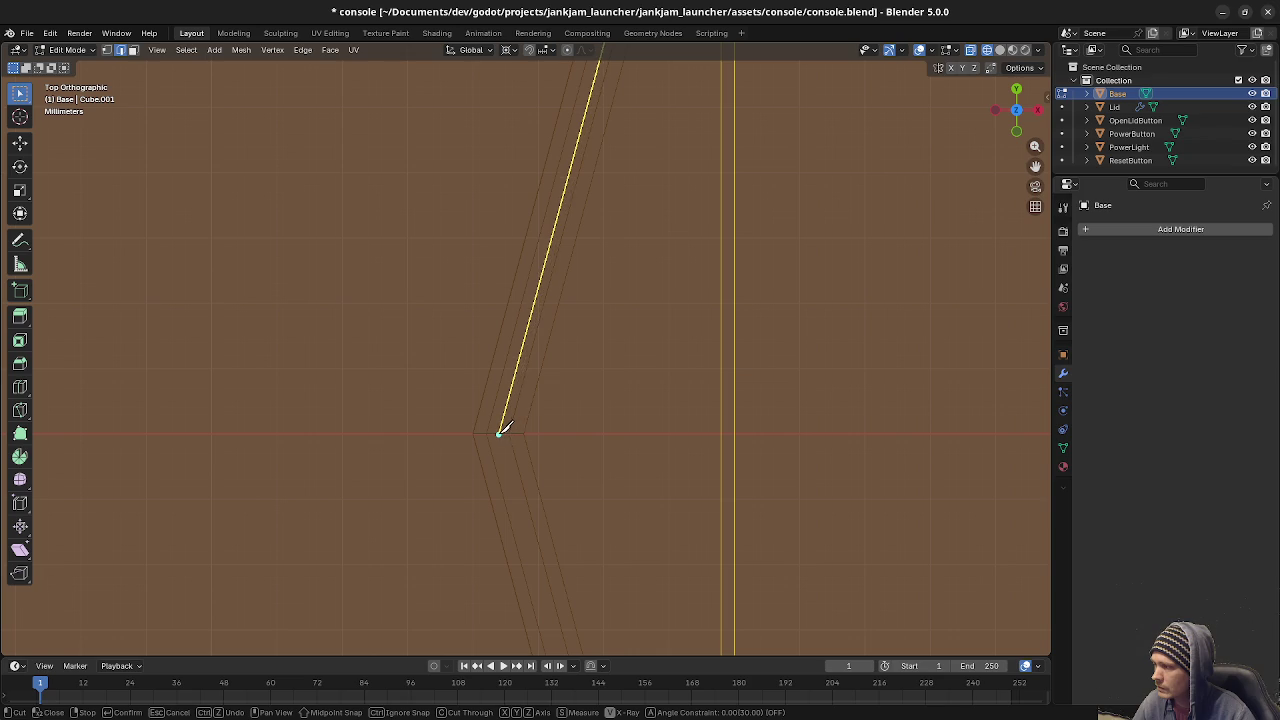
click(500, 432)
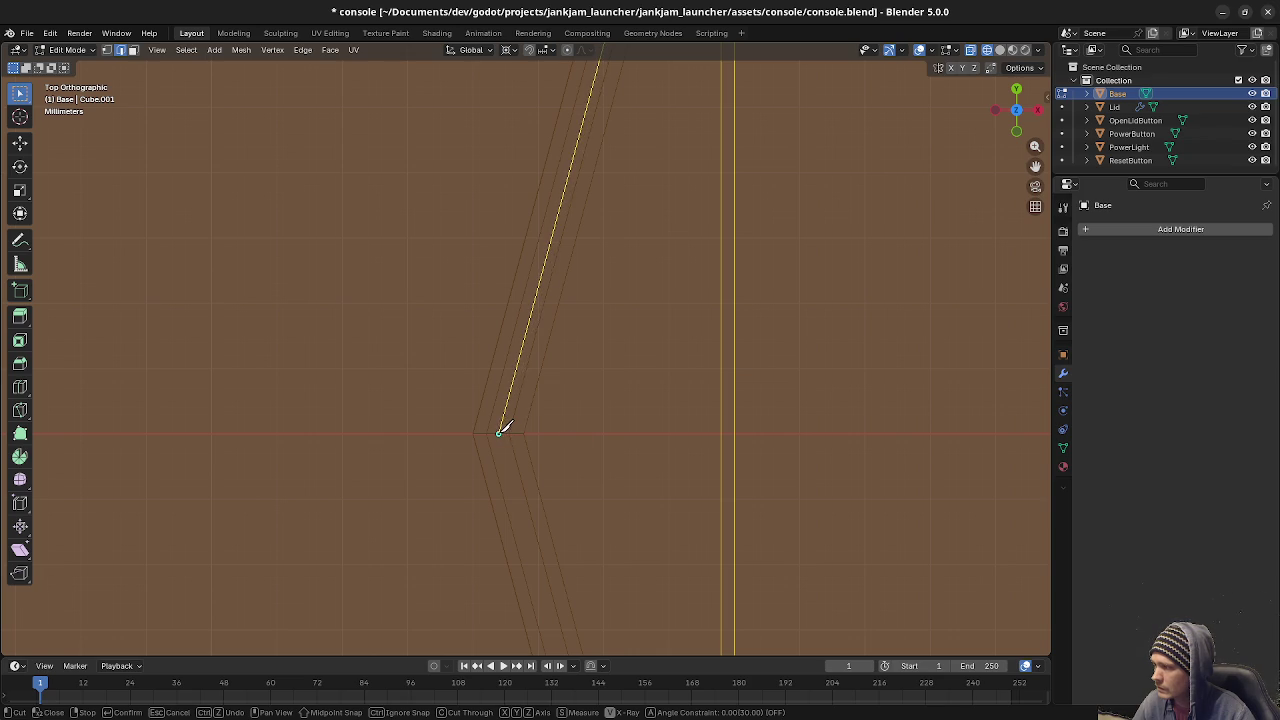
shift+middle_drag(694, 463, 767, 364)
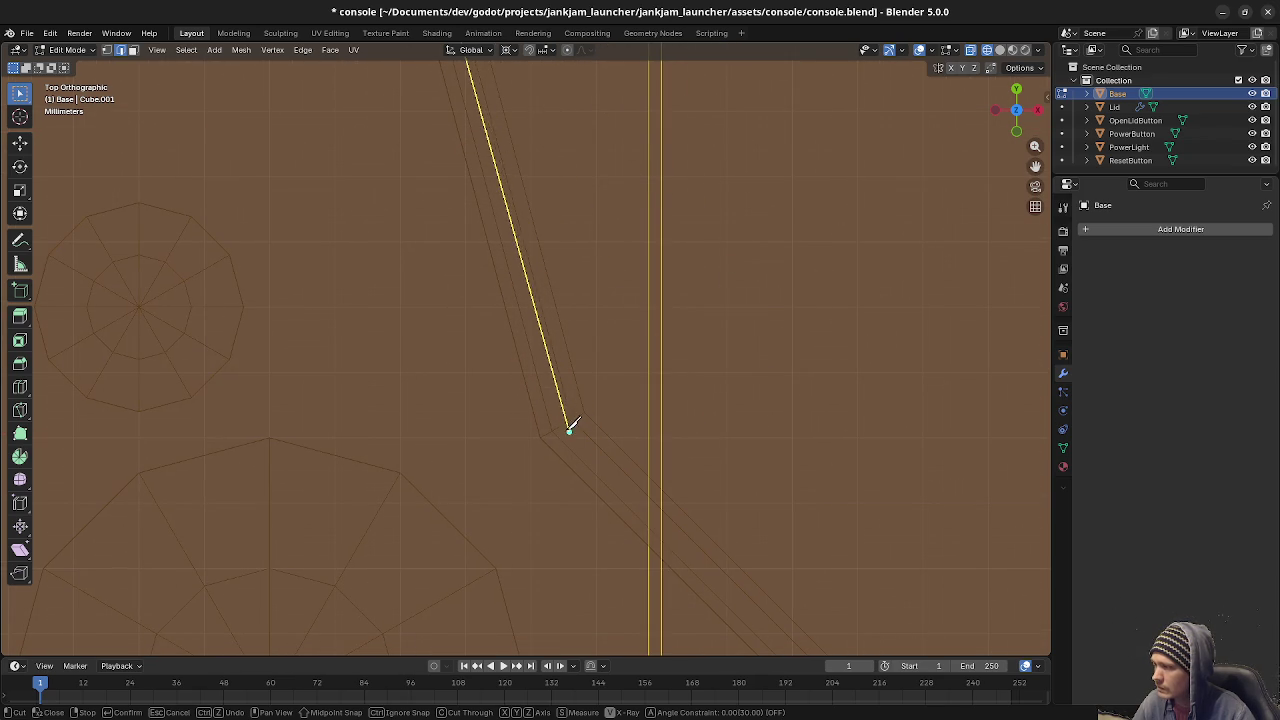
click(564, 423)
mouse_move(829, 494)
shift+middle_down()
mouse_move(710, 390)
mouse_move(618, 250)
shift+middle_up()
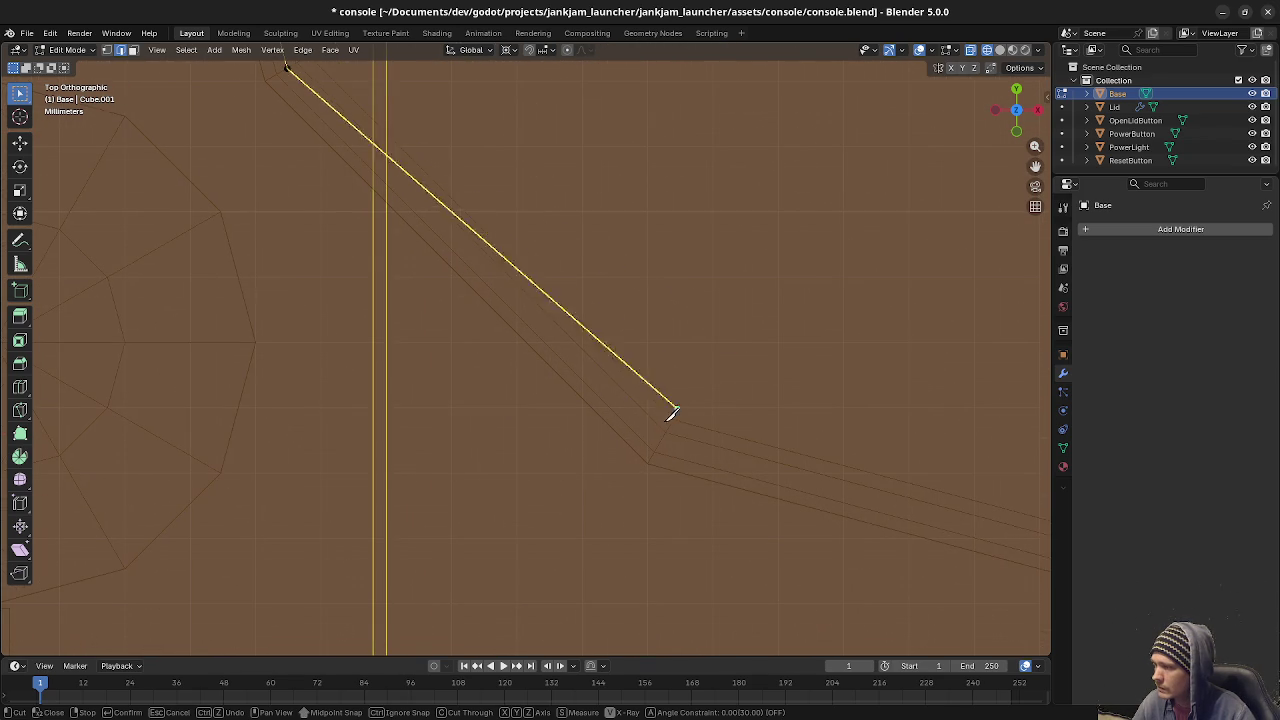
click(664, 436)
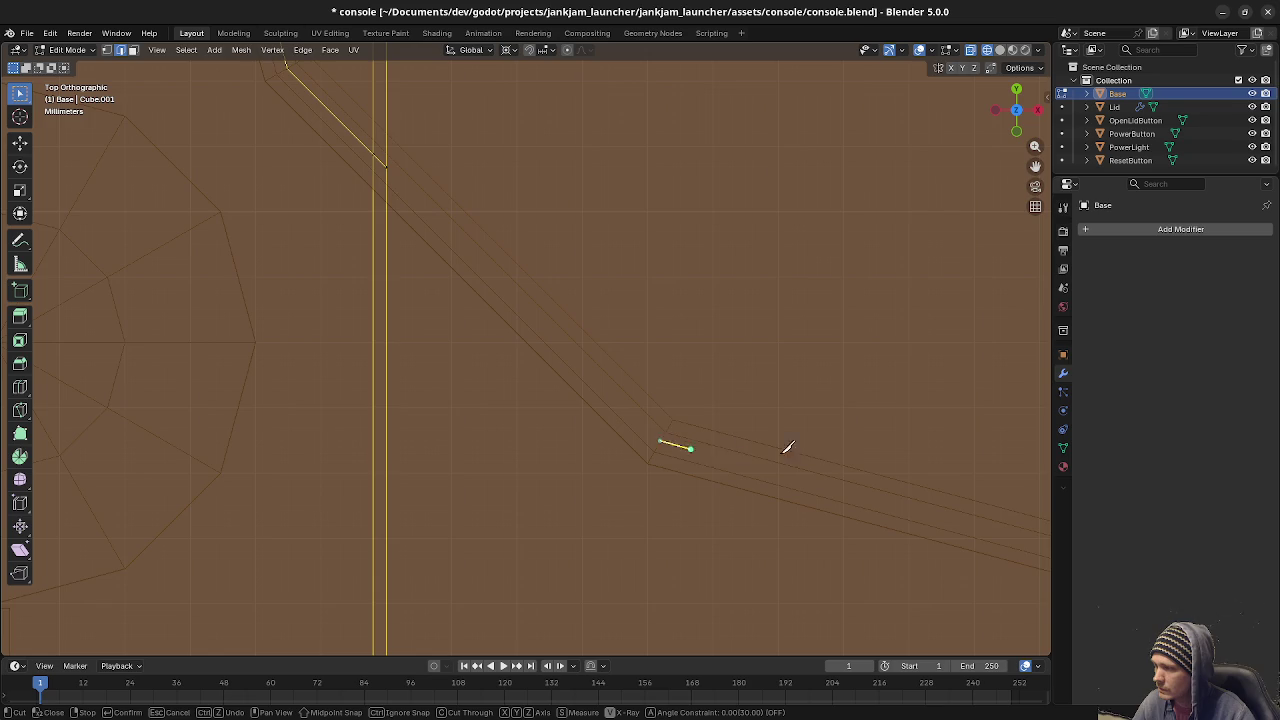
shift+middle_drag(728, 443, 457, 343)
click(636, 452)
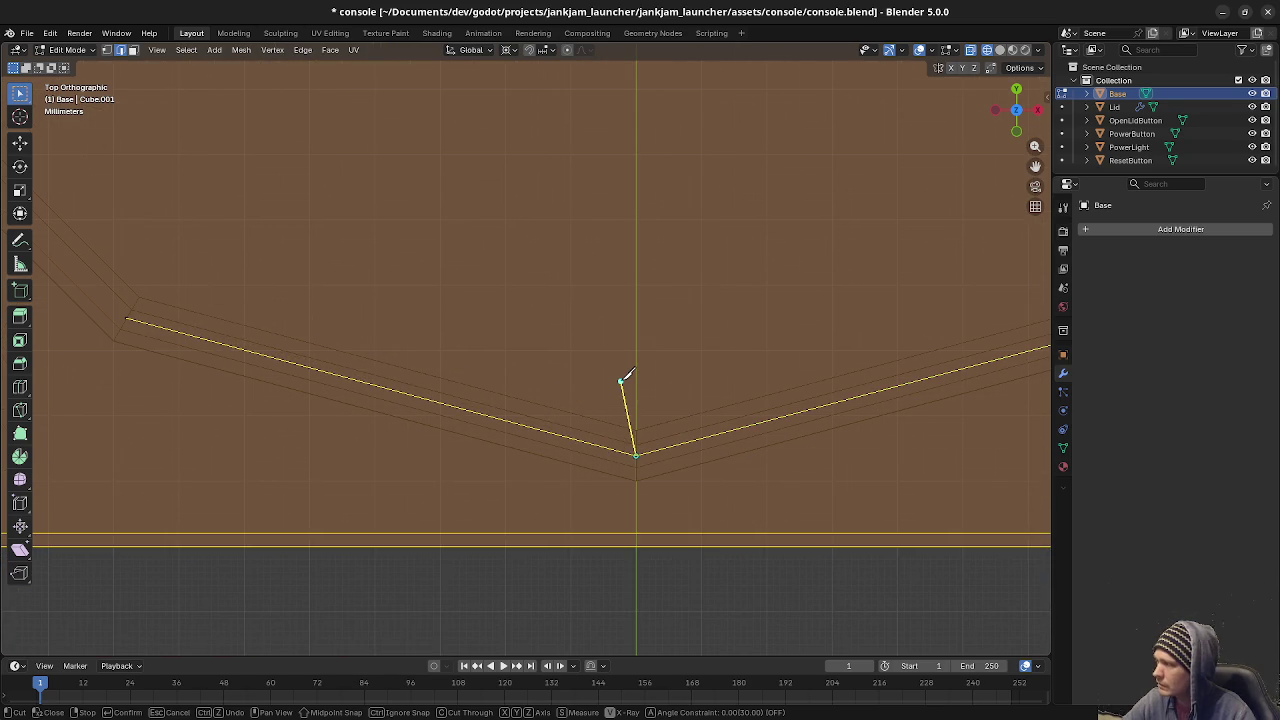
key(Return)
Pan around the base top to inspect the new knife-cut outline edges.
scroll(437, 318, down, 3)
shift+middle_drag(297, 243, 532, 399)
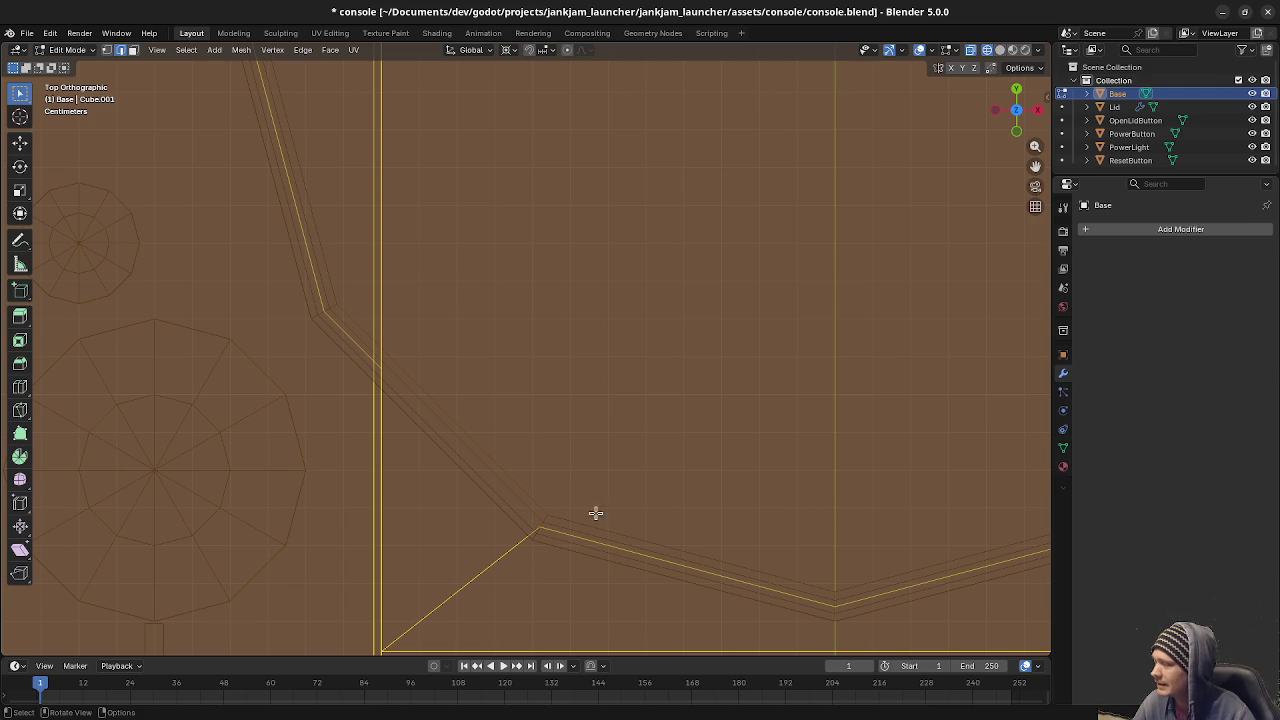
shift+scroll(600, 490, down, 3)
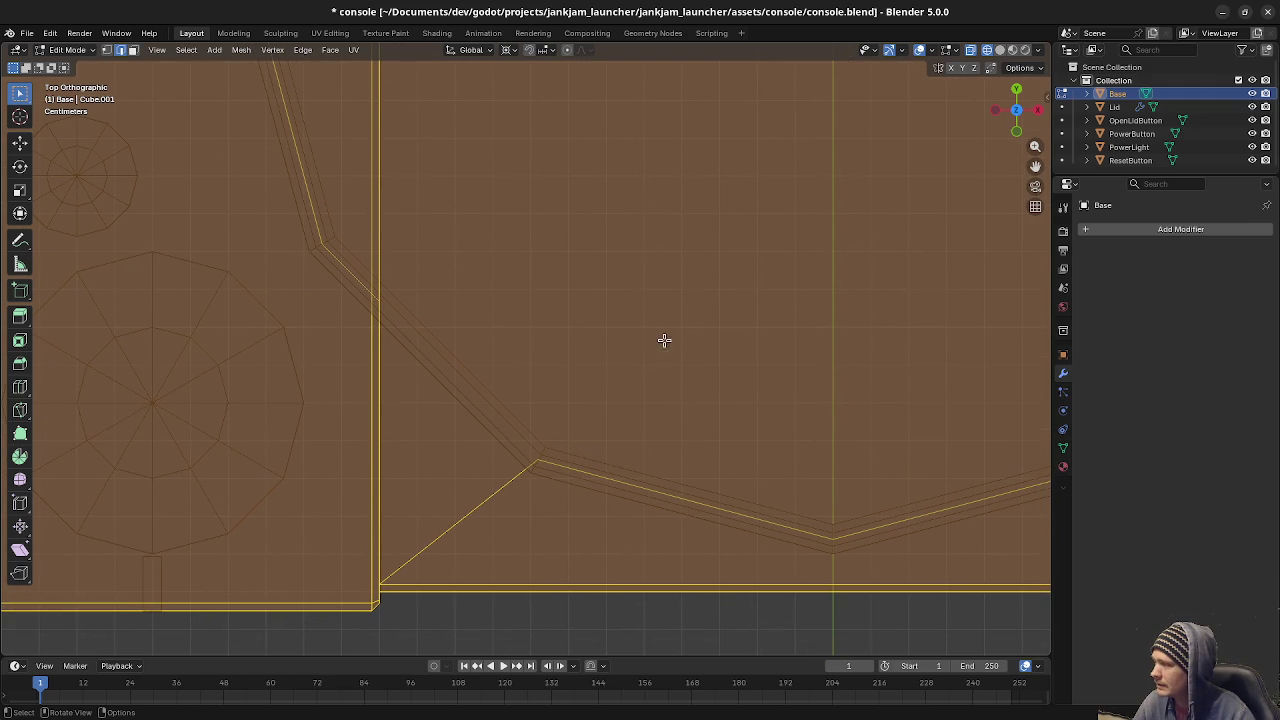
shift+middle_drag(837, 423, 437, 426)
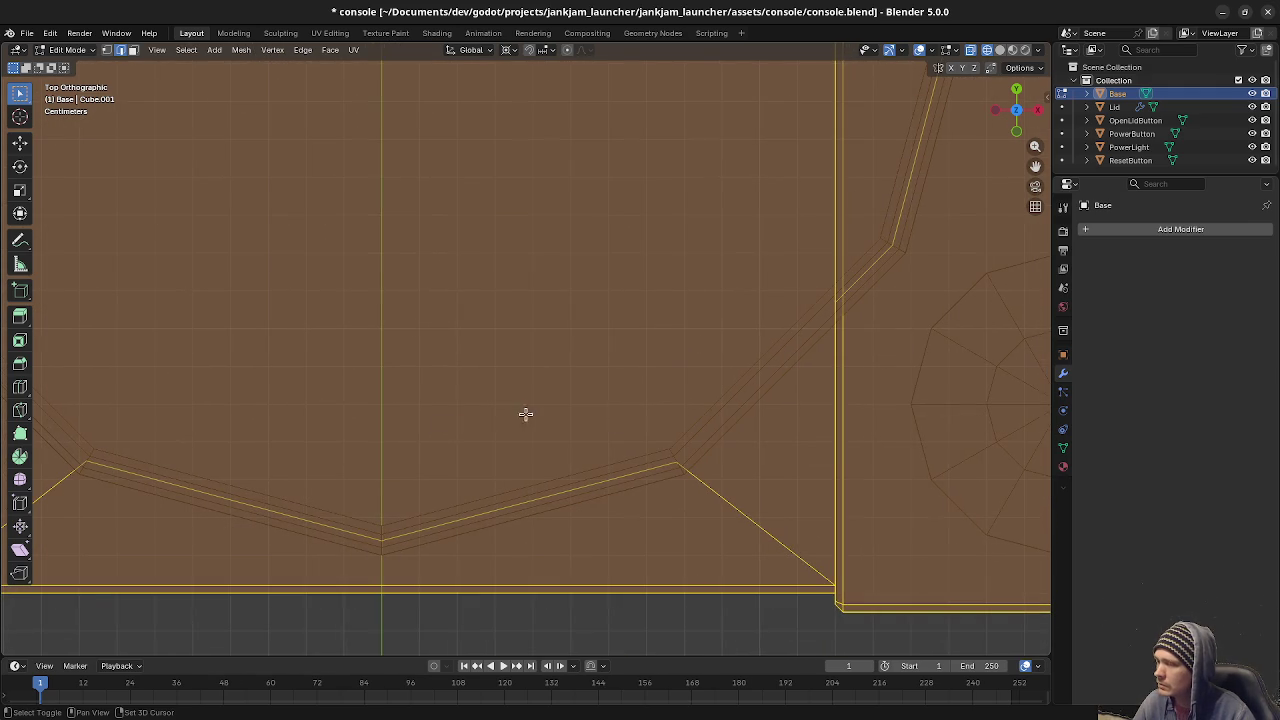
shift+middle_drag(815, 298, 699, 431)
shift+middle_drag(663, 258, 652, 338)
mouse_move(594, 274)
shift+middle_down()
mouse_move(603, 380)
mouse_move(638, 342)
shift+middle_up()
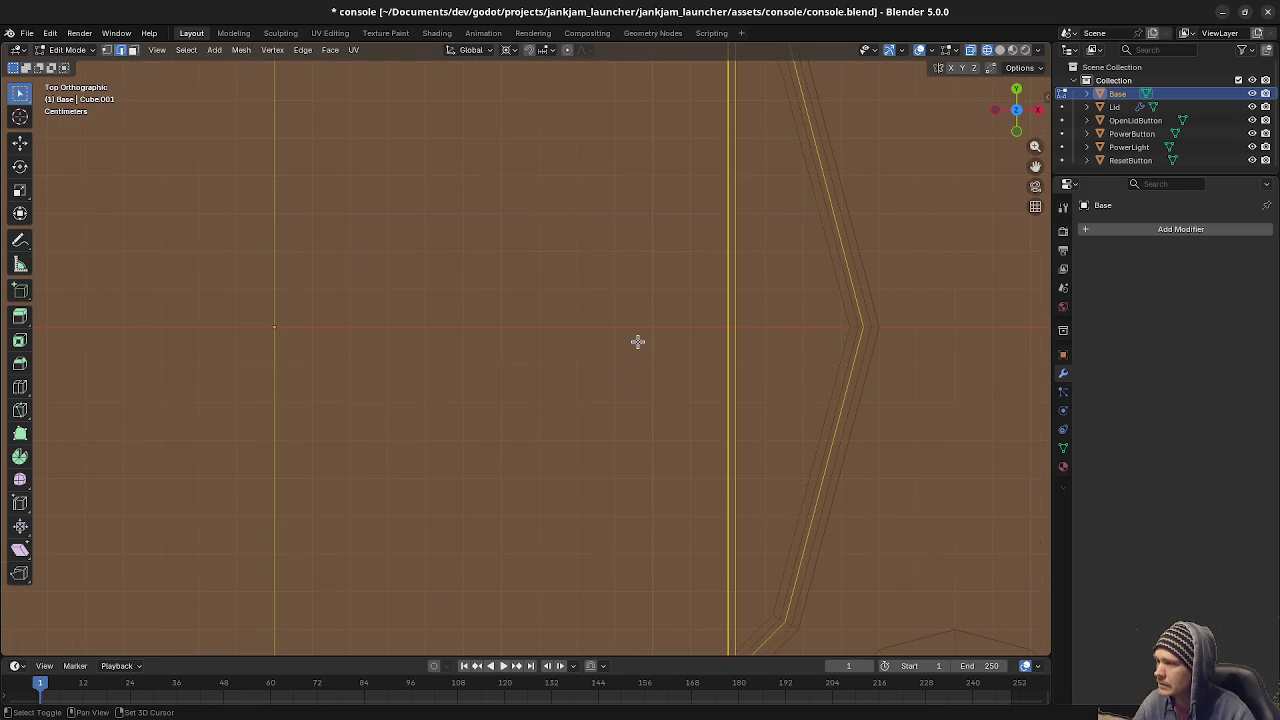
mouse_move(657, 300)
shift+middle_down()
mouse_move(649, 334)
mouse_move(580, 360)
mouse_move(586, 388)
shift+middle_up()
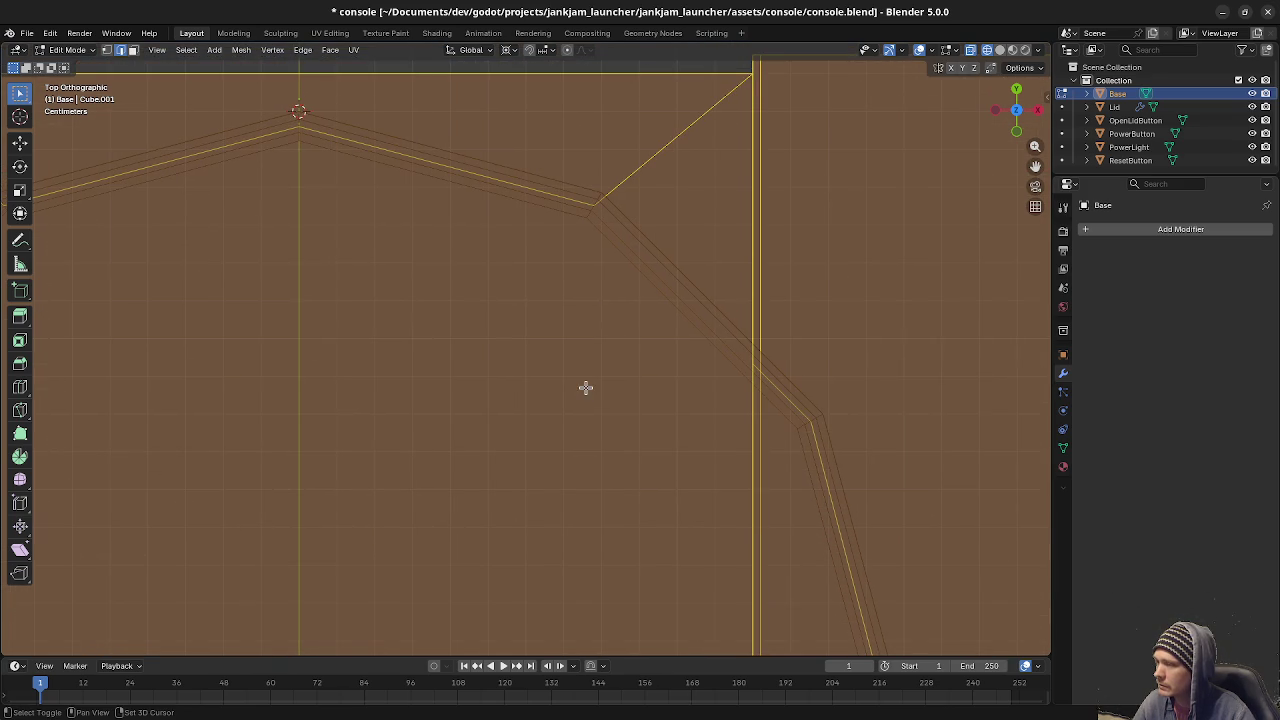
mouse_move(527, 353)
shift+middle_down()
mouse_move(549, 400)
mouse_move(497, 363)
mouse_move(523, 369)
shift+middle_up()
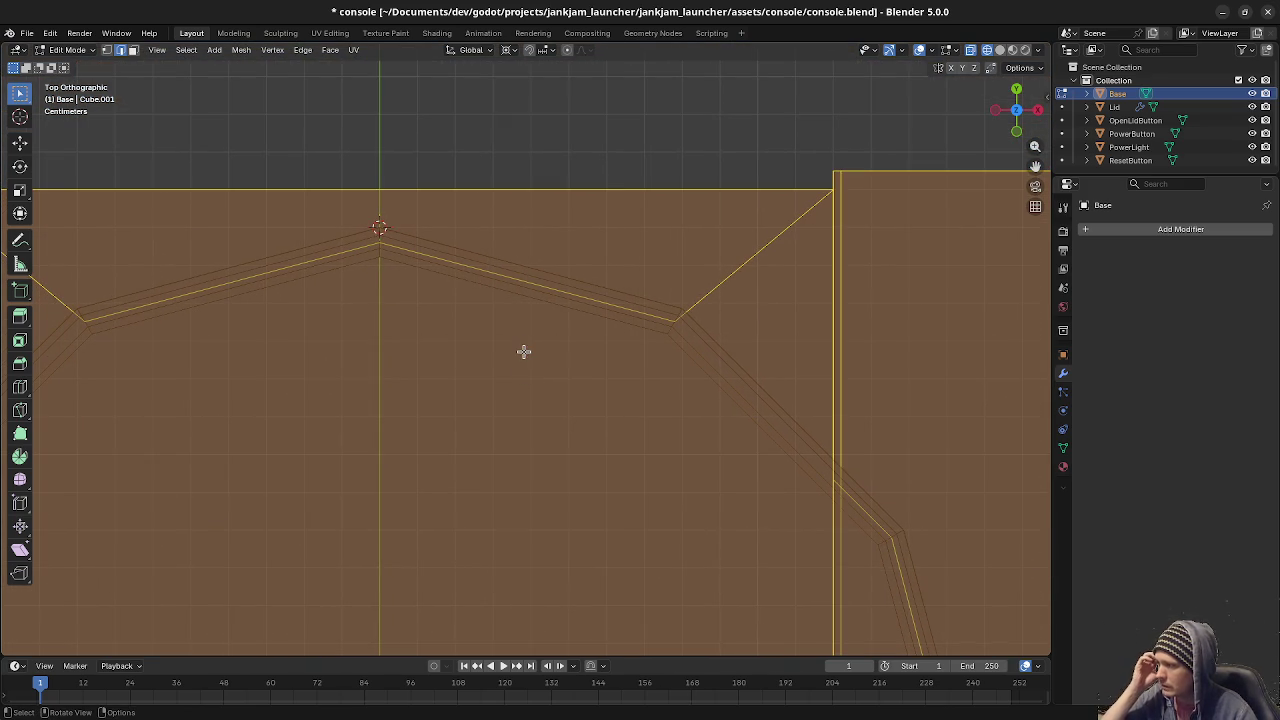
mouse_move(329, 469)
shift+middle_down()
mouse_move(523, 414)
mouse_move(373, 300)
shift+middle_up()
scroll(614, 443, down, 2)
scroll(691, 463, down, 1)
Orbit into a perspective view along the base top and switch to Face select mode.
mouse_move(614, 493)
middle_down()
mouse_move(657, 380)
mouse_move(763, 374)
middle_up()
mouse_move(542, 356)
middle_down()
mouse_move(594, 383)
mouse_move(557, 406)
mouse_move(570, 398)
middle_up()
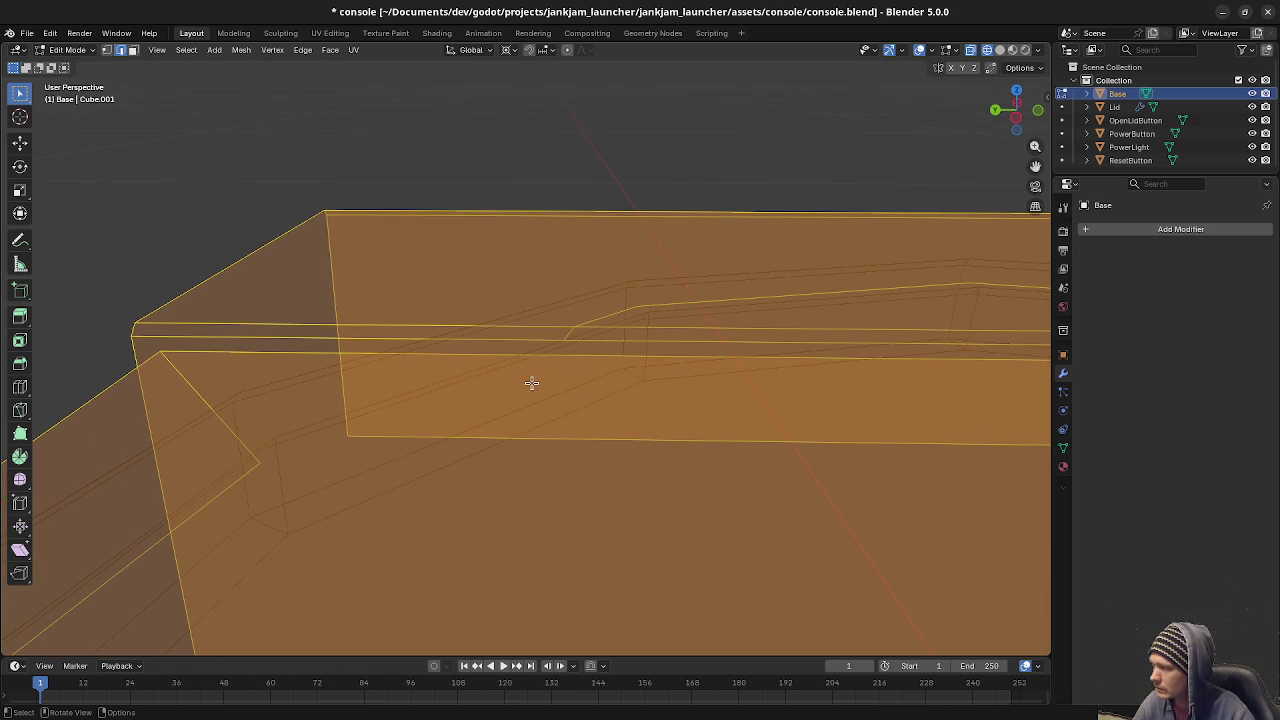
scroll(570, 382, down, 2)
scroll(584, 392, down, 2)
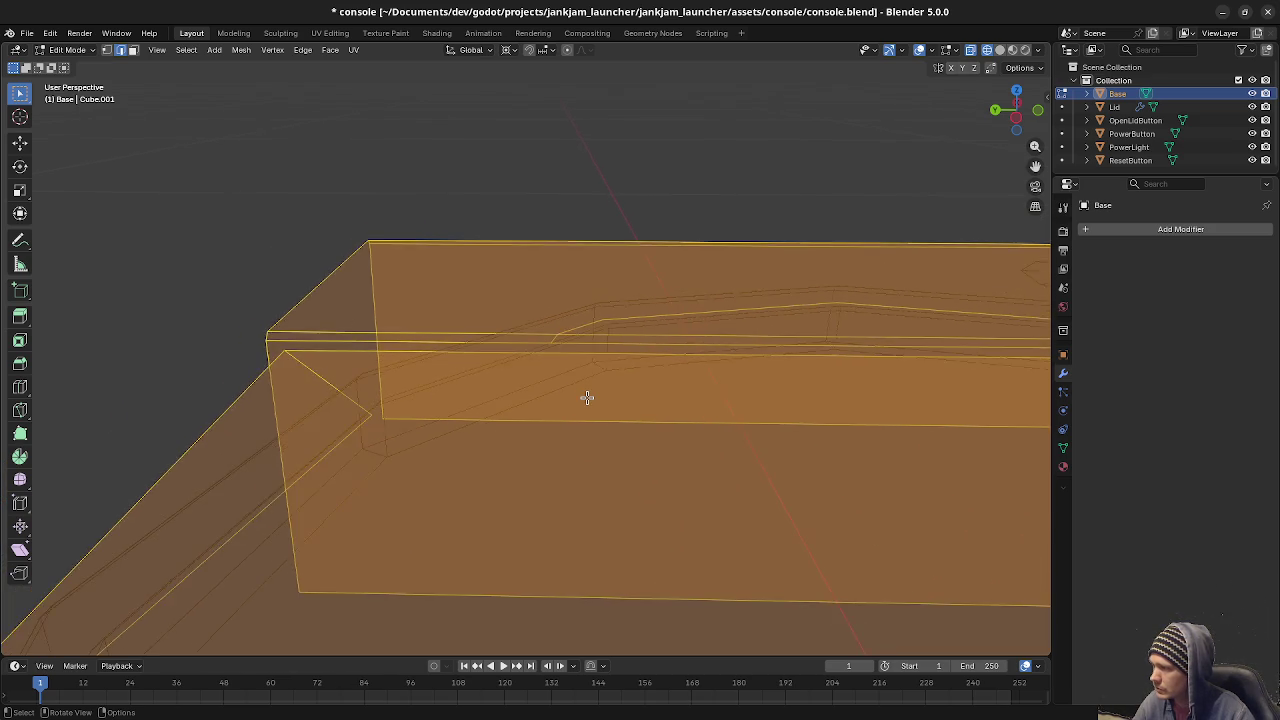
scroll(584, 390, down, 3)
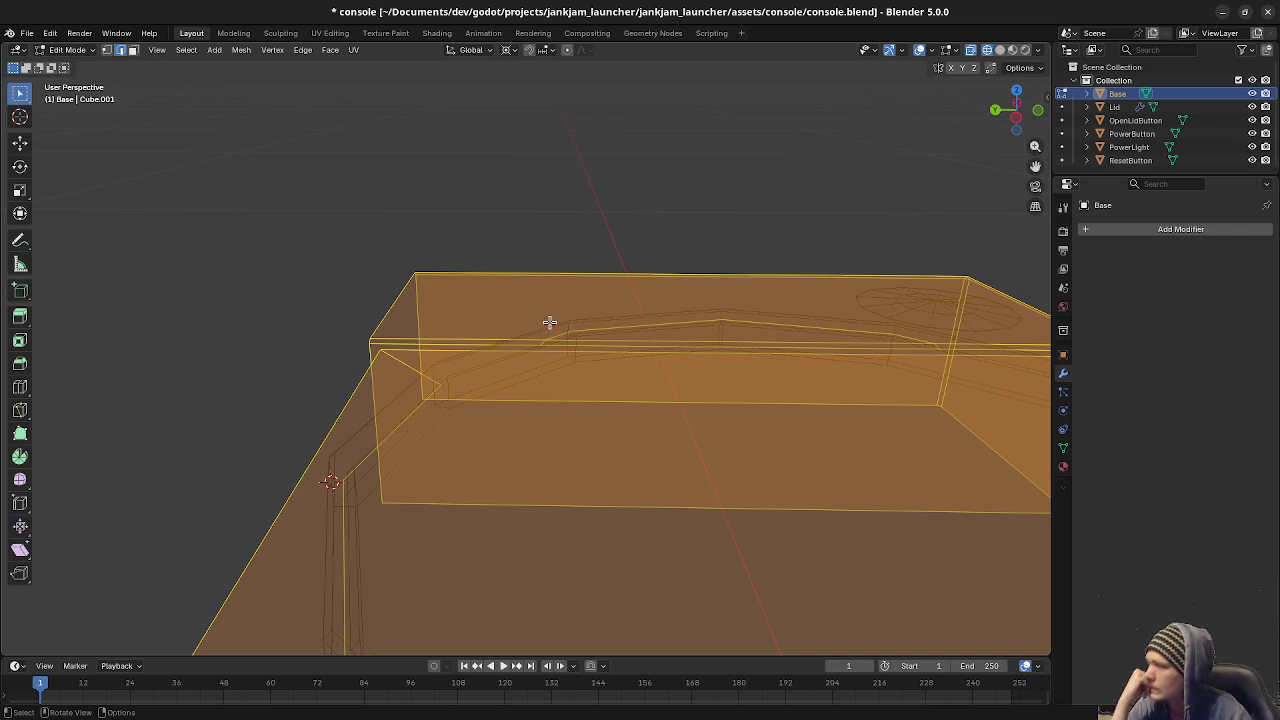
mouse_move(589, 359)
middle_down()
mouse_move(640, 414)
mouse_move(663, 417)
mouse_move(474, 457)
mouse_move(506, 353)
middle_up()
key(3)
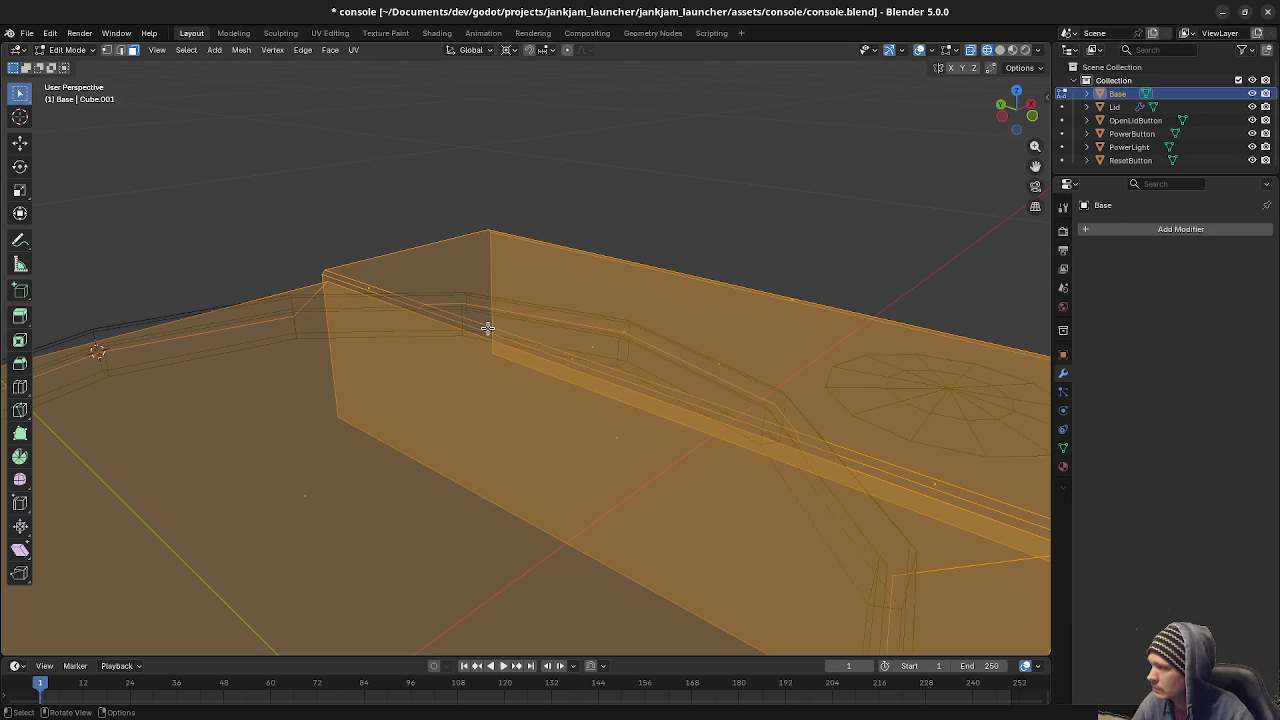
Delete the thin strip and slanted inner faces inside the lid outline.
click(568, 356)
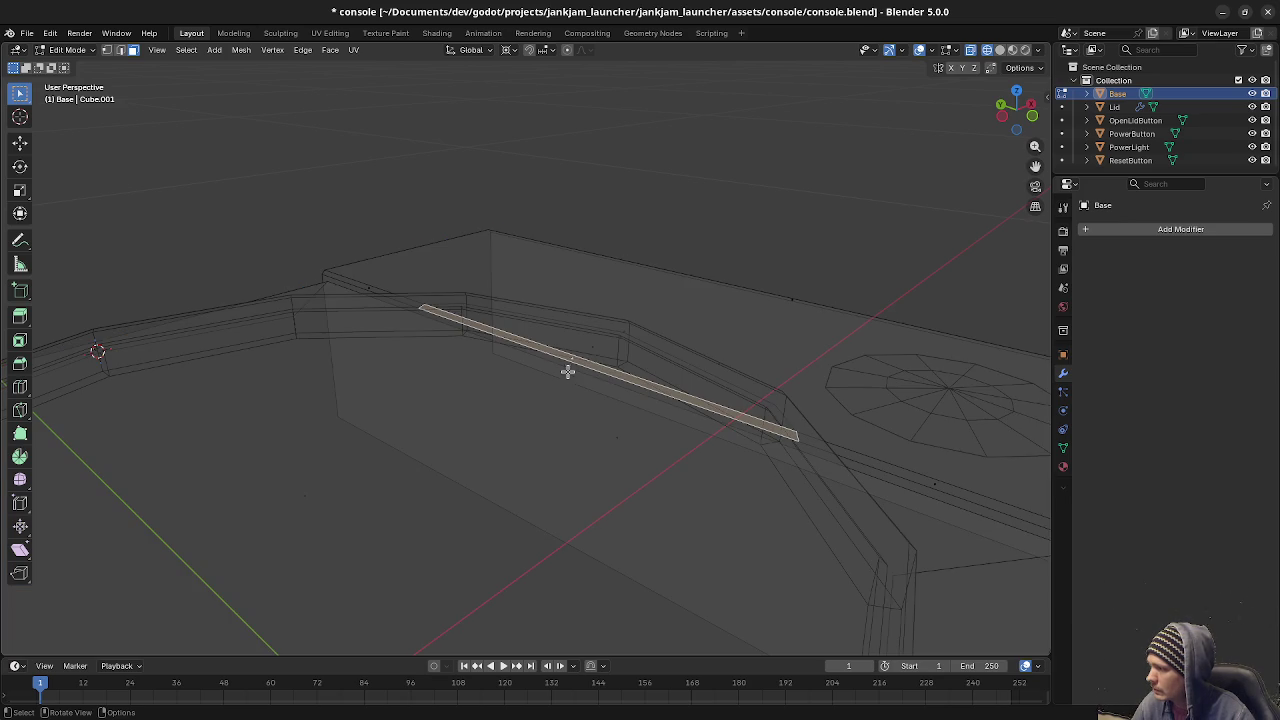
shift+click(604, 408)
middle_drag(606, 409, 552, 411)
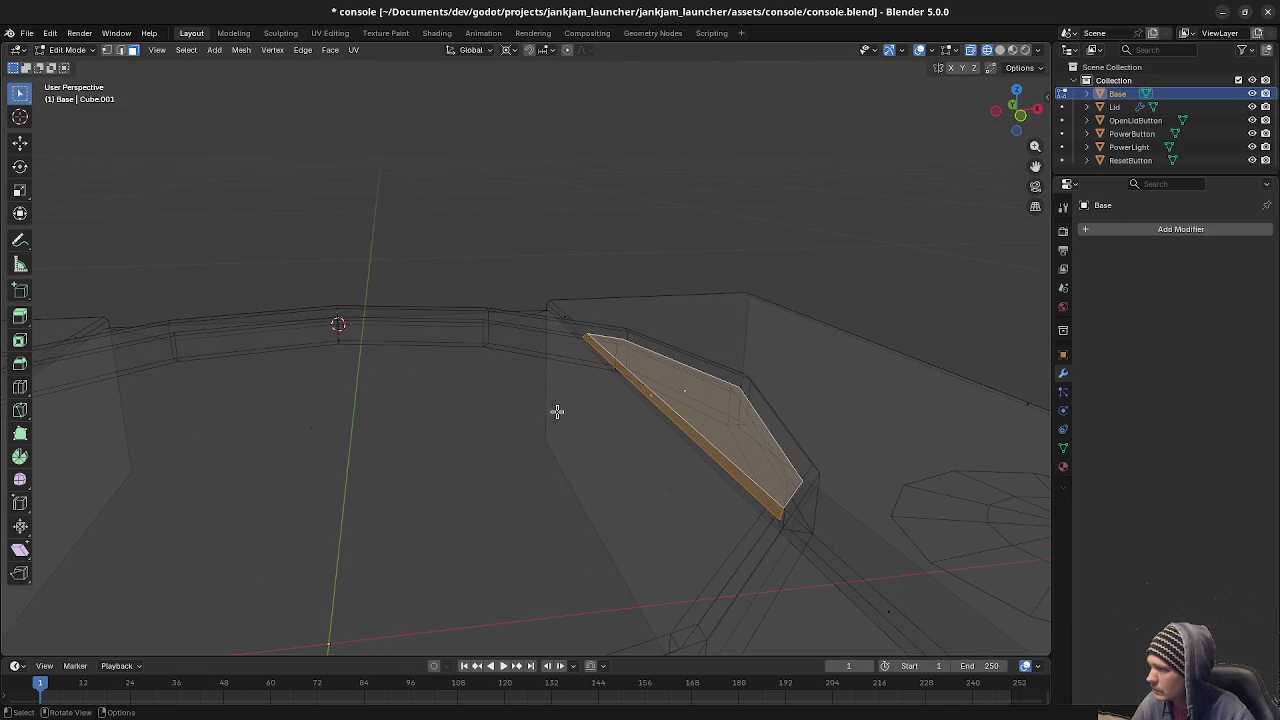
key(x)
click(515, 440)
mouse_move(563, 457)
middle_down()
mouse_move(648, 467)
mouse_move(677, 449)
mouse_move(543, 463)
middle_up()
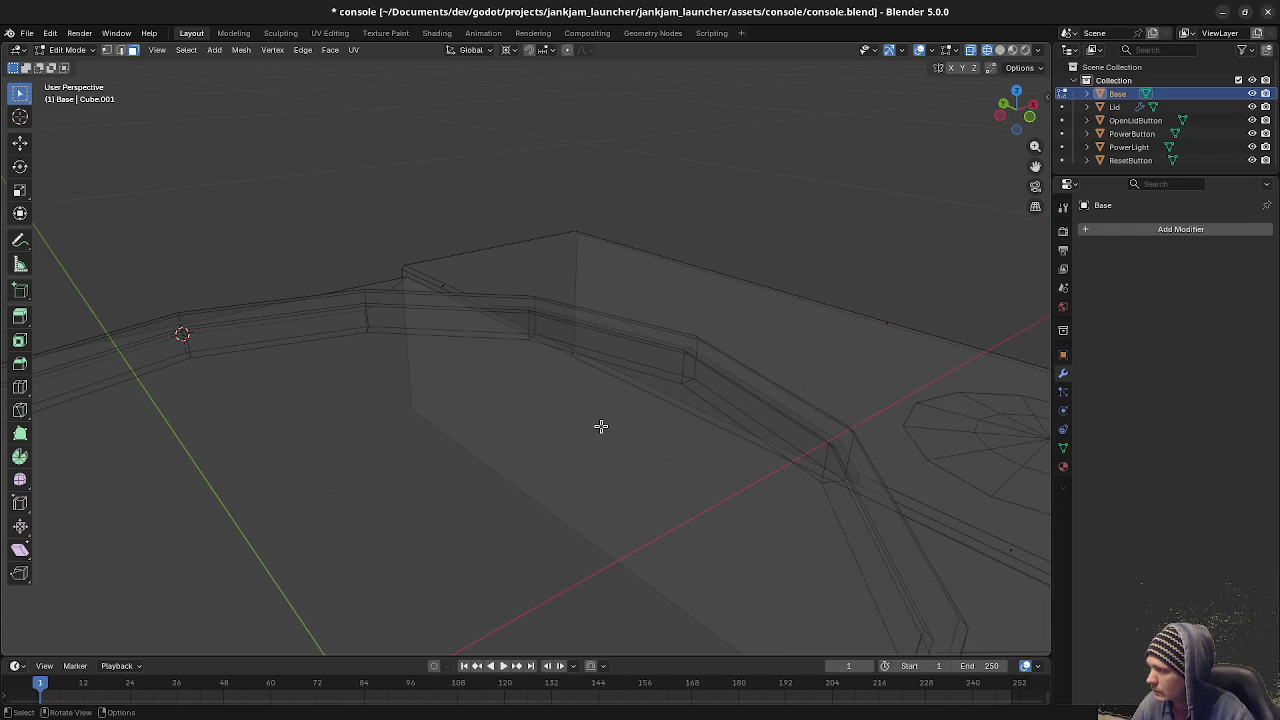
mouse_move(594, 424)
middle_down()
mouse_move(589, 406)
mouse_move(614, 400)
mouse_move(540, 377)
middle_up()
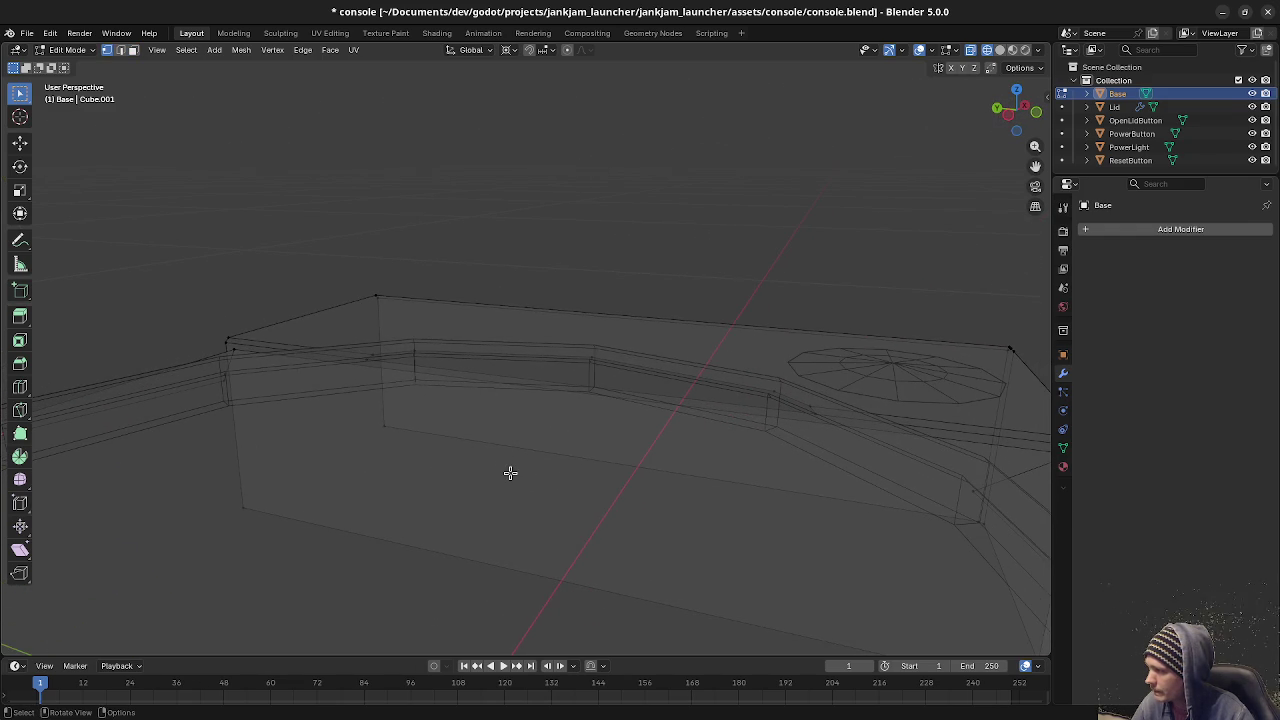
Delete the side face and the large inner face of the base top, opening a hole.
click(618, 463)
mouse_move(617, 466)
middle_down()
mouse_move(554, 487)
mouse_move(586, 451)
mouse_move(514, 446)
mouse_move(529, 460)
middle_up()
key(x)
click(557, 484)
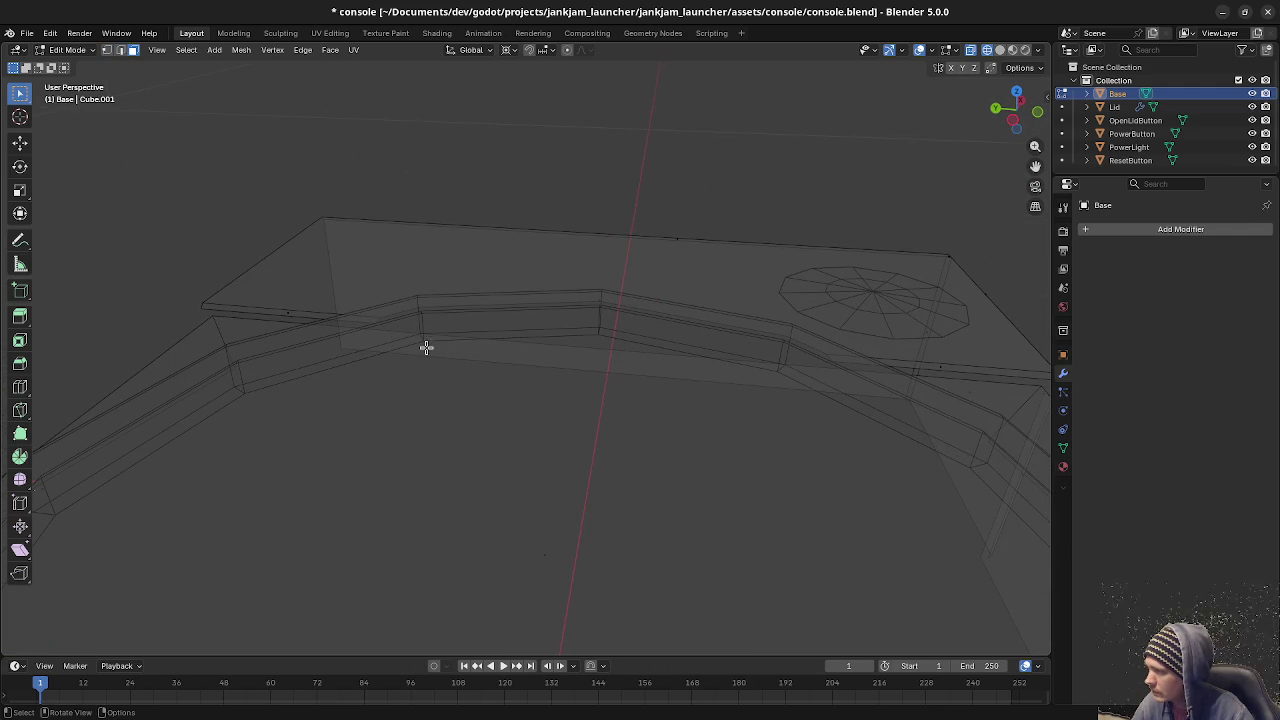
key(ctrl+z)
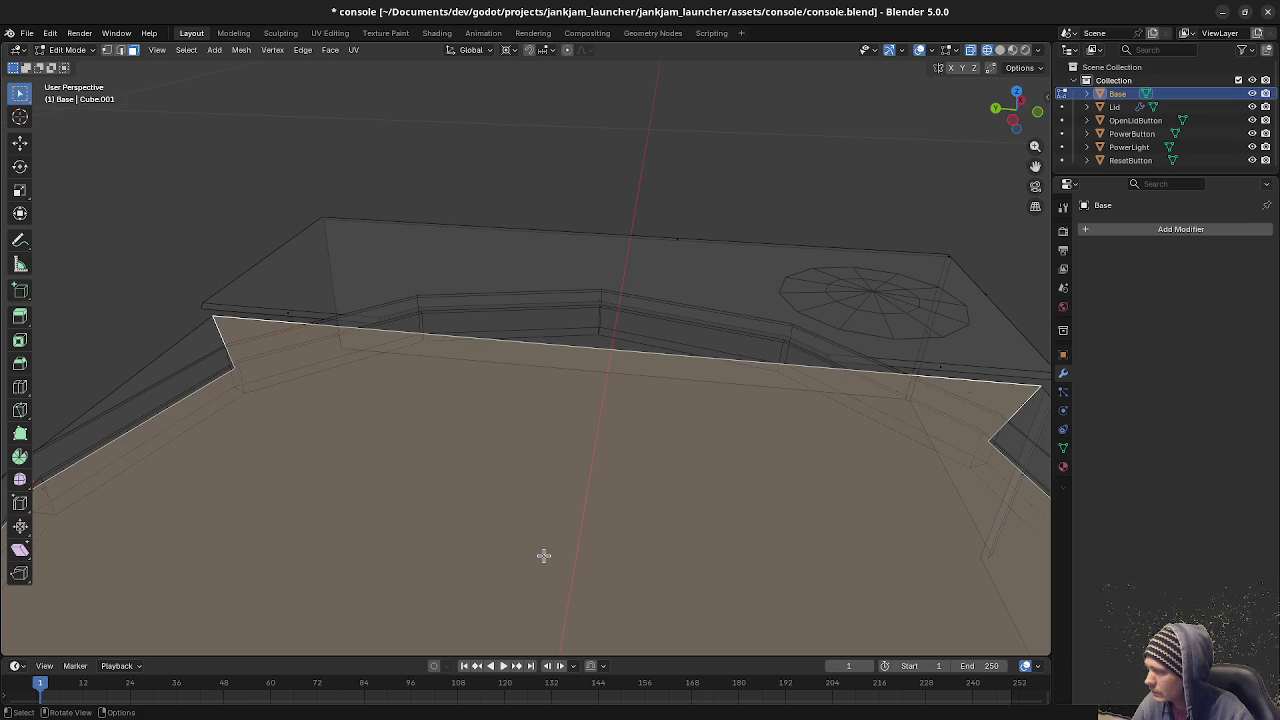
key(x)
click(543, 557)
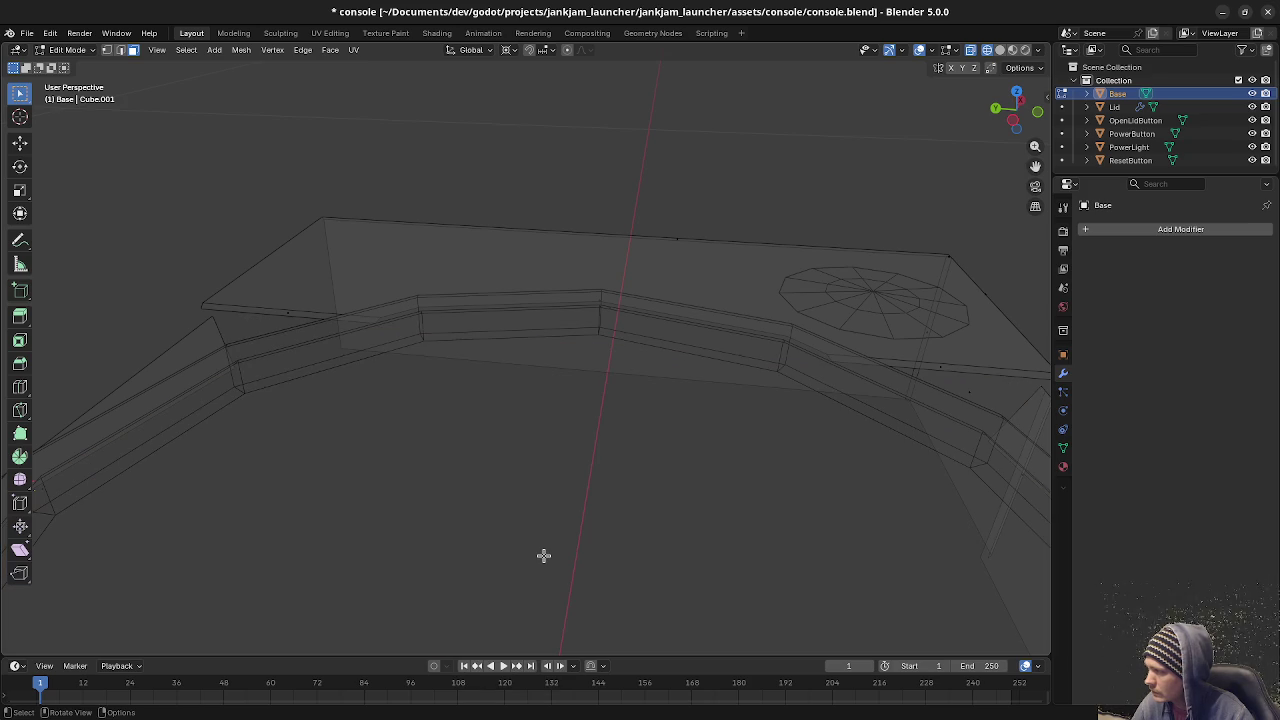
In Edge select mode, select the groove edges along the lid outline.
key(2)
shift+click(485, 300)
shift+click(697, 317)
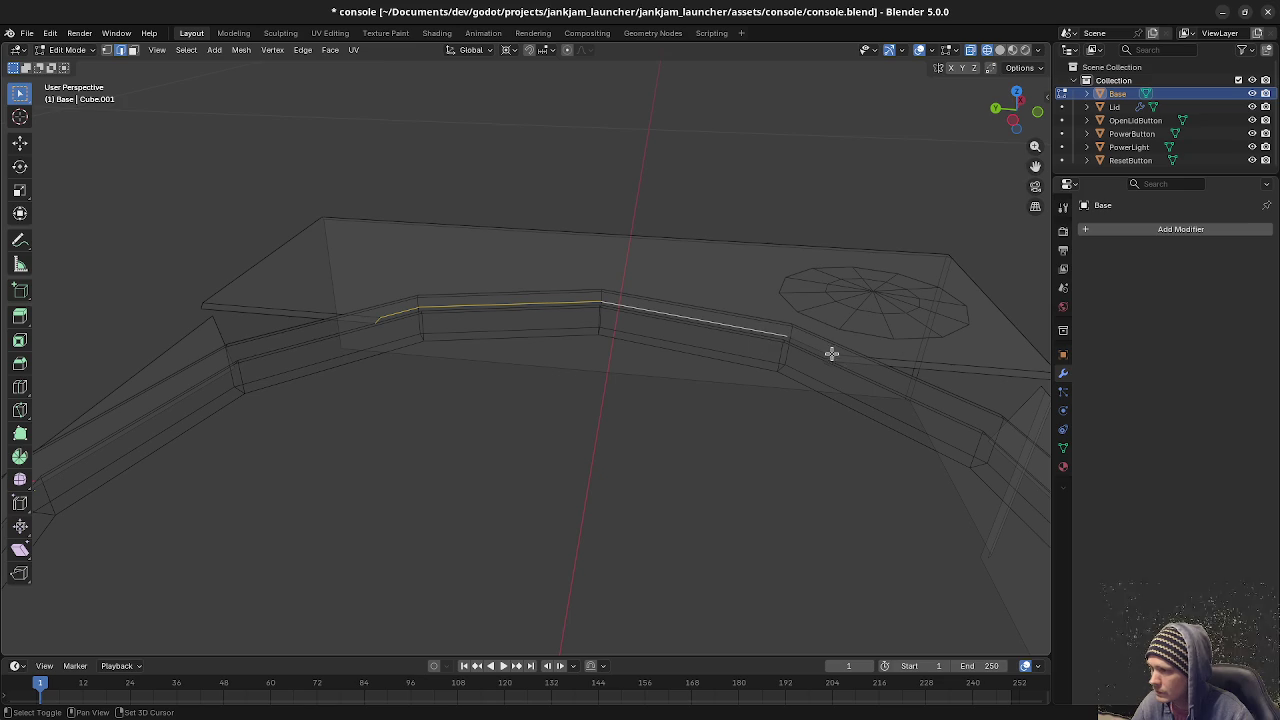
shift+click(811, 343)
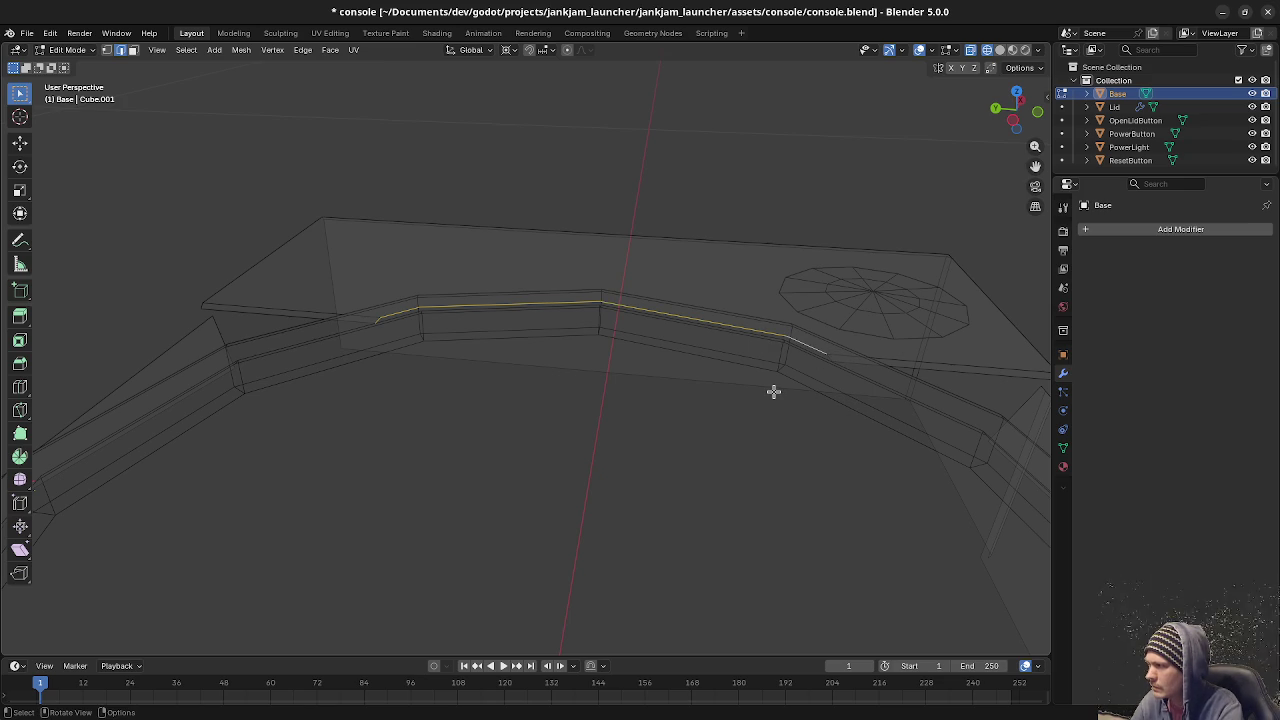
shift+click(377, 321)
shift+click(366, 320)
shift+click(371, 318)
shift+click(369, 320)
shift+click(377, 319)
shift+click(377, 319)
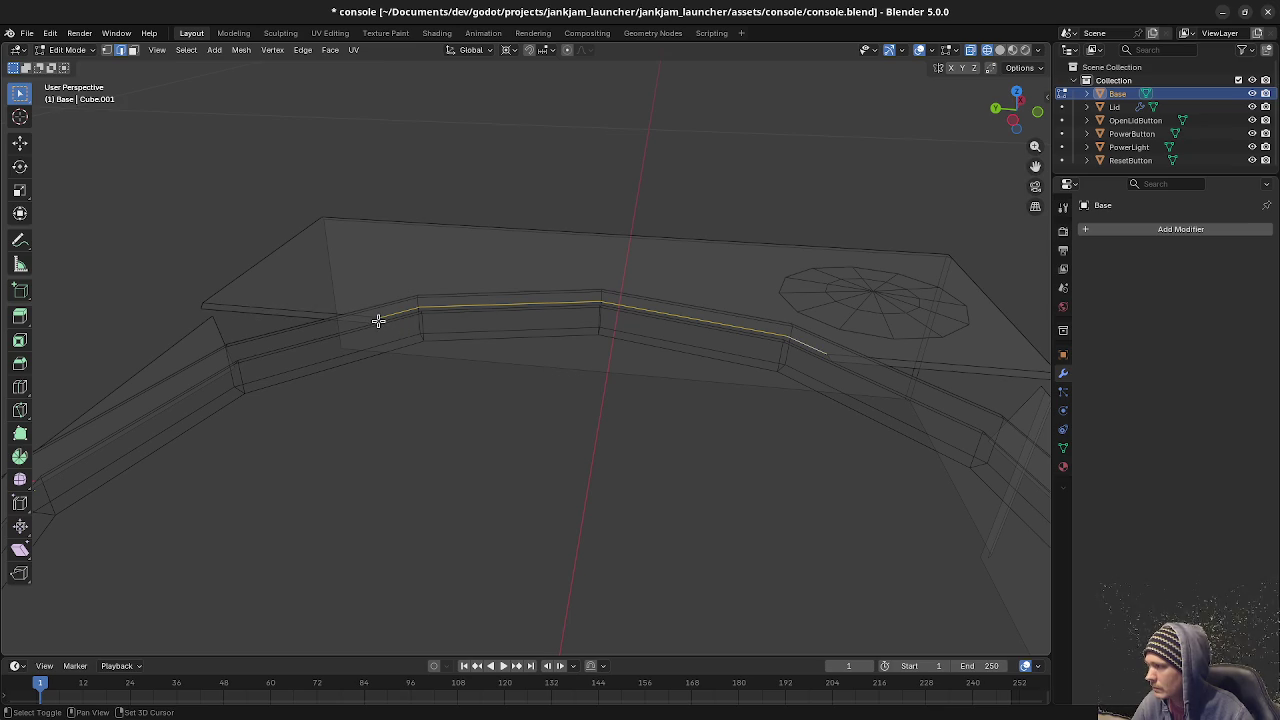
mouse_move(793, 462)
middle_down()
mouse_move(706, 446)
mouse_move(837, 526)
mouse_move(777, 401)
middle_up()
In Right Ortho view, extrude the groove edges 0.002 m straight down and inspect the step.
key(KP_3)
scroll(774, 403, up, 3)
scroll(694, 412, up, 2)
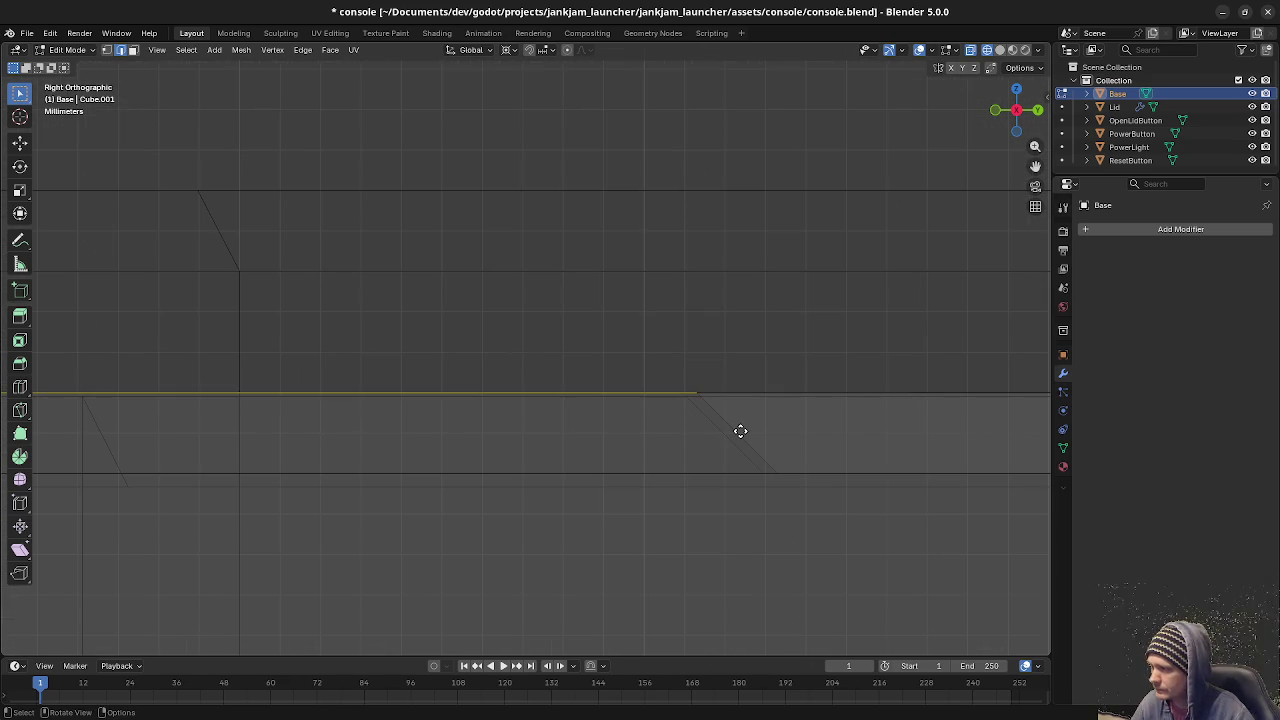
key(e)
click(749, 497)
mouse_move(749, 500)
middle_down()
mouse_move(464, 473)
mouse_move(737, 434)
mouse_move(461, 497)
middle_up()
mouse_move(476, 452)
middle_down()
mouse_move(508, 471)
mouse_move(480, 480)
mouse_move(494, 486)
middle_up()
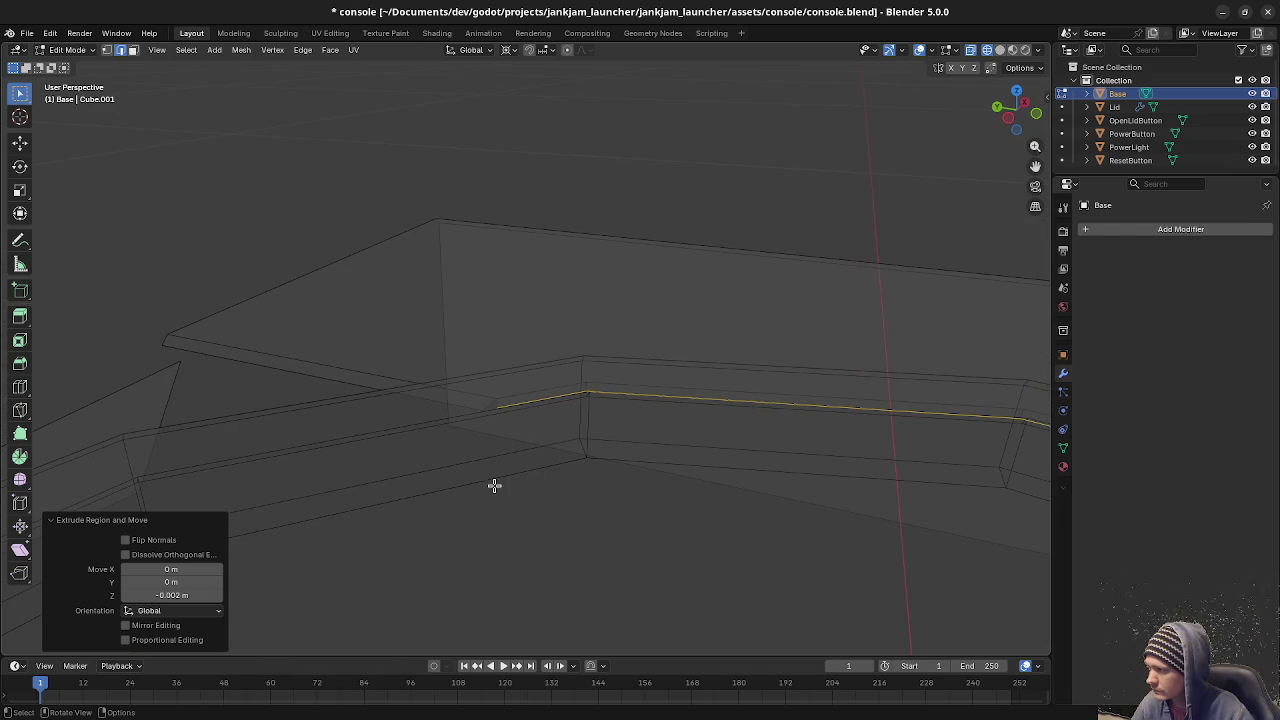
shift+click(485, 403)
Deselect, then orbit around the circular cap to face the next groove stretch.
shift+click(490, 403)
mouse_move(840, 482)
middle_down()
mouse_move(654, 460)
mouse_move(554, 426)
mouse_move(866, 451)
mouse_move(588, 476)
middle_up()
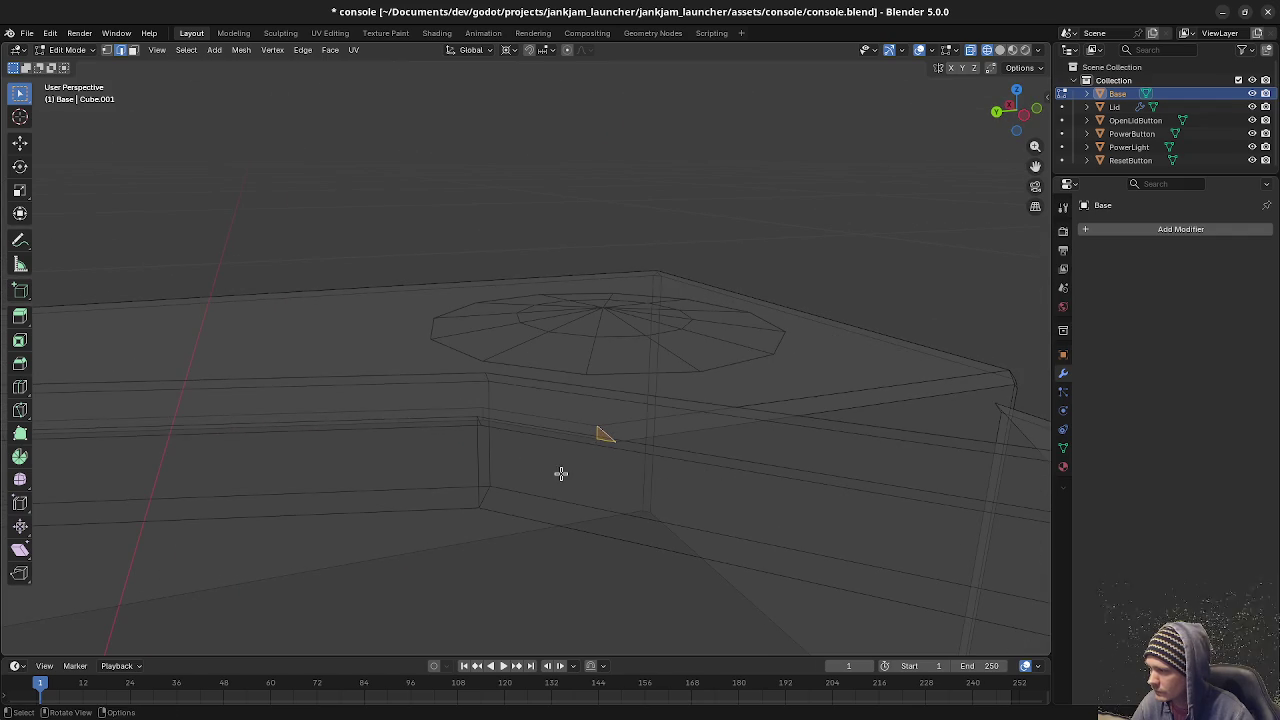
mouse_move(564, 486)
middle_down()
mouse_move(526, 494)
mouse_move(714, 477)
mouse_move(551, 466)
mouse_move(646, 489)
mouse_move(603, 486)
mouse_move(626, 484)
mouse_move(617, 474)
mouse_move(471, 466)
mouse_move(563, 486)
middle_up()
mouse_move(914, 477)
middle_down()
mouse_move(740, 529)
mouse_move(602, 464)
middle_up()
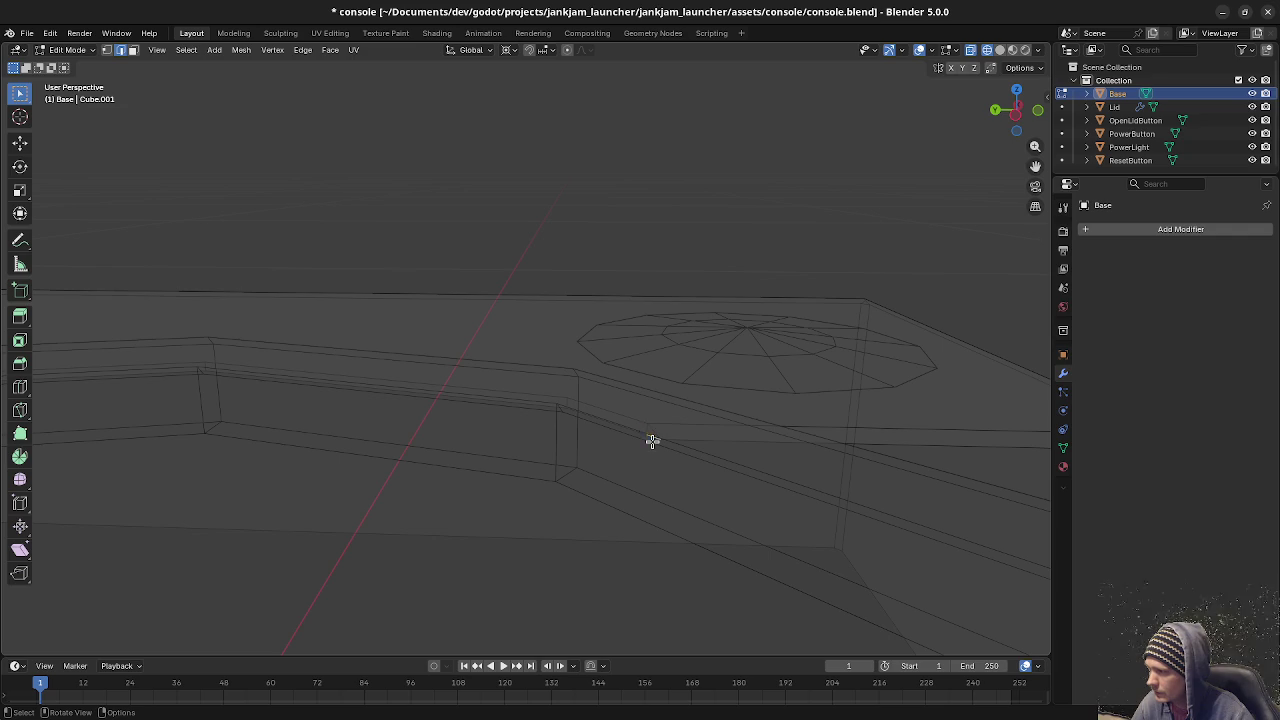
Try selecting the long groove edge and its edge loops, then clear the selection.
click(611, 423)
shift+click(478, 410)
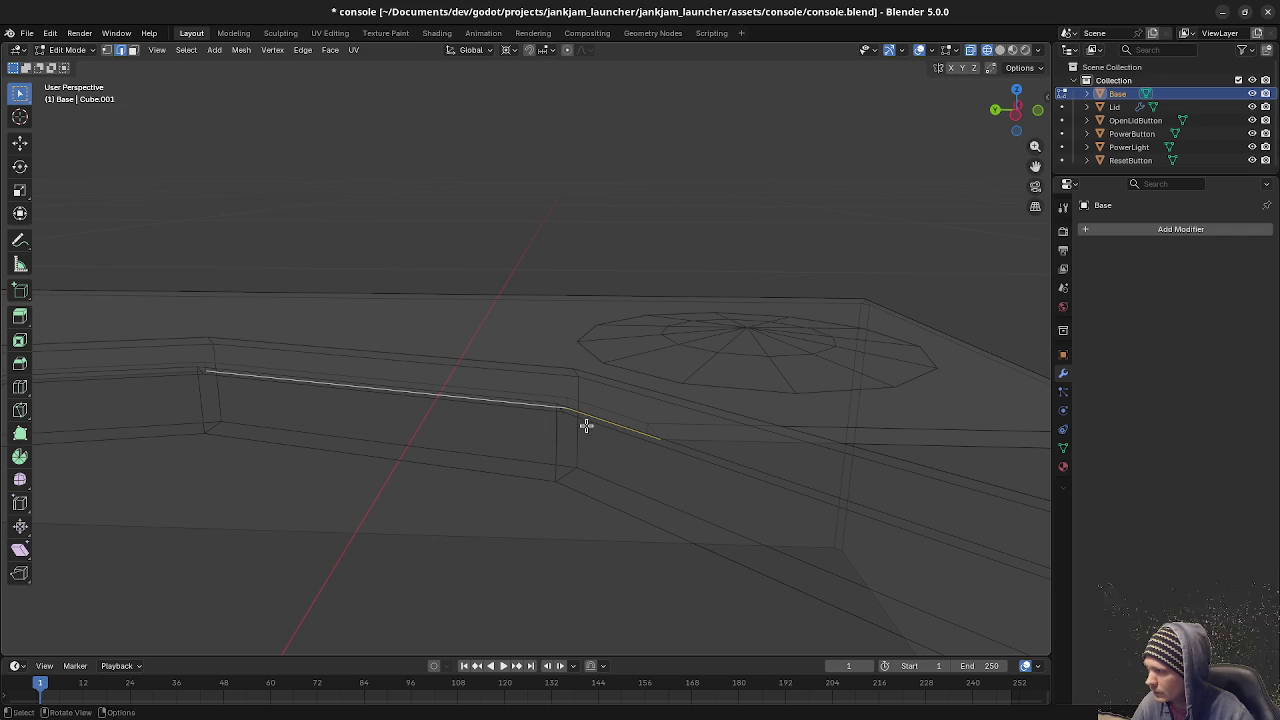
alt+click(634, 432)
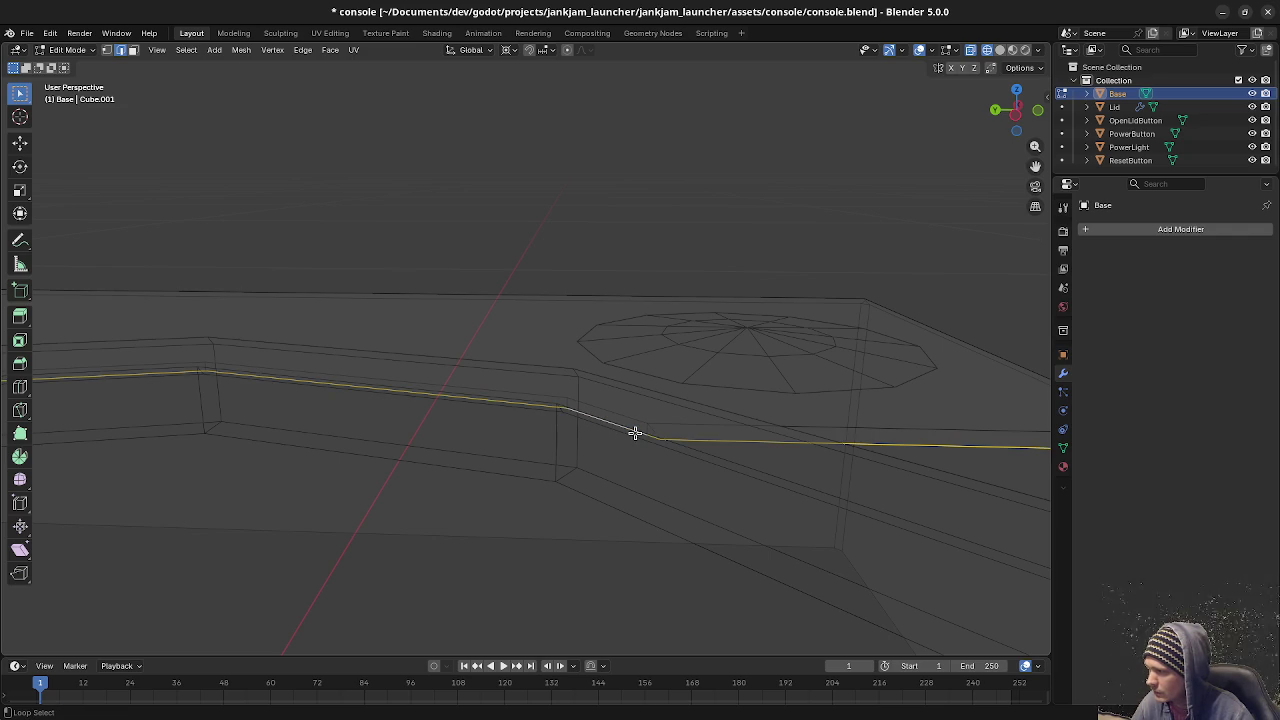
alt+click(459, 490)
mouse_move(563, 466)
middle_down()
mouse_move(620, 463)
mouse_move(617, 501)
middle_up()
scroll(610, 497, up, 2)
key(a)
key(alt+a)
Select the next groove edge and the short groove edge, then view the whole base.
scroll(520, 456, up, 2)
shift+middle_drag(583, 449, 668, 453)
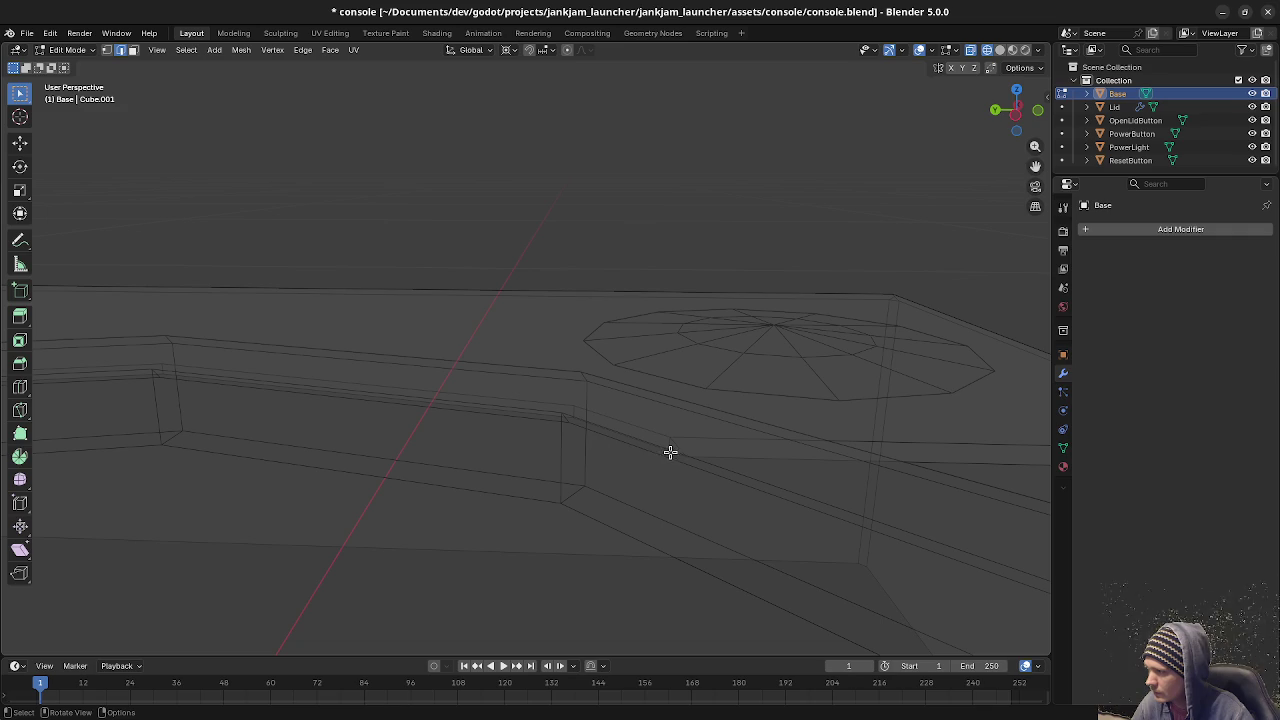
alt+click(524, 411)
shift+middle_drag(423, 429, 597, 452)
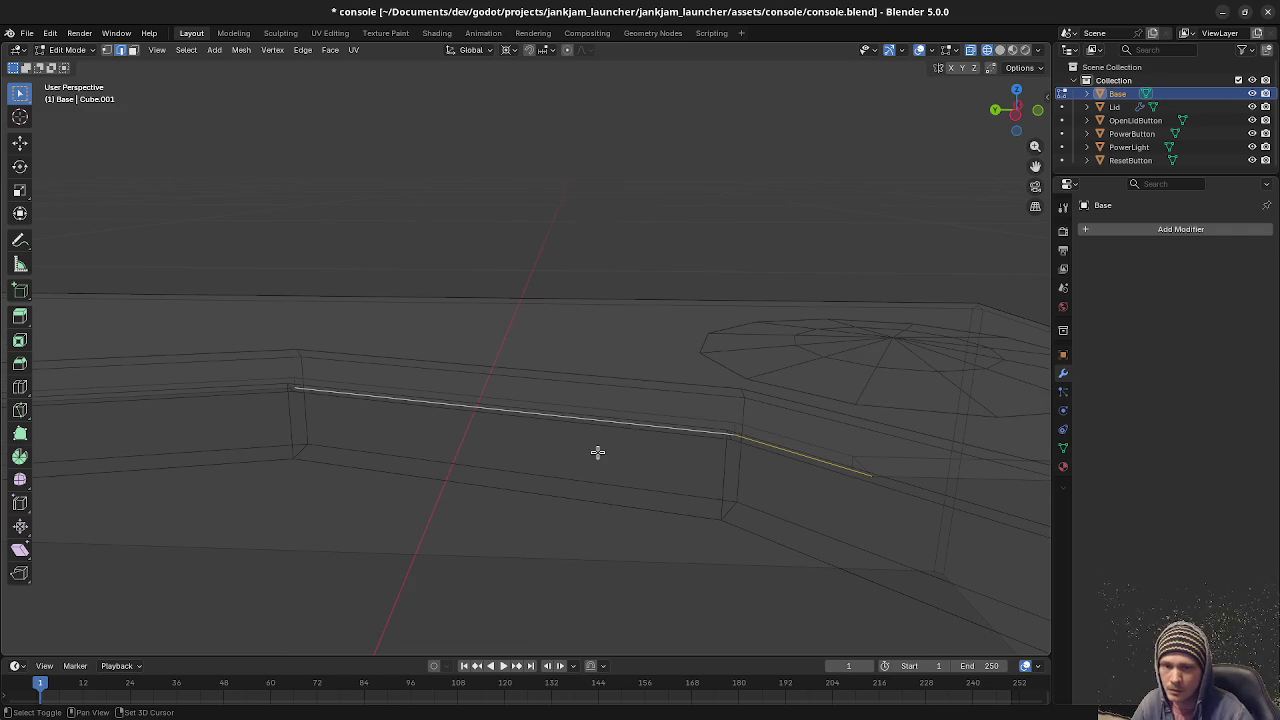
shift+middle_drag(463, 477, 646, 471)
mouse_move(491, 454)
shift+middle_down()
mouse_move(510, 410)
mouse_move(469, 426)
mouse_move(470, 454)
shift+middle_up()
shift+click(283, 405)
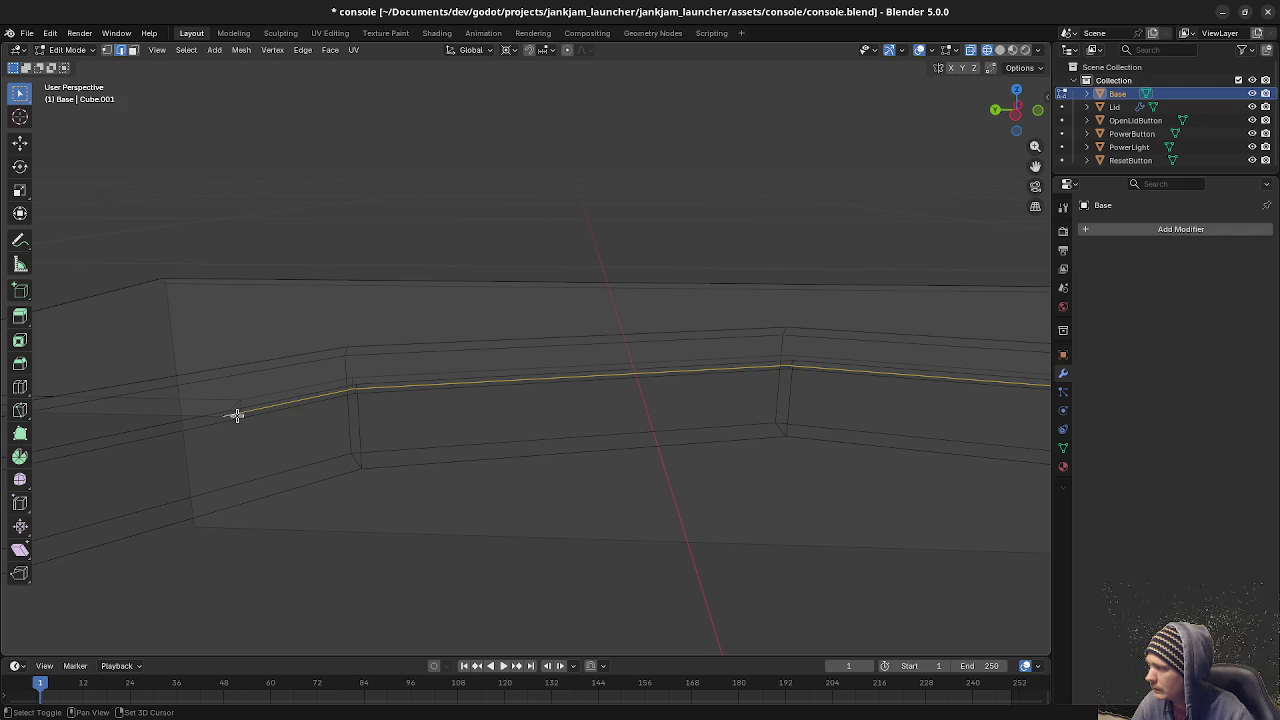
scroll(470, 530, down, 2)
scroll(503, 520, down, 4)
mouse_move(529, 520)
middle_down()
mouse_move(497, 520)
mouse_move(397, 446)
middle_up()
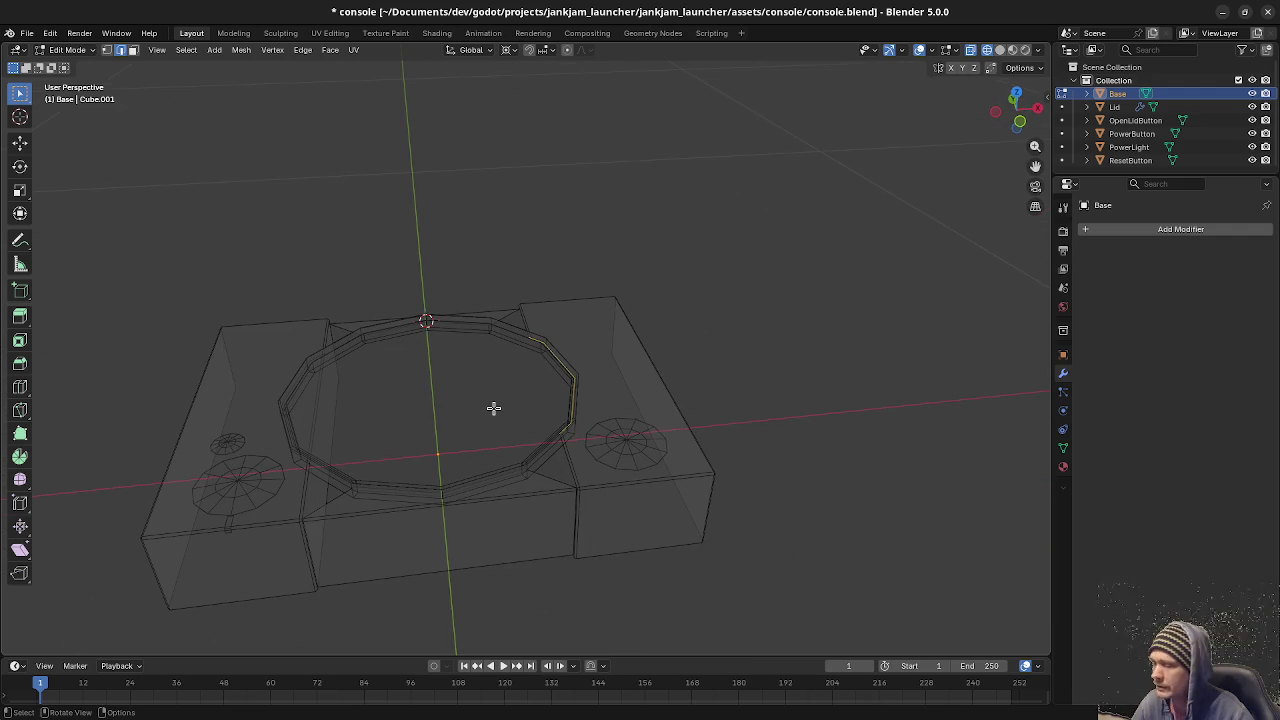
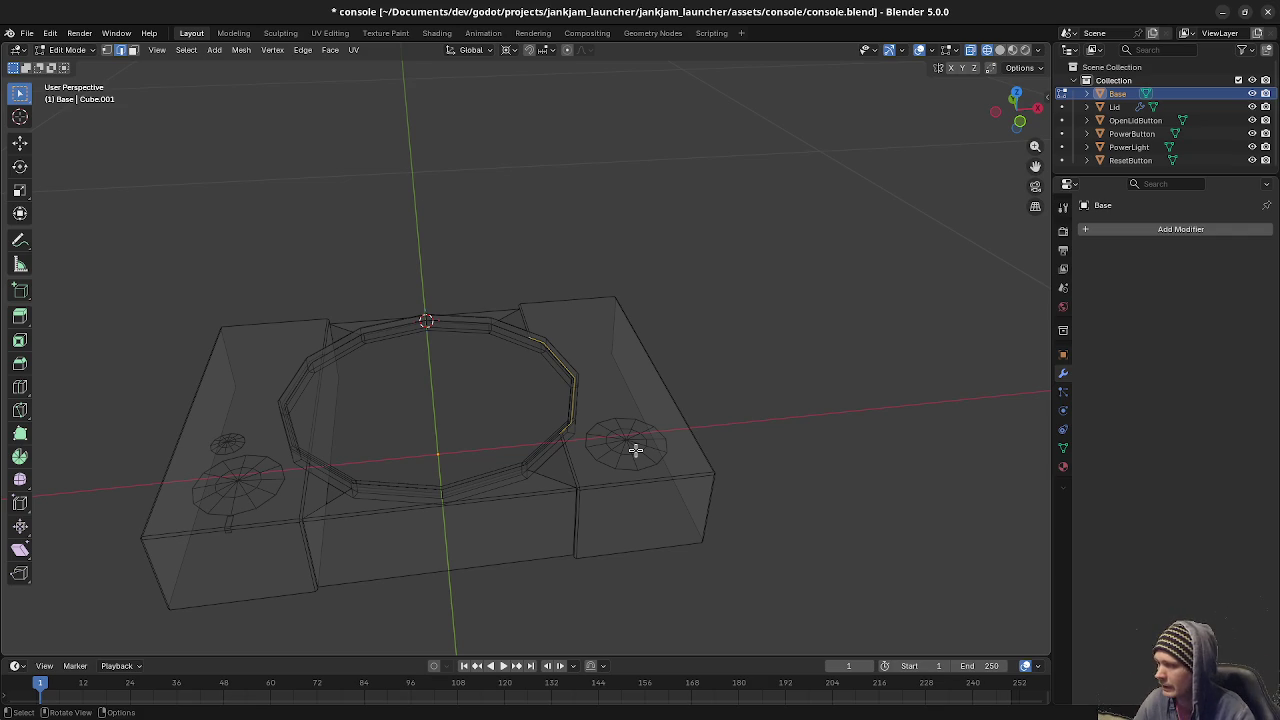
Orbit and zoom around the Base to inspect its edge ring from several angles.
scroll(558, 436, up, 4)
mouse_move(560, 437)
middle_down()
mouse_move(671, 434)
mouse_move(680, 420)
middle_up()
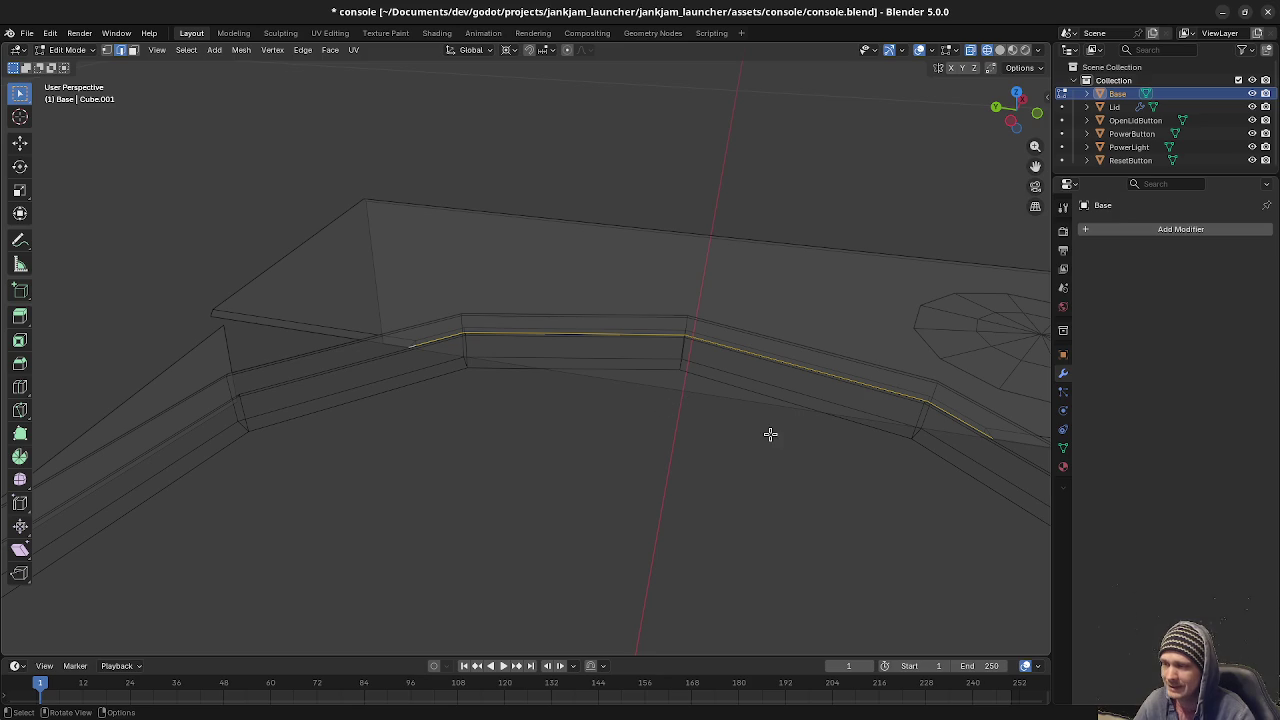
mouse_move(710, 443)
middle_down()
mouse_move(754, 429)
mouse_move(566, 446)
mouse_move(491, 411)
mouse_move(501, 421)
mouse_move(609, 380)
mouse_move(577, 397)
mouse_move(468, 385)
middle_up()
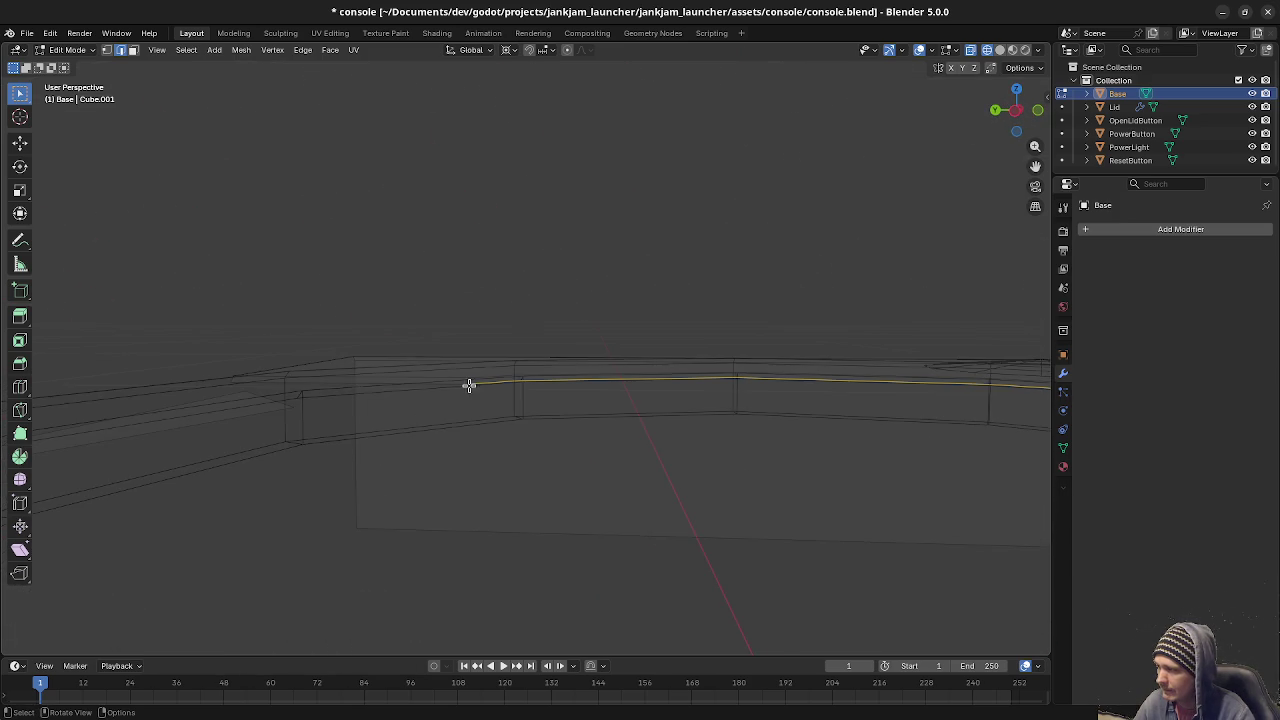
mouse_move(697, 410)
middle_down()
mouse_move(751, 443)
mouse_move(694, 443)
middle_up()
key(KP_1)
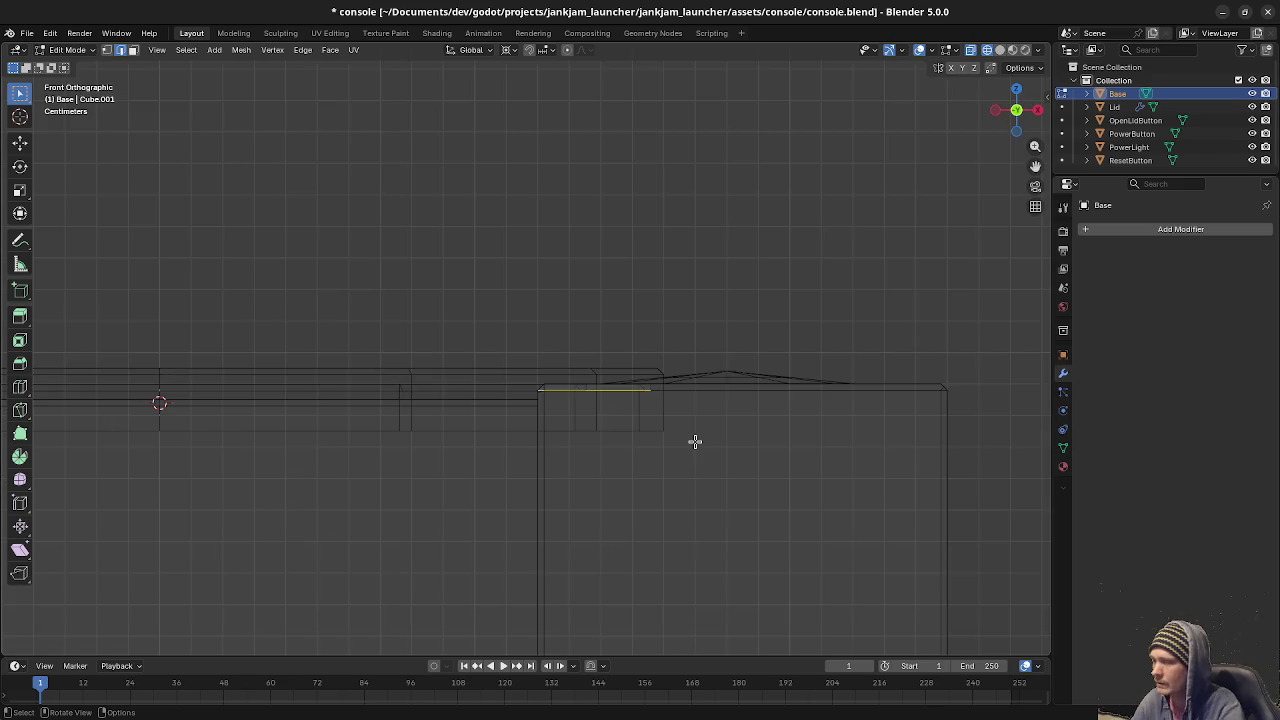
scroll(695, 441, up, 4)
middle_drag(687, 441, 663, 490)
scroll(663, 490, down, 5)
mouse_move(663, 490)
middle_down()
mouse_move(494, 537)
mouse_move(566, 543)
mouse_move(573, 524)
mouse_move(556, 520)
middle_up()
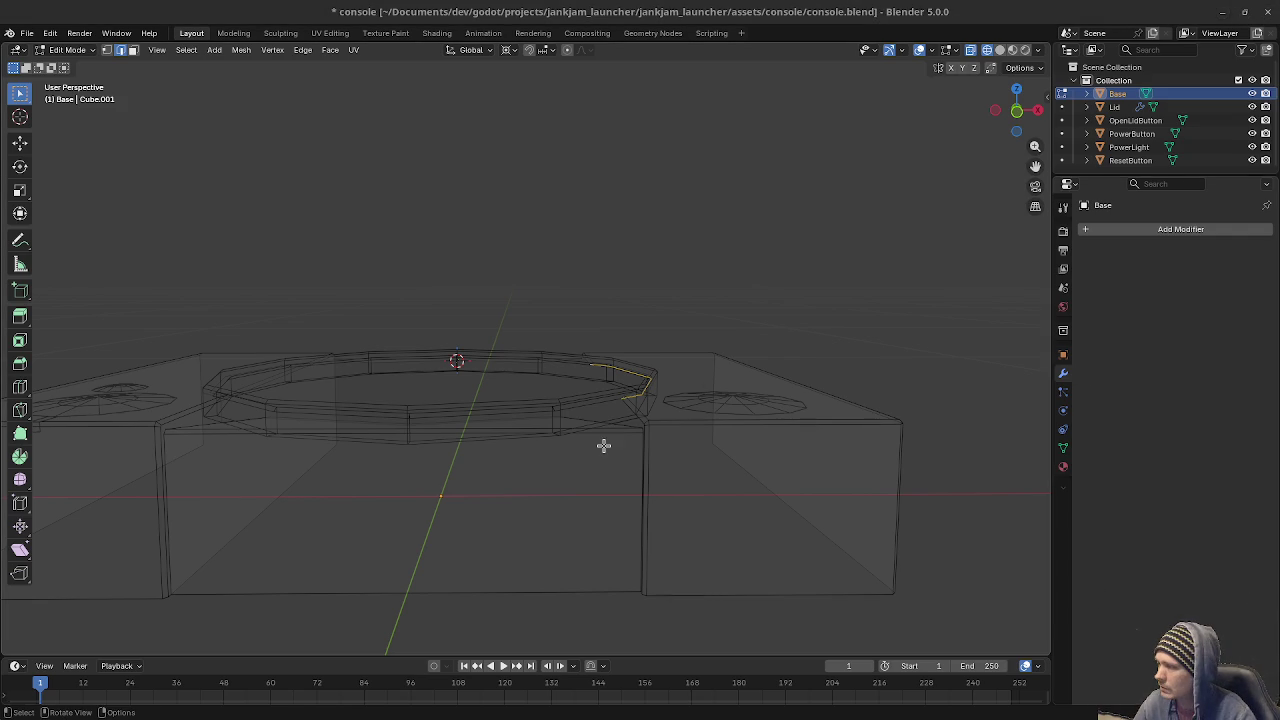
Check the ring from the front view, then leave the Base mesh and switch to the Lid.
middle_drag(603, 446, 623, 451)
middle_drag(584, 386, 634, 491)
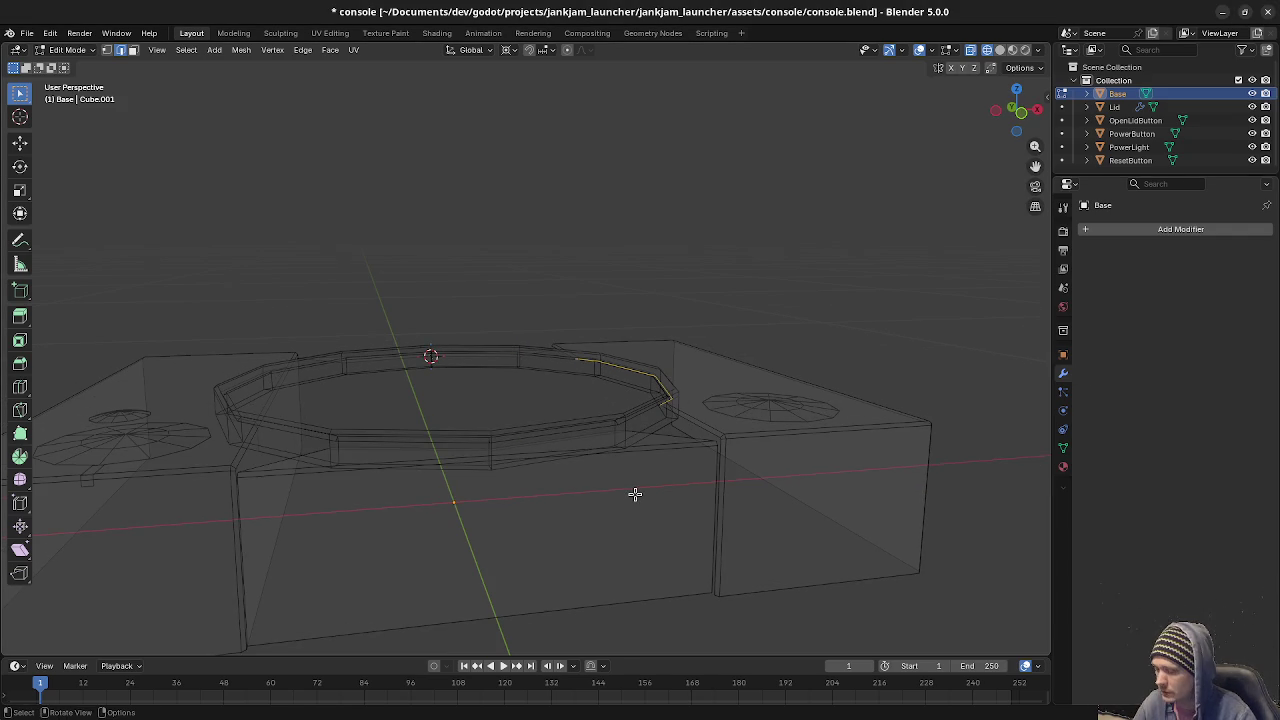
key(KP_1)
scroll(635, 494, up, 5)
scroll(635, 494, up, 1)
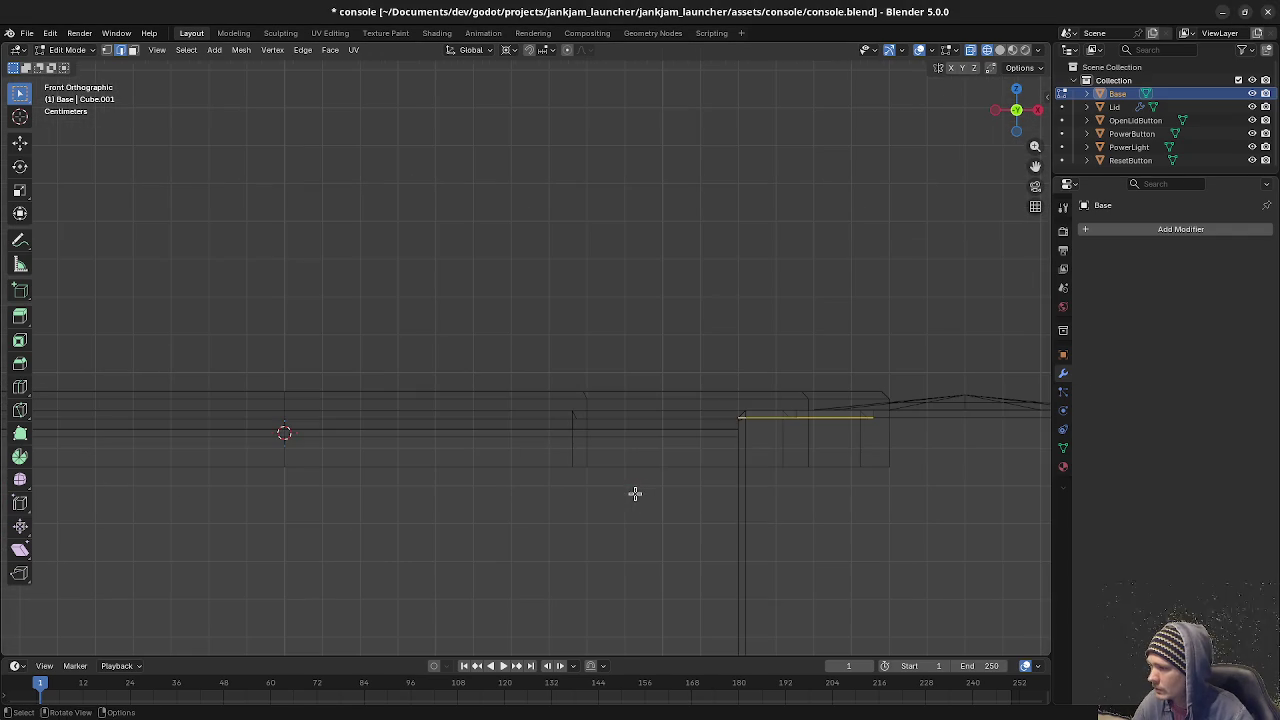
key(alt+q)
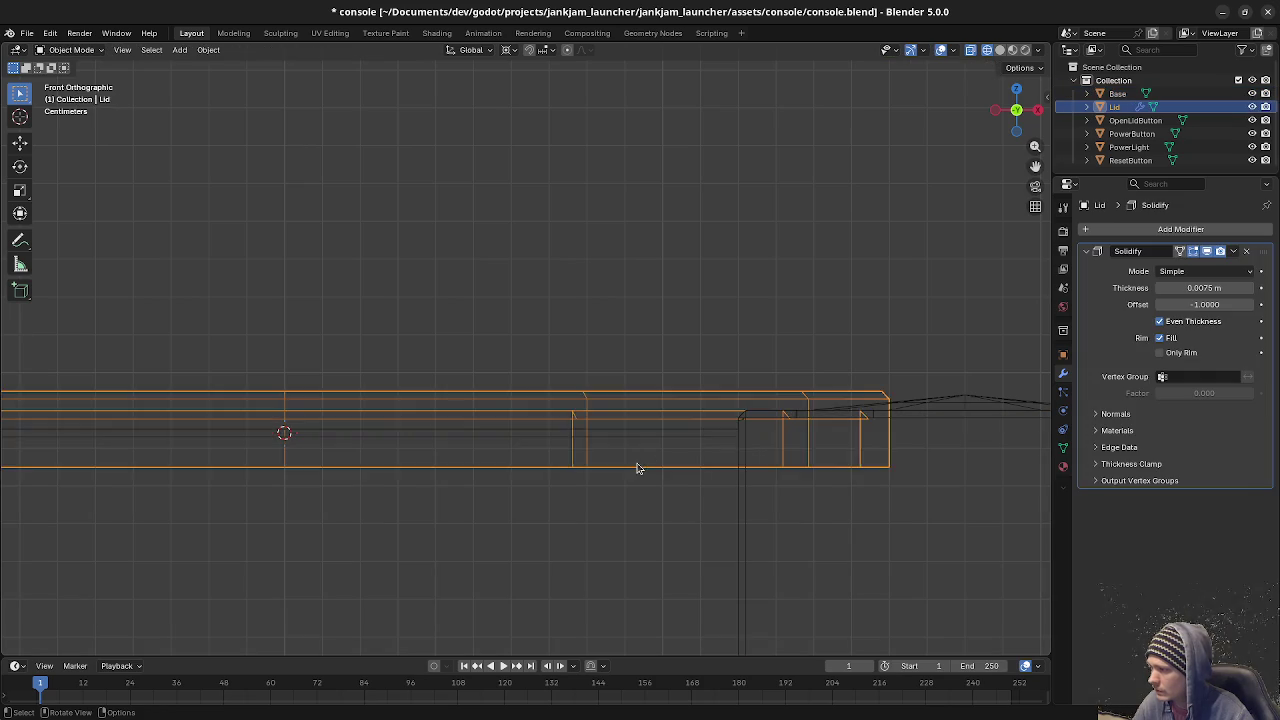
Enter Edit Mode on the Lid and box-select the vertices along its lower edge.
click(634, 466)
scroll(789, 515, down, 3)
key(1)
key(KP_Decimal)
drag(928, 500, 140, 432)
scroll(414, 491, up, 3)
key(g)
key(z)
right_click(417, 477)
shift+middle_drag(423, 557, 543, 469)
scroll(585, 465, up, 4)
Raise the Lid's lower edge by 0.005 m along Z.
key(g)
key(z)
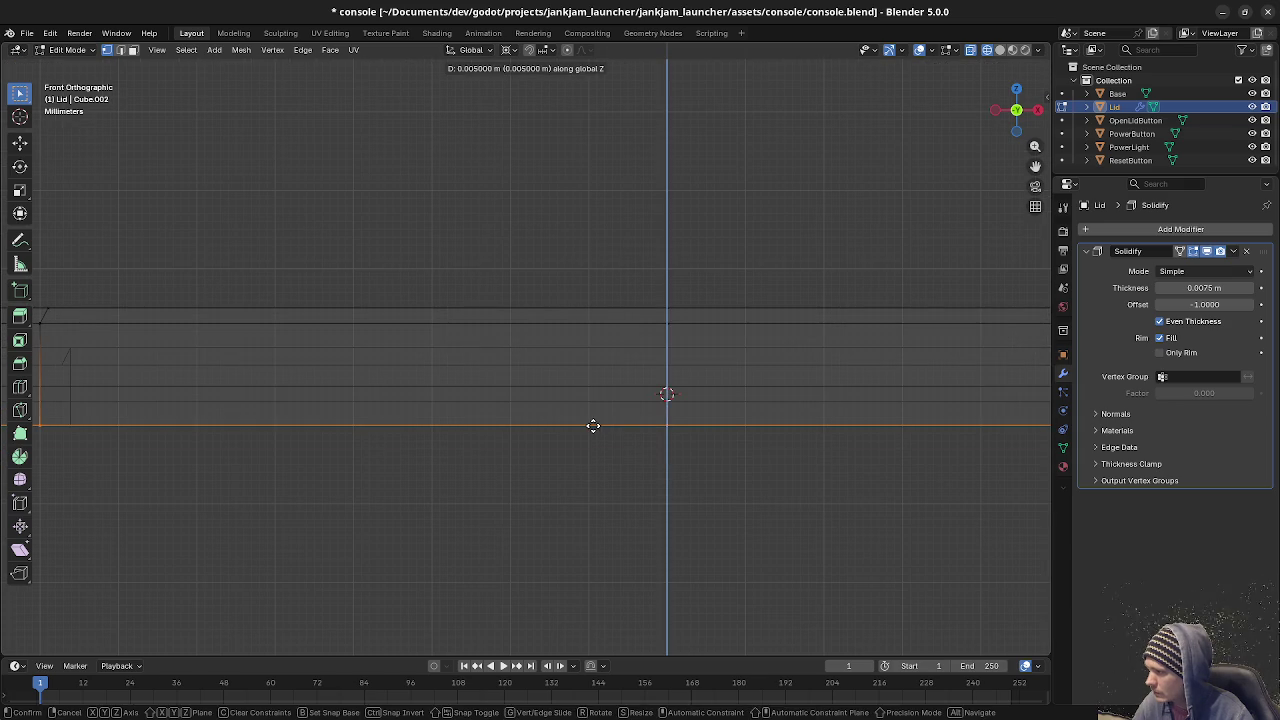
click(591, 423)
scroll(597, 449, down, 2)
scroll(595, 441, down, 2)
Preview the Lid with its texture, then return to wireframe and look over it.
key(shift+z)
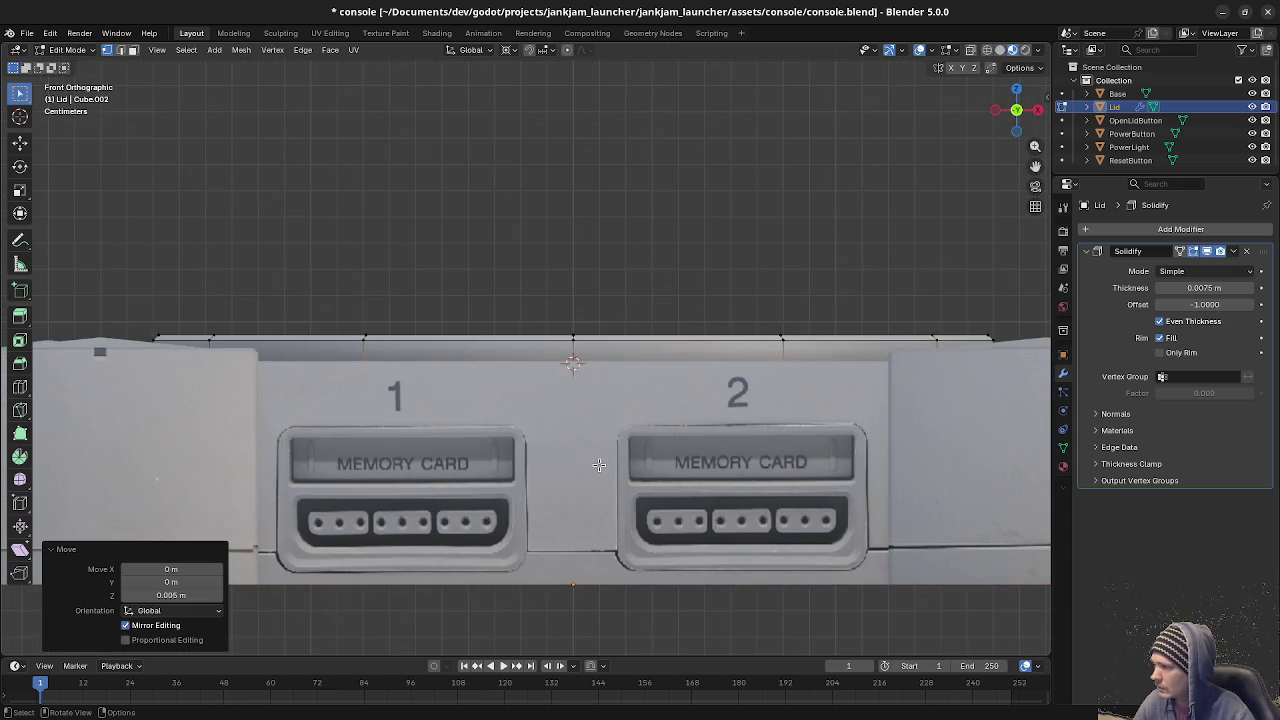
key(z)
click(444, 445)
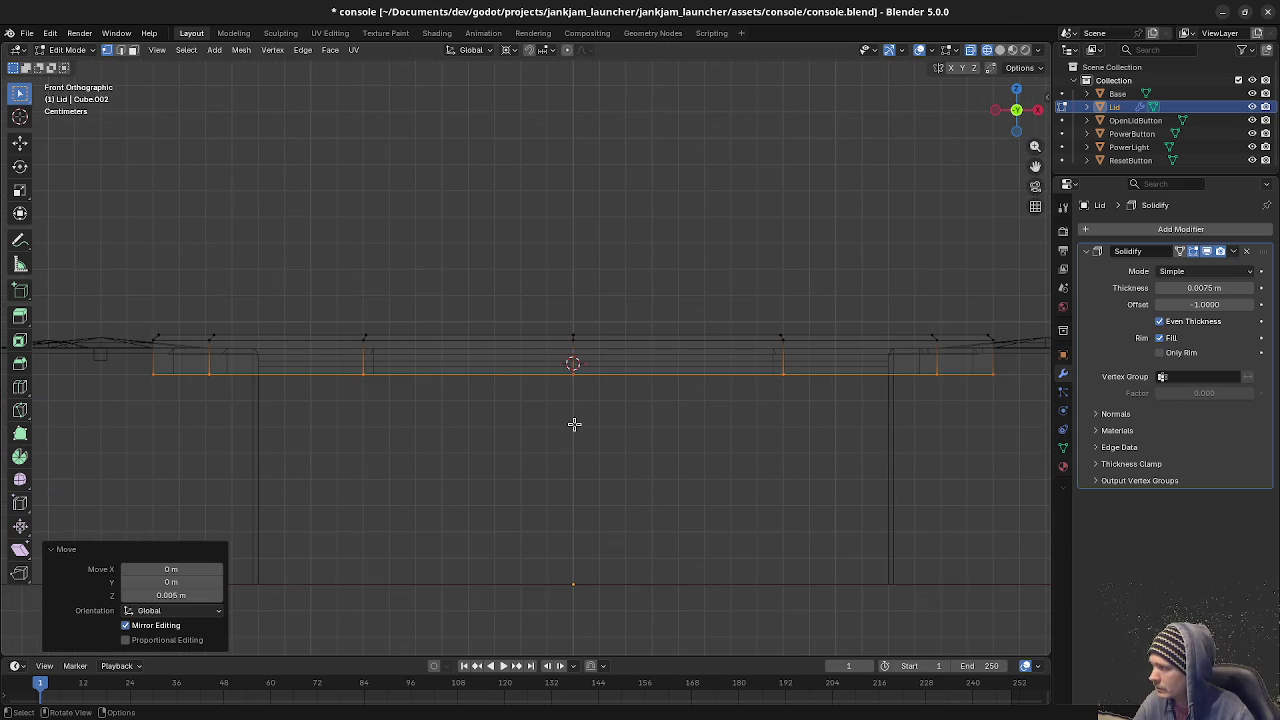
middle_drag(706, 403, 716, 422)
middle_drag(889, 391, 613, 393)
Select the Base and open it in Edit Mode with edge selection.
key(Tab)
click(740, 360)
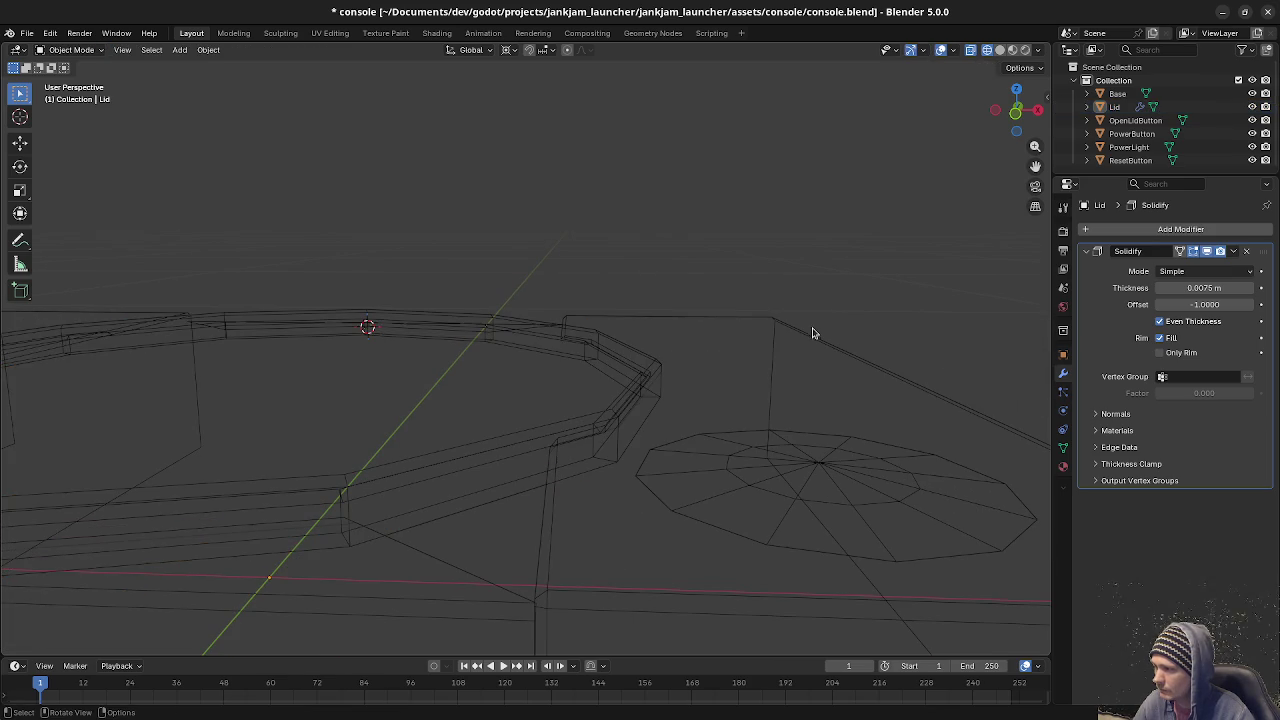
click(806, 332)
key(Tab)
key(2)
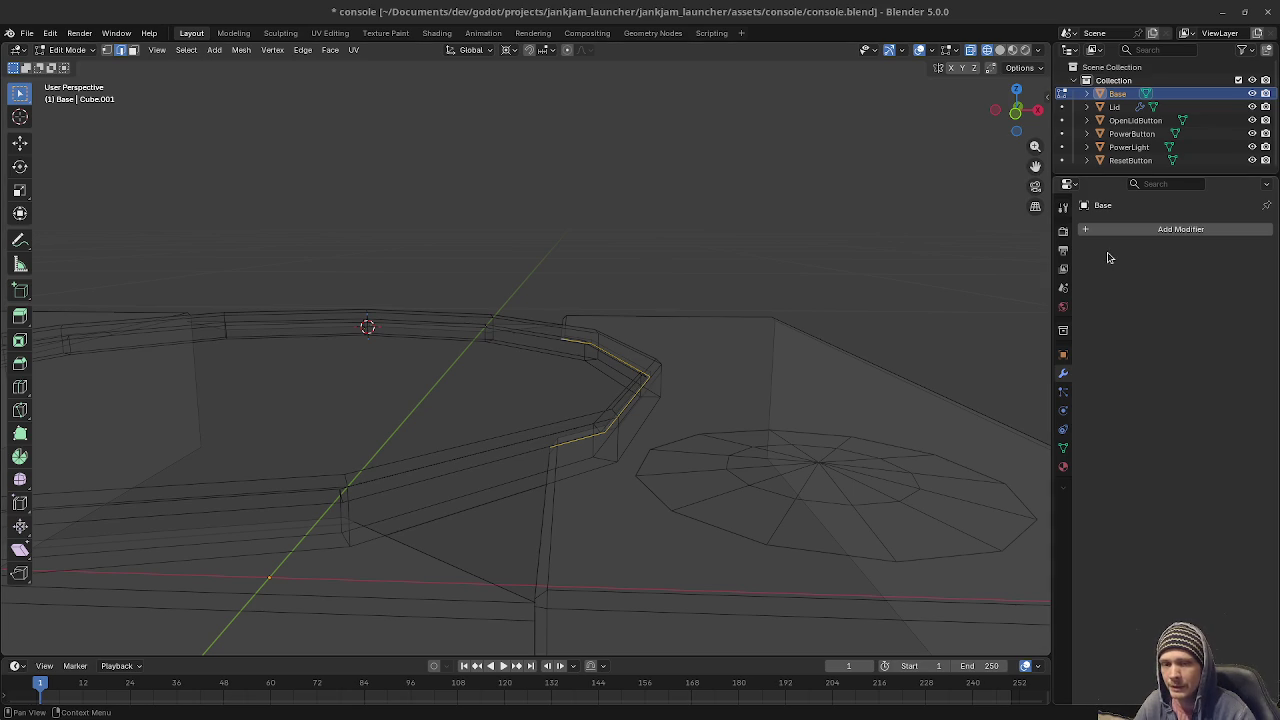
scroll(706, 400, down, 4)
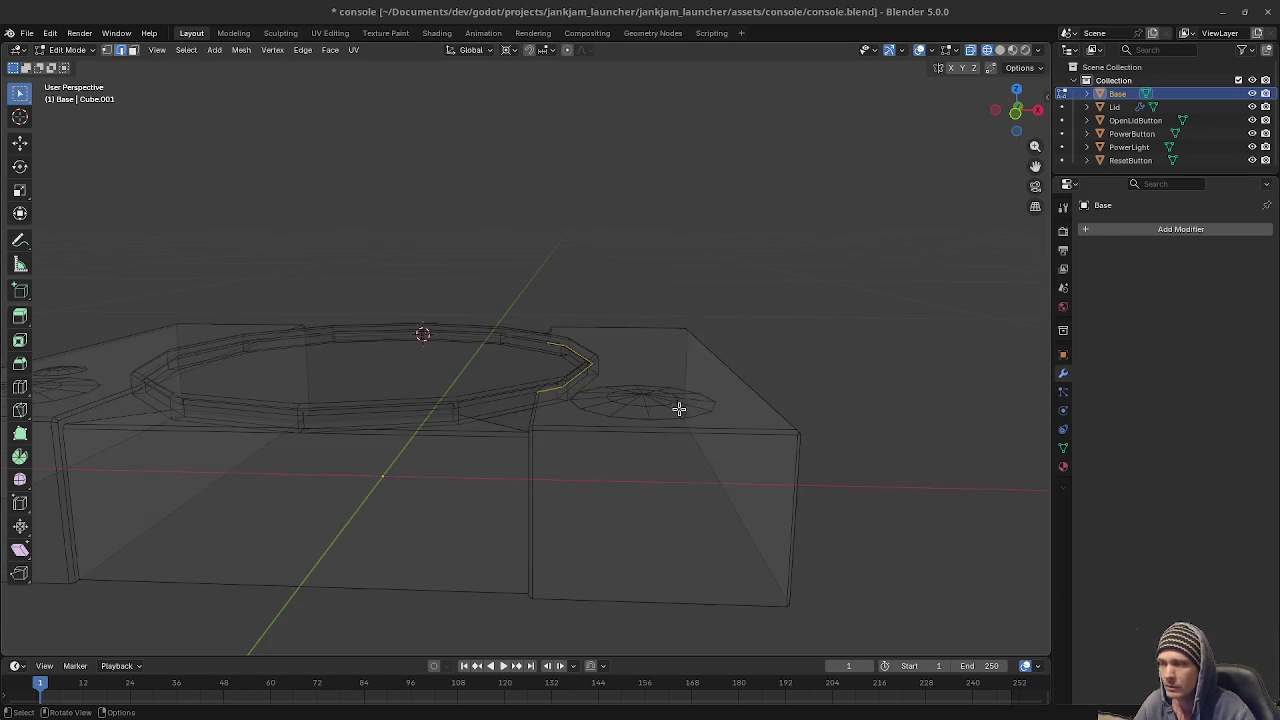
scroll(650, 413, down, 3)
Return to Object Mode with all objects deselected.
key(Tab)
middle_drag(626, 398, 651, 400)
key(a)
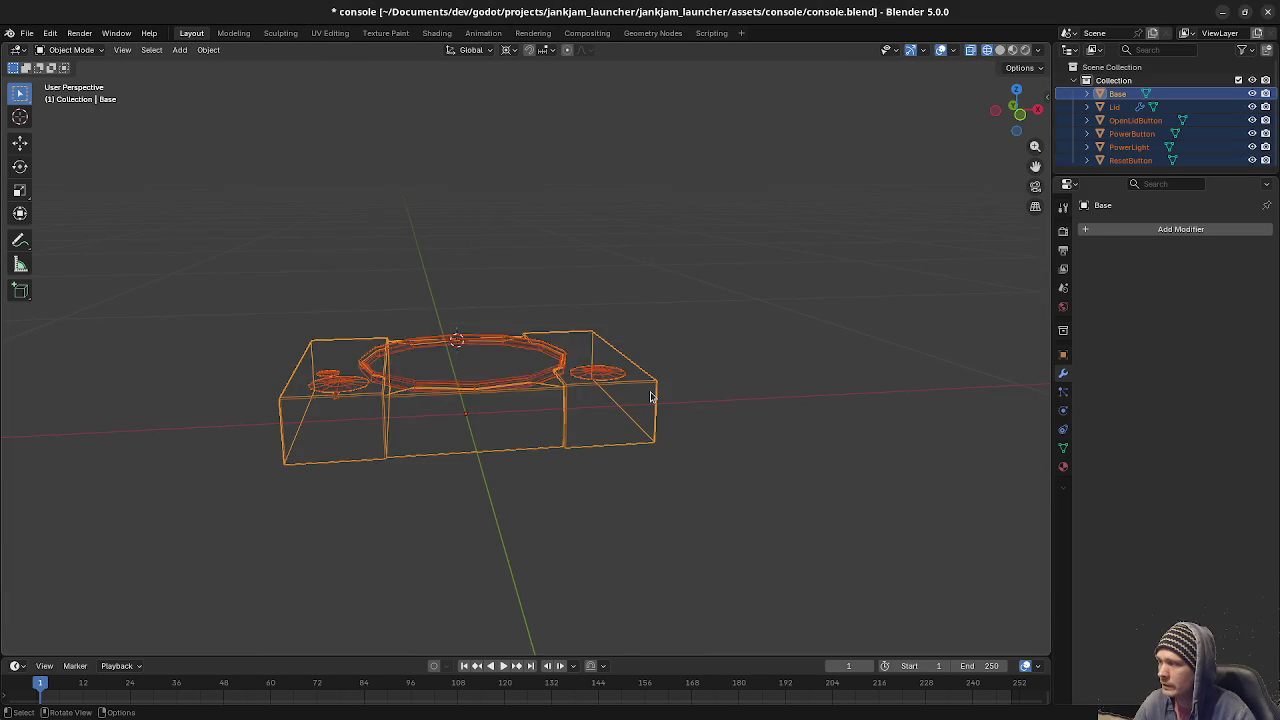
key(alt+a)
key(shift+a)
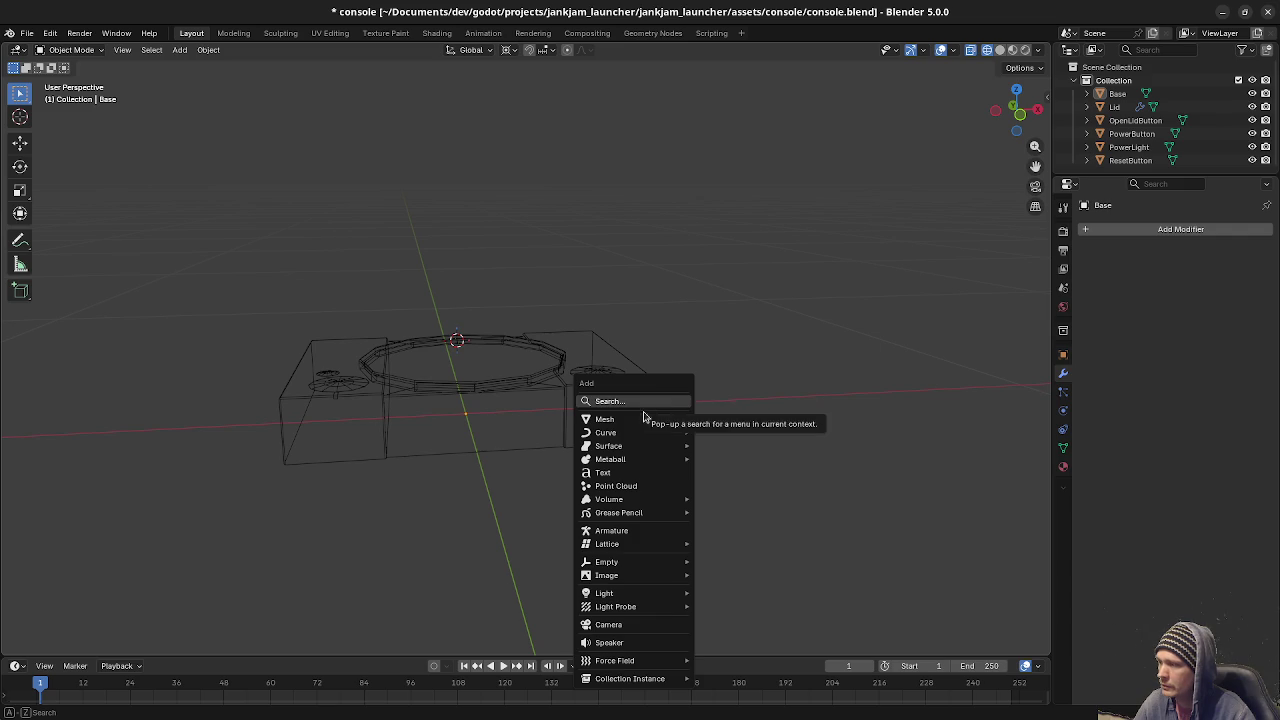
Add a 2 m cube to the scene.
click(717, 432)
scroll(600, 443, down, 1)
scroll(598, 443, down, 2)
scroll(590, 427, down, 1)
middle_drag(590, 427, 596, 466)
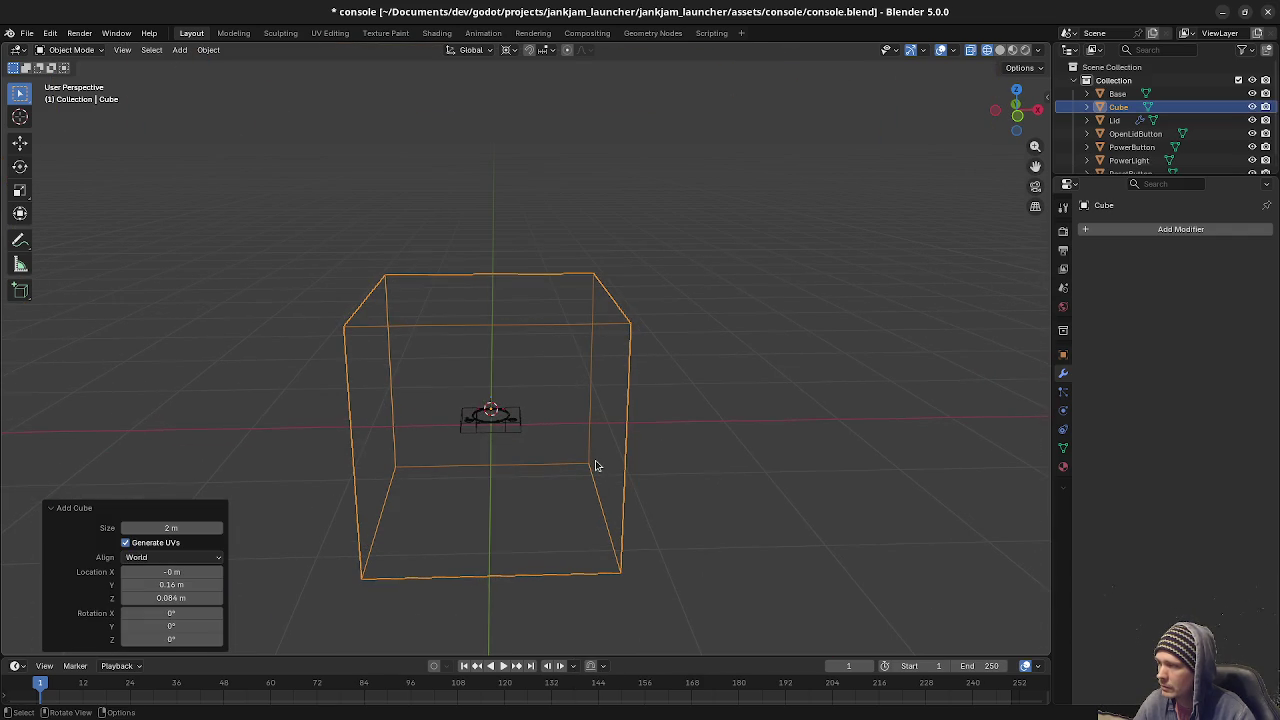
key(shift+s)
key(Escape)
Add a cylinder, raise it along Z, and scale it to 0.835.
key(shift+a)
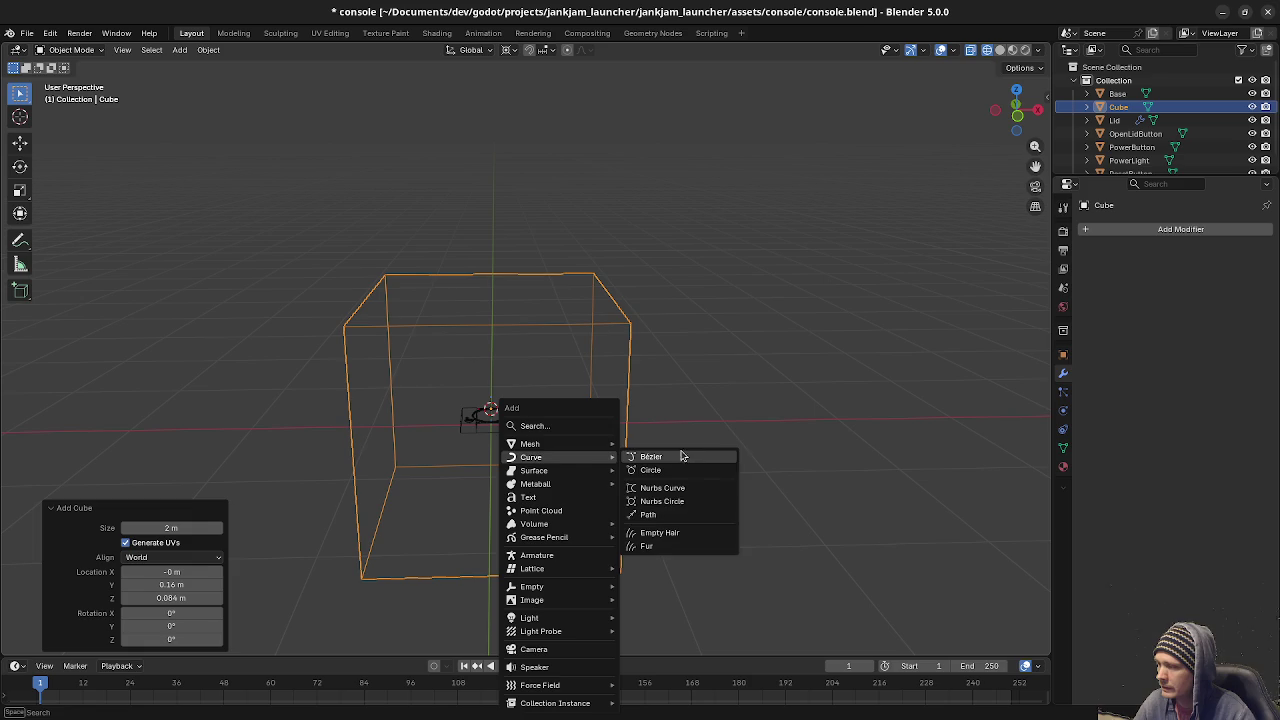
click(679, 511)
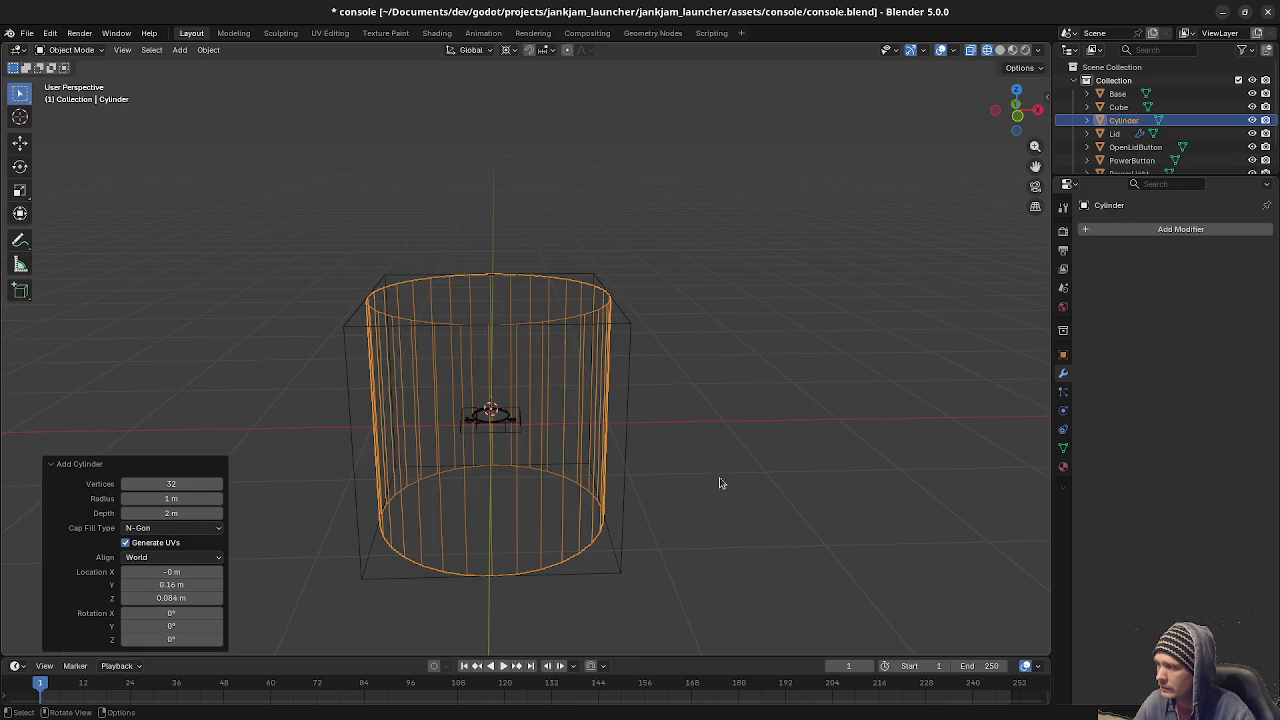
key(g)
key(z)
click(697, 367)
key(s)
click(757, 366)
mouse_move(757, 366)
middle_down()
mouse_move(665, 413)
mouse_move(690, 405)
middle_up()
Give the cylinder a Boolean Difference modifier that cuts with the Cube.
click(1123, 229)
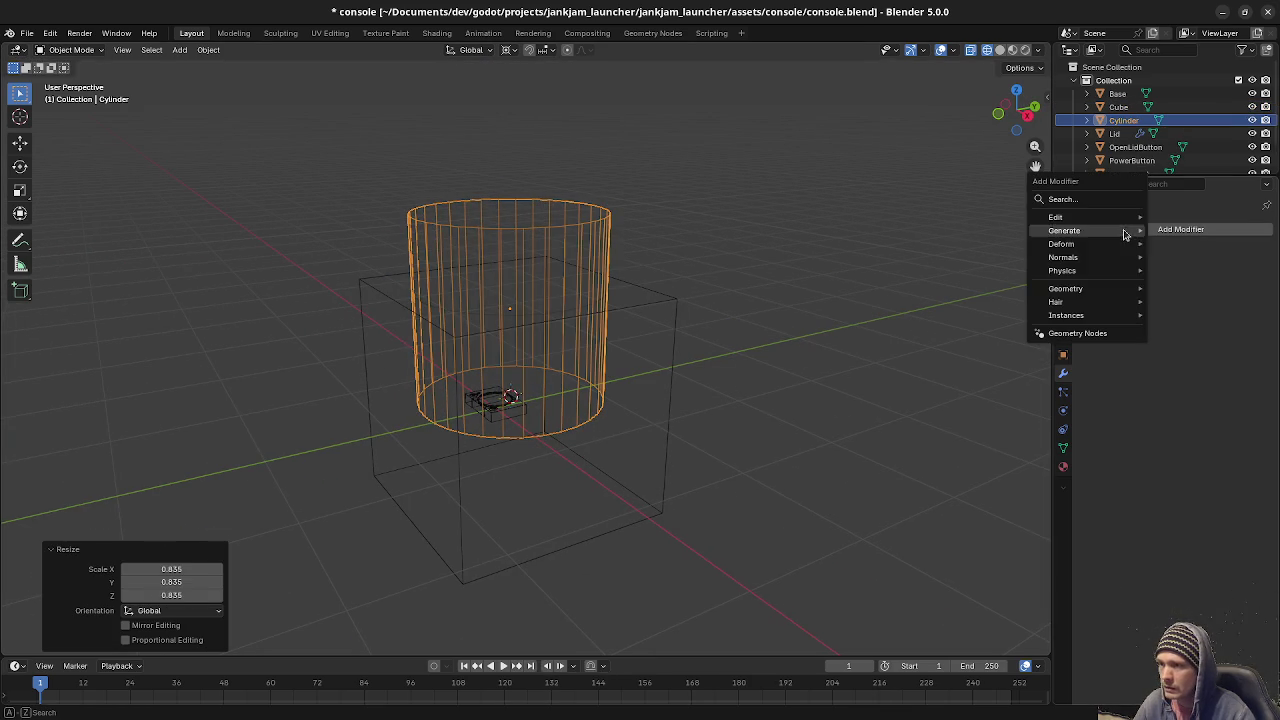
mouse_move(1064, 230)
click(1183, 270)
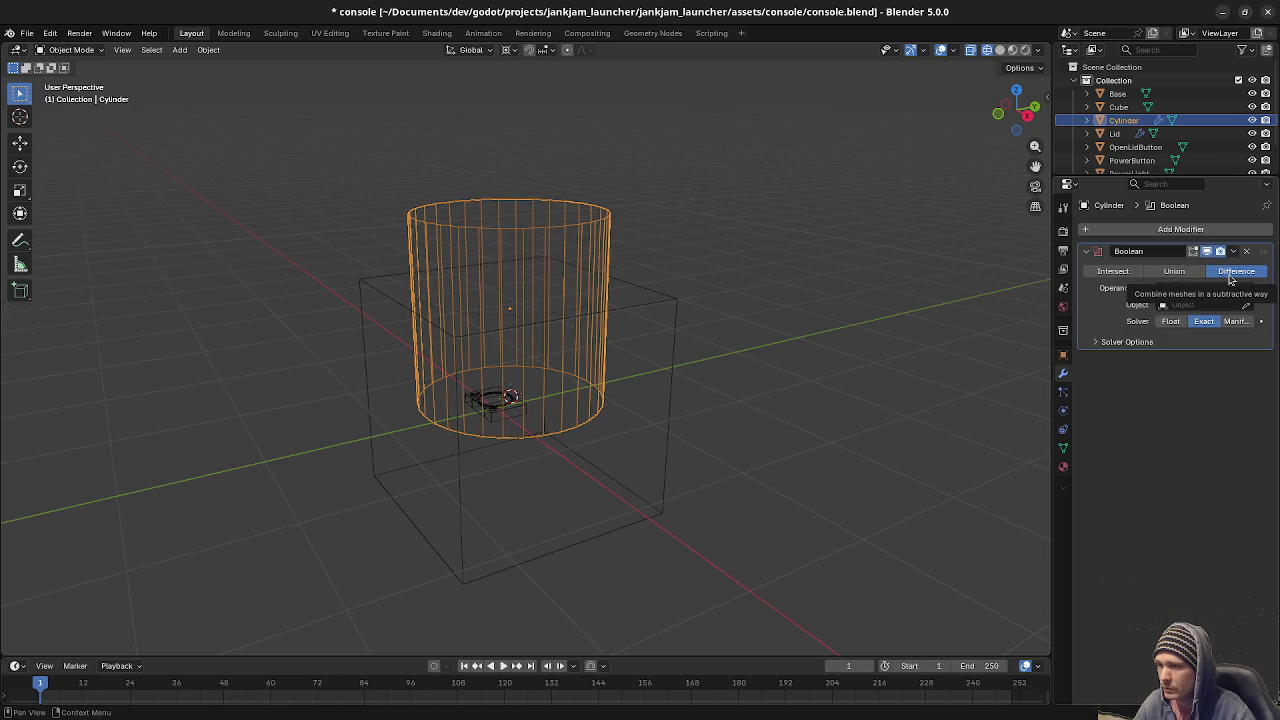
click(1183, 304)
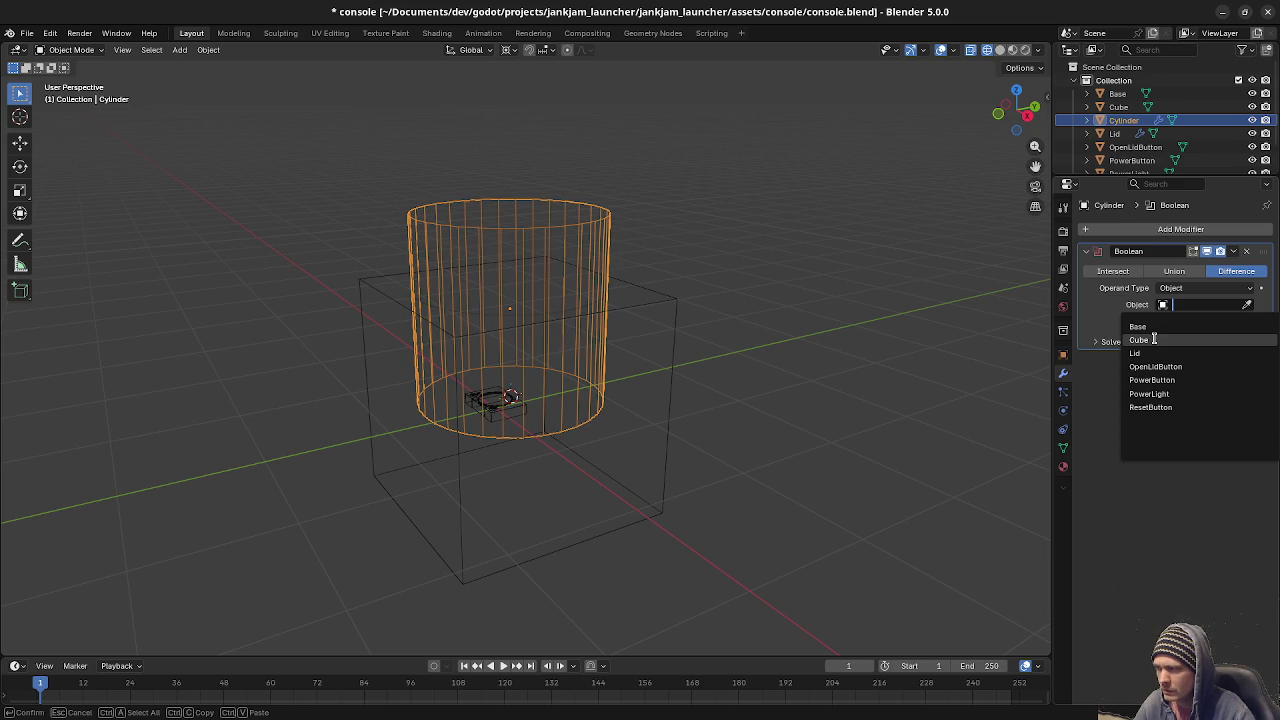
click(1154, 339)
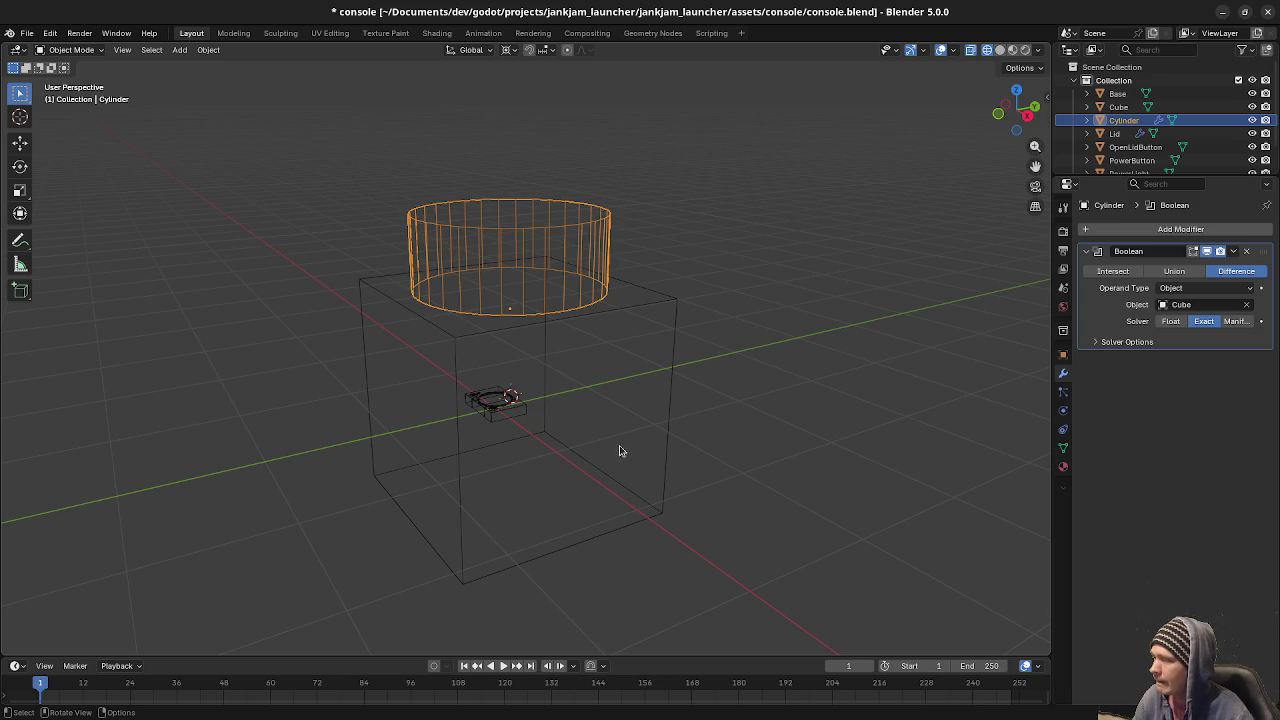
scroll(486, 523, up, 4)
middle_drag(486, 523, 654, 460)
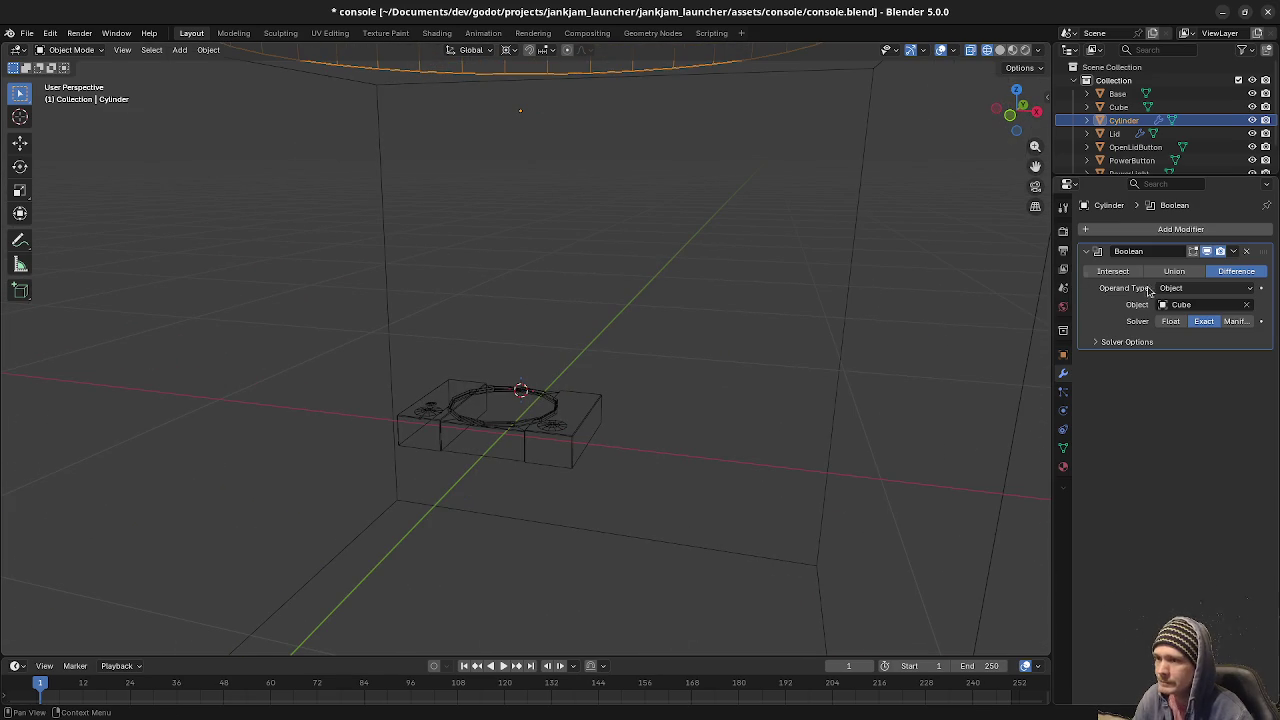
Remove the Boolean modifier and delete the trial cylinder.
click(1247, 253)
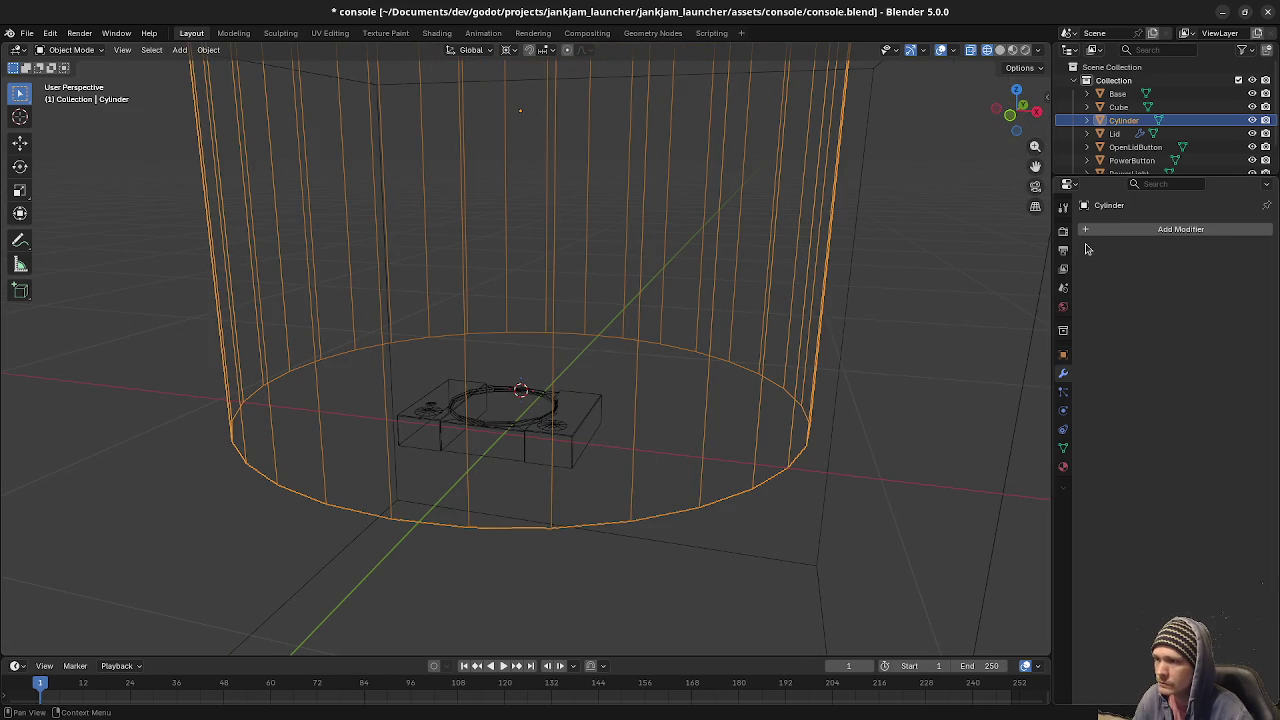
key(x)
click(797, 303)
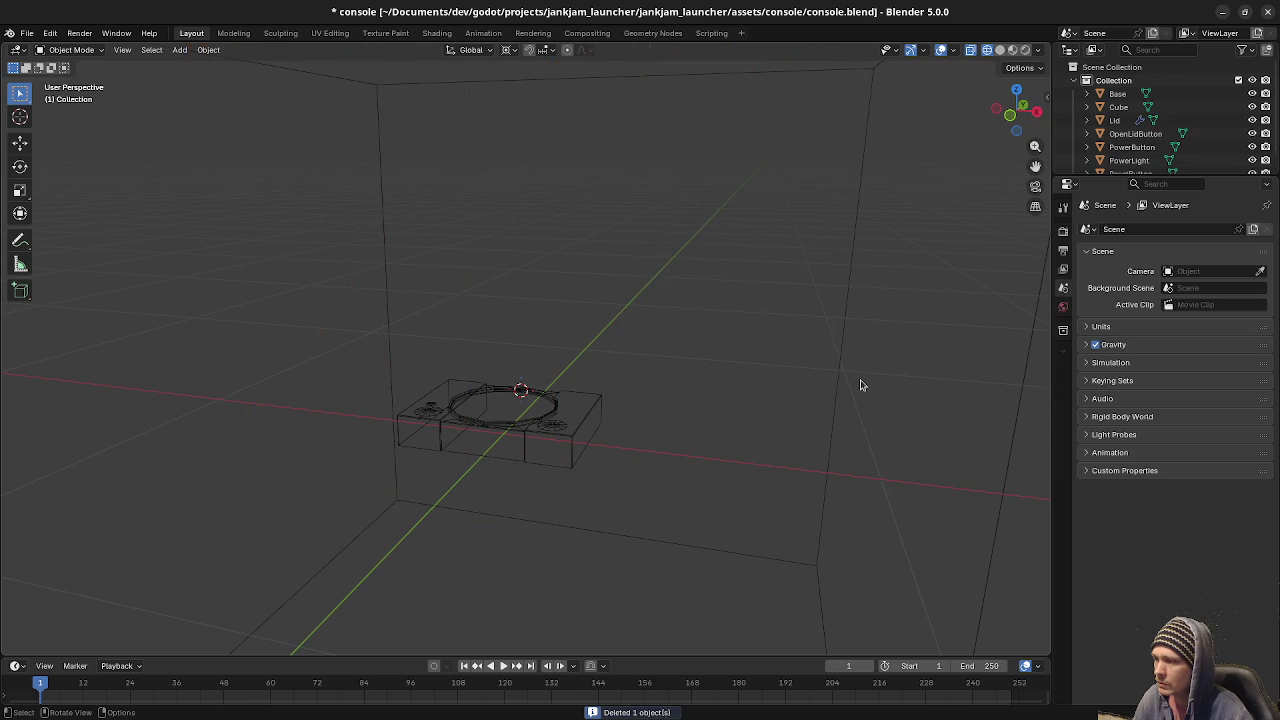
Delete the large cube from the scene.
click(840, 373)
key(x)
click(831, 372)
click(519, 422)
scroll(490, 490, up, 3)
shift+middle_drag(490, 490, 586, 357)
click(663, 434)
key(ctrl+z)
key(ctrl+z)
key(ctrl+z)
key(ctrl+shift+z)
key(ctrl+shift+z)
key(ctrl+z)
key(ctrl+z)
key(ctrl+shift+z)
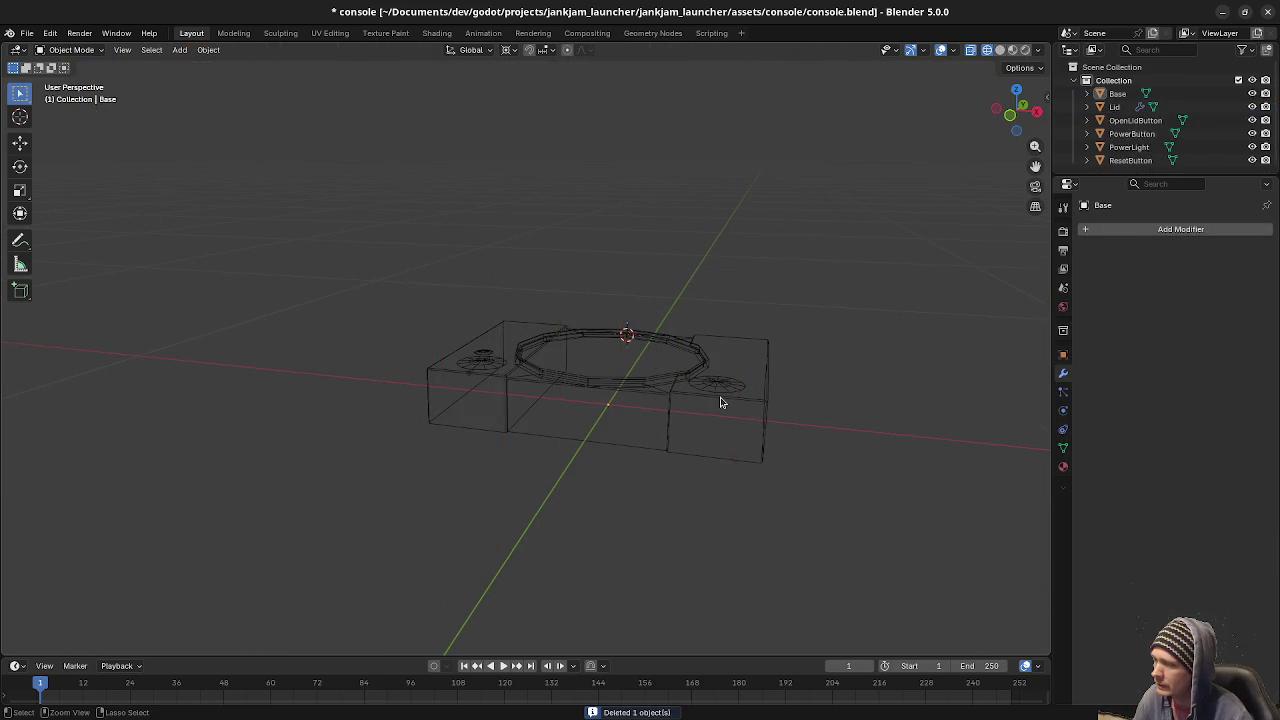
Open the Base in Edit Mode, select all its faces, then return to Object Mode.
click(726, 401)
key(Tab)
key(Tab)
click(726, 403)
key(Tab)
key(Tab)
click(726, 405)
key(Tab)
key(Tab)
key(Tab)
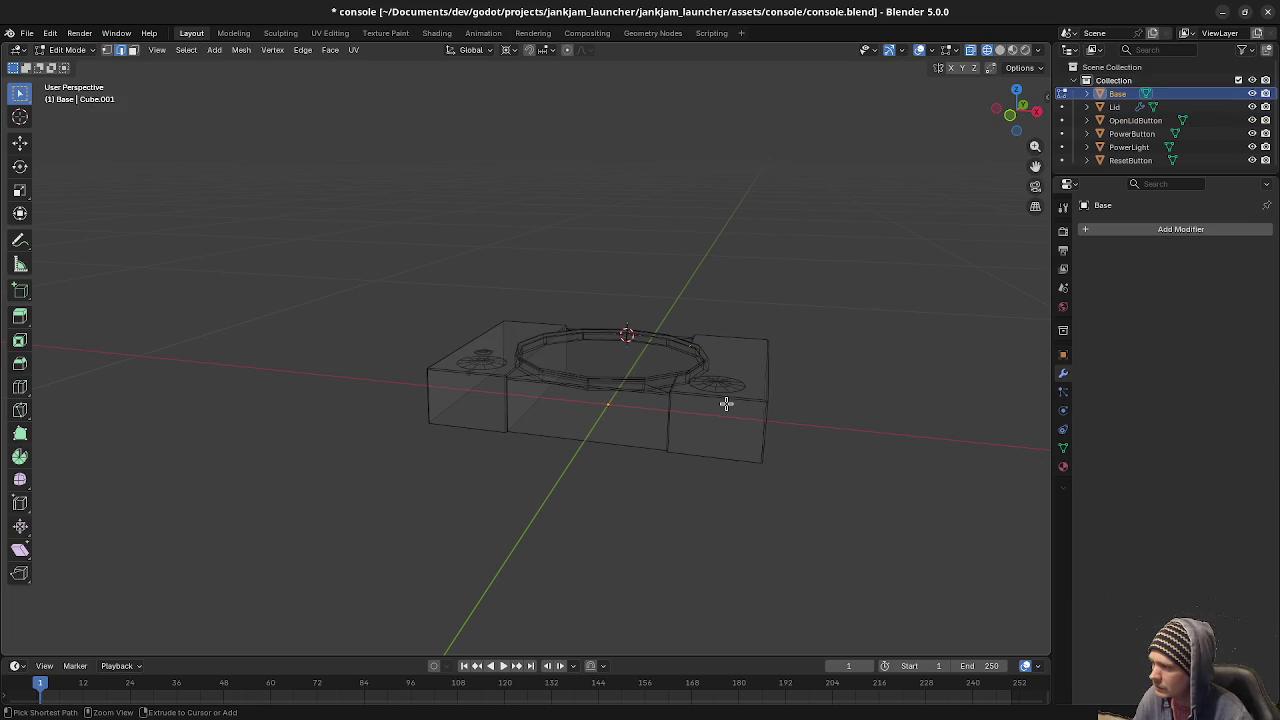
key(3)
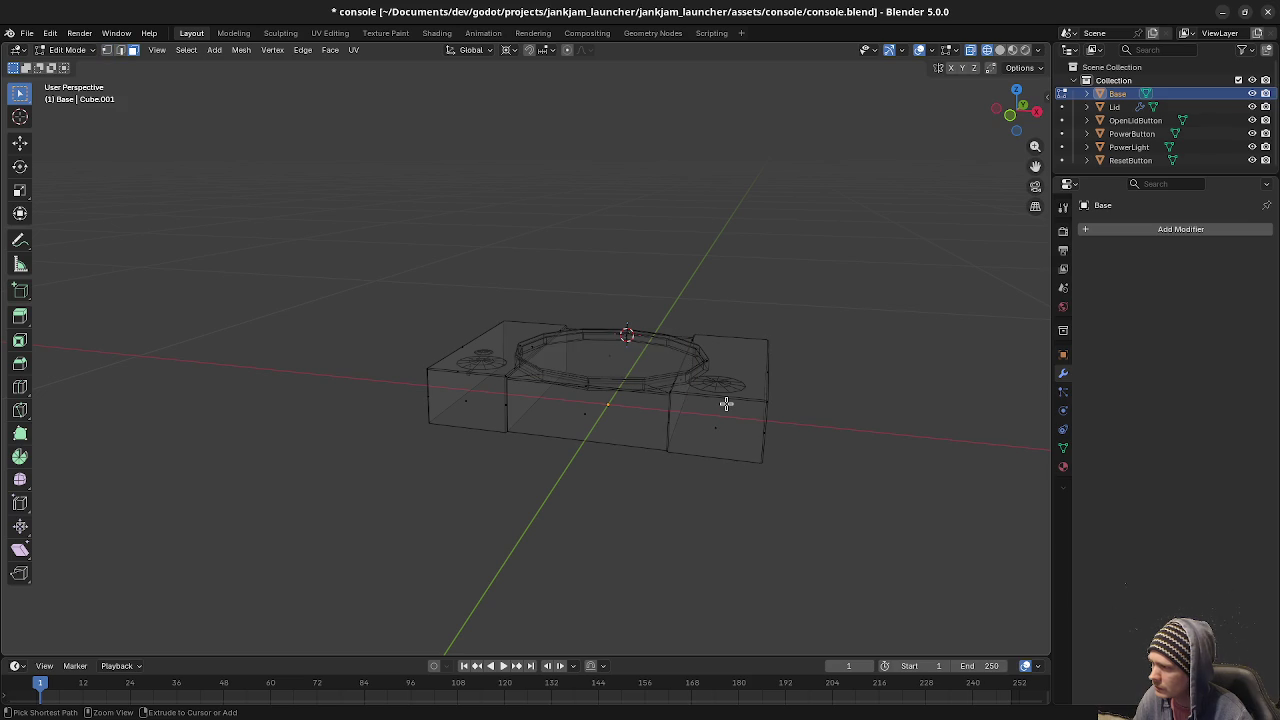
key(3)
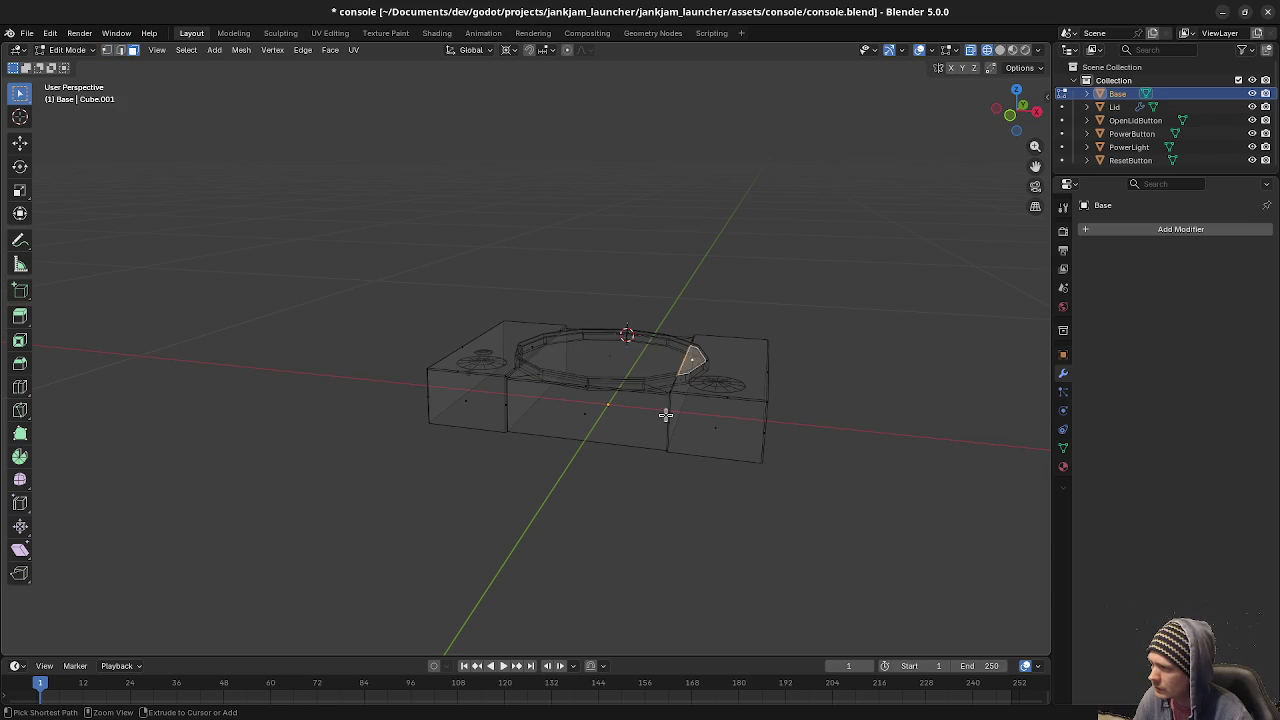
key(a)
middle_drag(688, 426, 660, 414)
scroll(609, 355, up, 3)
scroll(609, 355, down, 2)
key(Tab)
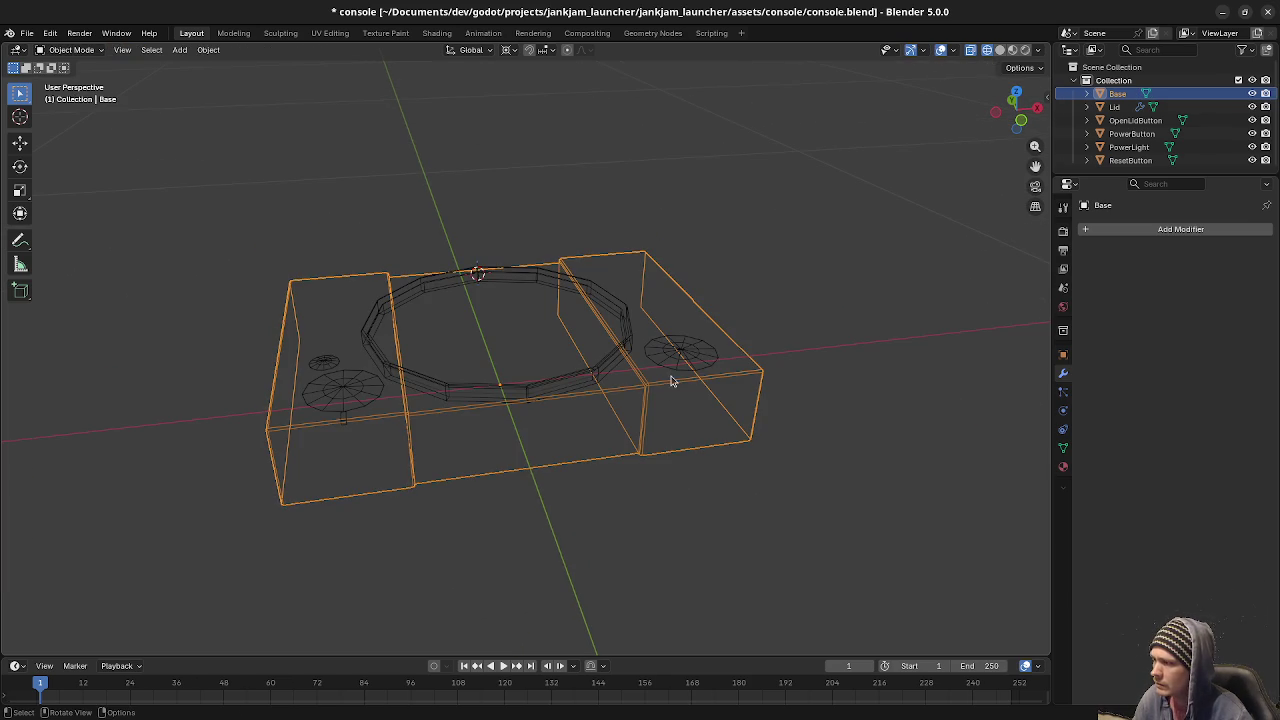
Hide the Lid to inspect the Base beneath, then unhide it.
click(606, 372)
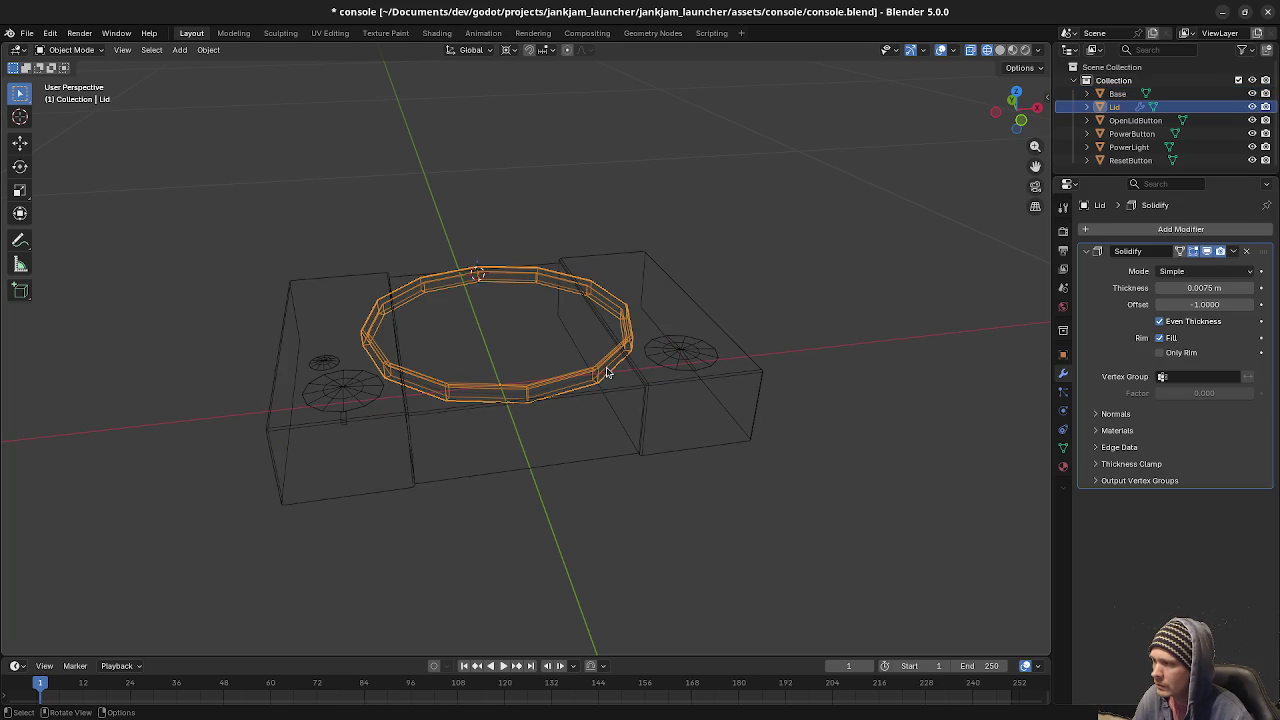
middle_drag(648, 368, 657, 409)
scroll(649, 378, up, 2)
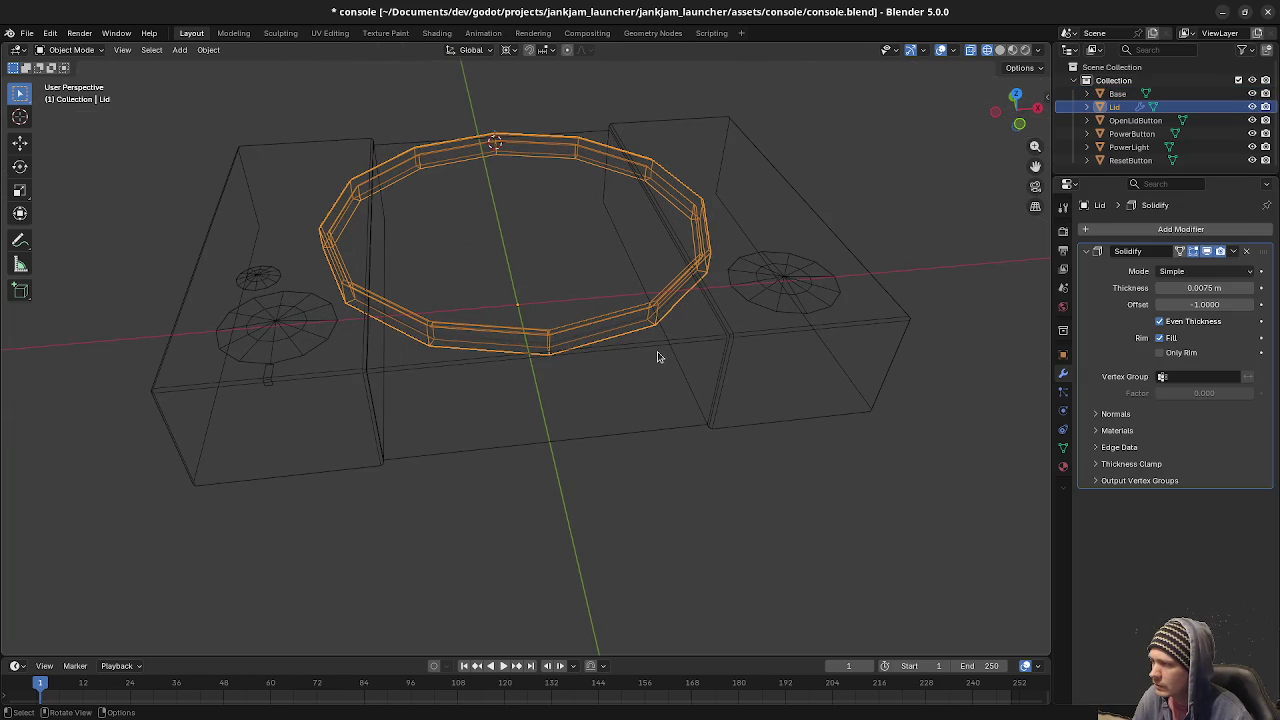
key(h)
mouse_move(646, 362)
middle_down()
mouse_move(508, 295)
mouse_move(500, 471)
mouse_move(558, 383)
middle_up()
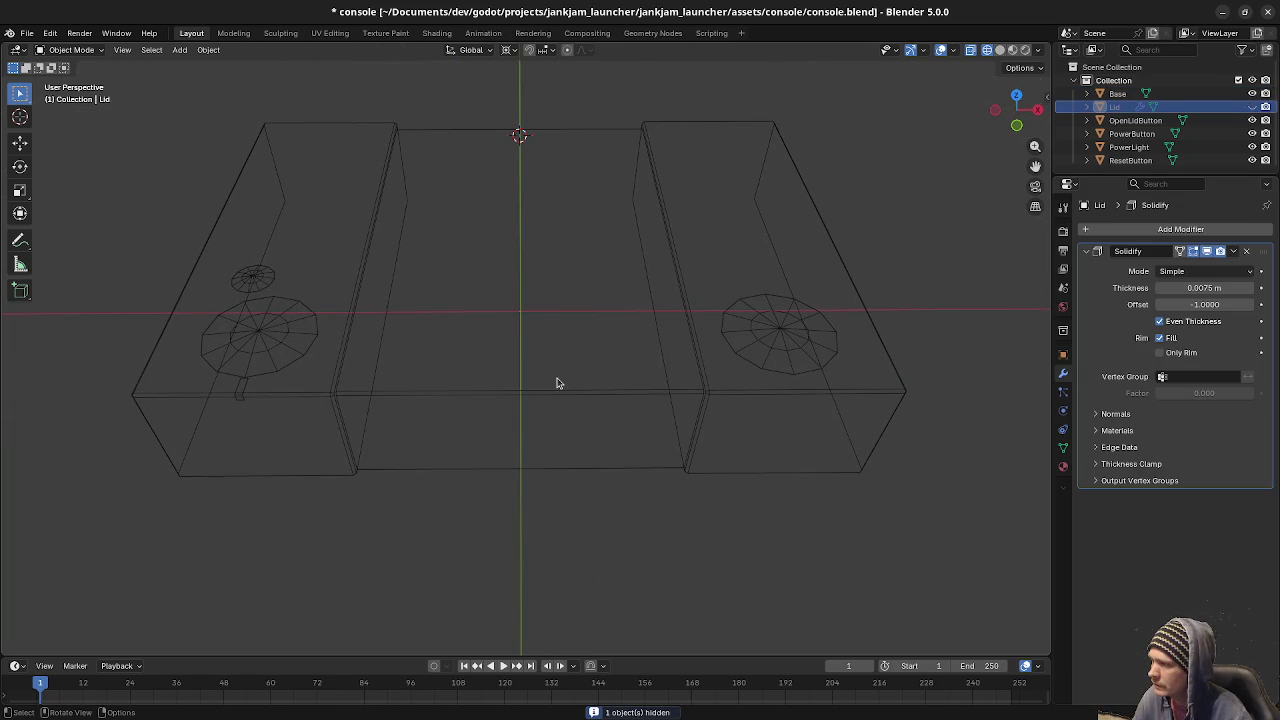
key(alt+h)
Select the Base and switch the viewport to Material Preview.
click(668, 377)
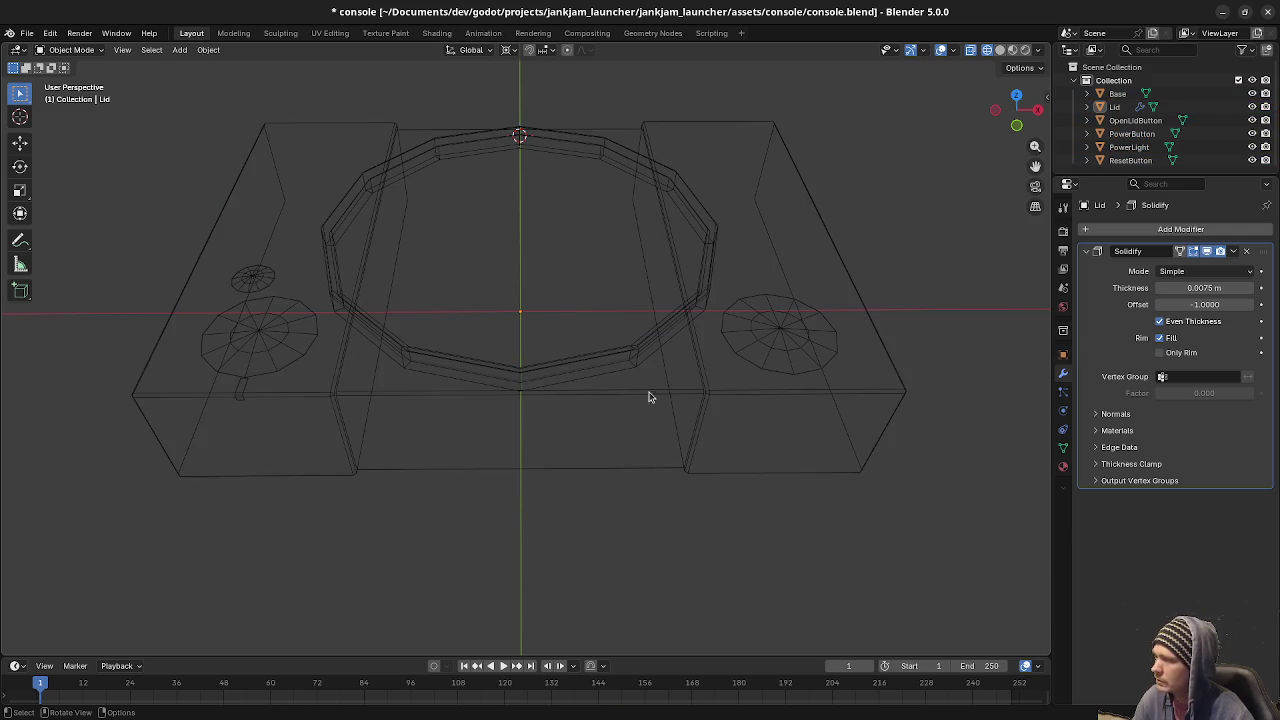
click(640, 402)
key(z)
click(651, 515)
middle_drag(651, 480, 663, 503)
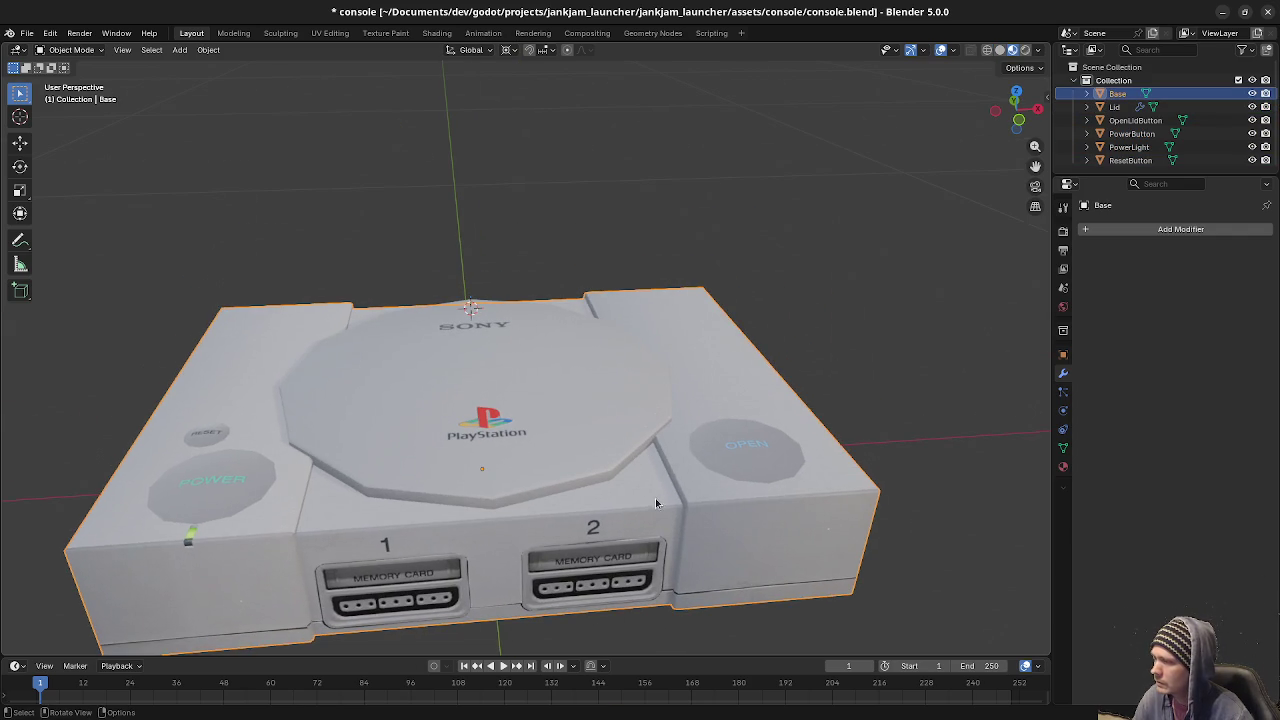
Add a Boolean Difference modifier to the Base using the Lid as the cutter.
click(1130, 230)
mouse_move(1059, 245)
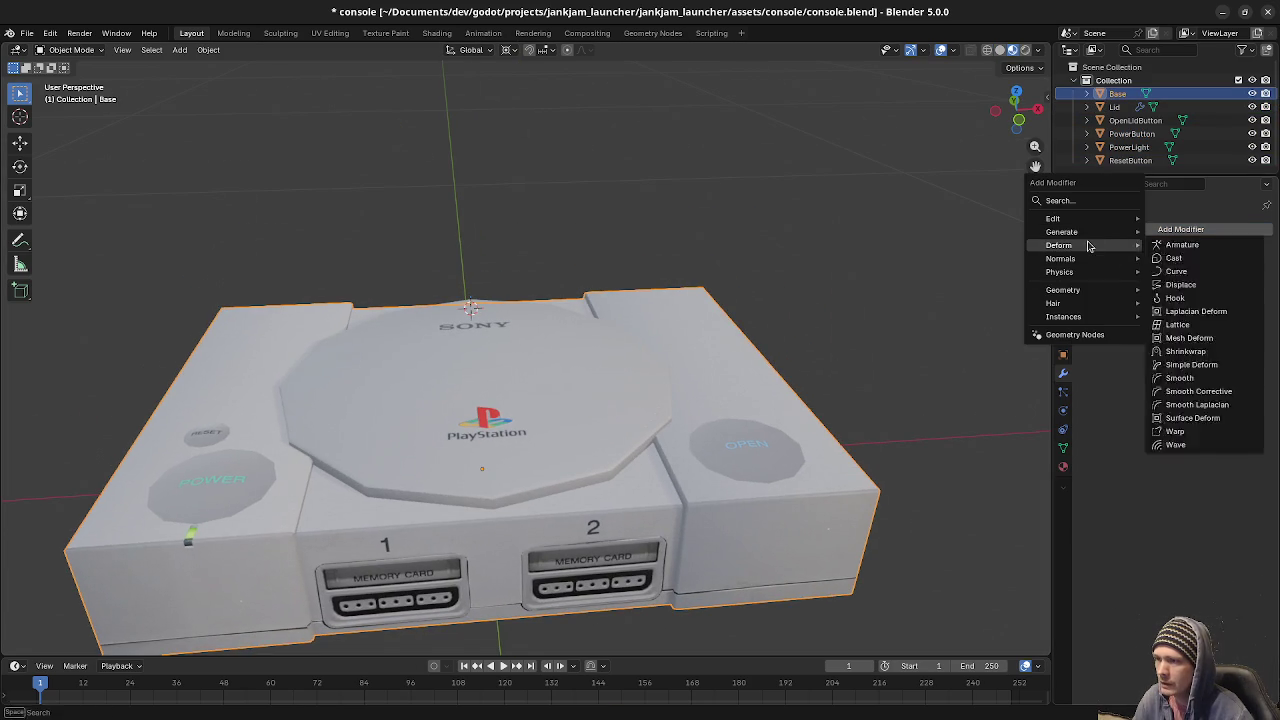
click(1208, 273)
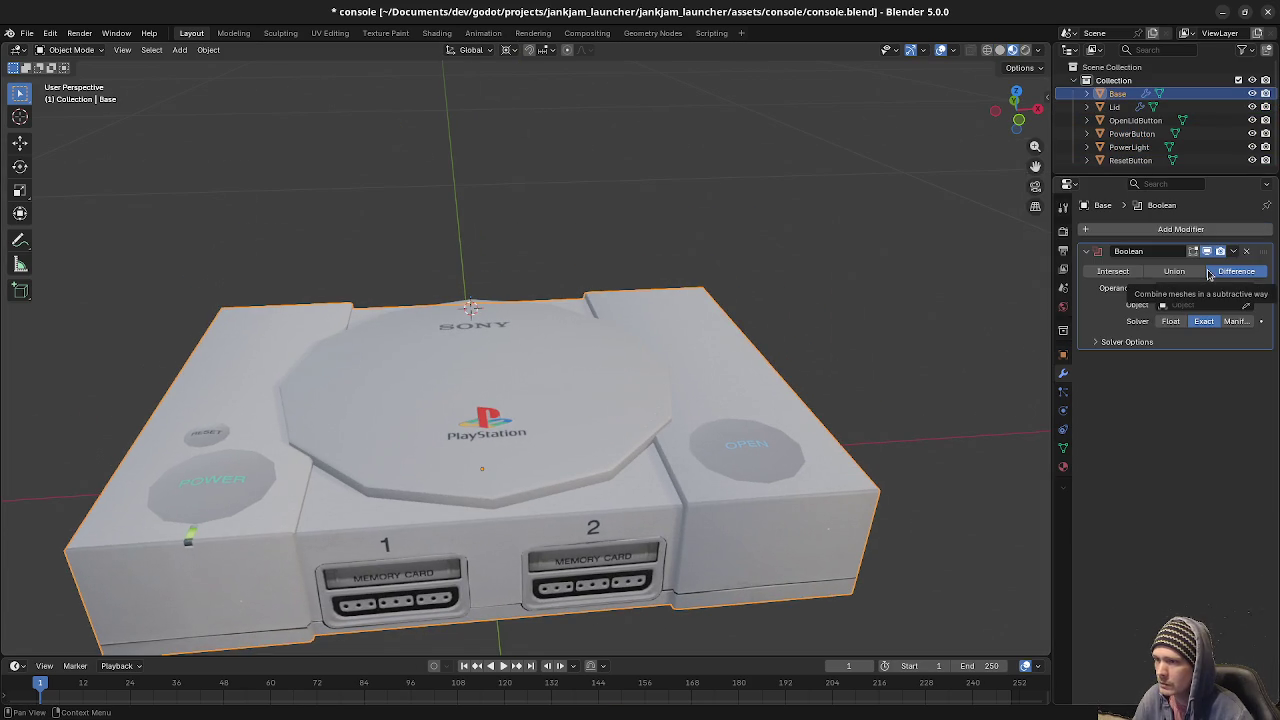
click(1178, 305)
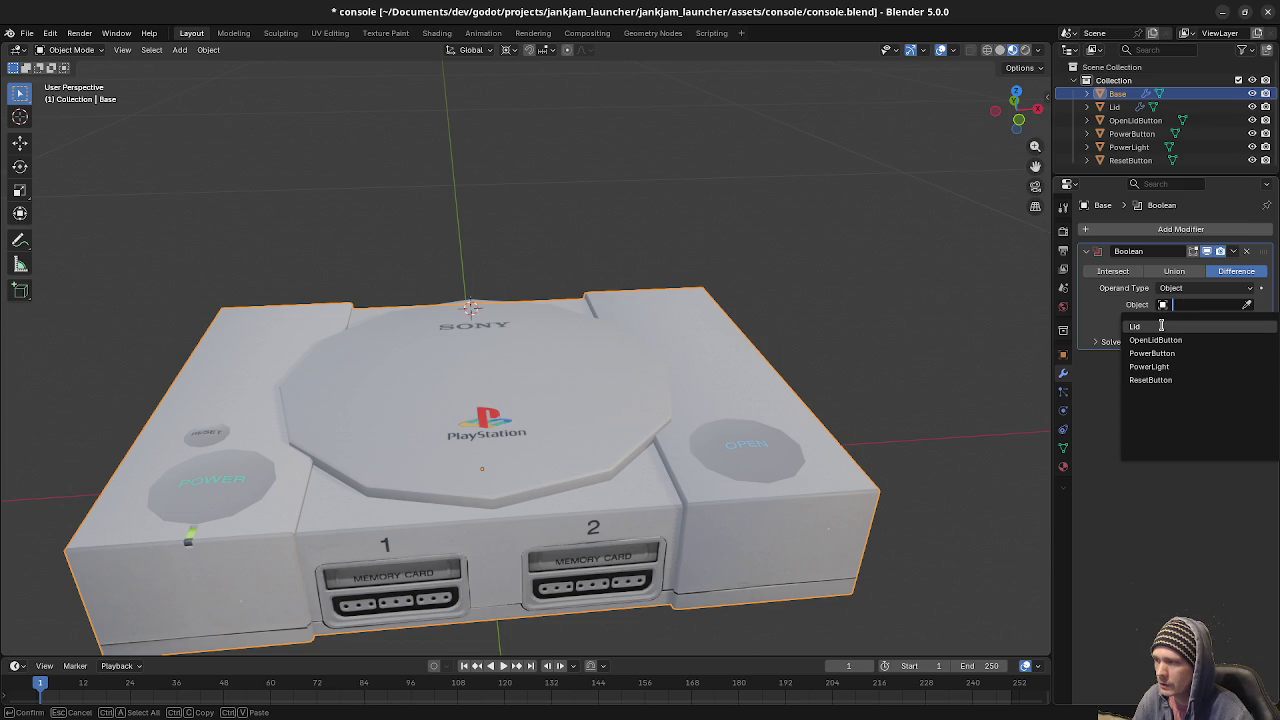
click(1135, 326)
mouse_move(655, 431)
middle_down()
mouse_move(686, 474)
mouse_move(710, 289)
mouse_move(684, 414)
mouse_move(655, 451)
mouse_move(691, 460)
middle_up()
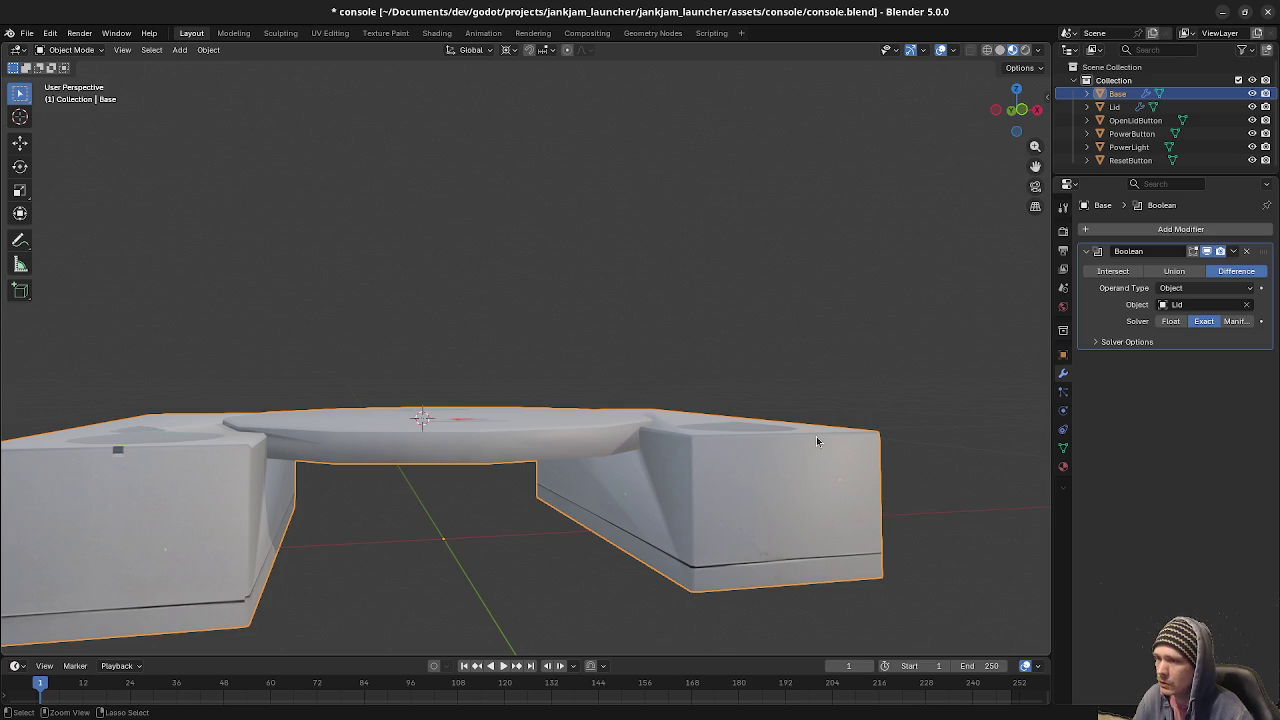
Undo the Boolean modifier, then open the Lid in Edit Mode in front view.
key(ctrl+z)
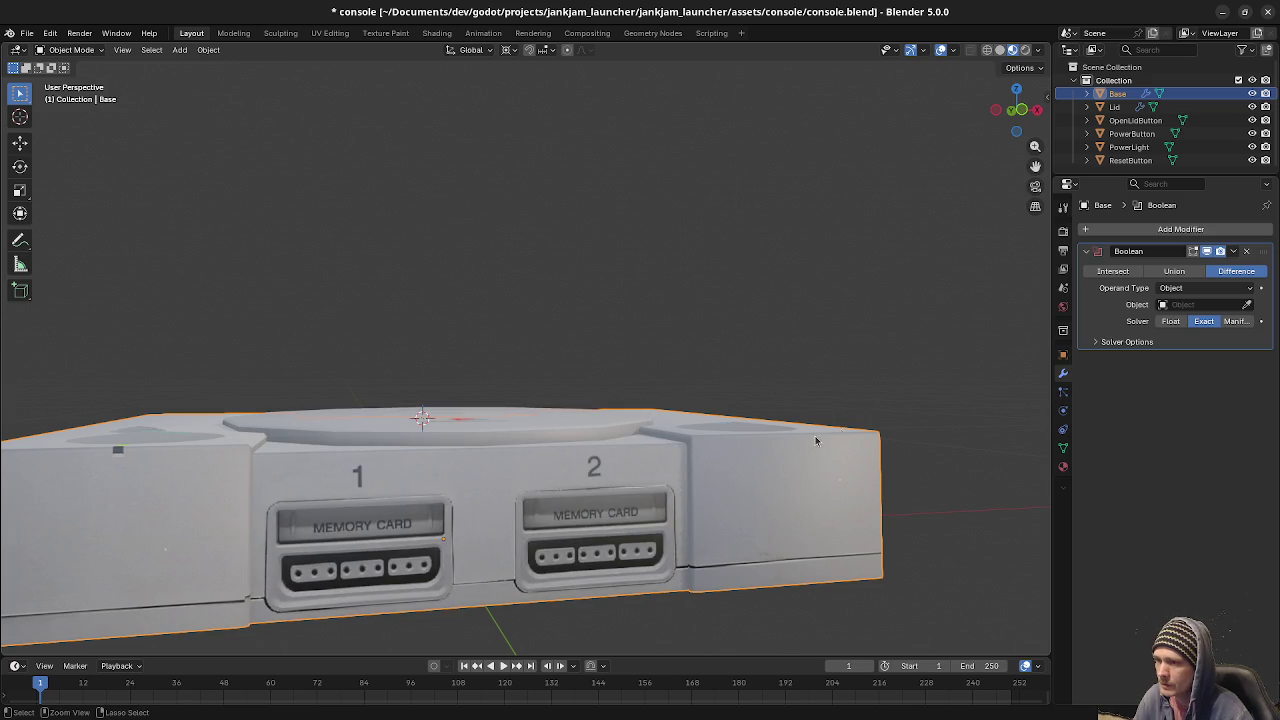
key(ctrl+z)
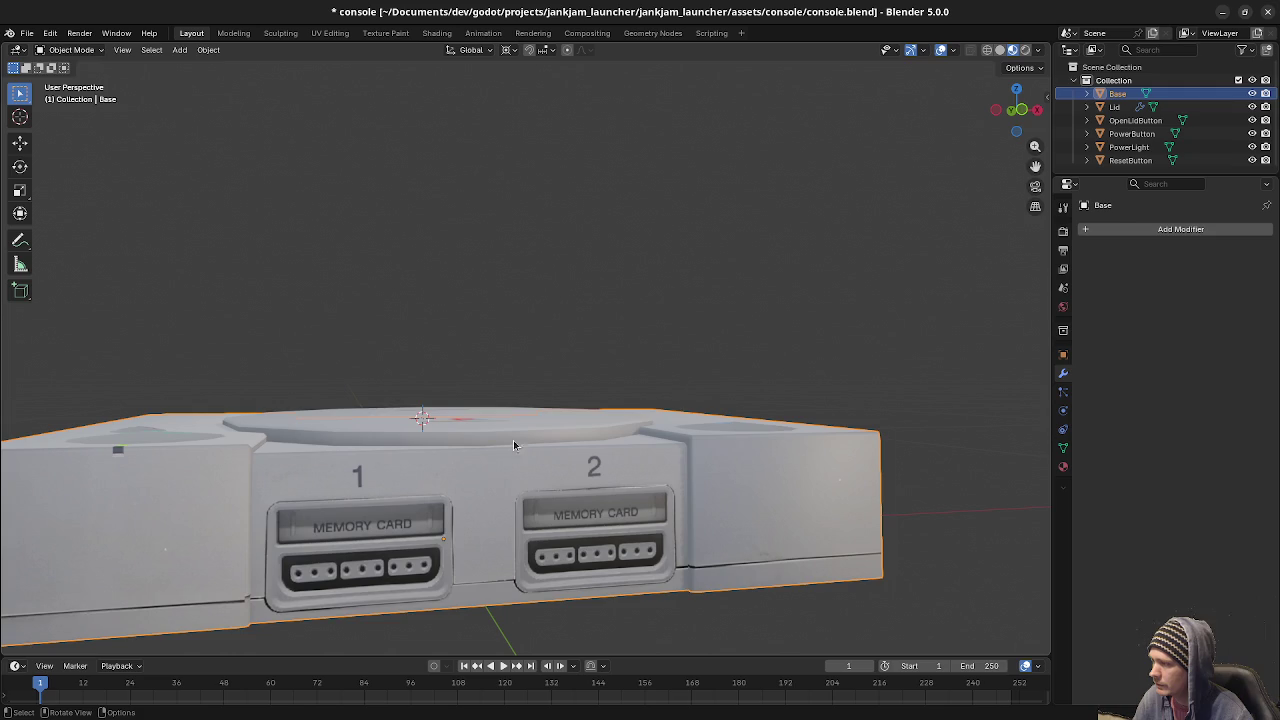
click(513, 445)
key(Tab)
key(KP_1)
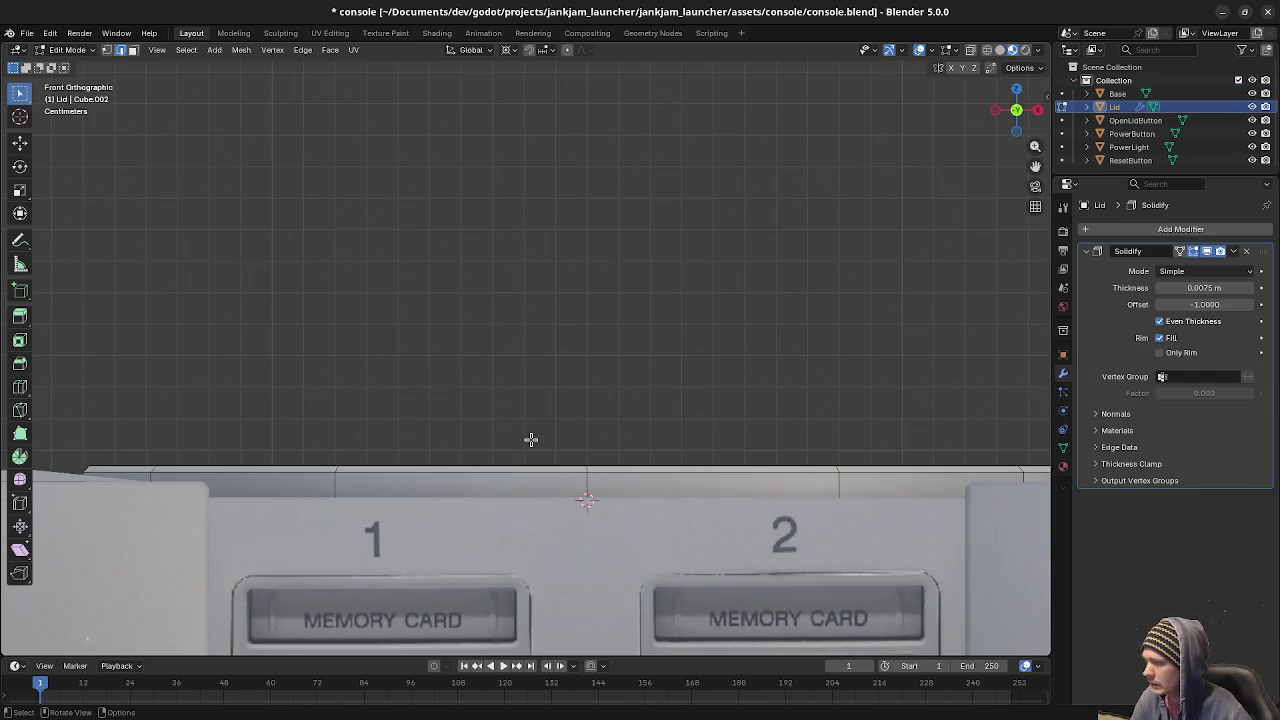
With X-ray on, box-select the Lid's bottom vertices and raise them 0.005 m along Z.
key(shift+z)
scroll(600, 569, down, 1)
key(1)
mouse_move(147, 493)
mouse_down()
mouse_move(688, 551)
mouse_move(1037, 557)
mouse_up()
scroll(746, 591, up, 2)
scroll(649, 480, up, 2)
scroll(640, 515, up, 2)
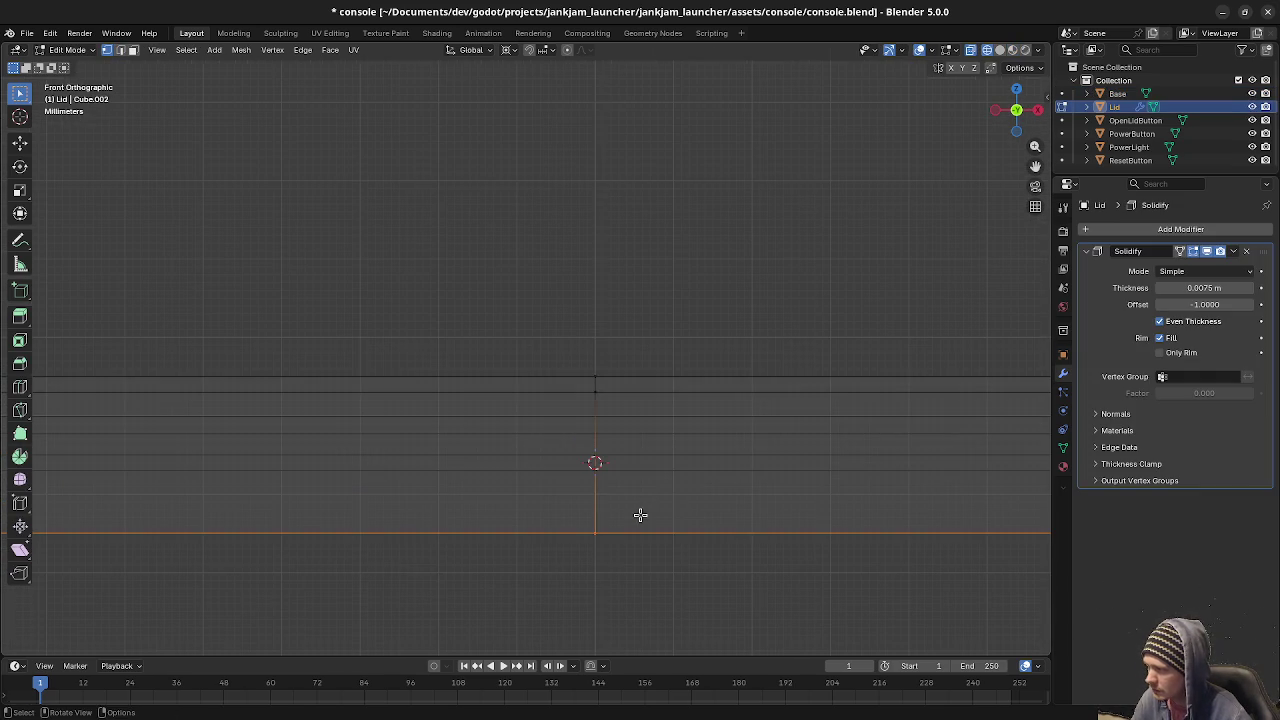
key(g)
key(z)
click(651, 474)
scroll(672, 505, down, 3)
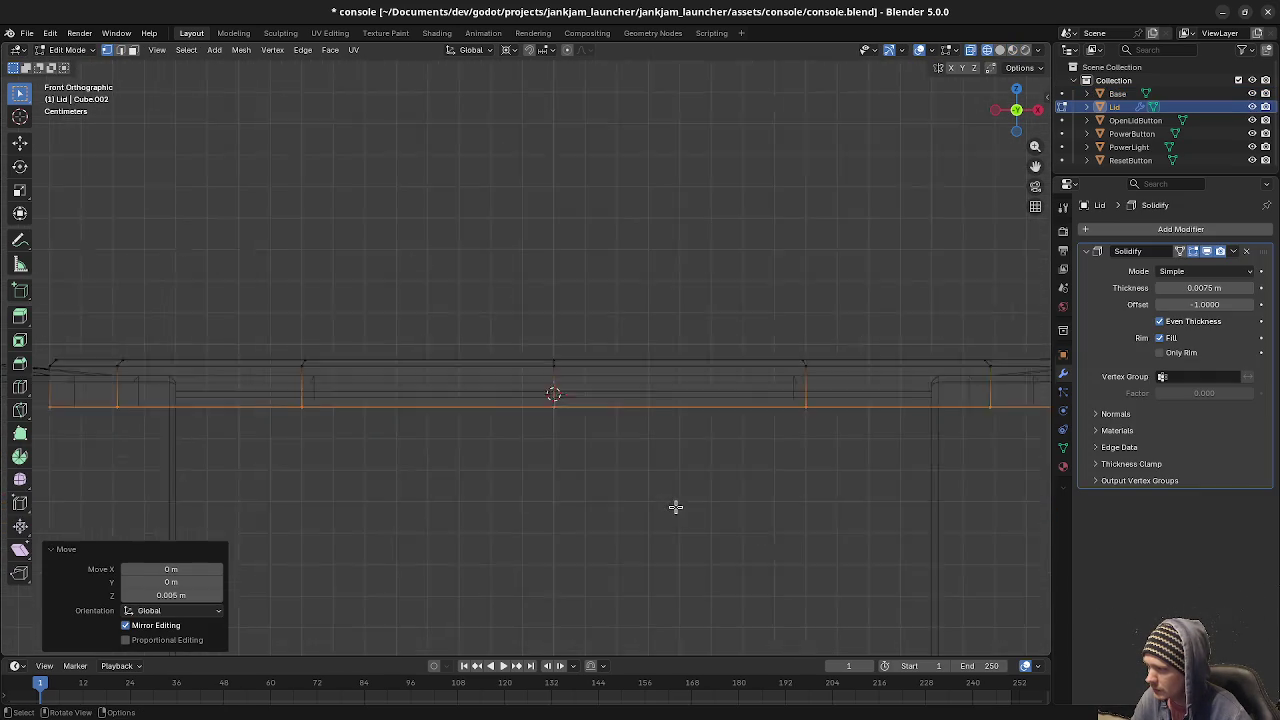
Turn X-ray off and switch to editing the Base mesh.
key(shift+z)
scroll(672, 505, down, 2)
middle_drag(672, 505, 616, 452)
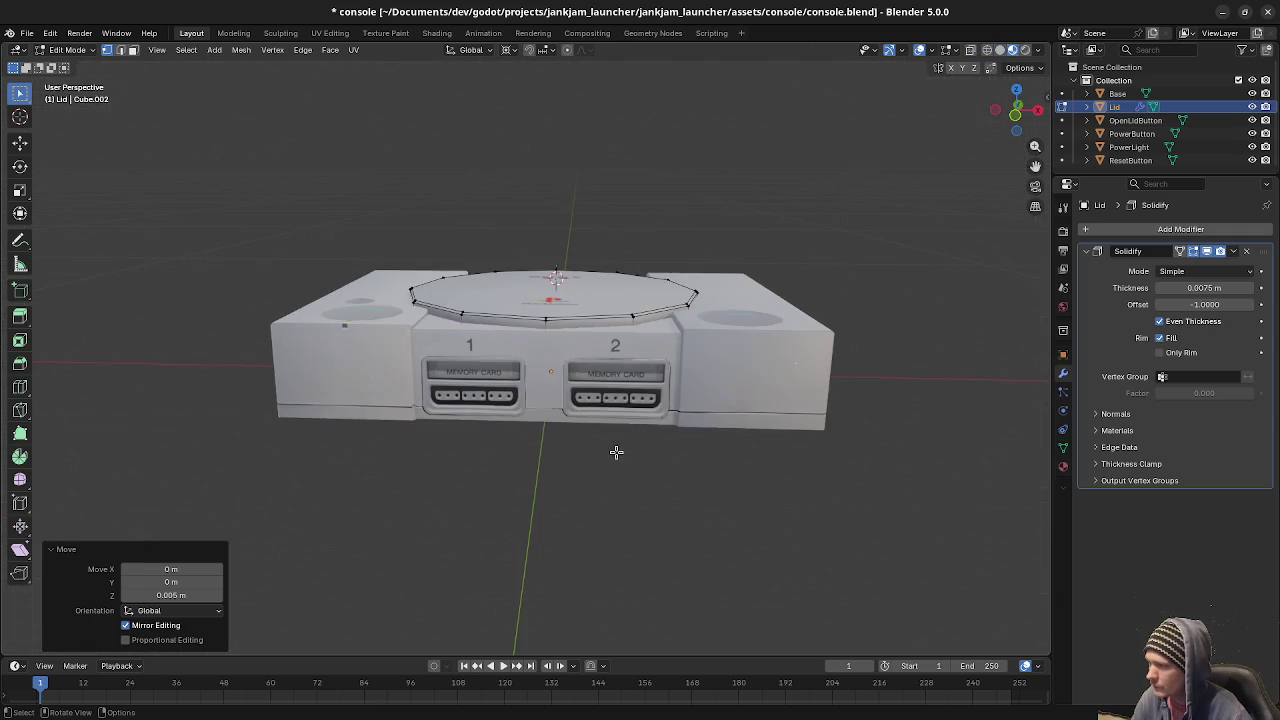
key(alt+q)
middle_drag(599, 387, 607, 282)
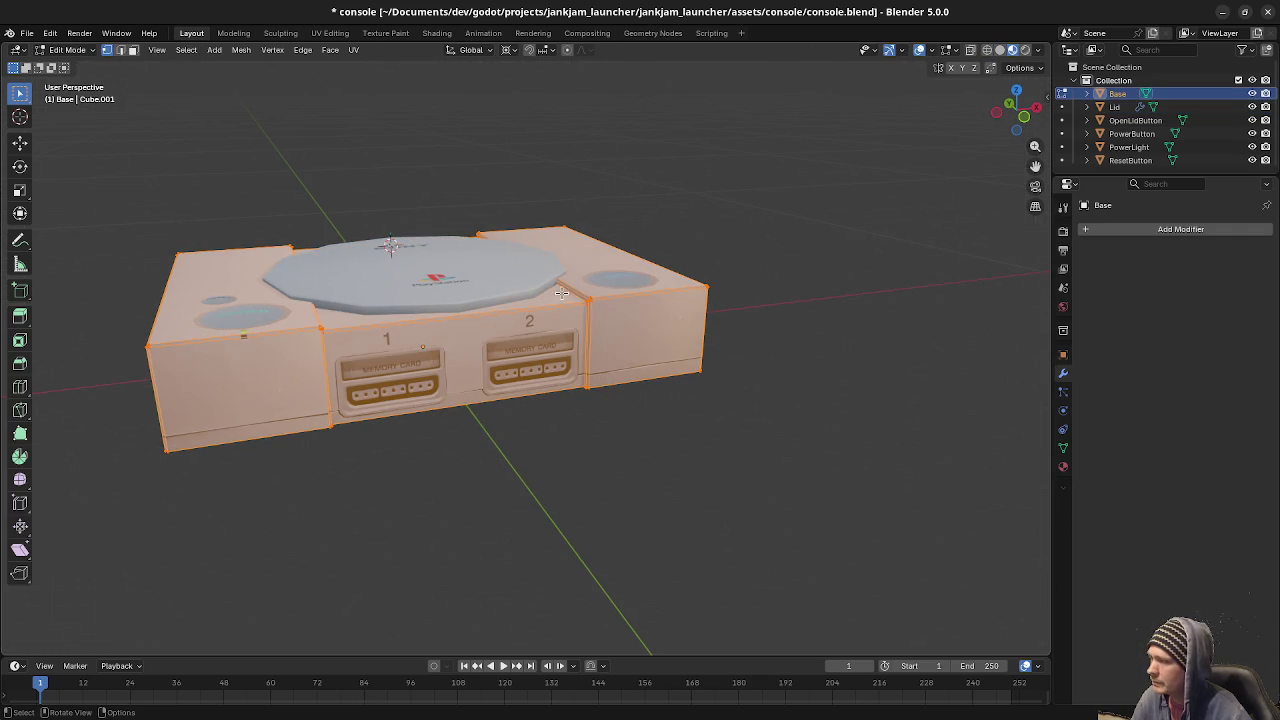
Test-move the right-hand block of the base to confirm it is a separate piece, then cancel.
key(alt+a)
key(l)
key(g)
right_click(734, 386)
middle_drag(734, 386, 442, 415)
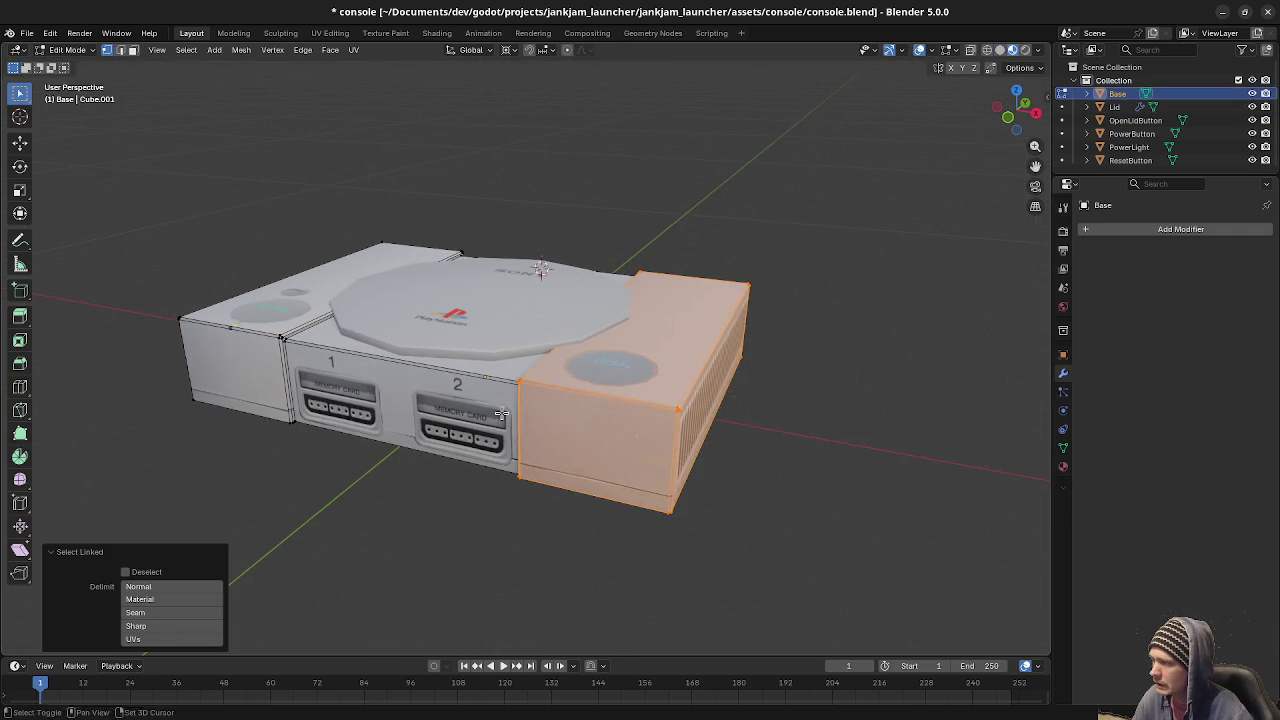
key(g)
right_click(787, 377)
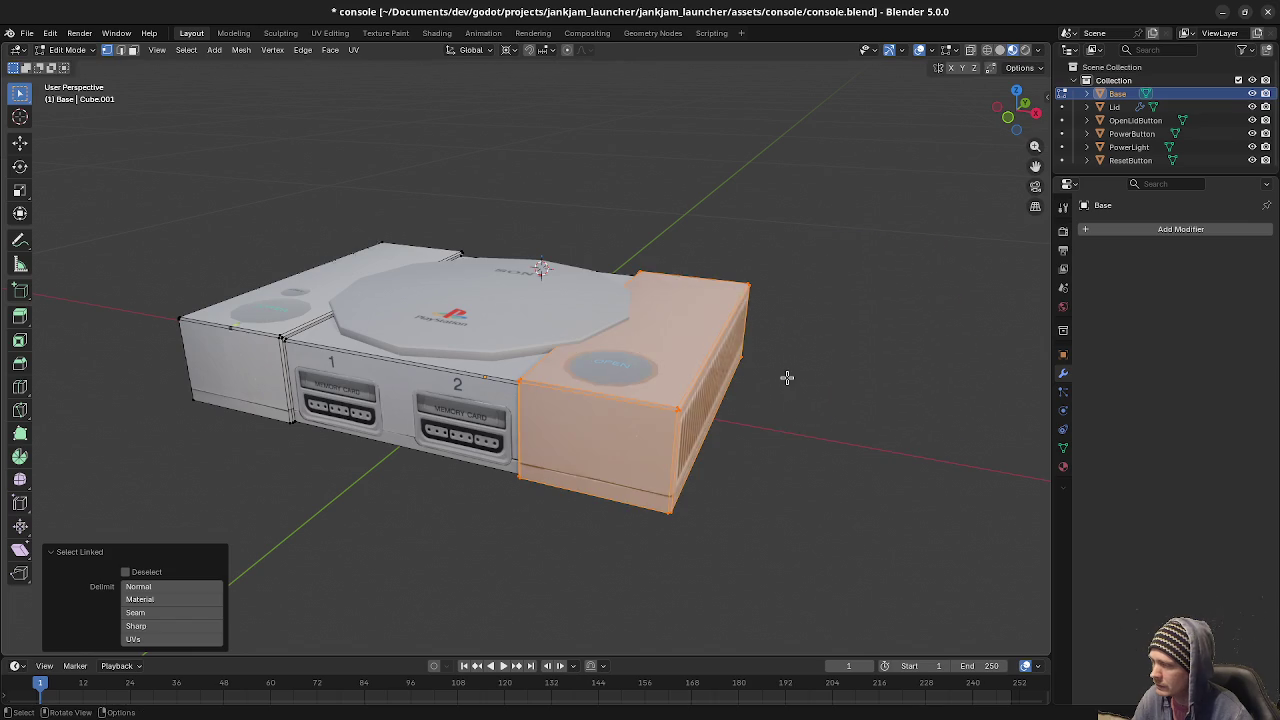
mouse_move(786, 374)
middle_down()
mouse_move(590, 374)
mouse_move(640, 376)
middle_up()
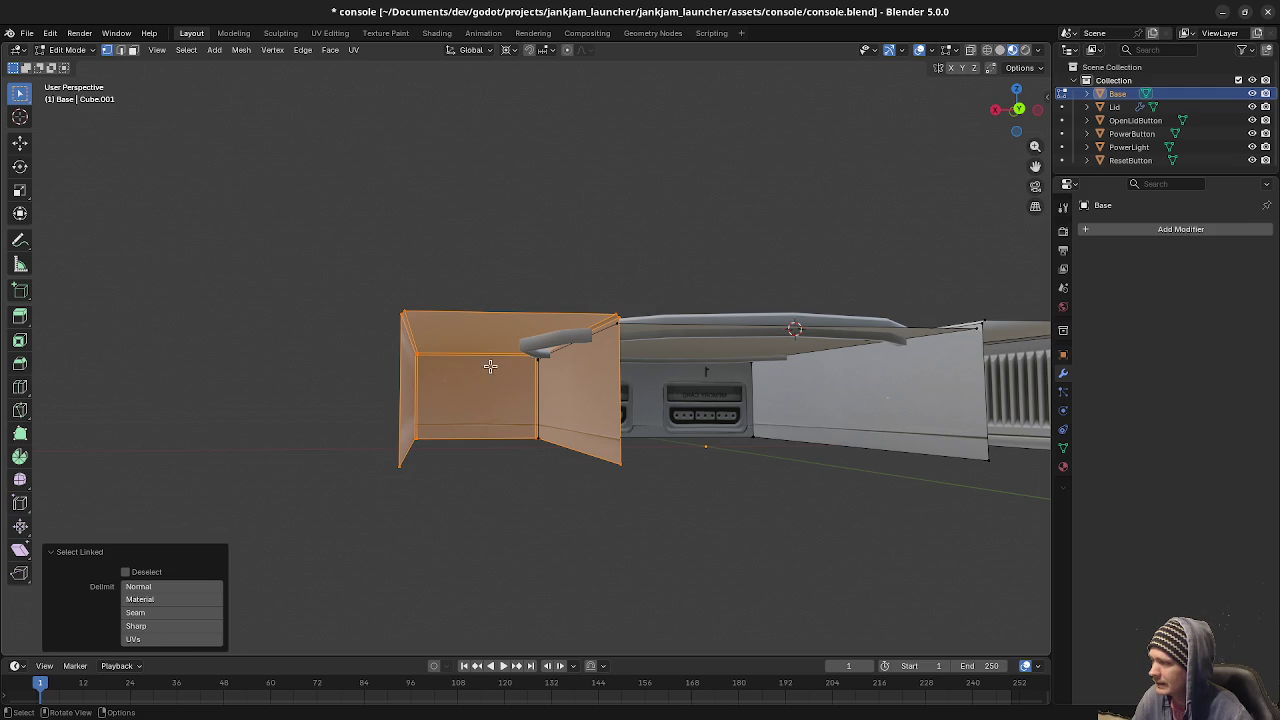
Pick the right flap's edge loops and reveal the box's hidden faces.
key(alt+a)
alt+click(612, 382)
alt+click(505, 319)
middle_drag(576, 372, 513, 385)
scroll(560, 385, up, 2)
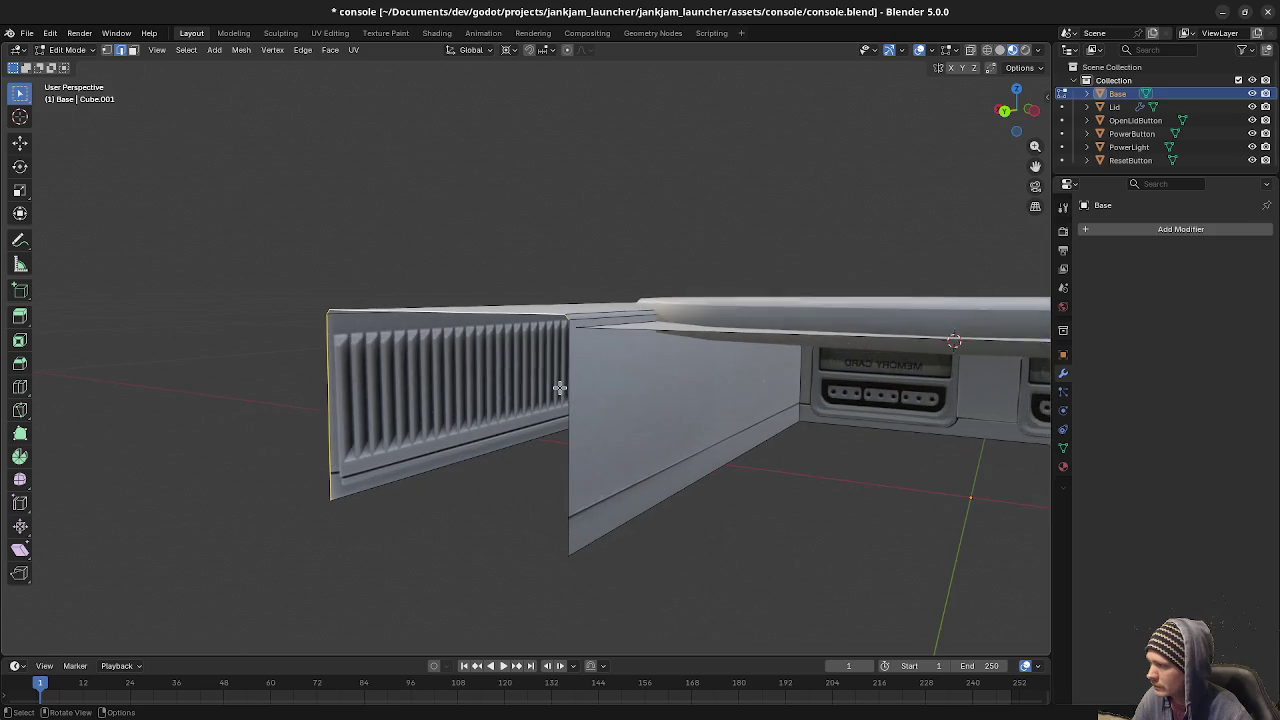
scroll(600, 400, up, 2)
middle_drag(666, 551, 617, 425)
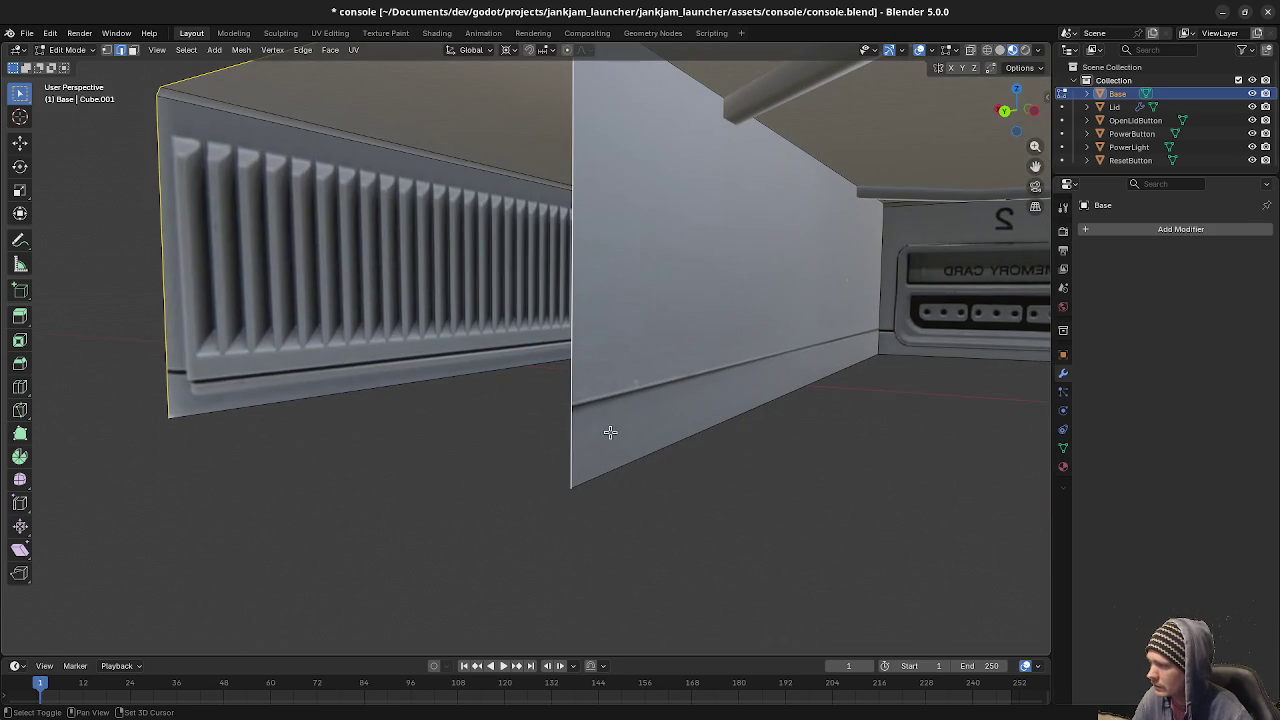
key(alt+h)
mouse_move(530, 348)
middle_down()
mouse_move(571, 389)
mouse_move(563, 436)
middle_up()
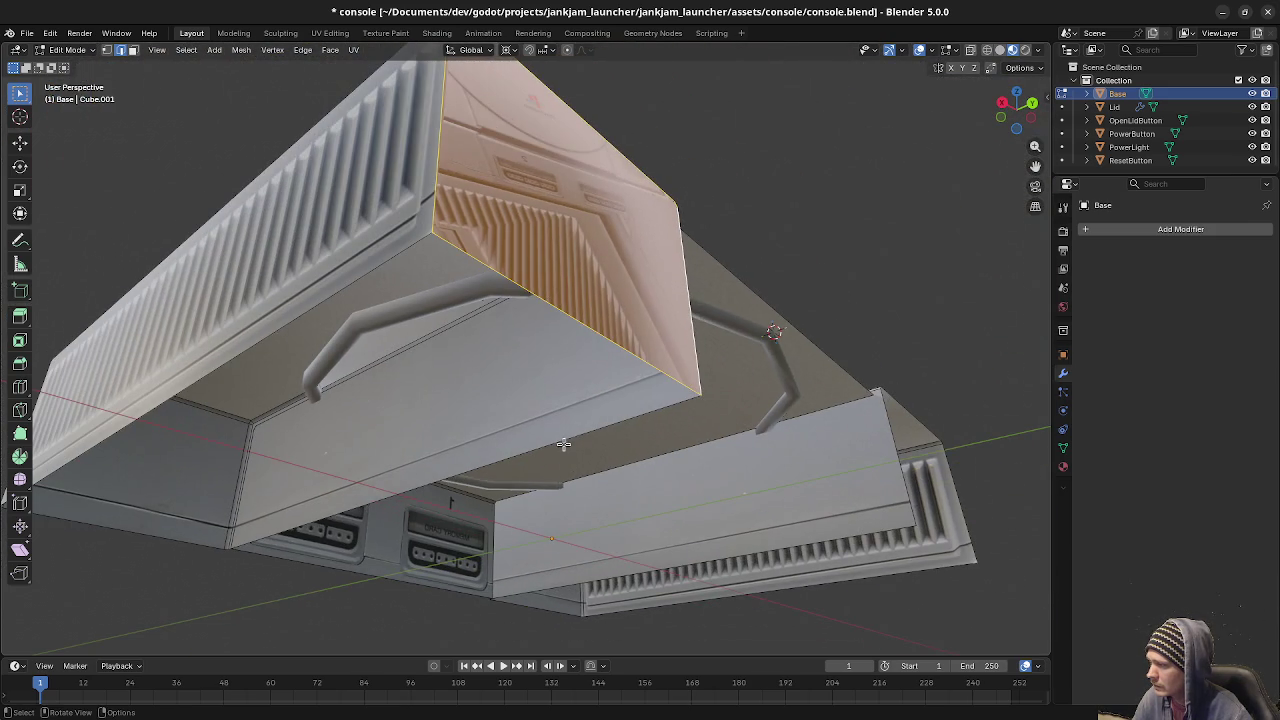
key(alt+a)
middle_drag(487, 390, 576, 264)
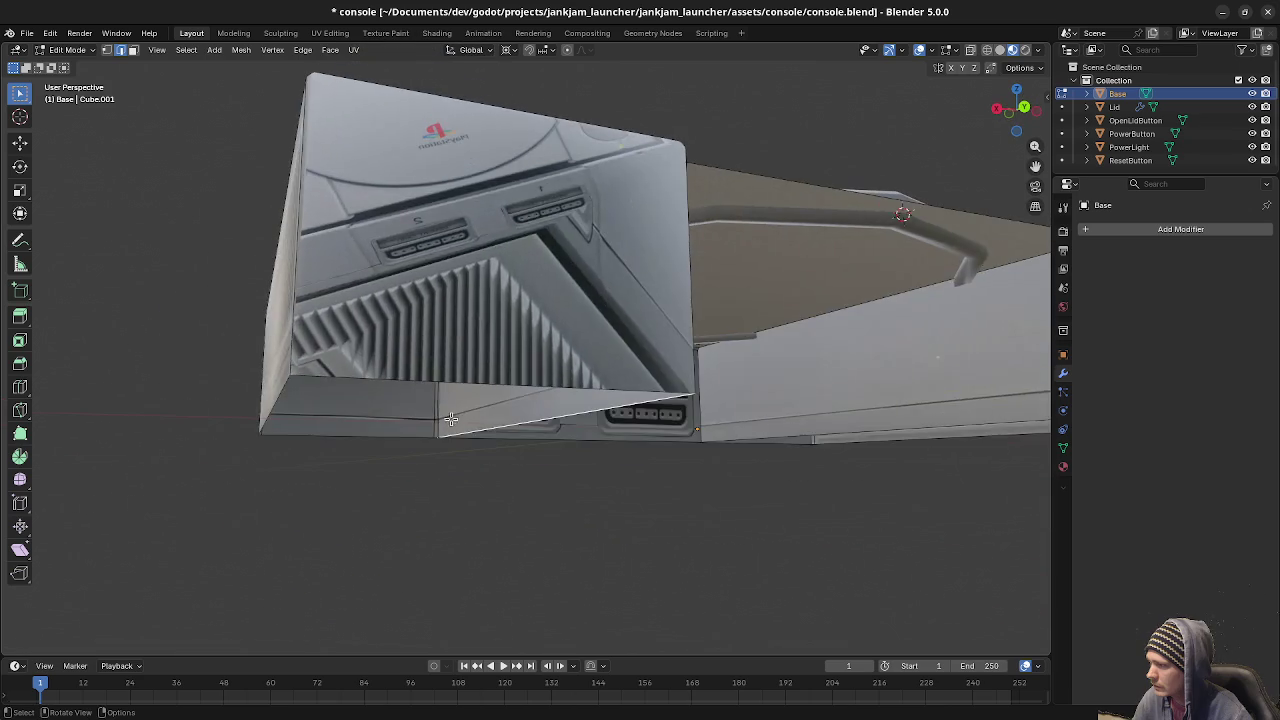
Shift the connected right-hand box sideways along X in front view.
key(l)
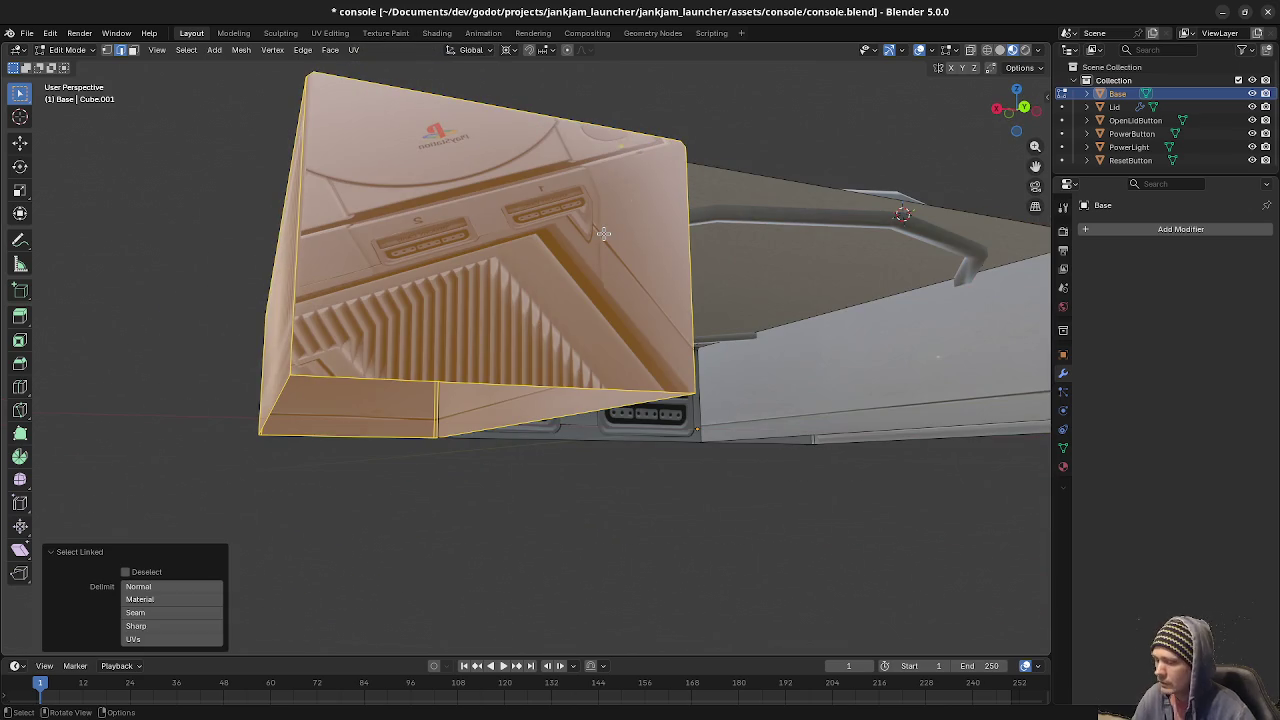
key(KP_1)
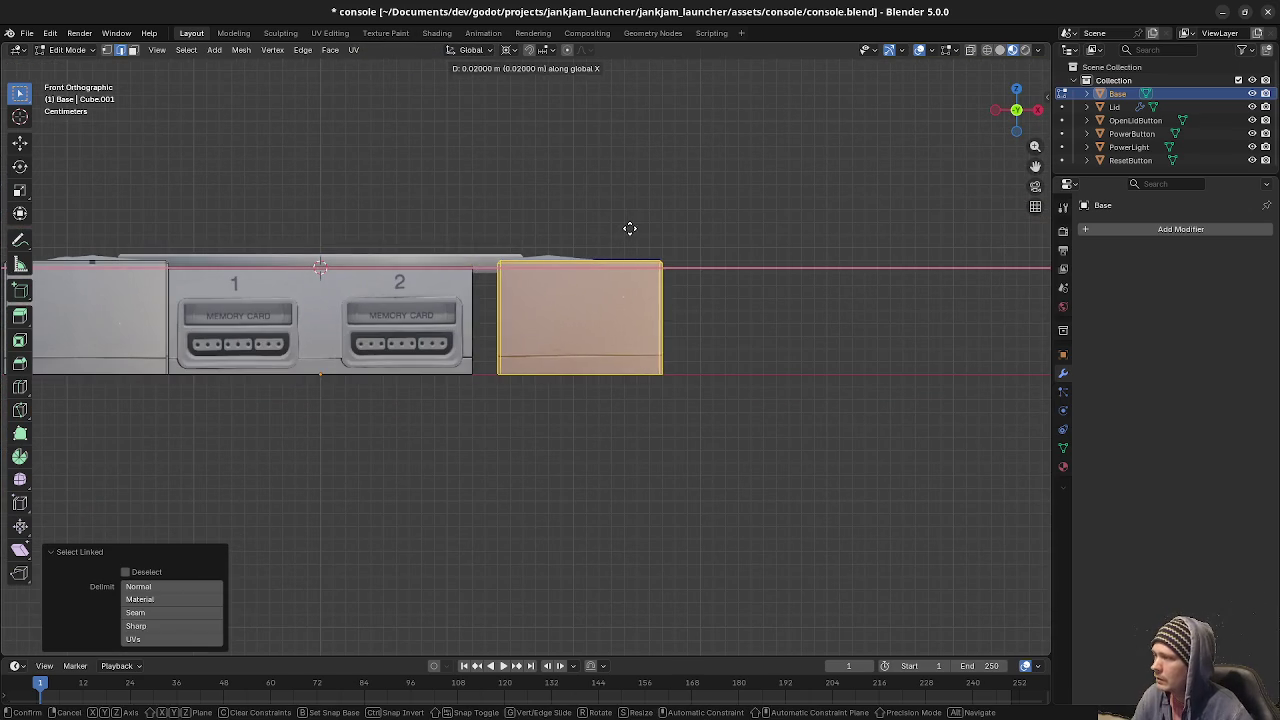
click(646, 229)
mouse_move(646, 229)
middle_down()
mouse_move(754, 322)
mouse_move(656, 280)
middle_up()
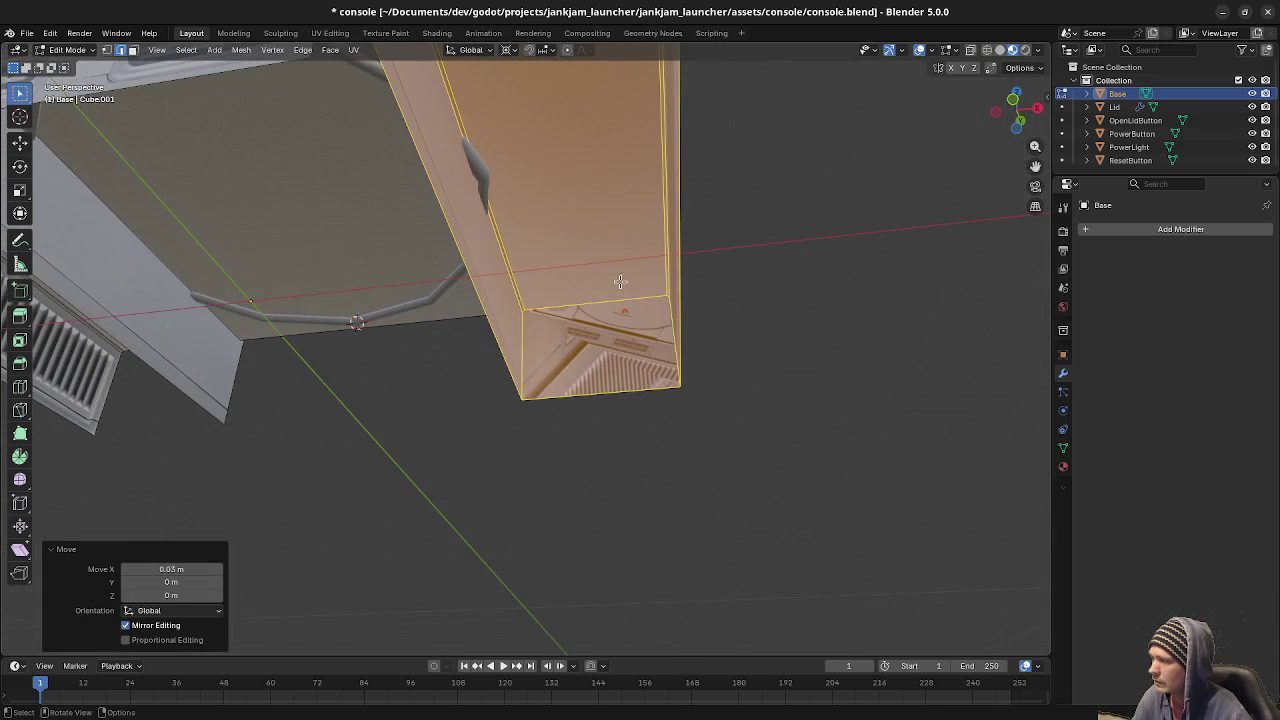
key(alt+a)
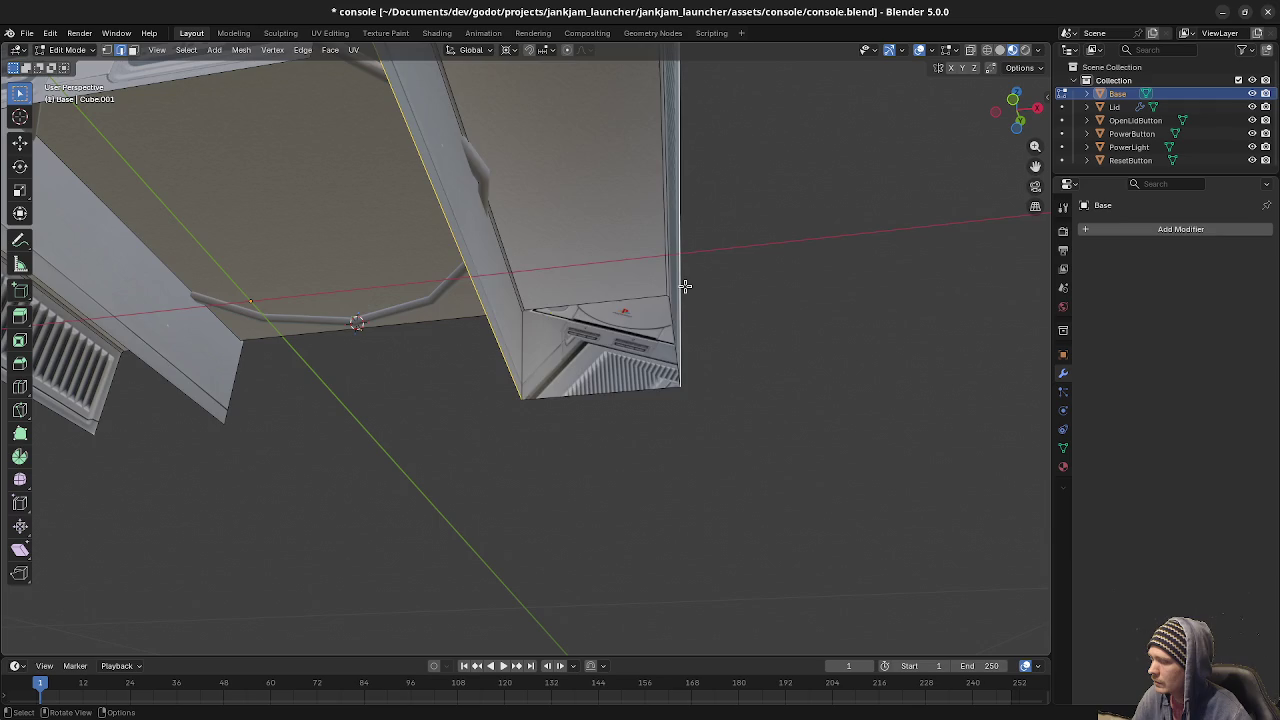
click(651, 294)
scroll(651, 294, down, 5)
Reselect the right-hand box and rest it against the memory-card block.
mouse_move(651, 294)
middle_down()
mouse_move(380, 270)
mouse_move(507, 326)
middle_up()
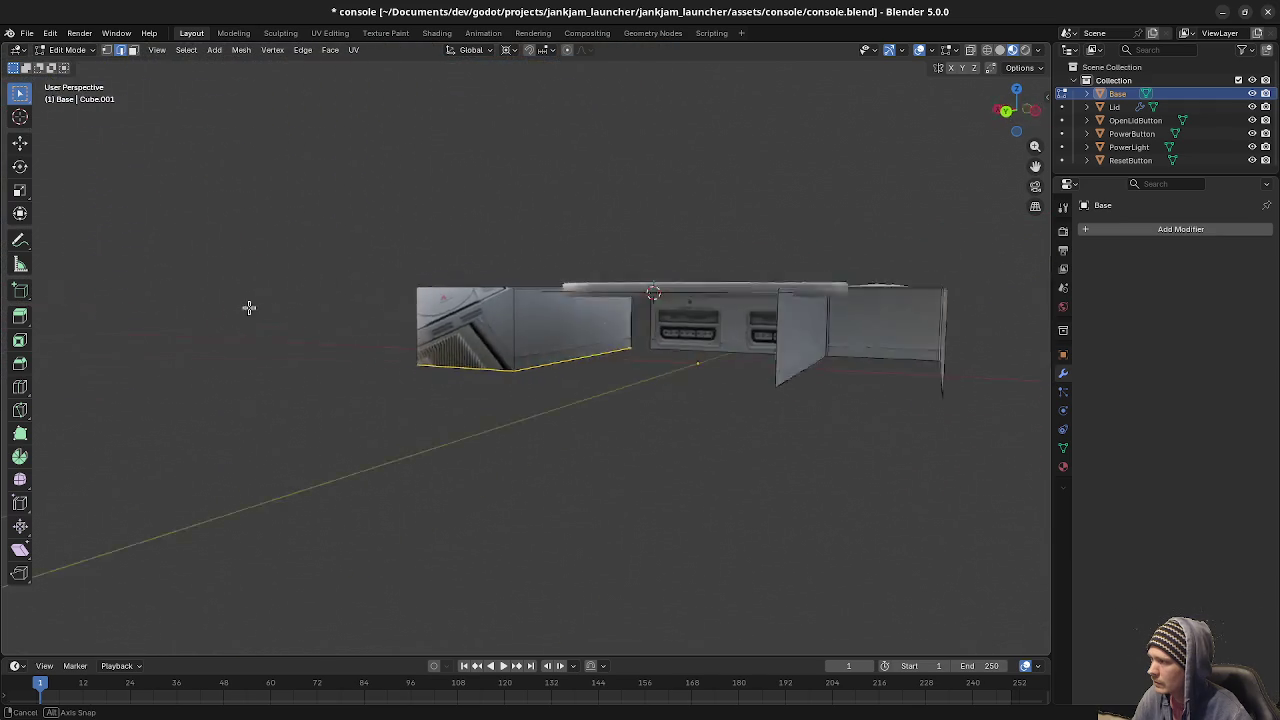
key(KP_1)
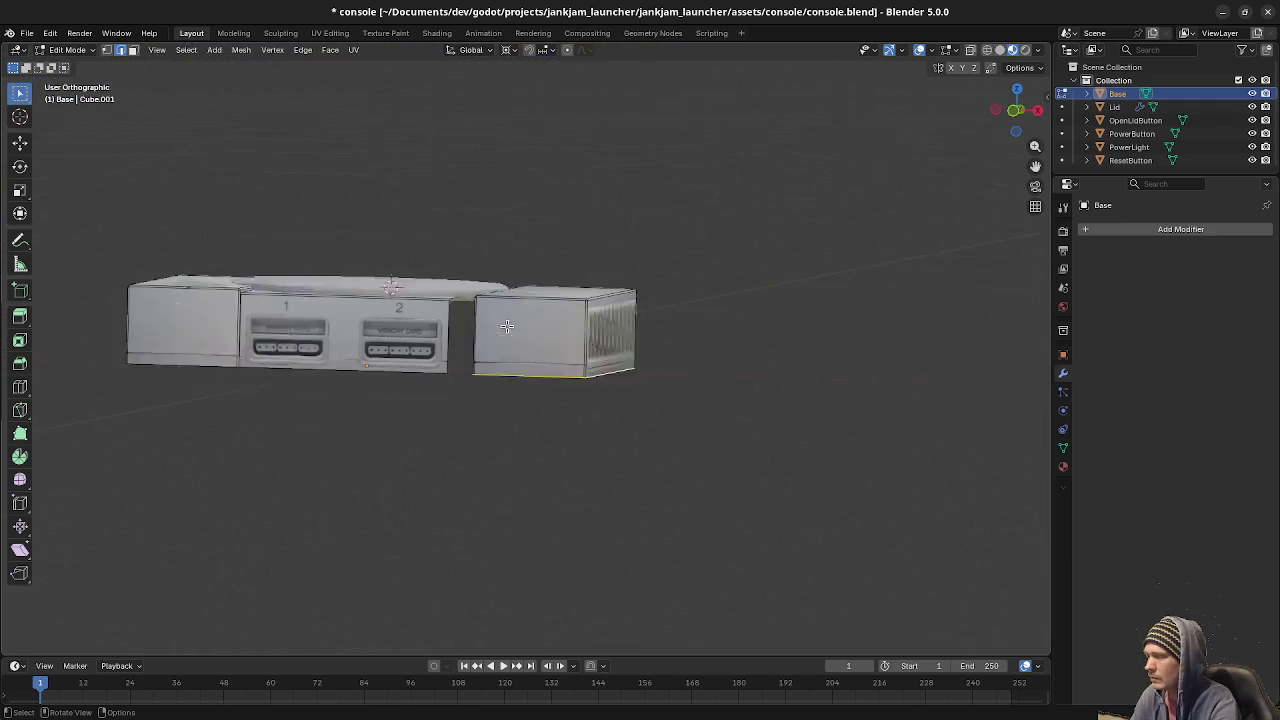
key(a)
key(alt+a)
click(640, 337)
key(ctrl+l)
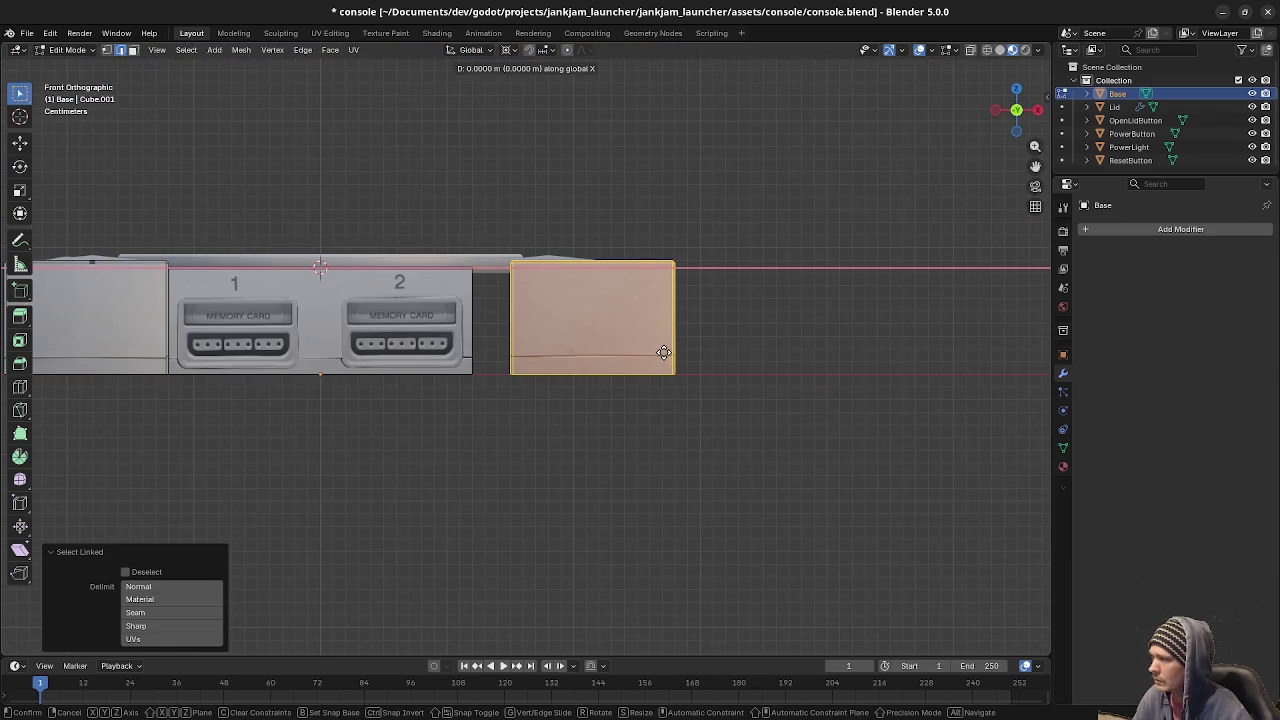
click(634, 354)
Move the left side block 0.04 m left along X.
mouse_move(466, 379)
shift+middle_down()
mouse_move(695, 419)
mouse_move(535, 381)
shift+middle_up()
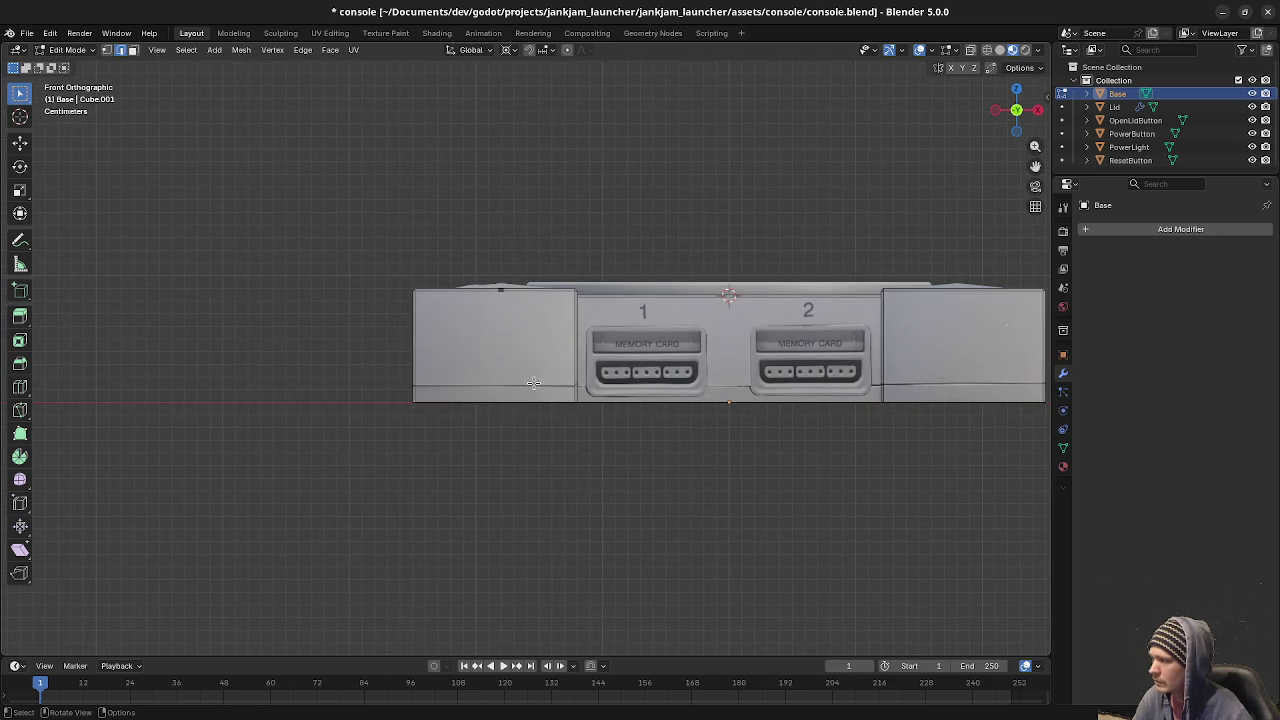
key(l)
key(g)
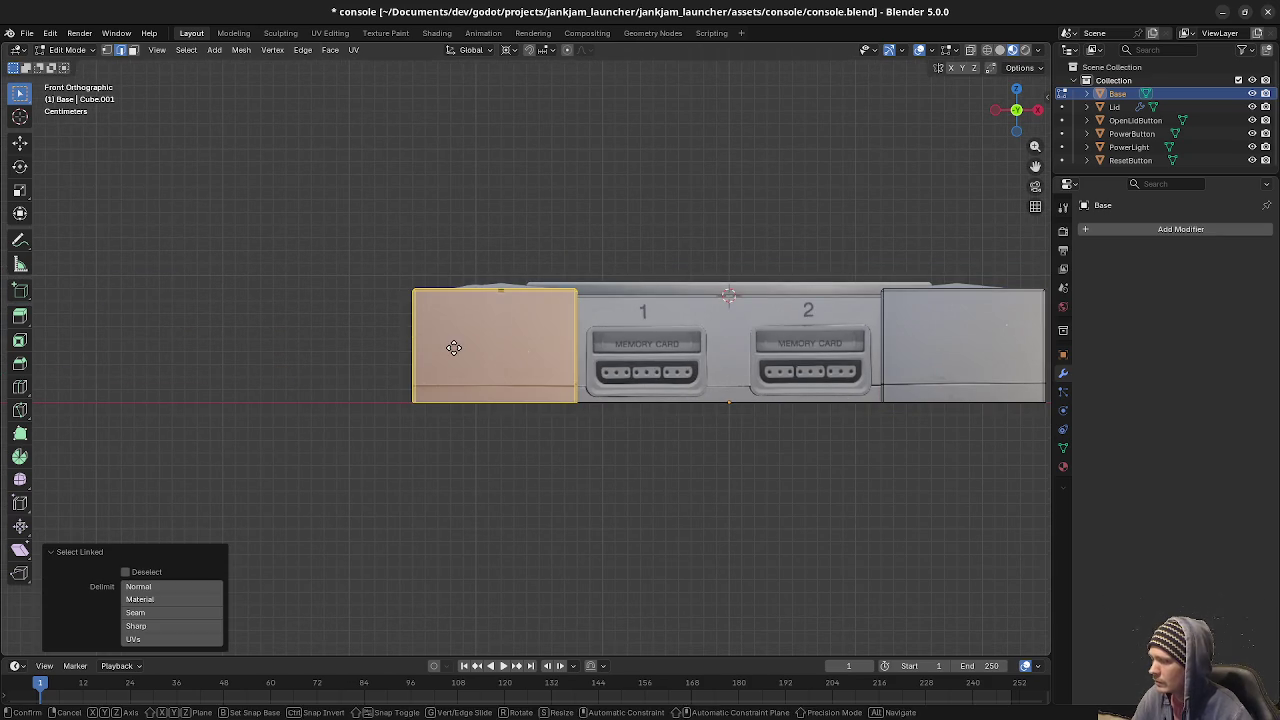
key(x)
click(401, 353)
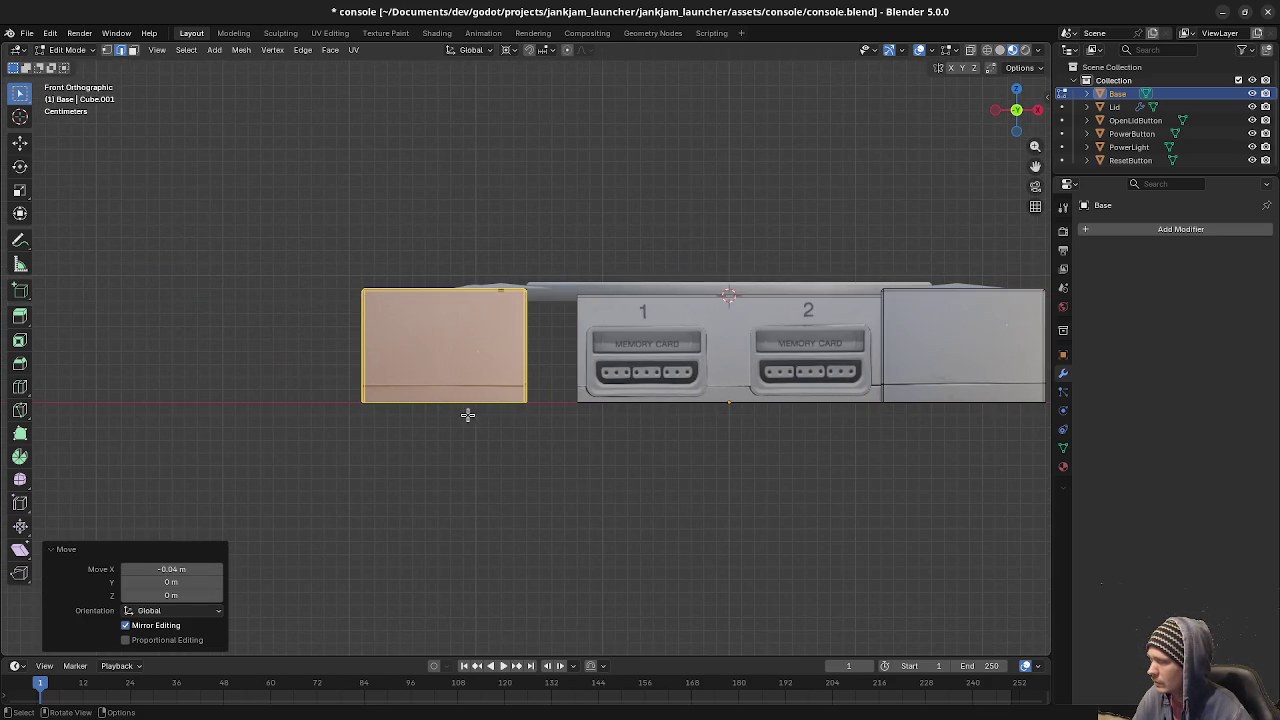
Cap the side block's open end by filling its edge loop with a face.
middle_drag(465, 412, 516, 390)
click(577, 378)
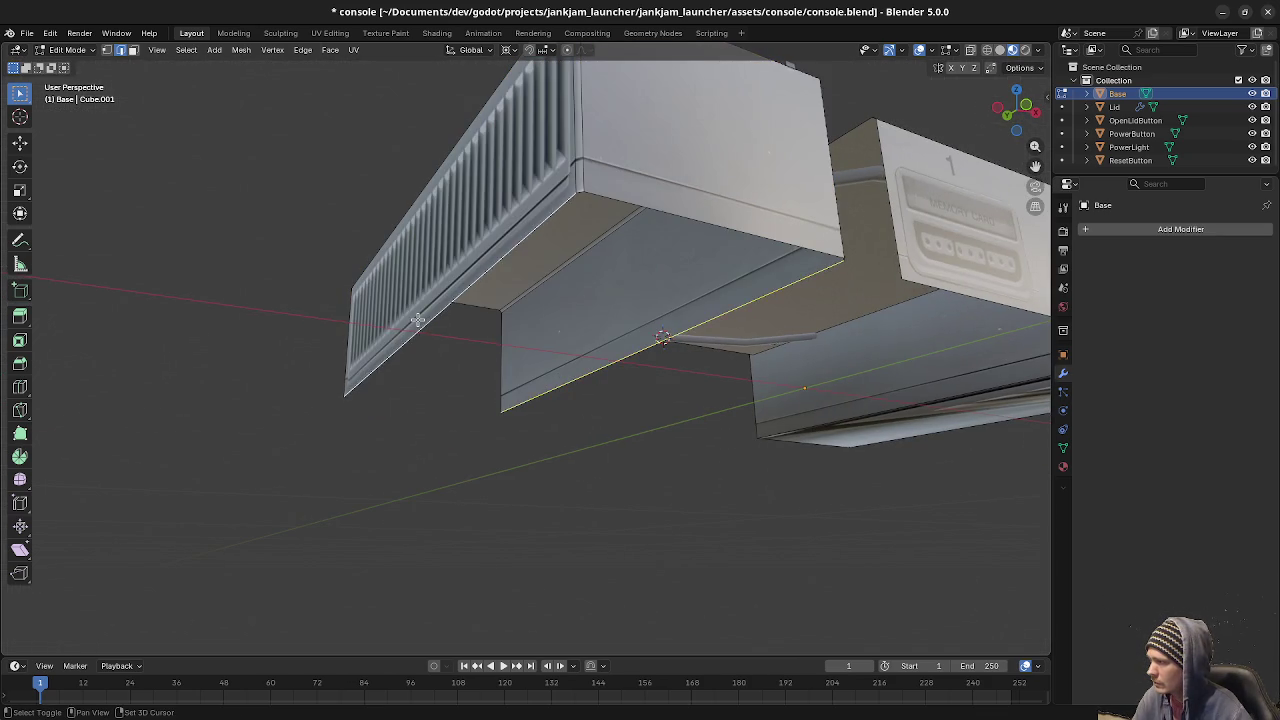
middle_drag(418, 320, 671, 338)
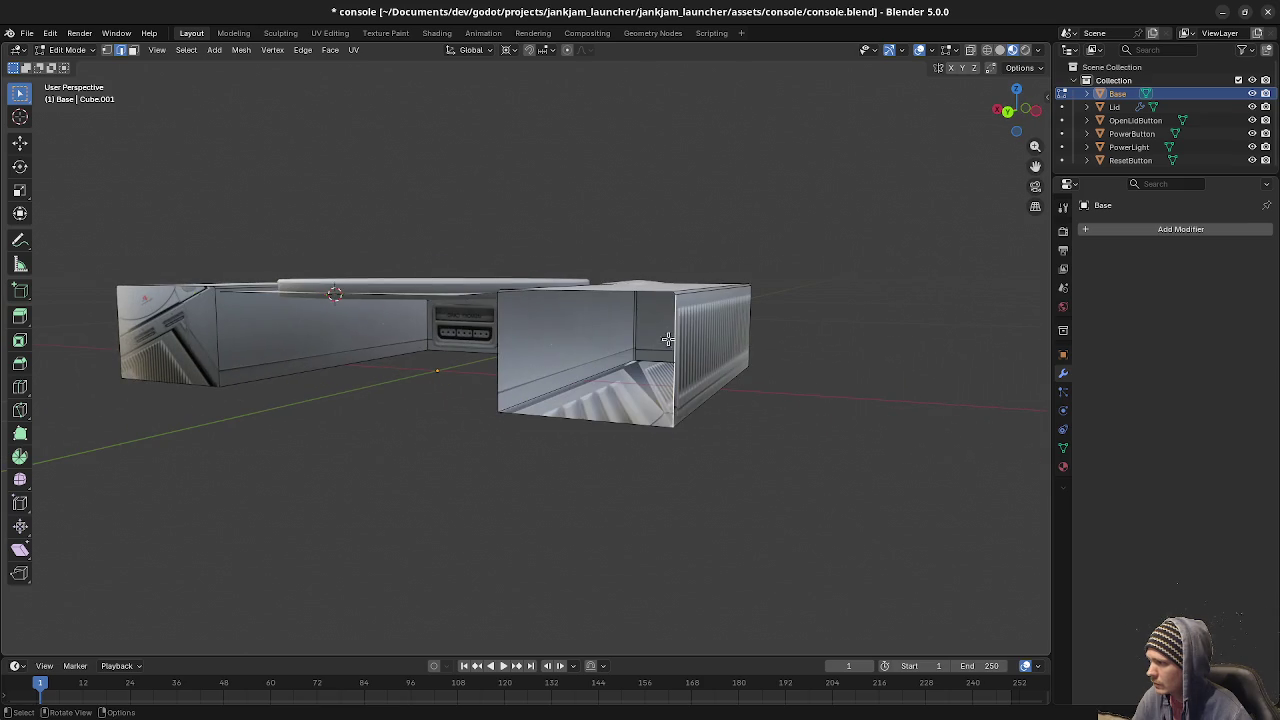
scroll(671, 338, up, 3)
scroll(643, 329, up, 3)
alt+click(638, 349)
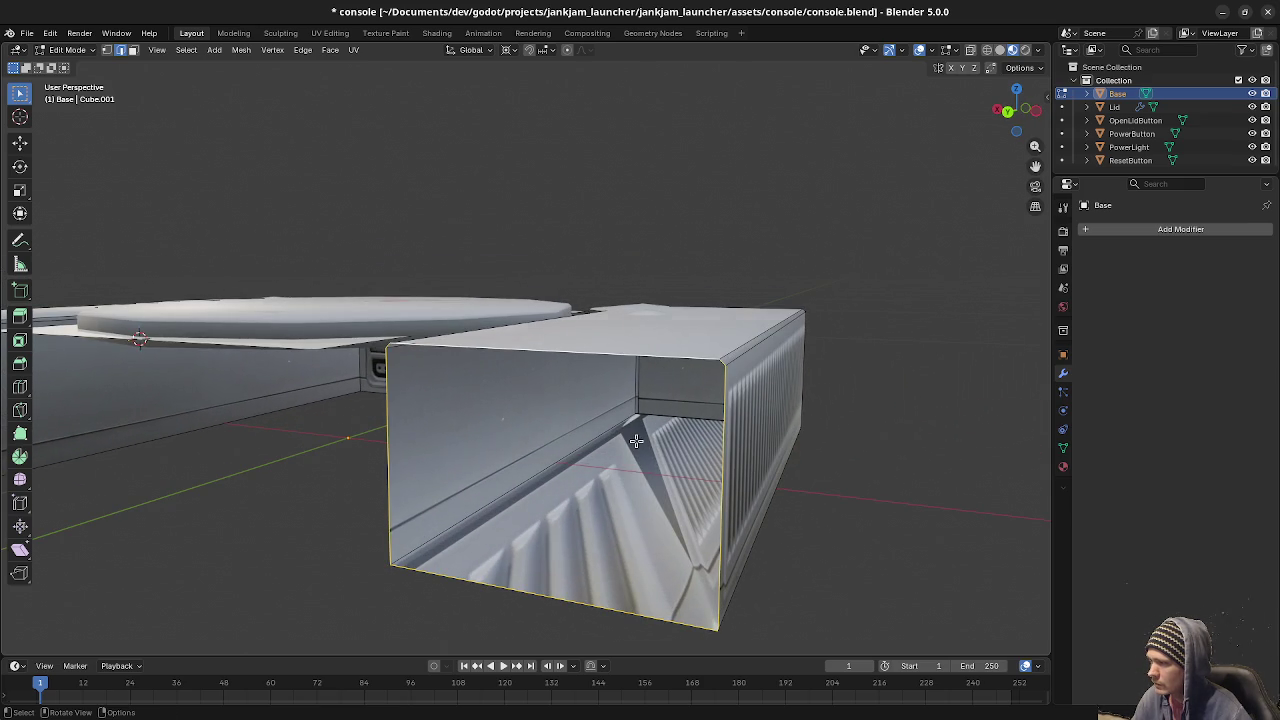
key(f)
Move the capped side block 0.04 m along X in front view.
middle_drag(544, 430, 575, 427)
key(alt+a)
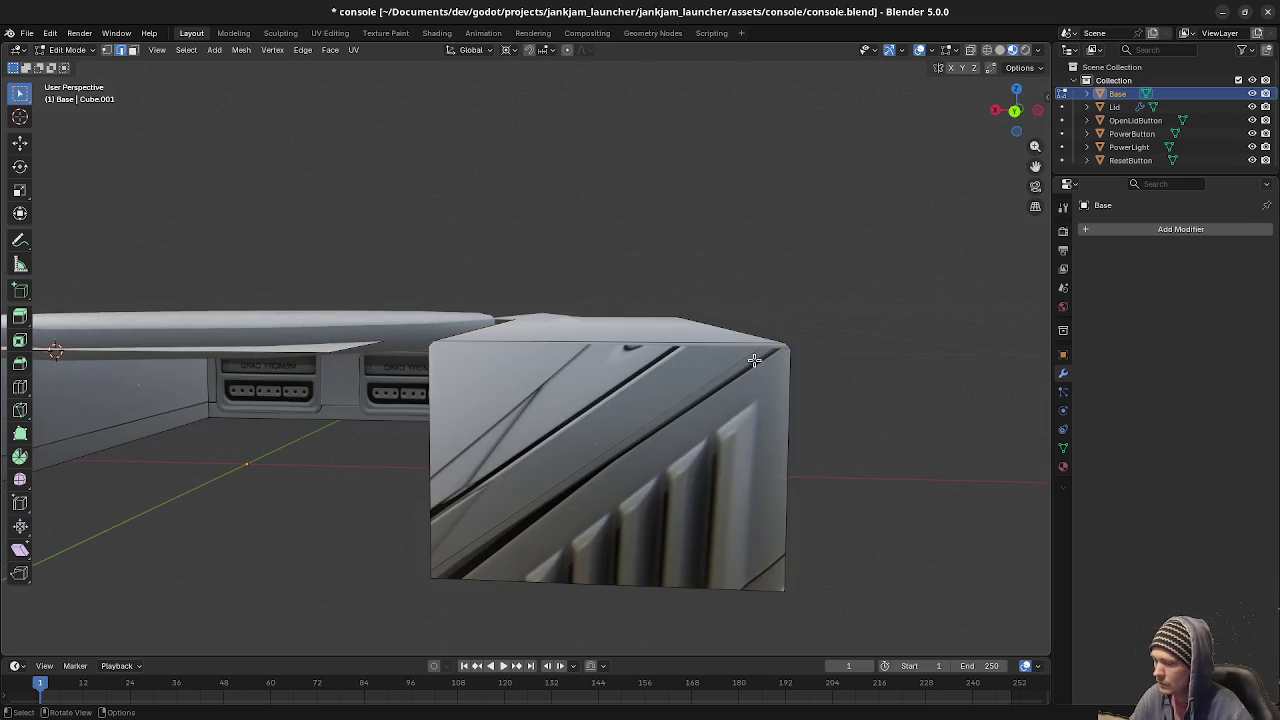
key(ctrl+l)
key(KP_1)
scroll(614, 424, down, 3)
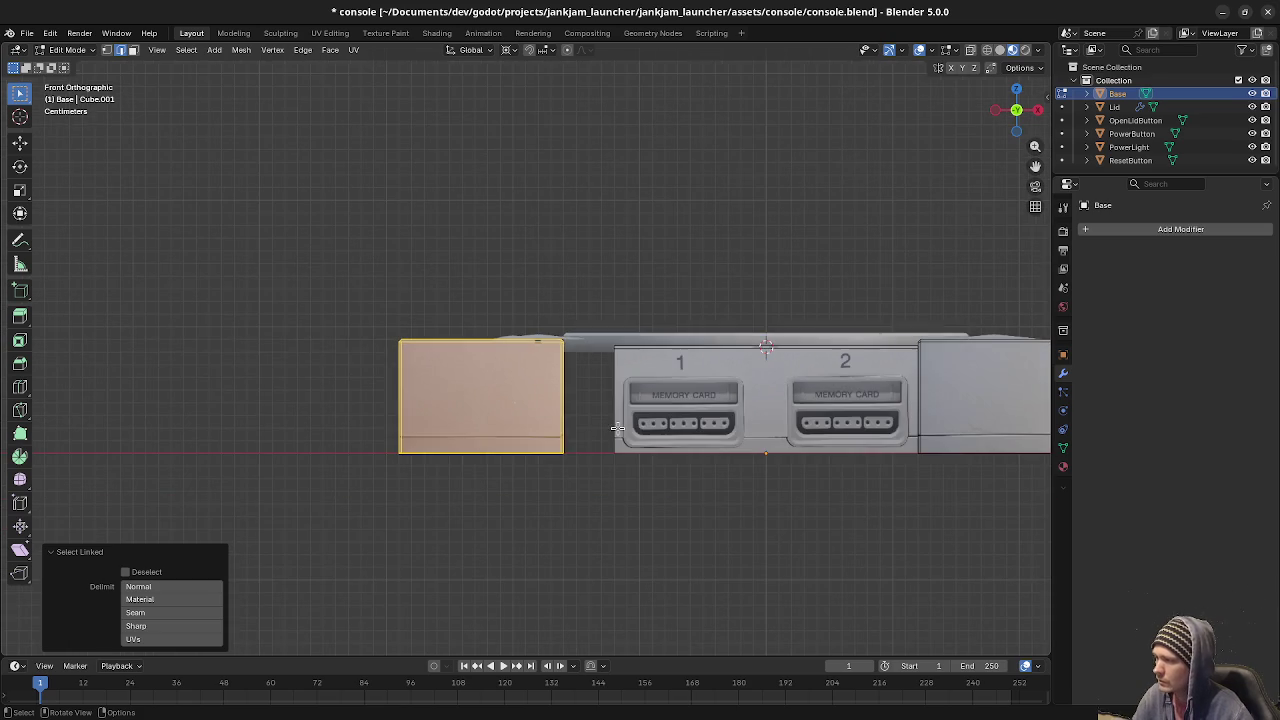
key(g)
key(x)
click(678, 424)
Select both side blocks and hide them.
click(656, 424)
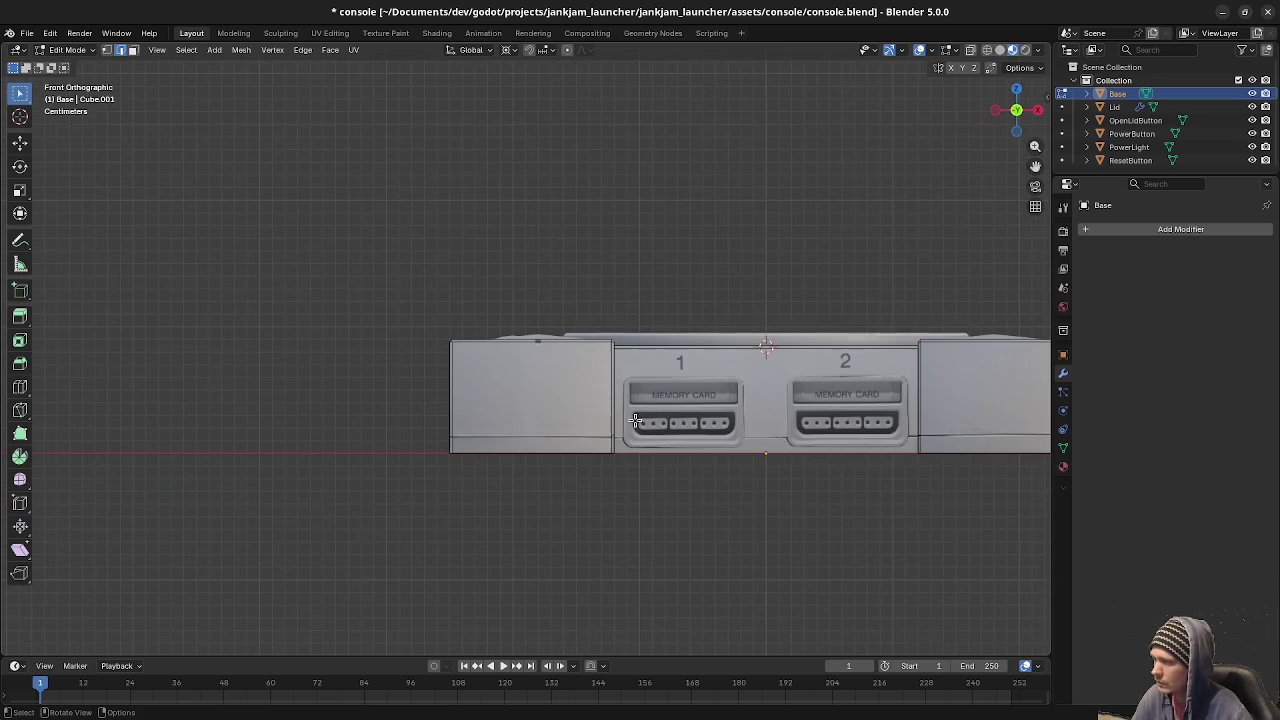
key(l)
key(l)
key(h)
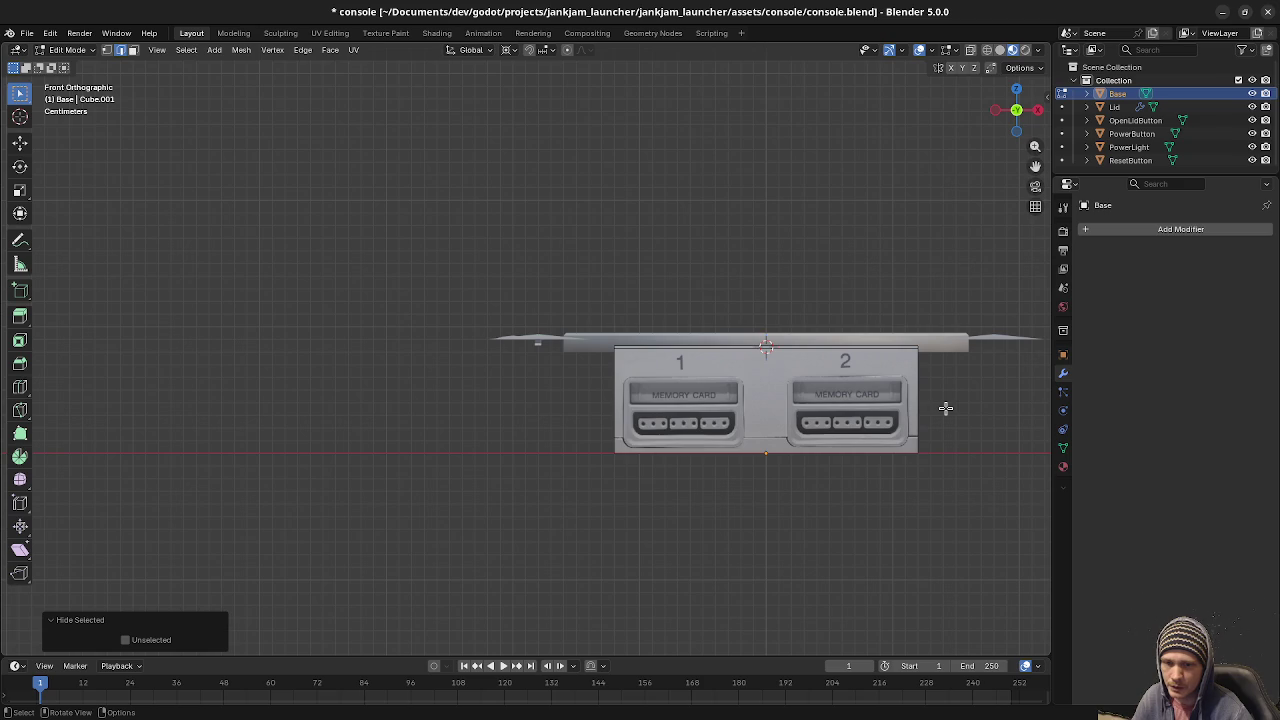
Extrude the top's end edge 0.09 m down along Z to form the back wall.
middle_drag(945, 408, 677, 452)
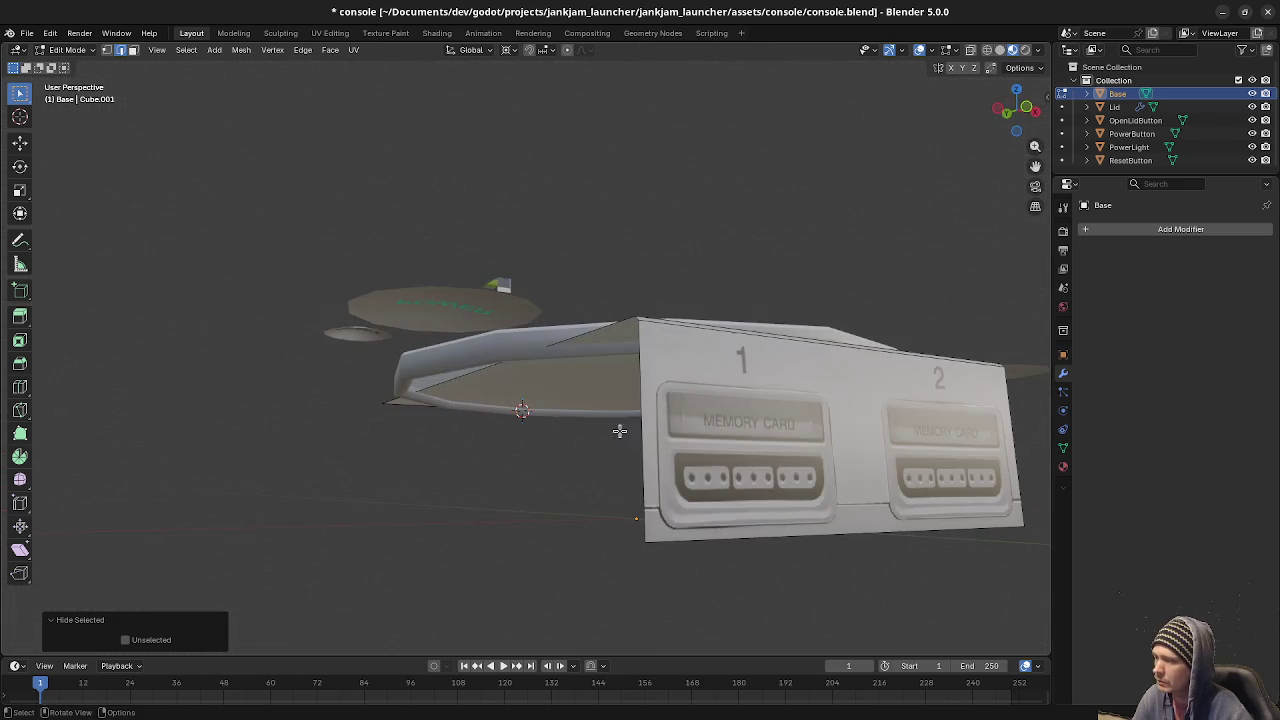
middle_drag(629, 492, 657, 491)
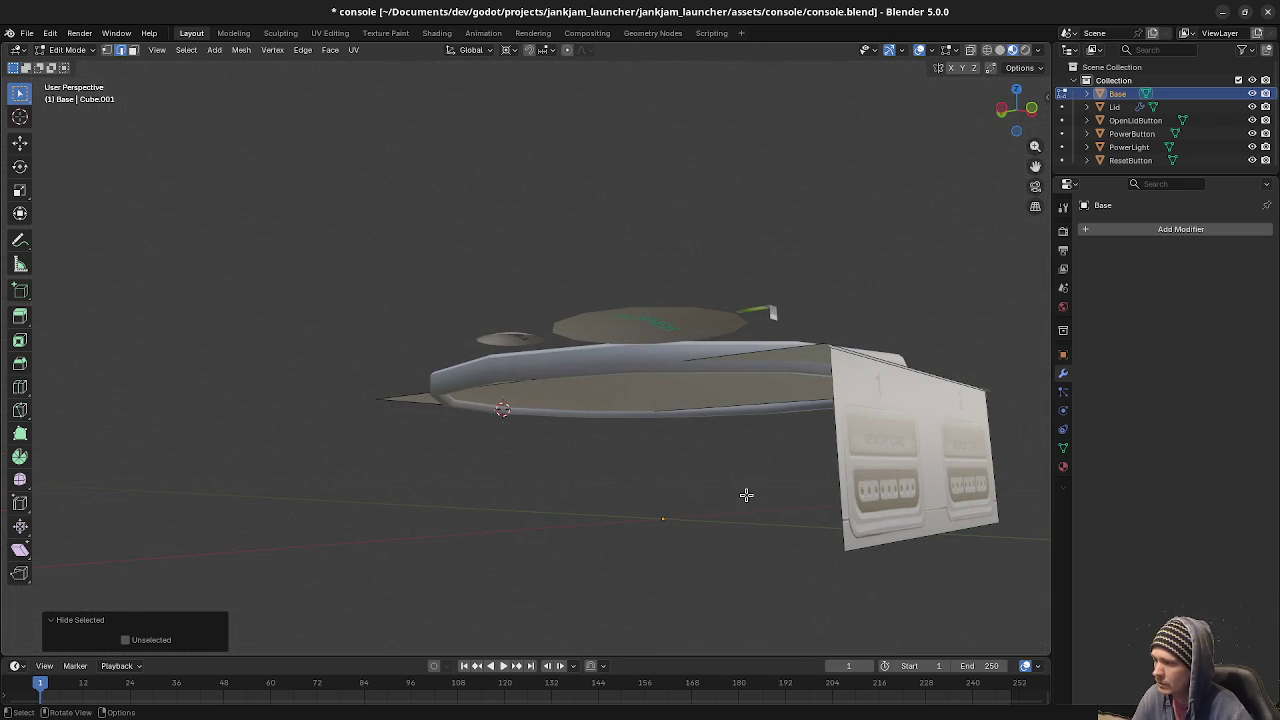
click(444, 409)
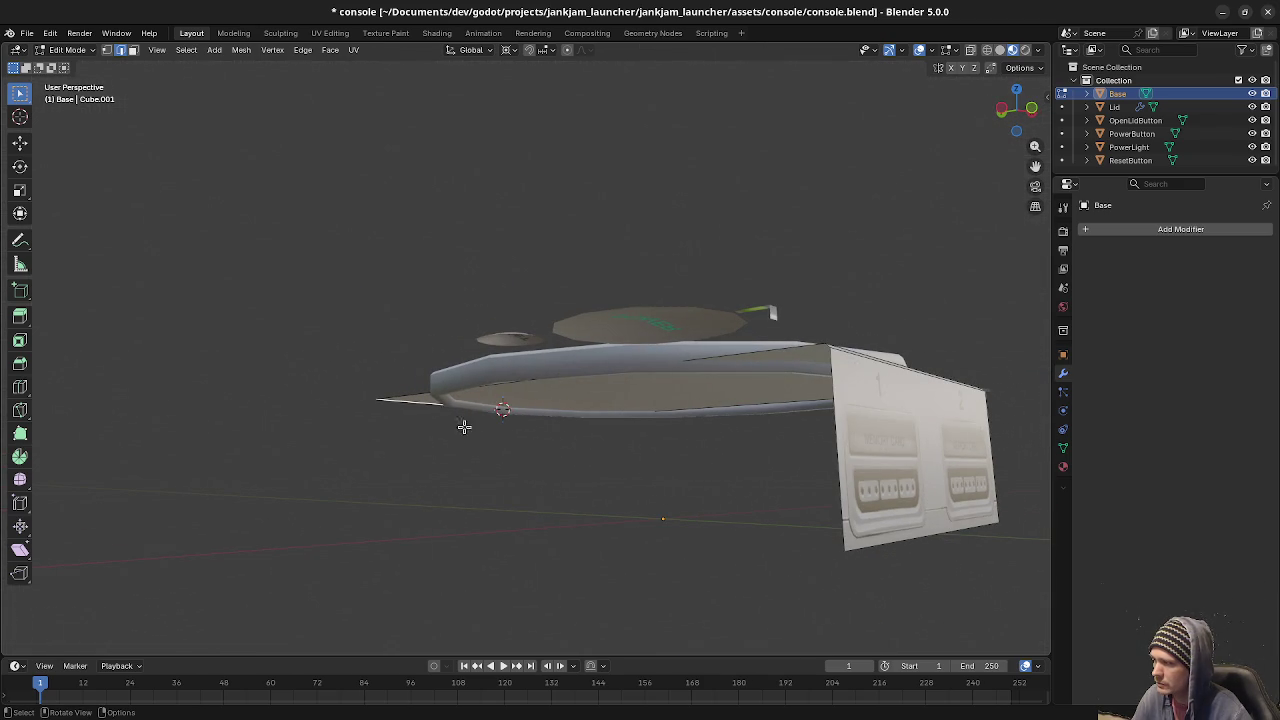
key(KP_1)
key(KP_3)
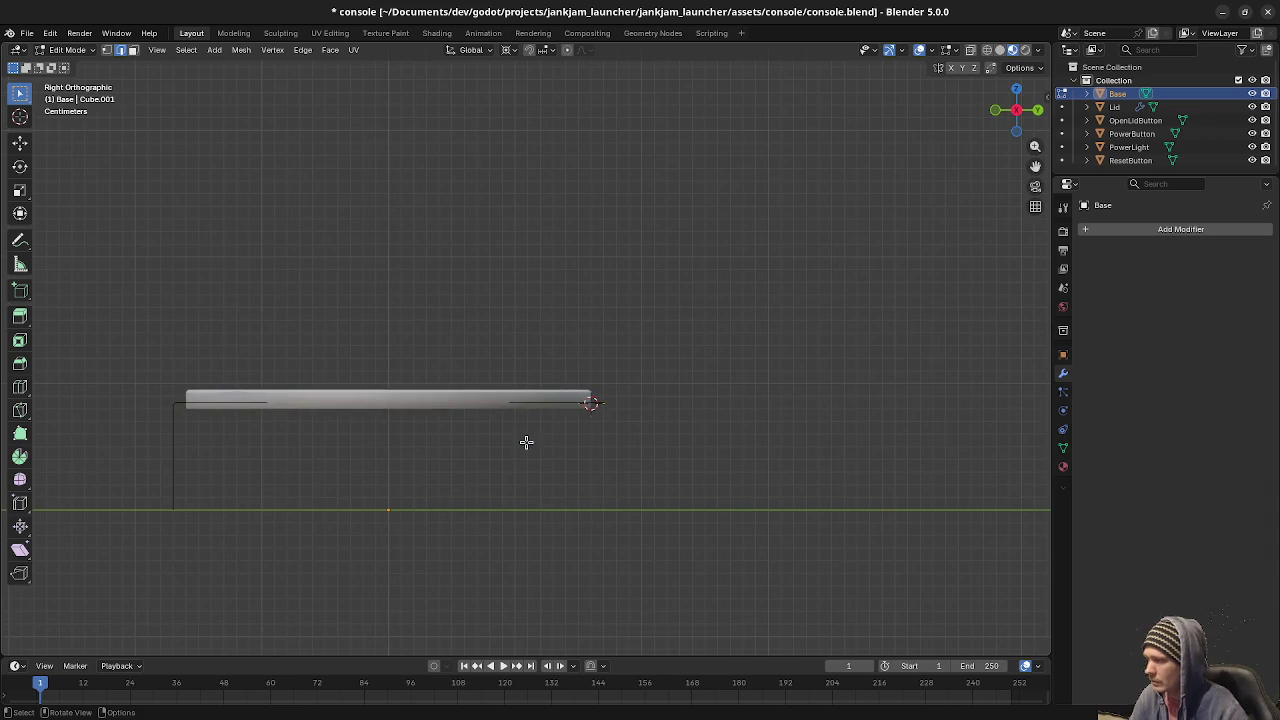
key(g)
key(z)
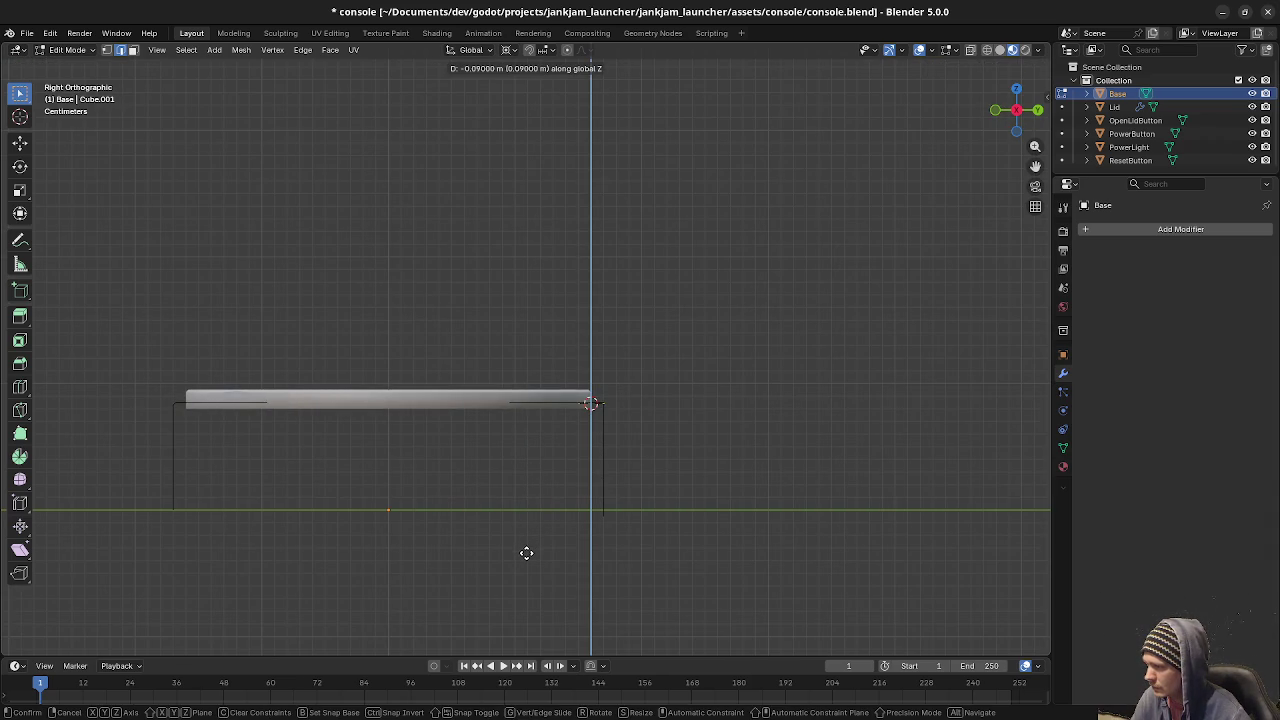
click(526, 553)
Nudge the new wall's bottom edge slightly along Z.
shift+middle_drag(580, 529, 528, 374)
scroll(566, 406, up, 2)
scroll(599, 407, up, 3)
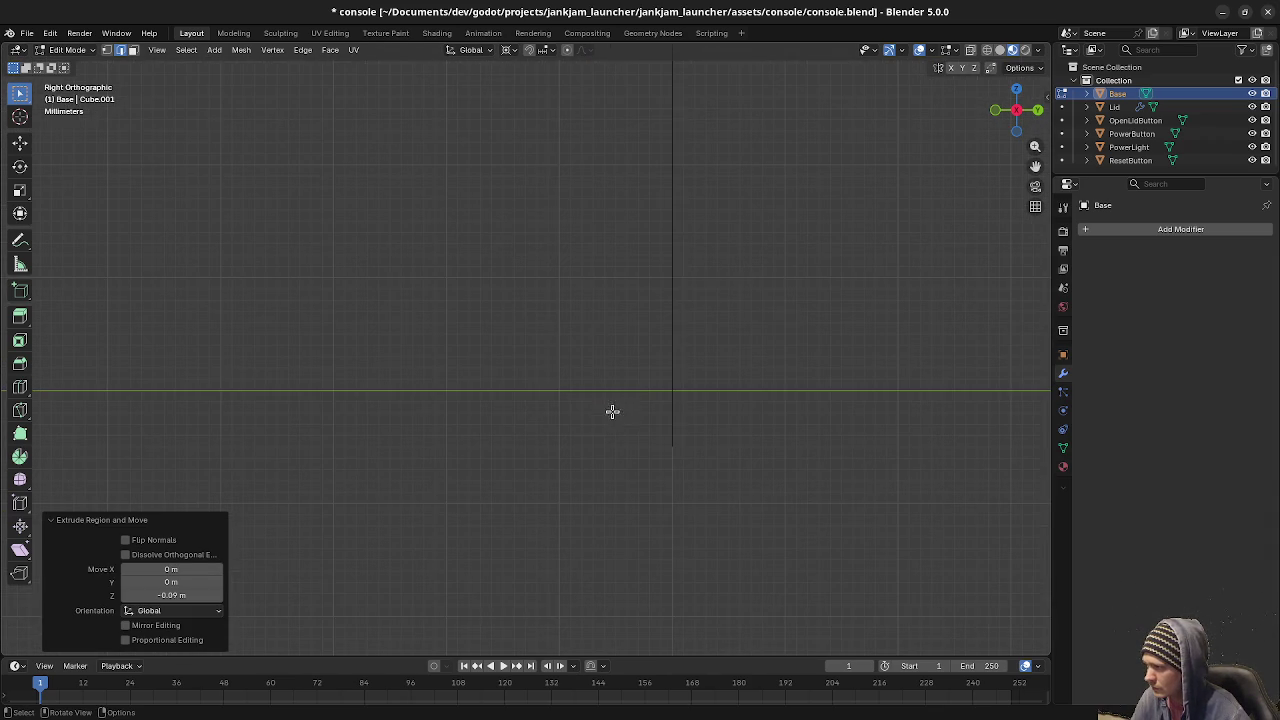
key(g)
key(z)
click(634, 357)
scroll(632, 383, down, 4)
scroll(600, 390, down, 5)
Fill a floor face between the memory-card panel and the new wall.
mouse_move(568, 397)
shift+middle_down()
mouse_move(700, 431)
mouse_move(668, 438)
shift+middle_up()
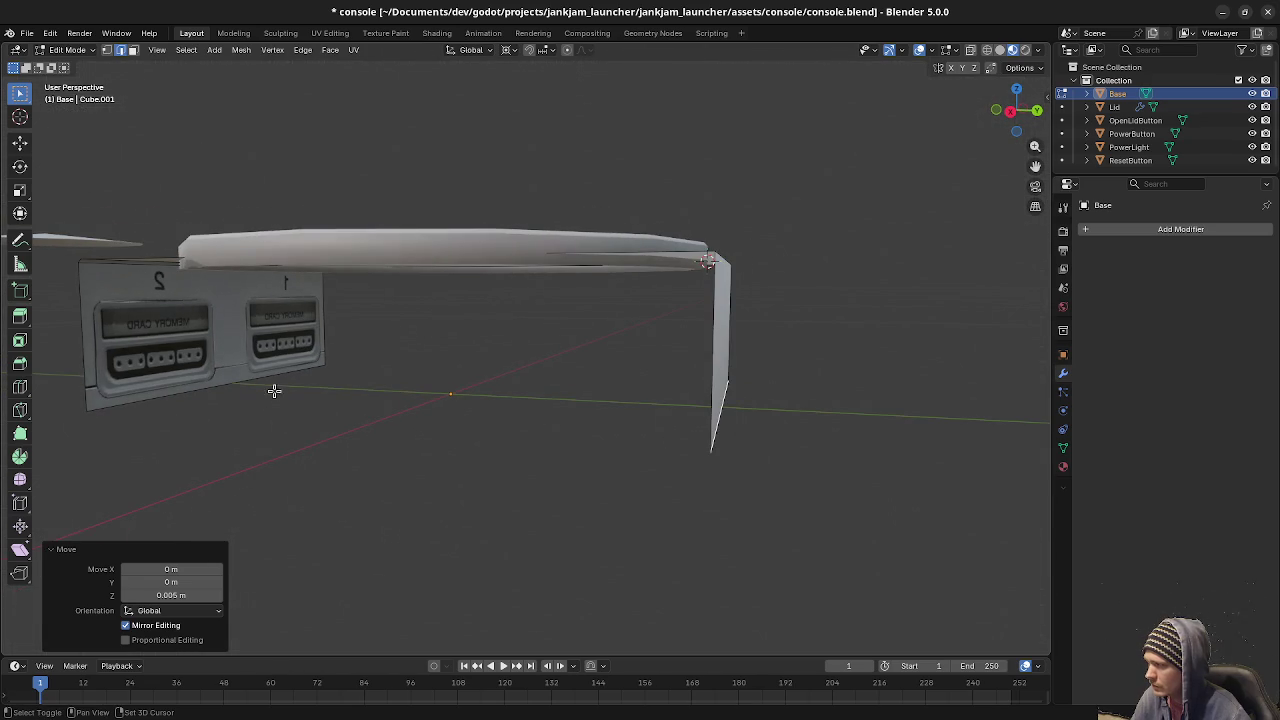
click(311, 379)
shift+click(705, 427)
key(f)
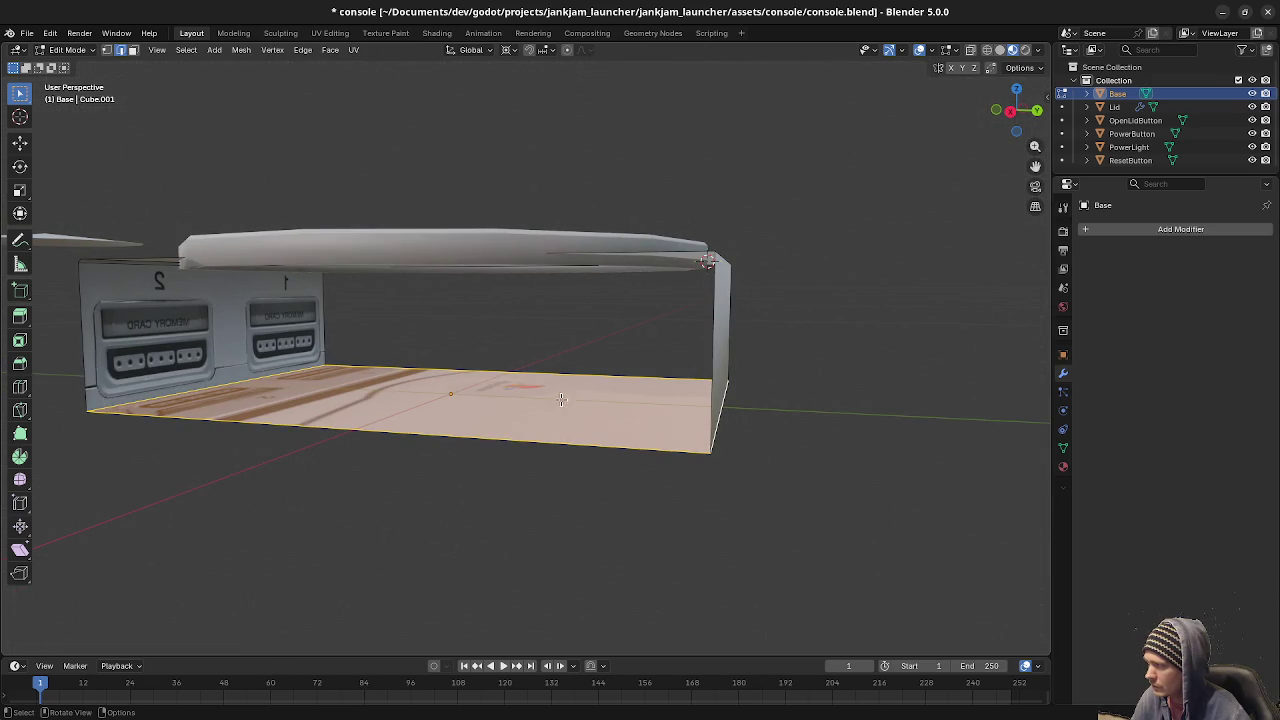
Fill the section's open front with a face.
middle_drag(78, 318, 594, 422)
key(a)
key(ctrl+z)
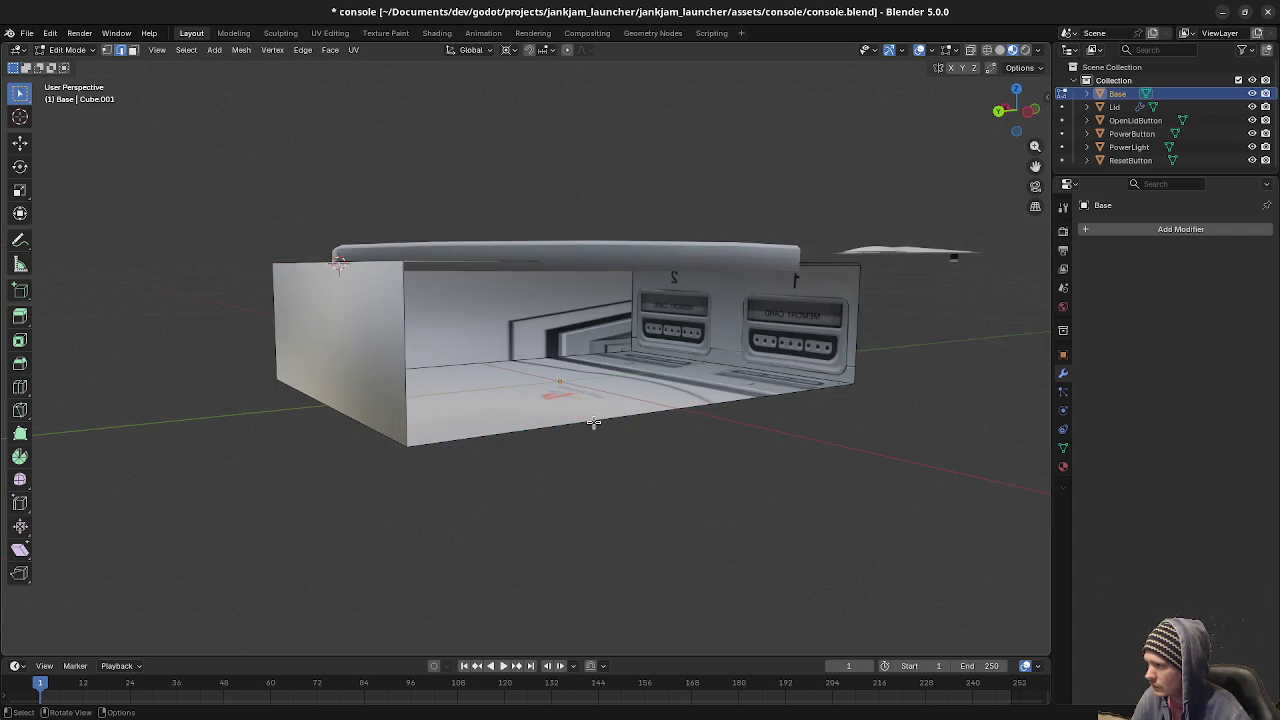
key(f)
Reveal the hidden side blocks and deselect everything.
mouse_move(594, 422)
middle_down()
mouse_move(660, 401)
mouse_move(718, 548)
middle_up()
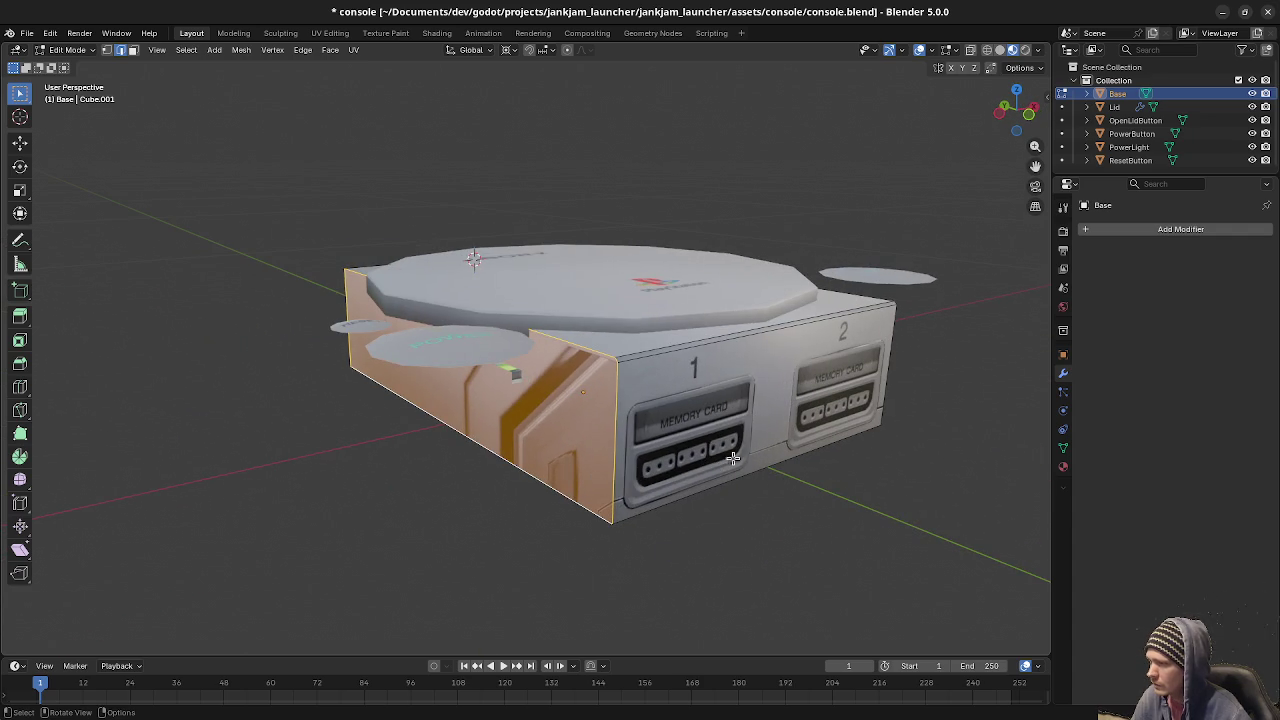
key(a)
middle_drag(716, 437, 765, 443)
key(alt+a)
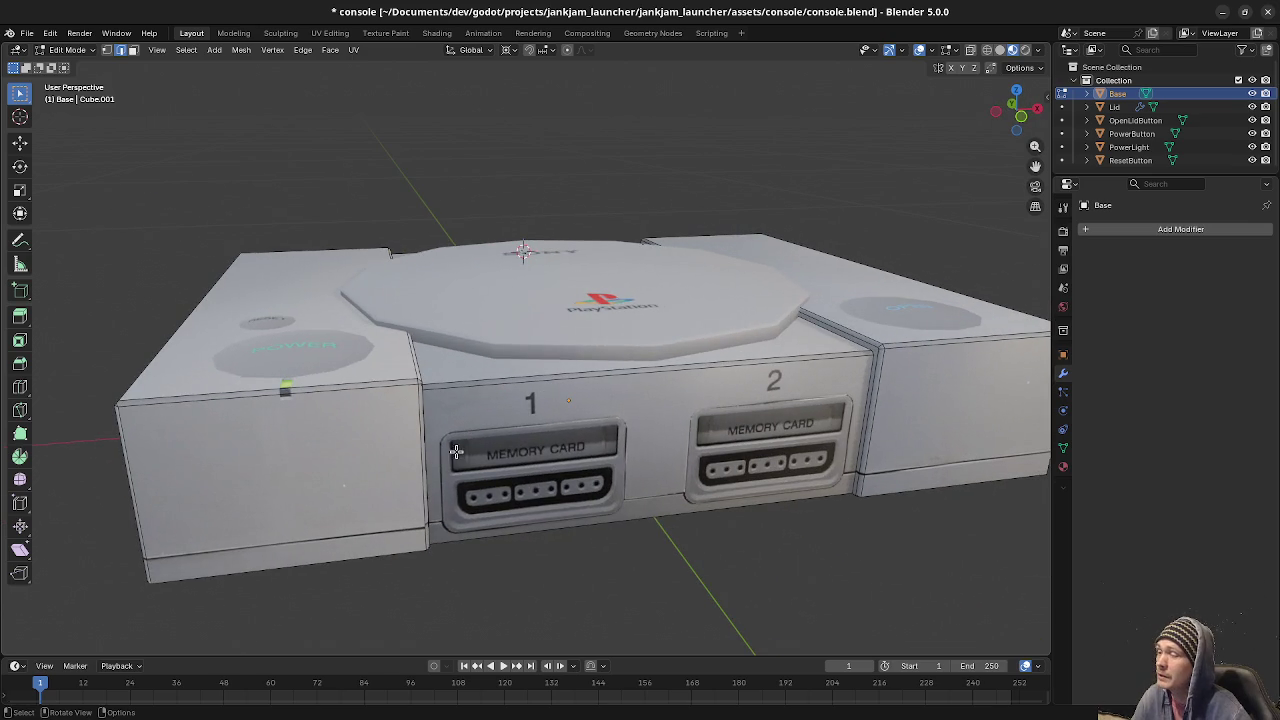
Separate the memory-card section into its own object, Base.001.
key(a)
key(alt+a)
key(l)
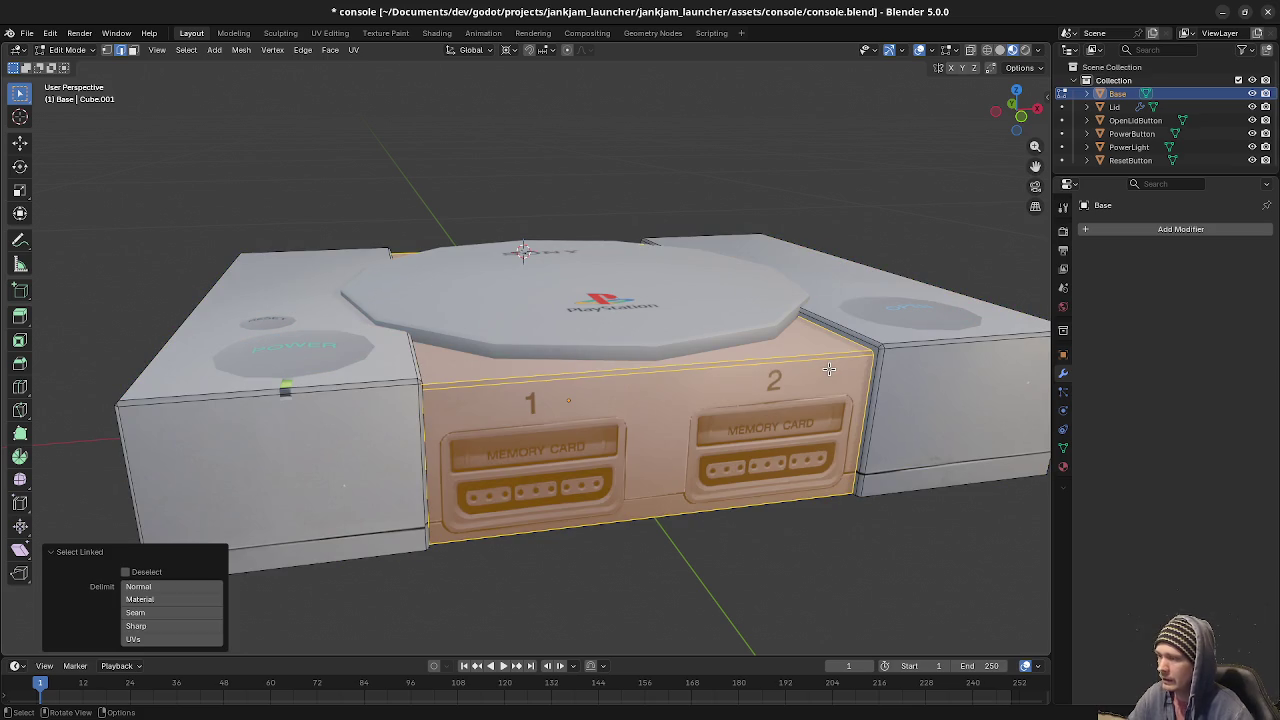
key(p)
click(829, 369)
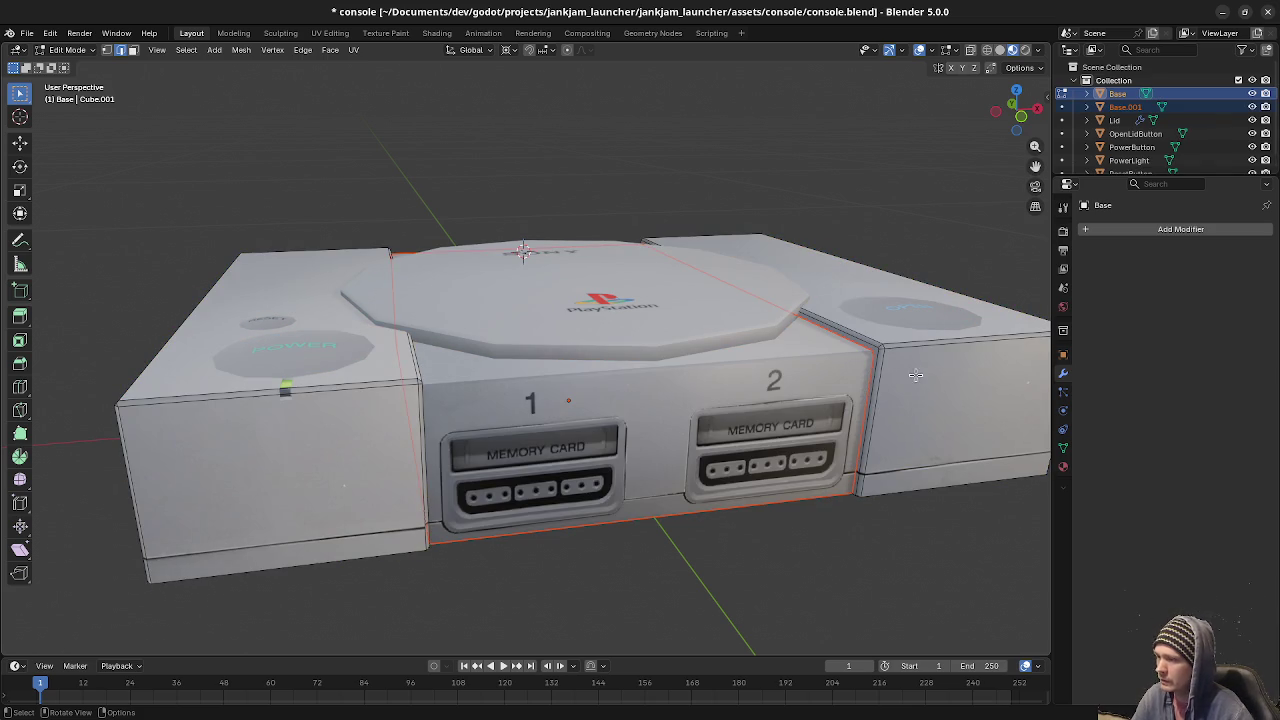
Separate the right side block into its own object, Base.002.
key(l)
key(ctrl+z)
key(l)
key(p)
click(898, 342)
In object mode, remove the Lid's Solidify modifier, then select Base.001.
key(Tab)
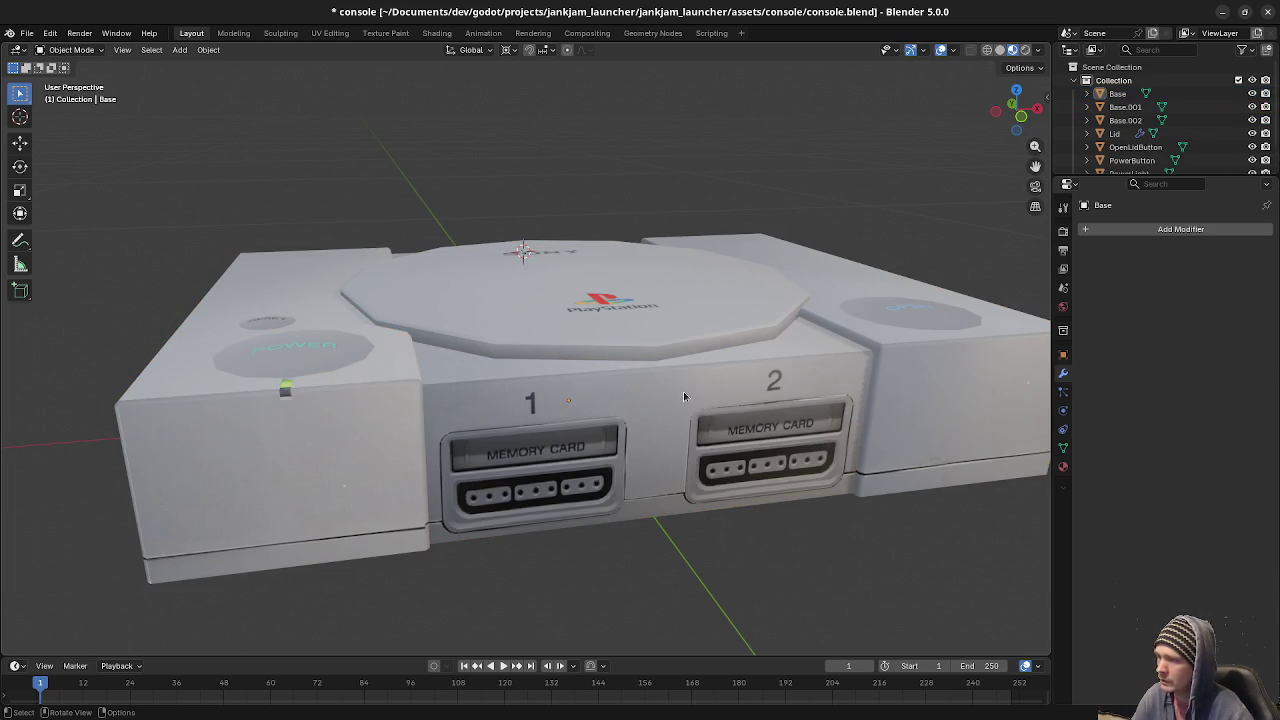
click(661, 352)
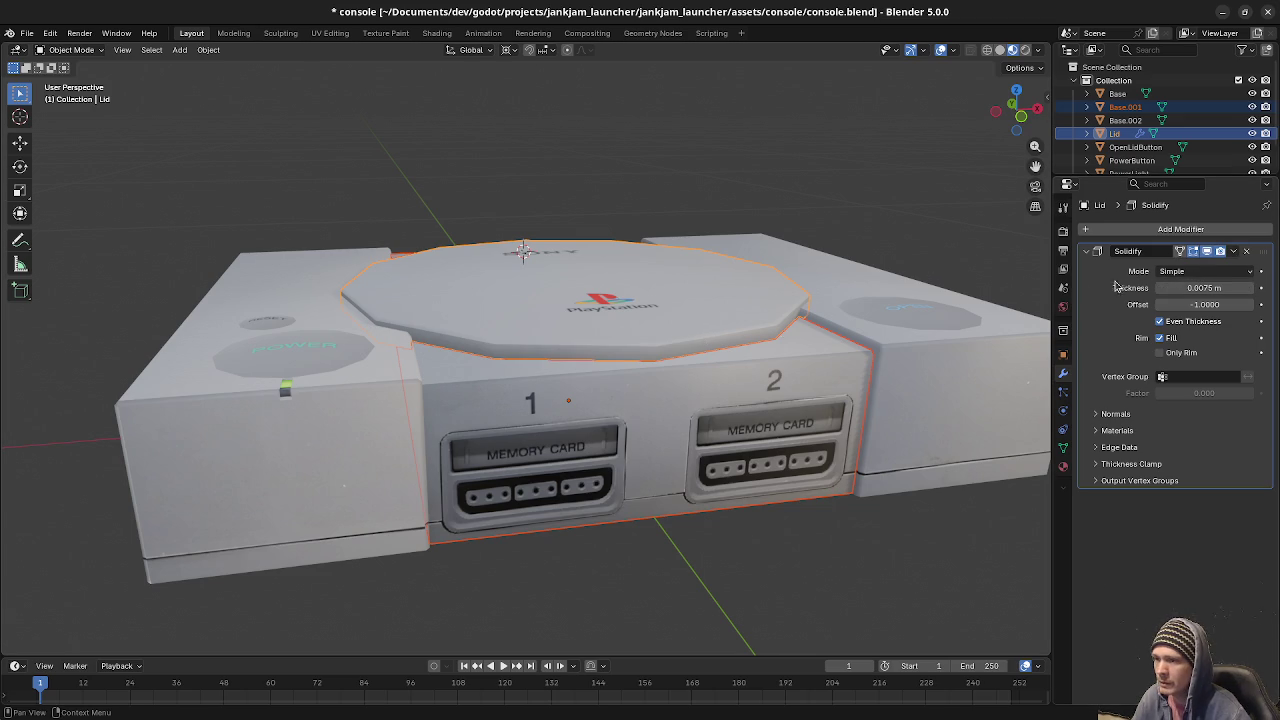
click(1246, 251)
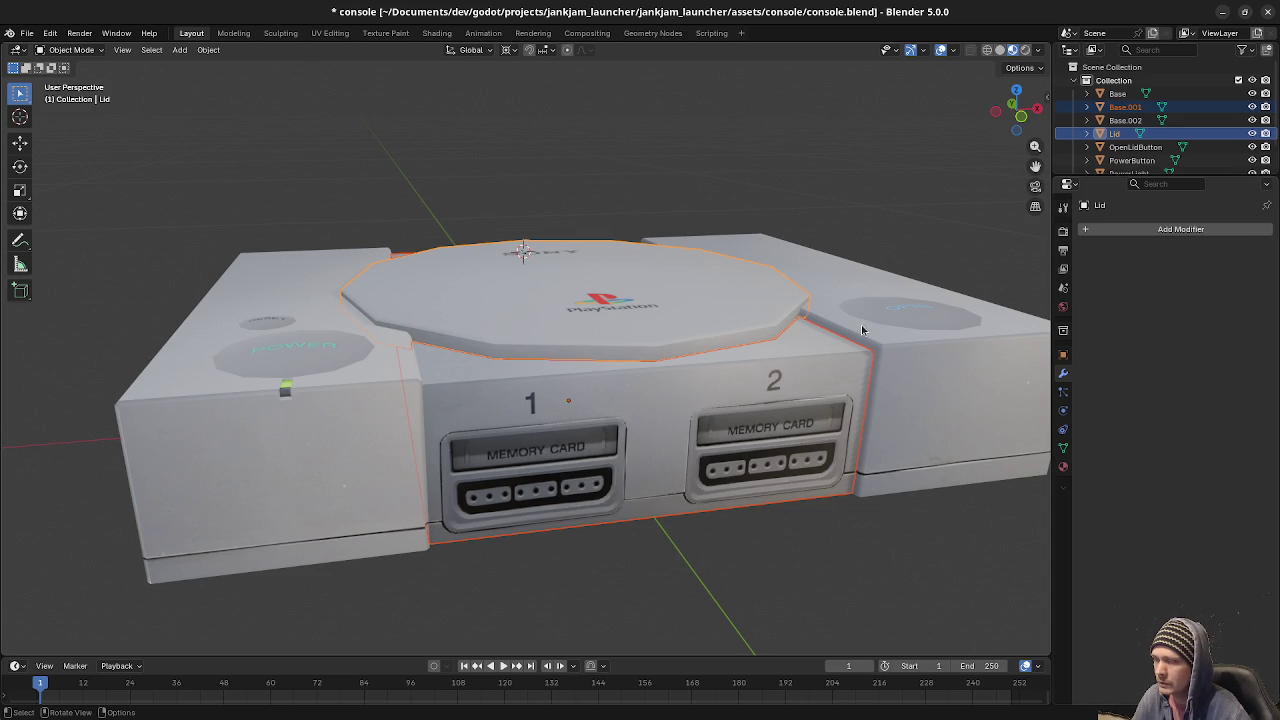
click(1181, 232)
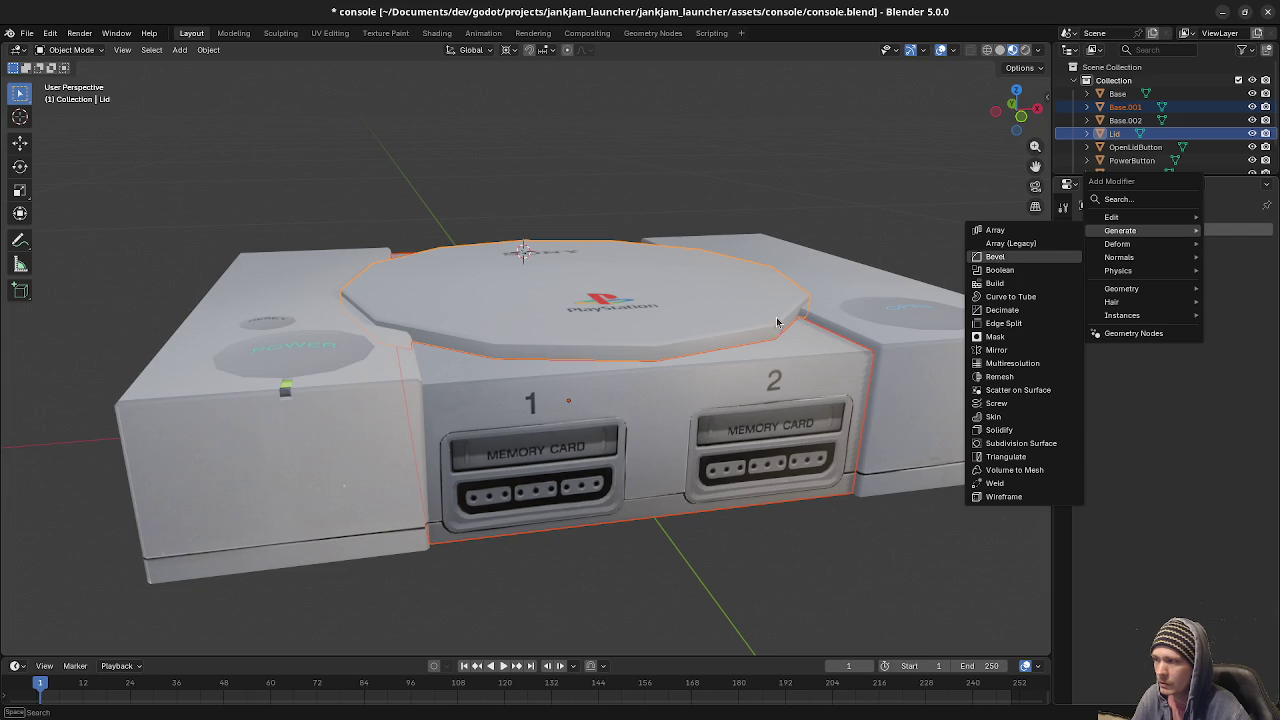
click(747, 390)
click(738, 322)
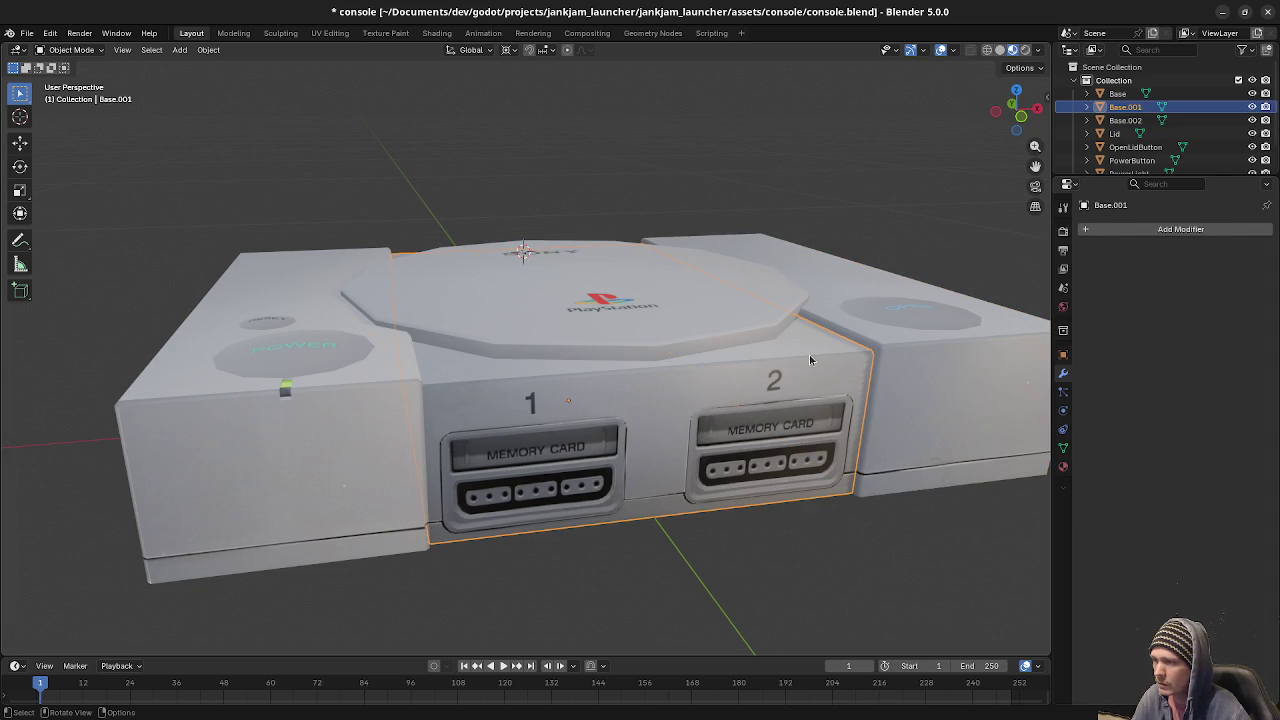
click(751, 391)
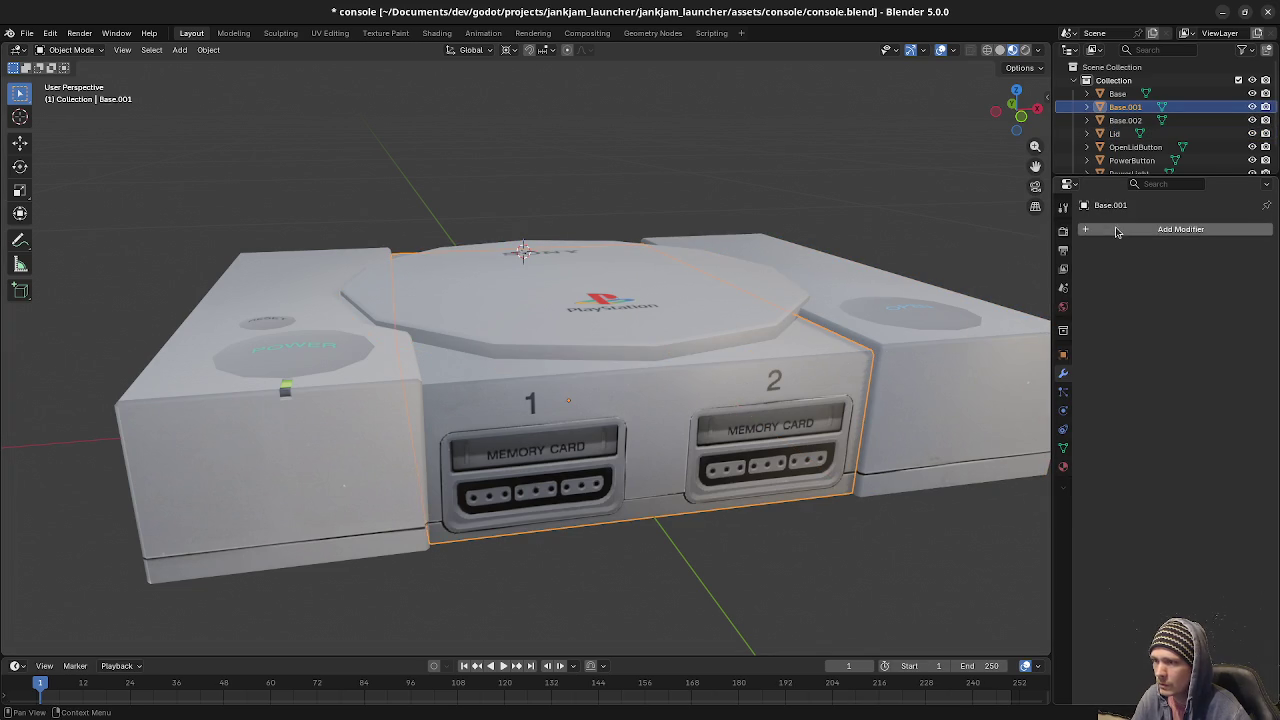
click(1117, 232)
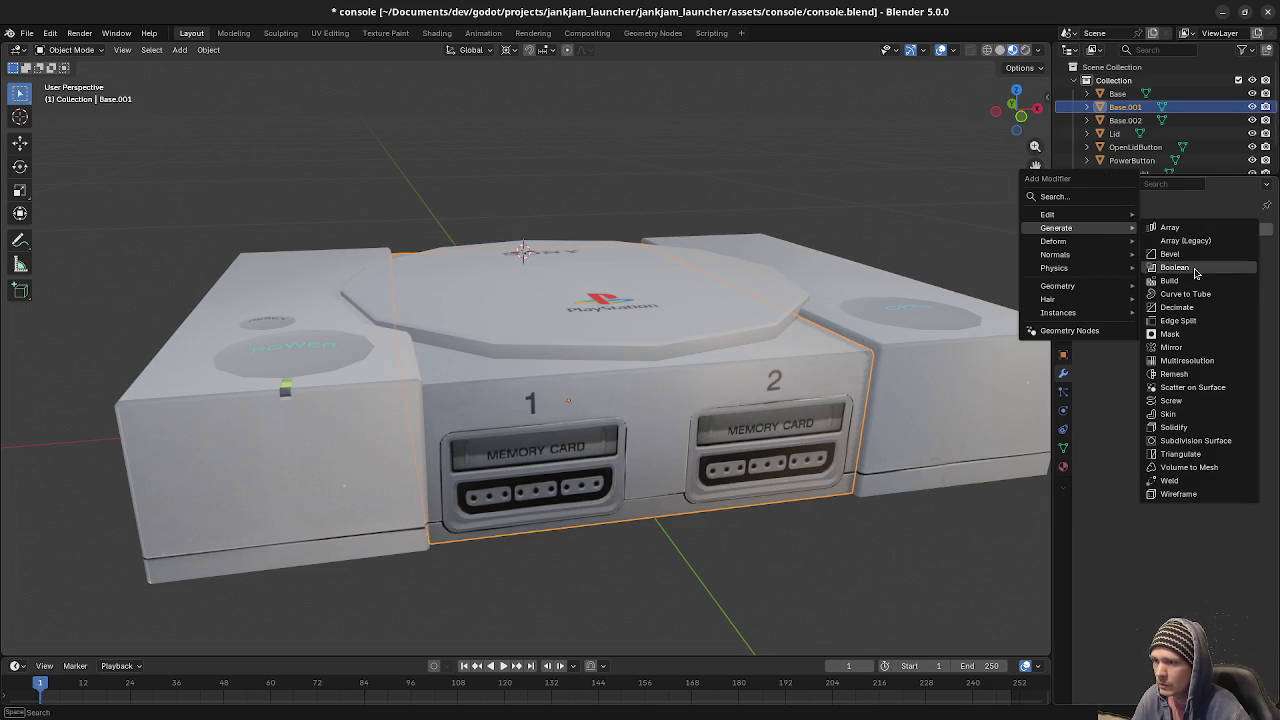
Add a Boolean modifier to Base.001 using the Lid, trying Union and Difference before Intersect.
click(1175, 267)
click(1203, 303)
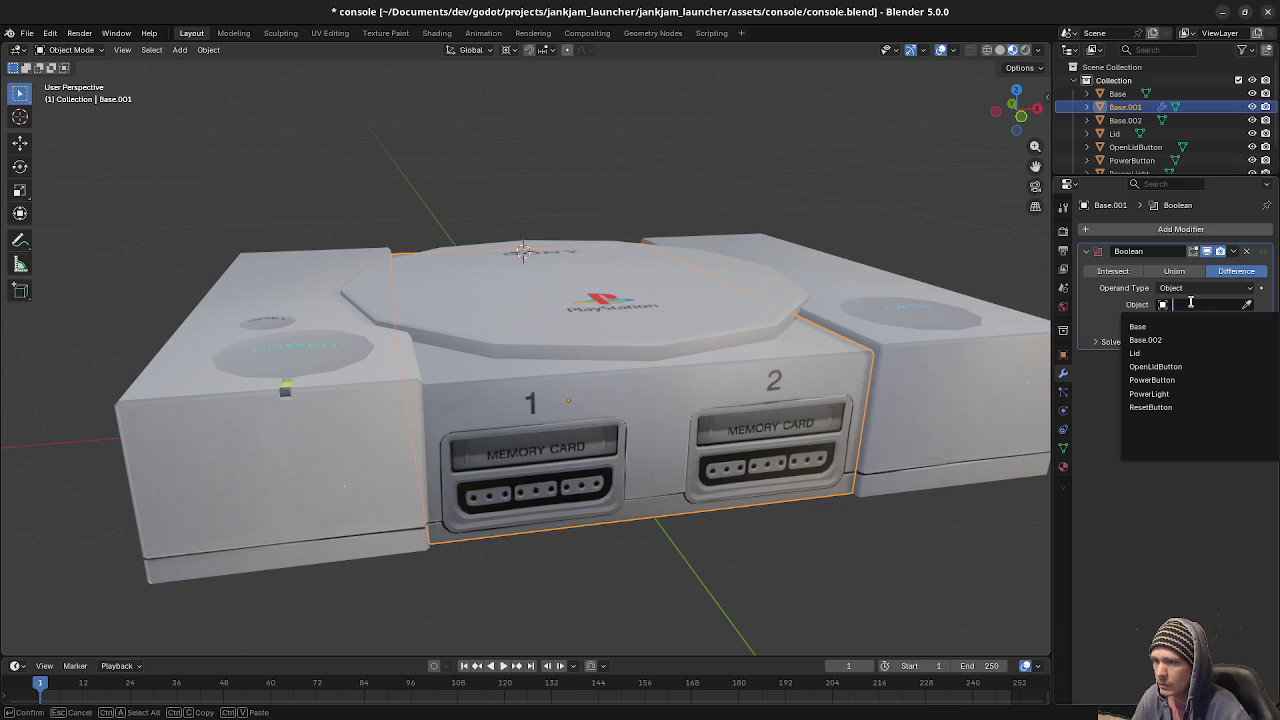
click(1137, 356)
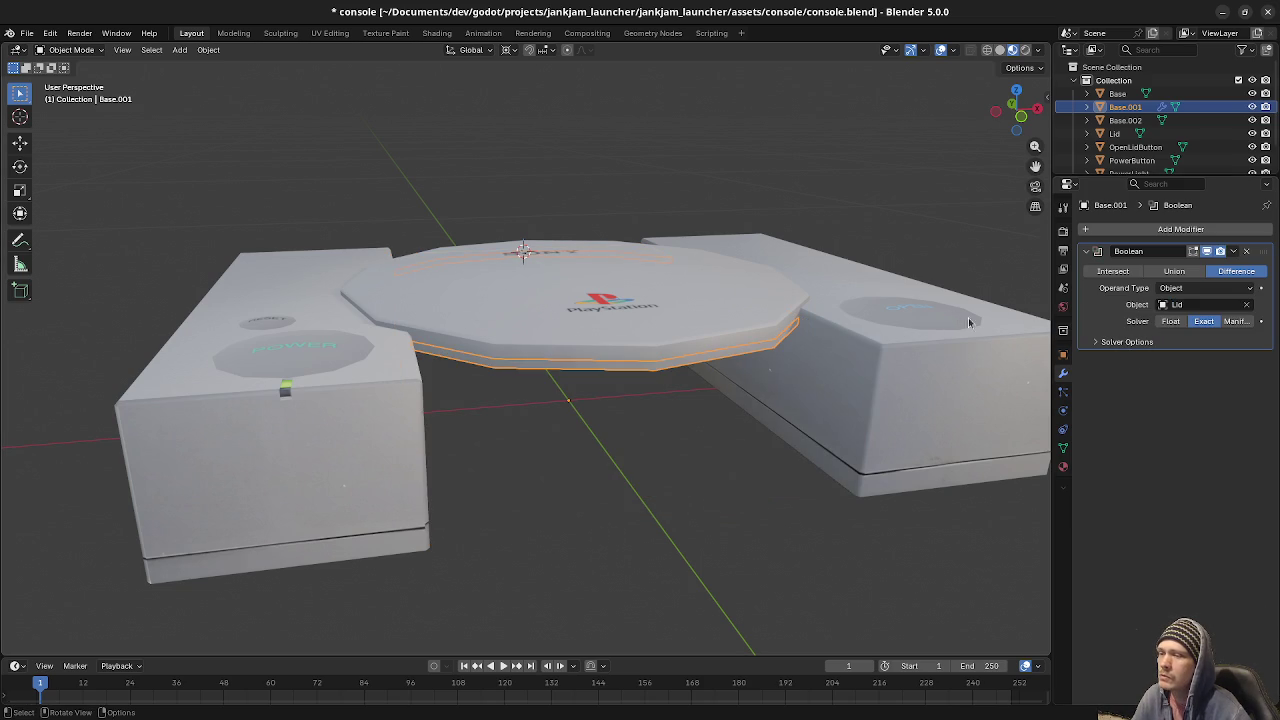
click(1111, 273)
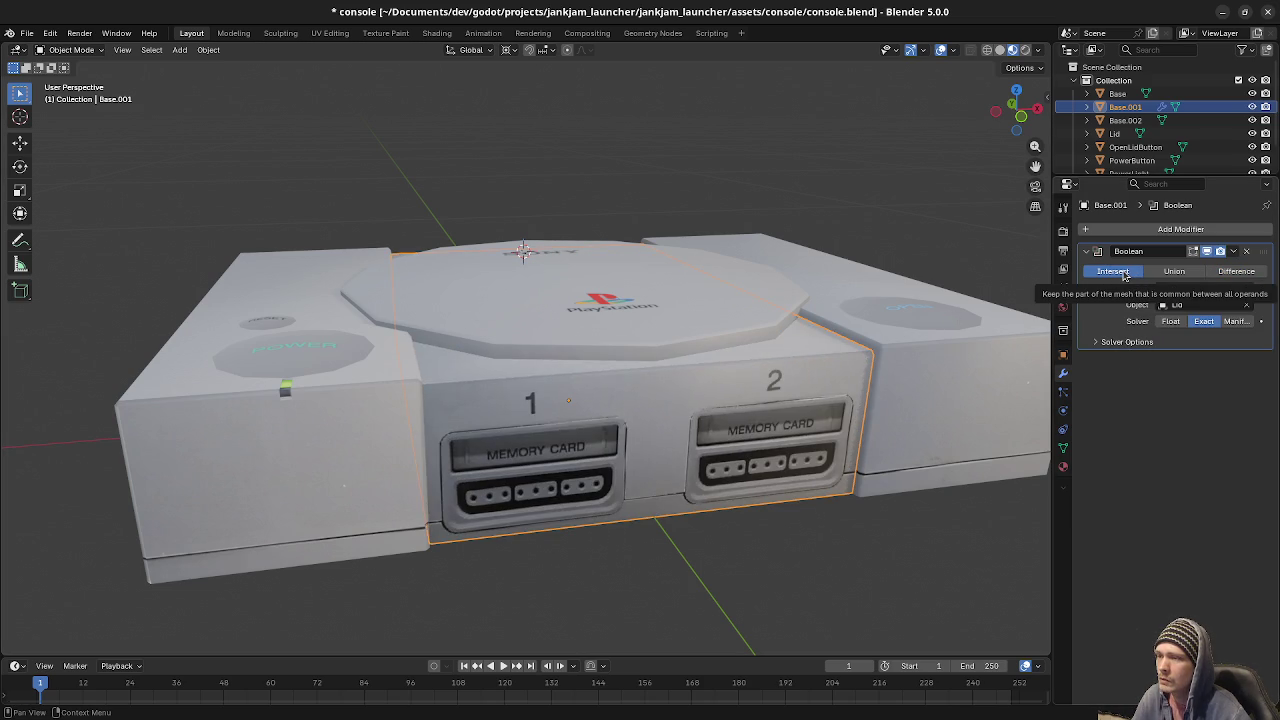
click(1174, 271)
click(1230, 272)
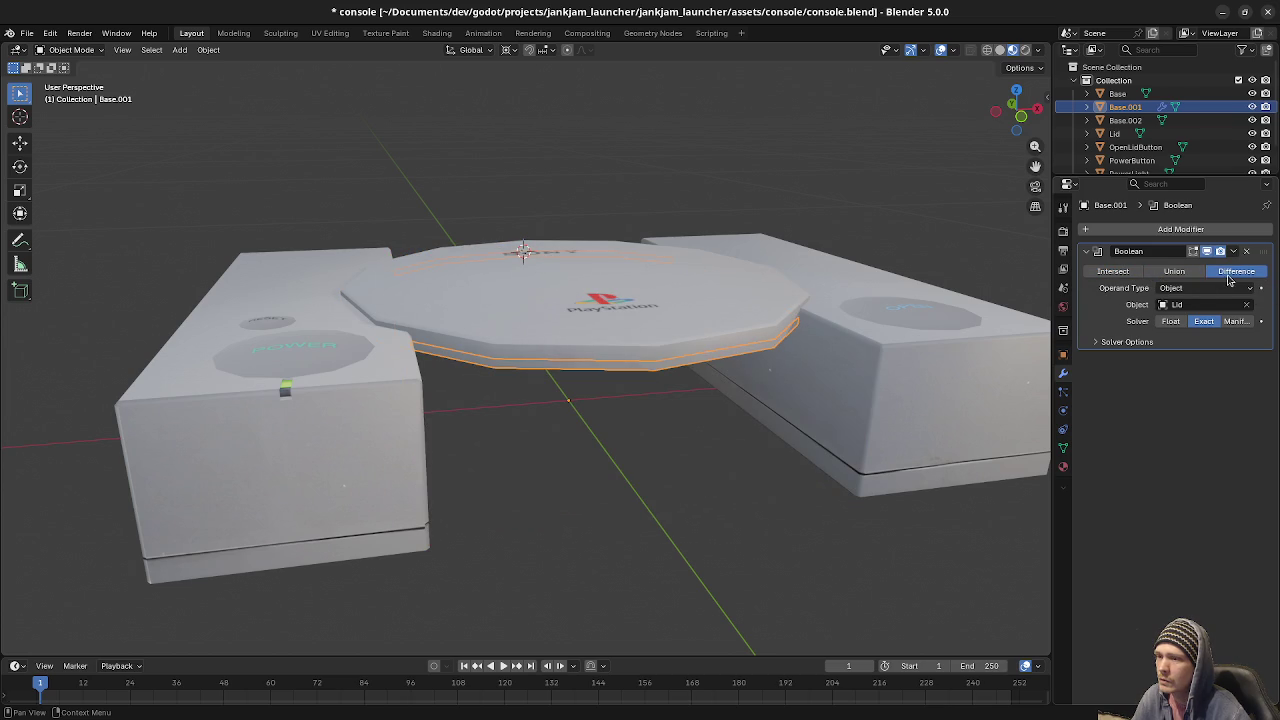
click(1110, 273)
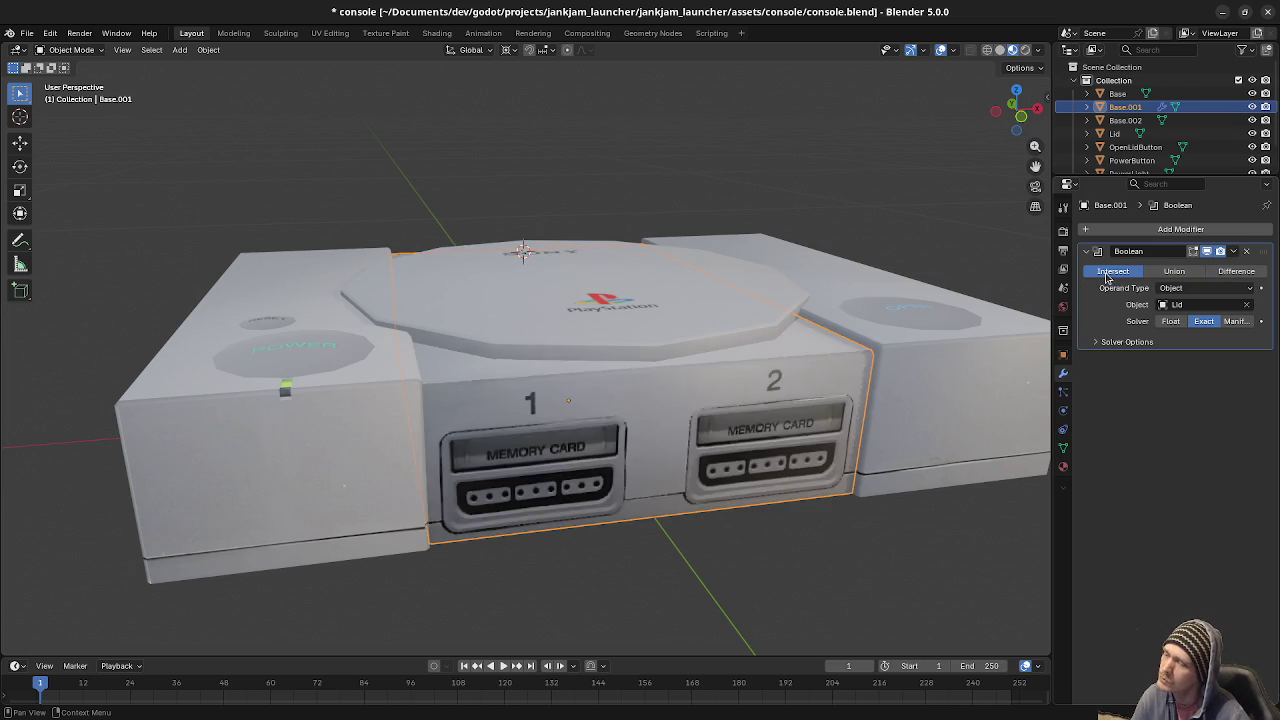
Inspect the intersected memory-card slots from side and front, then select the Lid.
scroll(834, 372, down, 2)
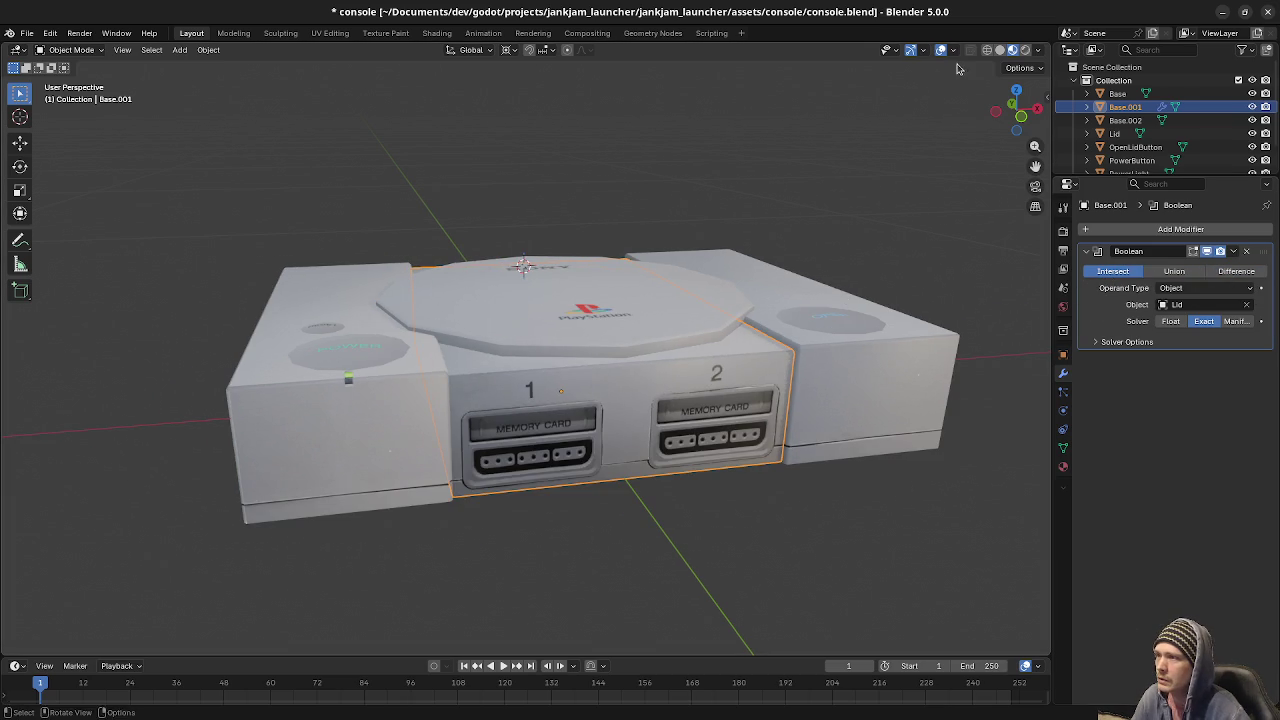
click(953, 52)
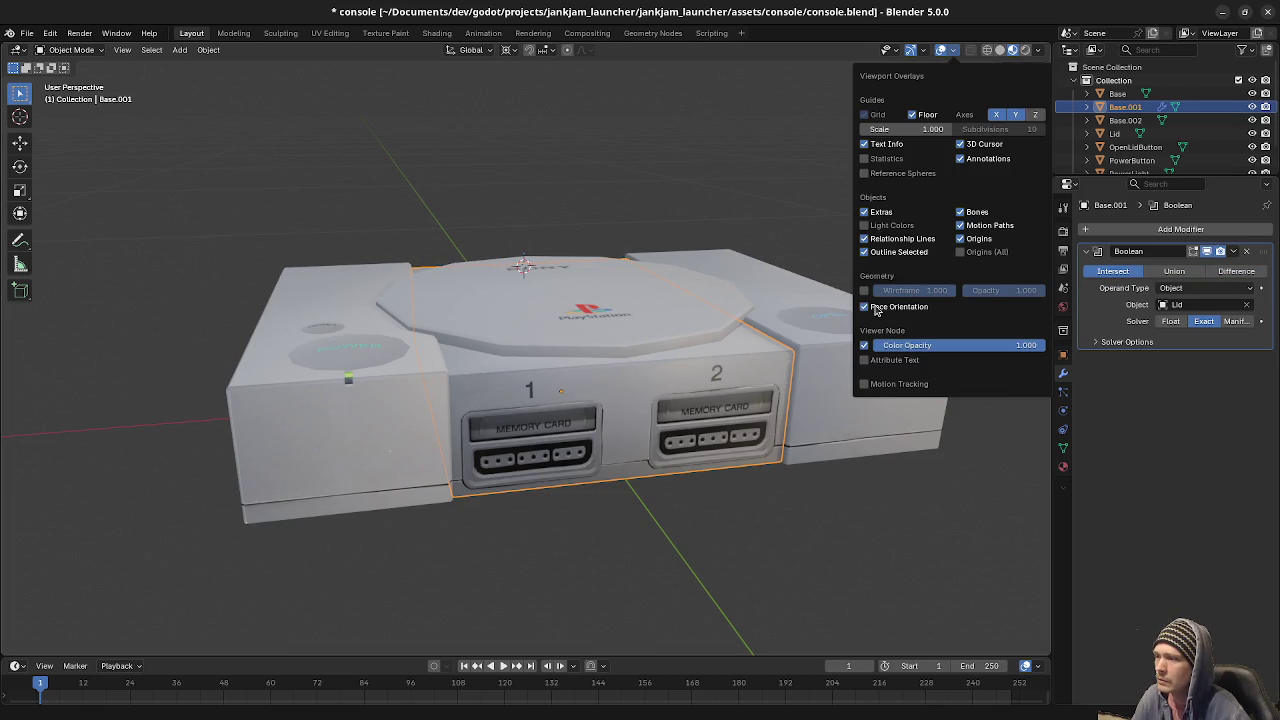
mouse_move(677, 387)
middle_down()
mouse_move(487, 328)
mouse_move(523, 286)
mouse_move(463, 349)
mouse_move(533, 351)
middle_up()
scroll(565, 349, up, 5)
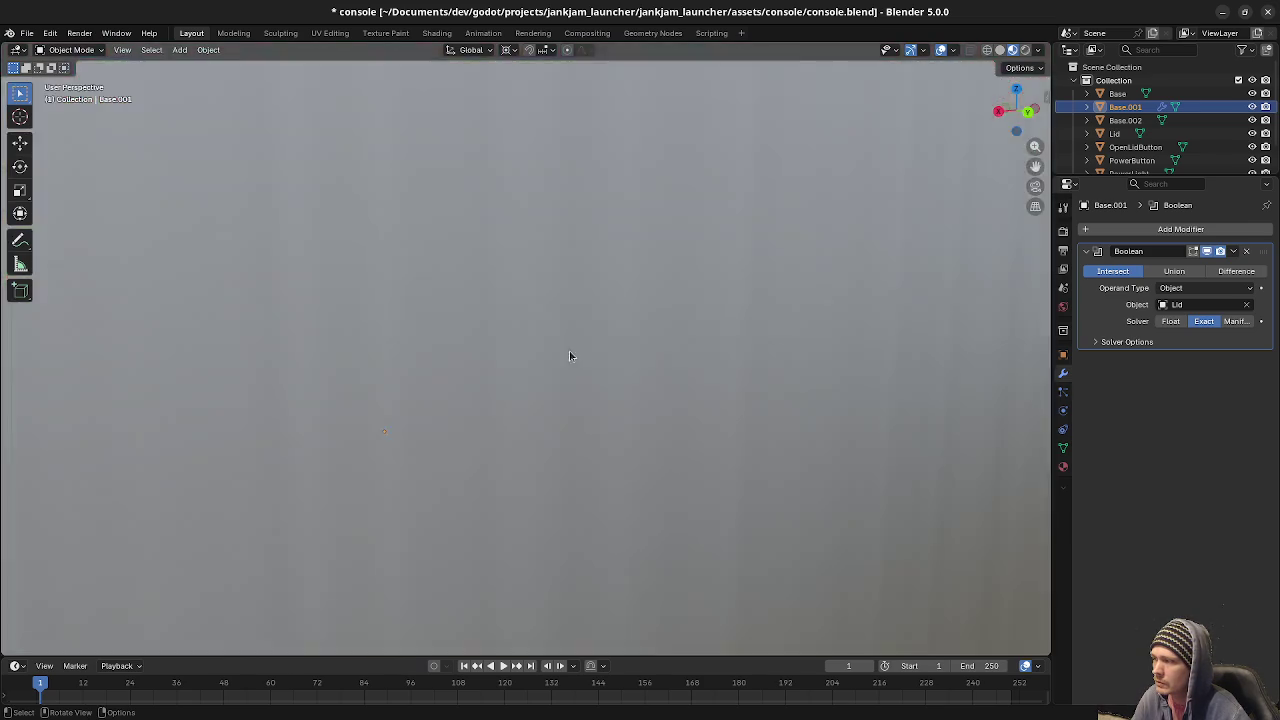
scroll(571, 351, down, 5)
mouse_move(526, 372)
middle_down()
mouse_move(616, 388)
mouse_move(772, 378)
mouse_move(703, 373)
middle_up()
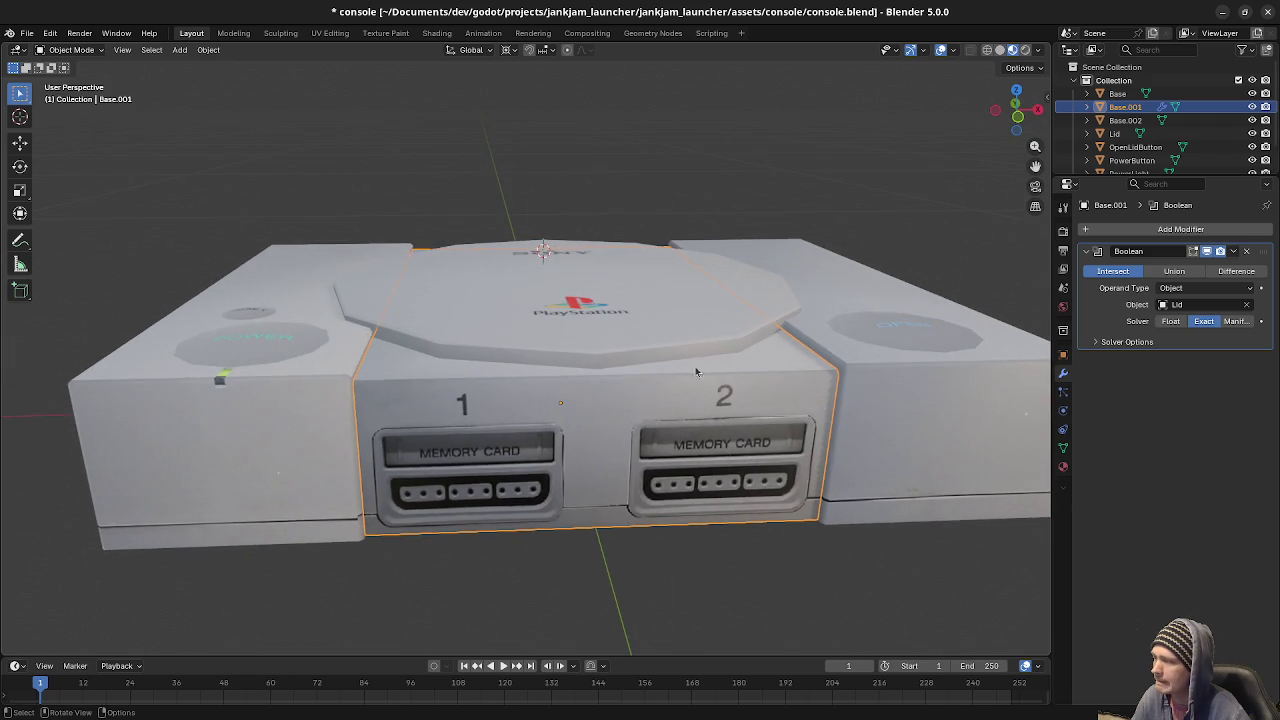
click(661, 339)
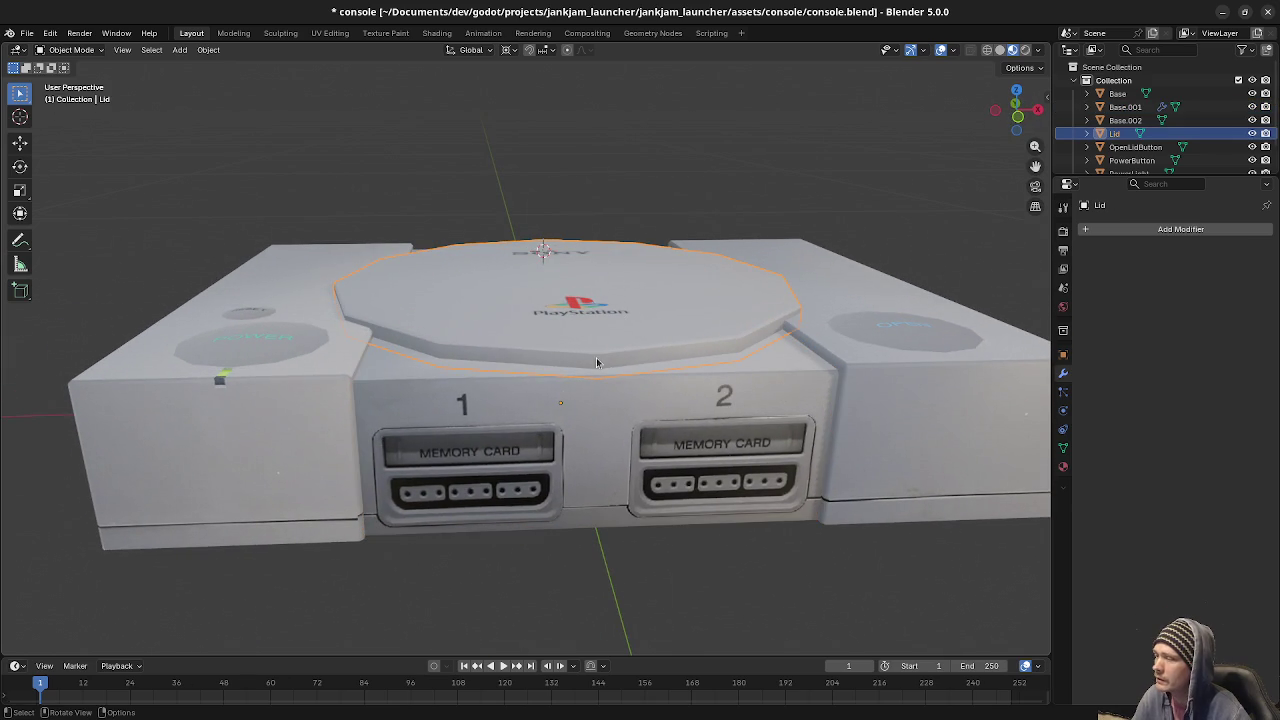
Inspect the Lid's edge loops in edit mode using wireframe shading.
key(Tab)
key(z)
alt+click(631, 371)
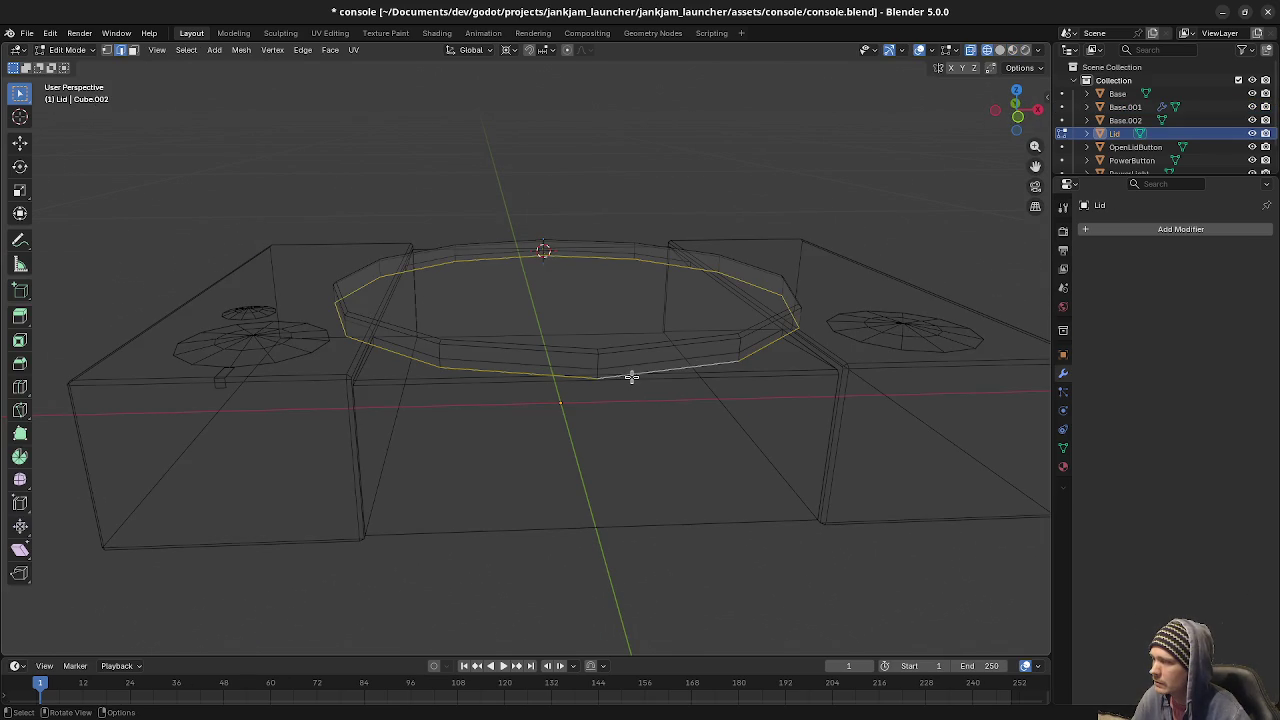
key(z)
click(635, 495)
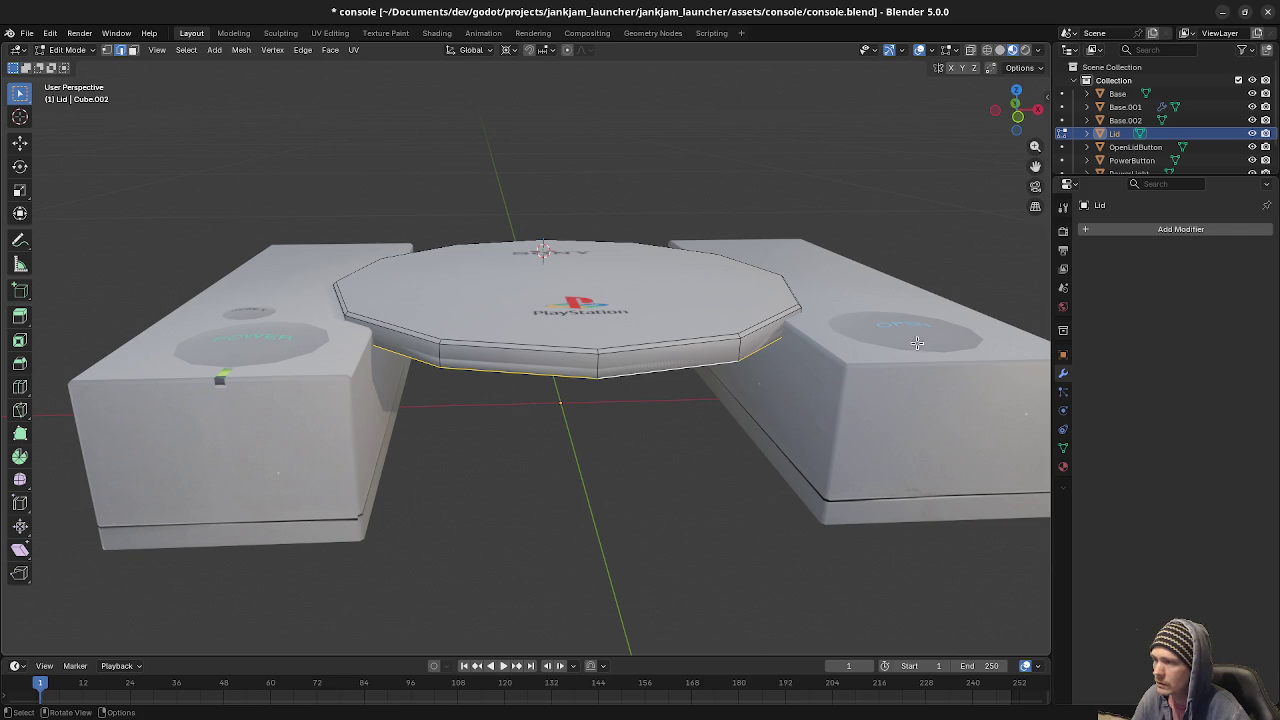
key(Tab)
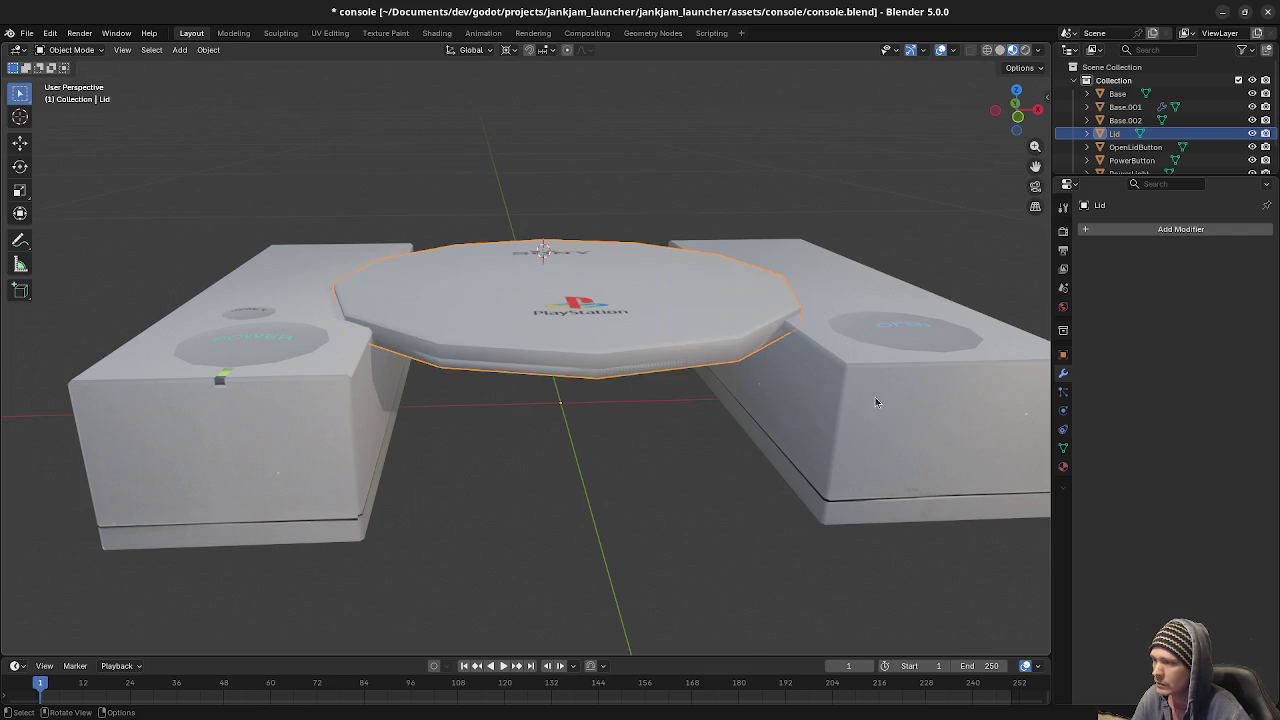
Select Base.001 and switch its Boolean operation to Difference.
click(875, 402)
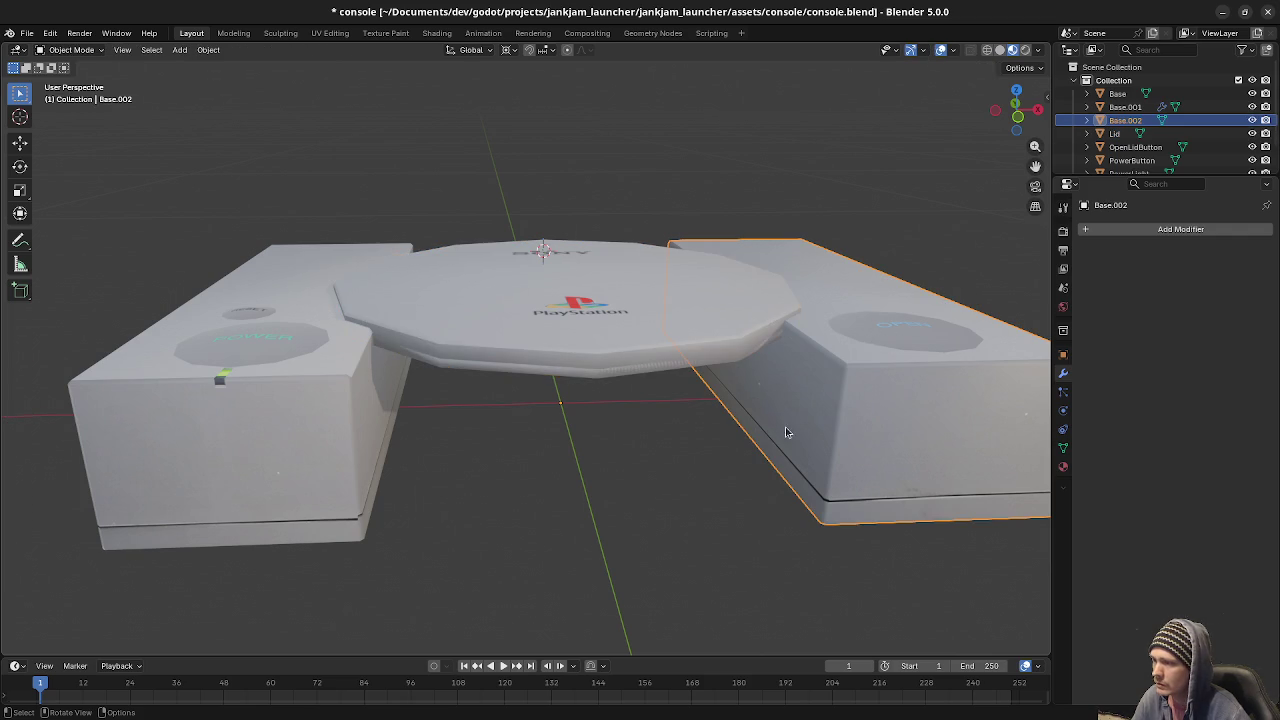
click(1118, 94)
click(1124, 107)
click(1125, 120)
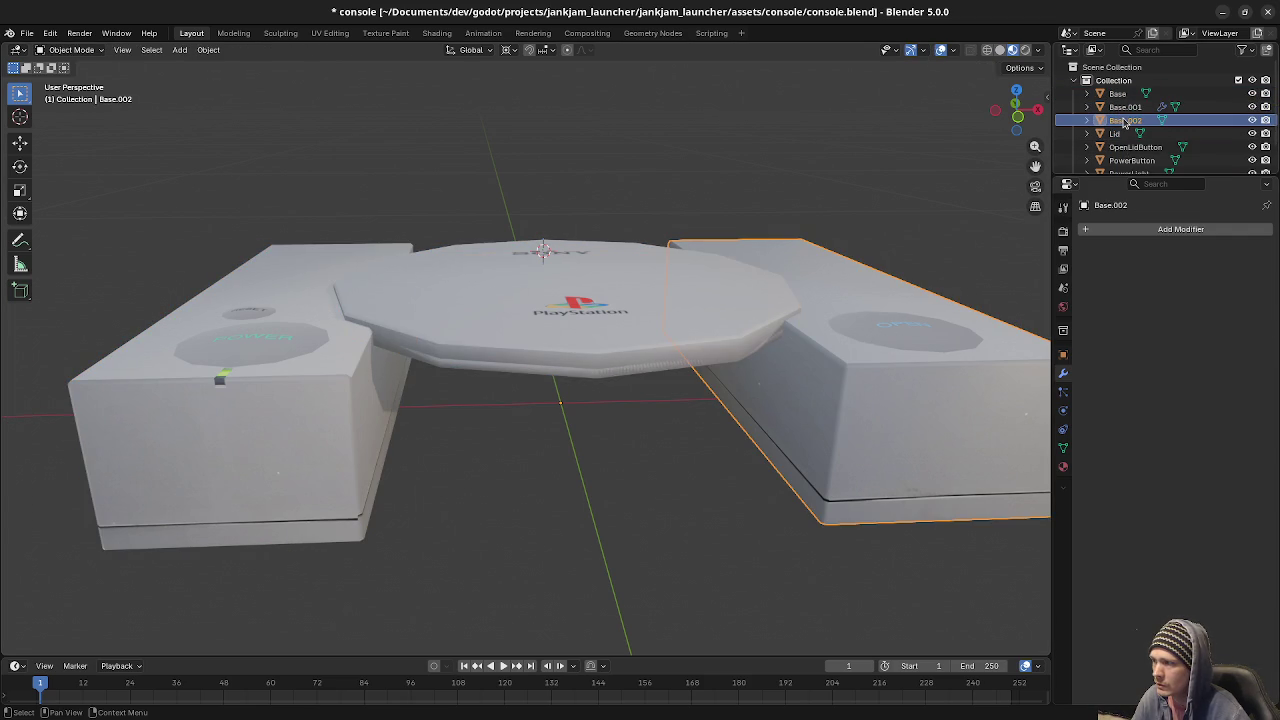
click(1124, 107)
mouse_move(650, 455)
middle_down()
mouse_move(650, 418)
mouse_move(646, 429)
middle_up()
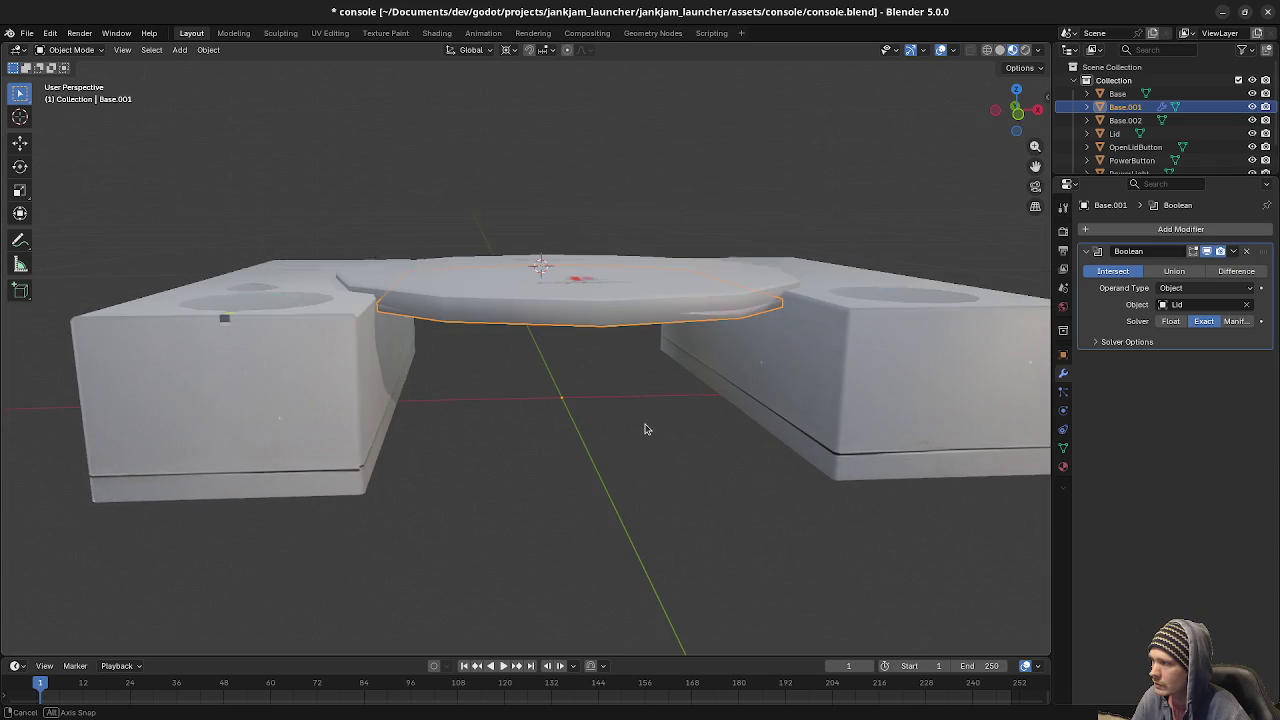
click(1236, 271)
View the console from a higher angle and select the right block Base.002.
mouse_move(958, 360)
middle_down()
mouse_move(749, 395)
mouse_move(731, 491)
mouse_move(799, 434)
mouse_move(916, 412)
middle_up()
scroll(749, 395, up, 3)
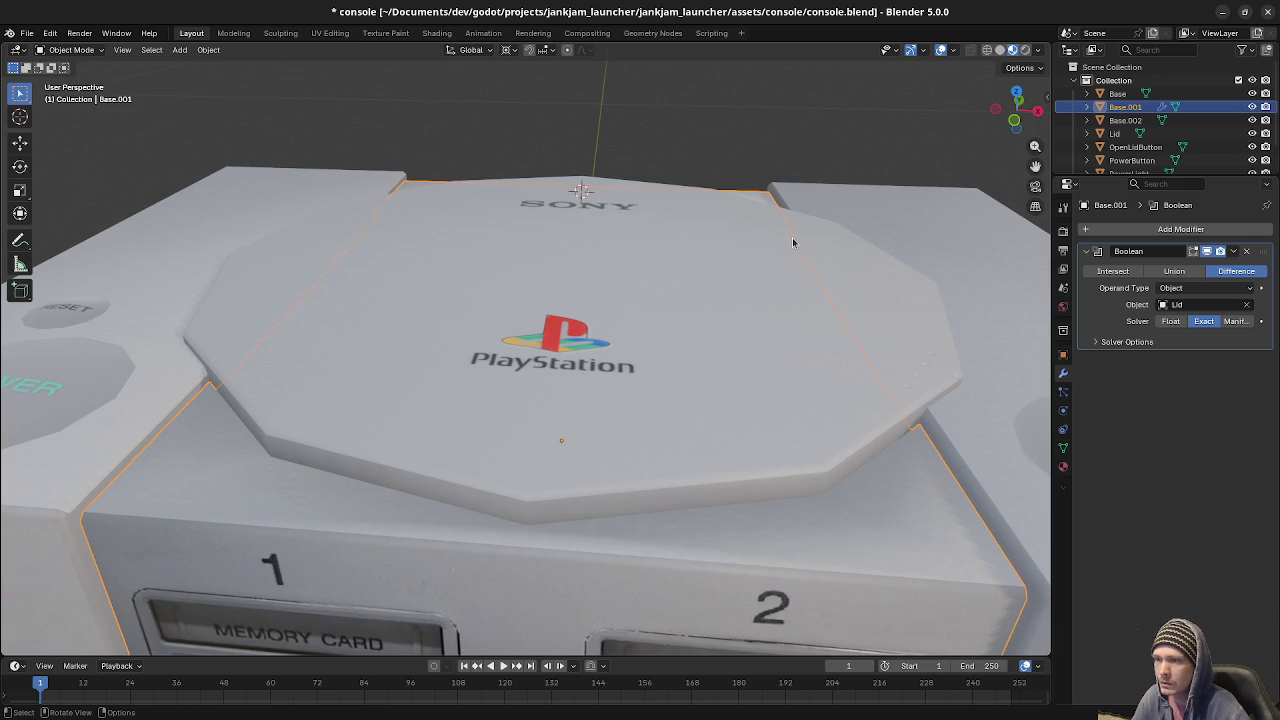
scroll(876, 397, down, 3)
scroll(821, 456, down, 2)
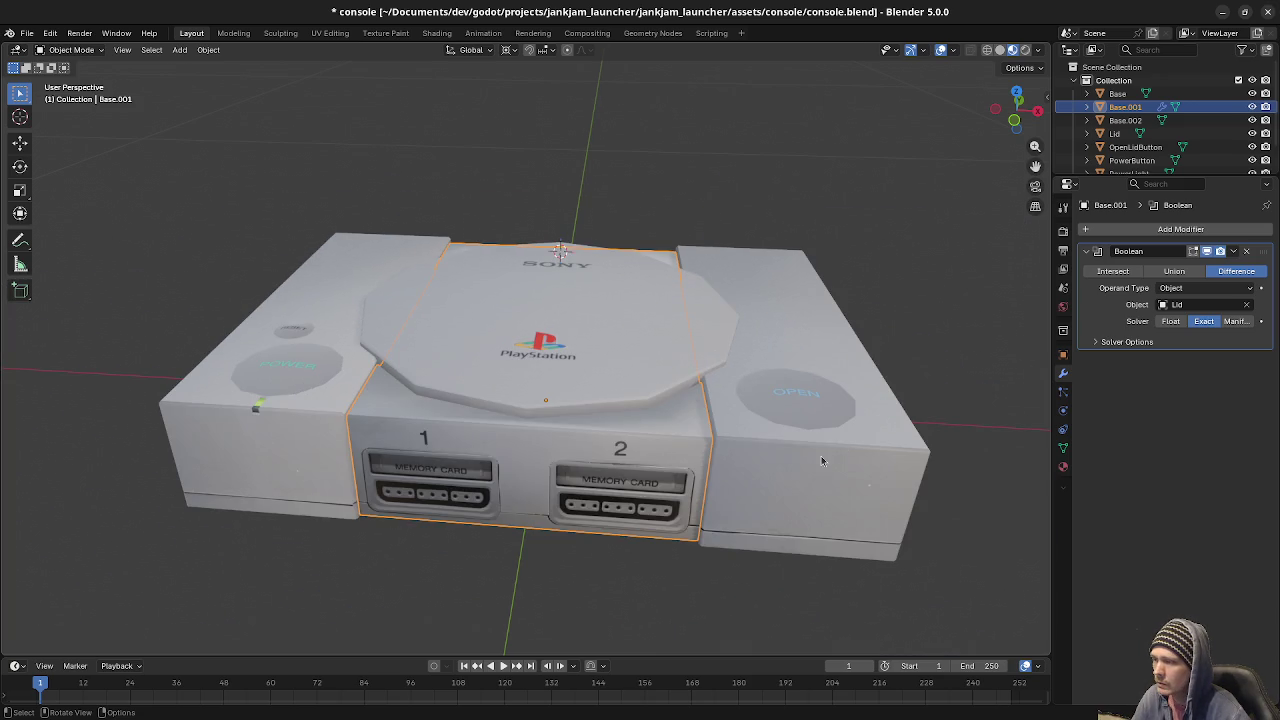
click(817, 455)
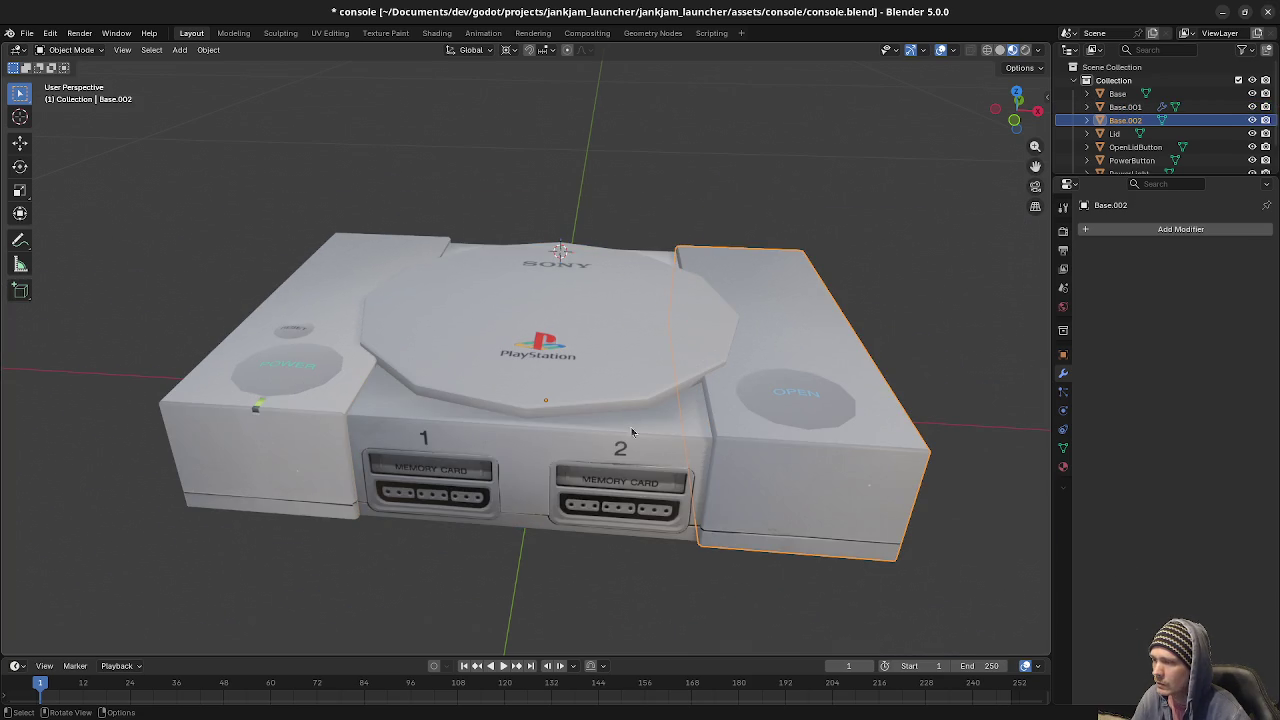
Add a Boolean modifier to Base.002 with the Lid as its cutting object.
click(1107, 232)
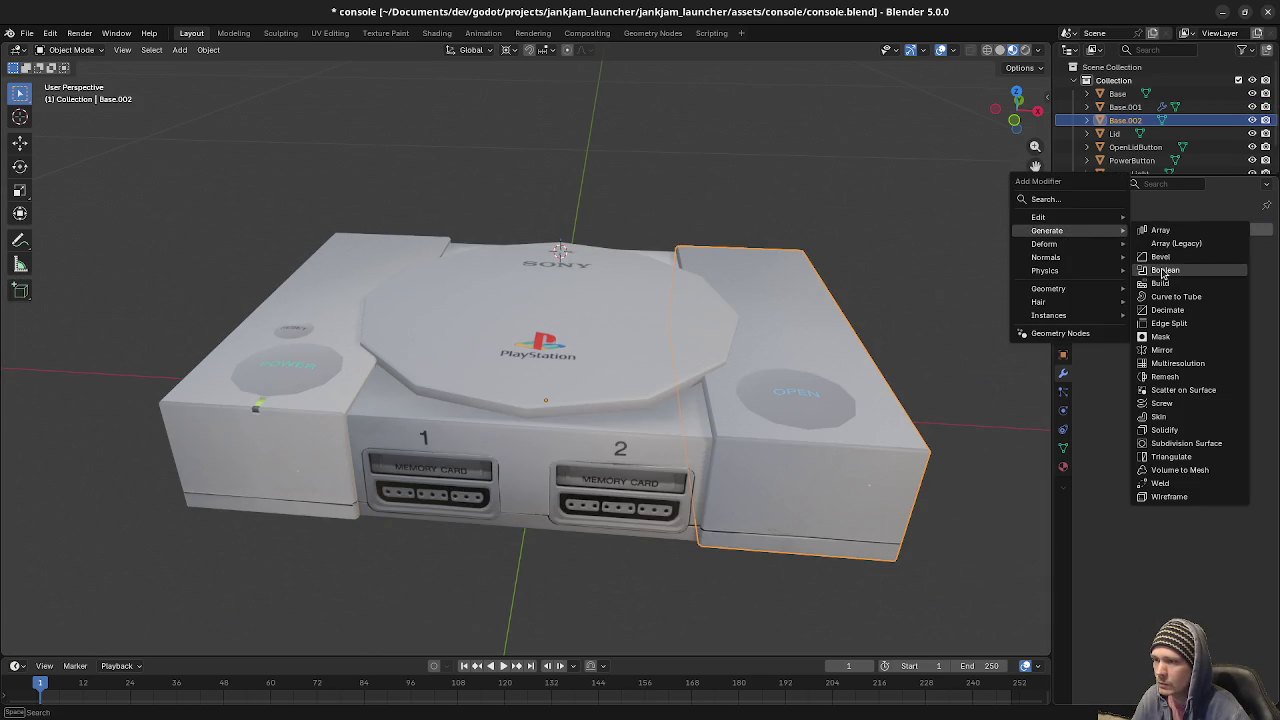
click(1165, 272)
click(1178, 306)
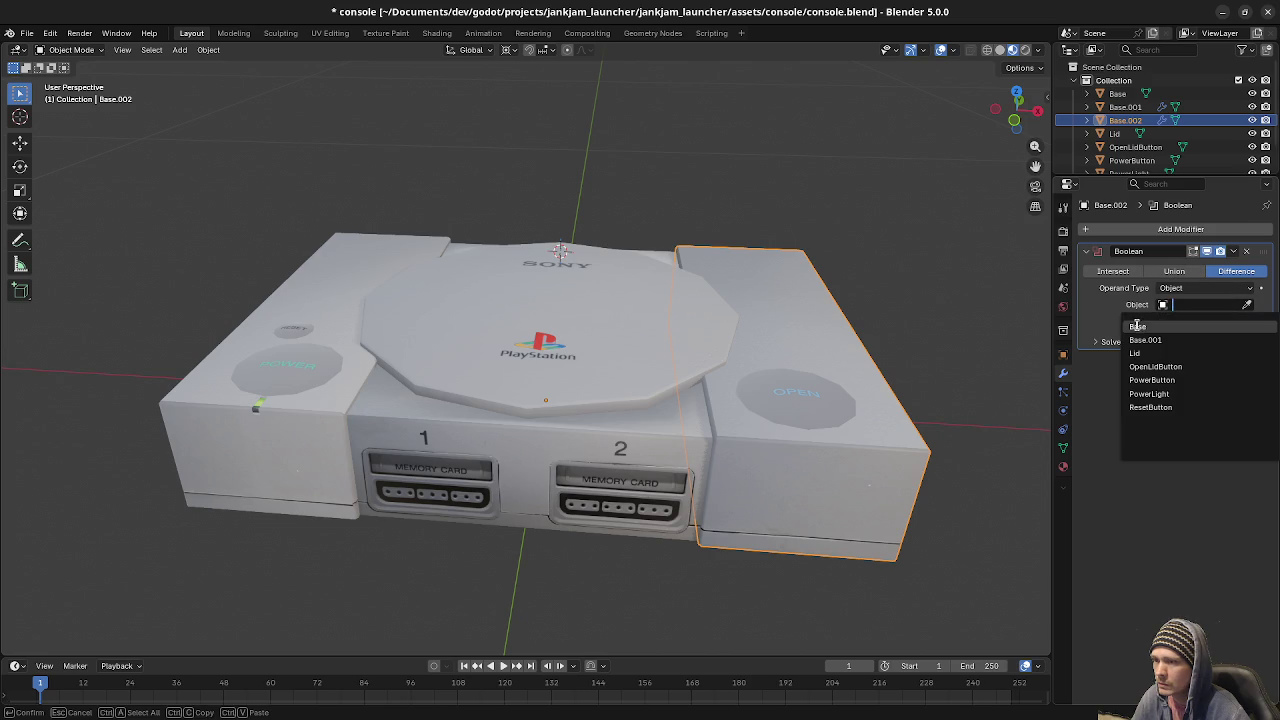
click(1134, 354)
mouse_move(837, 397)
middle_down()
mouse_move(882, 372)
mouse_move(776, 358)
middle_up()
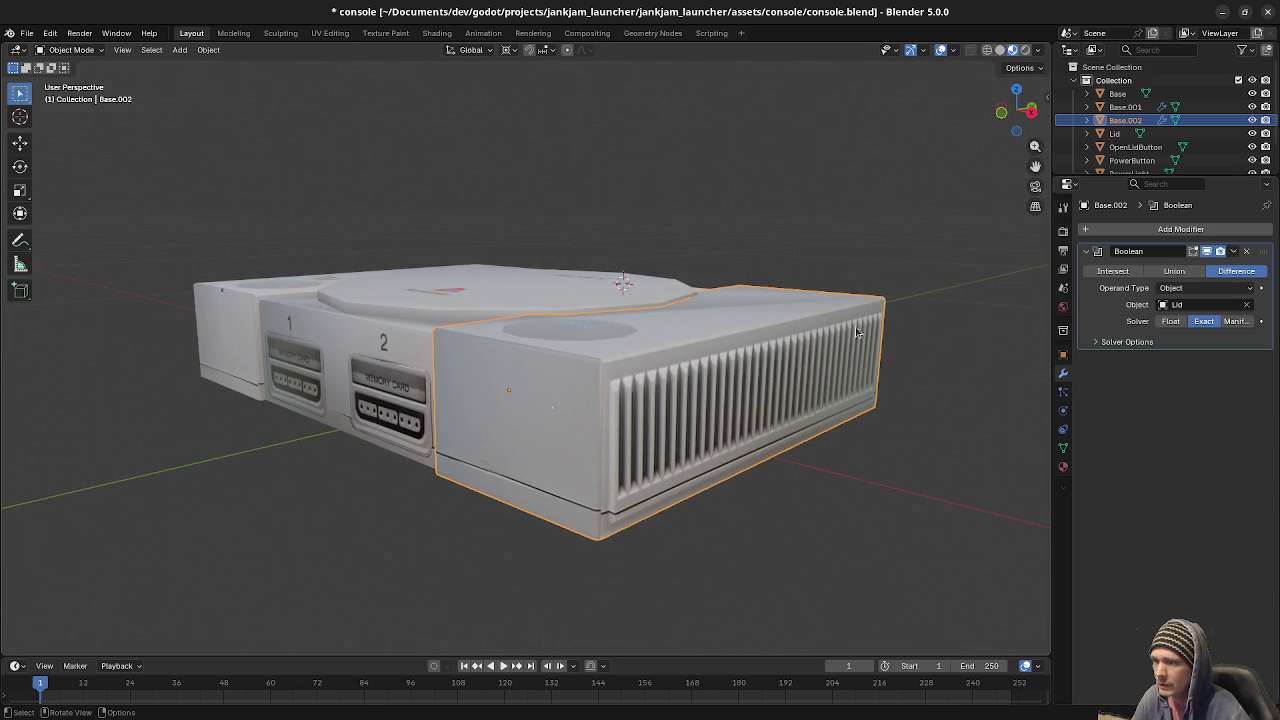
Select Base and add a Boolean modifier to it as well.
click(1117, 93)
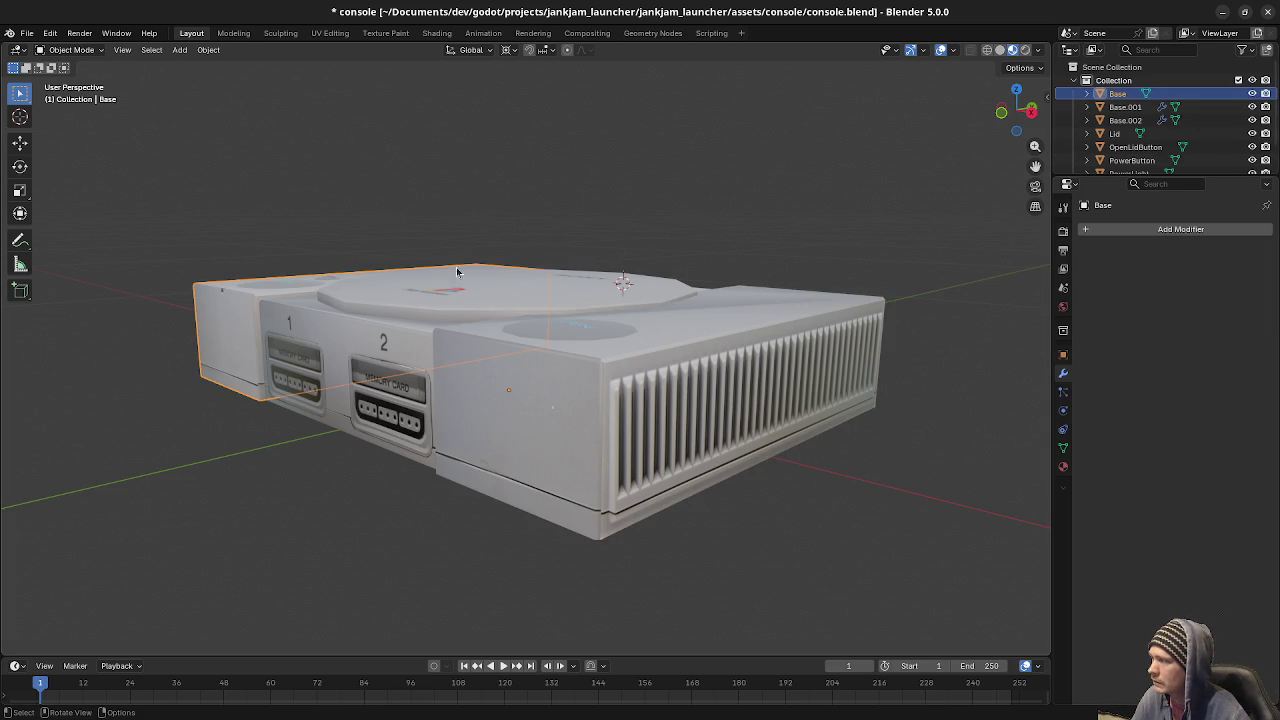
click(1135, 229)
mouse_move(1074, 226)
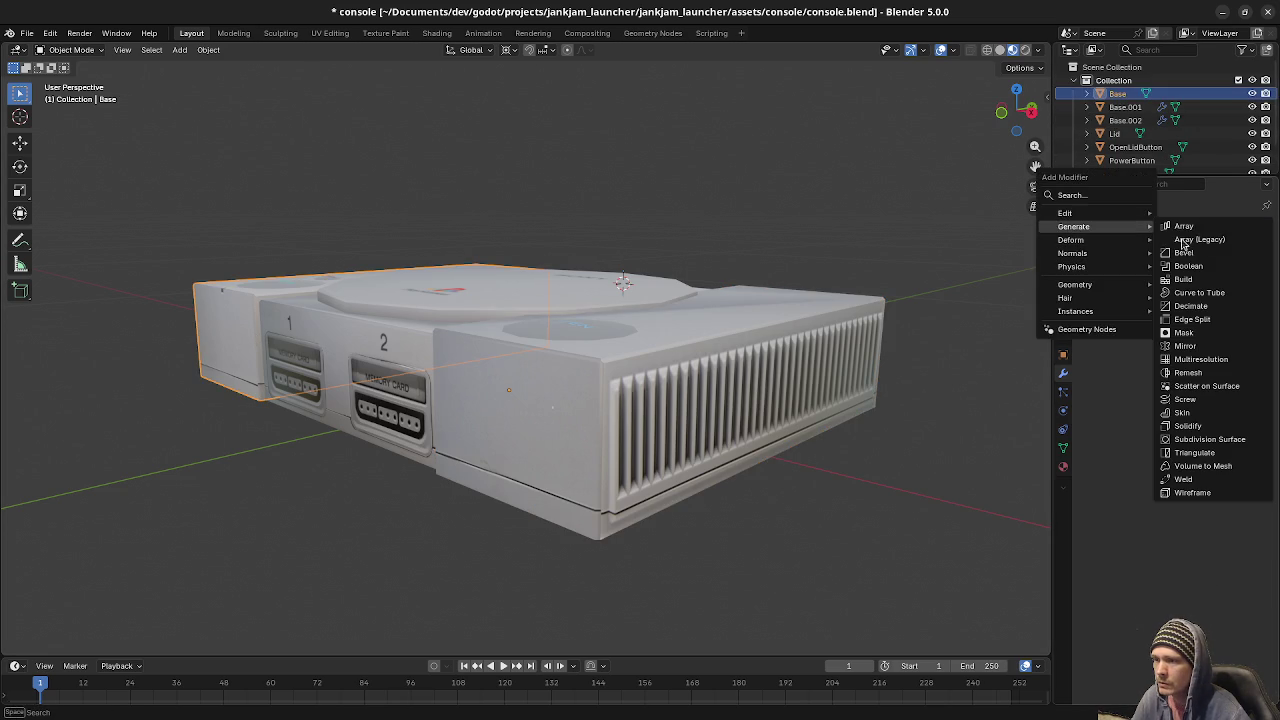
click(1201, 270)
click(1201, 304)
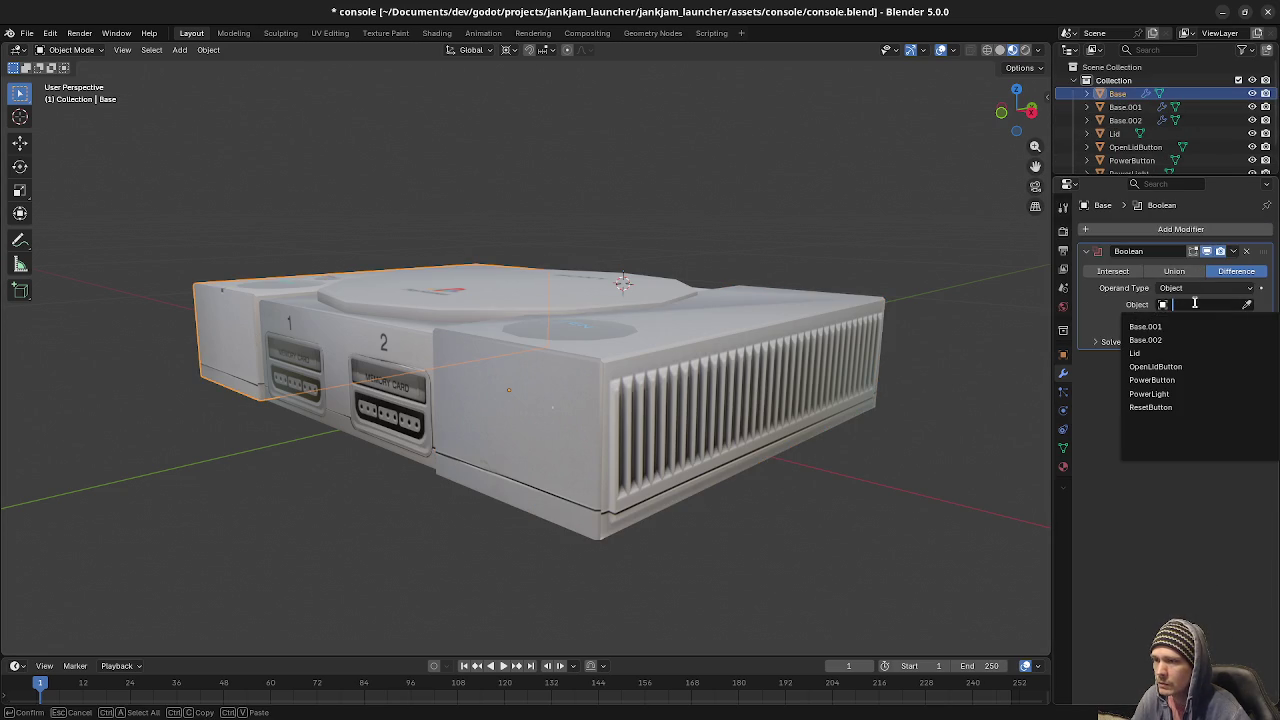
click(1145, 358)
Hide the Lid to inspect the recess cut beneath it, then unhide it with Alt+H.
mouse_move(720, 400)
middle_down()
mouse_move(680, 381)
mouse_move(657, 334)
mouse_move(664, 371)
mouse_move(638, 389)
mouse_move(557, 363)
mouse_move(737, 343)
mouse_move(480, 477)
mouse_move(511, 415)
mouse_move(490, 419)
middle_up()
click(654, 329)
key(h)
scroll(730, 320, up, 5)
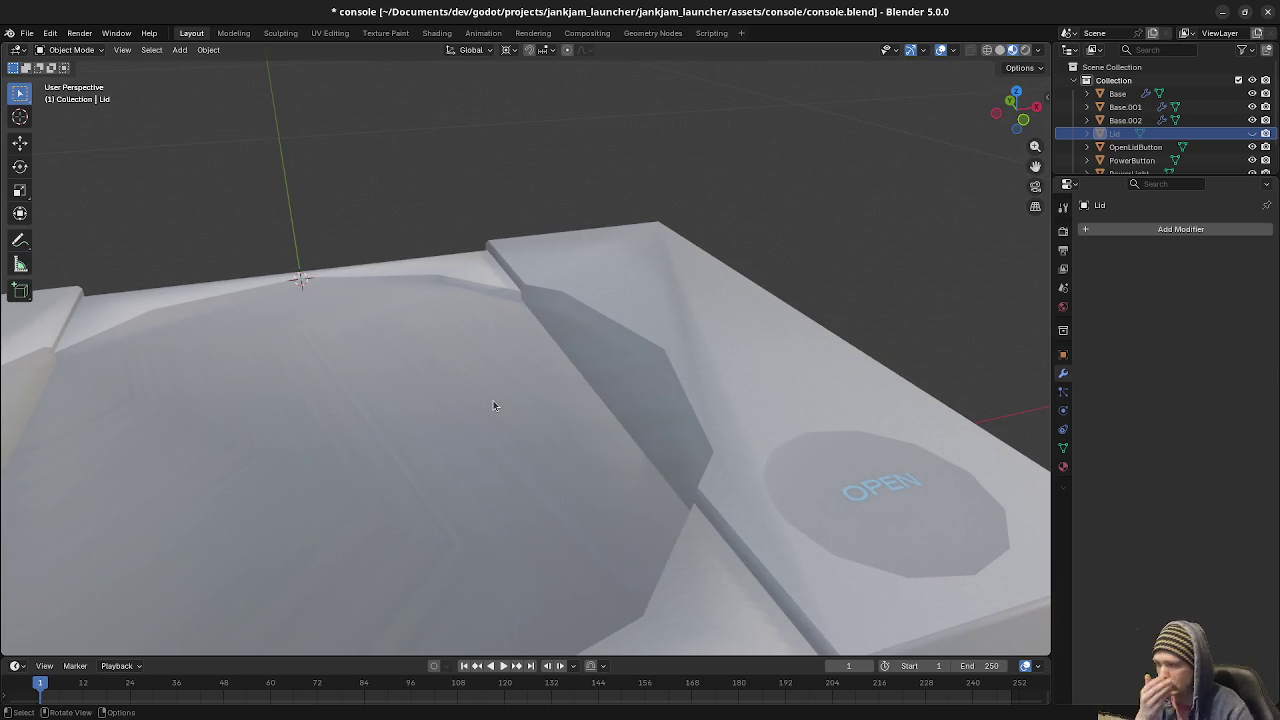
scroll(493, 405, down, 5)
scroll(500, 395, down, 2)
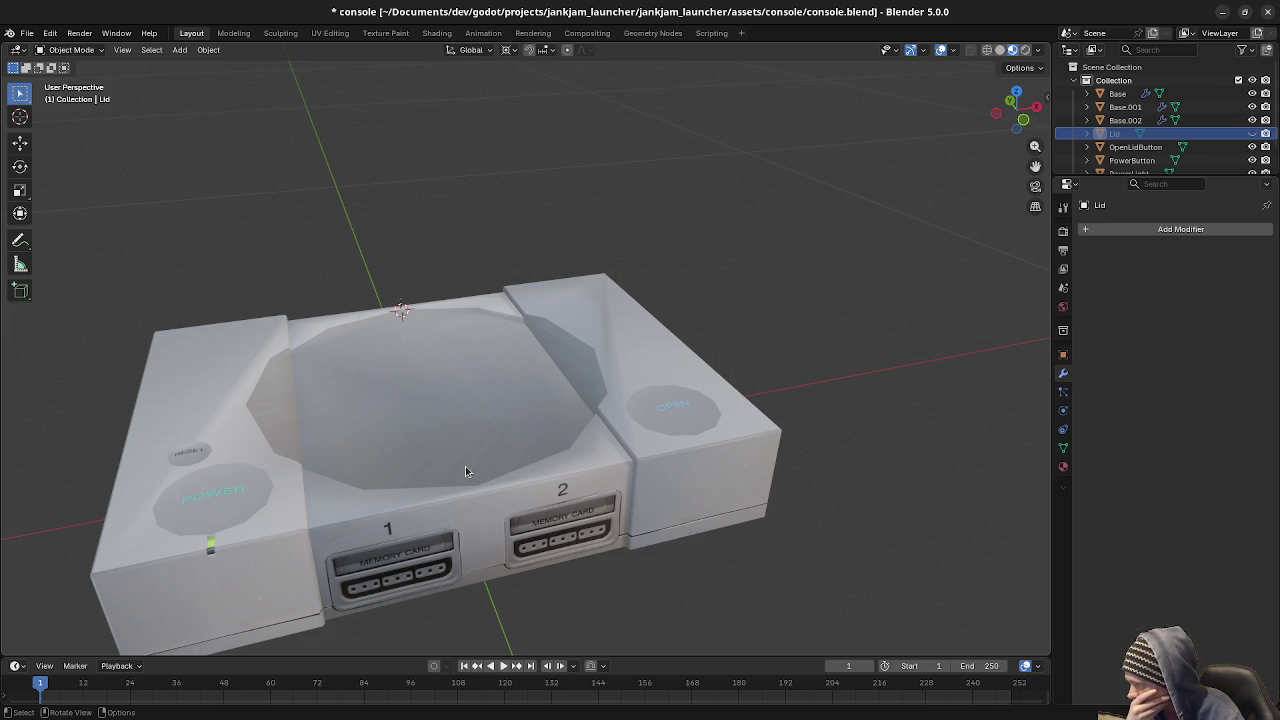
middle_drag(469, 514, 469, 514)
middle_drag(442, 513, 535, 522)
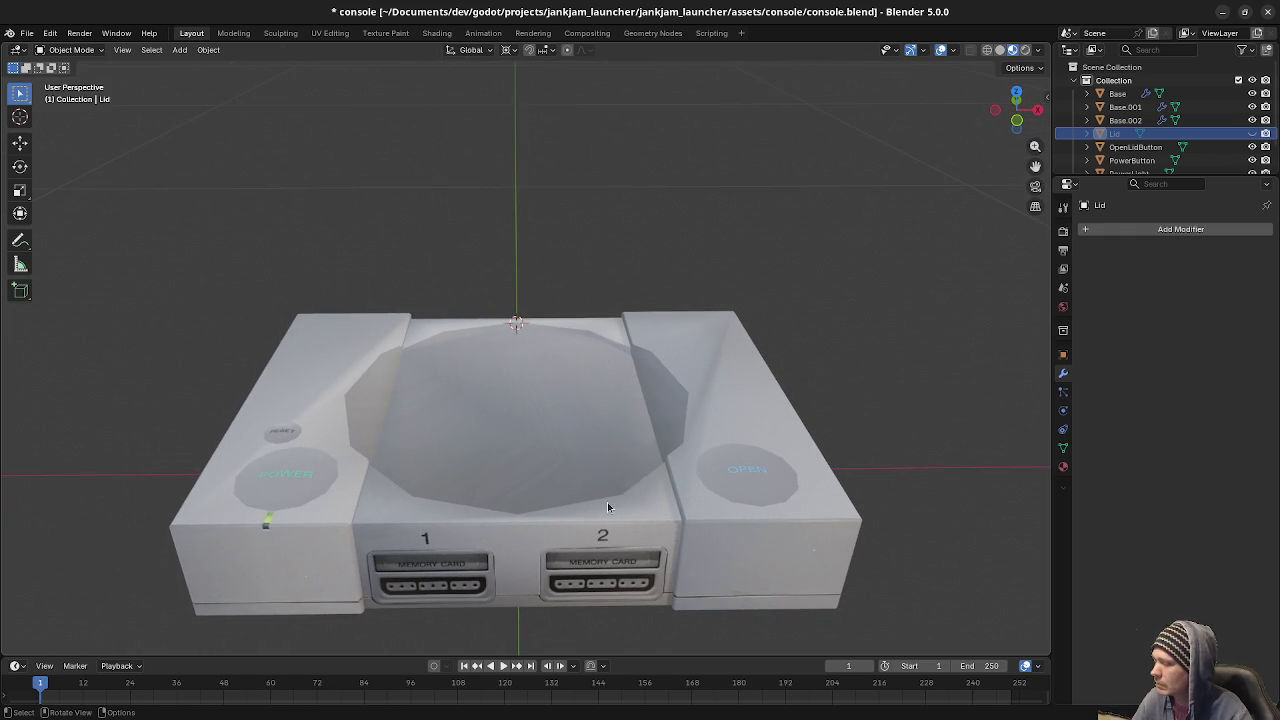
key(alt+h)
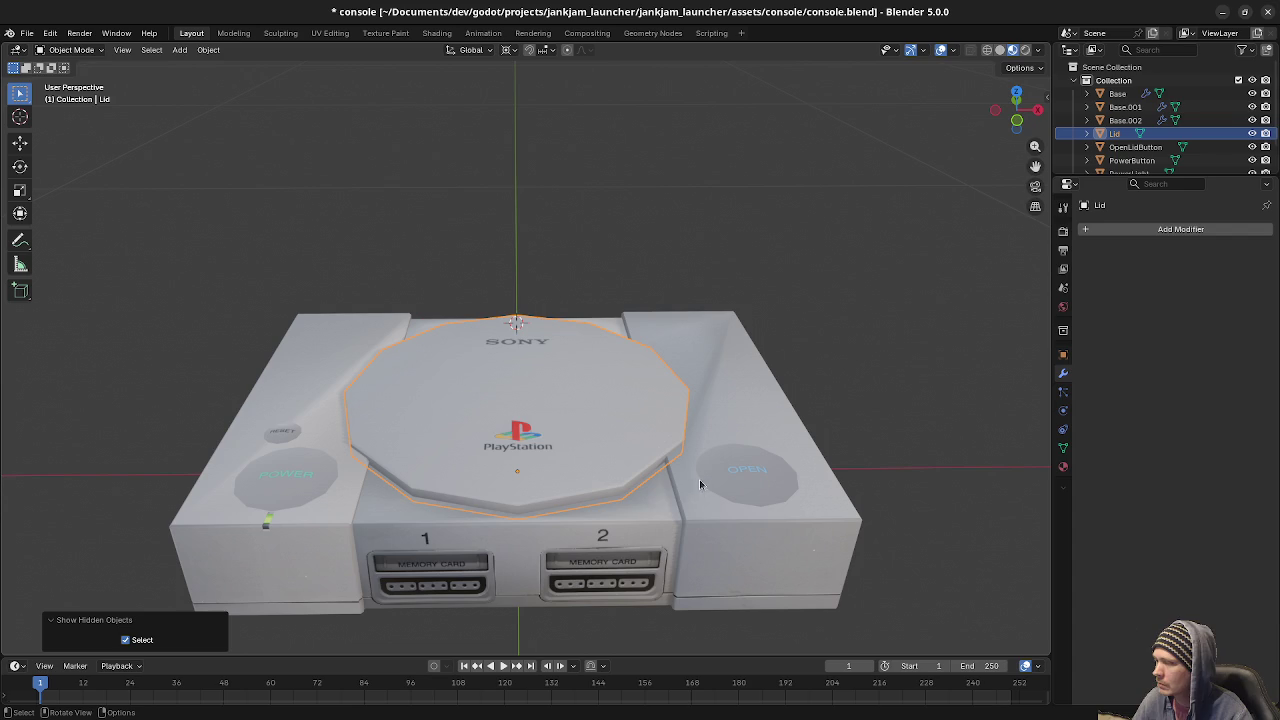
click(647, 513)
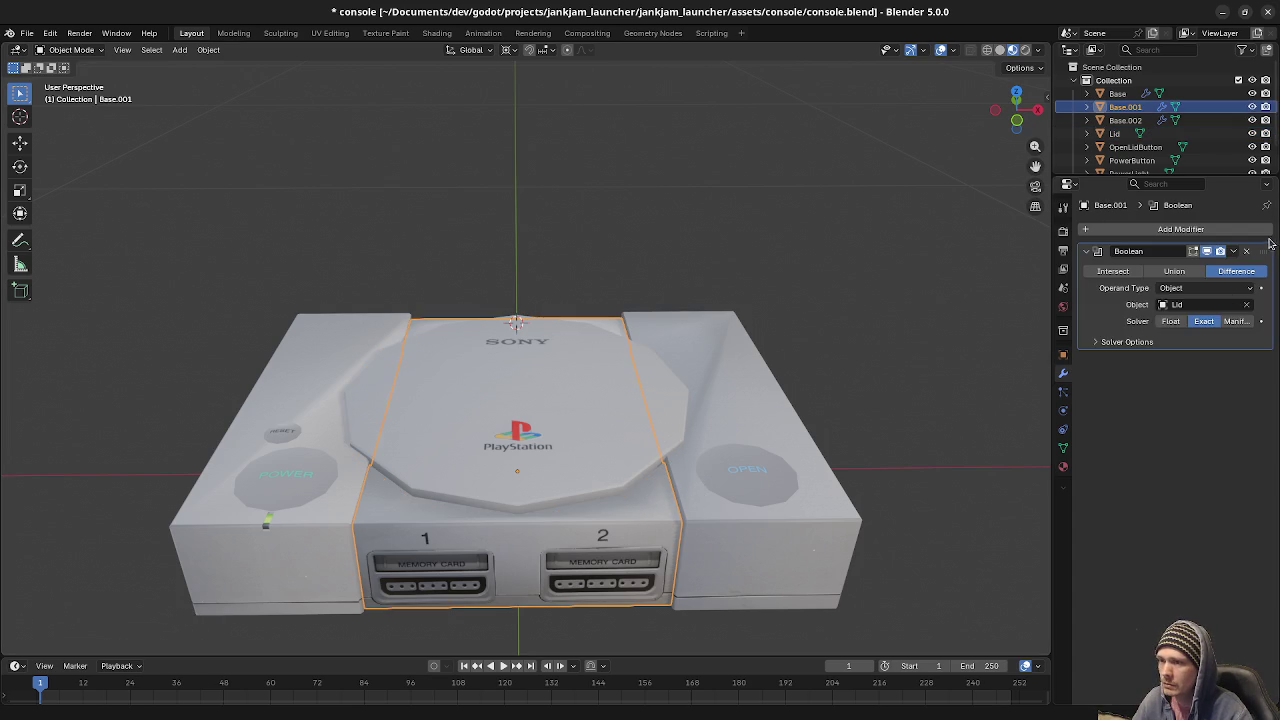
click(1234, 252)
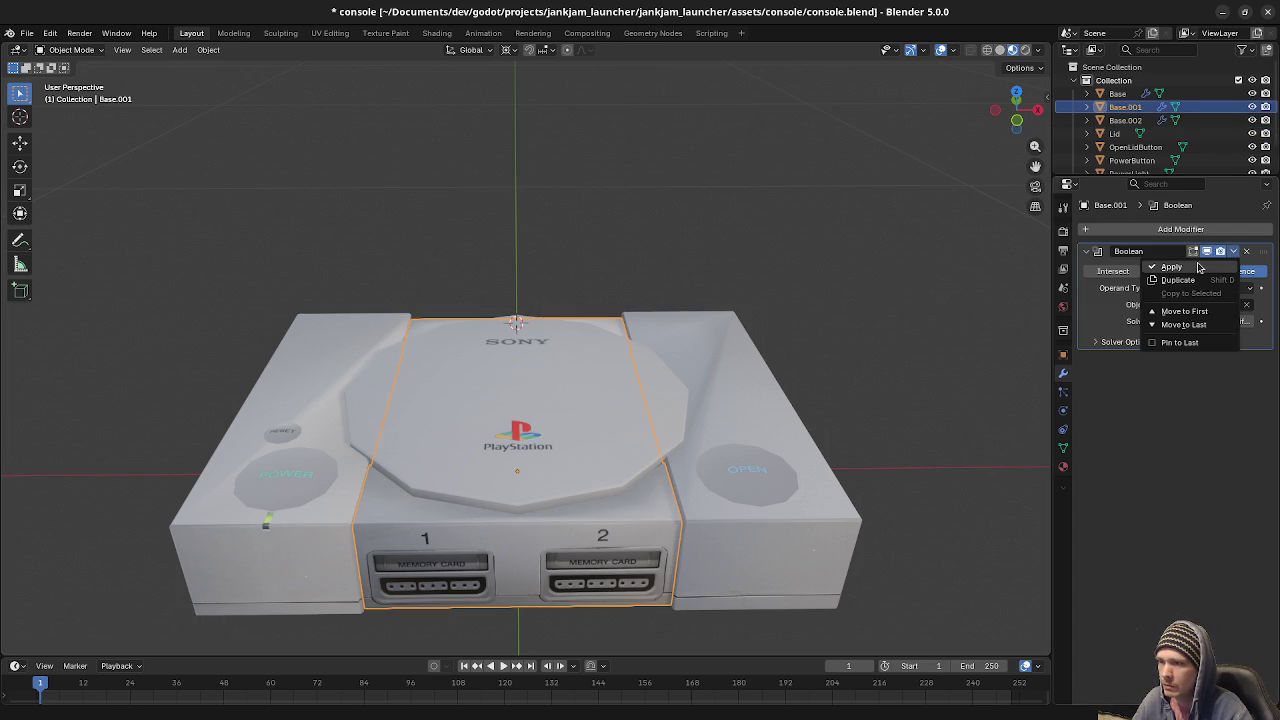
click(1199, 267)
click(775, 397)
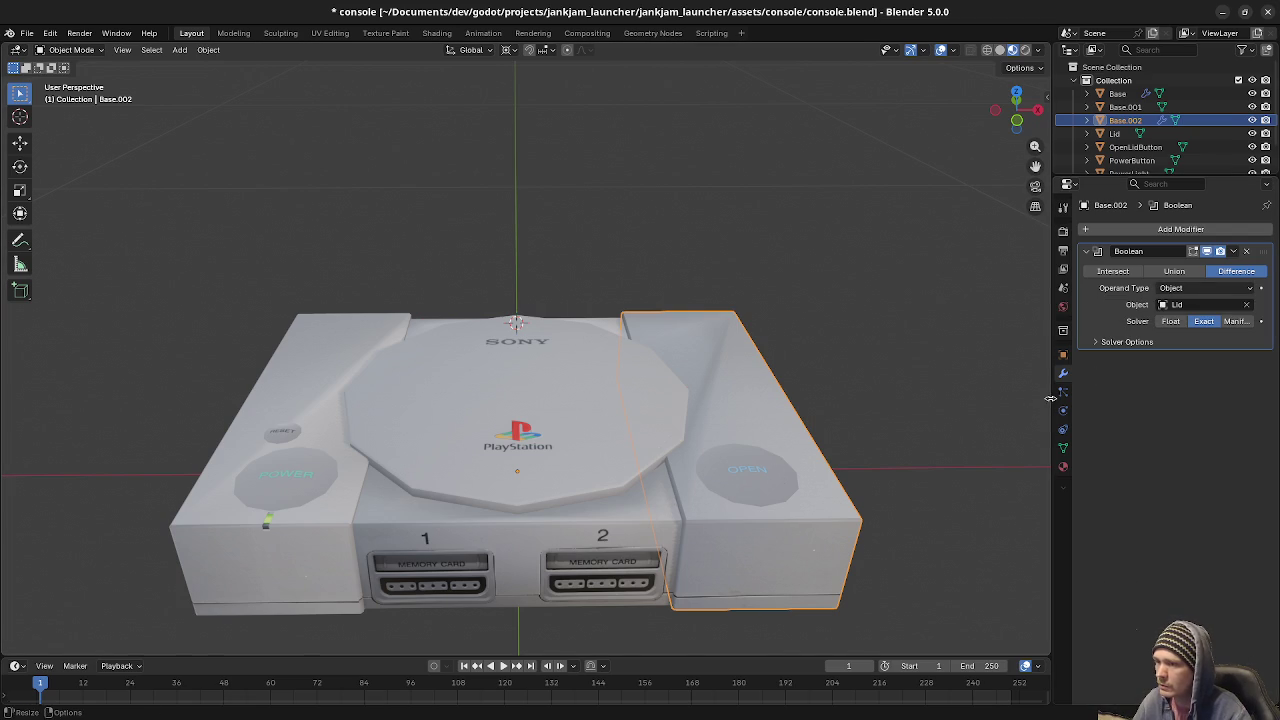
key(ctrl+z)
key(ctrl+z)
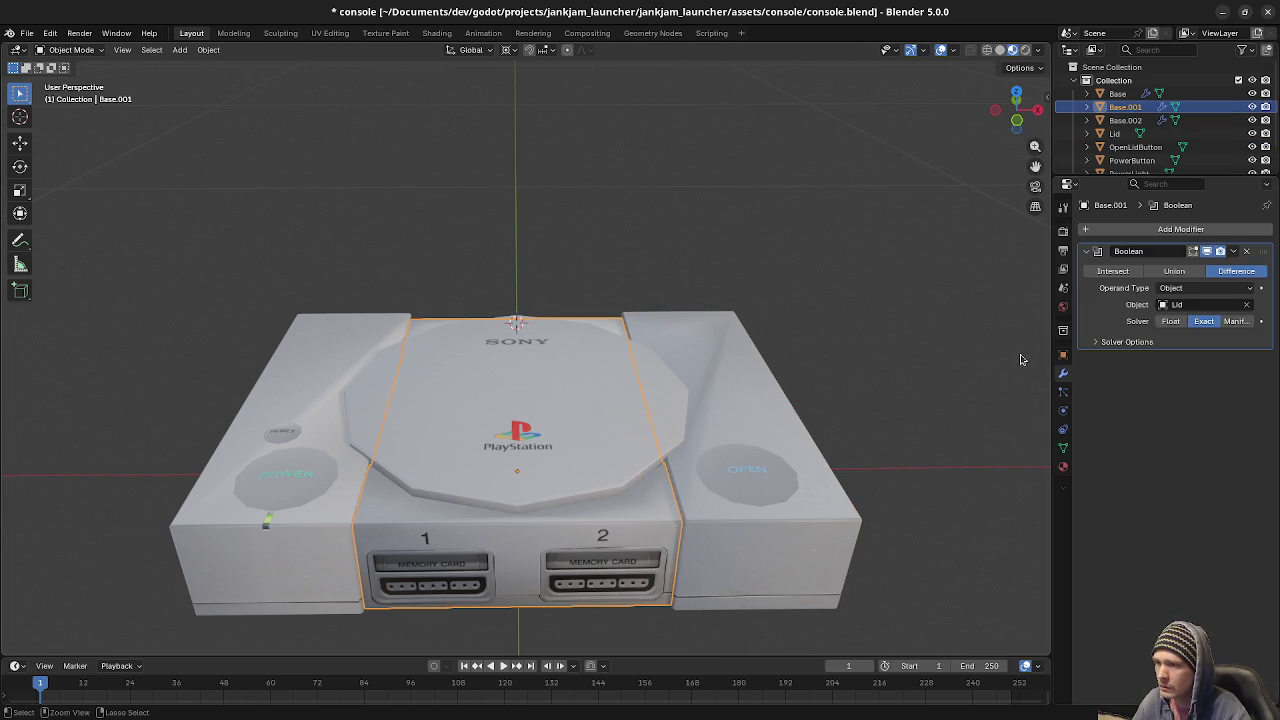
click(740, 503)
click(735, 560)
click(790, 495)
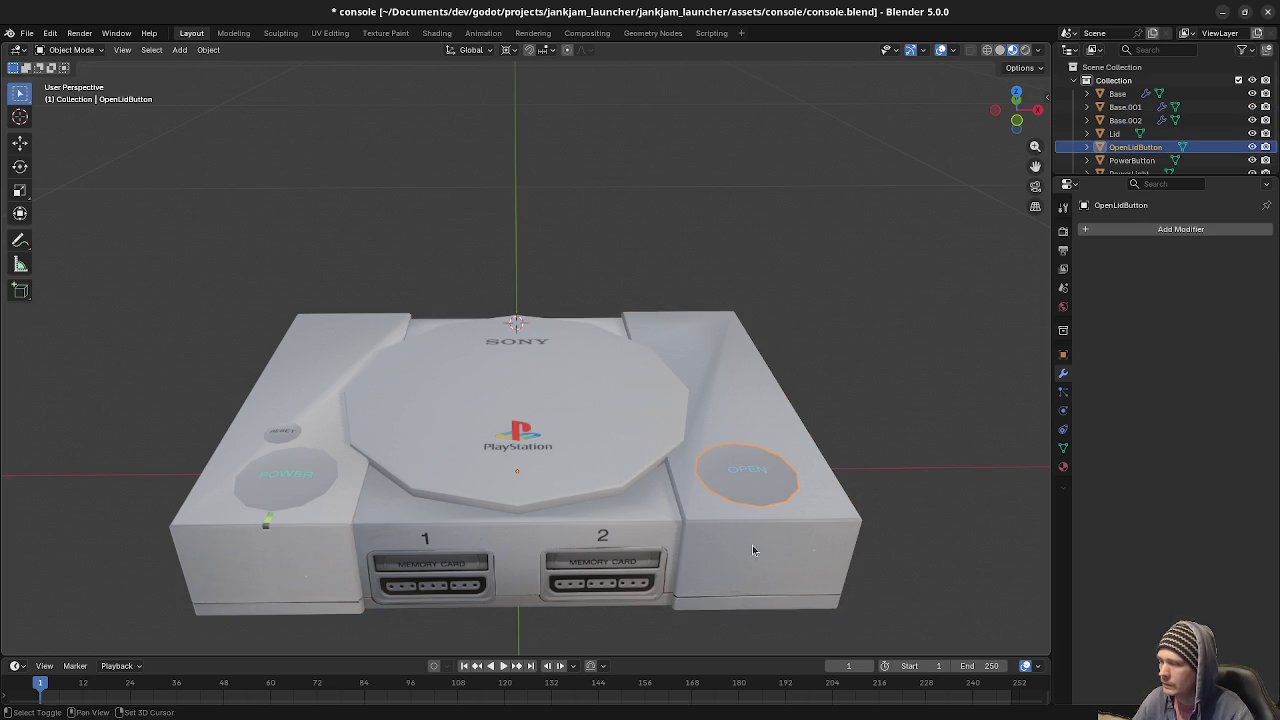
Put the OPEN button in Edit Mode with a front orthographic wireframe view.
middle_drag(759, 551, 694, 517)
key(Tab)
key(a)
key(alt+a)
key(KP_1)
key(z)
click(583, 477)
scroll(777, 409, up, 3)
scroll(618, 431, up, 2)
scroll(618, 431, up, 4)
Move the OPEN button's bottom edge about 0.01 m down along Z.
key(g)
key(z)
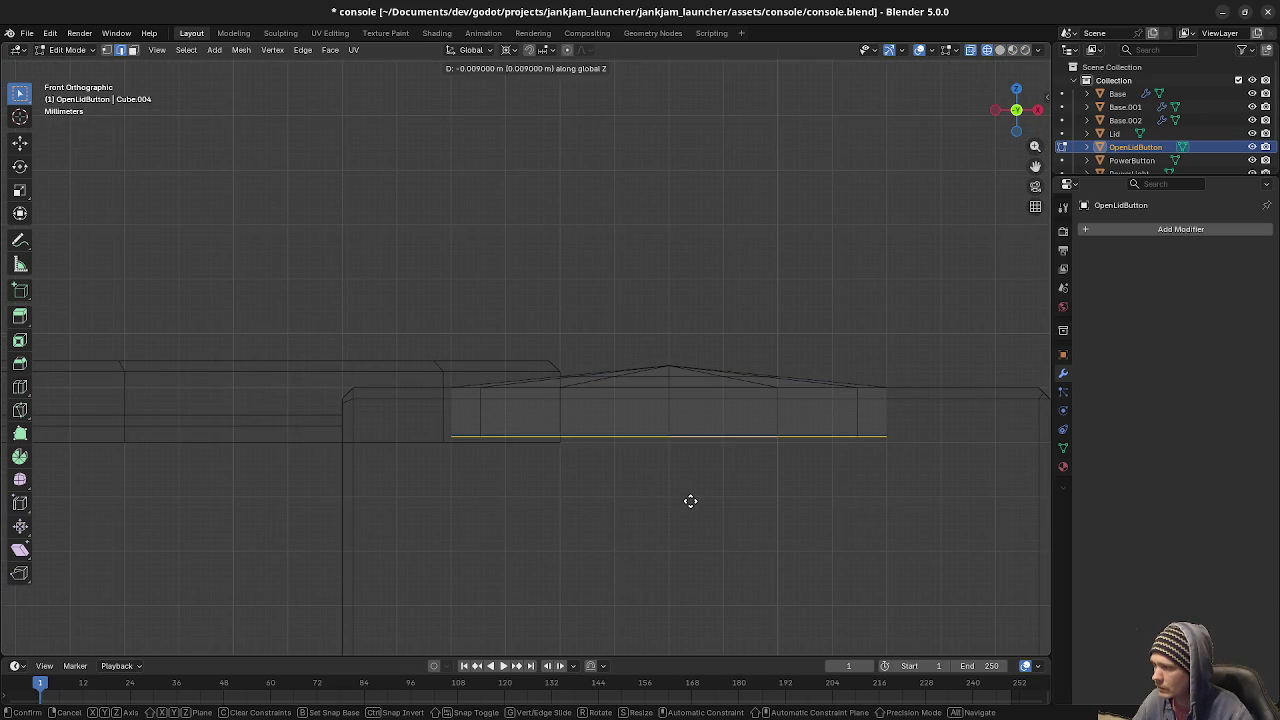
click(689, 506)
mouse_move(703, 460)
middle_down()
mouse_move(698, 486)
mouse_move(518, 532)
mouse_move(568, 424)
middle_up()
scroll(700, 491, down, 3)
scroll(700, 491, down, 3)
key(shift+z)
Select the POWER button's outer edge loop and view it from the front in wireframe.
key(alt+q)
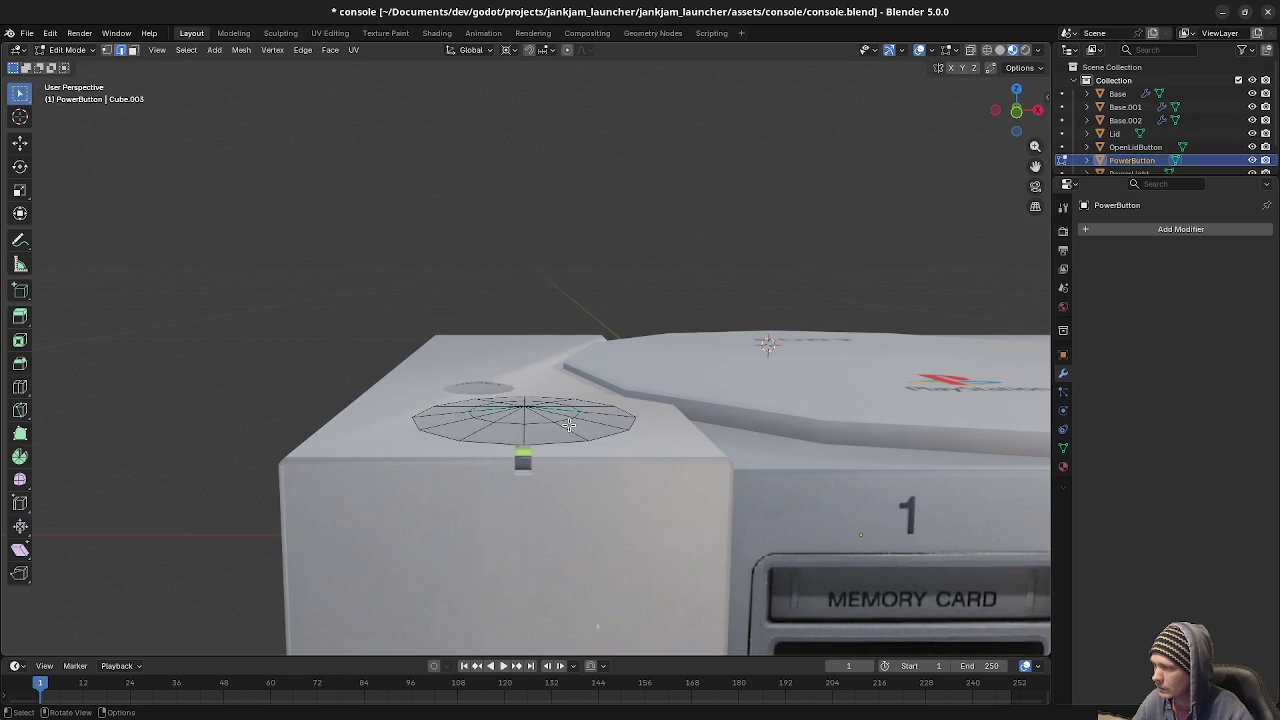
alt+click(568, 446)
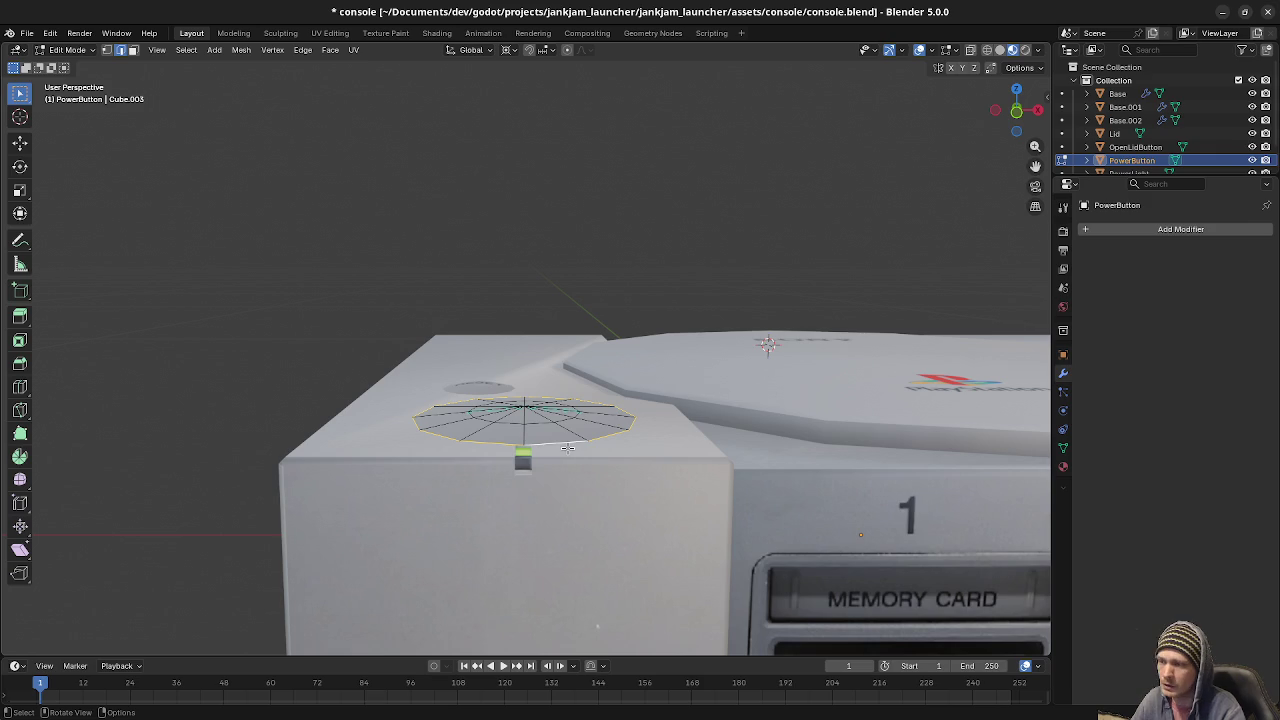
scroll(670, 408, down, 3)
middle_drag(670, 408, 723, 349)
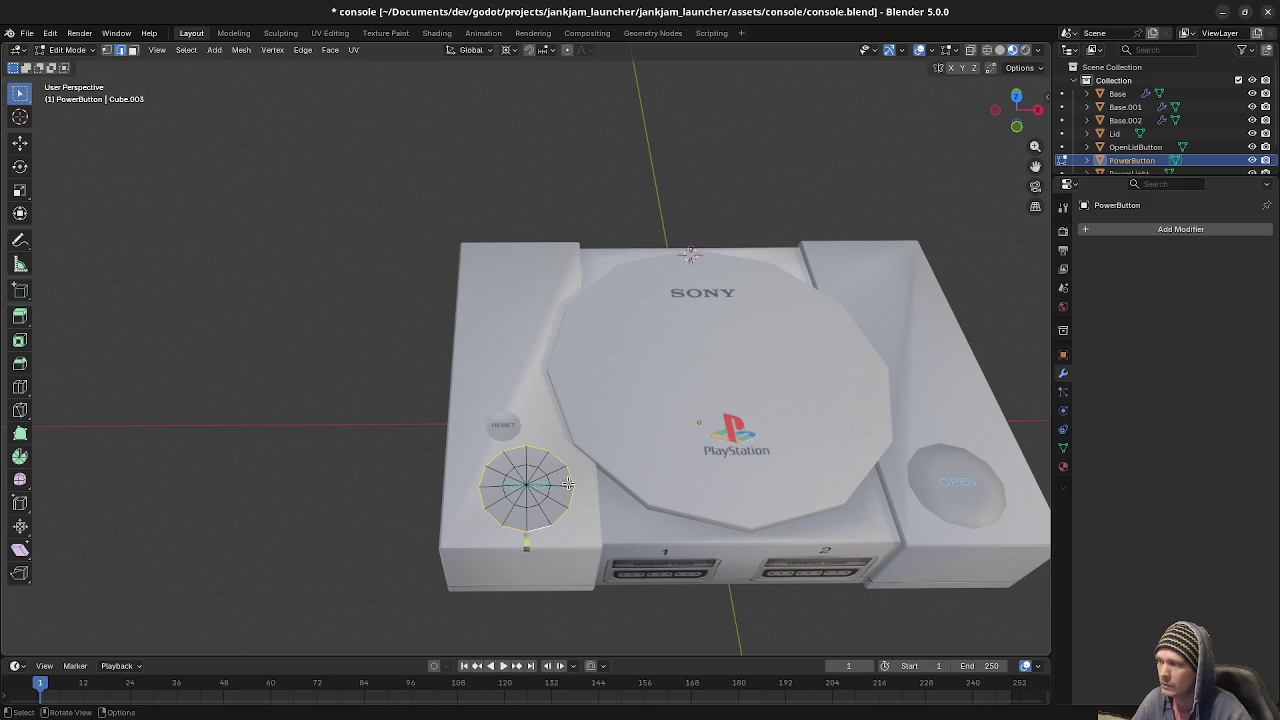
key(KP_1)
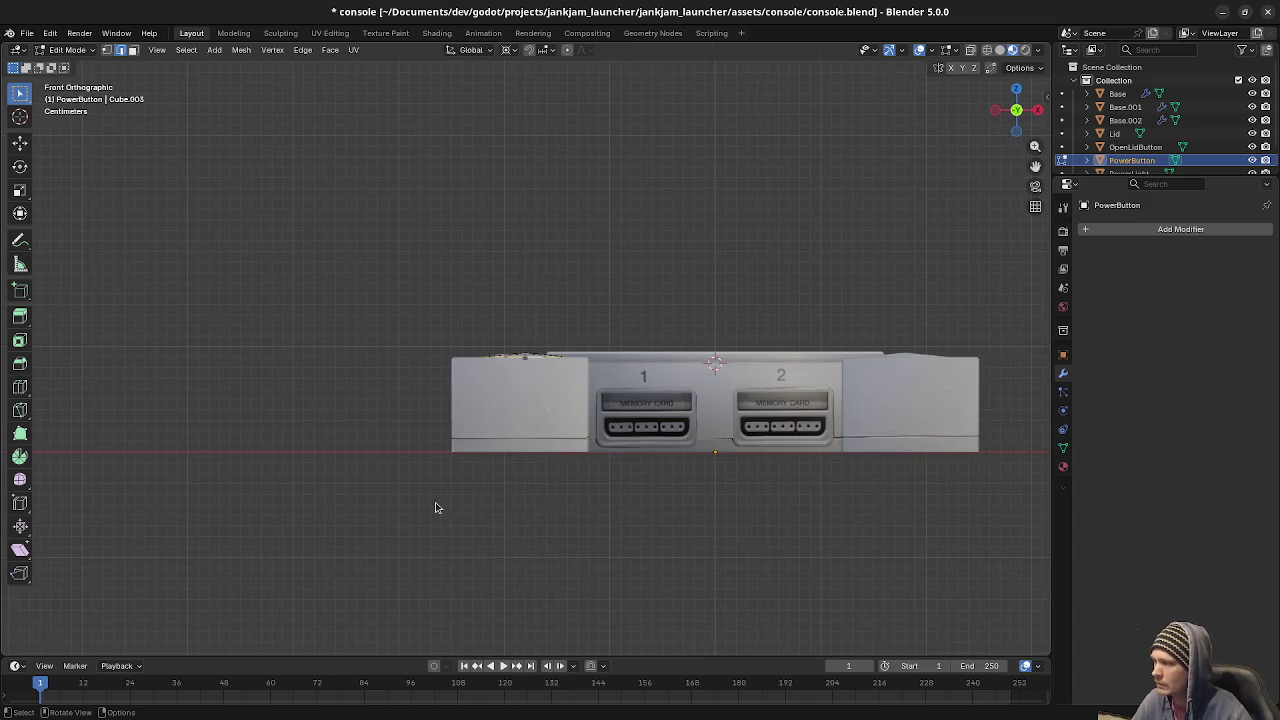
key(shift+z)
scroll(563, 374, up, 4)
scroll(563, 374, up, 2)
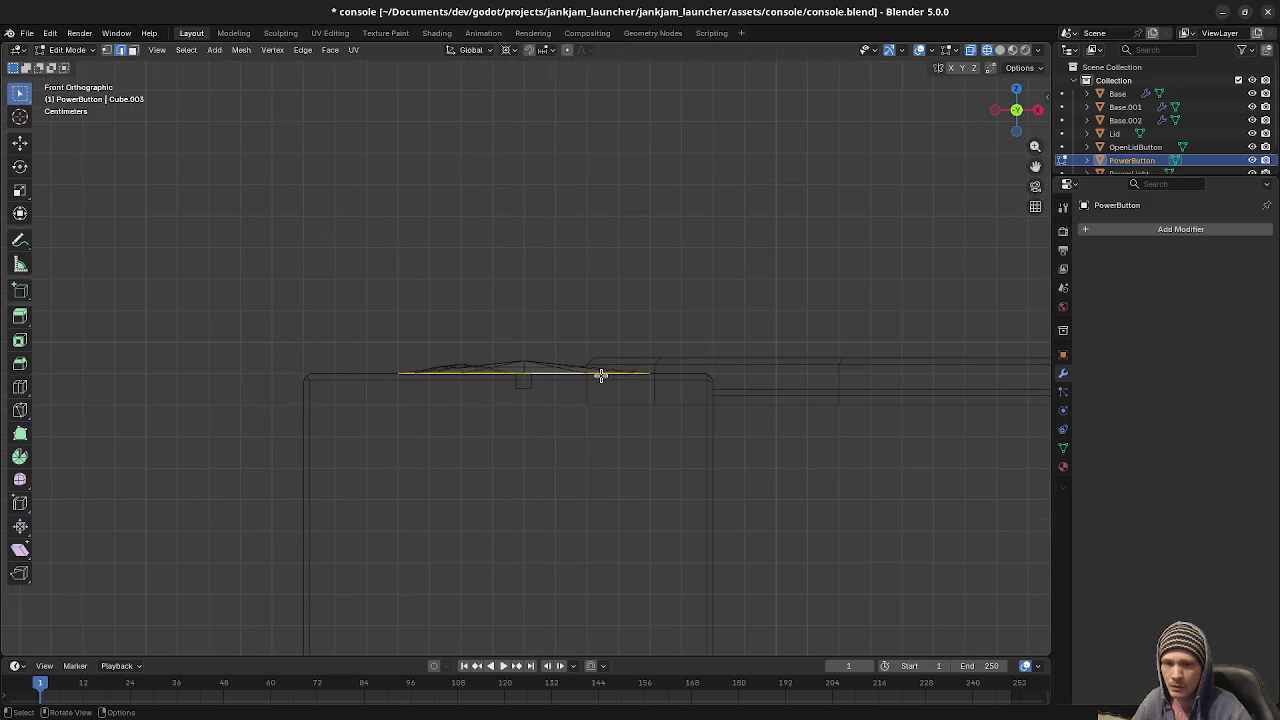
scroll(611, 389, up, 3)
Extend the POWER button's rim about 0.01 m downward along Z.
key(g)
key(z)
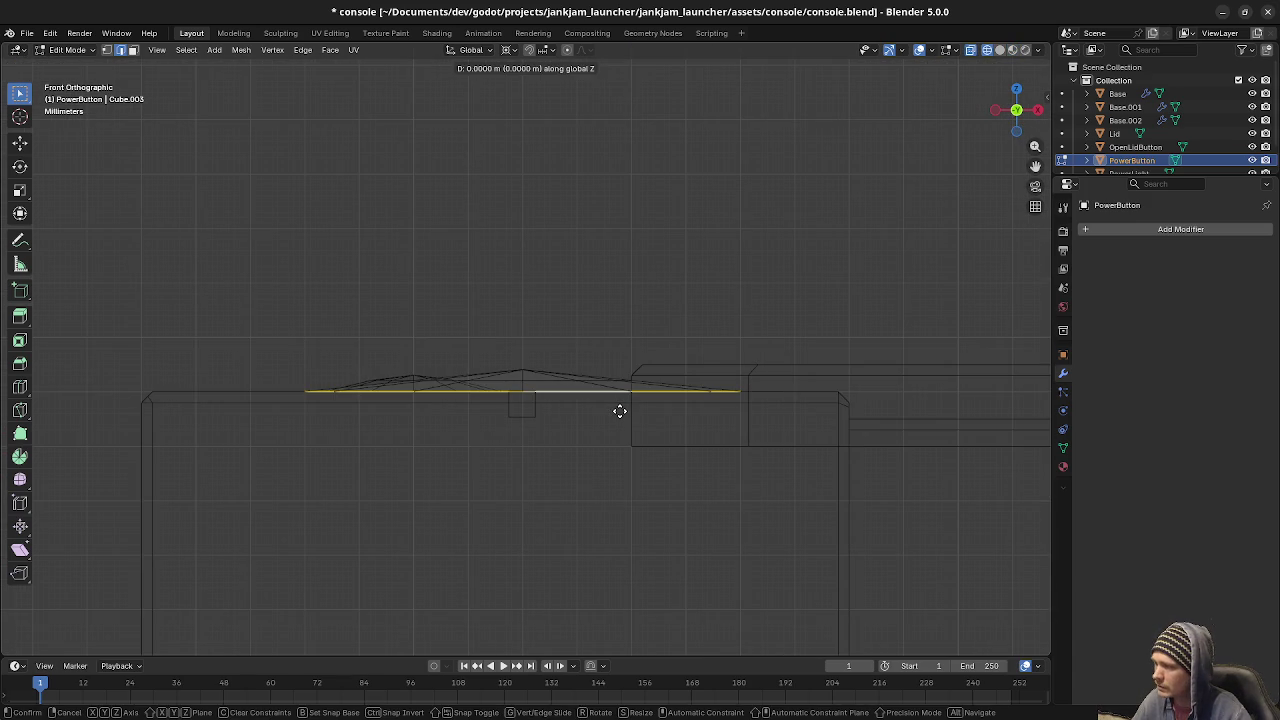
key(Escape)
key(g)
key(z)
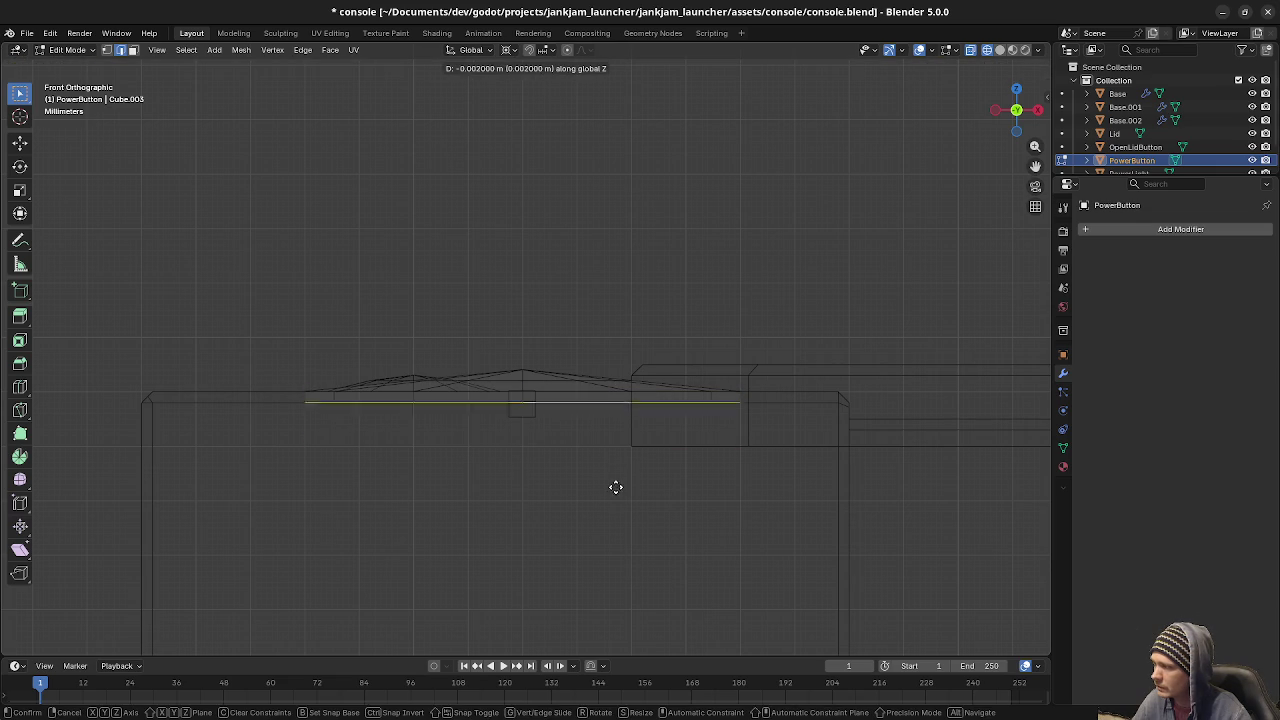
click(611, 516)
mouse_move(605, 517)
middle_down()
mouse_move(580, 523)
mouse_move(594, 531)
middle_up()
key(Tab)
Extend the RESET button's bottom rim about 0.01 m downward along Z in right view.
click(591, 452)
key(Tab)
key(KP_3)
shift+middle_drag(591, 455, 771, 440)
scroll(677, 460, up, 4)
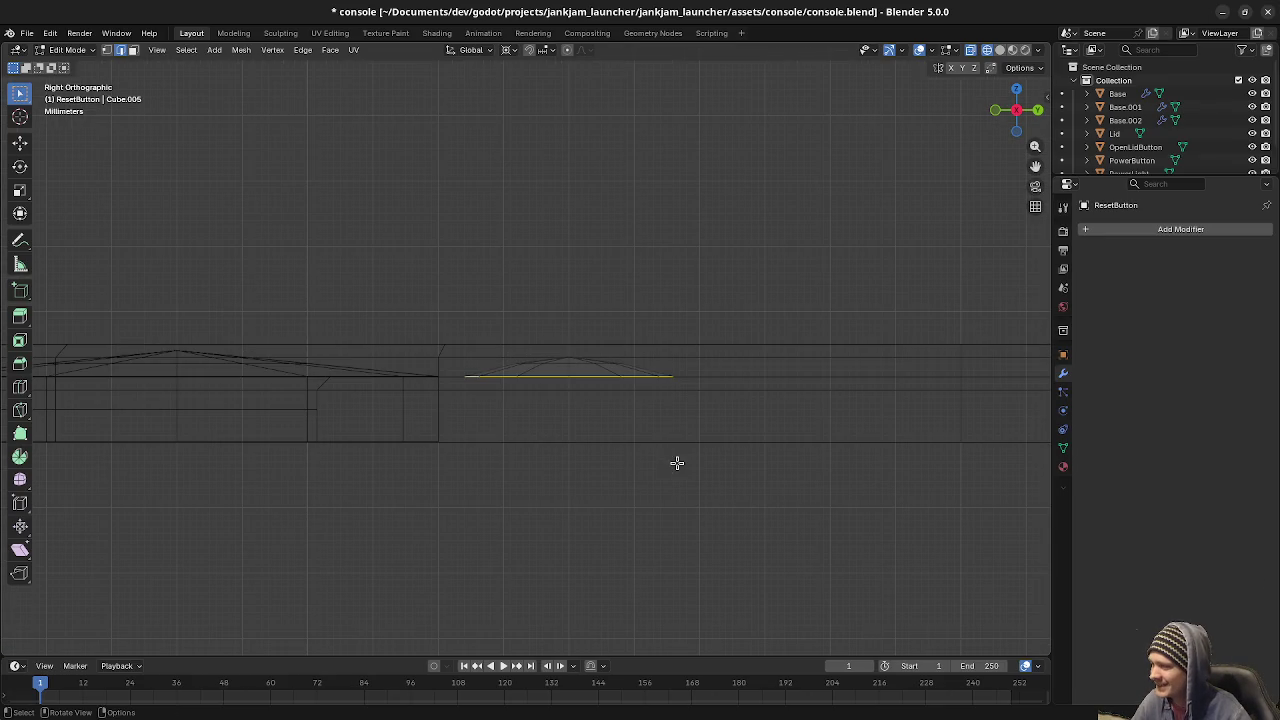
key(g)
key(z)
key(Escape)
key(g)
key(z)
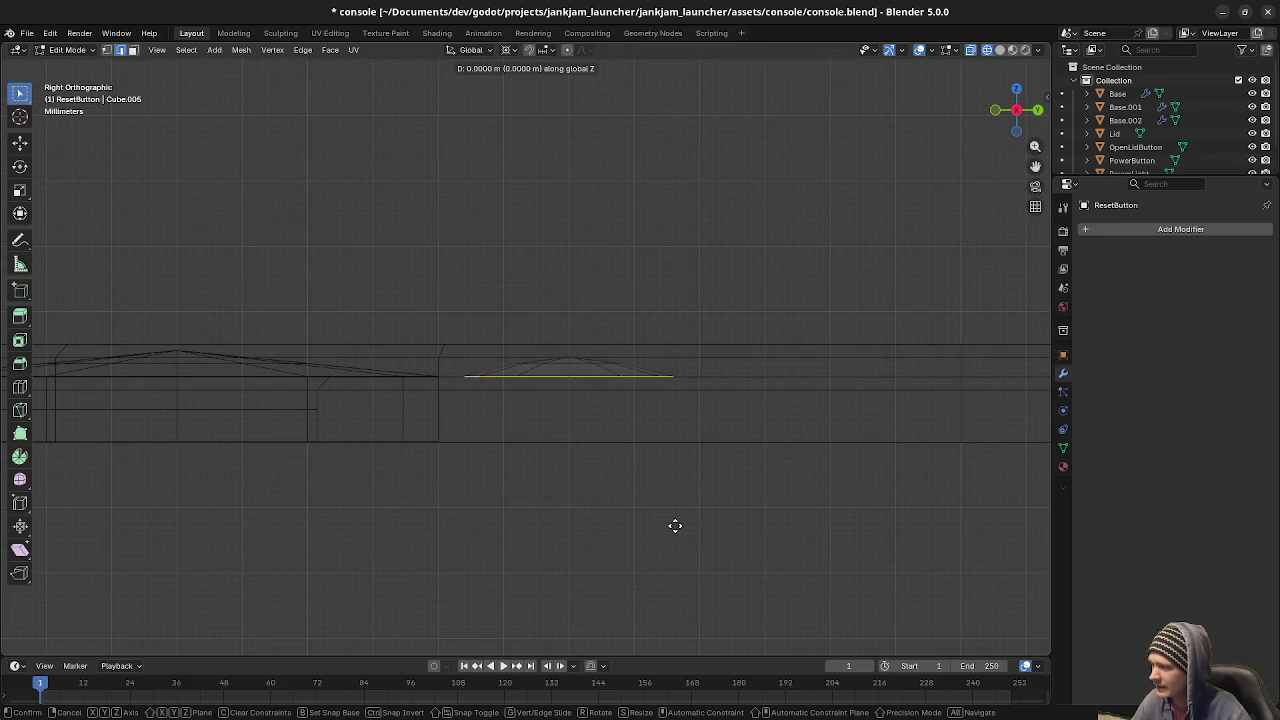
click(670, 585)
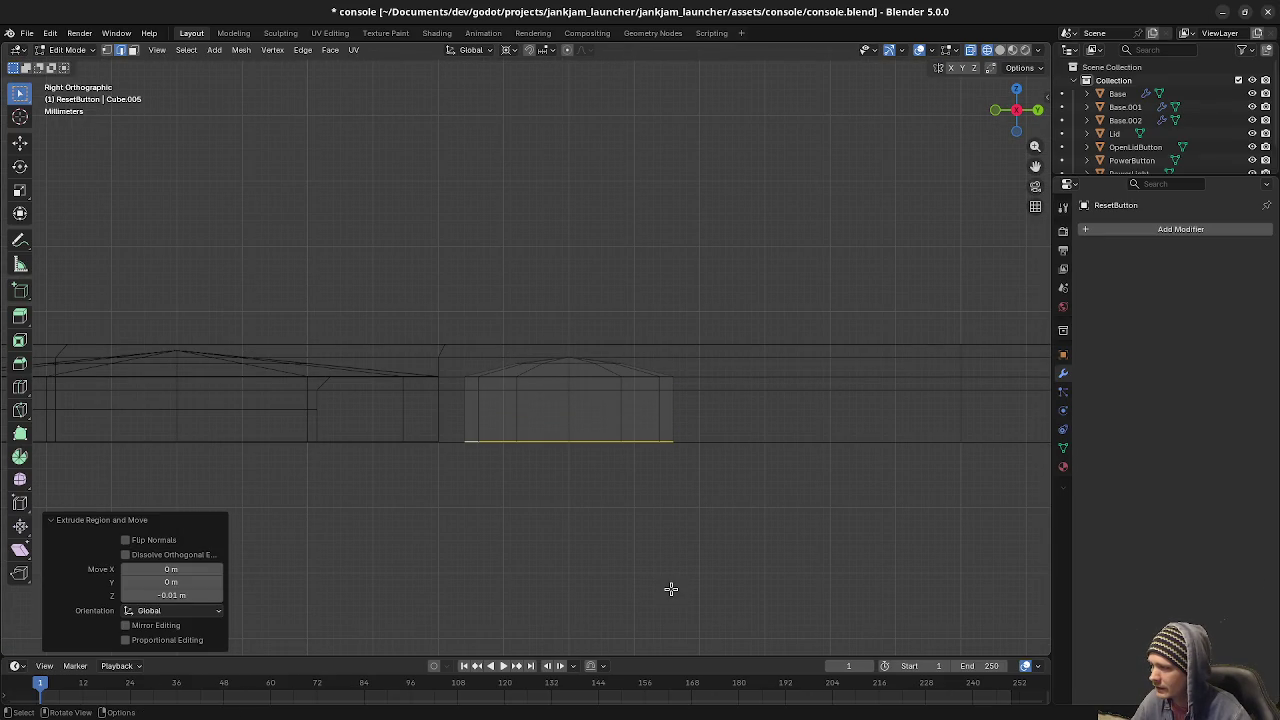
middle_drag(569, 560, 571, 535)
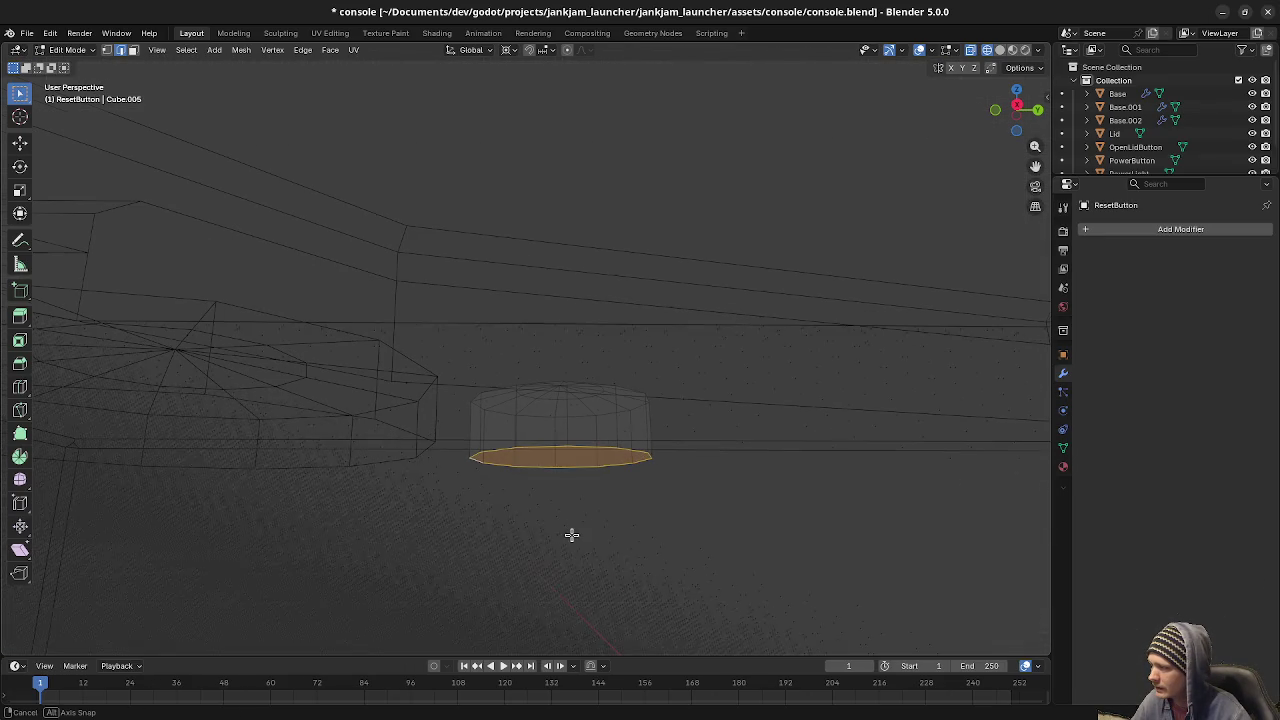
key(Tab)
Reselect the POWER button's lower ring of faces and return to material preview shading.
click(403, 433)
key(Tab)
key(alt+a)
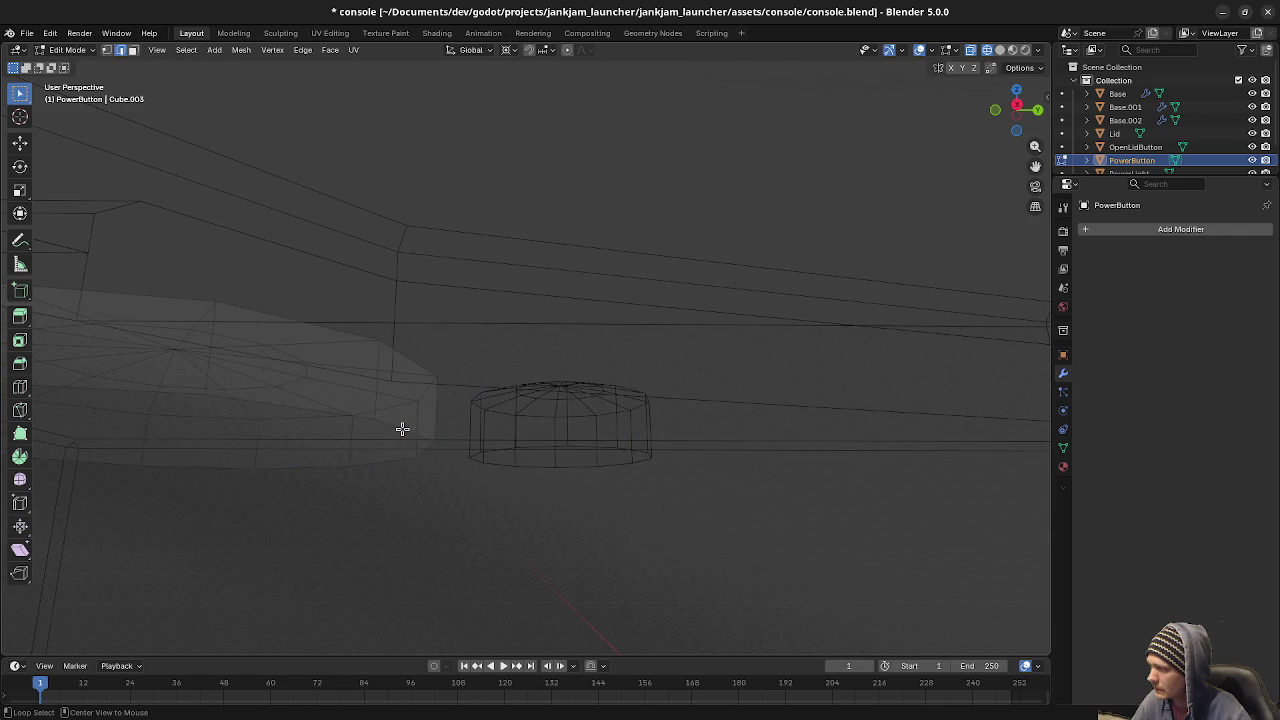
alt+click(402, 430)
key(shift+z)
mouse_move(529, 623)
middle_down()
mouse_move(571, 563)
mouse_move(731, 577)
mouse_move(627, 520)
middle_up()
scroll(571, 563, down, 5)
scroll(627, 520, down, 3)
key(Tab)
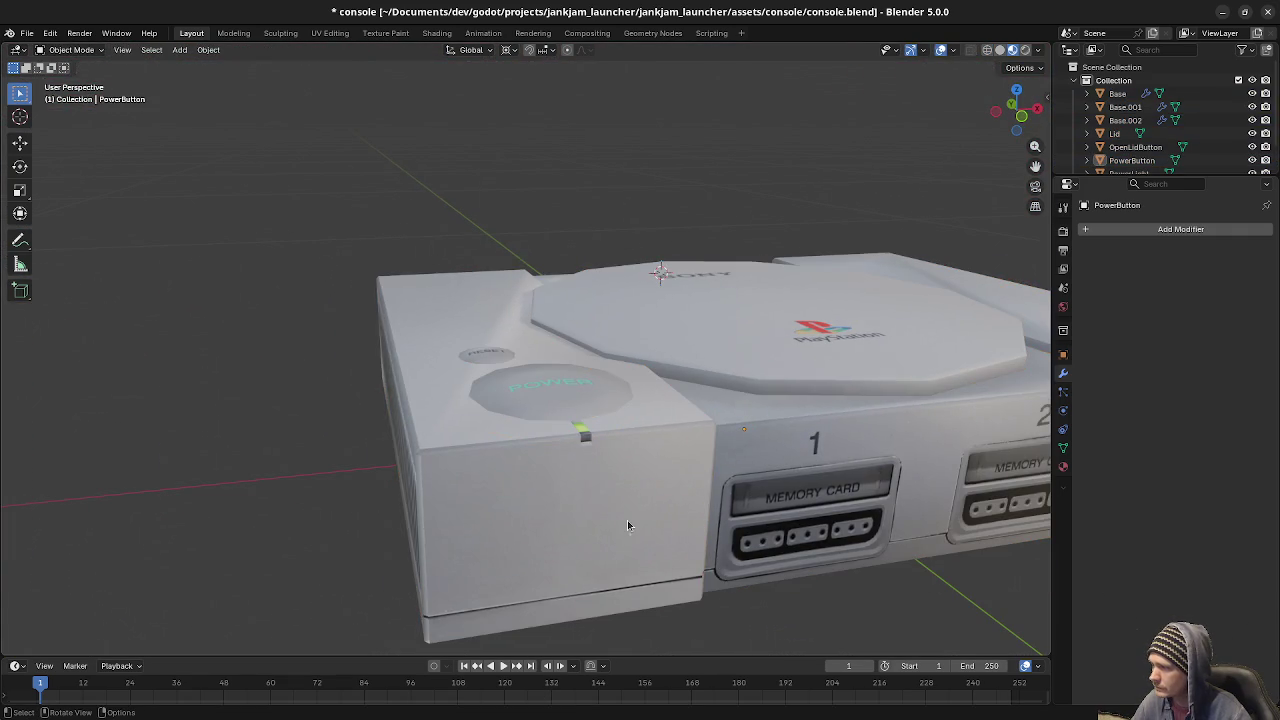
Add a Boolean difference to Base cutting with PowerButton, undoing an accidental Lid-cut apply.
click(627, 520)
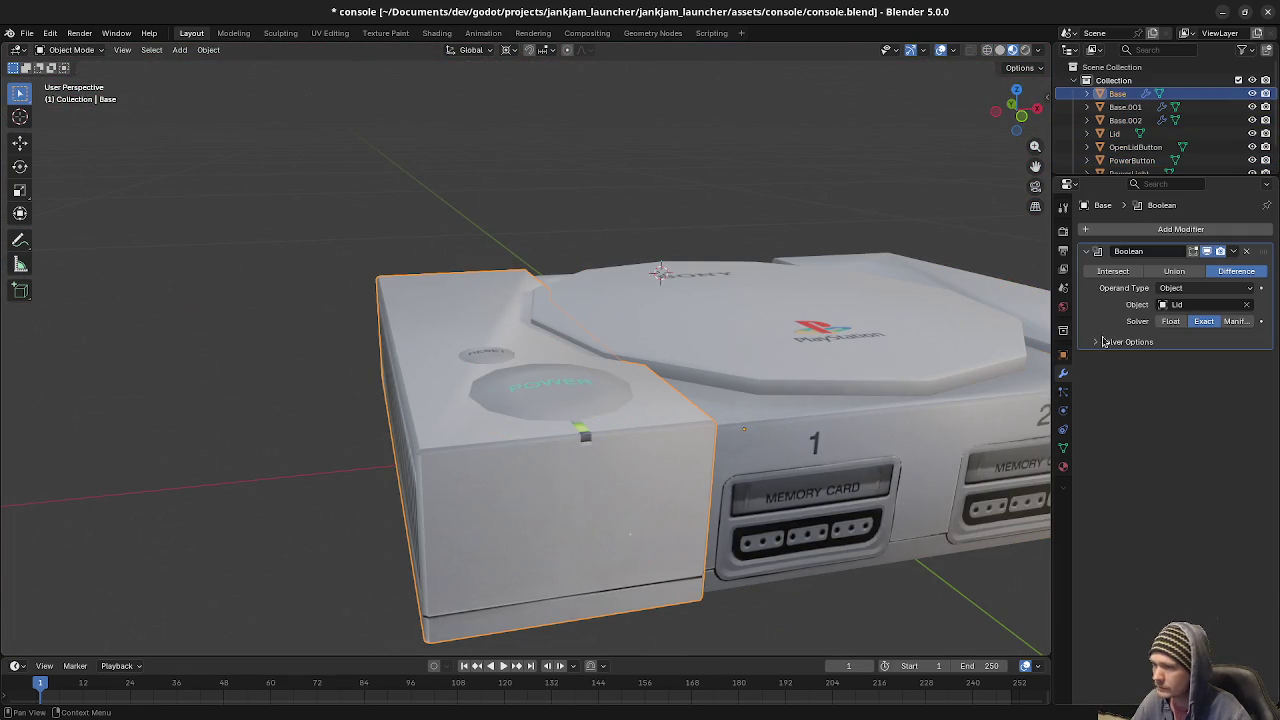
click(1199, 232)
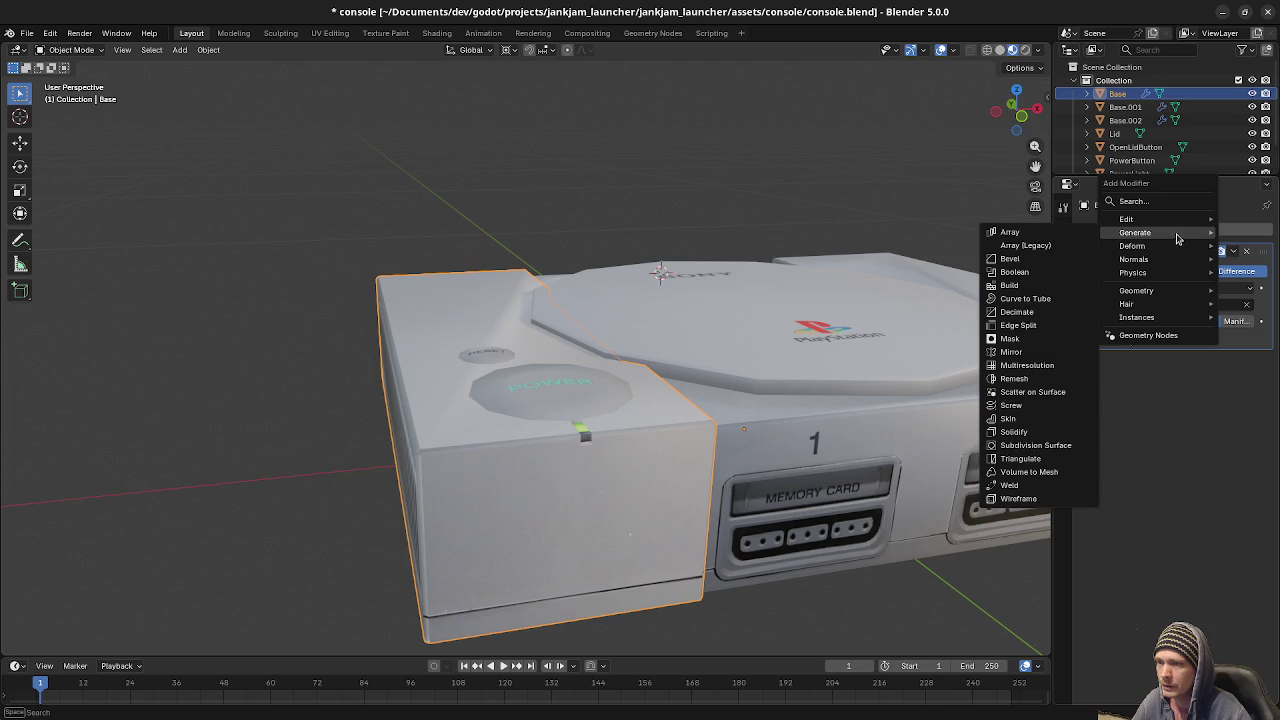
click(1045, 274)
click(1185, 414)
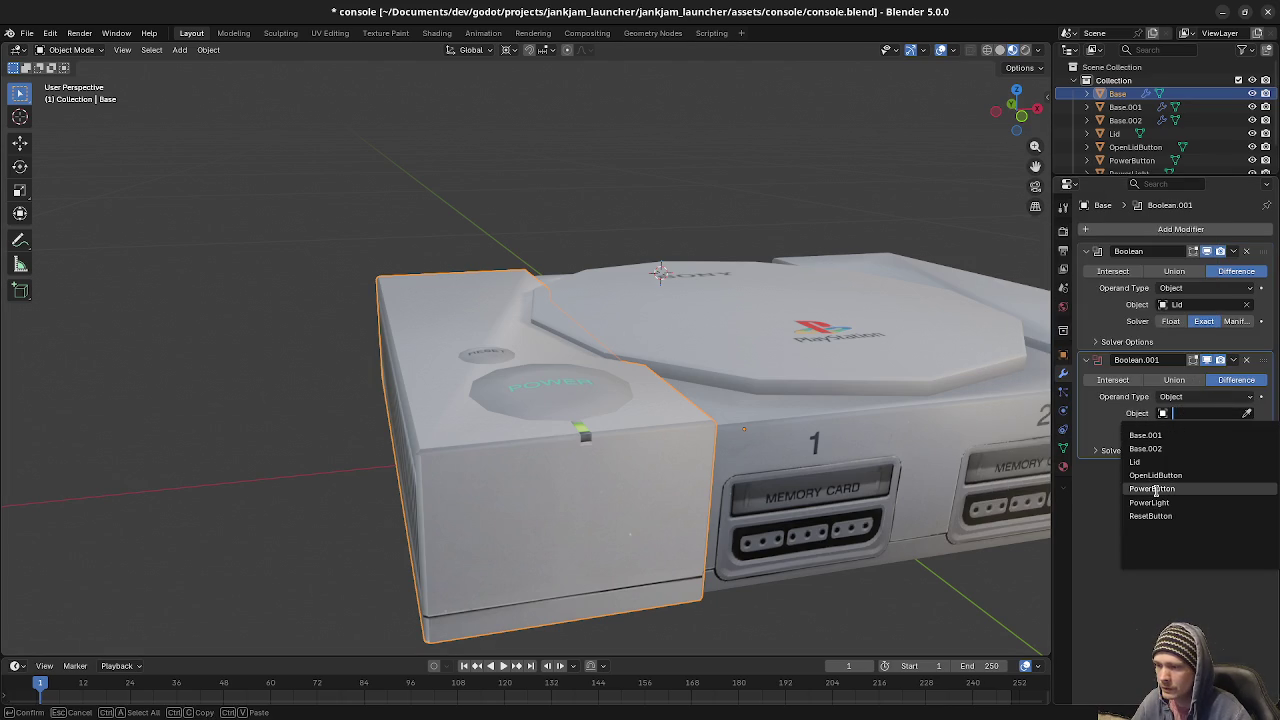
click(1153, 489)
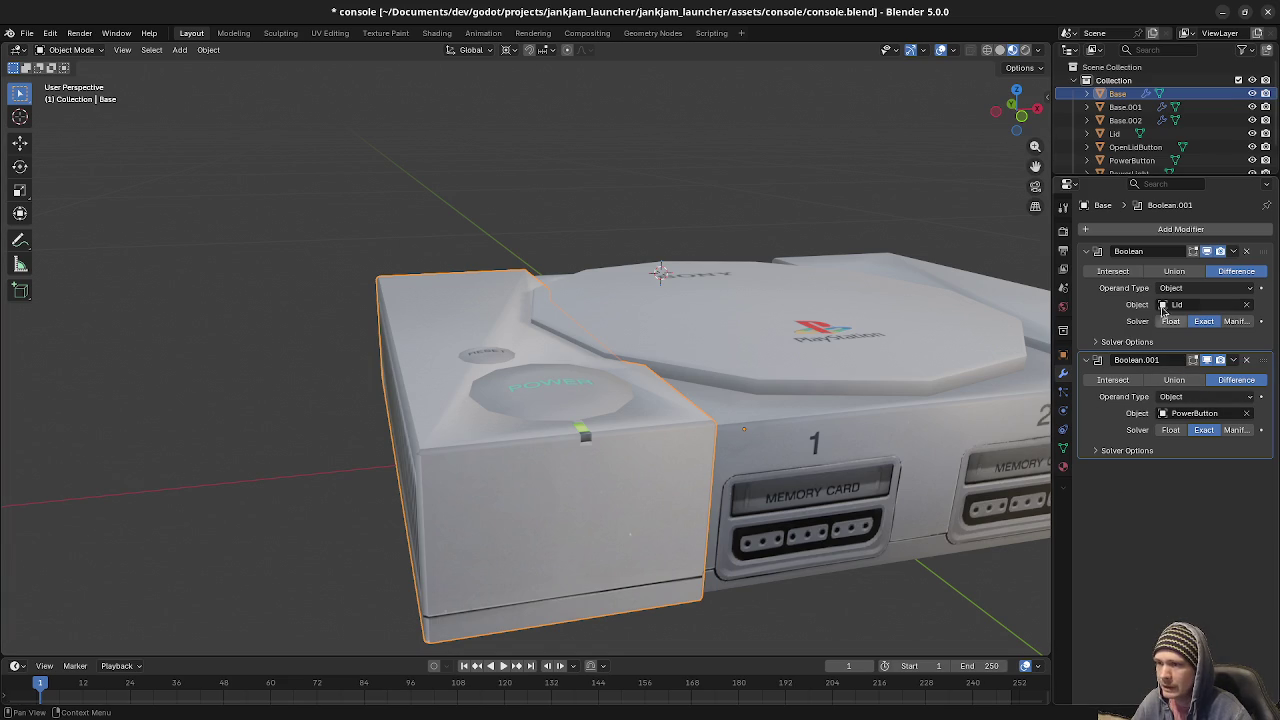
click(1233, 251)
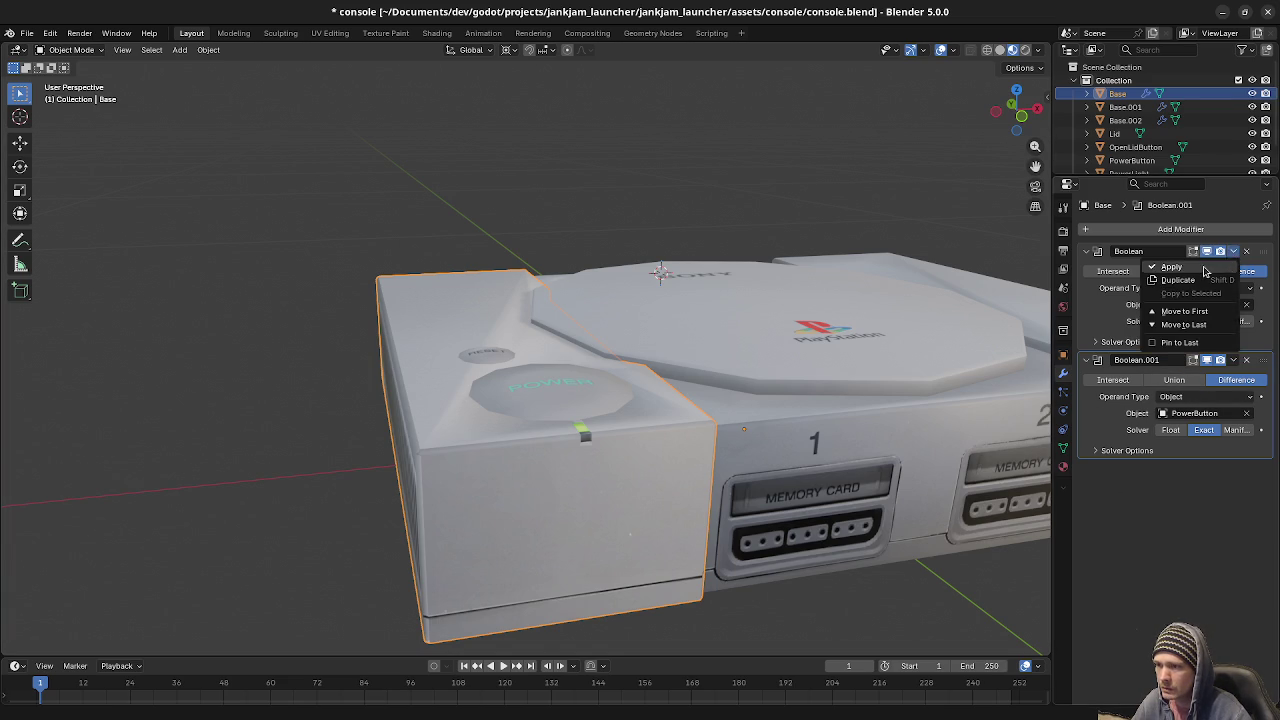
click(1206, 269)
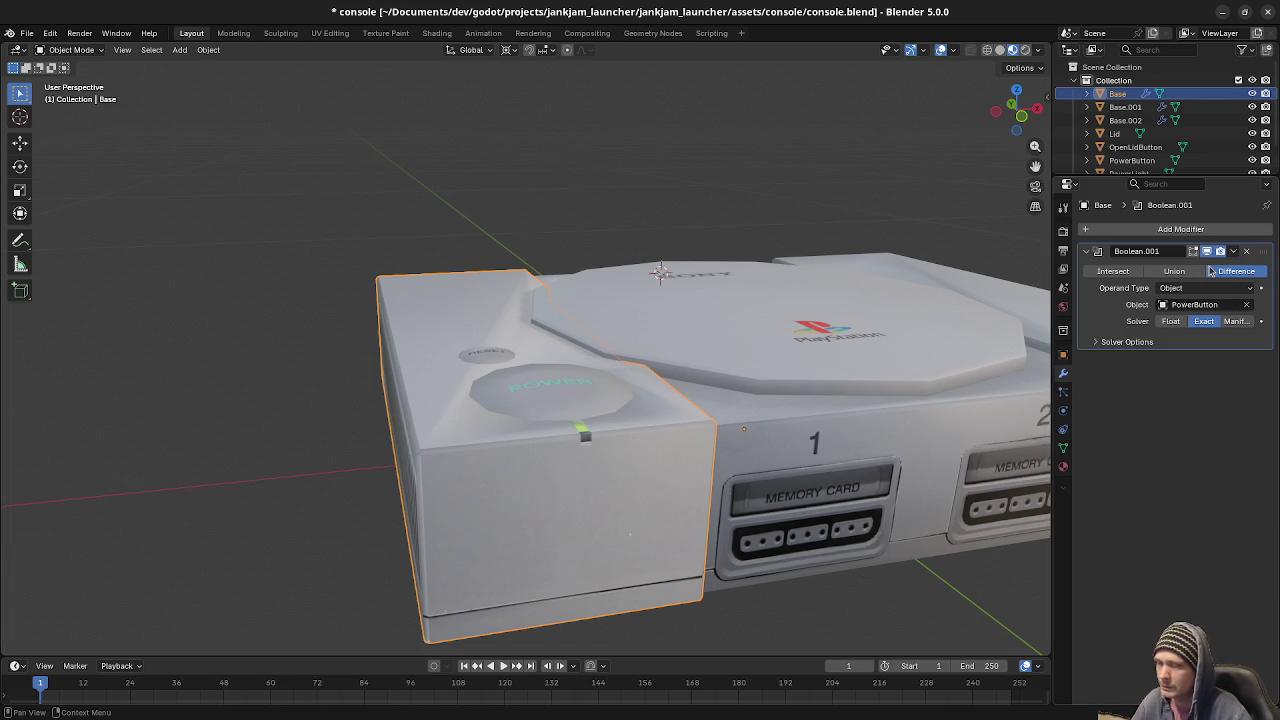
key(ctrl+z)
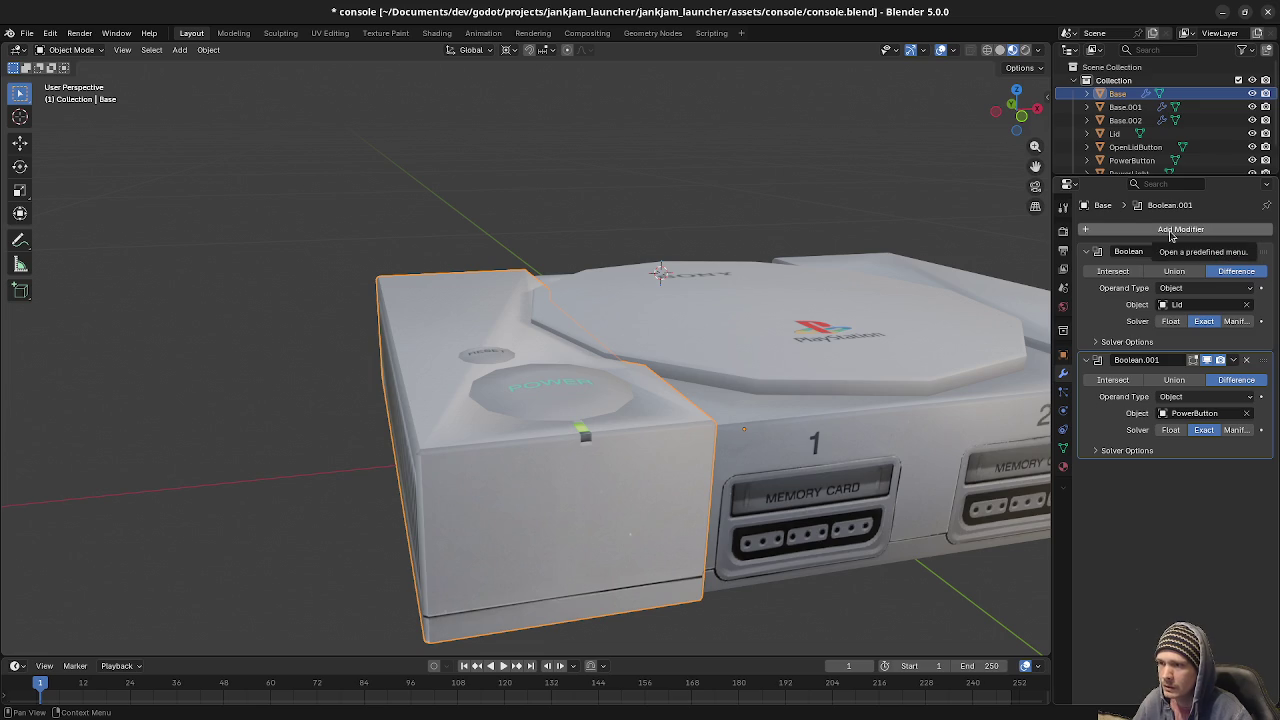
Add another Boolean difference to Base that cuts with the ResetButton.
click(1170, 232)
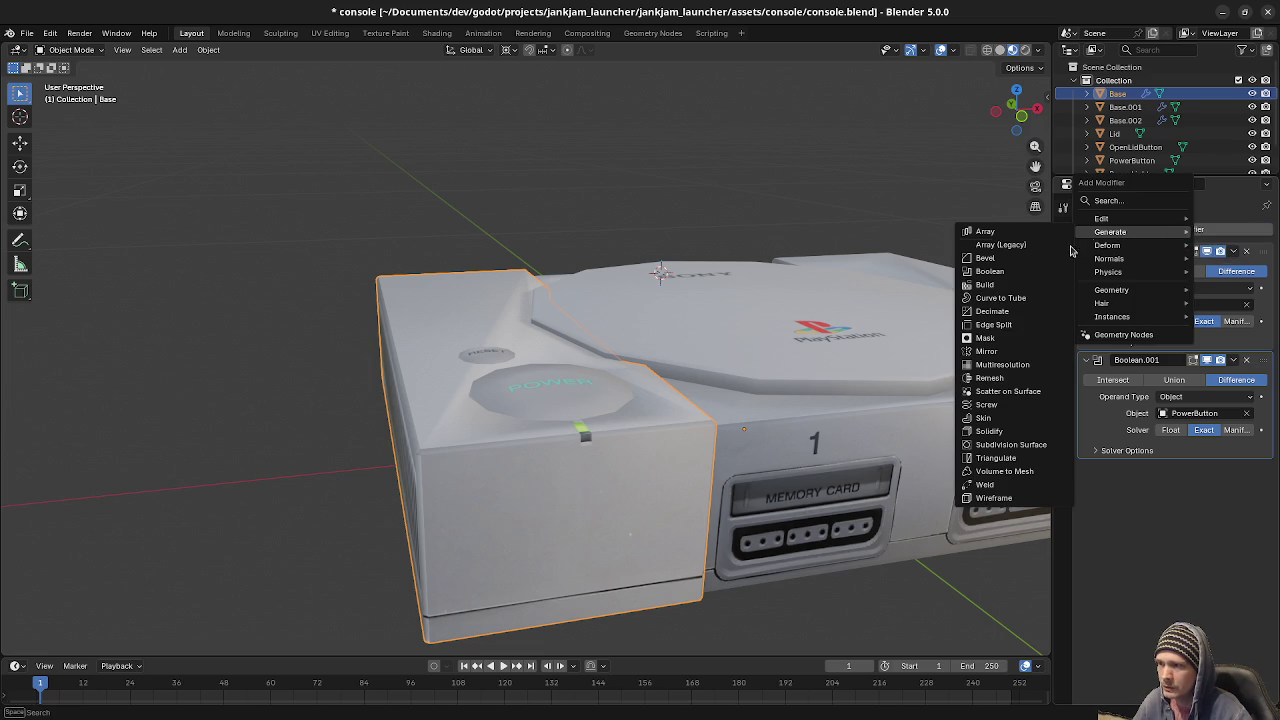
click(989, 271)
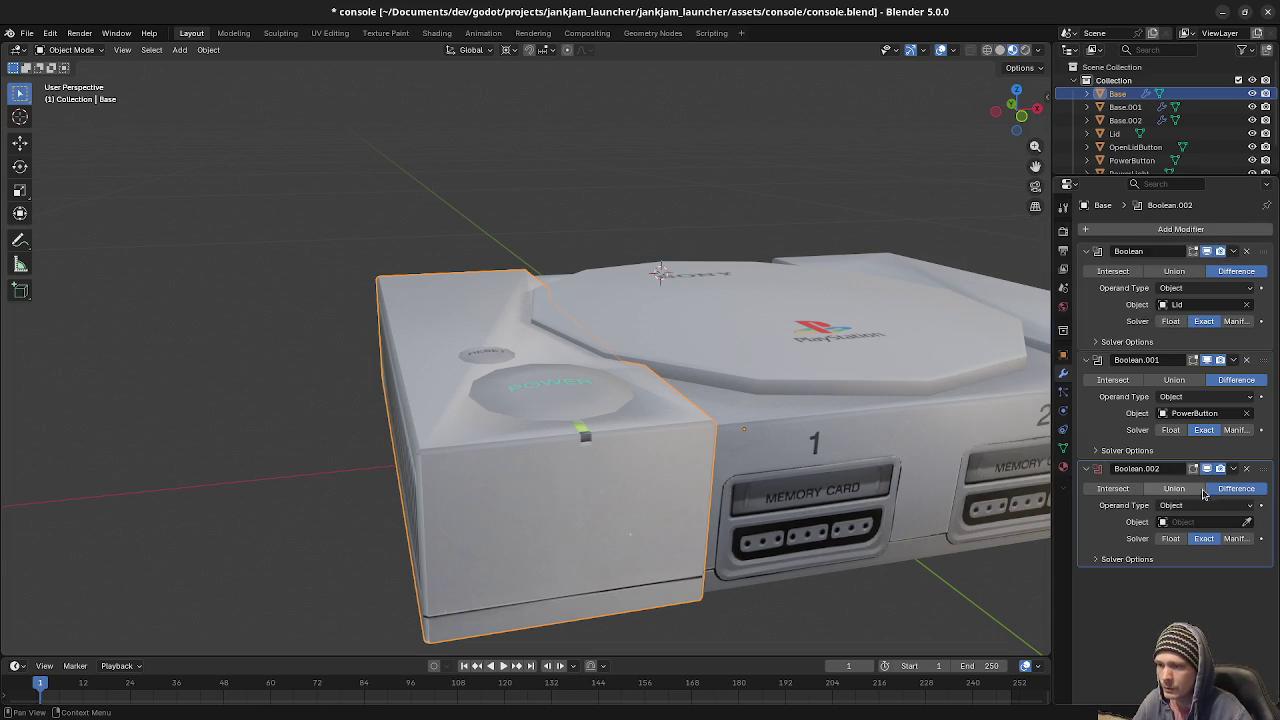
click(1200, 521)
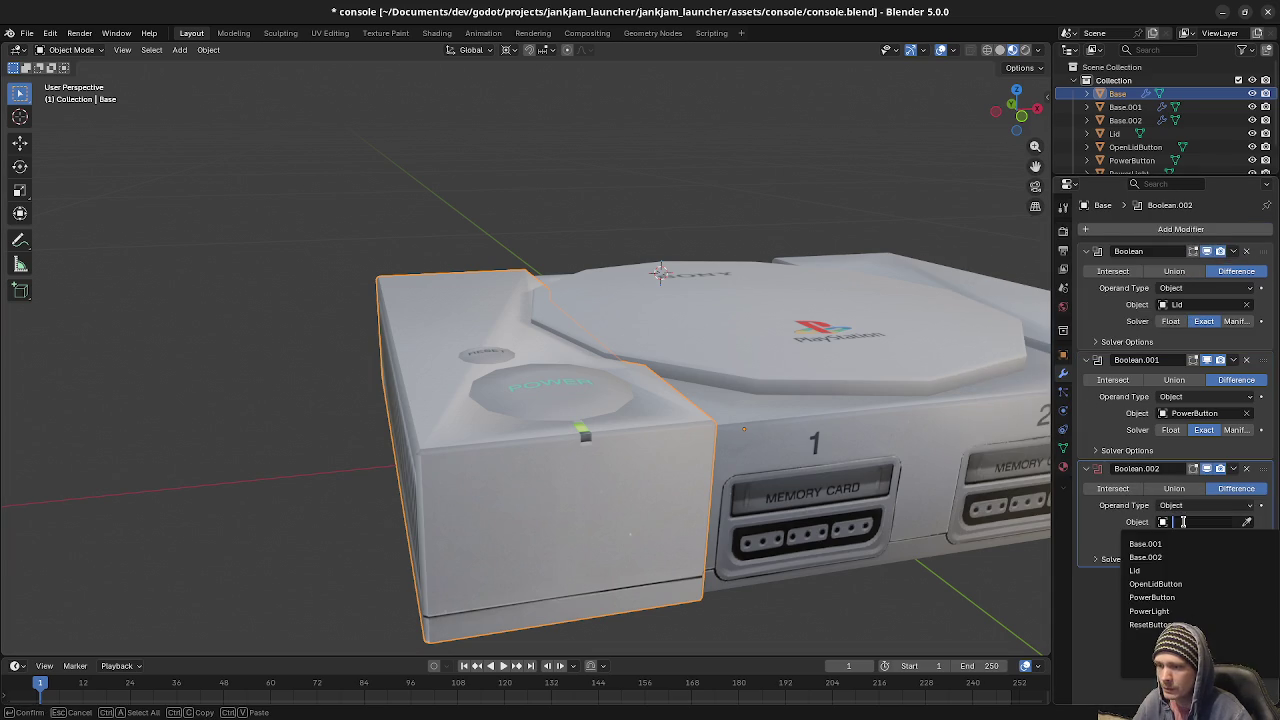
click(1150, 624)
middle_drag(992, 404, 852, 424)
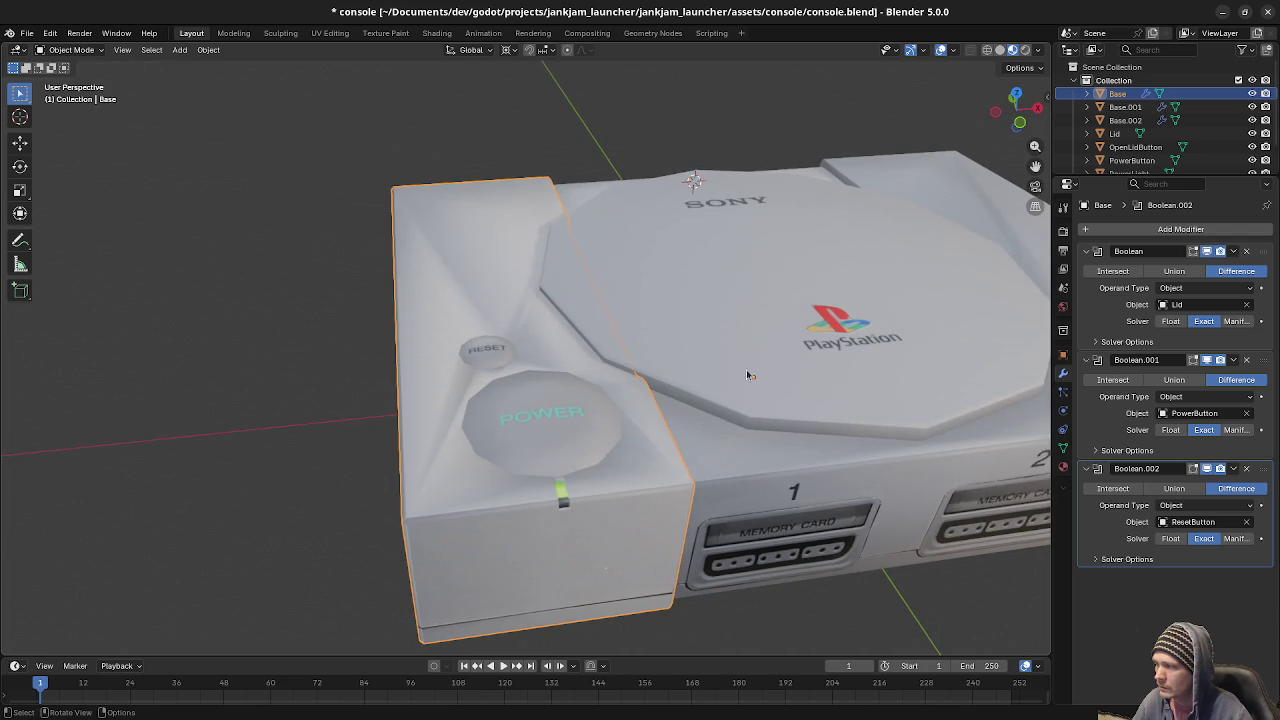
middle_drag(658, 383, 619, 329)
click(893, 384)
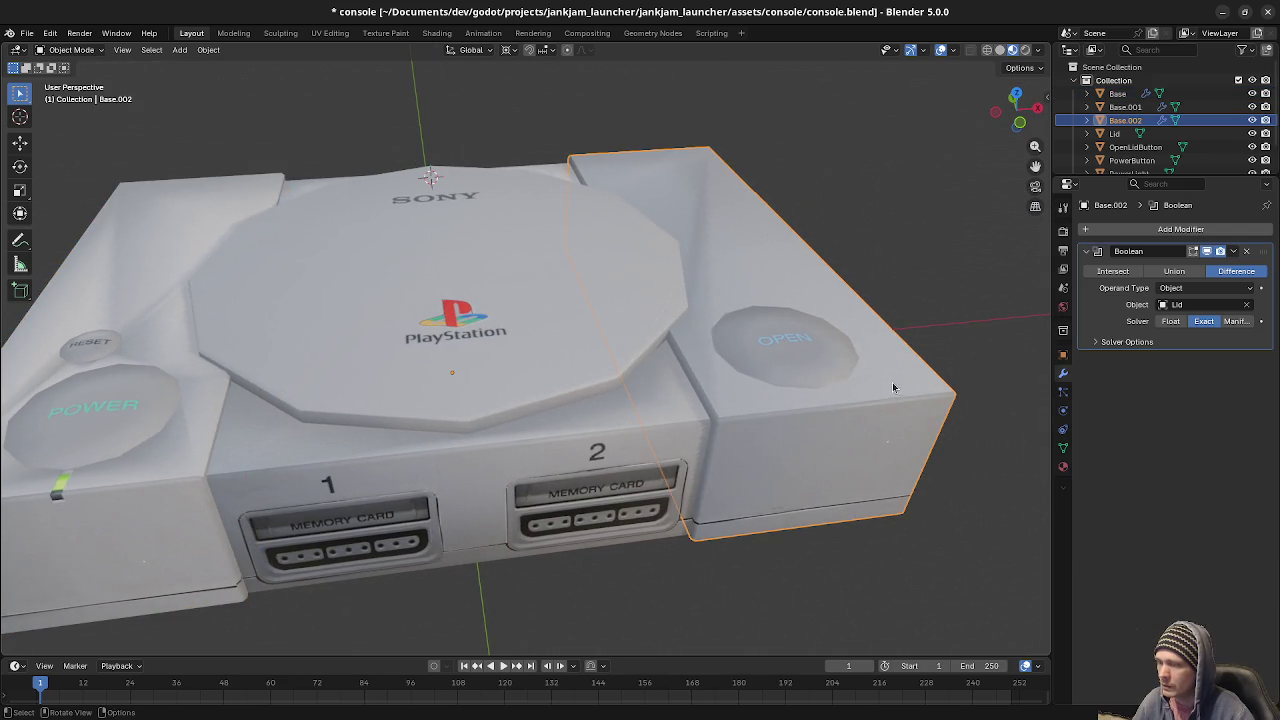
Add Boolean.001 to Base.002 subtracting OpenLidButton (Difference, Exact).
middle_drag(893, 388, 858, 382)
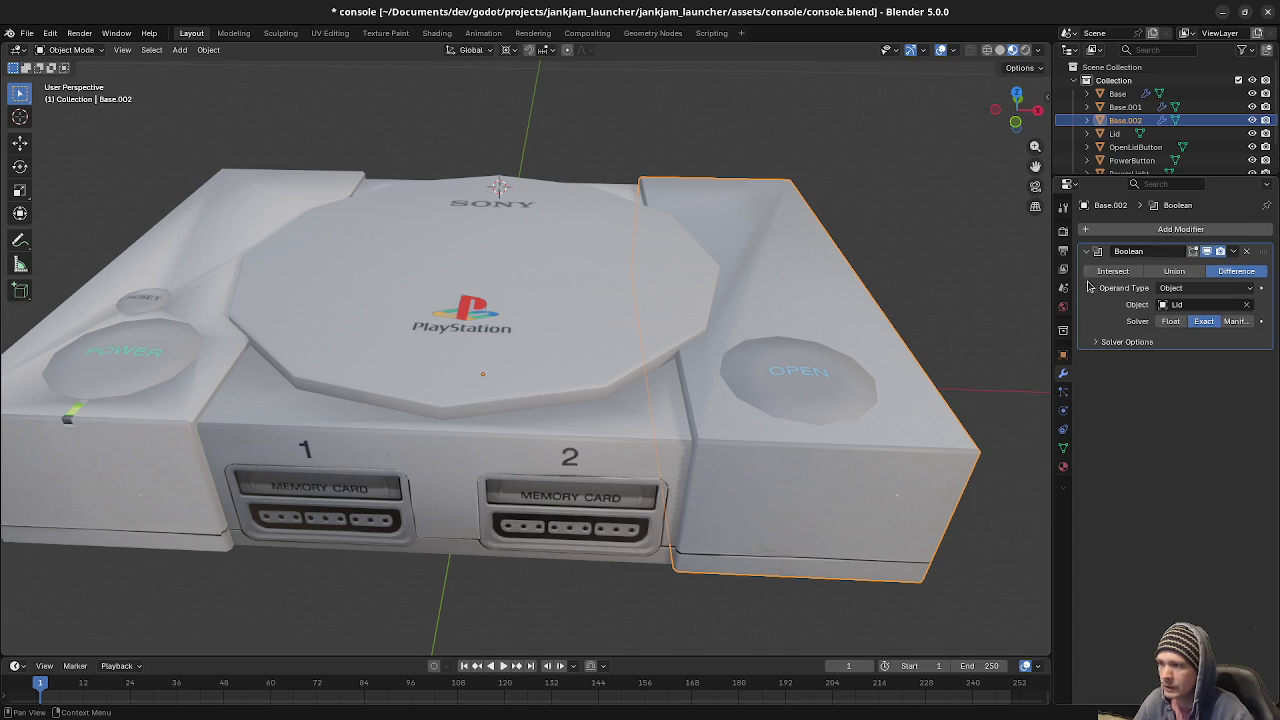
click(1175, 230)
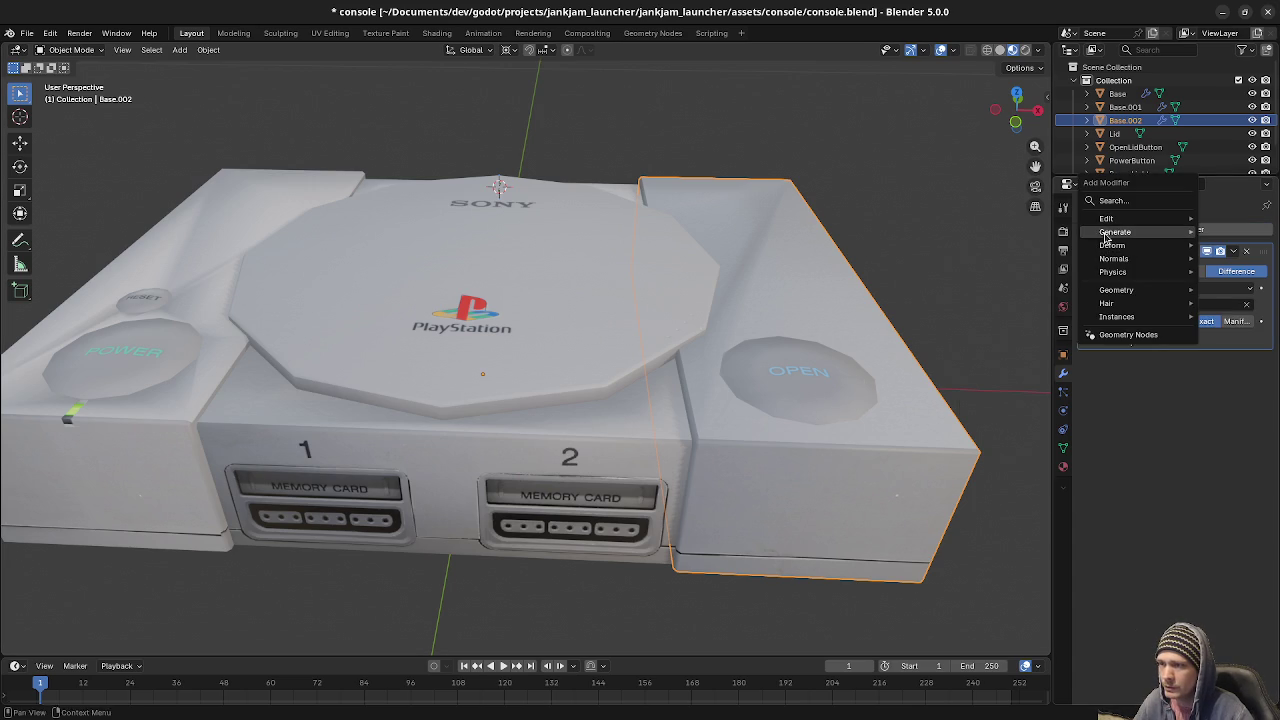
click(1005, 275)
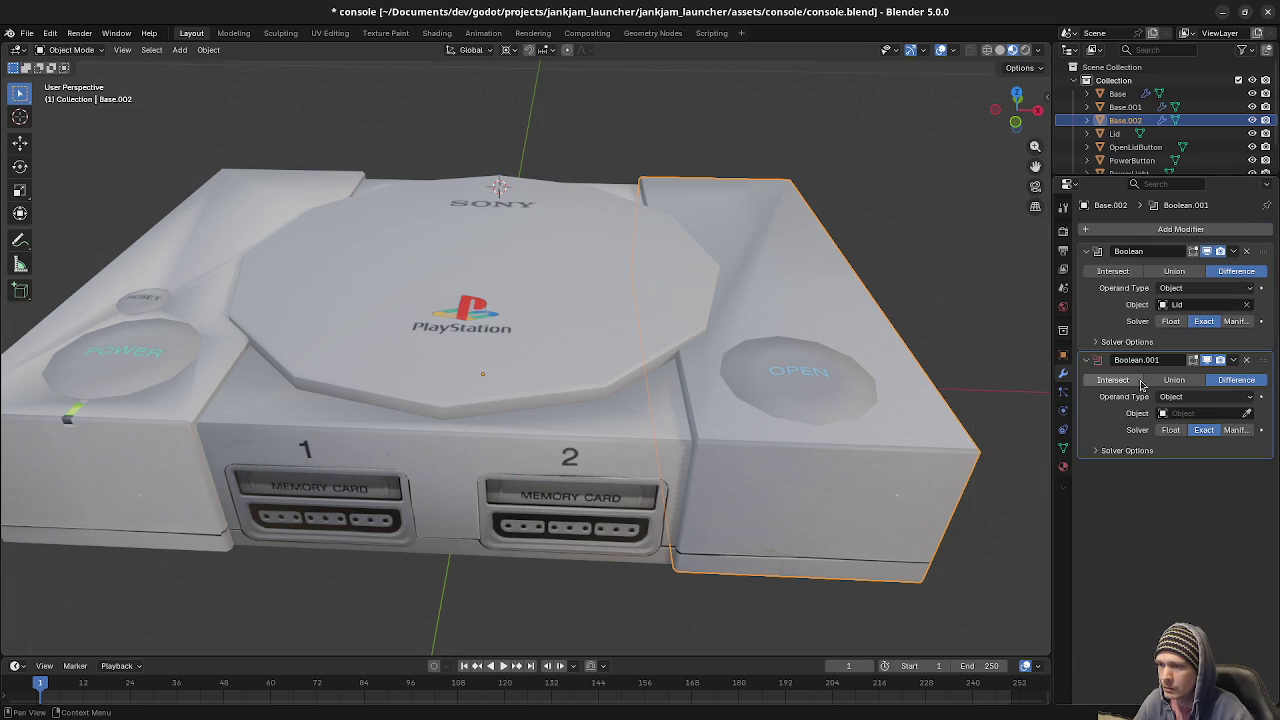
click(1184, 413)
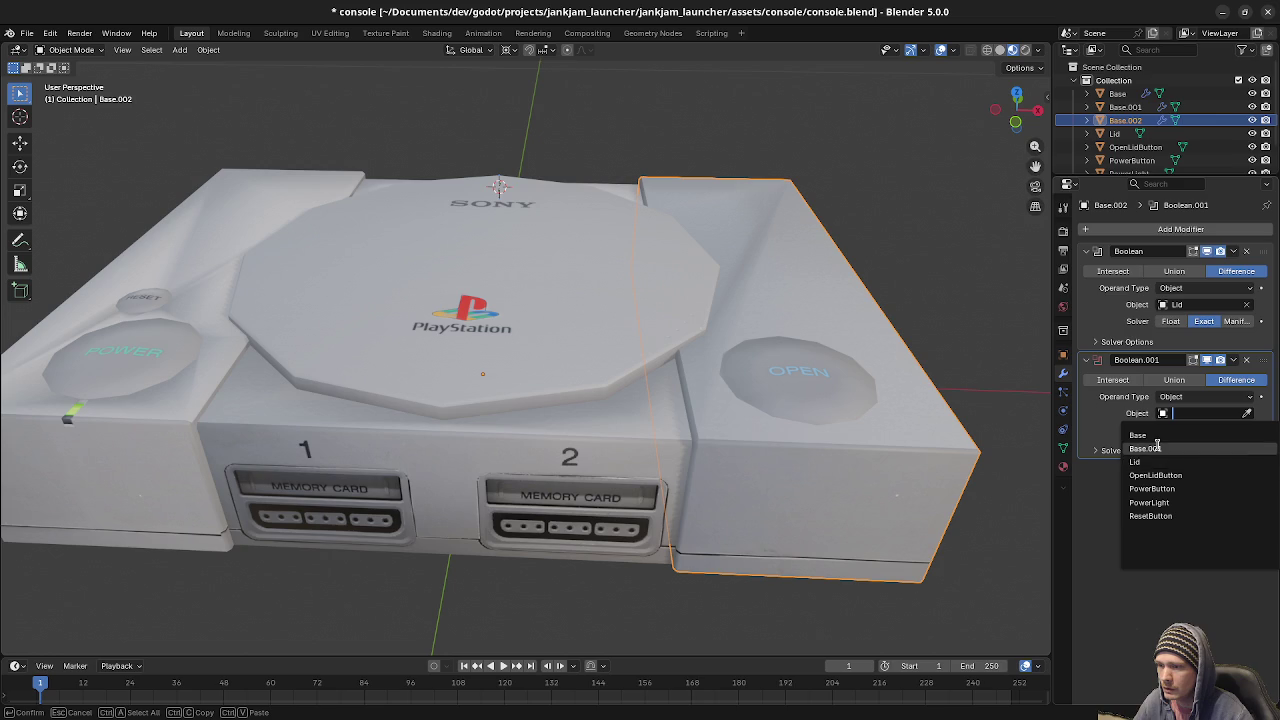
click(1157, 476)
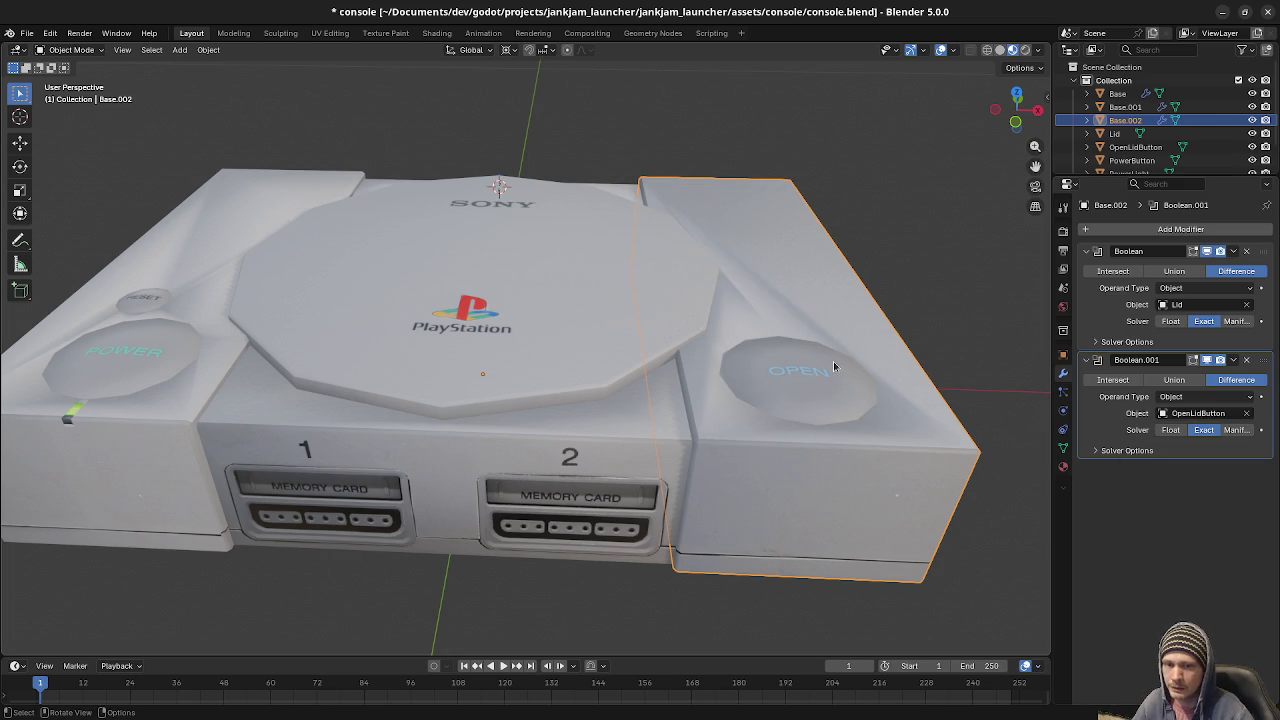
mouse_move(781, 385)
middle_down()
mouse_move(730, 476)
mouse_move(746, 468)
mouse_move(733, 451)
middle_up()
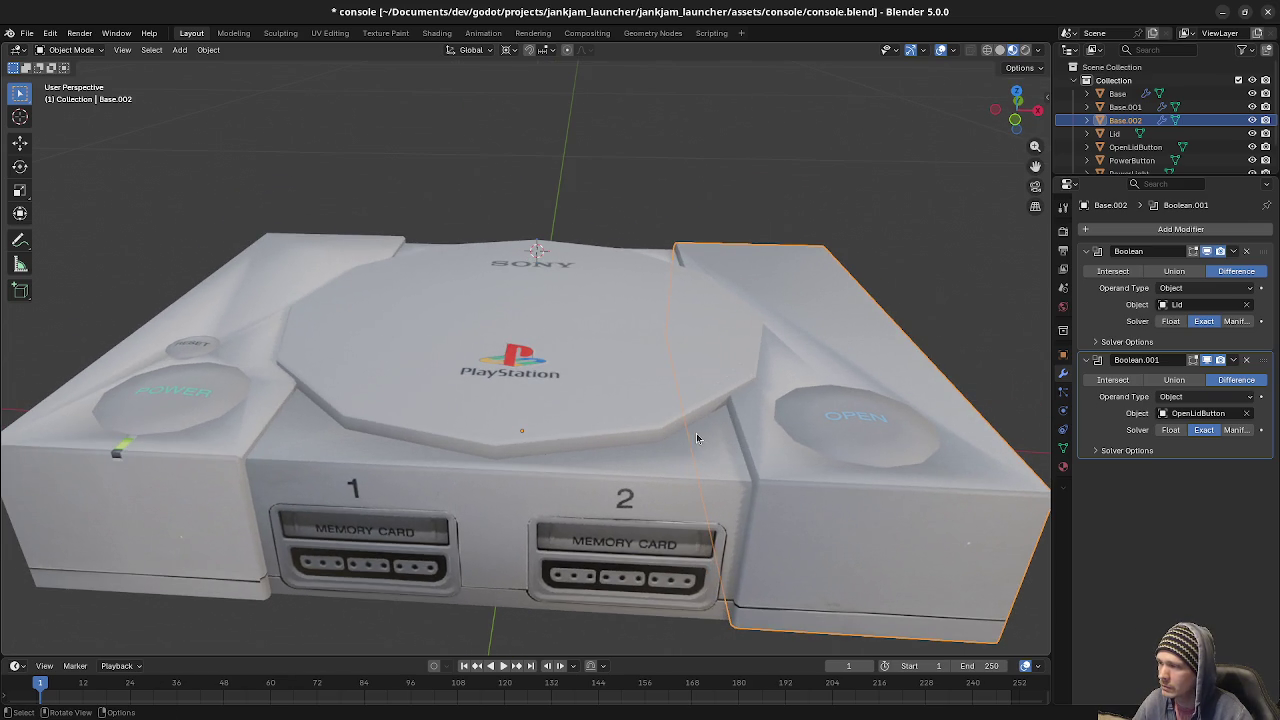
click(647, 400)
click(891, 444)
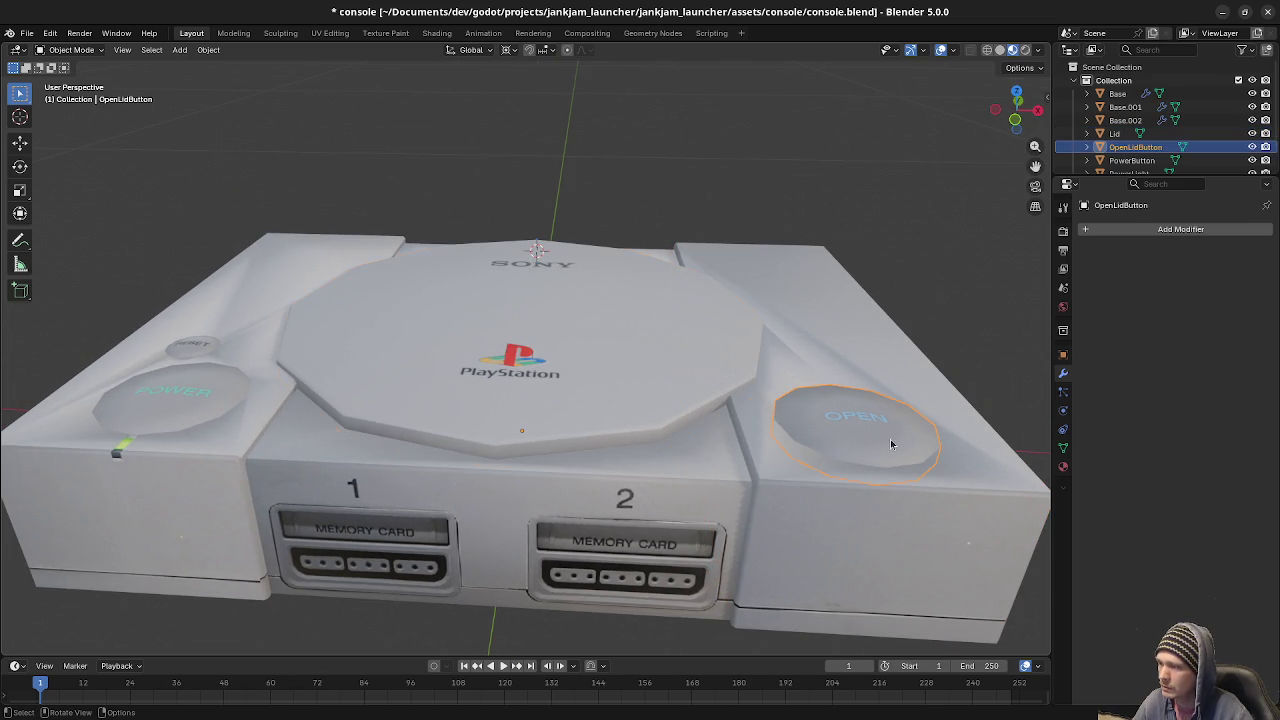
key(h)
mouse_move(891, 444)
middle_down()
mouse_move(815, 488)
mouse_move(835, 495)
mouse_move(457, 442)
middle_up()
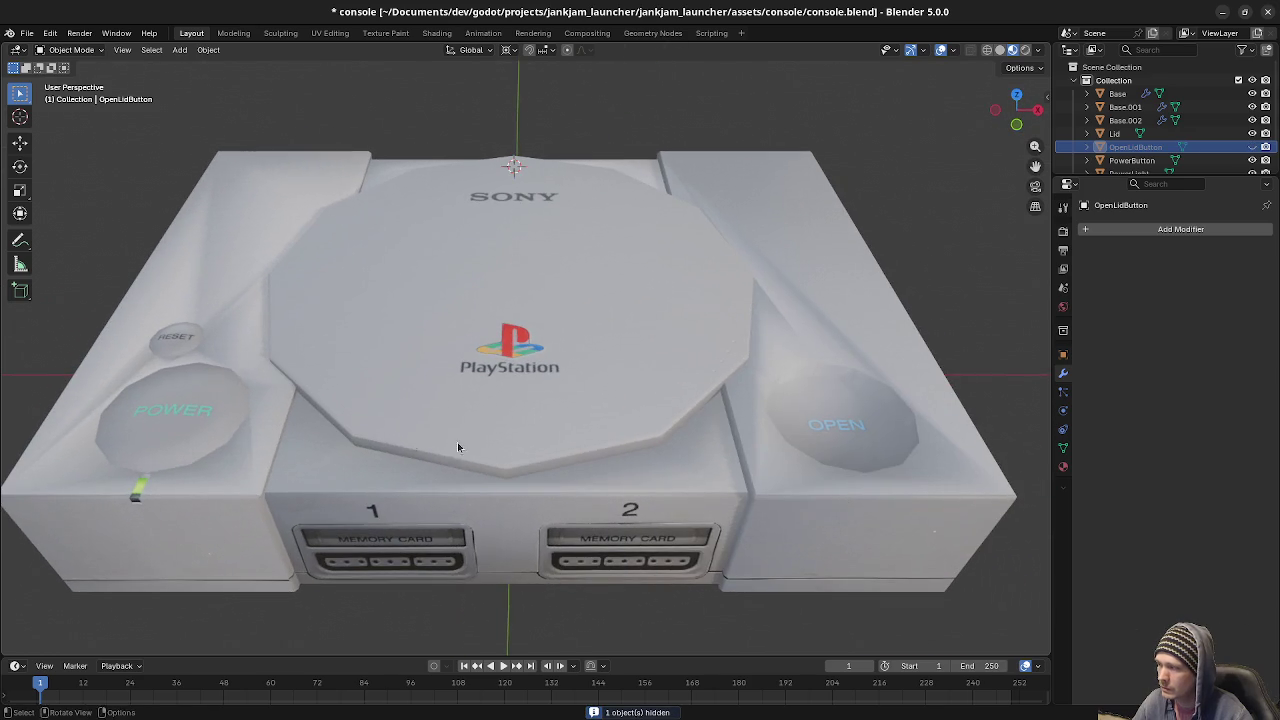
click(855, 436)
mouse_move(760, 476)
middle_down()
mouse_move(777, 452)
mouse_move(723, 450)
middle_up()
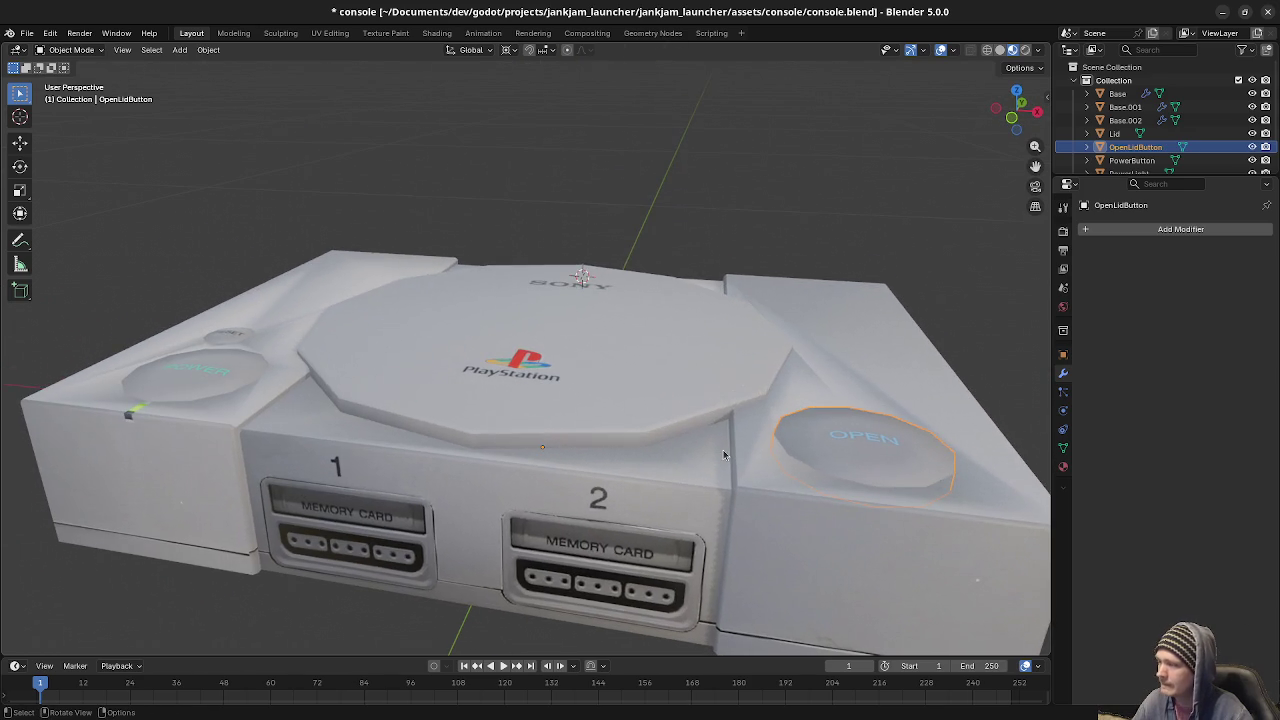
click(691, 362)
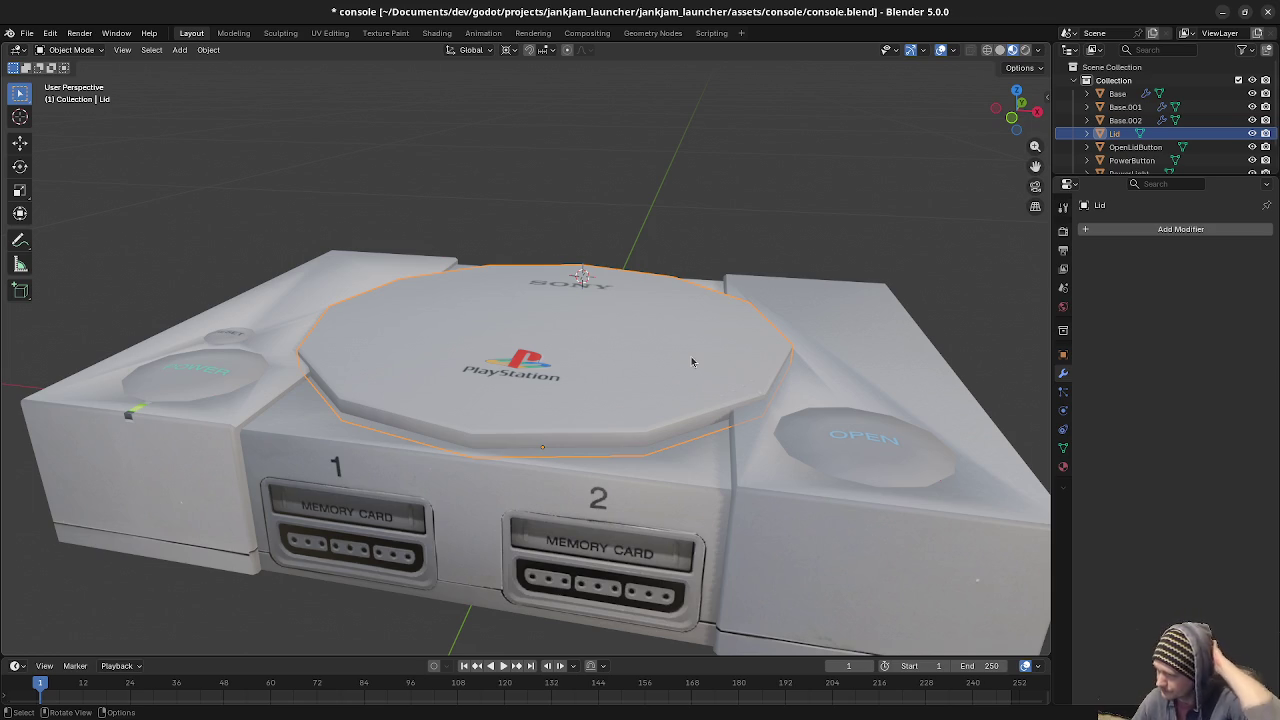
click(656, 485)
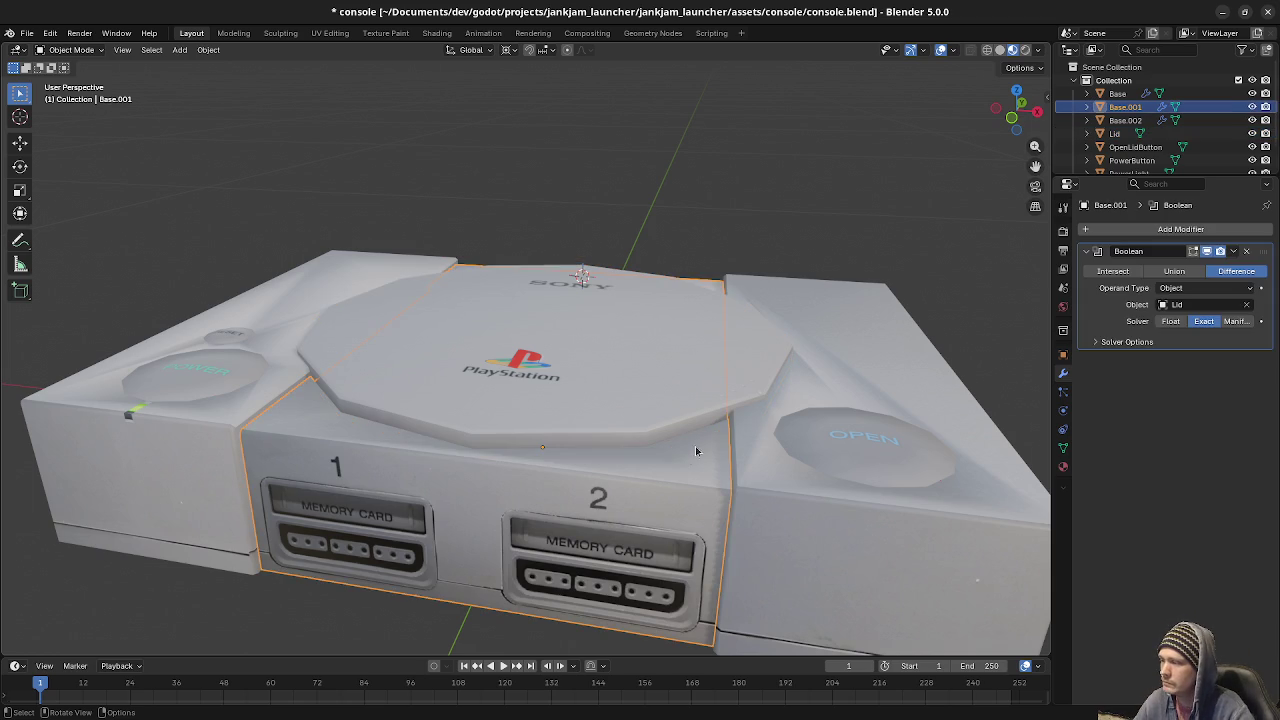
scroll(703, 444, down, 3)
key(a)
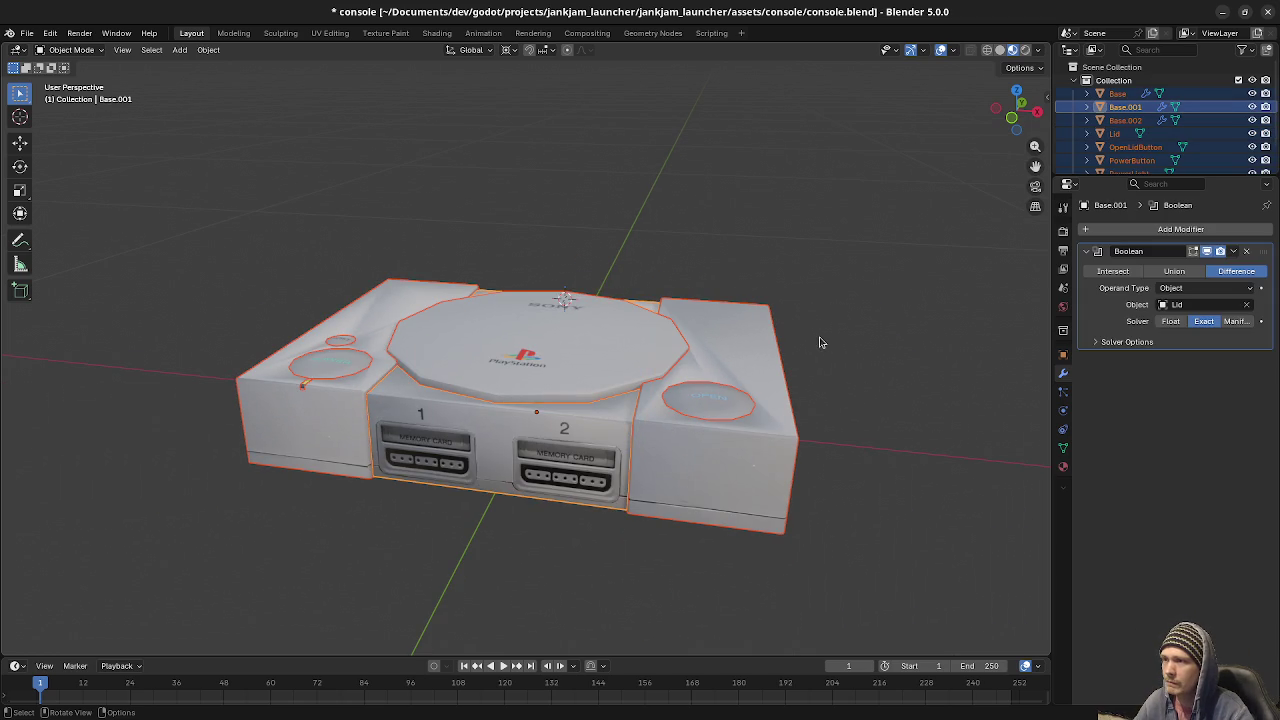
click(1110, 81)
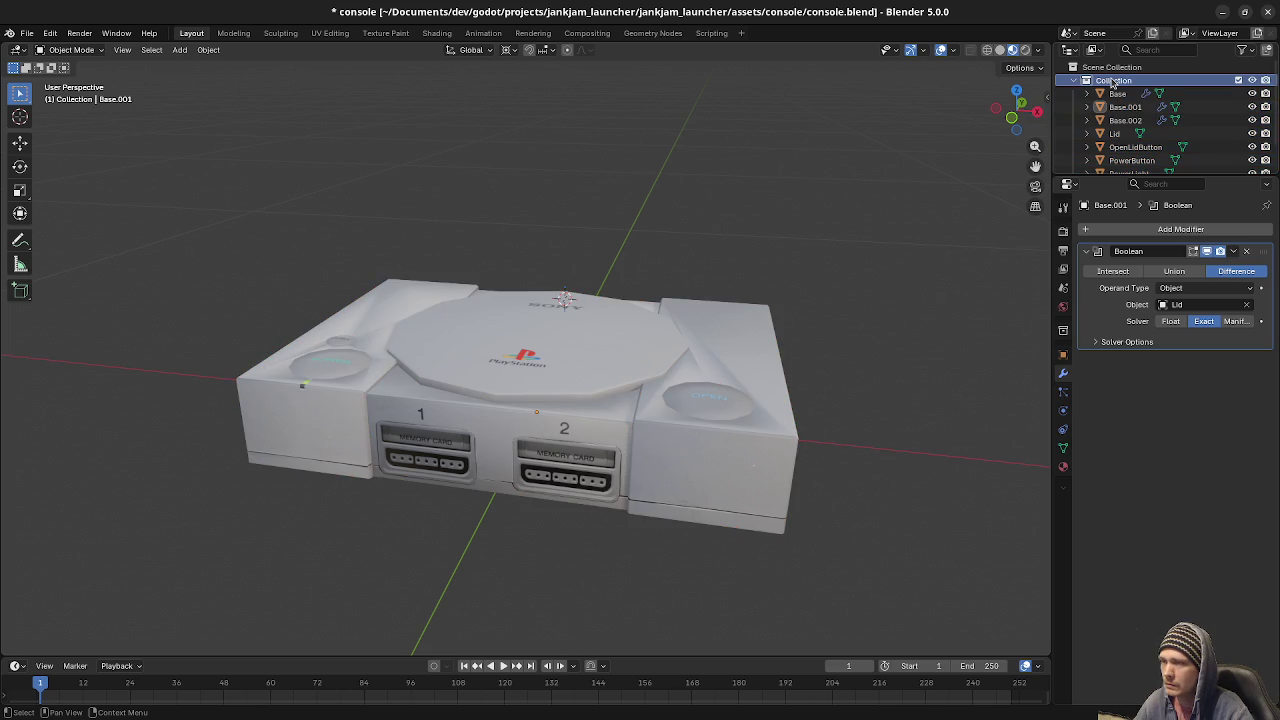
Duplicate the console Collection into Collection.001, then clear the selection and pick the Lid.
right_click(1112, 84)
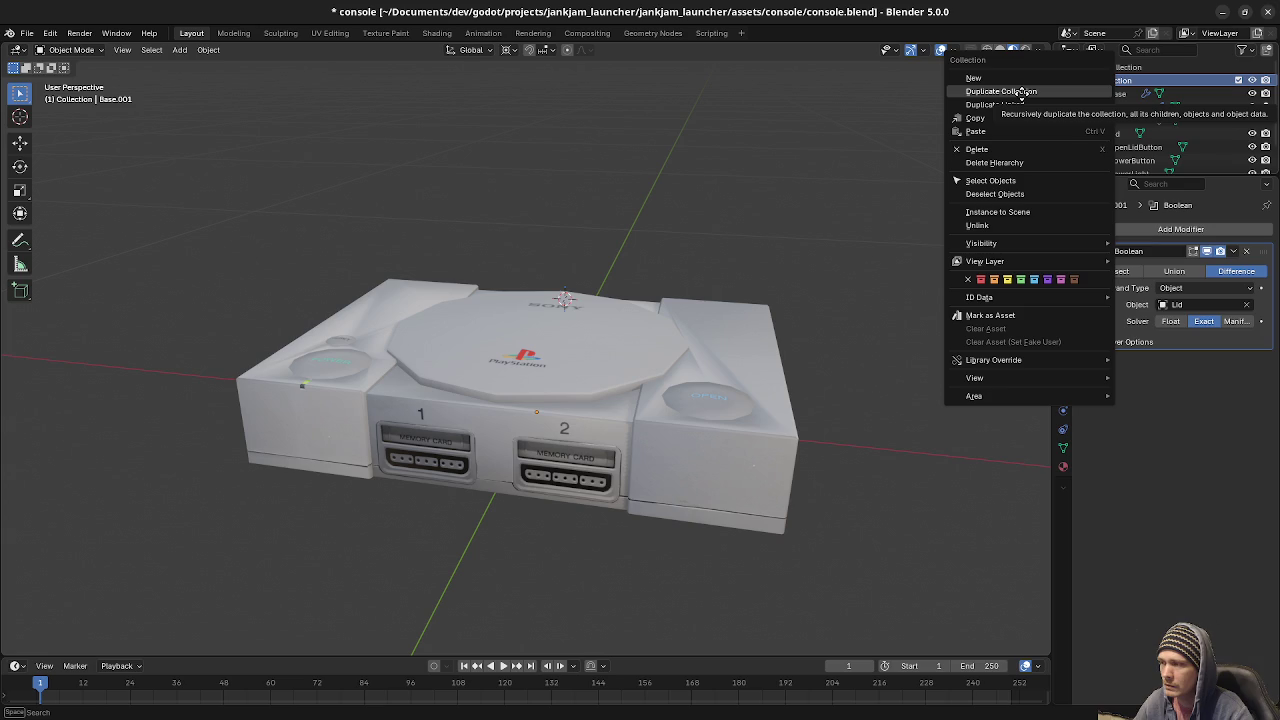
click(1021, 92)
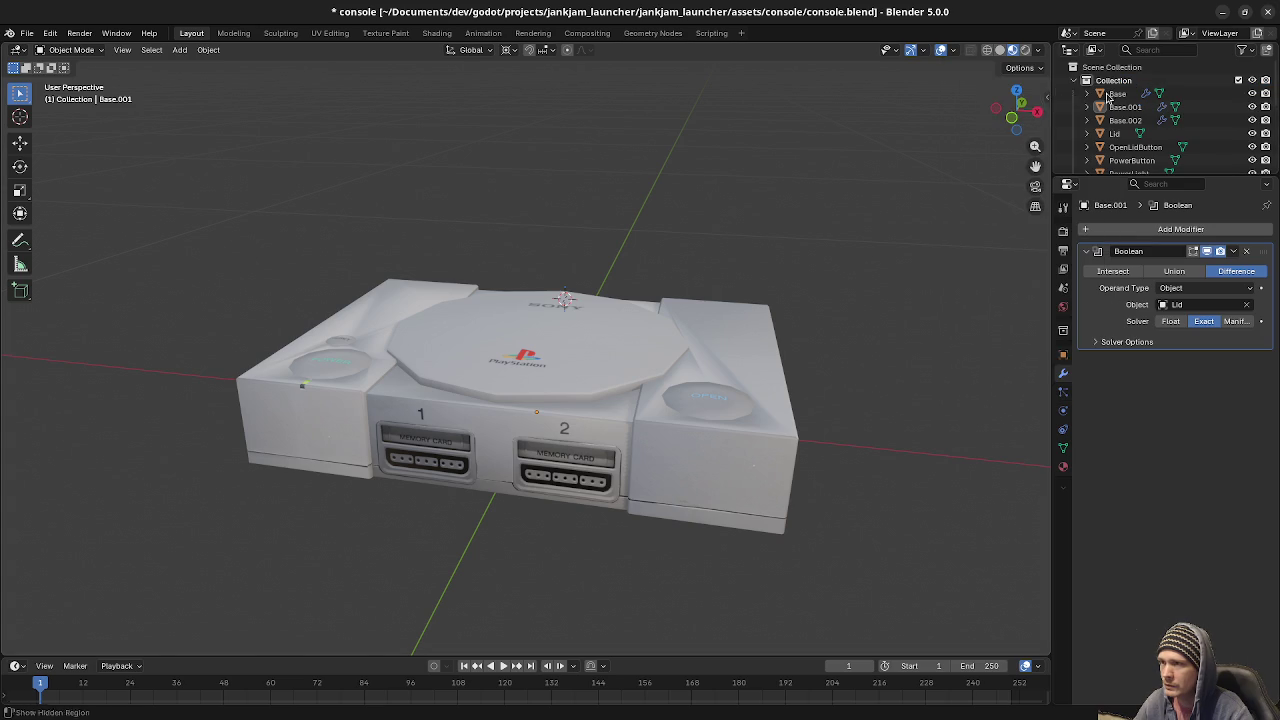
scroll(1250, 90, down, 4)
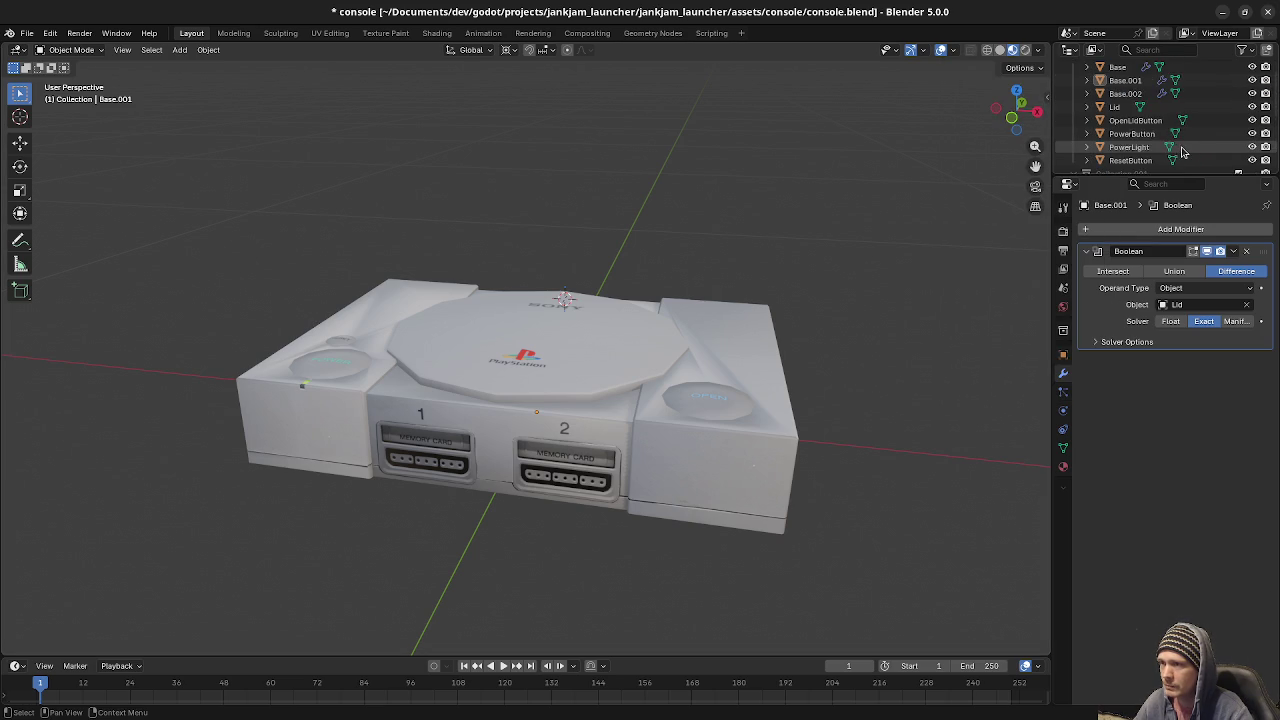
scroll(1196, 145, up, 4)
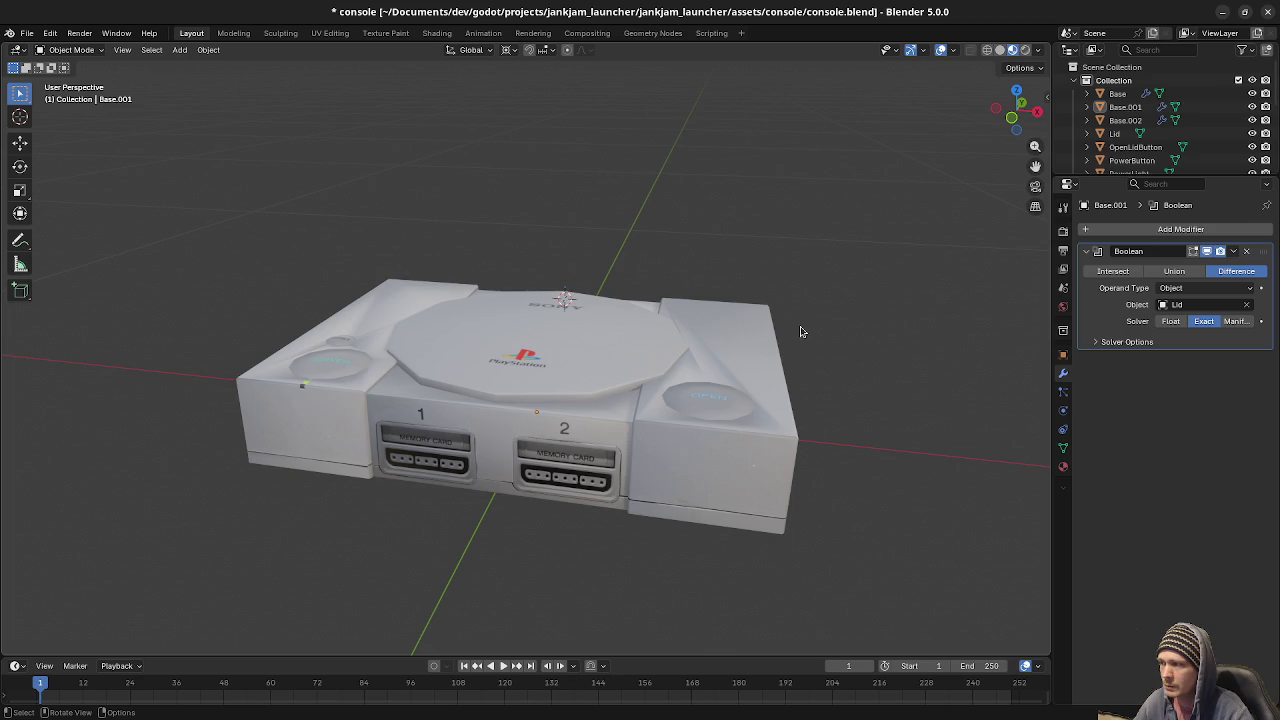
key(a)
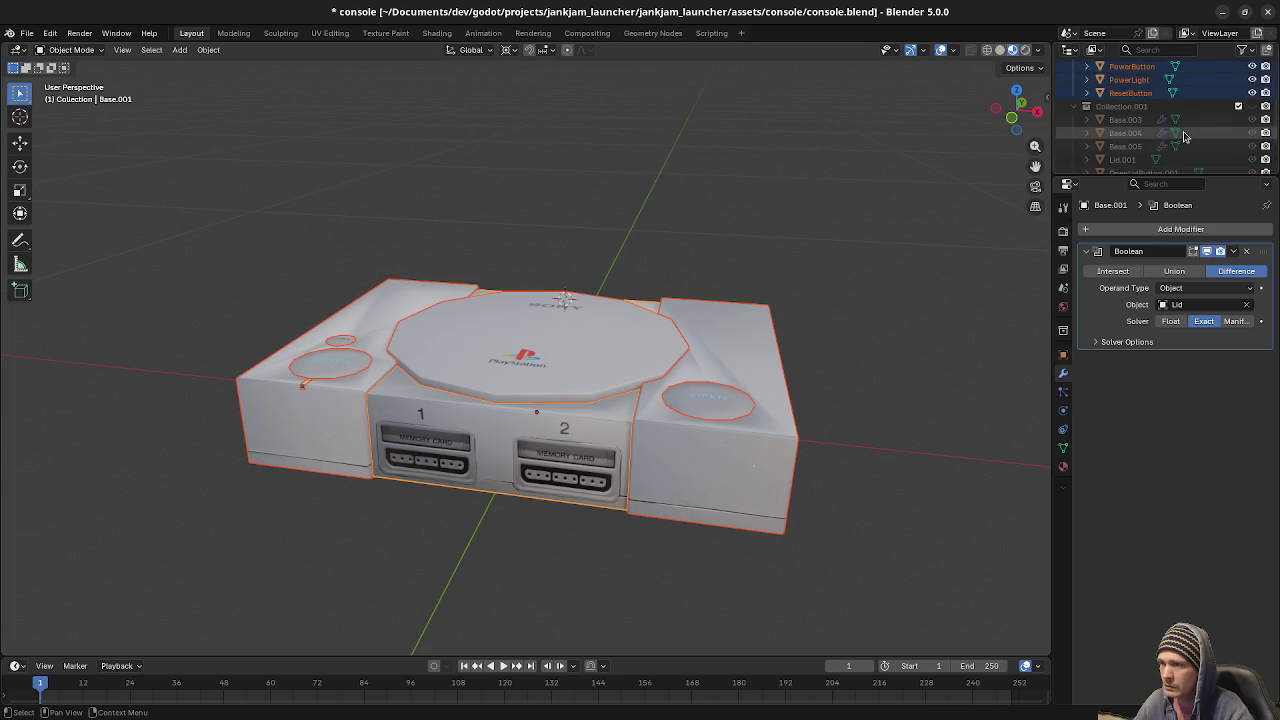
key(alt+a)
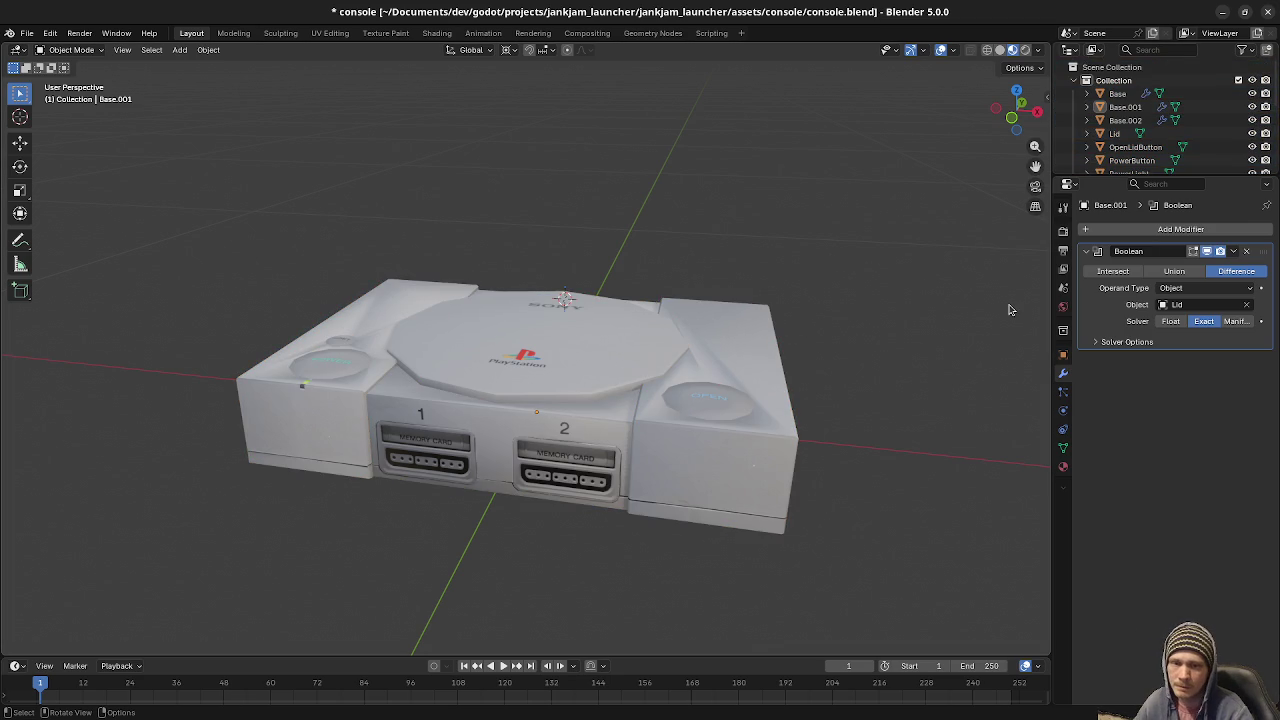
click(599, 359)
Hide the Lid and orbit around to inspect the recess cut beneath it.
key(h)
middle_drag(599, 359, 643, 414)
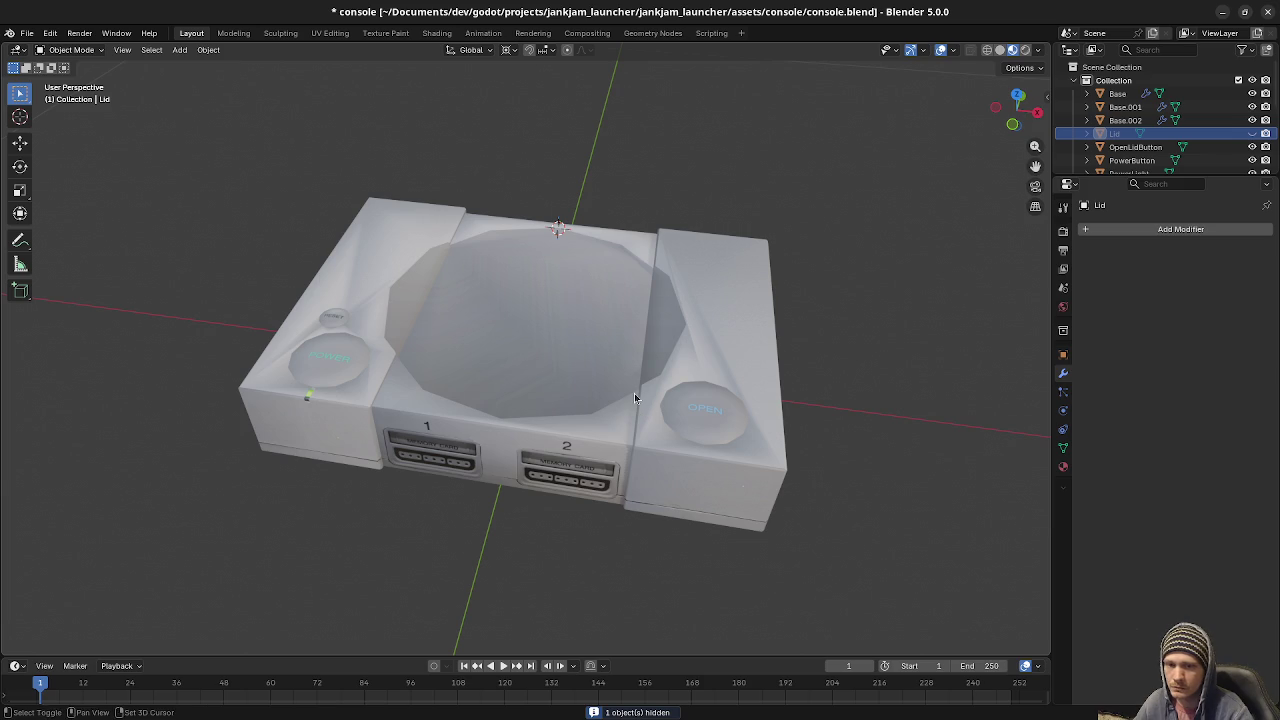
middle_drag(634, 393, 605, 487)
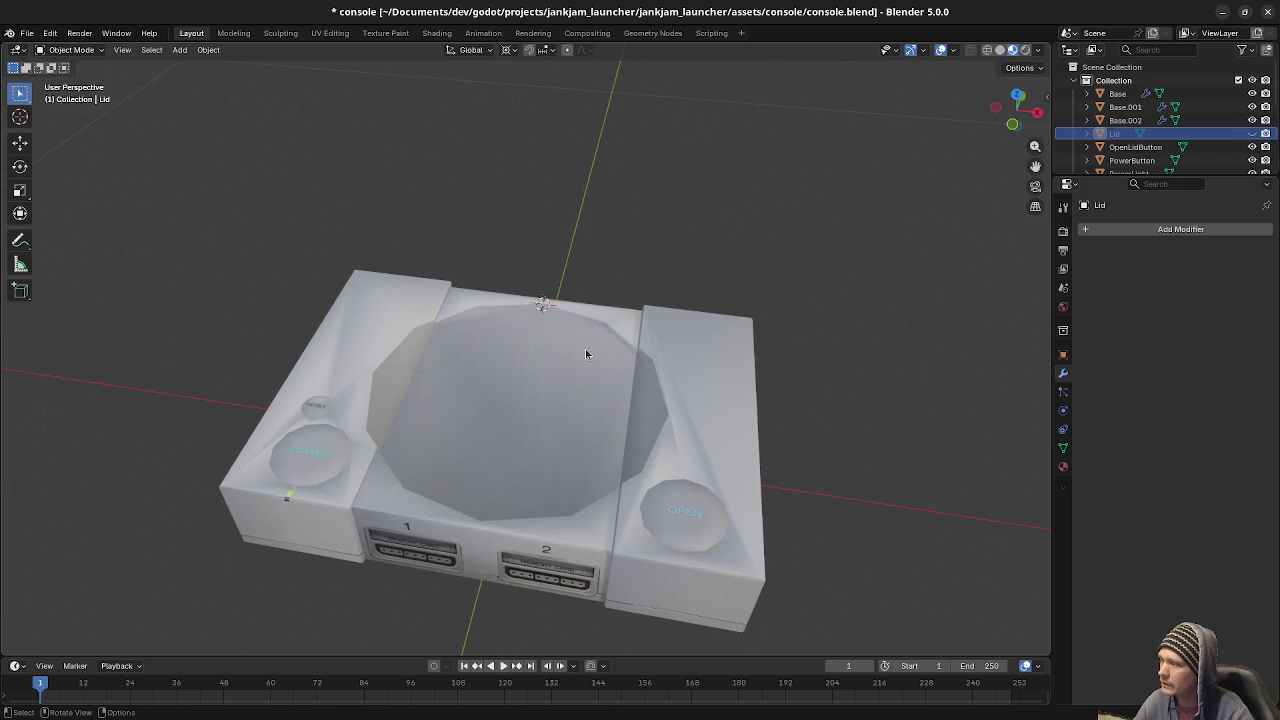
mouse_move(705, 404)
middle_down()
mouse_move(539, 377)
mouse_move(548, 367)
middle_up()
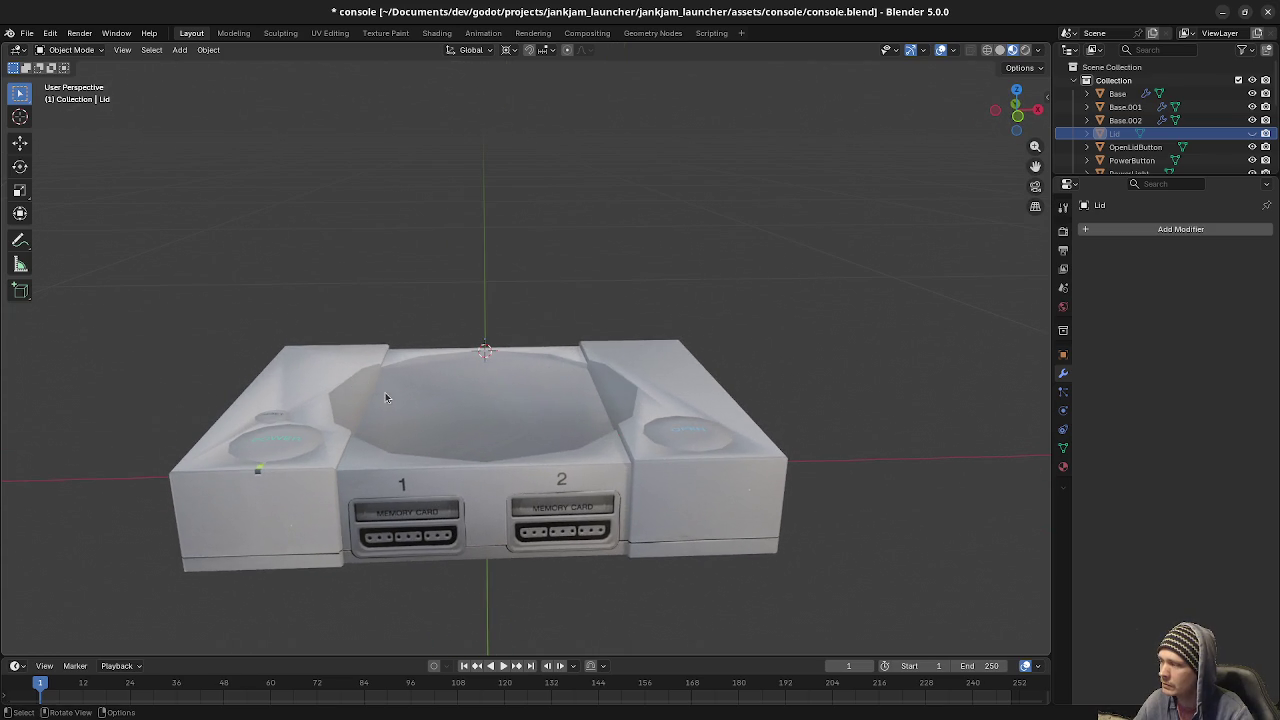
scroll(581, 442, up, 3)
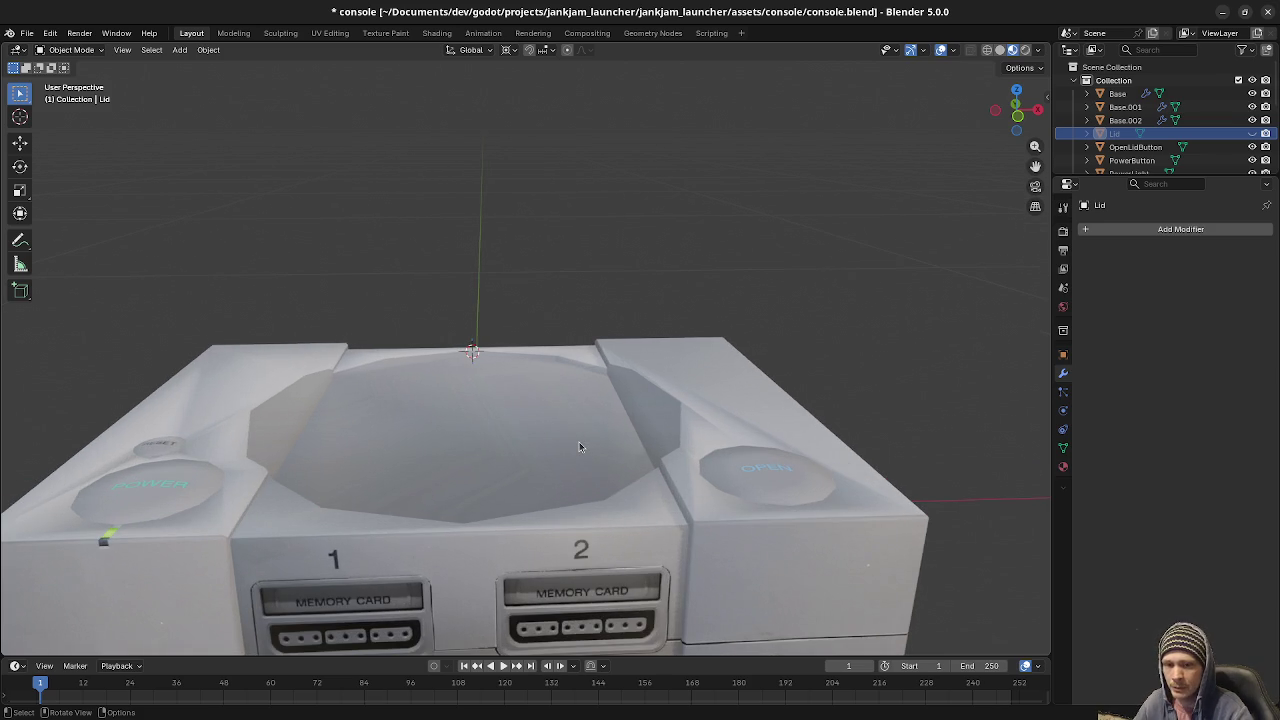
middle_drag(580, 466, 616, 481)
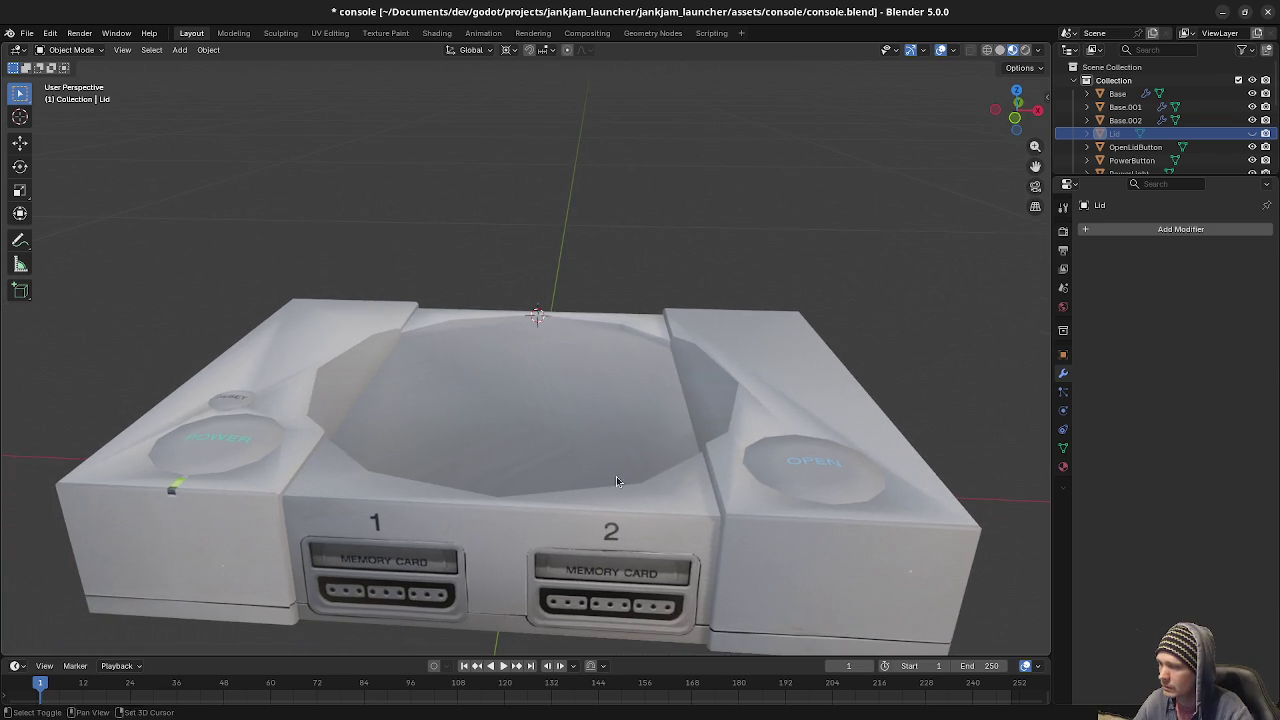
Hide the memory-card section Base.001 and view the lid from below.
click(613, 386)
key(h)
mouse_move(675, 561)
middle_down()
mouse_move(625, 456)
mouse_move(614, 520)
middle_up()
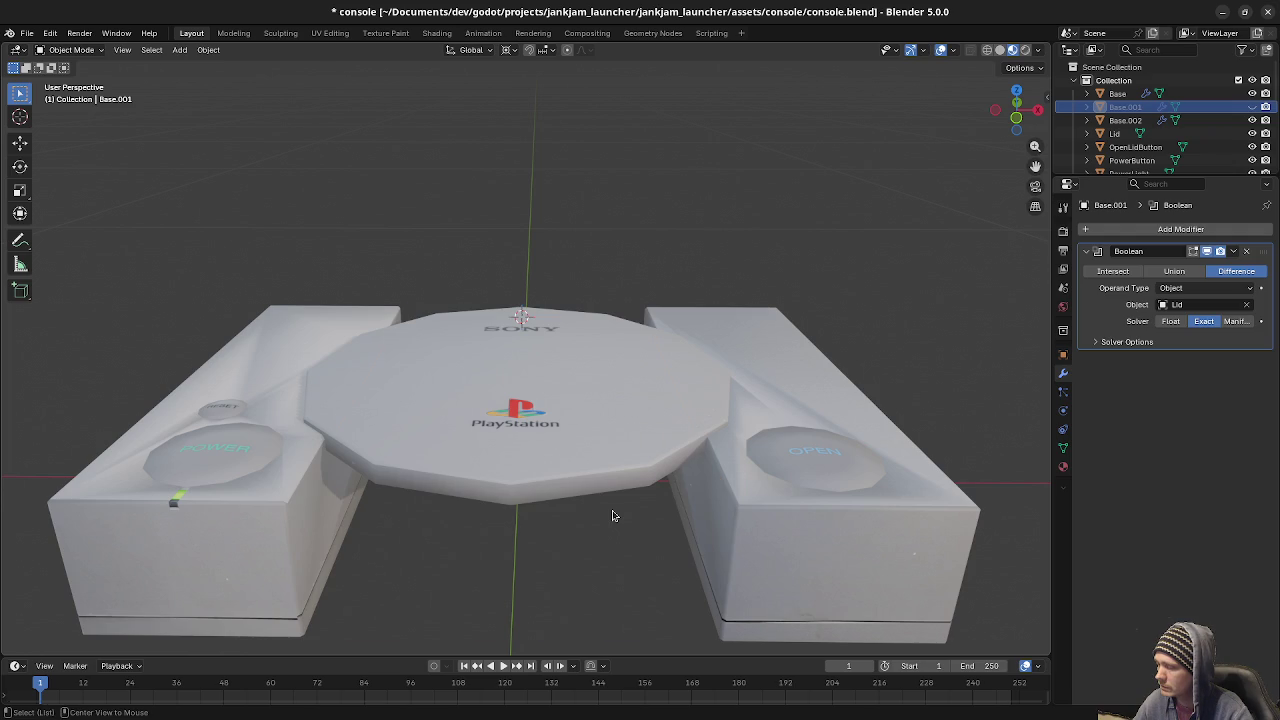
Unhide everything and delete the Lid's top face in Edit Mode wireframe.
key(alt+h)
click(596, 463)
key(Tab)
mouse_move(711, 453)
middle_down()
mouse_move(563, 506)
mouse_move(543, 450)
middle_up()
key(shift+z)
click(543, 450)
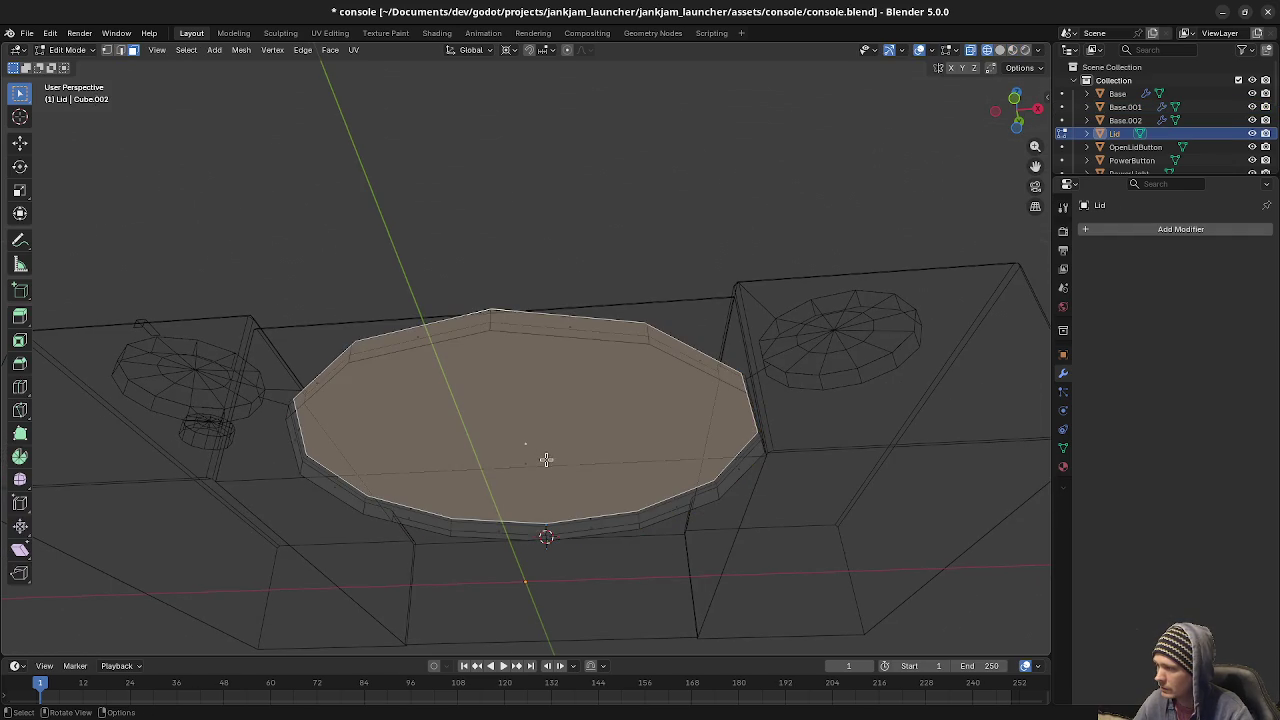
key(x)
click(539, 460)
middle_drag(663, 379, 740, 429)
Add a Solidify modifier to the Lid with 0.005 m thickness.
click(1160, 229)
mouse_move(1107, 230)
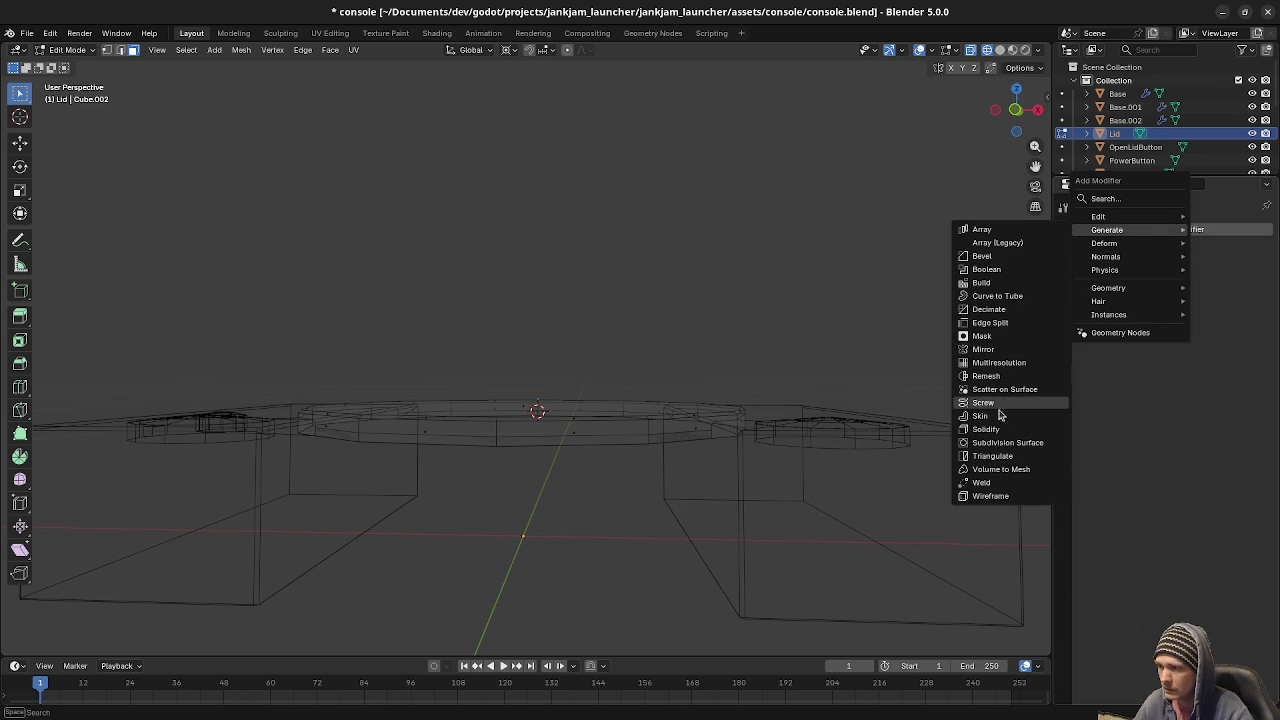
click(1000, 429)
click(1205, 288)
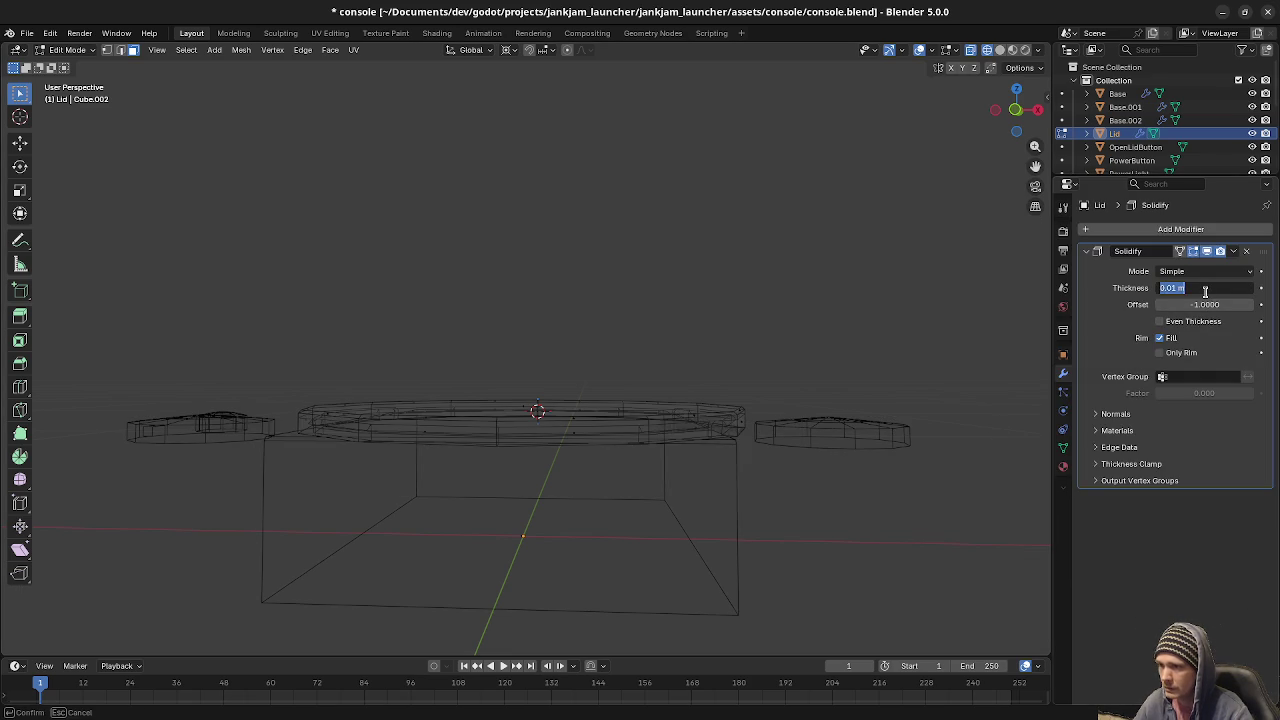
key(BackSpace)
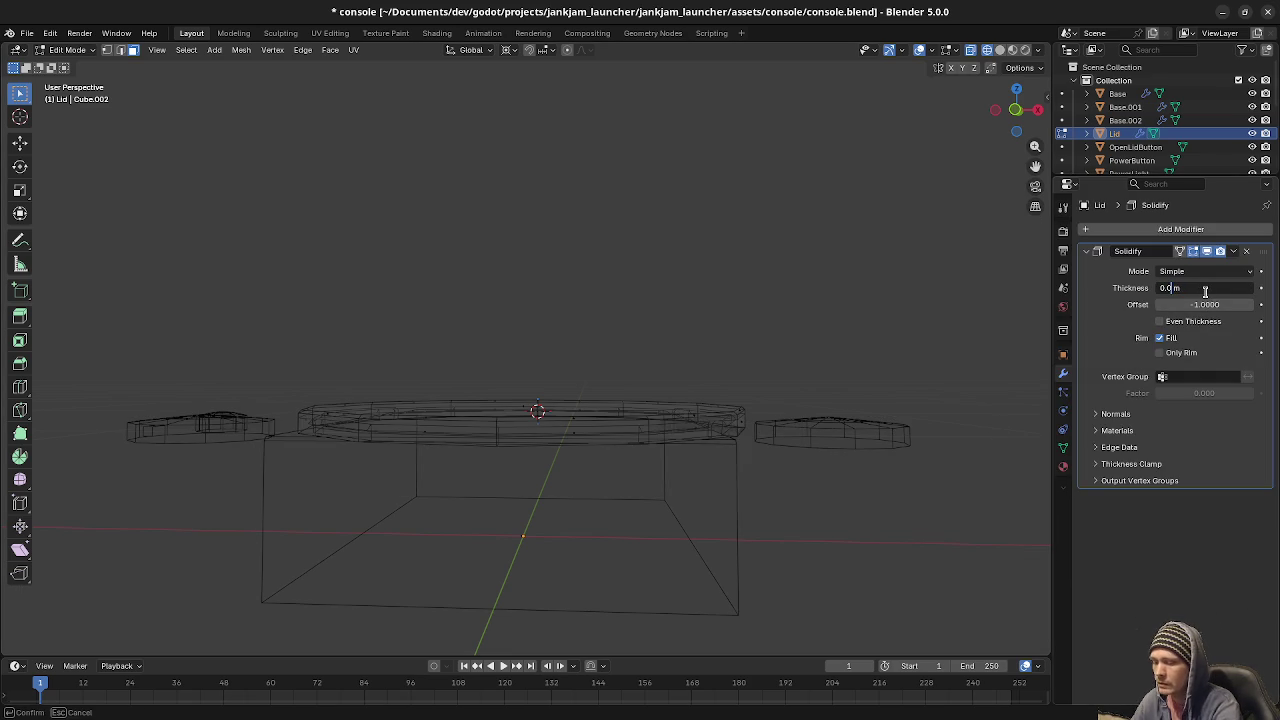
text(05)
key(Return)
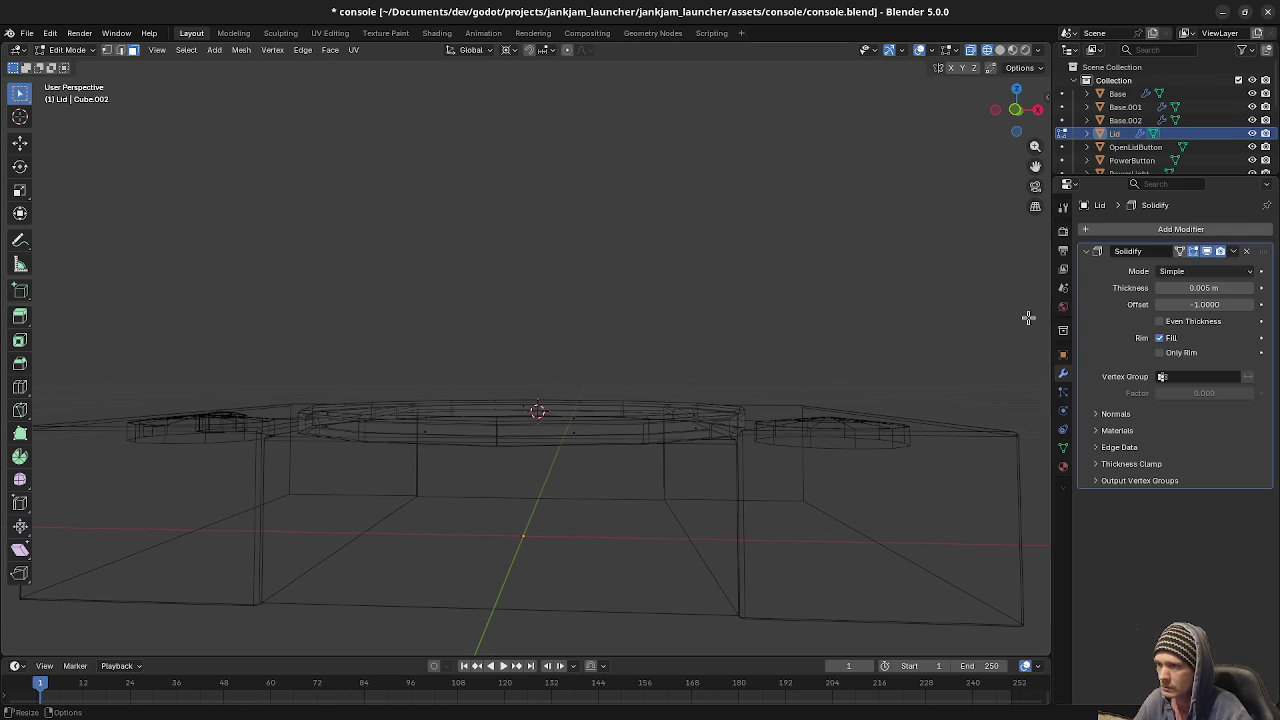
Delete the Lid's Solidify modifier and return to Object Mode.
key(a)
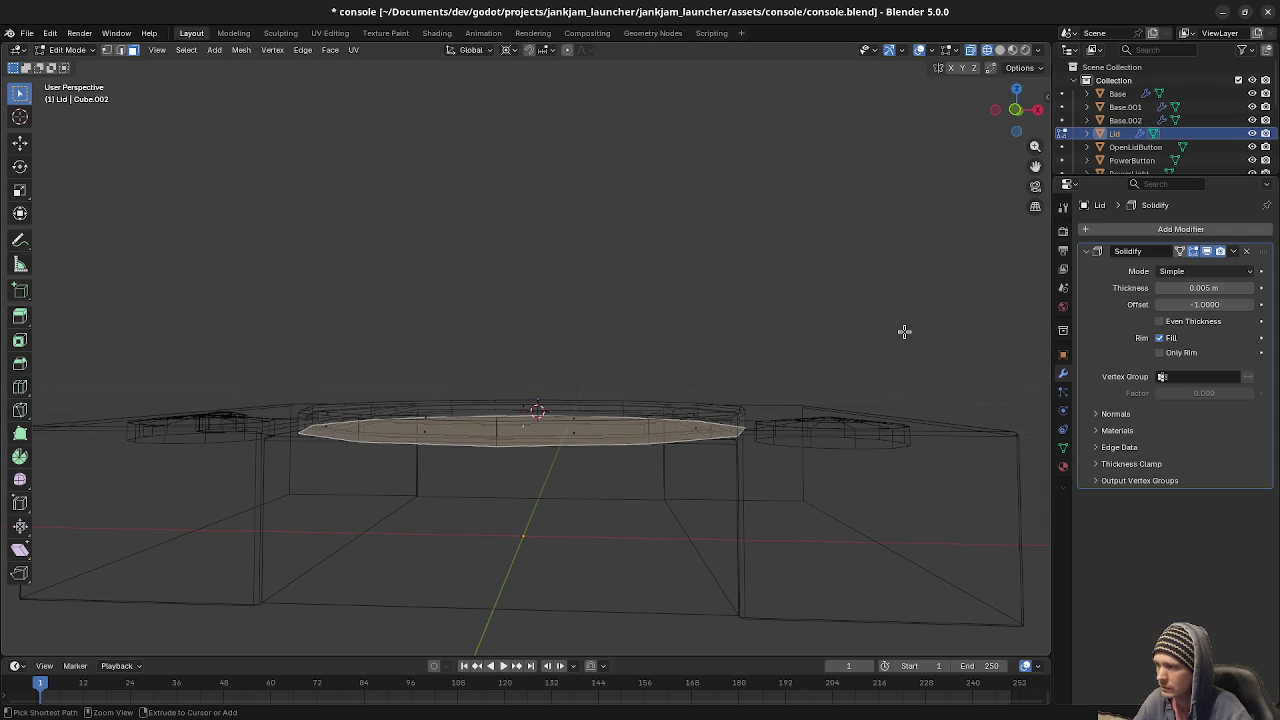
click(1246, 252)
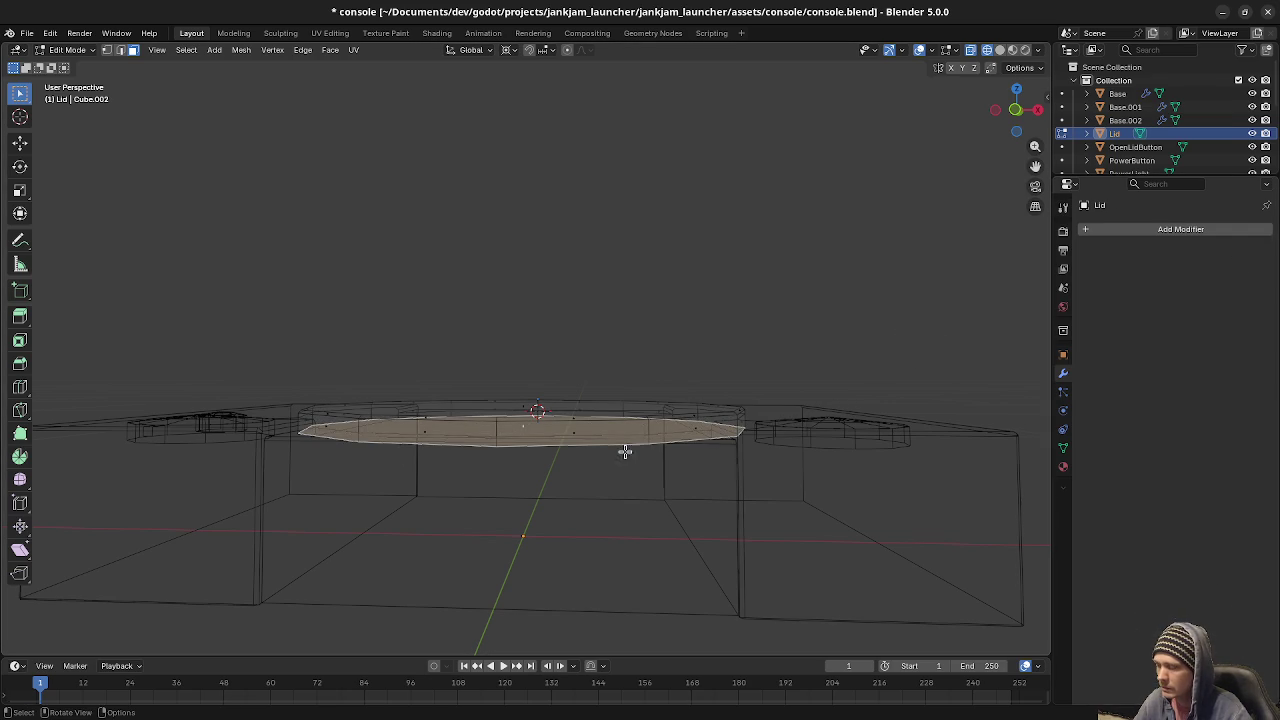
middle_drag(699, 470, 702, 493)
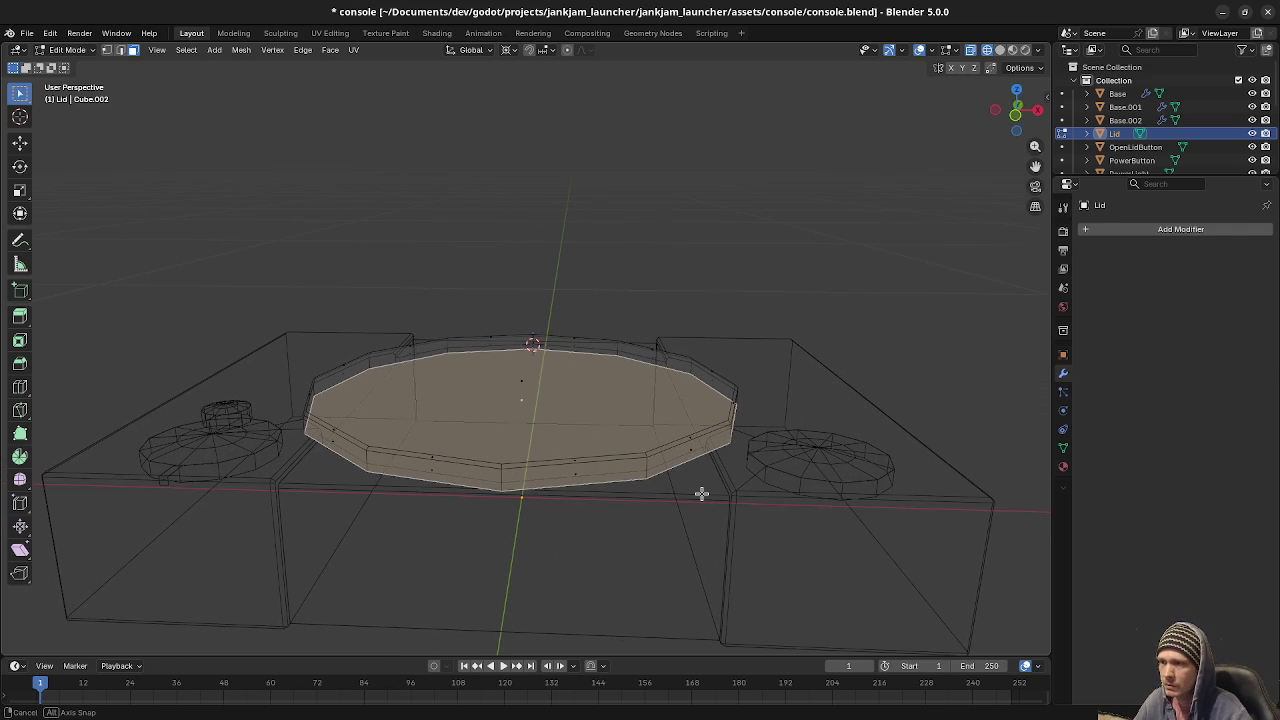
key(Tab)
click(749, 500)
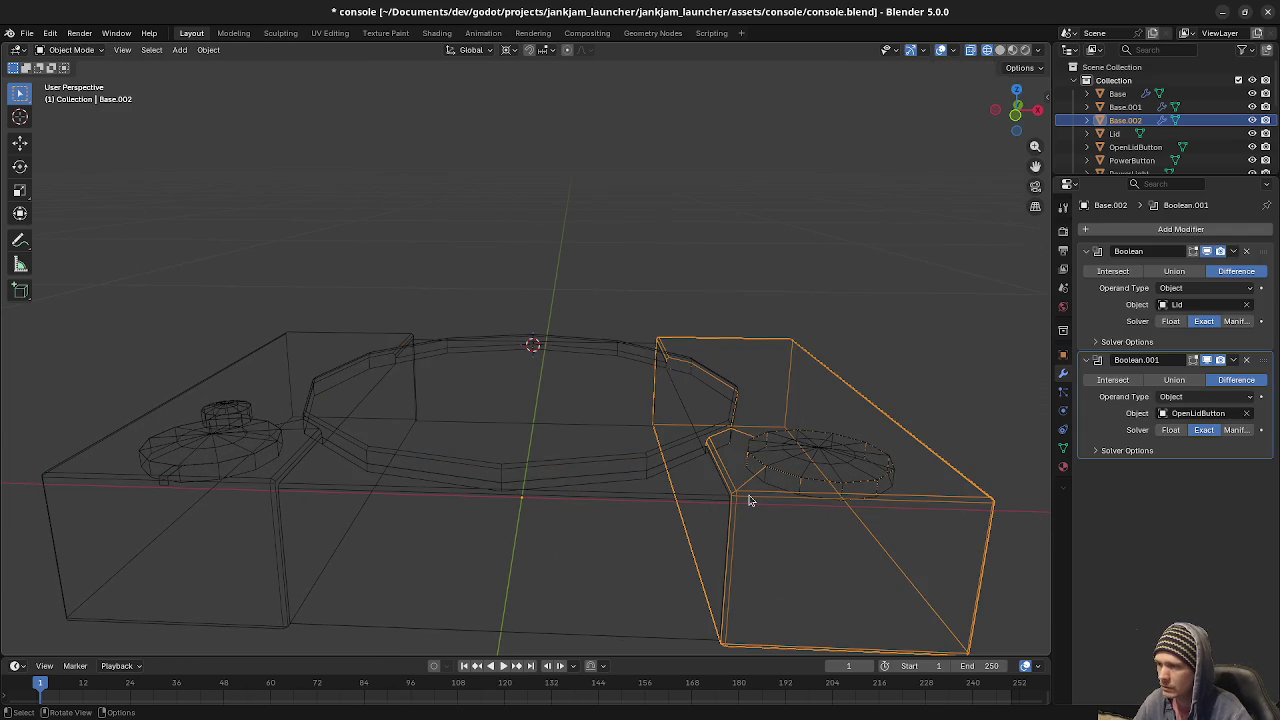
Add a Solidify modifier to the Lid with a thickness of 0.005 m.
click(631, 457)
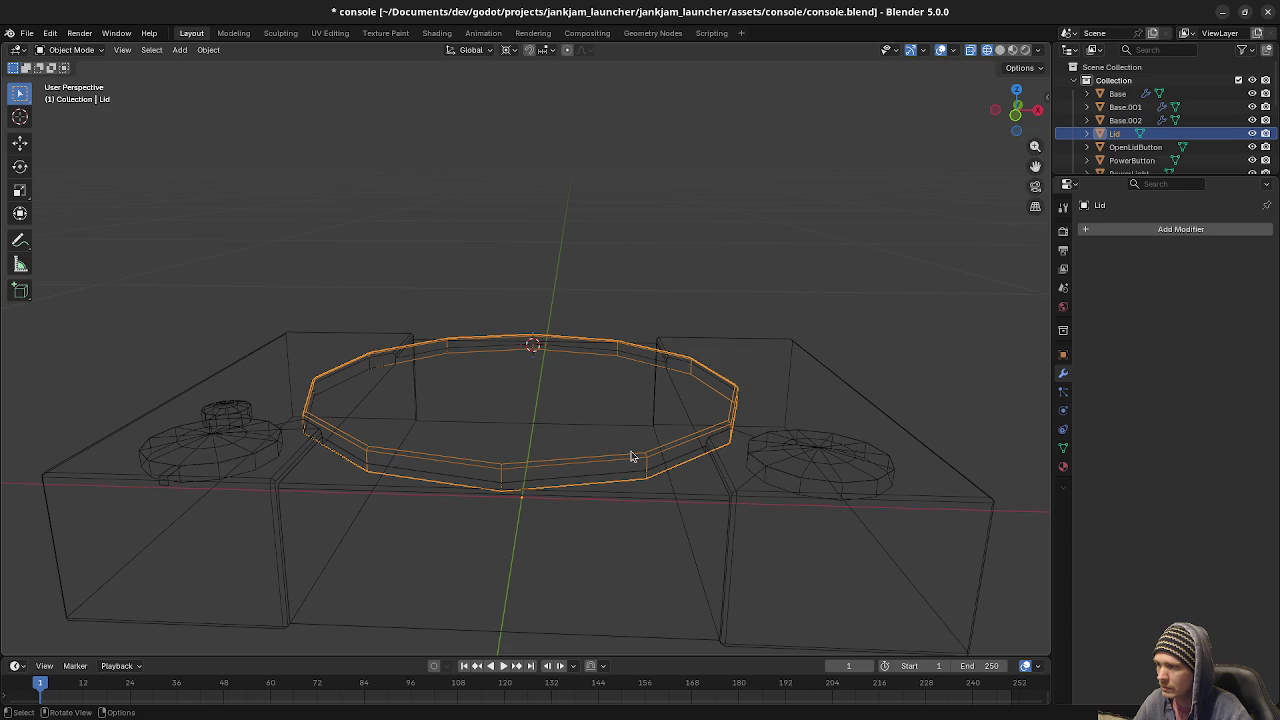
click(1107, 233)
mouse_move(1066, 230)
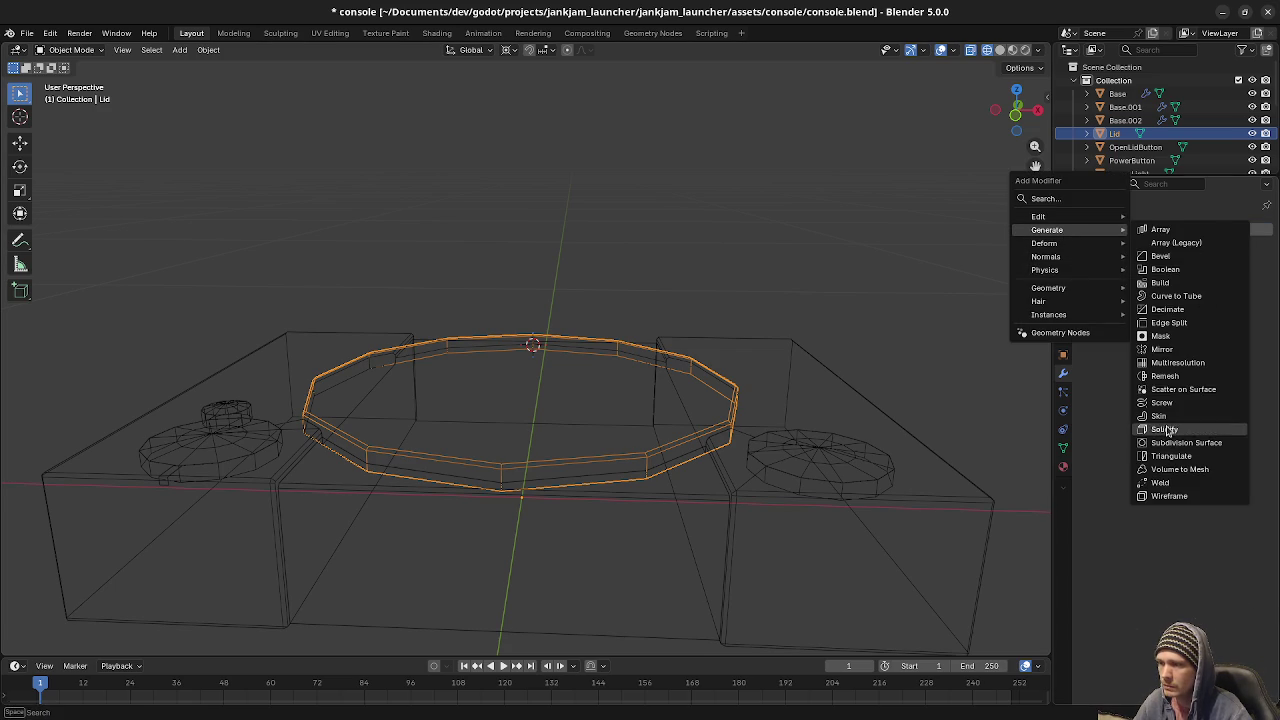
click(1165, 429)
click(1214, 287)
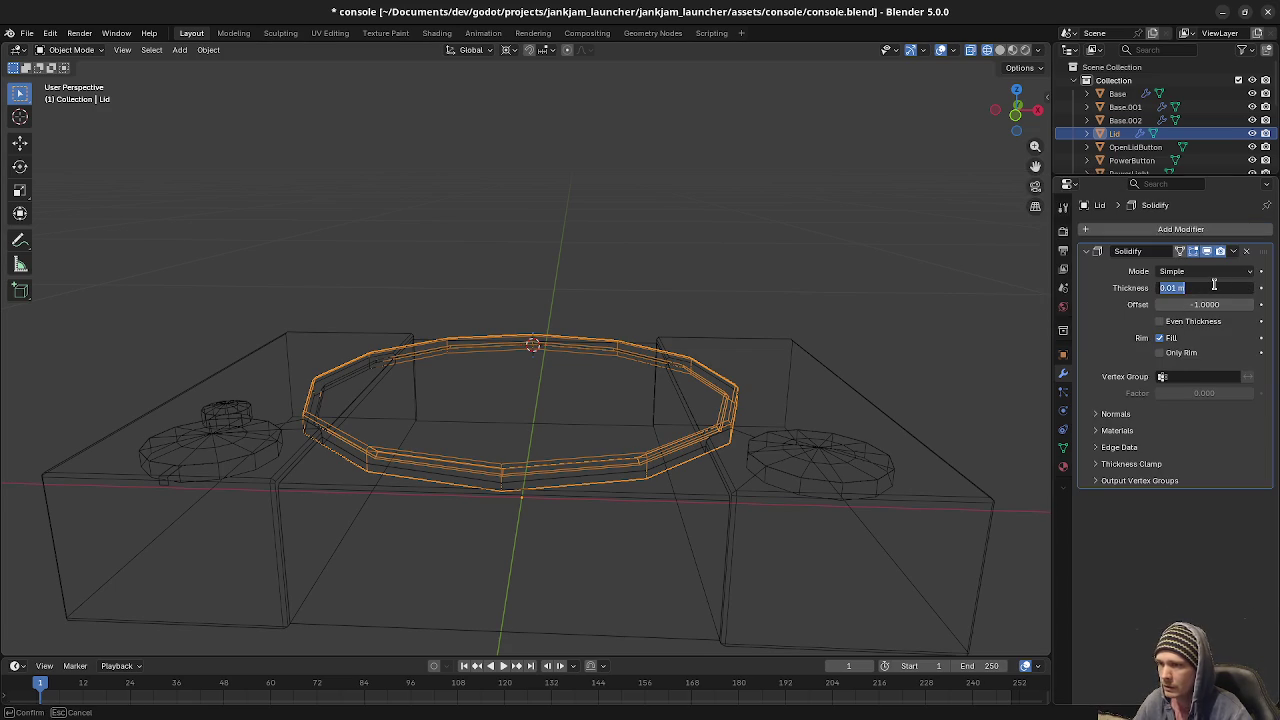
key(BackSpace)
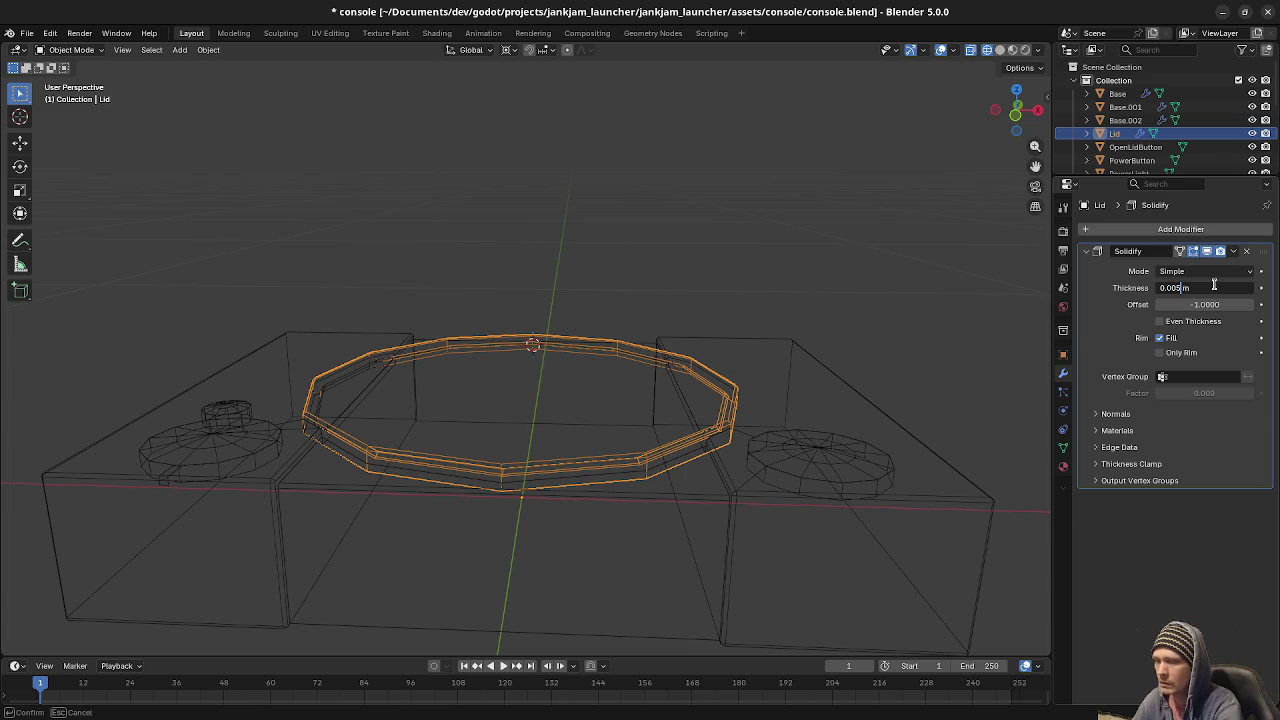
key(Return)
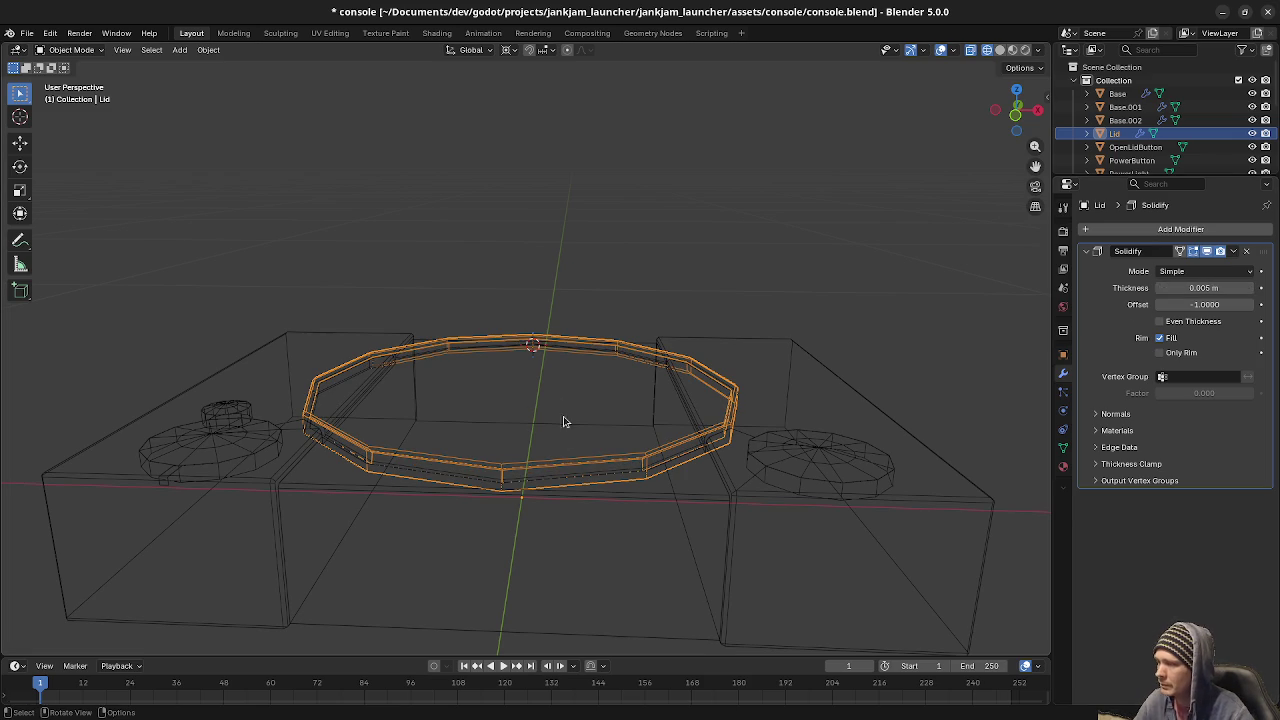
Switch to Material Preview shading and briefly hide the lid to inspect the opening beneath.
mouse_move(571, 522)
middle_down()
mouse_move(620, 471)
mouse_move(612, 543)
mouse_move(622, 520)
mouse_move(722, 463)
mouse_move(851, 593)
mouse_move(655, 512)
mouse_move(590, 435)
mouse_move(629, 480)
mouse_move(645, 478)
mouse_move(586, 460)
mouse_move(537, 420)
mouse_move(470, 428)
mouse_move(337, 406)
mouse_move(466, 446)
mouse_move(636, 463)
middle_up()
key(shift+z)
key(h)
click(636, 463)
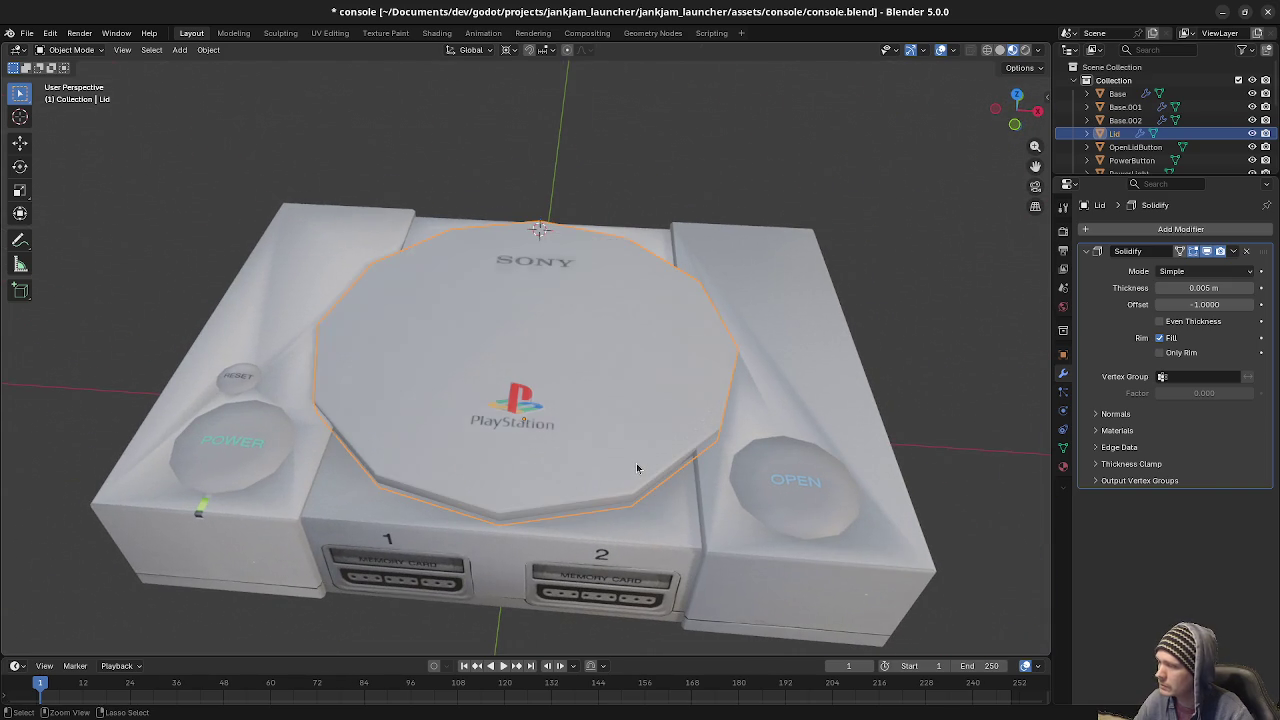
Apply the lid's Solidify modifier and inspect the thickened lid mesh in Edit Mode.
key(ctrl+z)
mouse_move(637, 466)
middle_down()
mouse_move(573, 458)
mouse_move(586, 508)
mouse_move(435, 505)
middle_up()
key(shift+z)
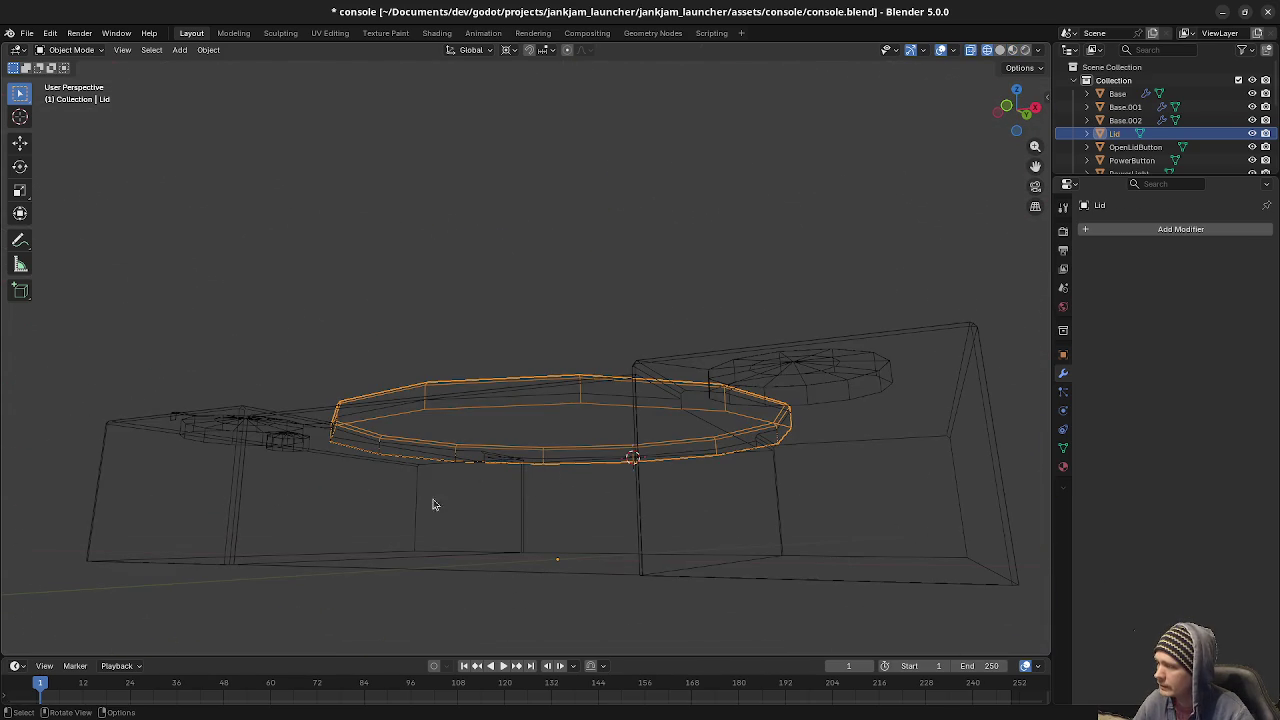
key(Tab)
key(2)
click(489, 406)
key(ctrl+l)
mouse_move(595, 485)
middle_down()
mouse_move(566, 457)
mouse_move(617, 528)
middle_up()
key(3)
key(Tab)
Return to the textured view, hide the lid to check the recess, then unhide it.
key(z)
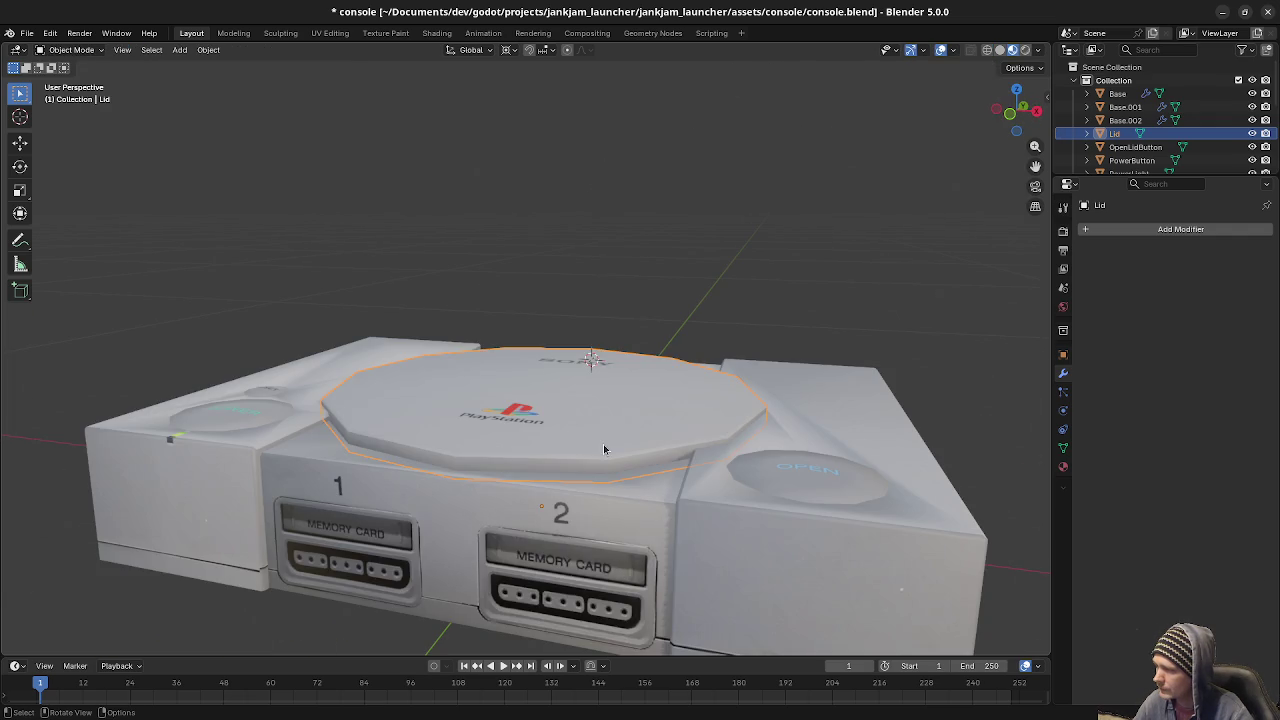
key(h)
mouse_move(603, 444)
middle_down()
mouse_move(597, 480)
mouse_move(551, 436)
mouse_move(581, 414)
mouse_move(582, 431)
middle_up()
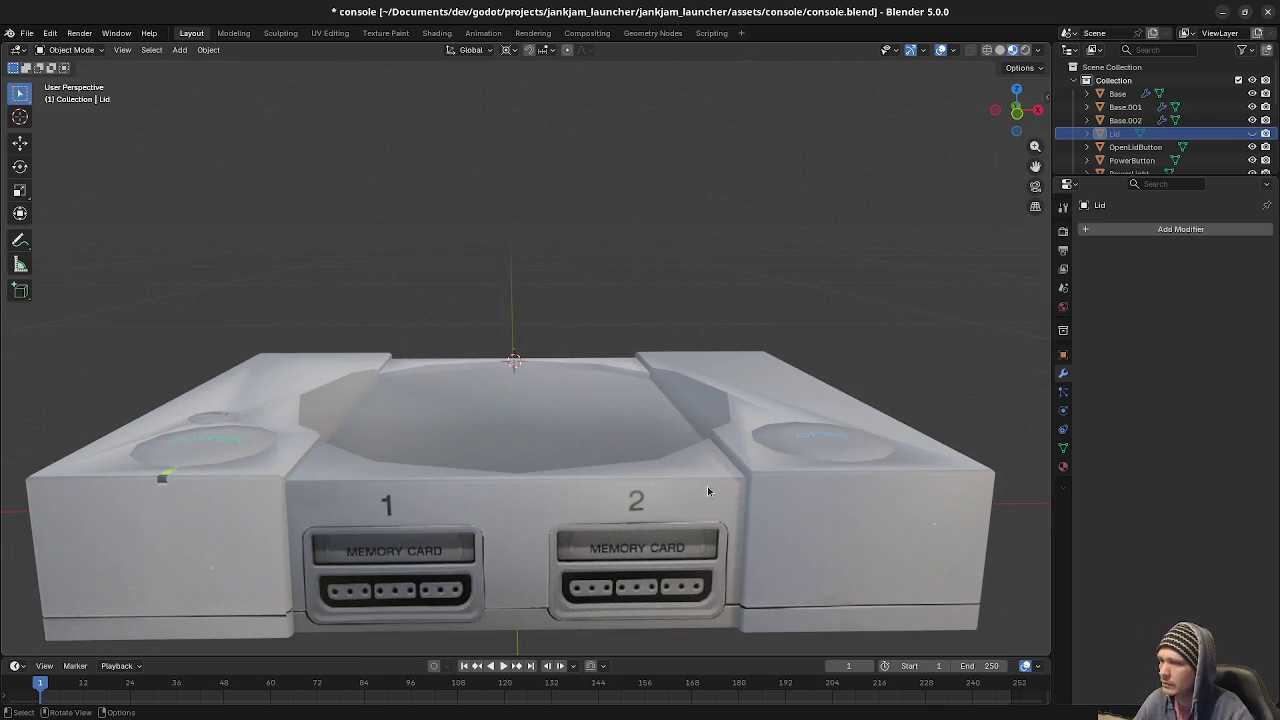
middle_drag(628, 481, 652, 476)
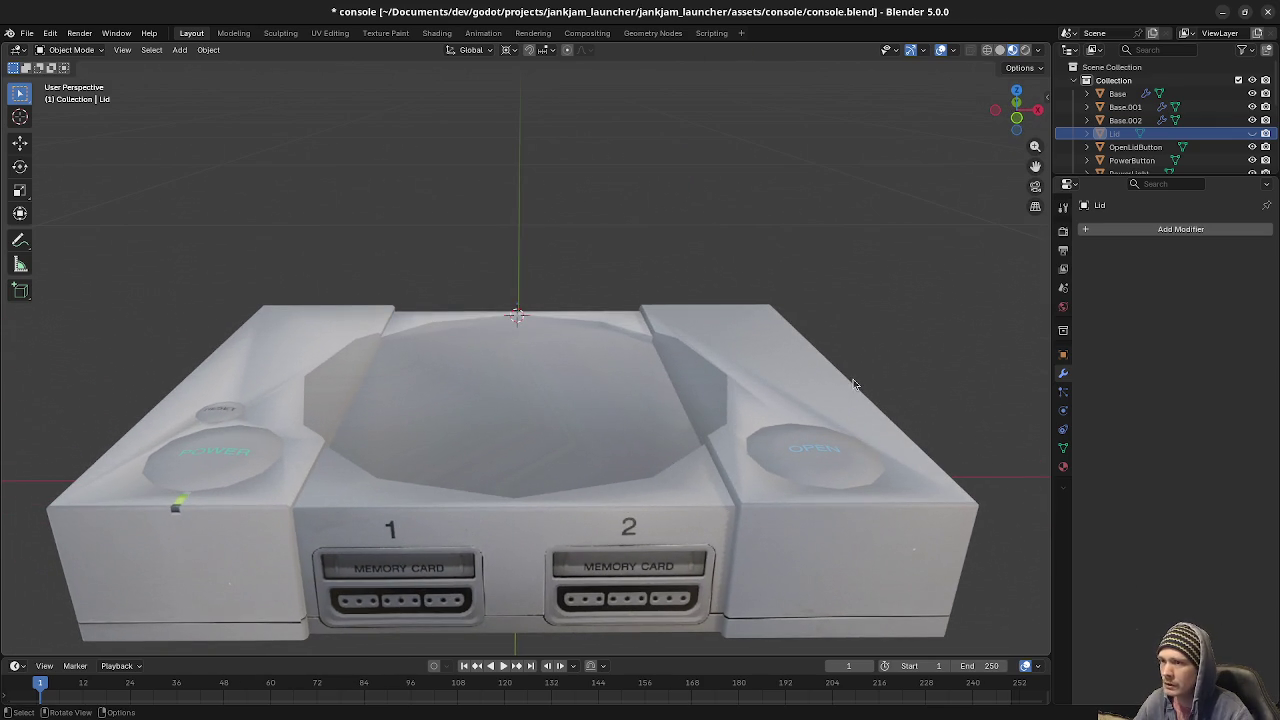
click(1251, 134)
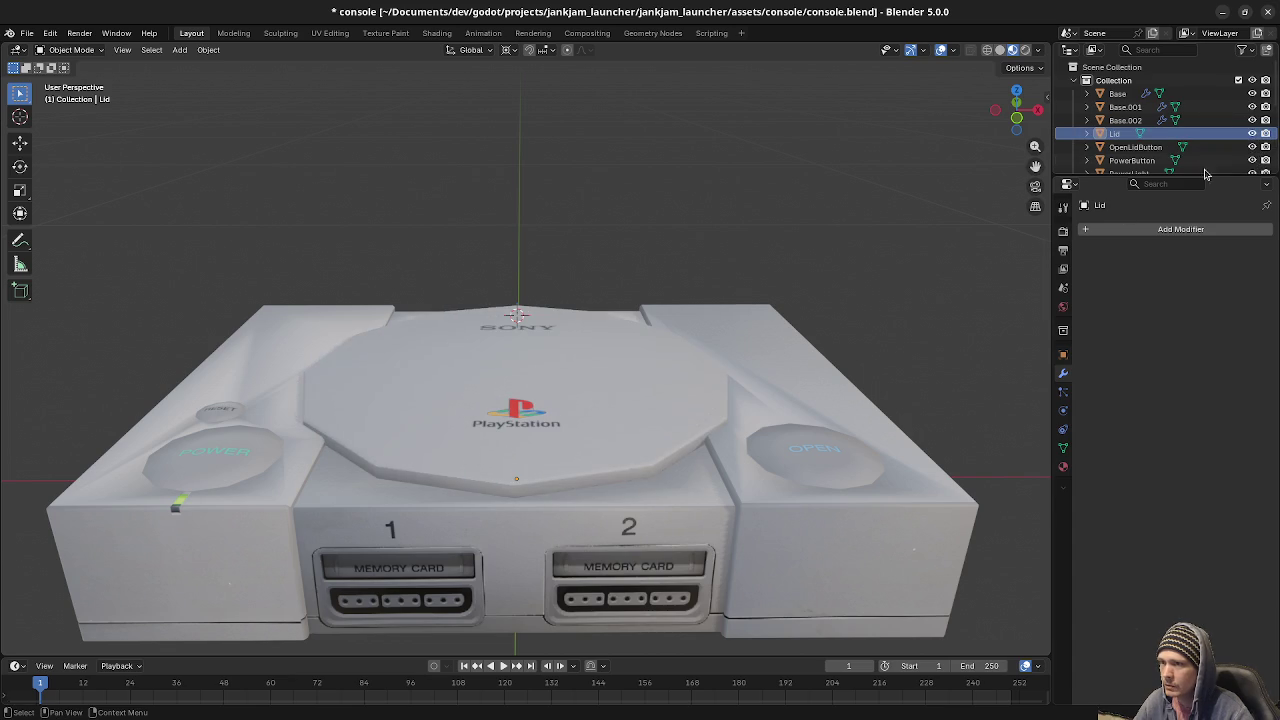
Apply the Boolean modifier on Base.001 and both Boolean modifiers on Base.002.
click(1125, 107)
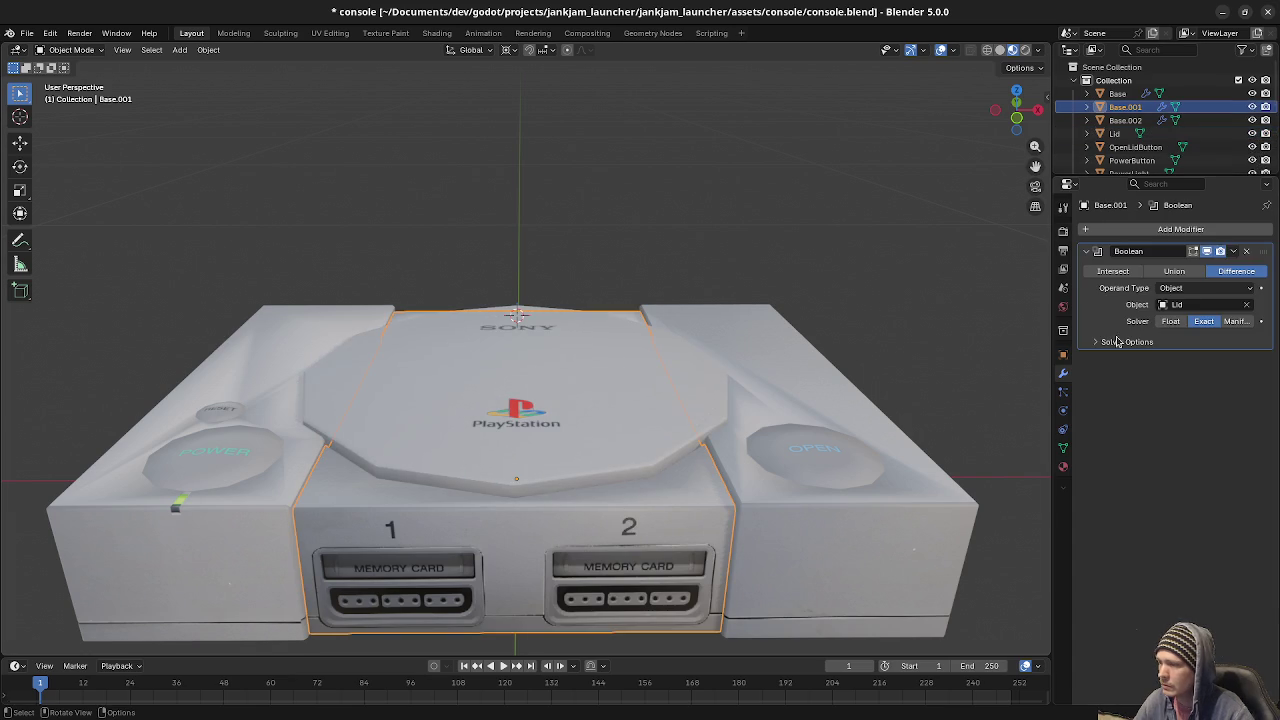
click(1234, 252)
click(1165, 268)
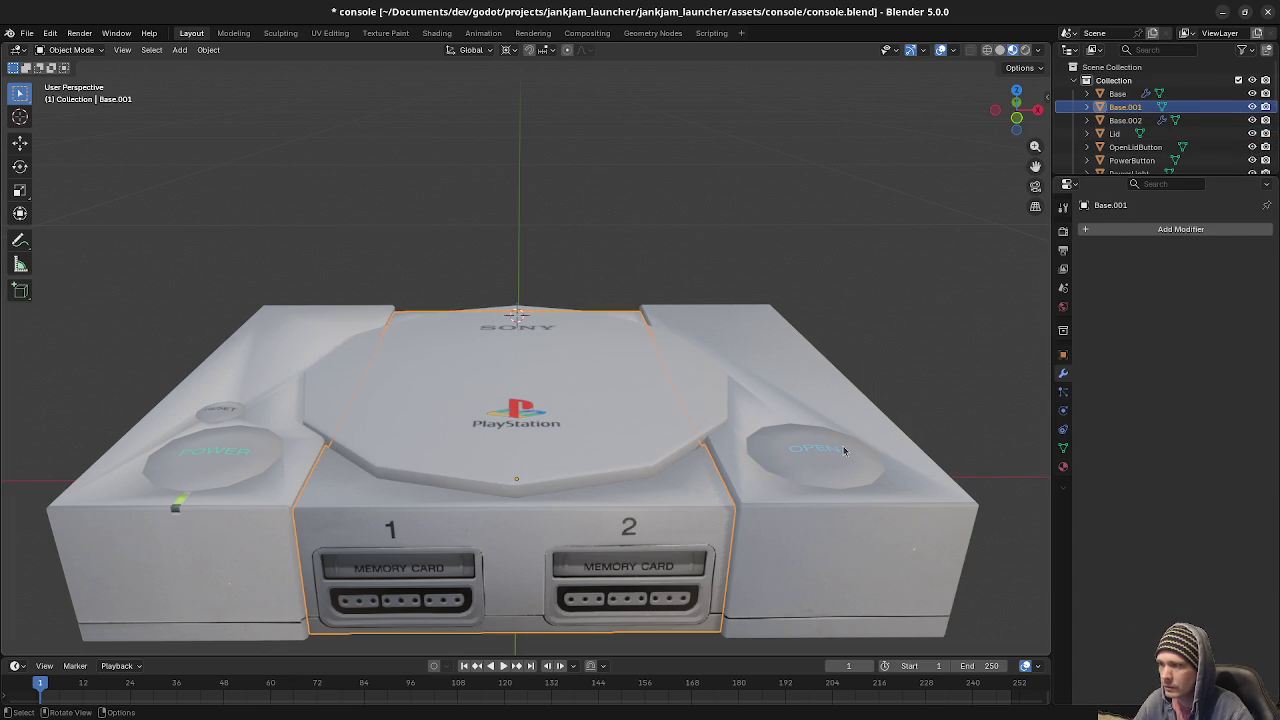
click(815, 530)
click(1234, 252)
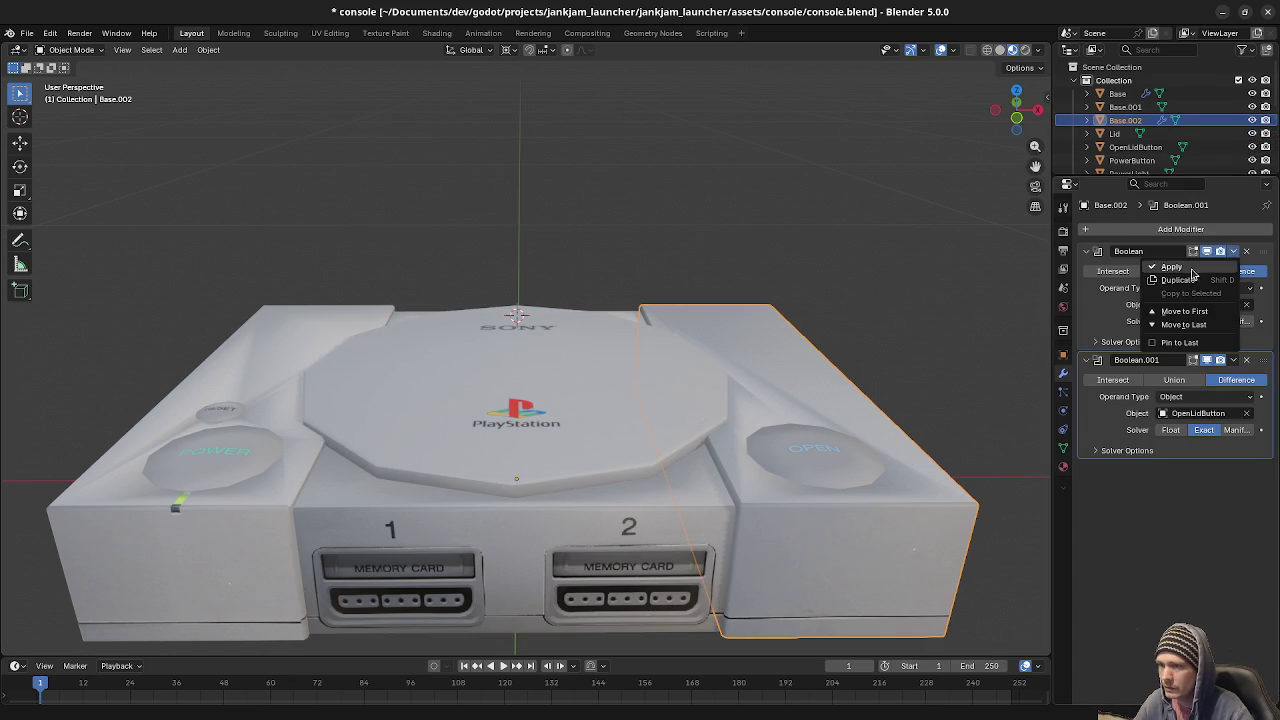
click(1195, 268)
click(1234, 252)
click(1171, 267)
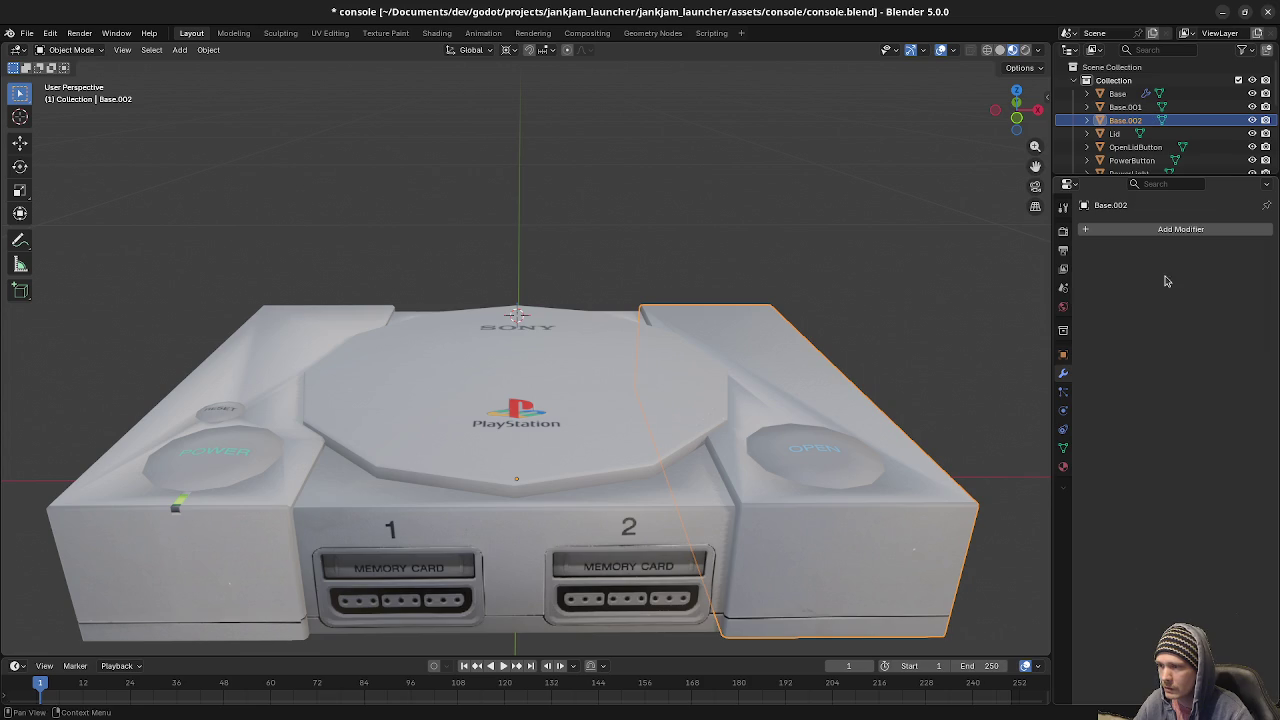
Apply all three Boolean modifiers (Boolean, Boolean.001, Boolean.002) on Base.
click(233, 560)
click(1232, 253)
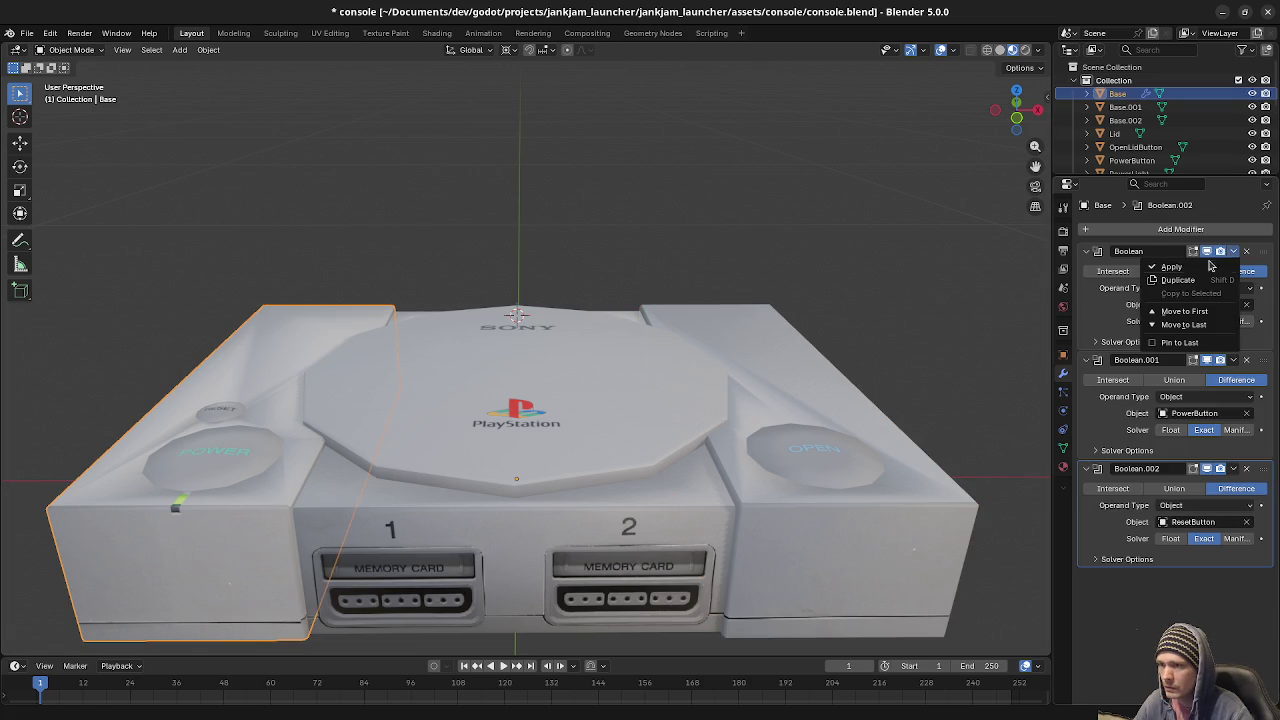
click(1200, 267)
click(1234, 252)
click(1212, 268)
click(1234, 252)
click(1200, 267)
Check the lid, base sections and buttons for leftover modifiers, then hide and reveal the lid.
click(587, 444)
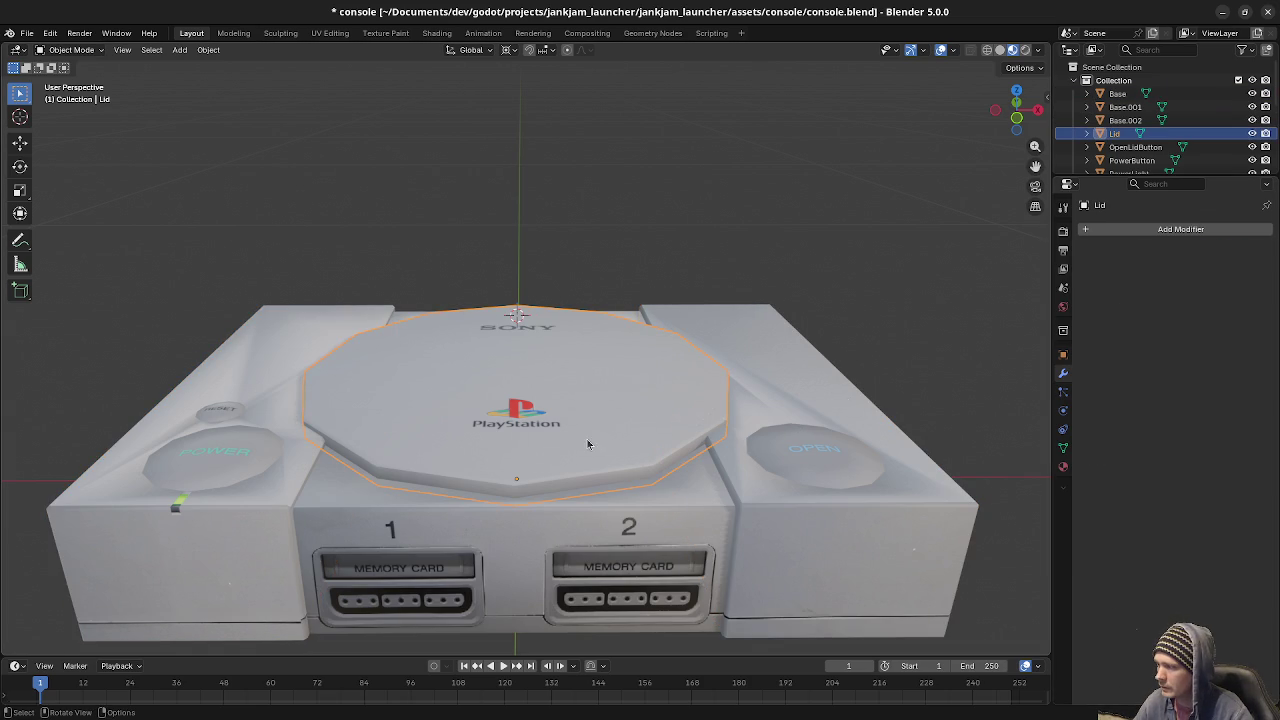
click(653, 541)
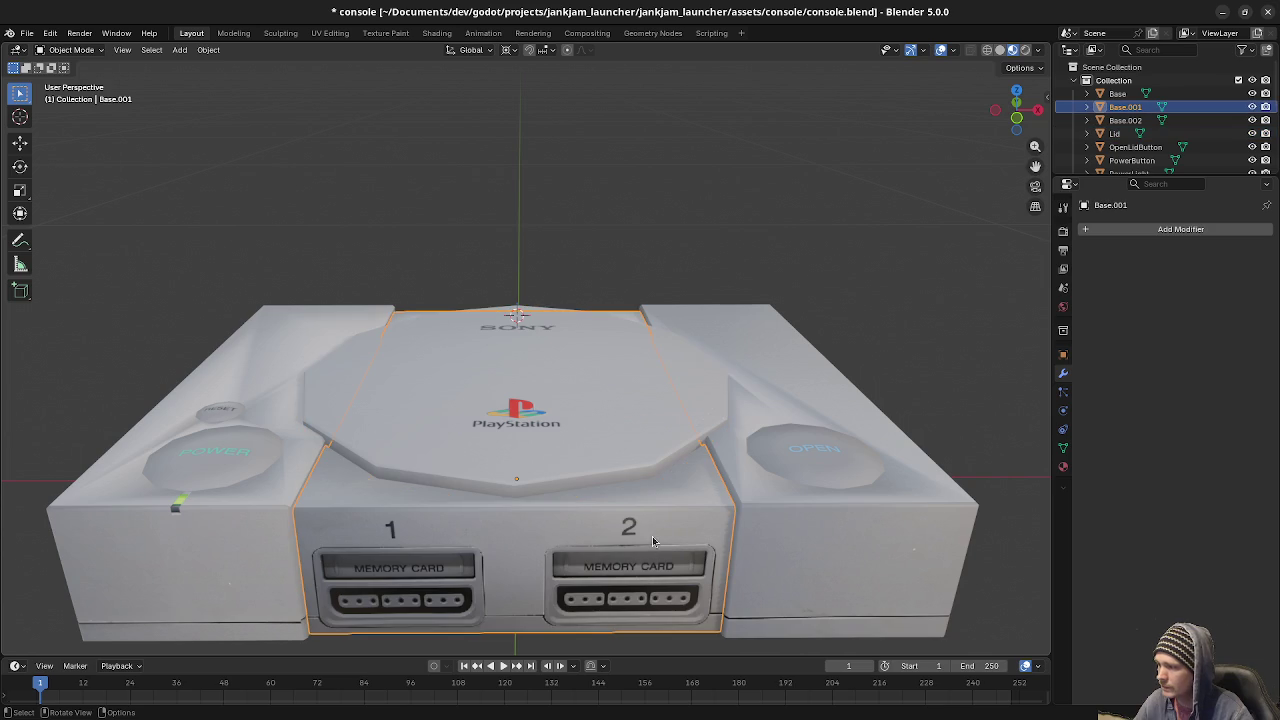
click(816, 532)
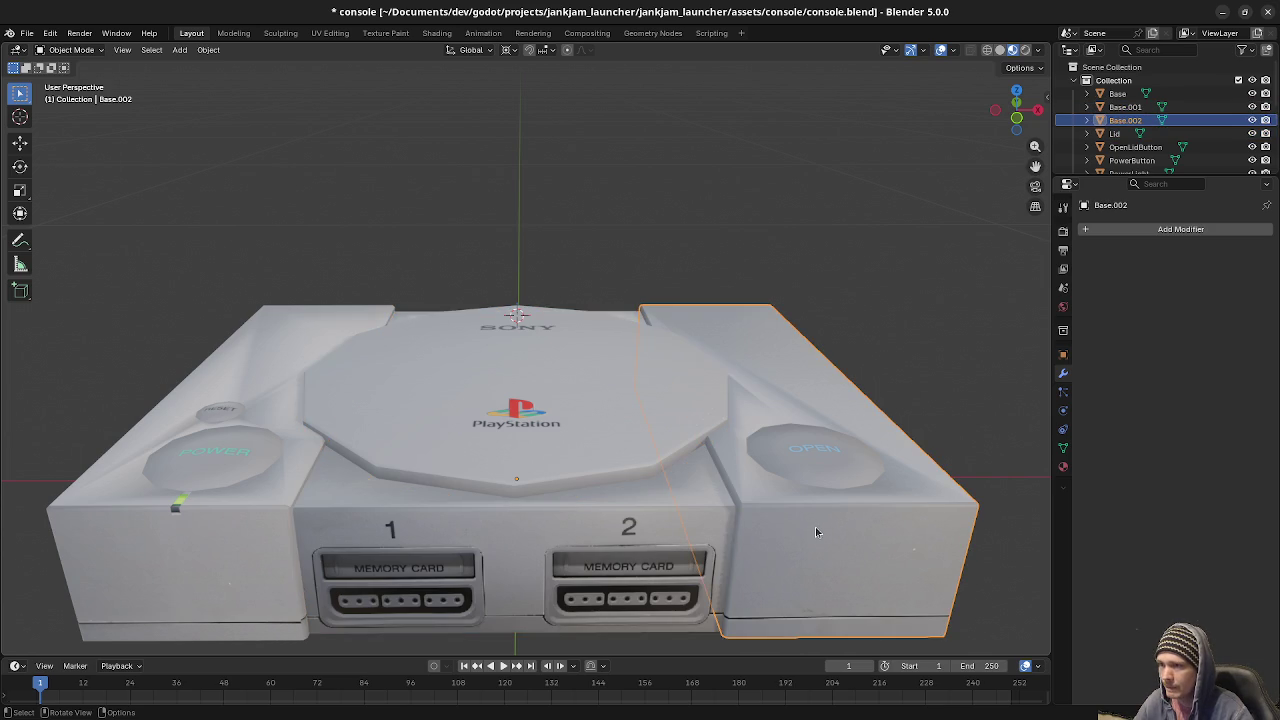
click(206, 529)
click(227, 455)
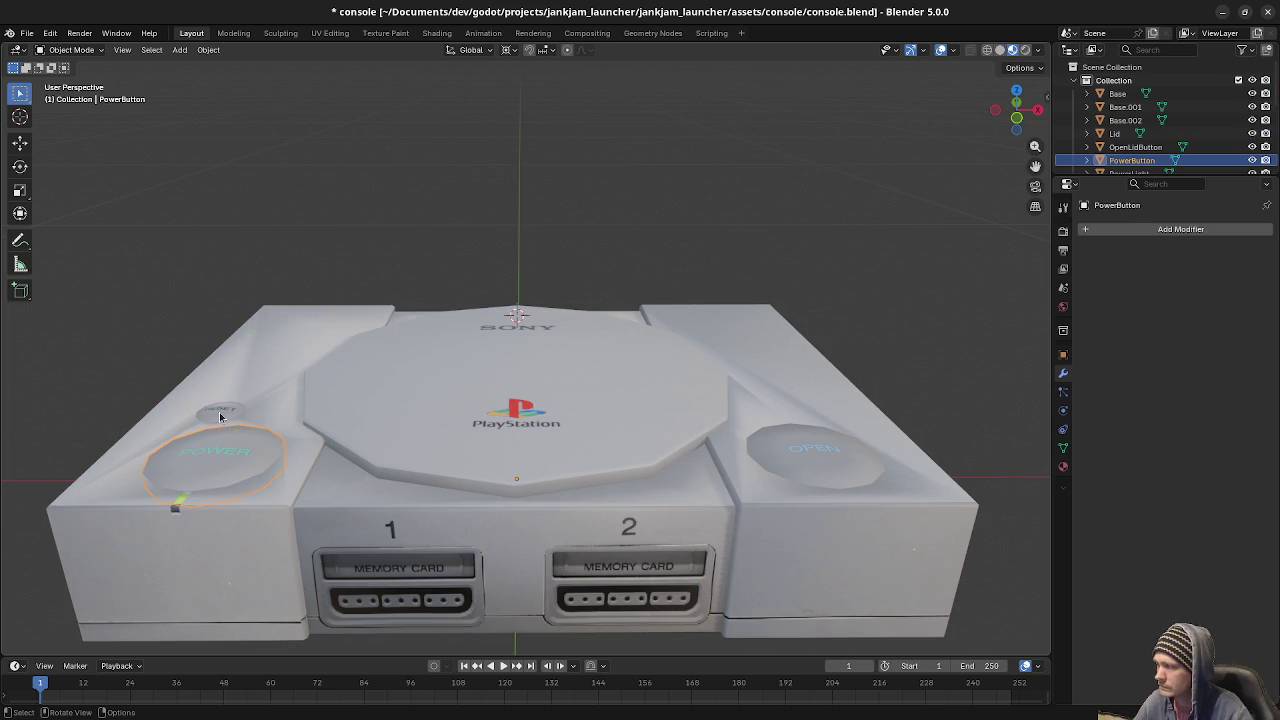
click(221, 414)
click(830, 460)
click(548, 403)
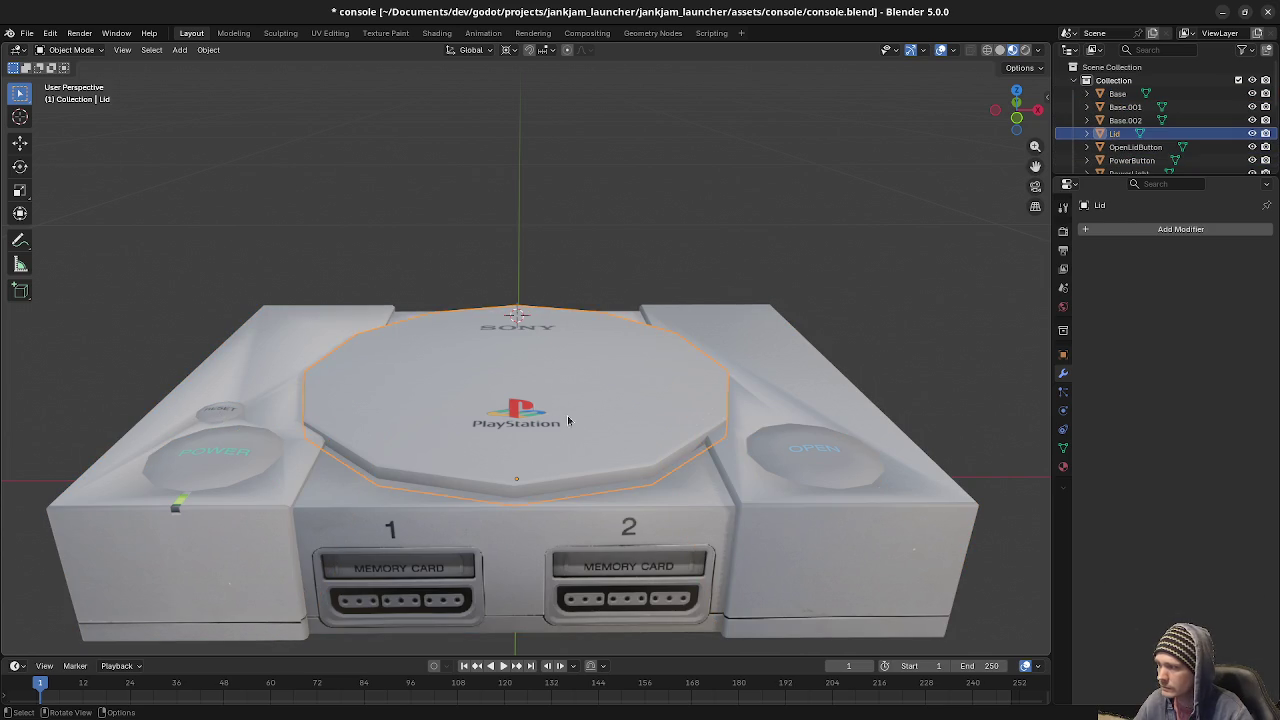
key(h)
key(alt+h)
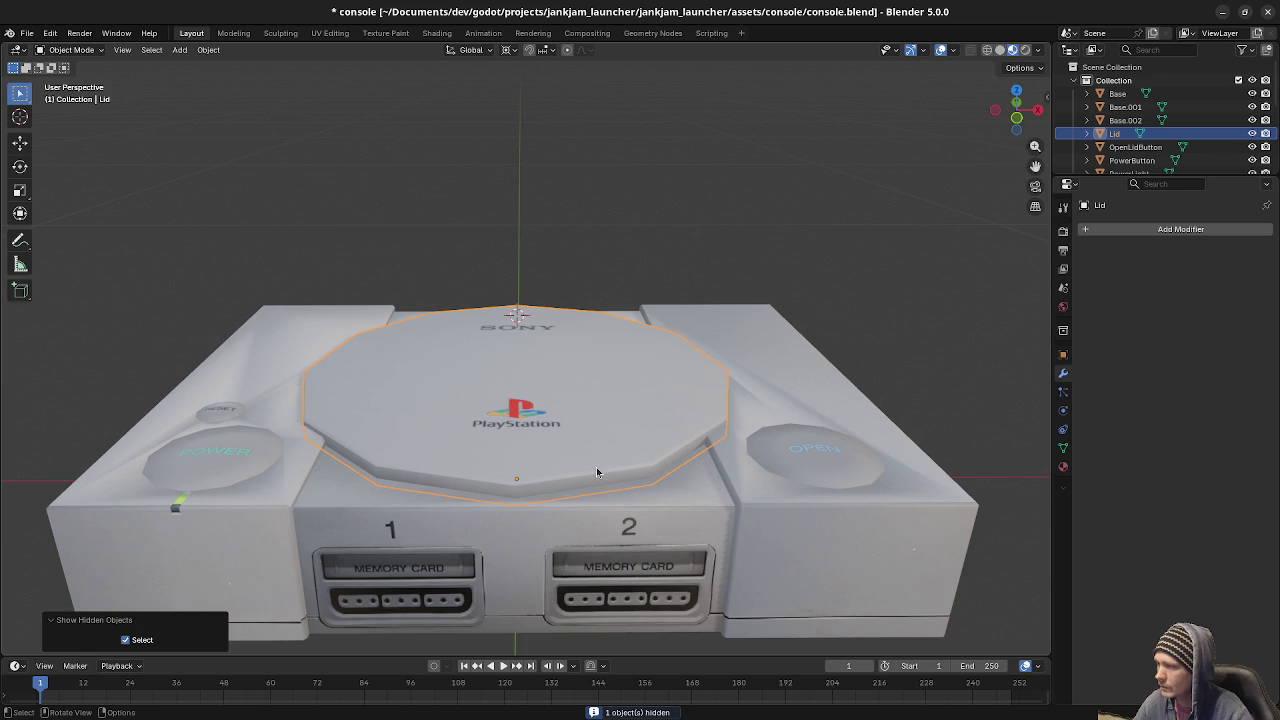
Hide the lid and join Base.001 into Base using the 'join' command search.
mouse_move(644, 412)
middle_down()
mouse_move(653, 436)
mouse_move(556, 442)
mouse_move(637, 450)
middle_up()
key(h)
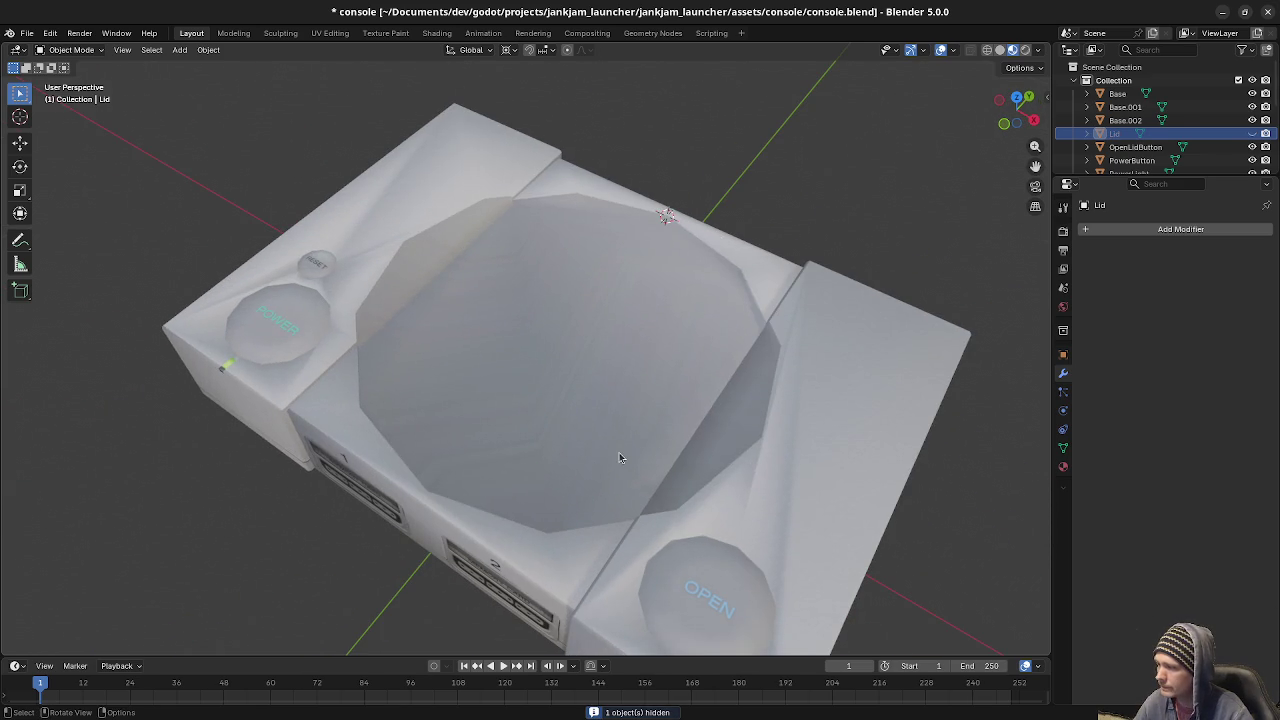
click(619, 457)
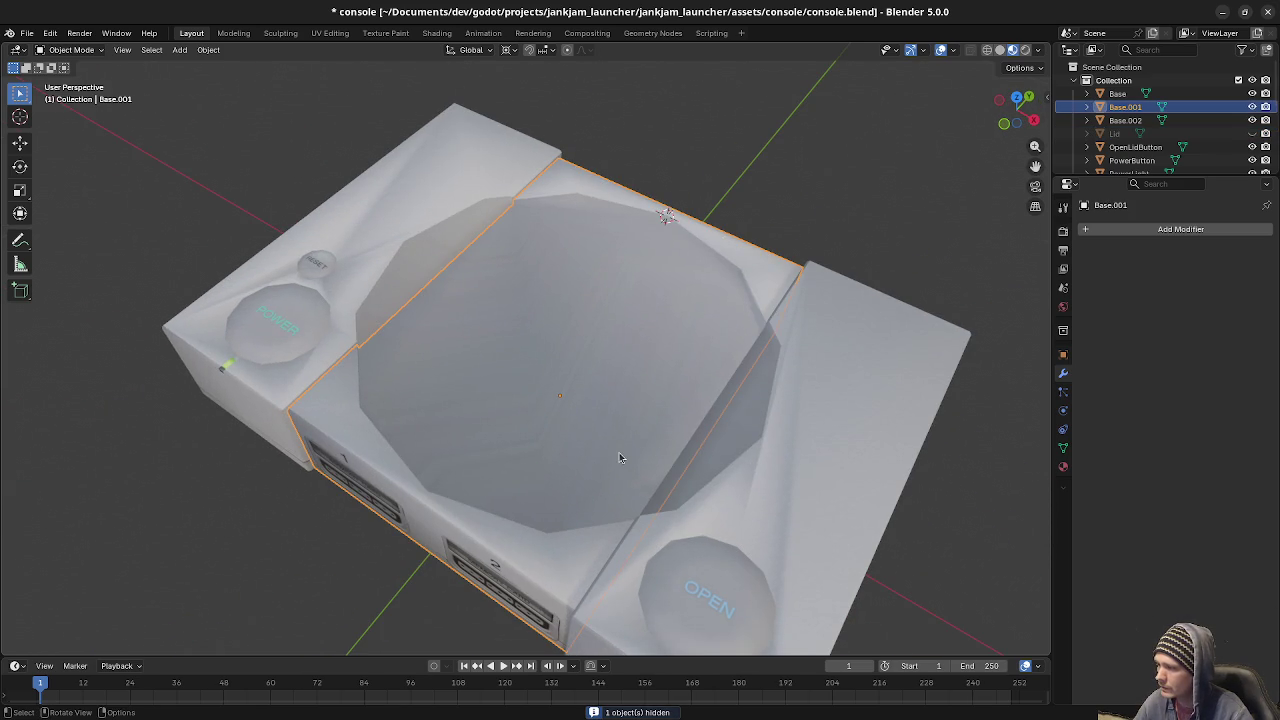
shift+click(726, 488)
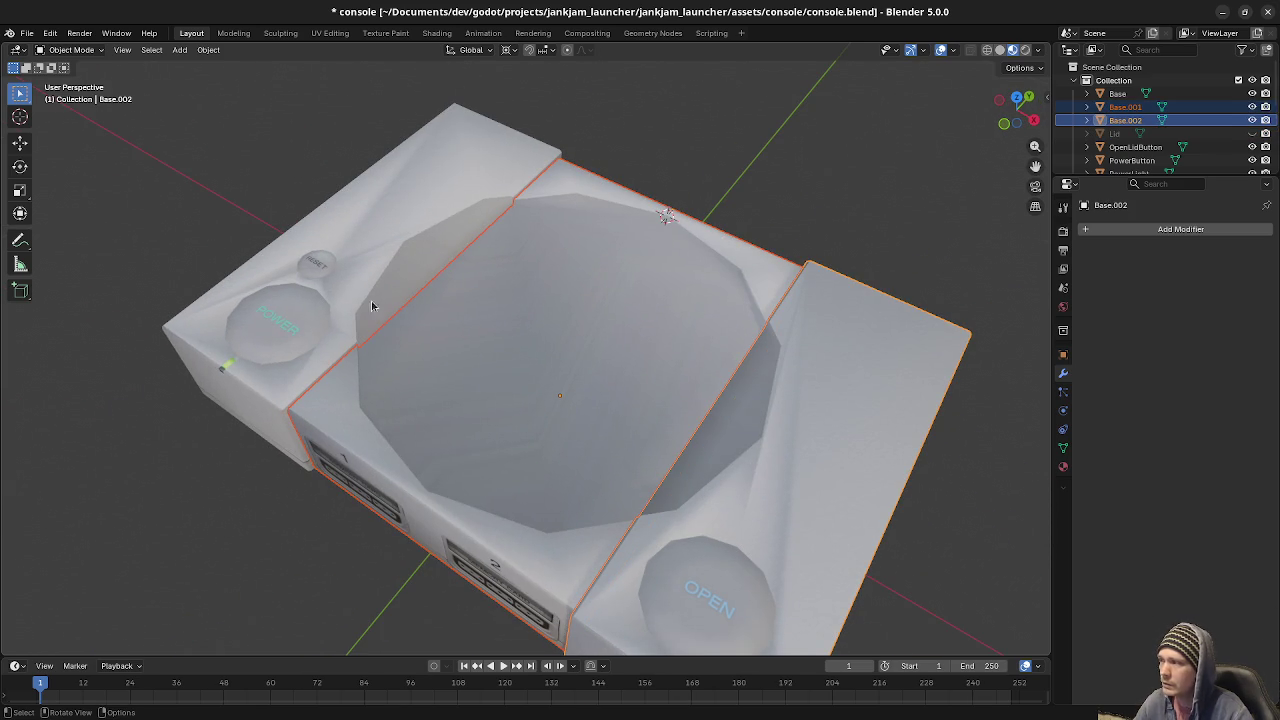
click(429, 248)
click(549, 374)
shift+click(423, 240)
key(F3)
text(join)
key(Return)
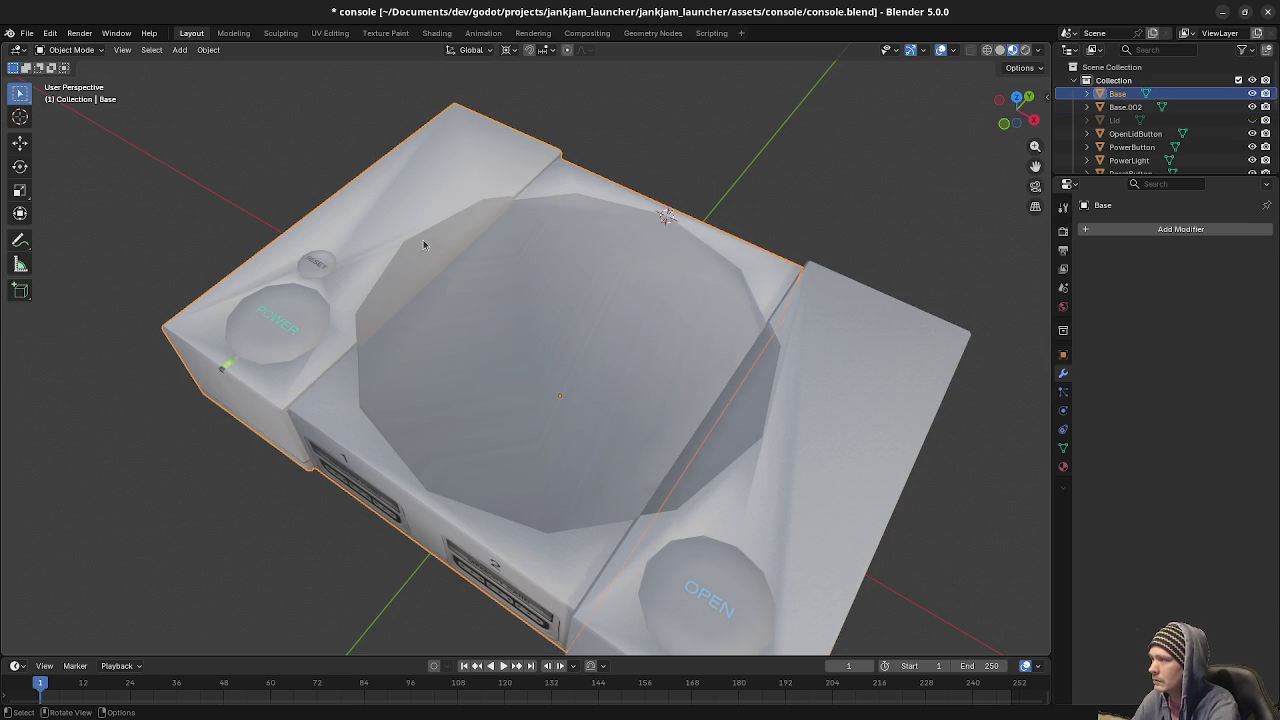
Join Base.002 into Base too and open the single merged body mesh for editing.
shift+click(828, 422)
shift+click(626, 346)
key(F3)
text(jo)
key(Return)
key(Tab)
Deselect the base mesh, orbit to the OPEN button corner, and select the thin bevel strip there.
key(a)
mouse_move(612, 405)
middle_down()
mouse_move(667, 385)
mouse_move(665, 455)
middle_up()
scroll(667, 410, up, 3)
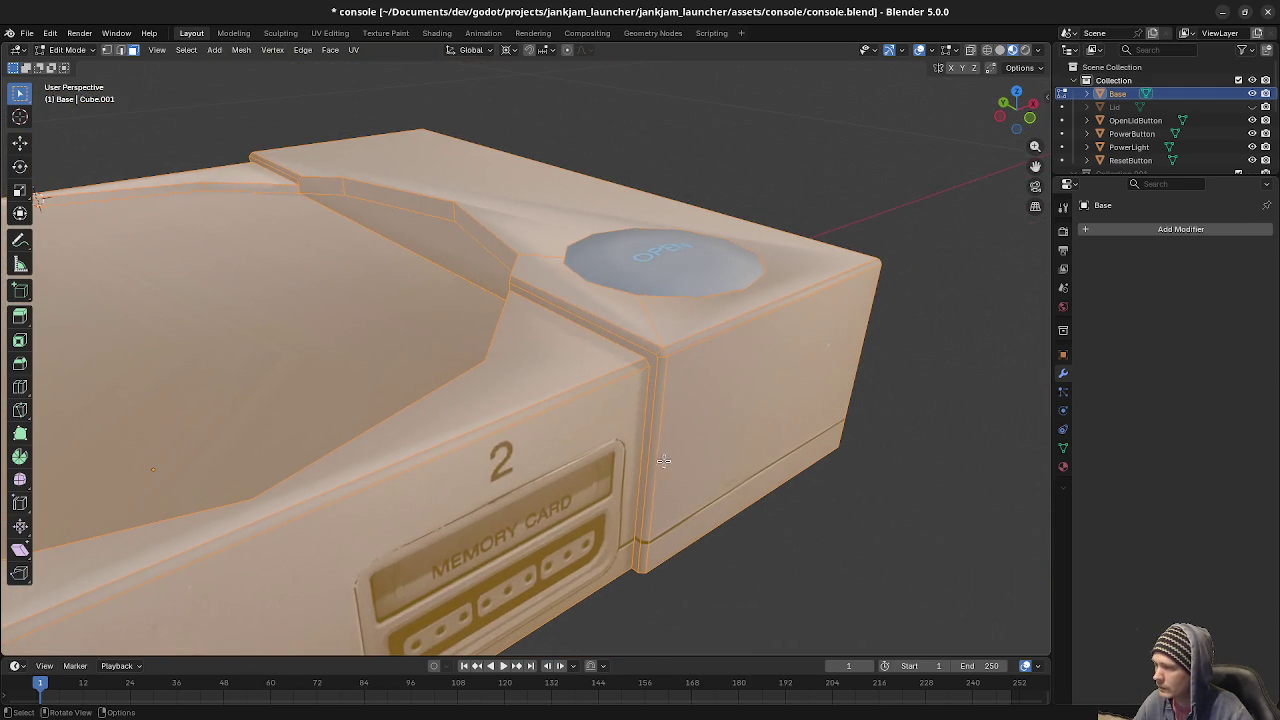
key(alt+a)
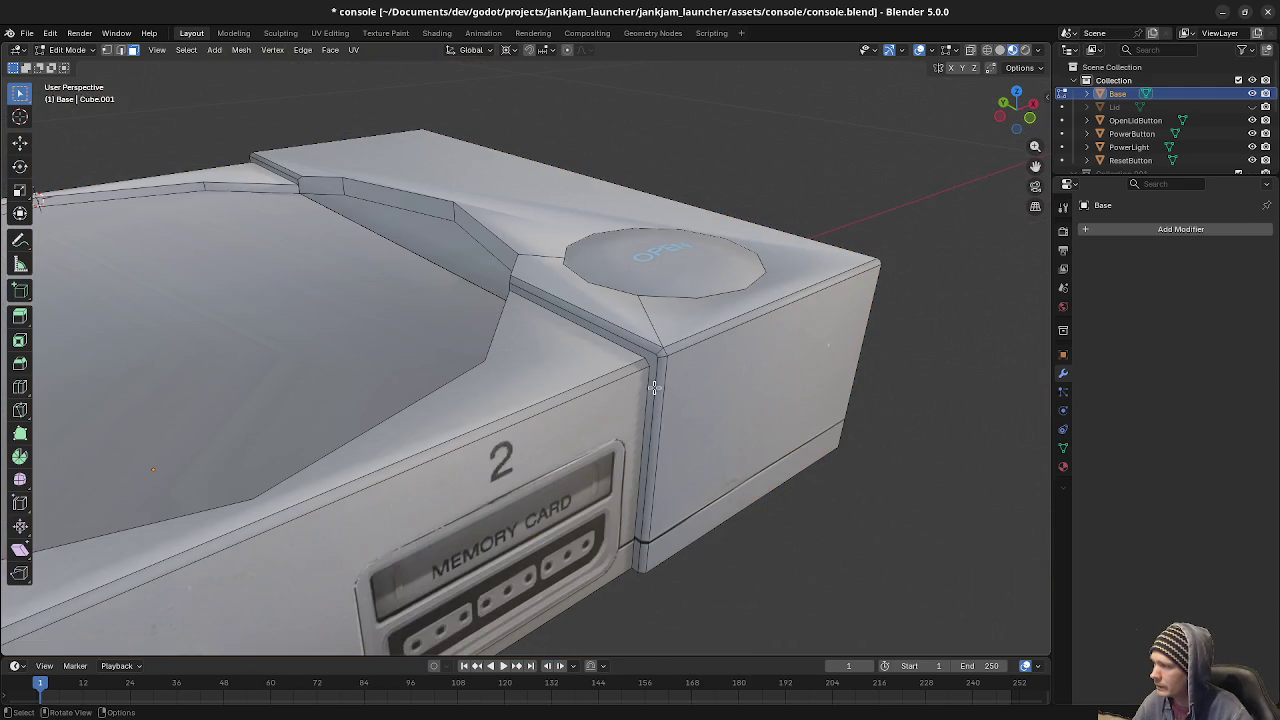
mouse_move(481, 368)
middle_down()
mouse_move(569, 360)
mouse_move(532, 364)
middle_up()
mouse_move(393, 348)
middle_down()
mouse_move(468, 373)
mouse_move(491, 423)
mouse_move(537, 451)
mouse_move(571, 423)
mouse_move(605, 420)
mouse_move(580, 418)
mouse_move(628, 439)
middle_up()
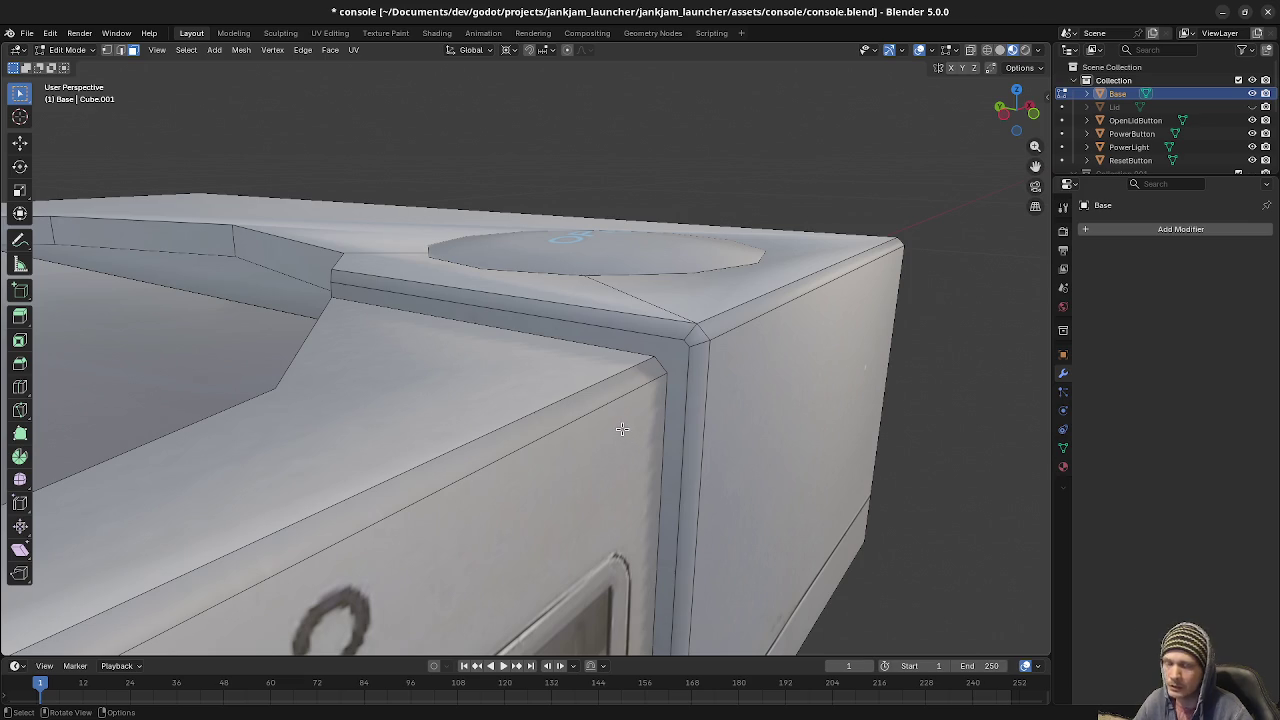
mouse_move(586, 437)
middle_down()
mouse_move(369, 432)
mouse_move(537, 446)
middle_up()
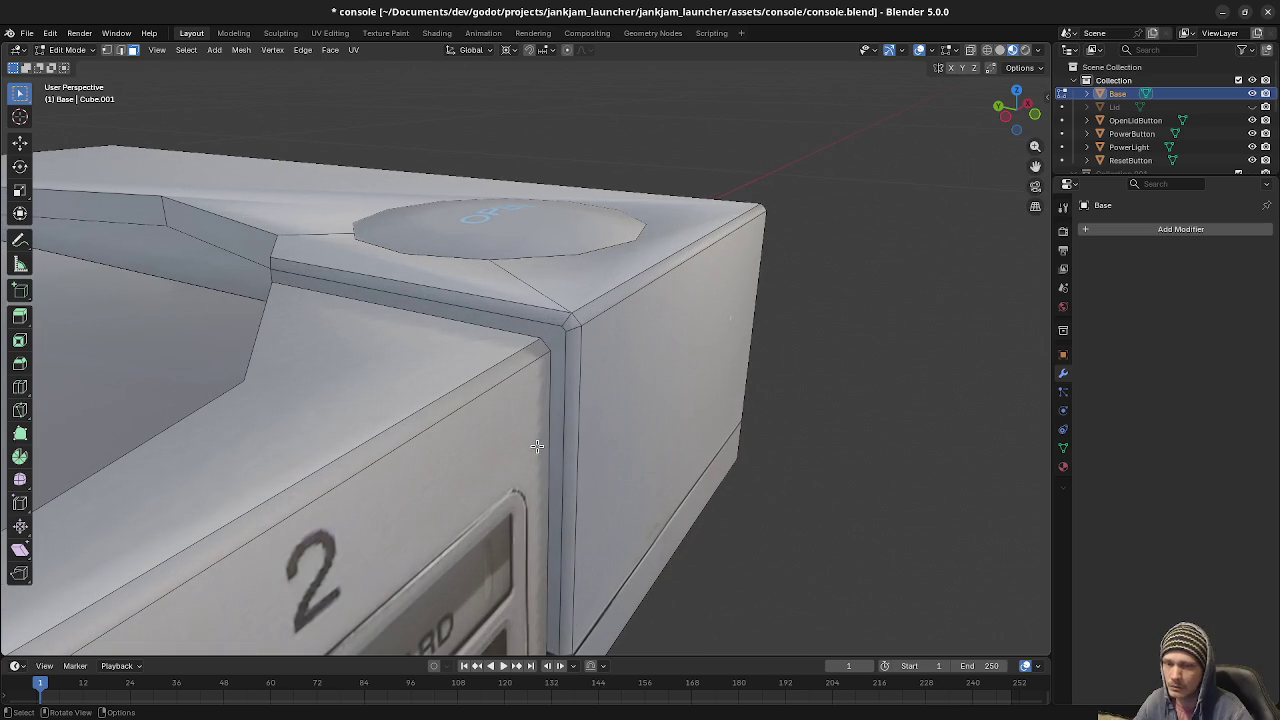
alt+click(562, 390)
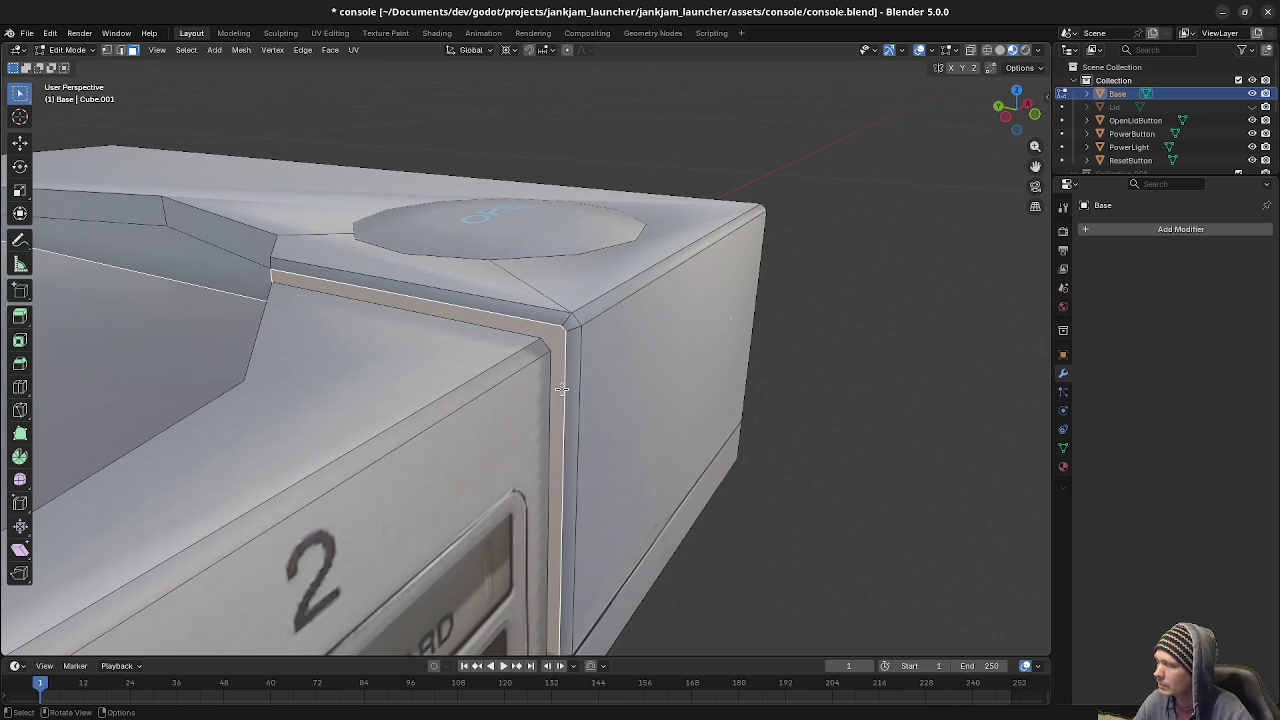
right_click(562, 390)
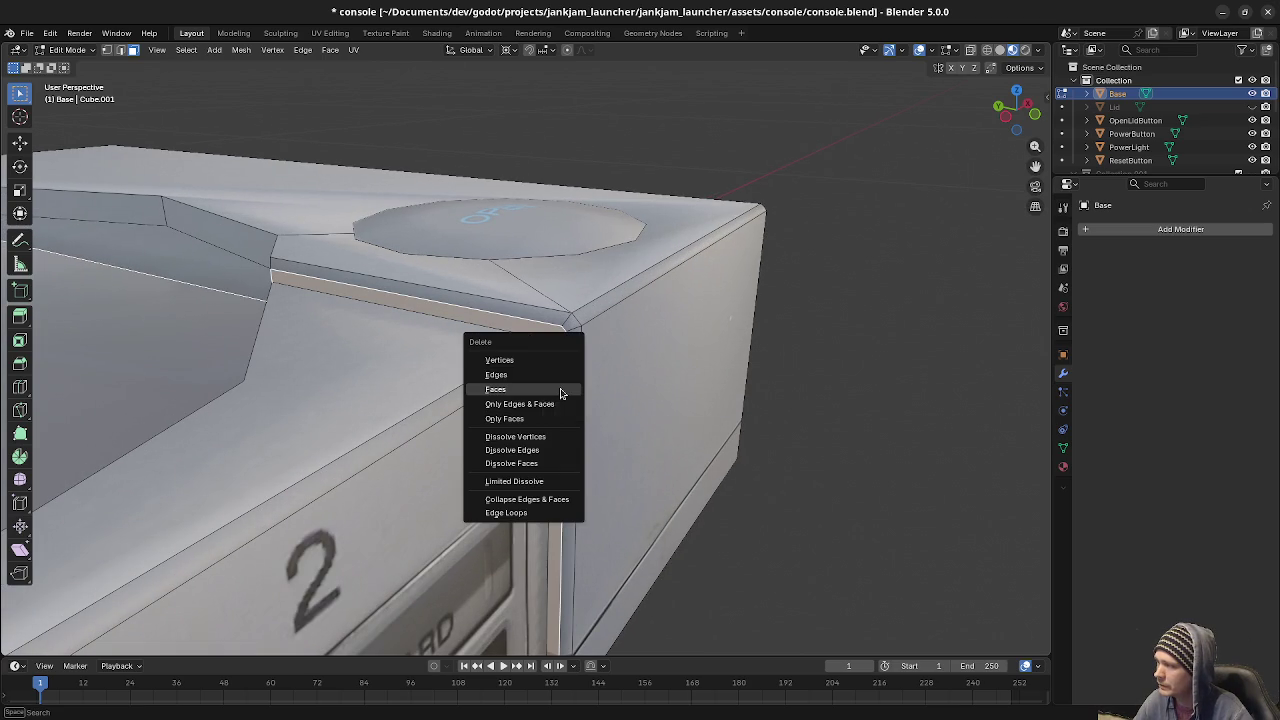
Delete the bevel strip's faces, then check the top edge loop along the resulting gap.
click(563, 390)
key(2)
alt+click(549, 478)
shift+click(565, 329)
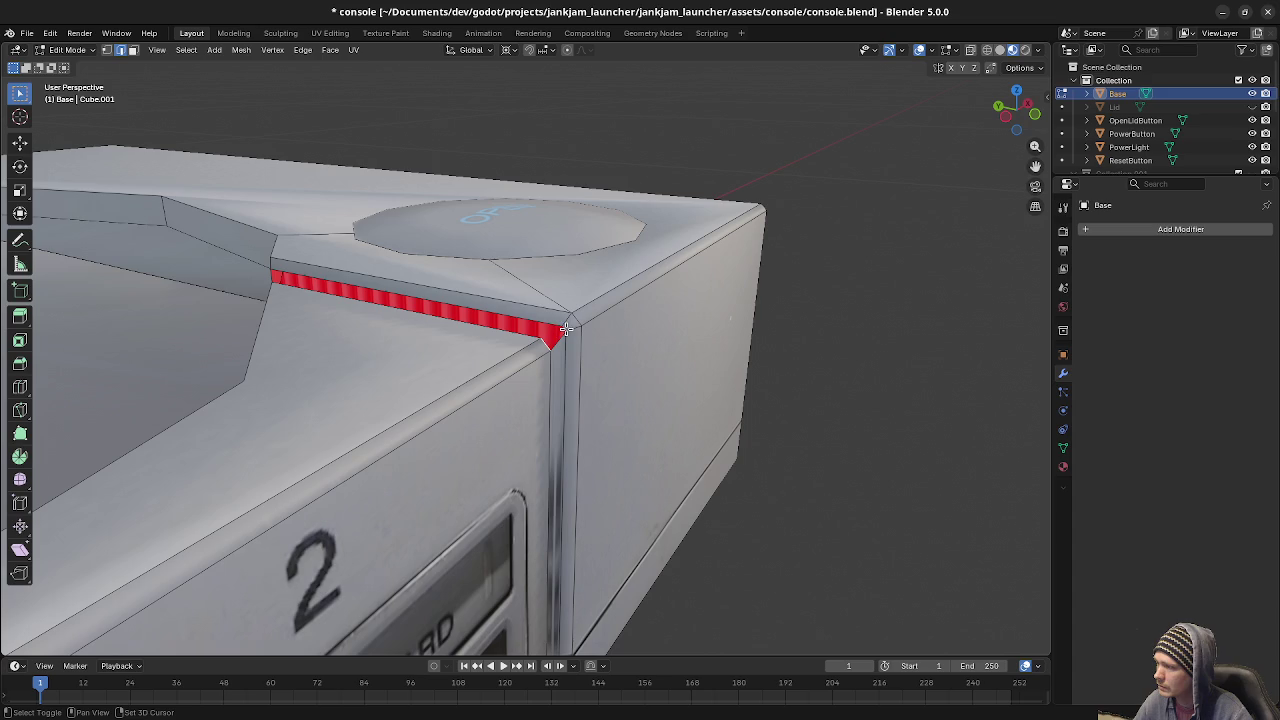
alt+click(513, 317)
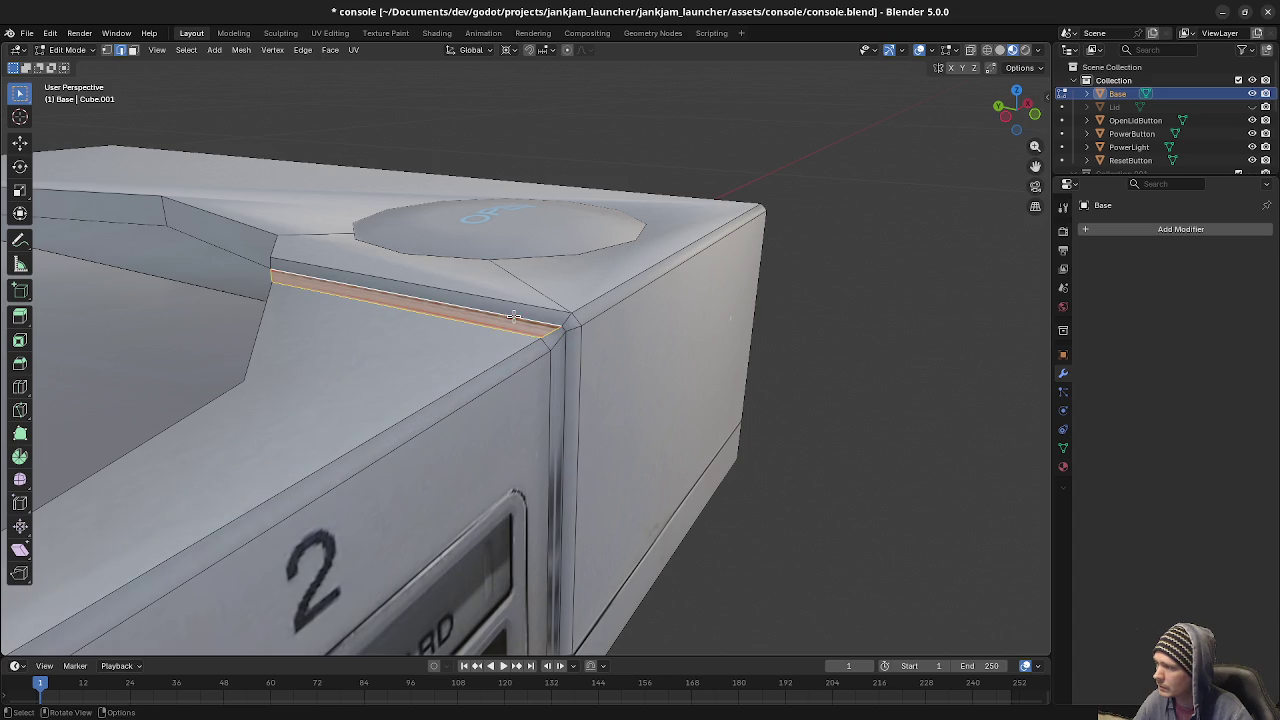
mouse_move(604, 429)
middle_down()
mouse_move(552, 421)
mouse_move(521, 544)
mouse_move(500, 494)
mouse_move(517, 509)
mouse_move(600, 443)
mouse_move(641, 474)
mouse_move(510, 448)
middle_up()
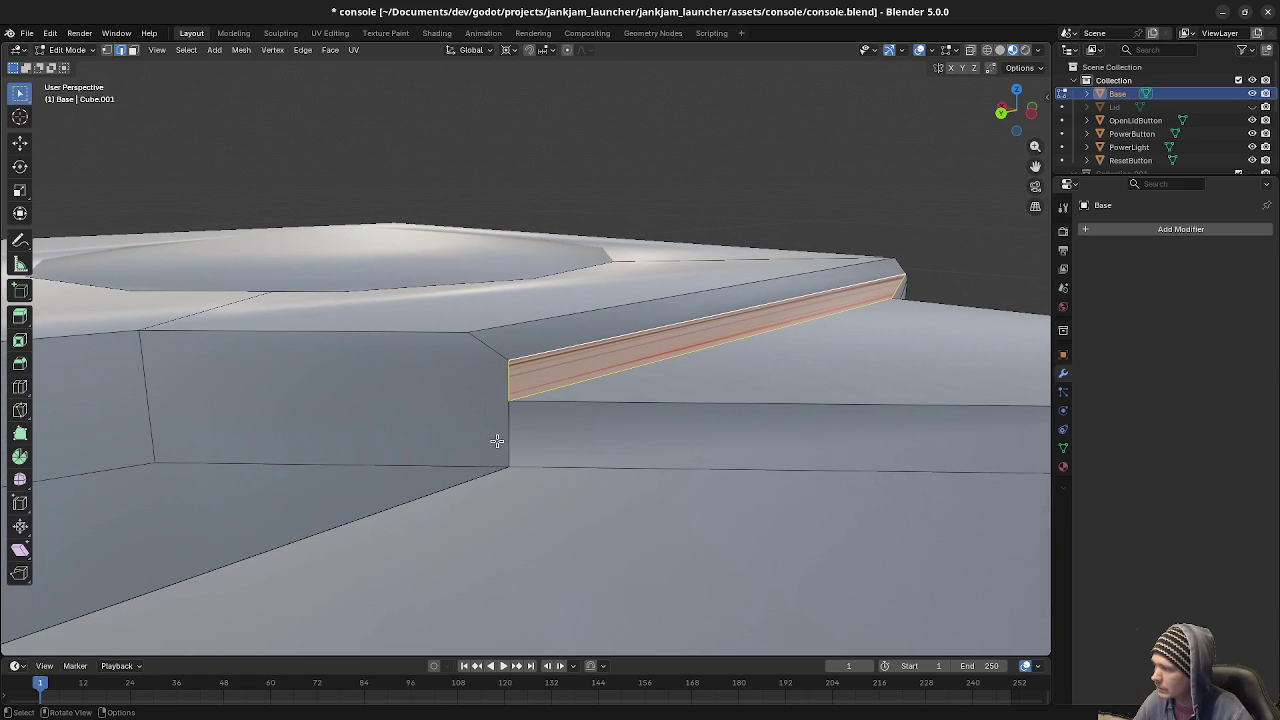
key(alt+a)
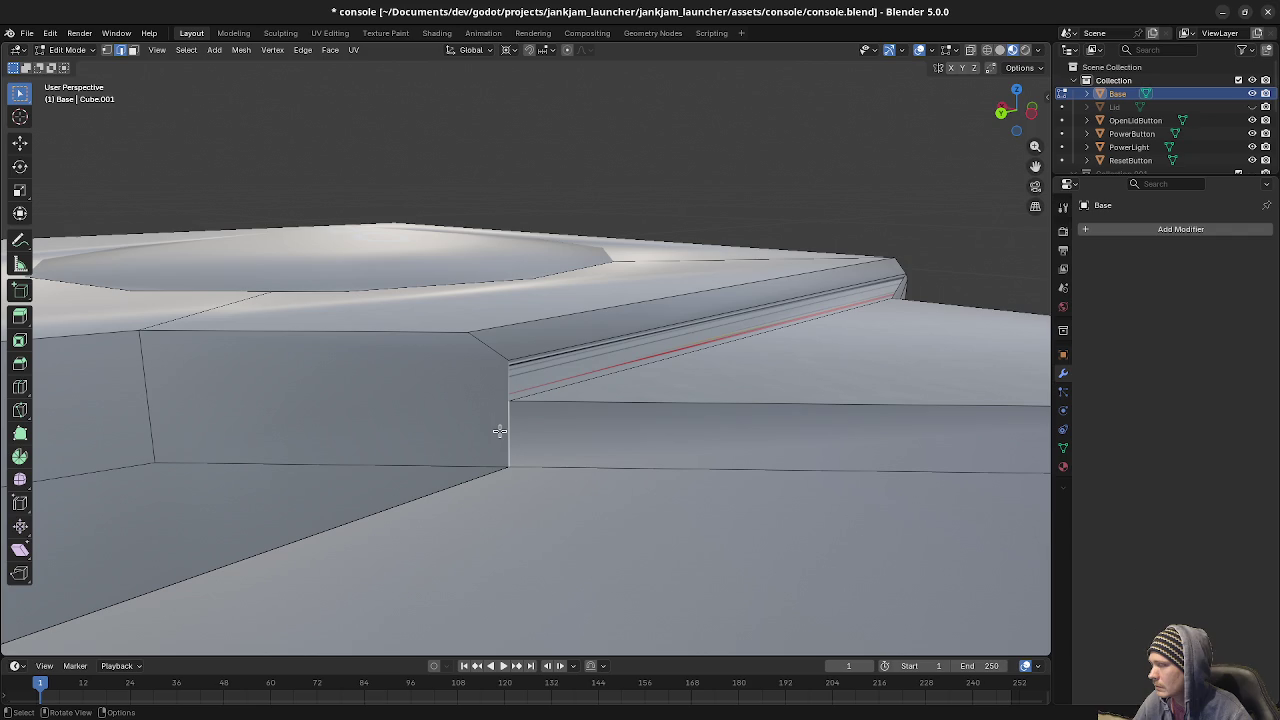
Select the vertical edge at the step and subdivide it.
key(1)
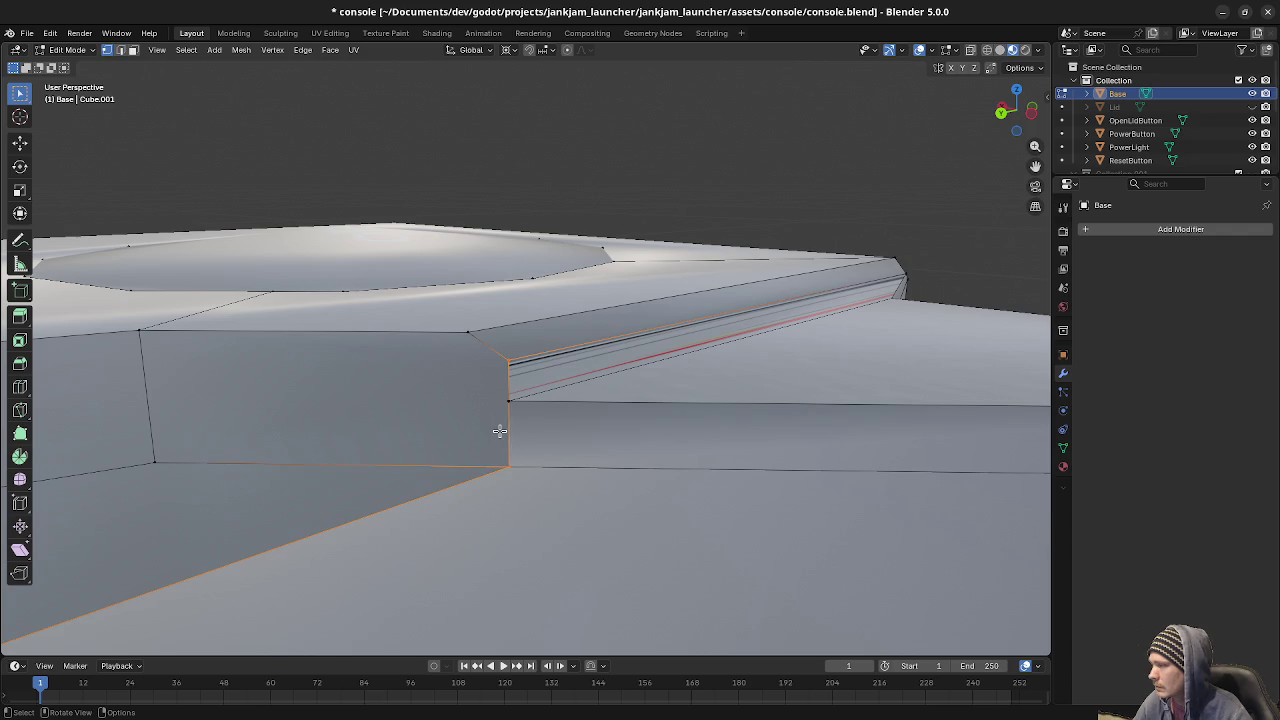
click(506, 414)
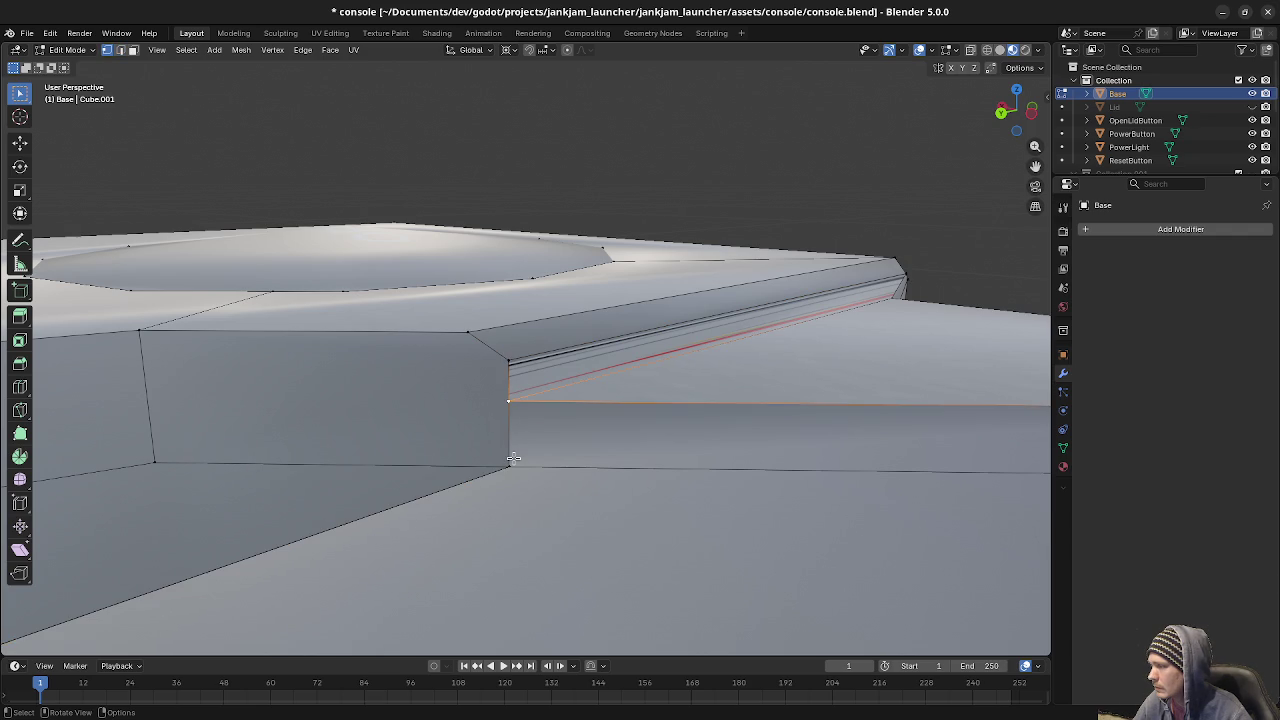
key(2)
key(a)
key(alt+a)
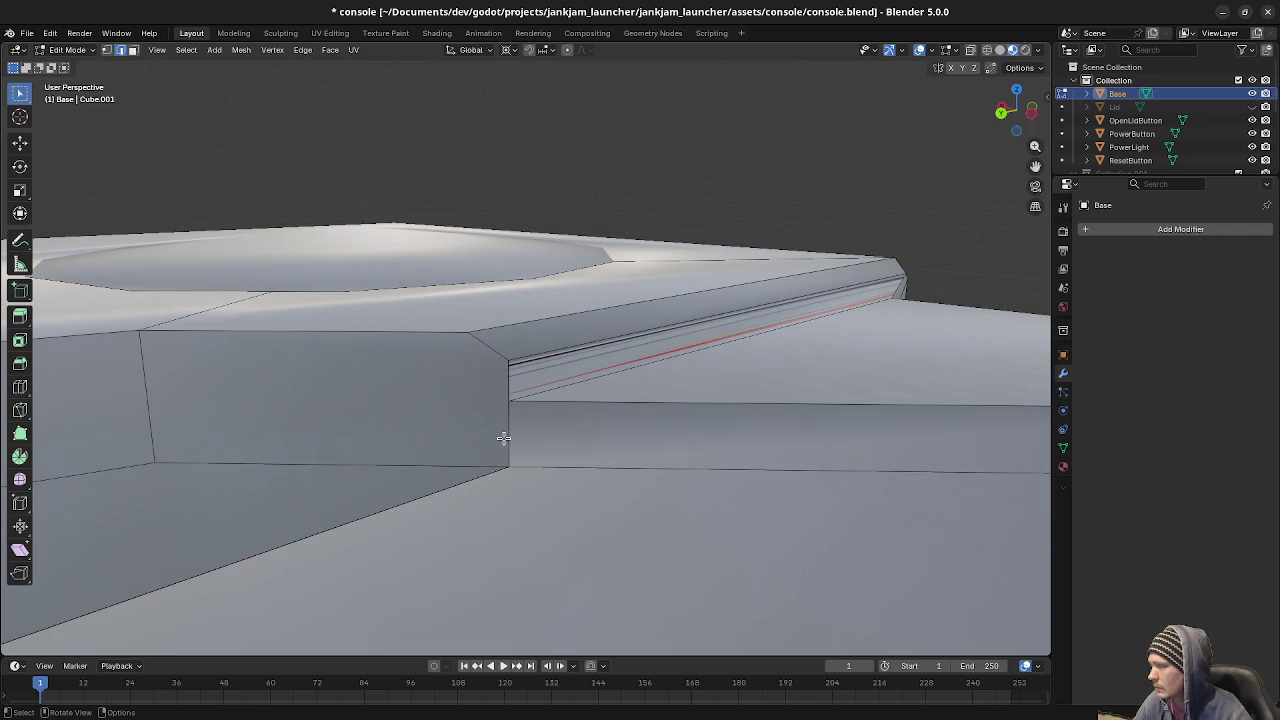
key(g)
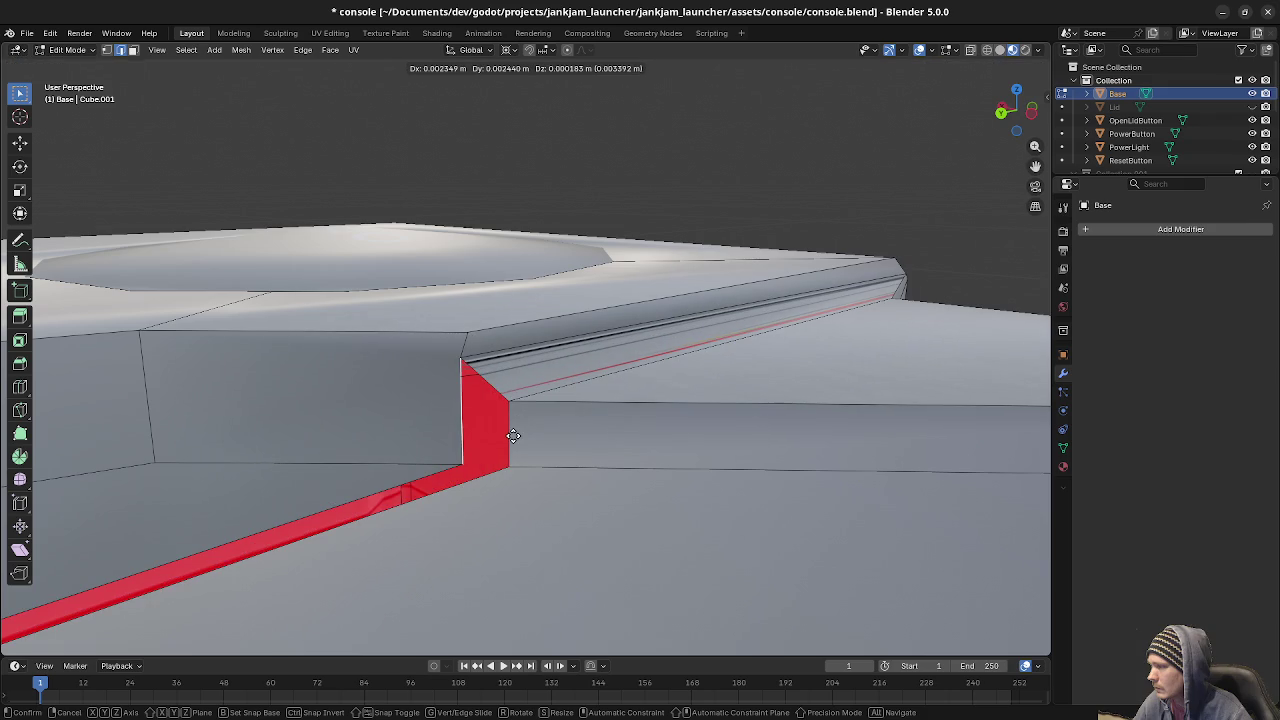
key(Escape)
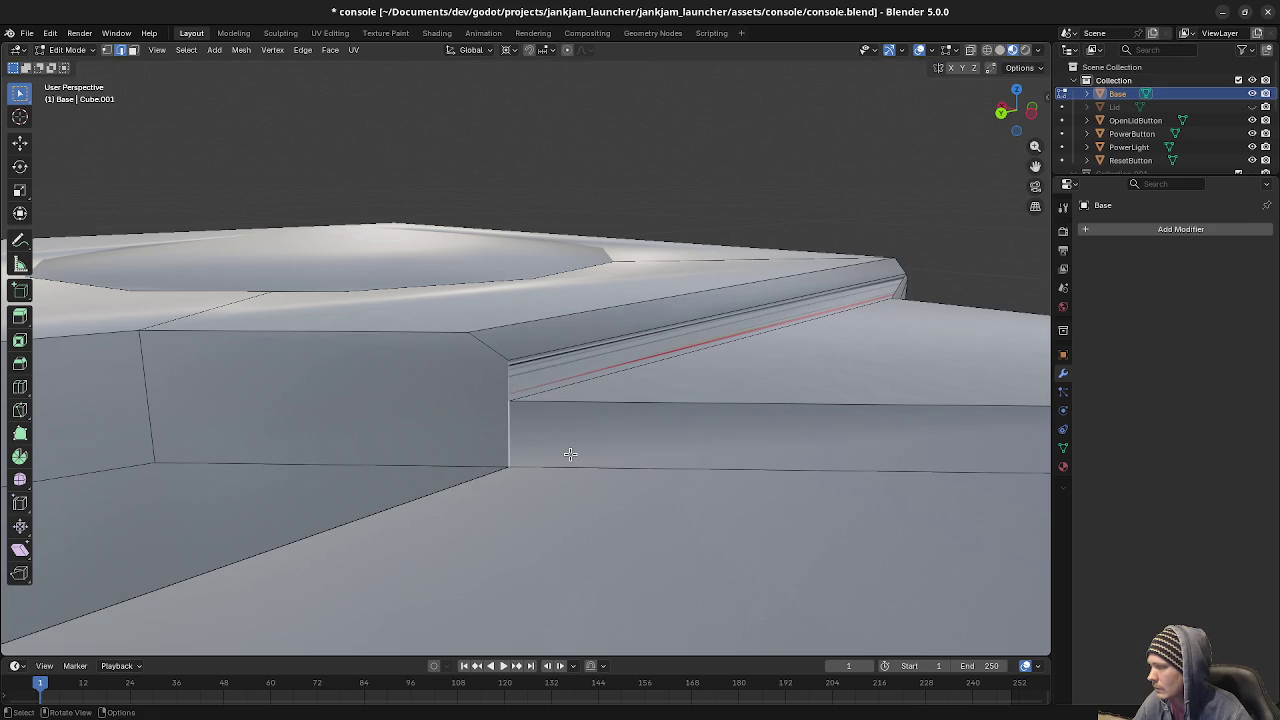
key(F3)
text(subdiv)
key(Return)
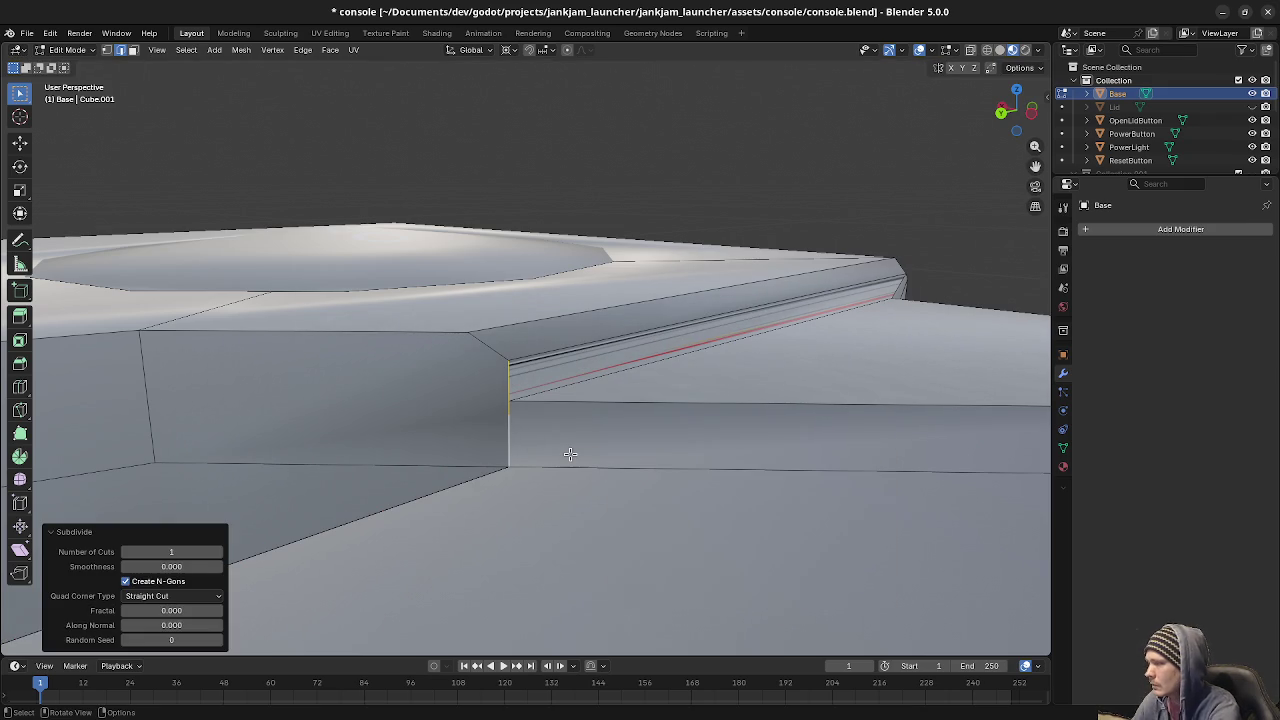
Merge the new midpoint At Last into the step corner, then connect it to the far upper-left vertex.
key(1)
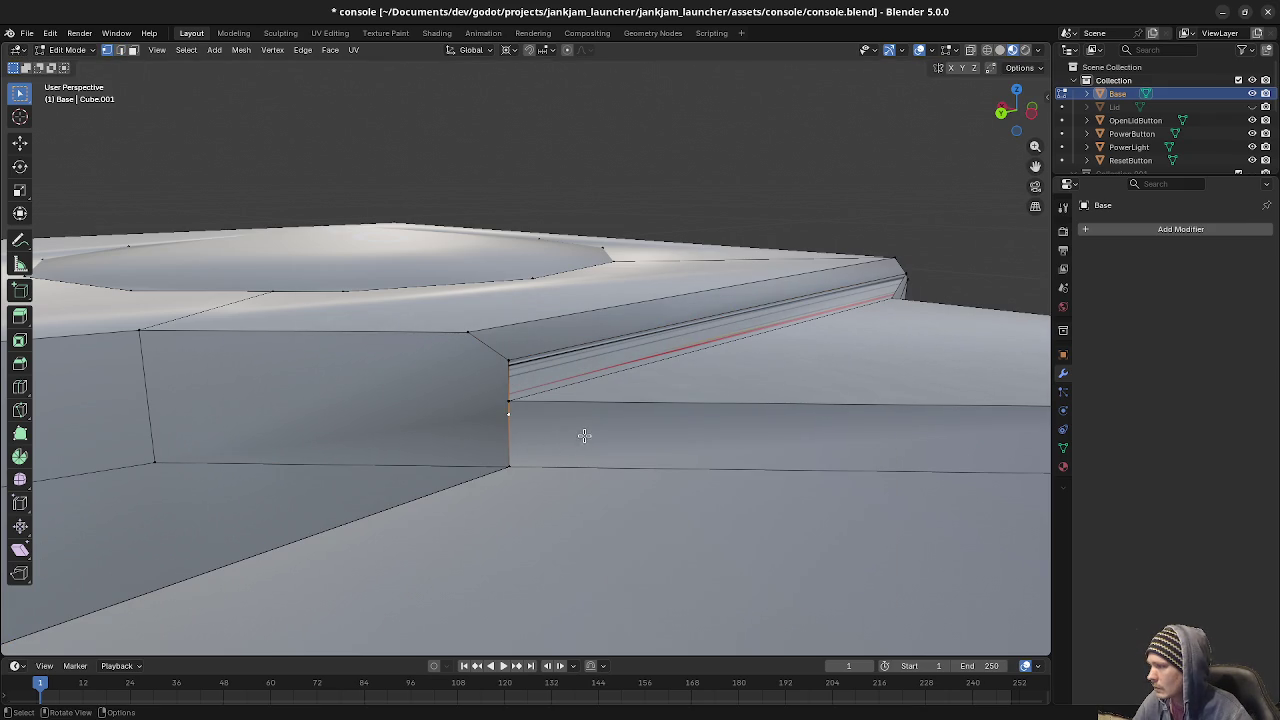
shift+click(506, 402)
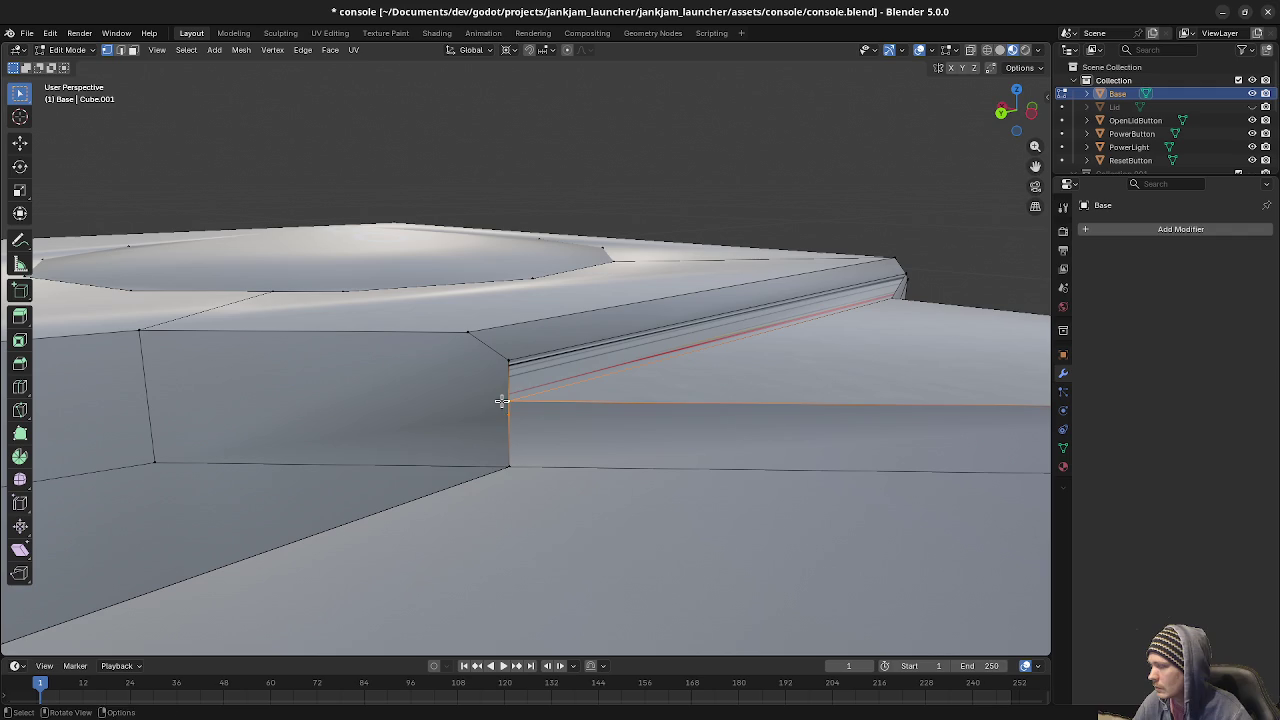
key(m)
click(477, 458)
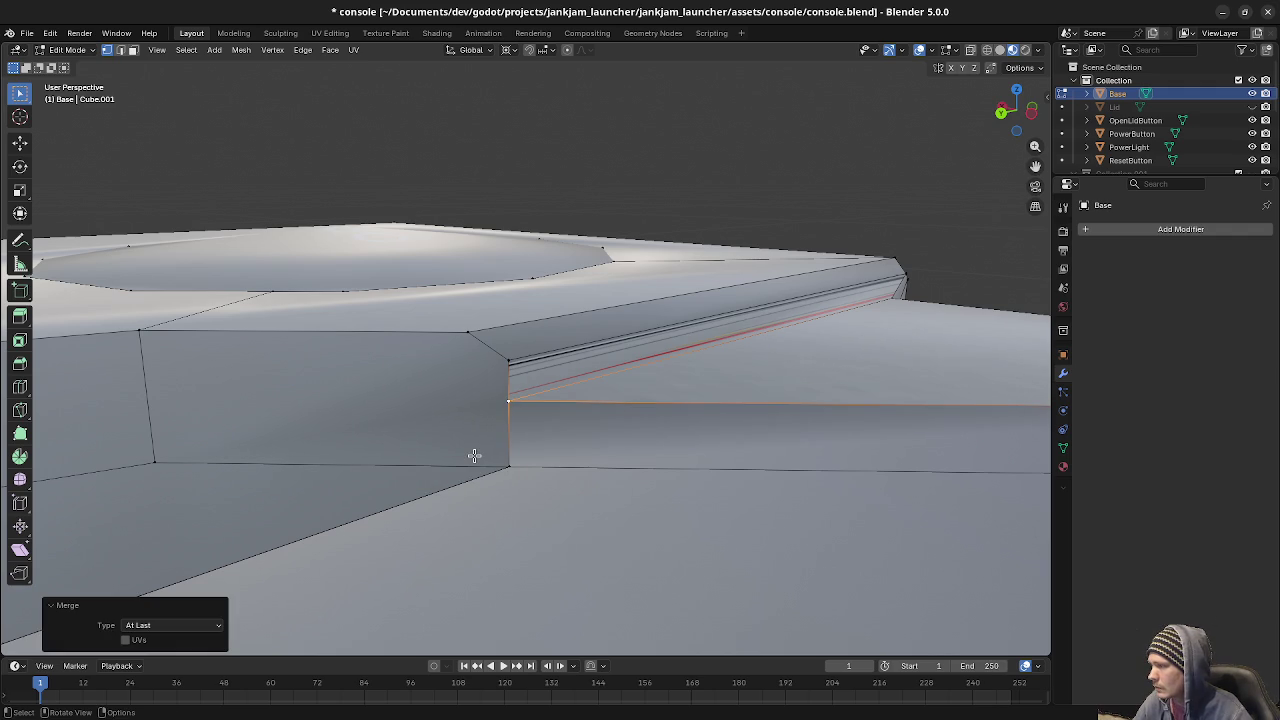
key(2)
key(1)
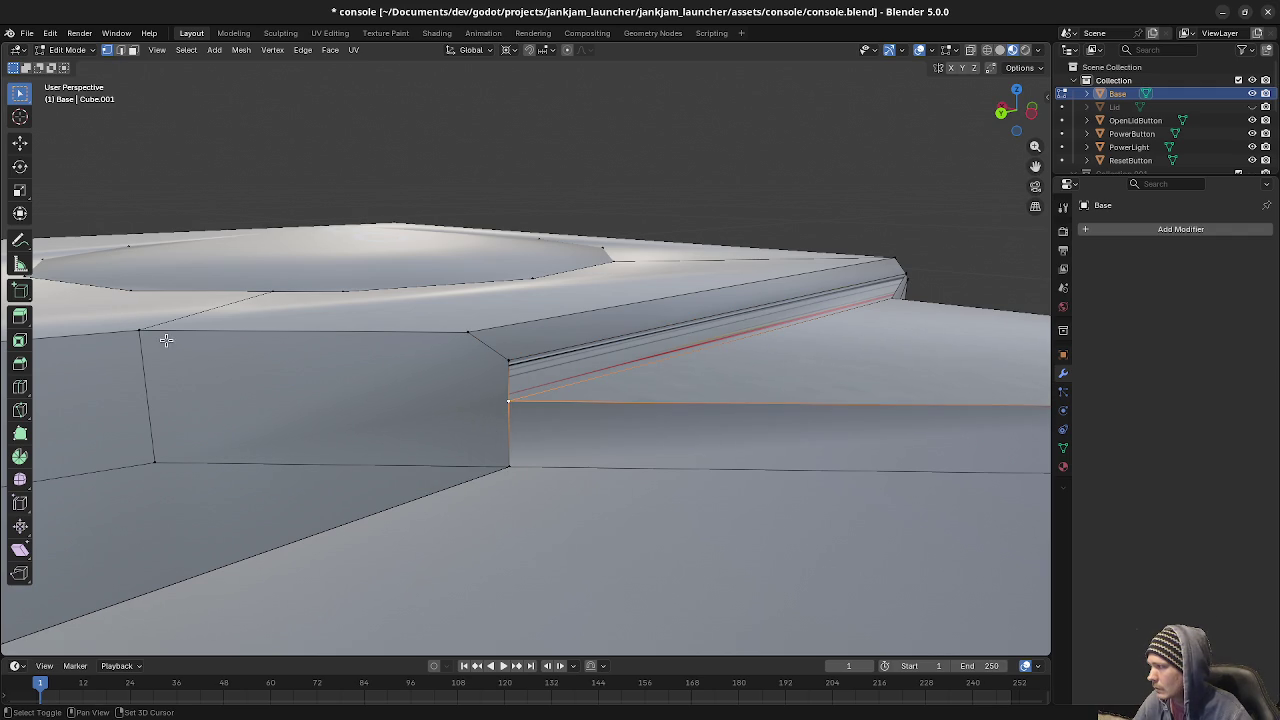
shift+click(134, 330)
key(j)
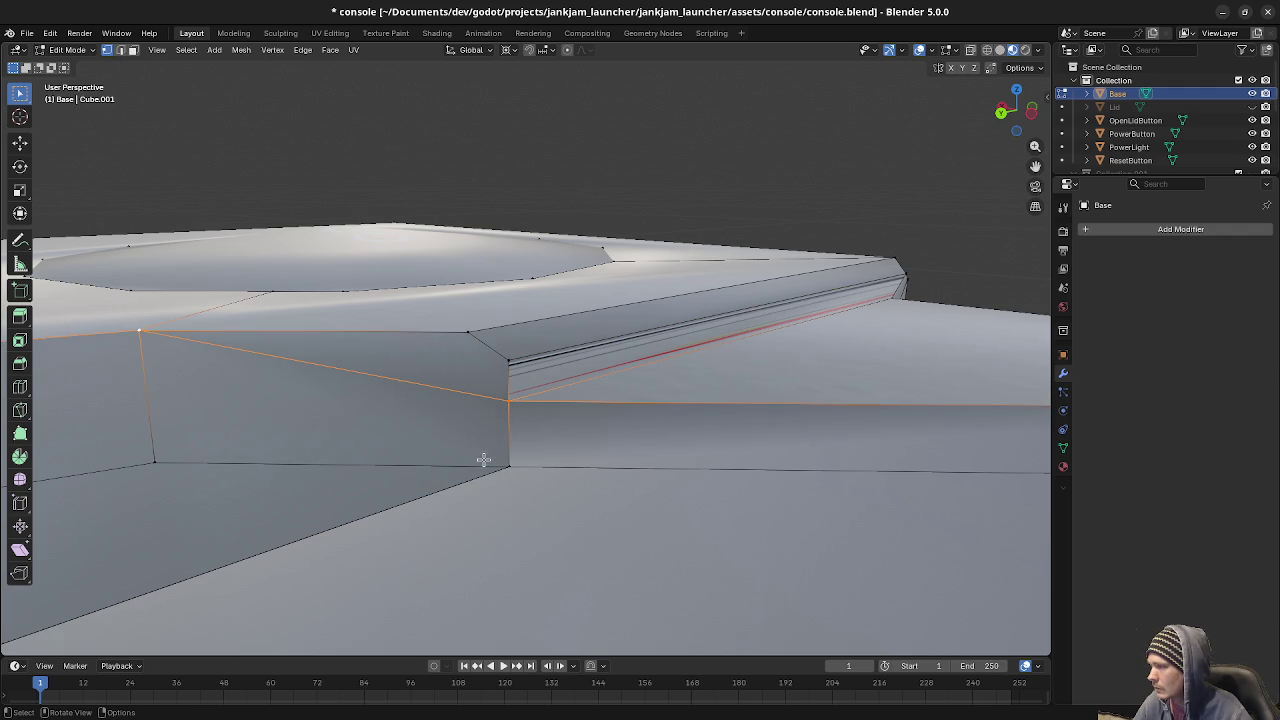
key(a)
key(alt+a)
mouse_move(557, 506)
middle_down()
mouse_move(541, 513)
mouse_move(580, 502)
mouse_move(653, 436)
mouse_move(703, 417)
mouse_move(455, 425)
middle_up()
key(2)
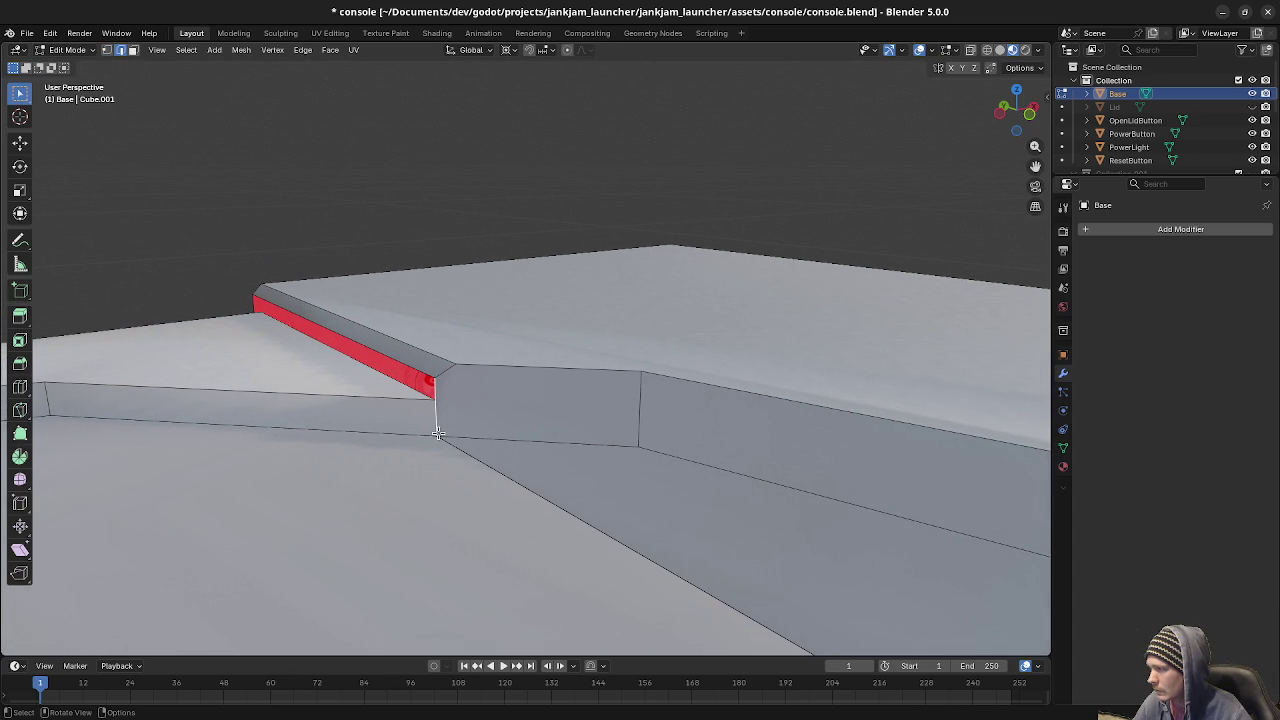
Subdivide the second step edge, merge it at the corner vertex, and connect it to the far top corner.
scroll(438, 432, up, 1)
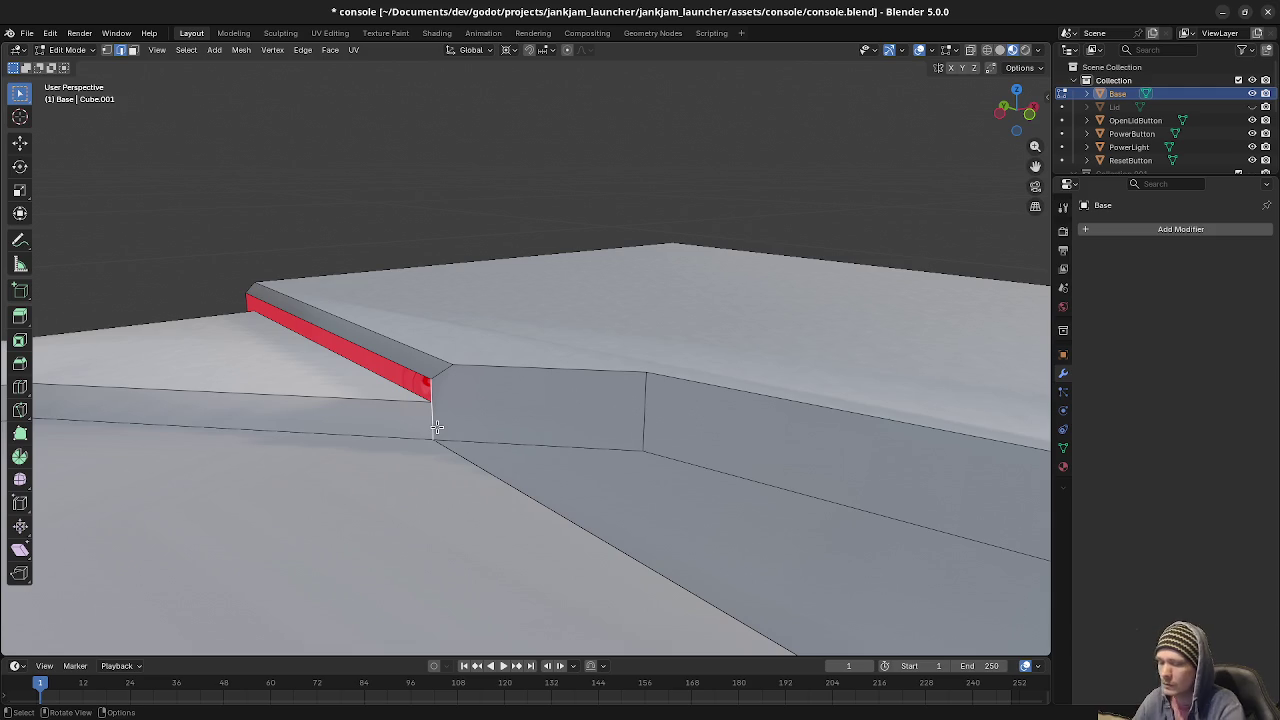
scroll(437, 428, up, 3)
middle_drag(443, 428, 555, 427)
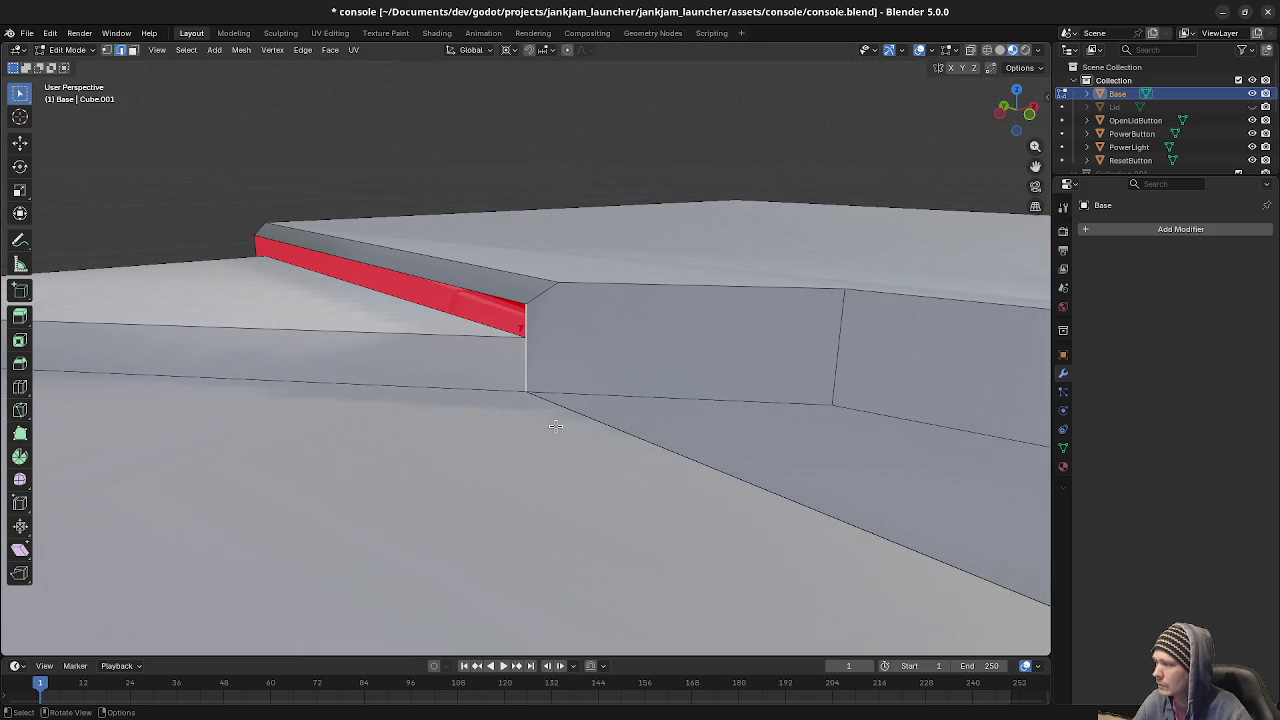
key(F3)
click(645, 455)
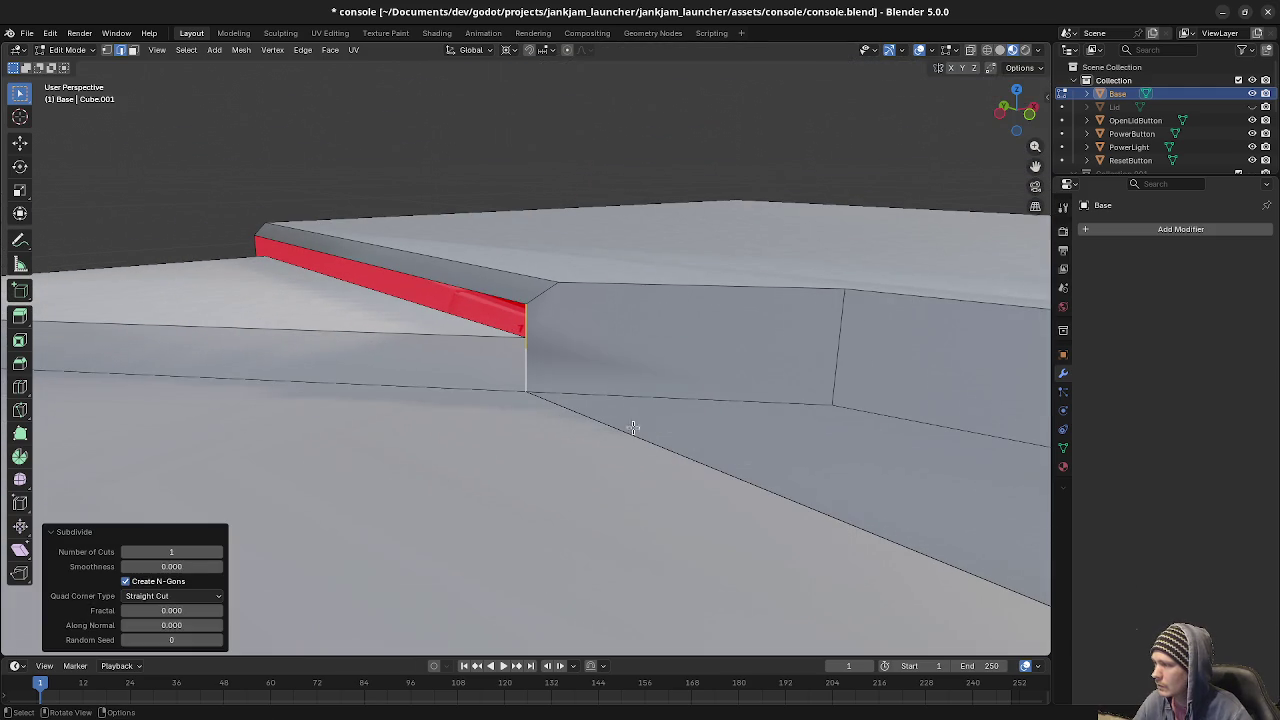
click(524, 340)
key(m)
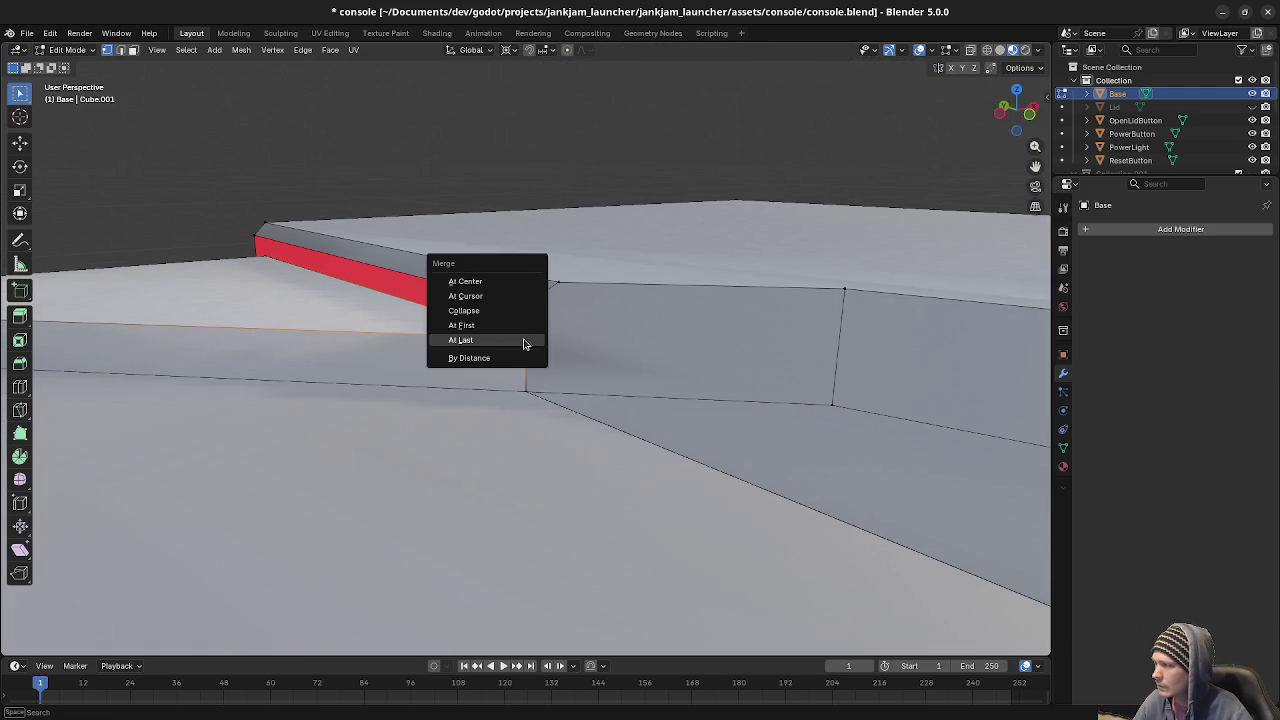
click(524, 341)
click(528, 340)
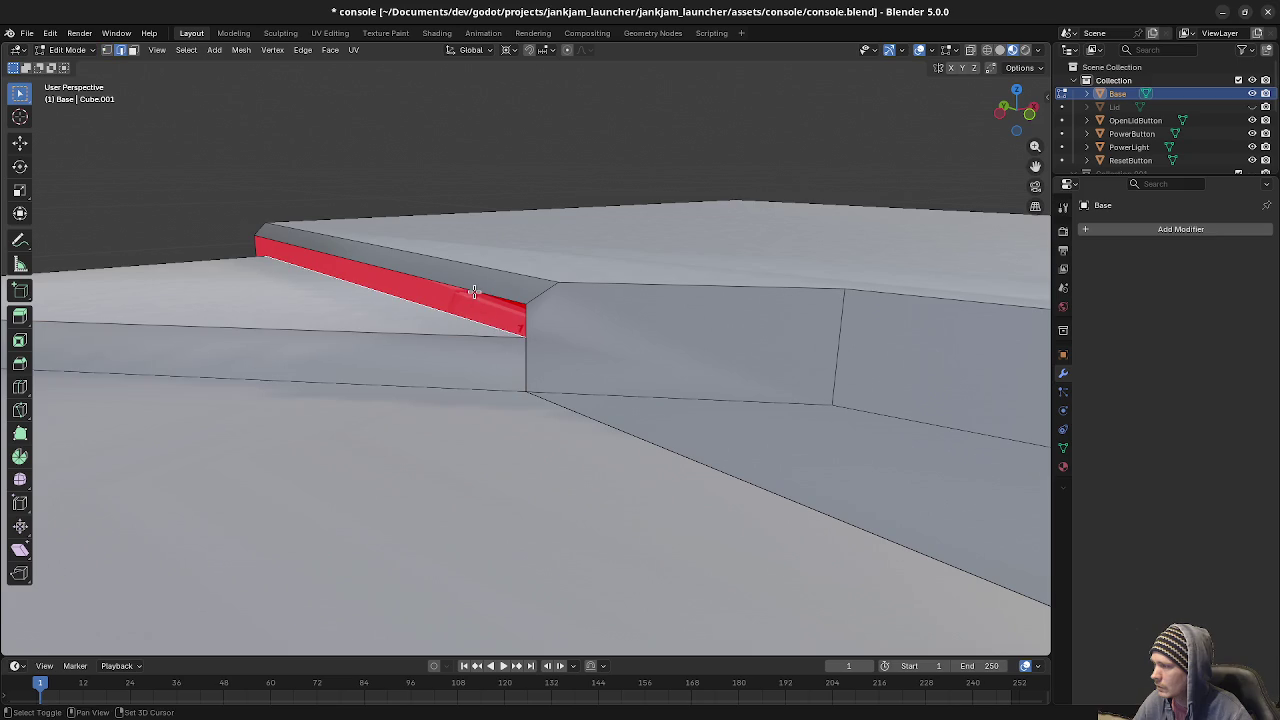
alt+click(532, 342)
click(532, 342)
shift+click(843, 294)
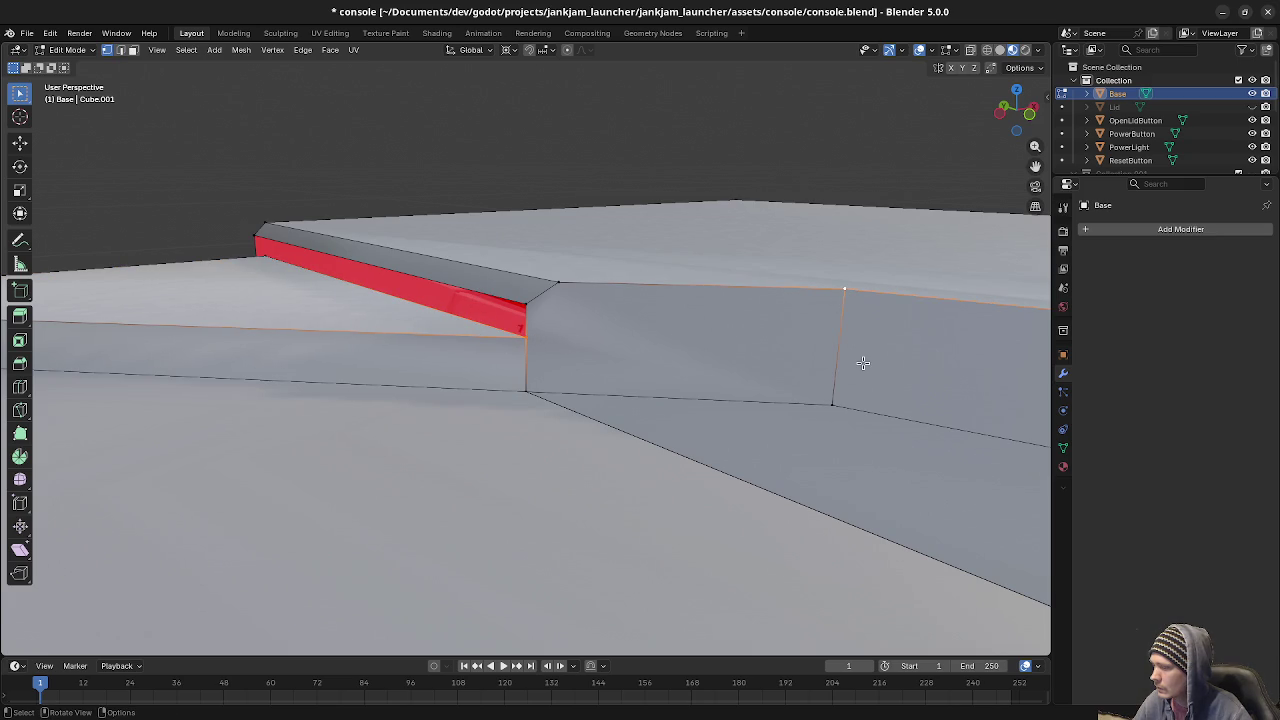
key(j)
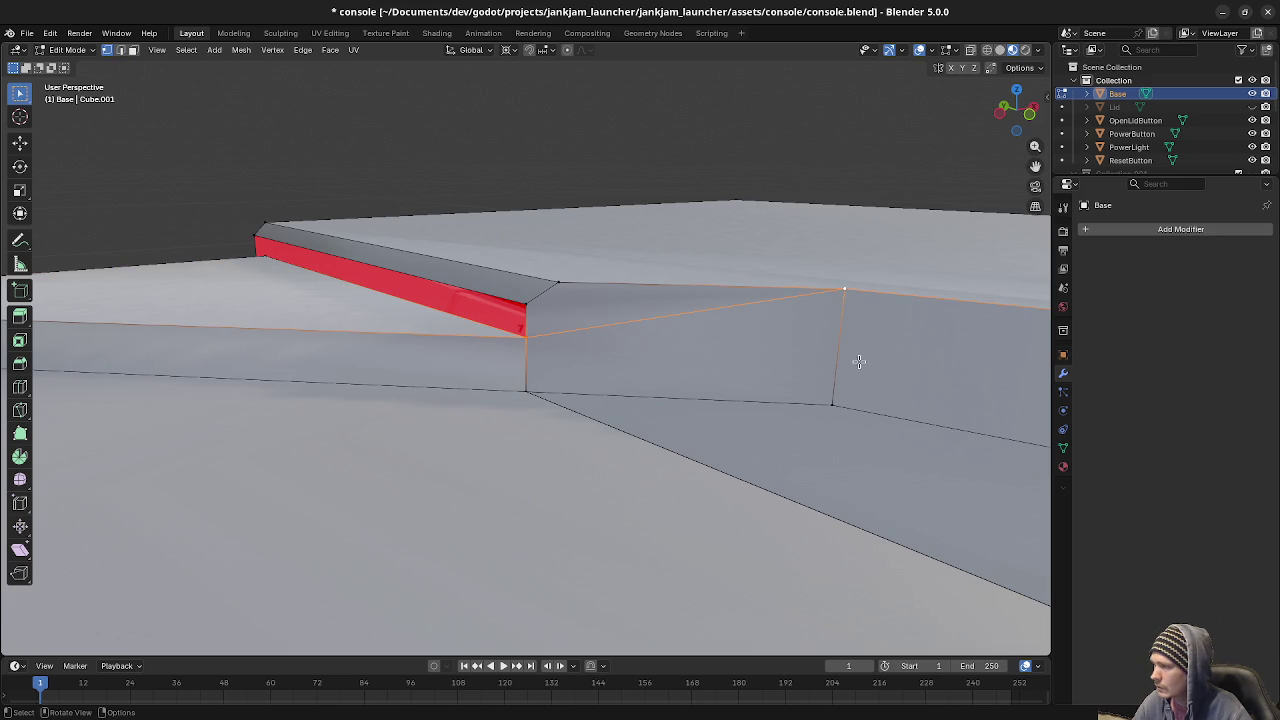
Select the bevel edge loop along the front corner and top edge and mark it as a seam.
key(2)
alt+click(470, 305)
mouse_move(520, 340)
middle_down()
mouse_move(546, 393)
mouse_move(585, 397)
middle_up()
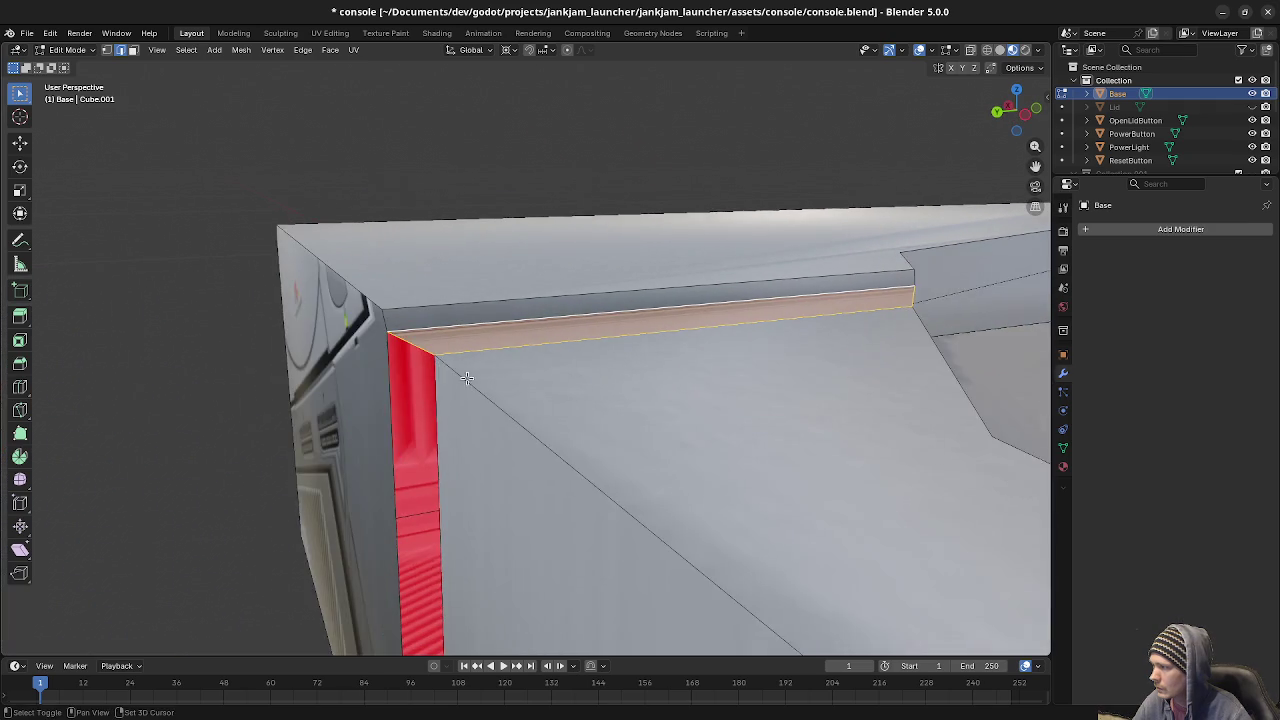
mouse_move(769, 441)
middle_down()
mouse_move(851, 405)
mouse_move(646, 420)
mouse_move(638, 437)
mouse_move(573, 452)
mouse_move(569, 545)
mouse_move(588, 481)
middle_up()
key(KP_7)
mouse_move(641, 348)
middle_down()
mouse_move(591, 363)
mouse_move(600, 378)
middle_up()
mouse_move(716, 369)
middle_down()
mouse_move(657, 400)
mouse_move(649, 363)
mouse_move(660, 420)
mouse_move(626, 480)
mouse_move(655, 441)
mouse_move(526, 443)
mouse_move(766, 423)
mouse_move(751, 346)
mouse_move(463, 420)
mouse_move(377, 408)
middle_up()
scroll(656, 441, down, 3)
scroll(656, 441, down, 5)
alt+click(338, 356)
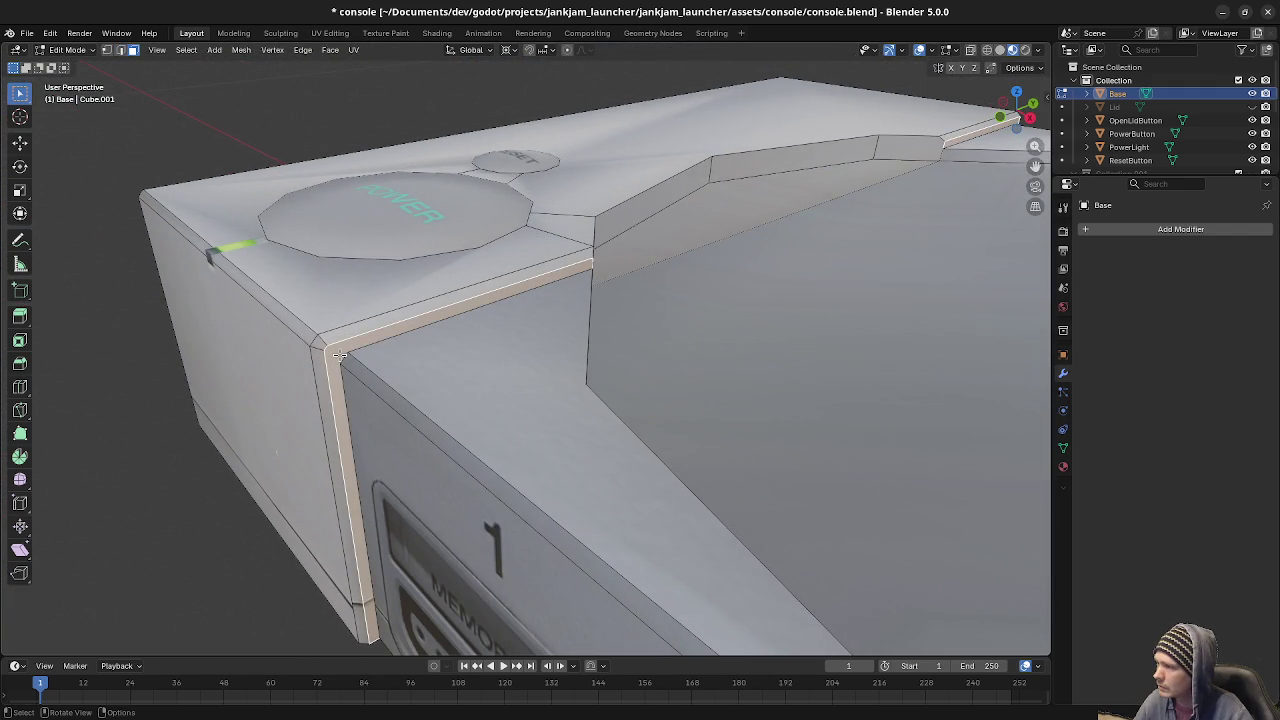
scroll(340, 355, down, 3)
scroll(527, 397, down, 3)
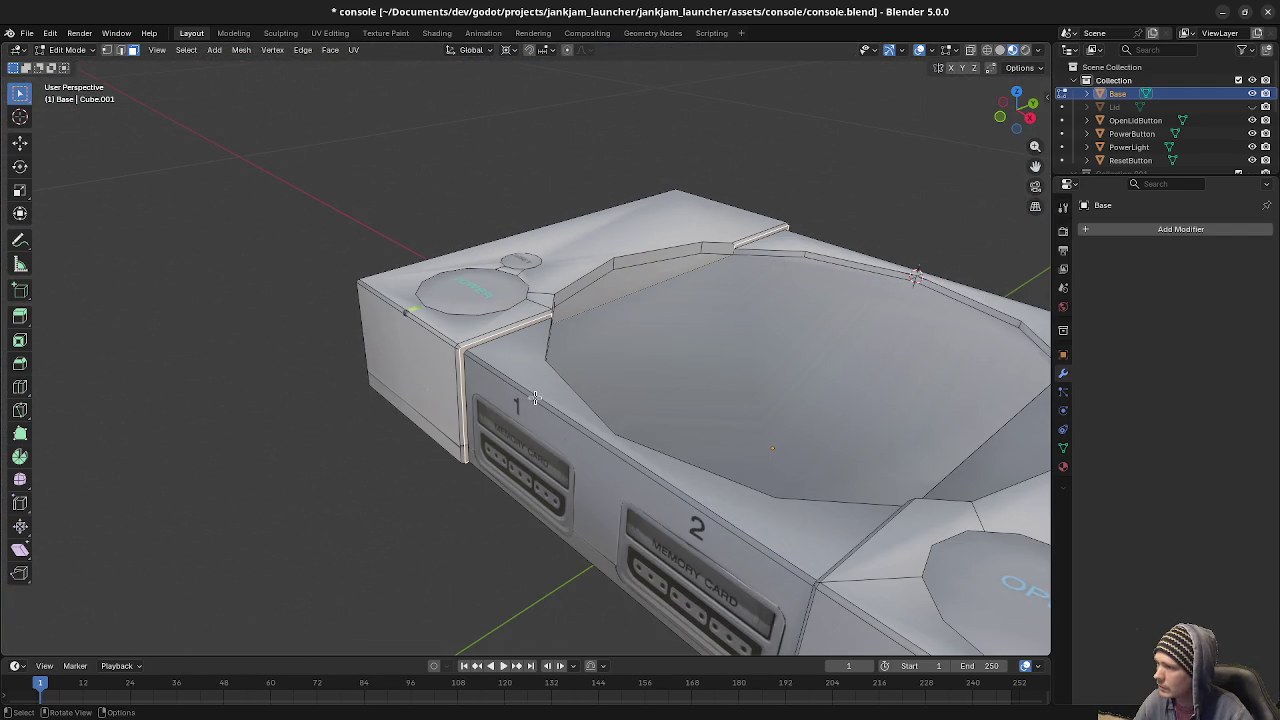
scroll(527, 393, up, 4)
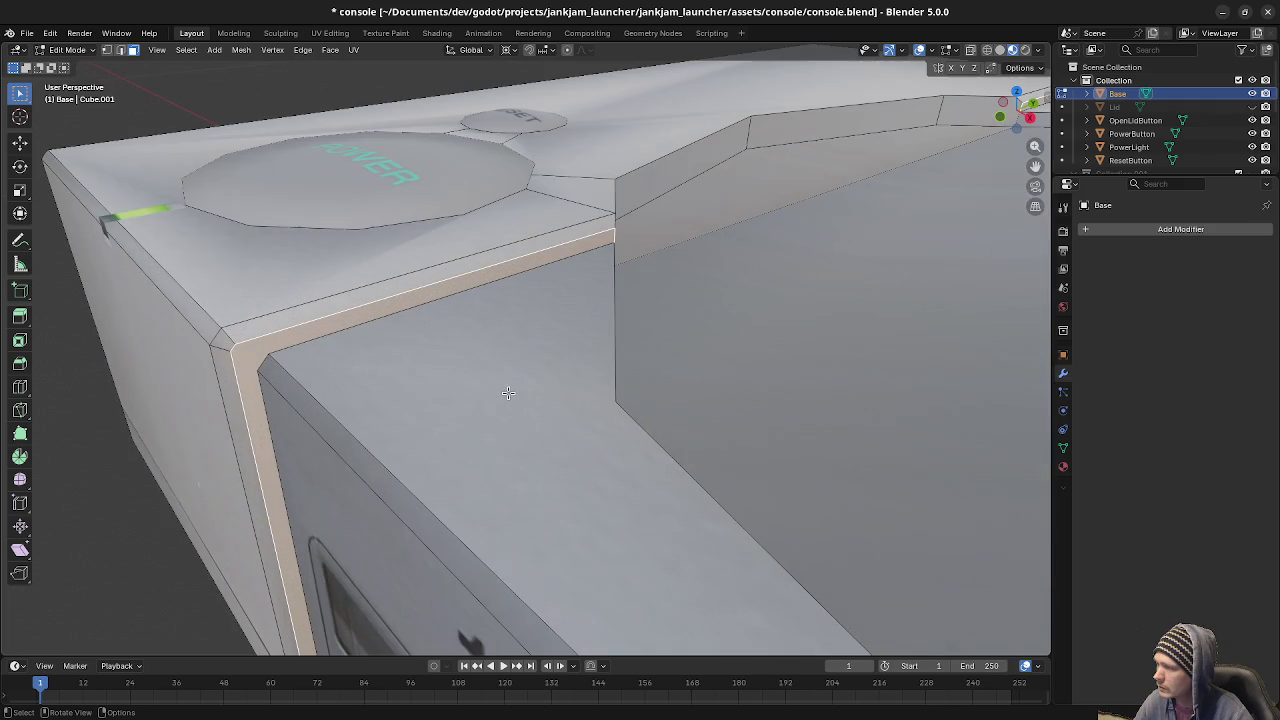
right_click(441, 389)
click(441, 389)
mouse_move(441, 389)
middle_down()
mouse_move(592, 386)
mouse_move(486, 371)
mouse_move(463, 317)
middle_up()
key(2)
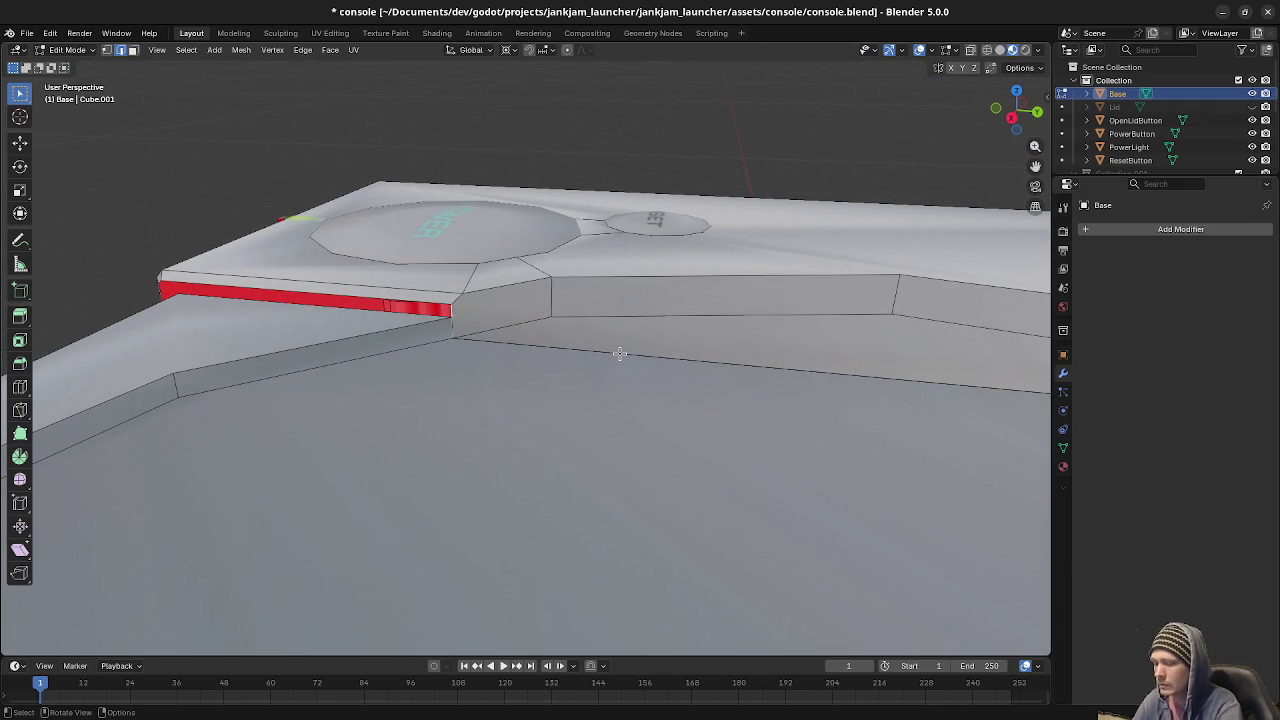
Subdivide the front corner edges and merge the corner vertices At Last.
scroll(620, 353, up, 5)
scroll(620, 353, down, 2)
key(F3)
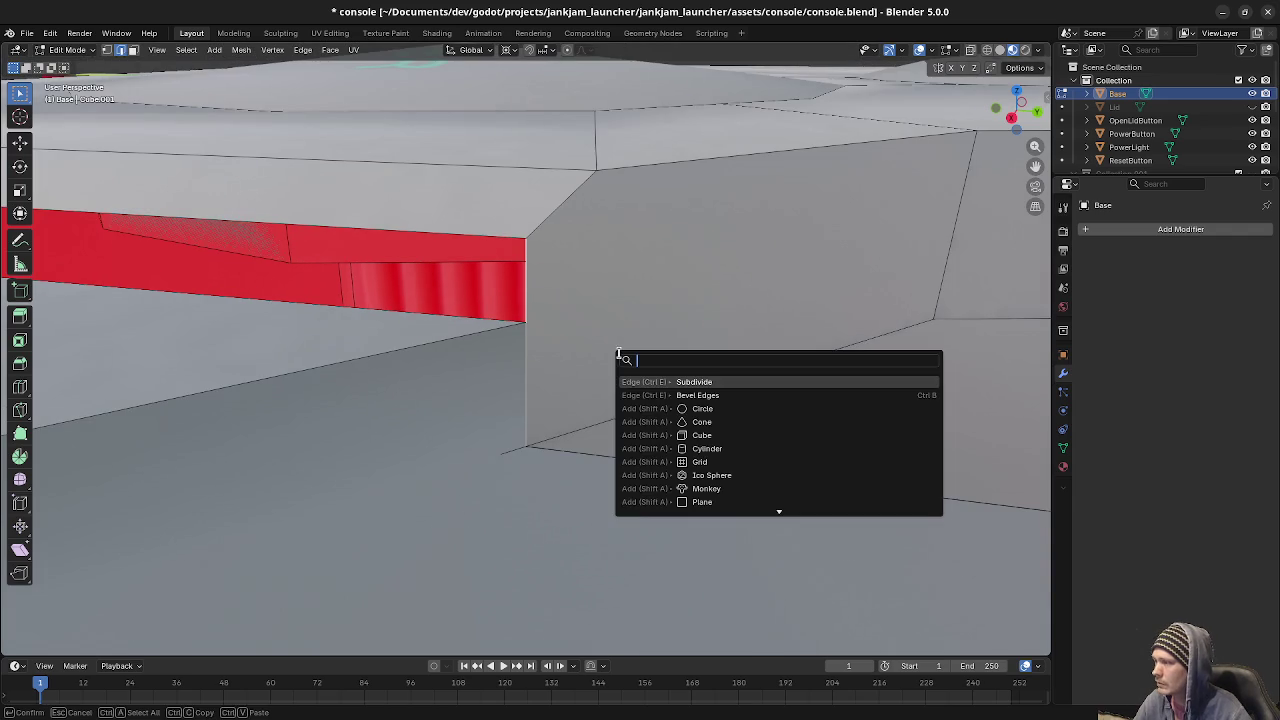
click(668, 382)
click(531, 351)
shift+click(530, 323)
key(m)
click(518, 325)
Subdivide the other red corner edge and merge its new vertex into the corner.
mouse_move(580, 343)
middle_down()
mouse_move(588, 354)
mouse_move(520, 354)
mouse_move(629, 341)
mouse_move(750, 353)
middle_up()
scroll(520, 354, down, 3)
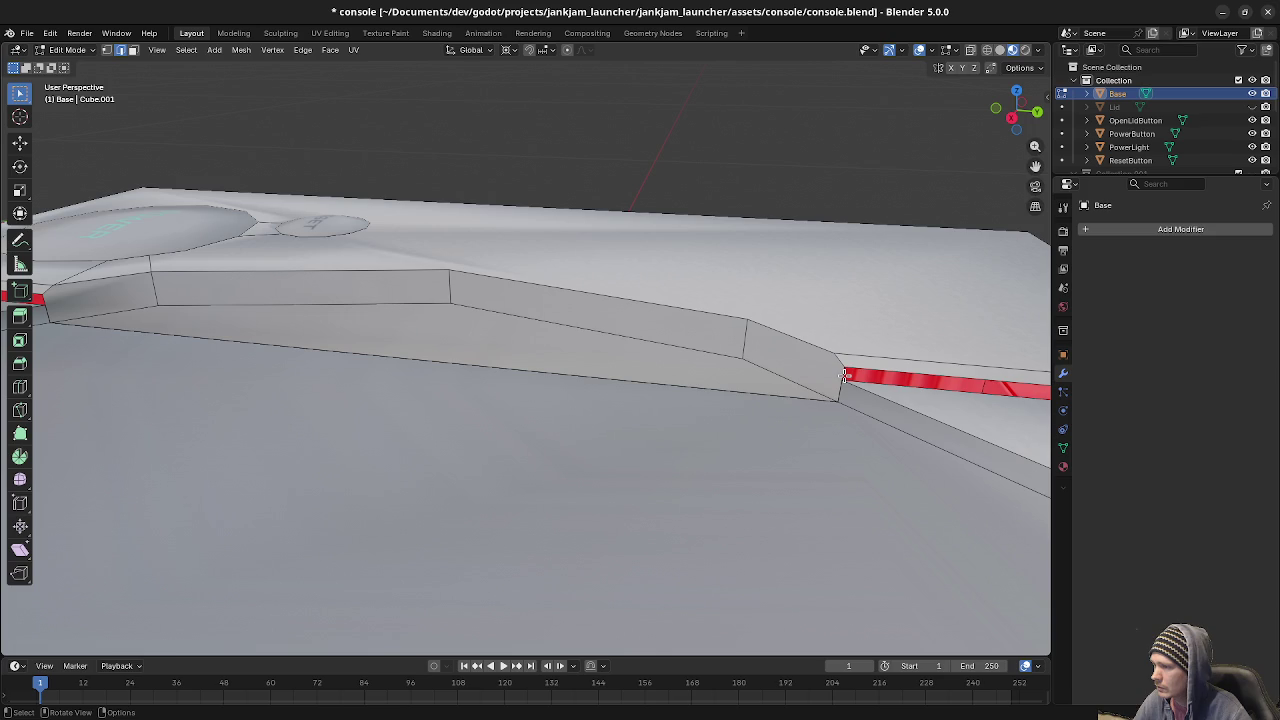
scroll(910, 379, up, 6)
mouse_move(908, 375)
middle_down()
mouse_move(709, 380)
mouse_move(755, 379)
middle_up()
key(shift+s)
key(shift+a)
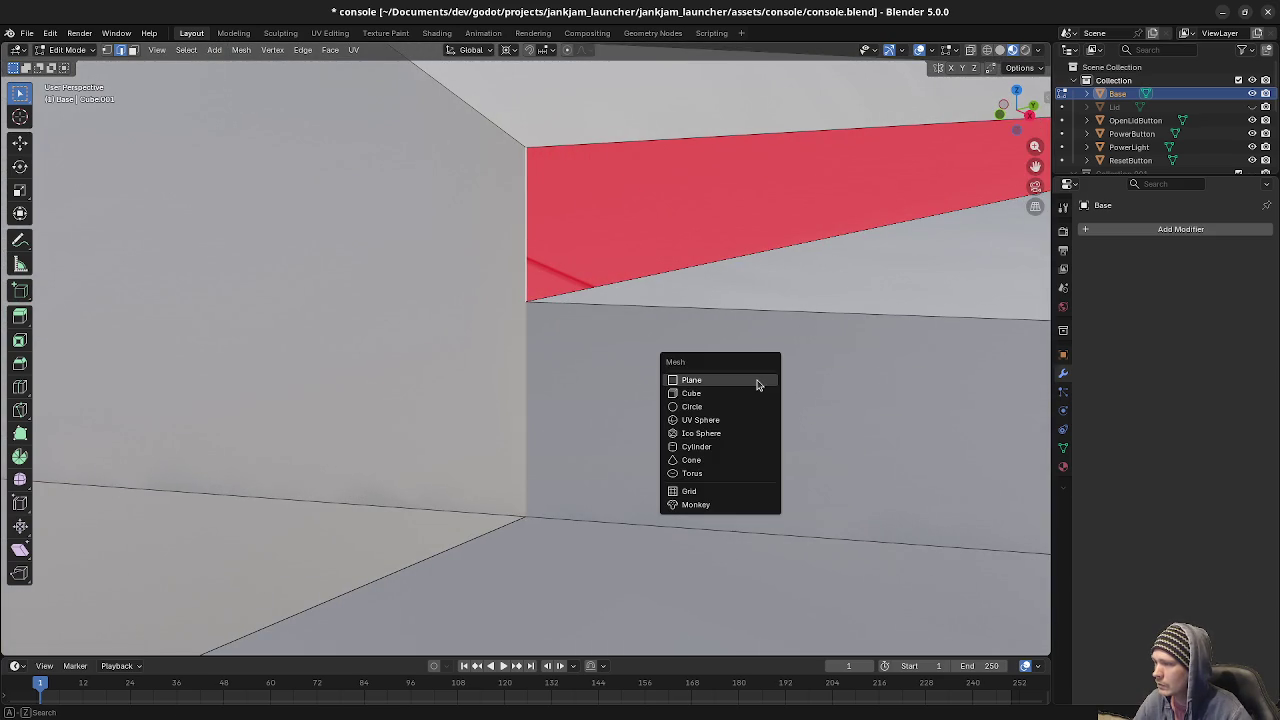
key(Escape)
key(F3)
click(925, 363)
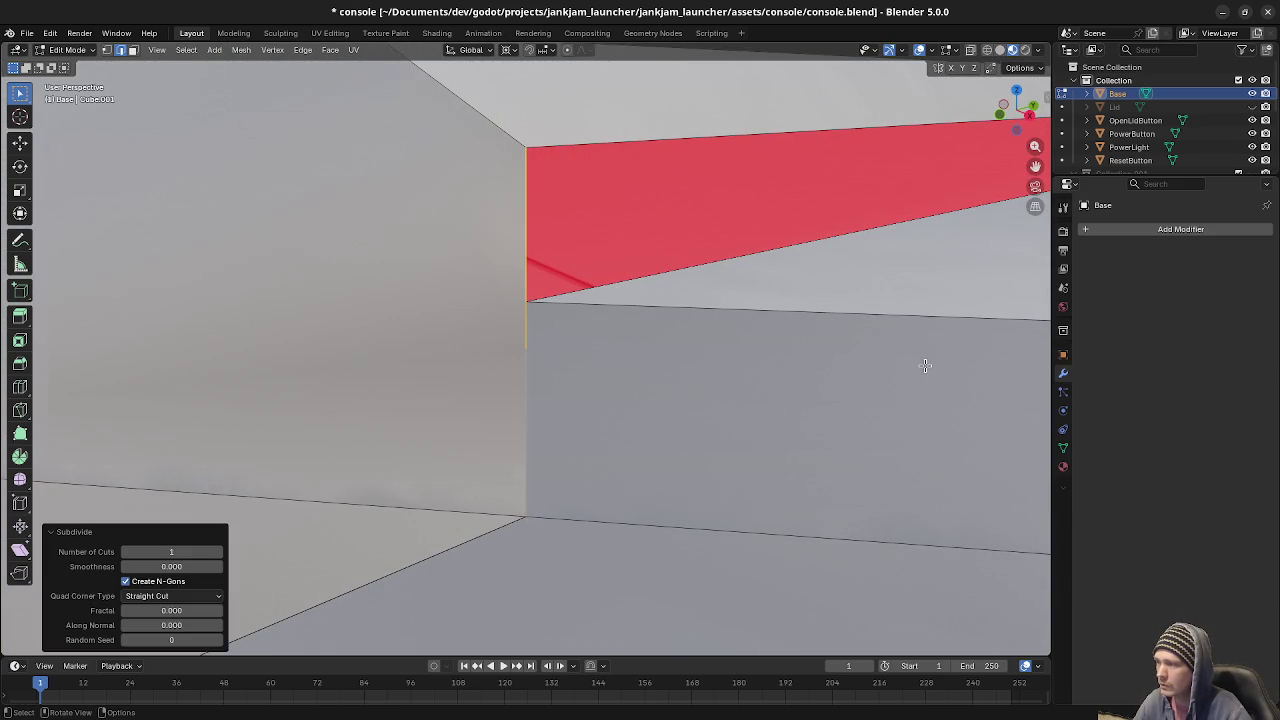
click(528, 297)
key(m)
click(528, 297)
Reselect the red strip's top and vertical corner seam edges.
middle_drag(528, 297, 651, 305)
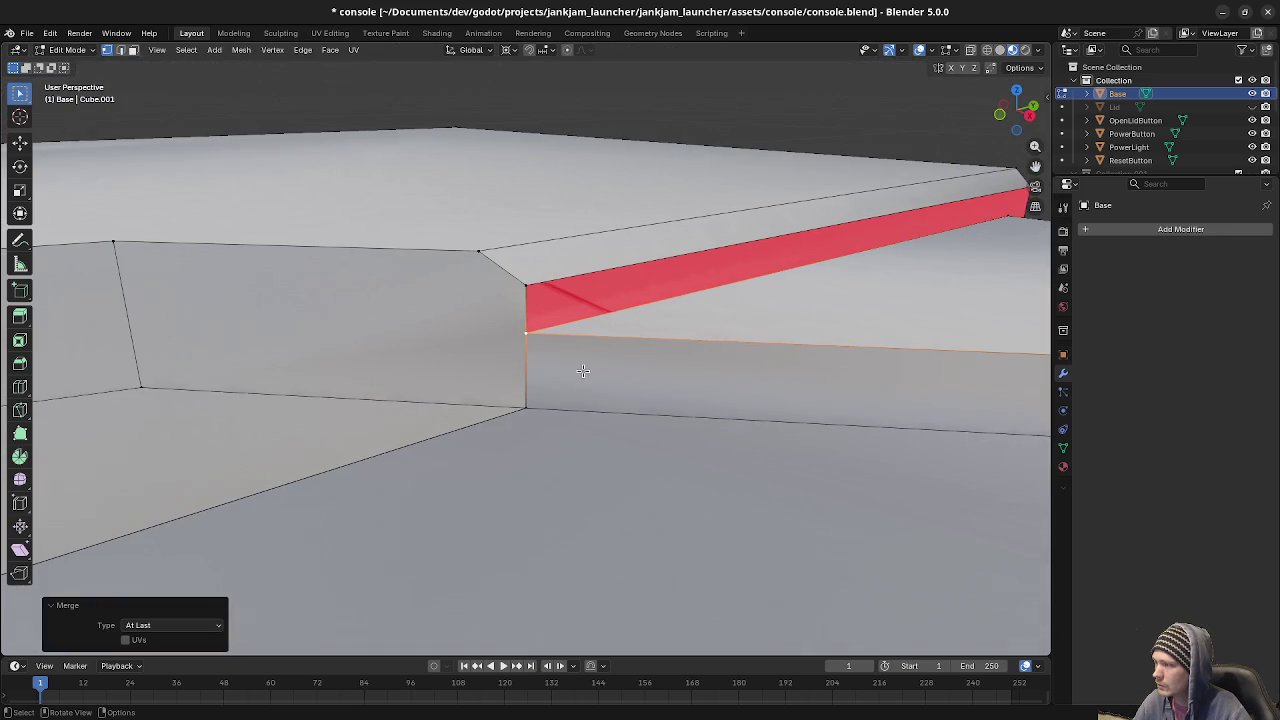
click(651, 305)
mouse_move(777, 303)
middle_down()
mouse_move(720, 406)
mouse_move(433, 493)
mouse_move(523, 434)
mouse_move(563, 432)
middle_up()
scroll(500, 390, up, 3)
scroll(500, 390, up, 2)
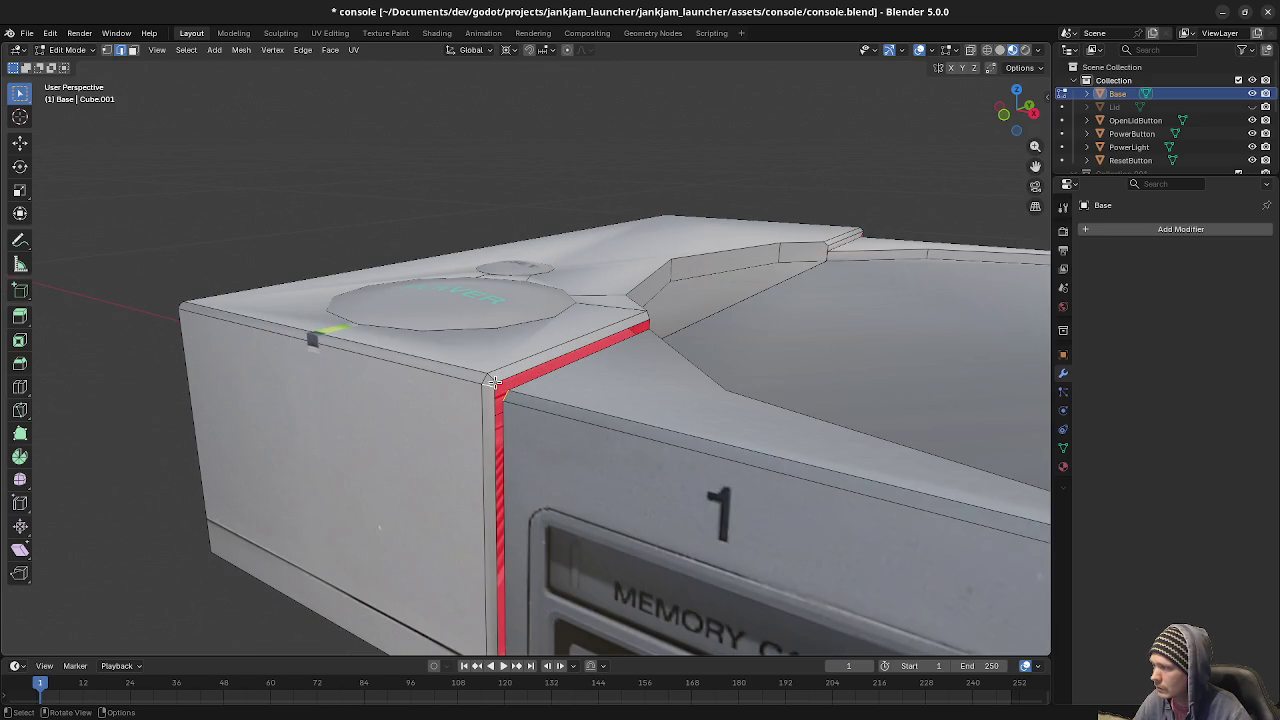
shift+click(535, 372)
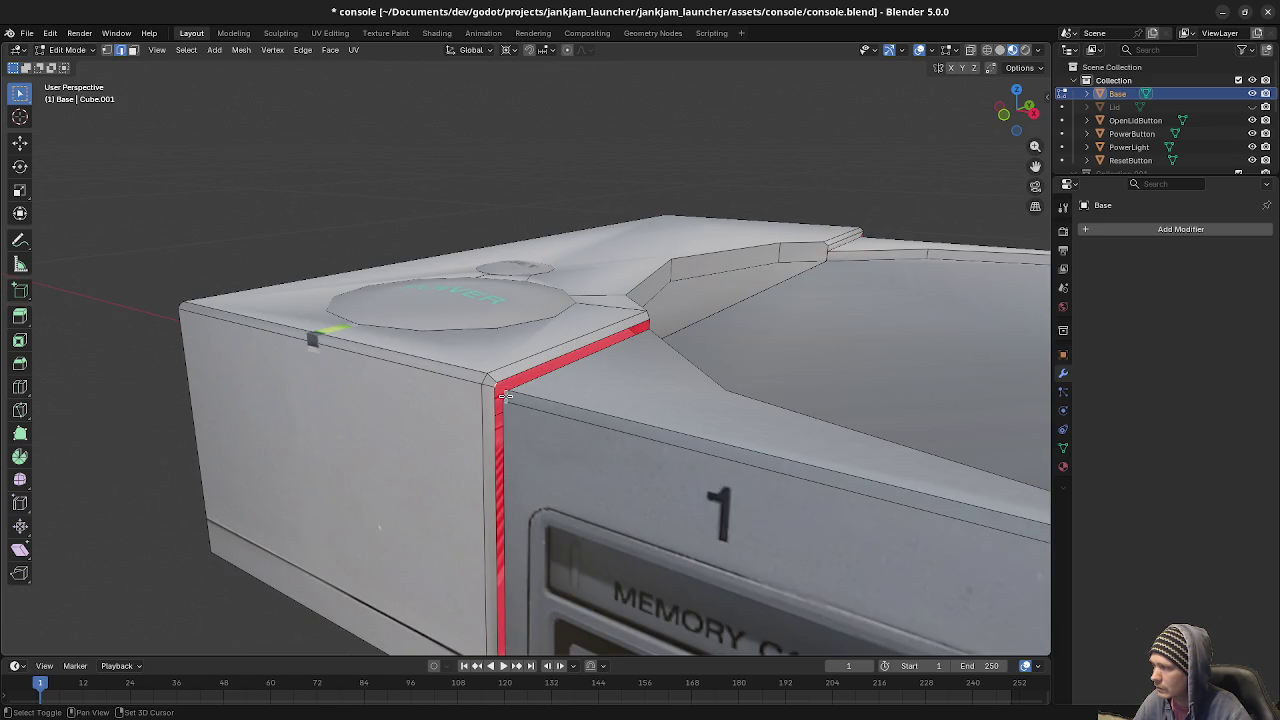
shift+click(530, 375)
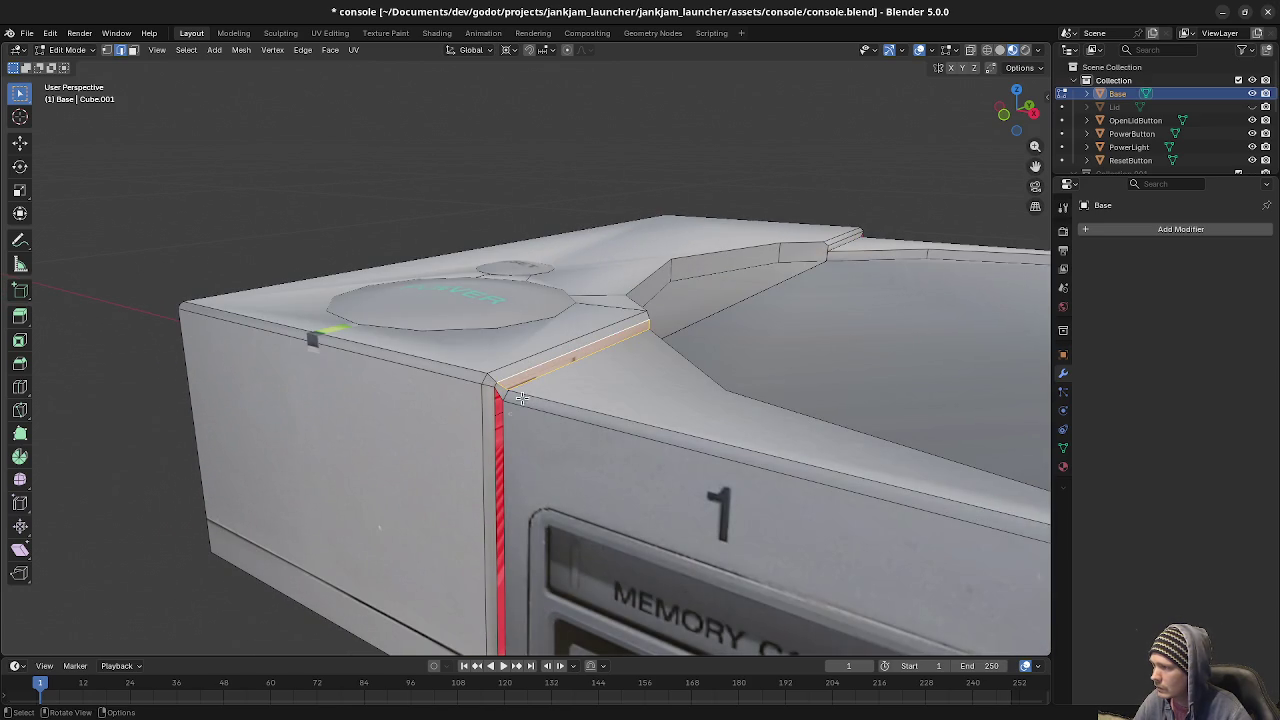
shift+click(500, 451)
mouse_move(693, 453)
middle_down()
mouse_move(637, 396)
mouse_move(621, 422)
mouse_move(642, 474)
middle_up()
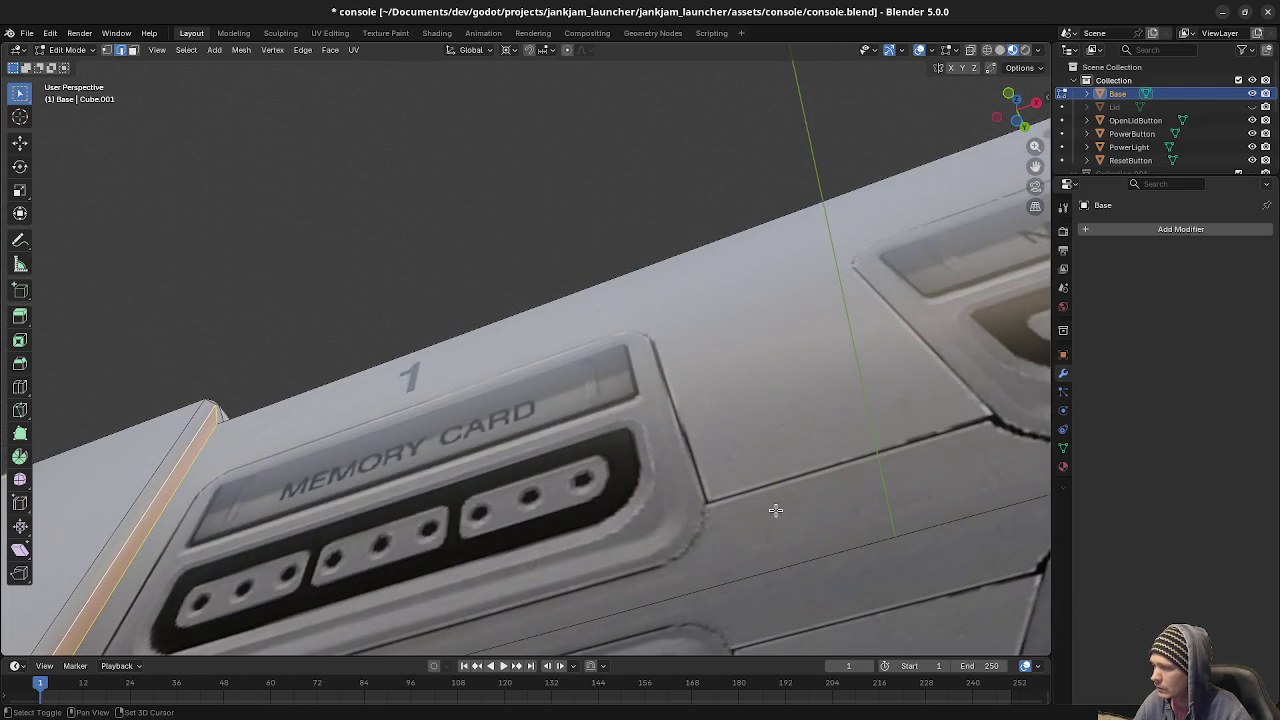
Delete the large front, lower-left and right side interior faces.
scroll(771, 508, down, 3)
mouse_move(765, 504)
middle_down()
mouse_move(706, 423)
mouse_move(677, 493)
middle_up()
click(666, 434)
key(x)
click(677, 493)
click(282, 563)
key(x)
click(282, 563)
click(994, 490)
key(x)
click(994, 493)
Delete the right and middle bottom faces beneath the console shell.
middle_drag(862, 470, 758, 432)
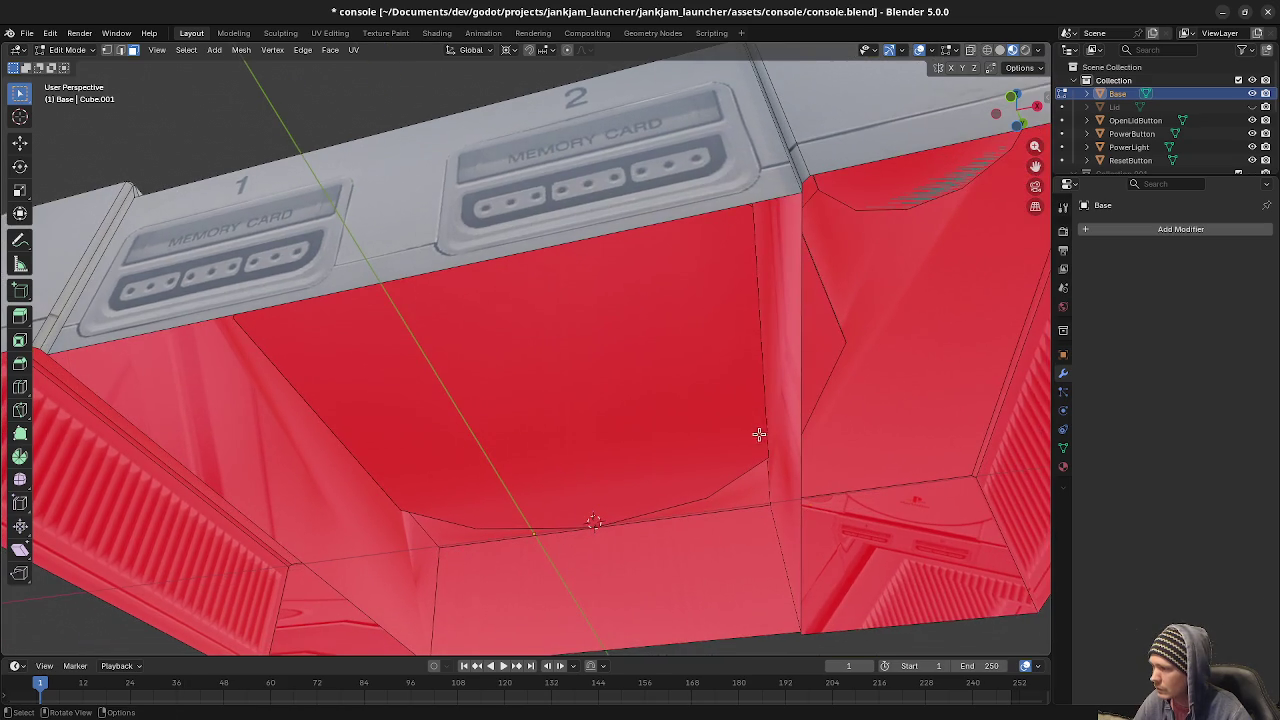
click(257, 499)
mouse_move(275, 492)
middle_down()
mouse_move(325, 532)
mouse_move(329, 482)
middle_up()
right_click(329, 482)
key(Escape)
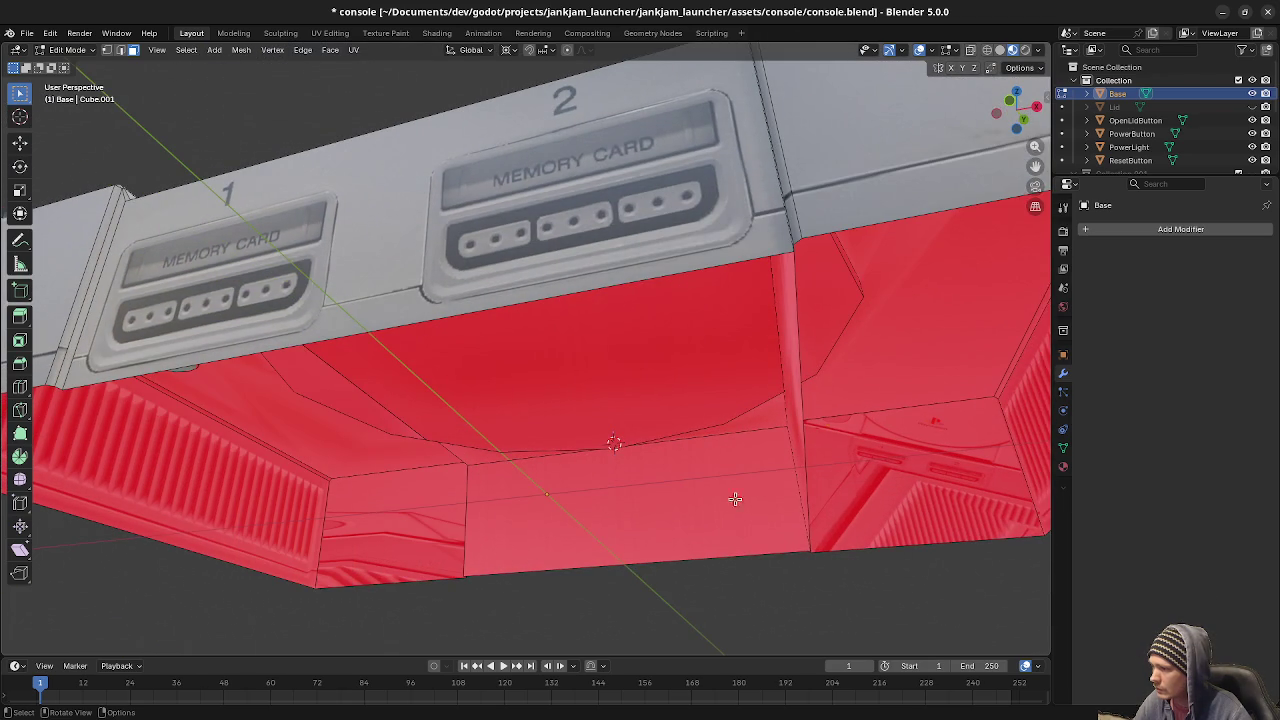
middle_drag(730, 456, 686, 426)
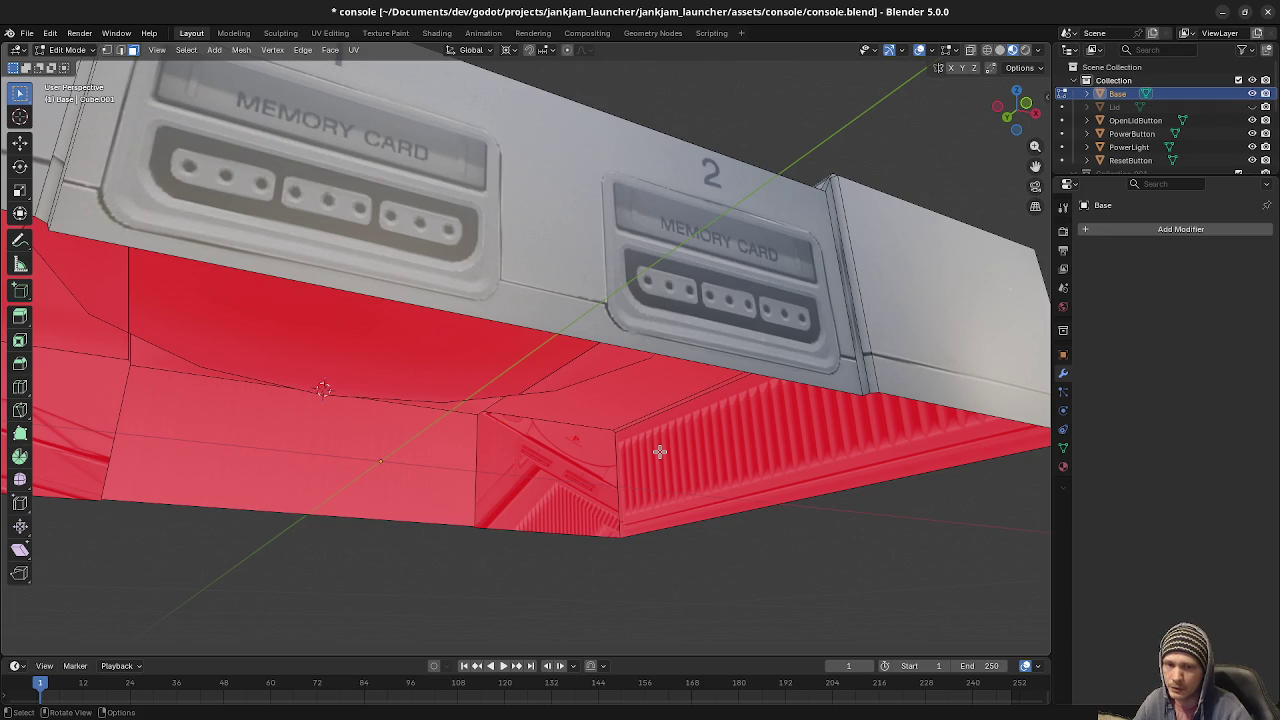
mouse_move(674, 451)
middle_down()
mouse_move(614, 434)
mouse_move(710, 502)
middle_up()
click(776, 524)
shift+click(465, 534)
key(x)
click(343, 533)
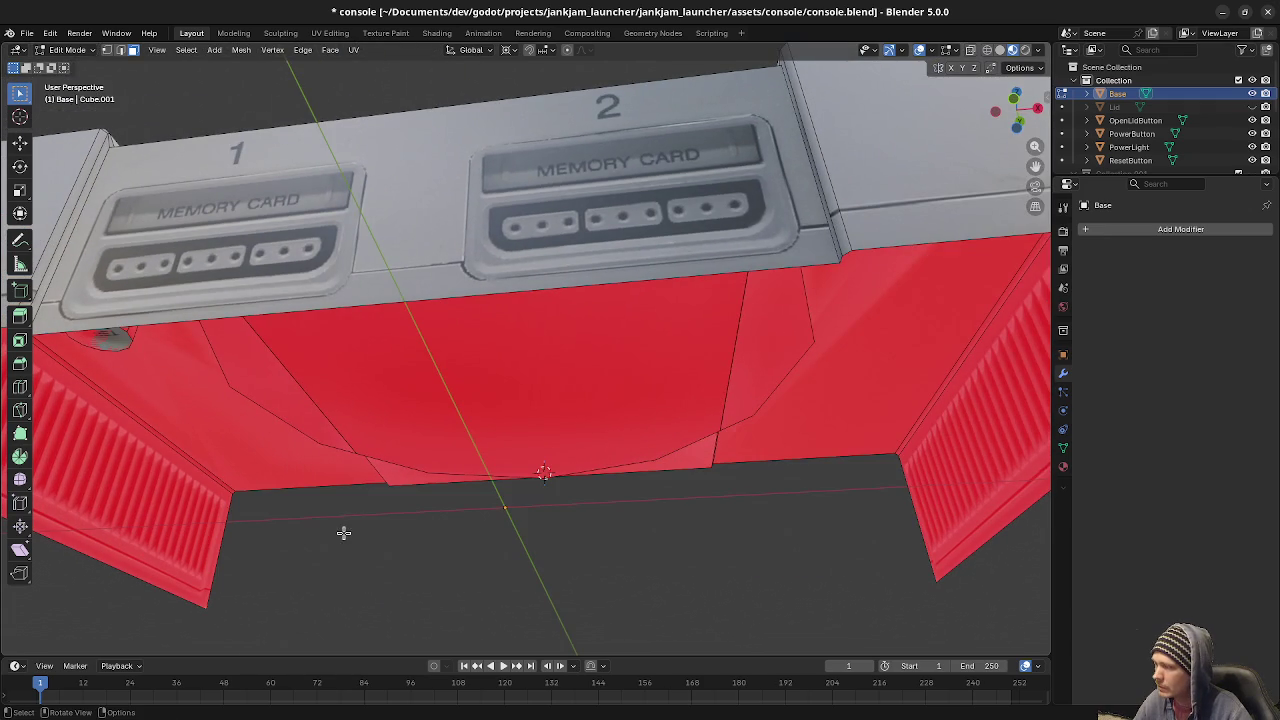
Delete the circular OPEN face together with its neighbouring leftover face.
middle_drag(652, 471, 581, 457)
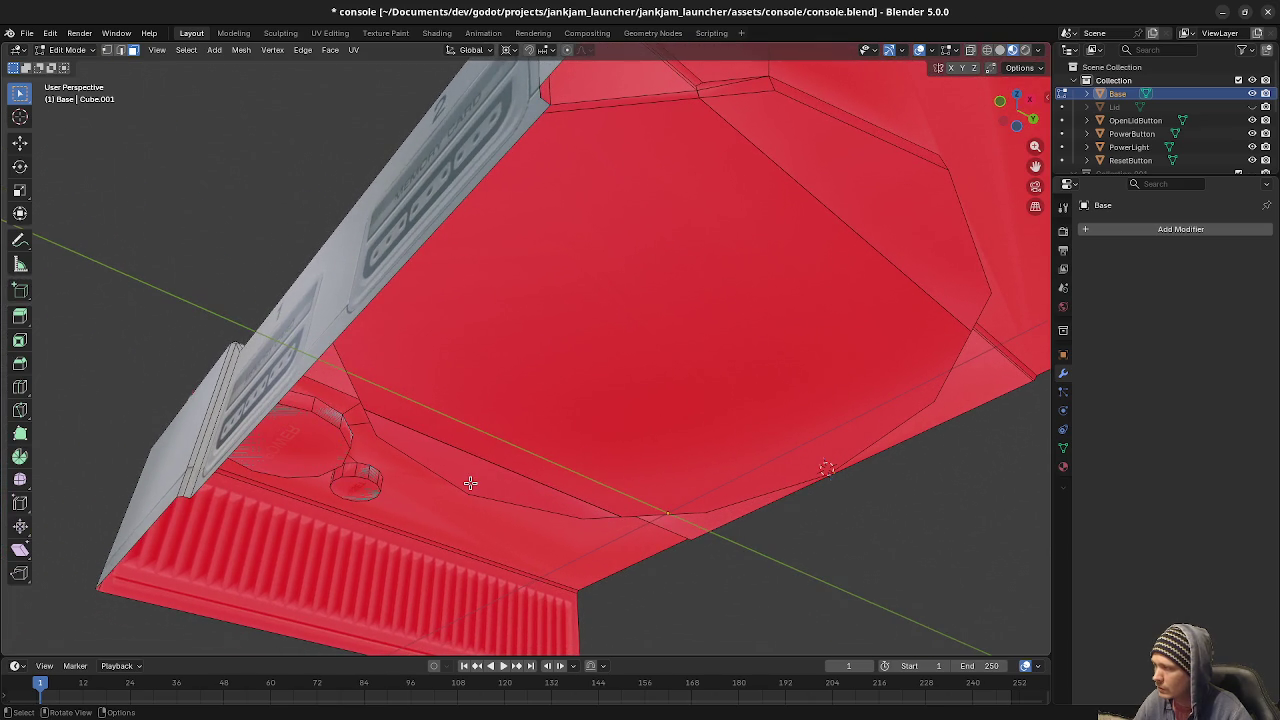
click(299, 463)
middle_drag(469, 486, 679, 456)
shift+click(843, 368)
key(x)
click(843, 368)
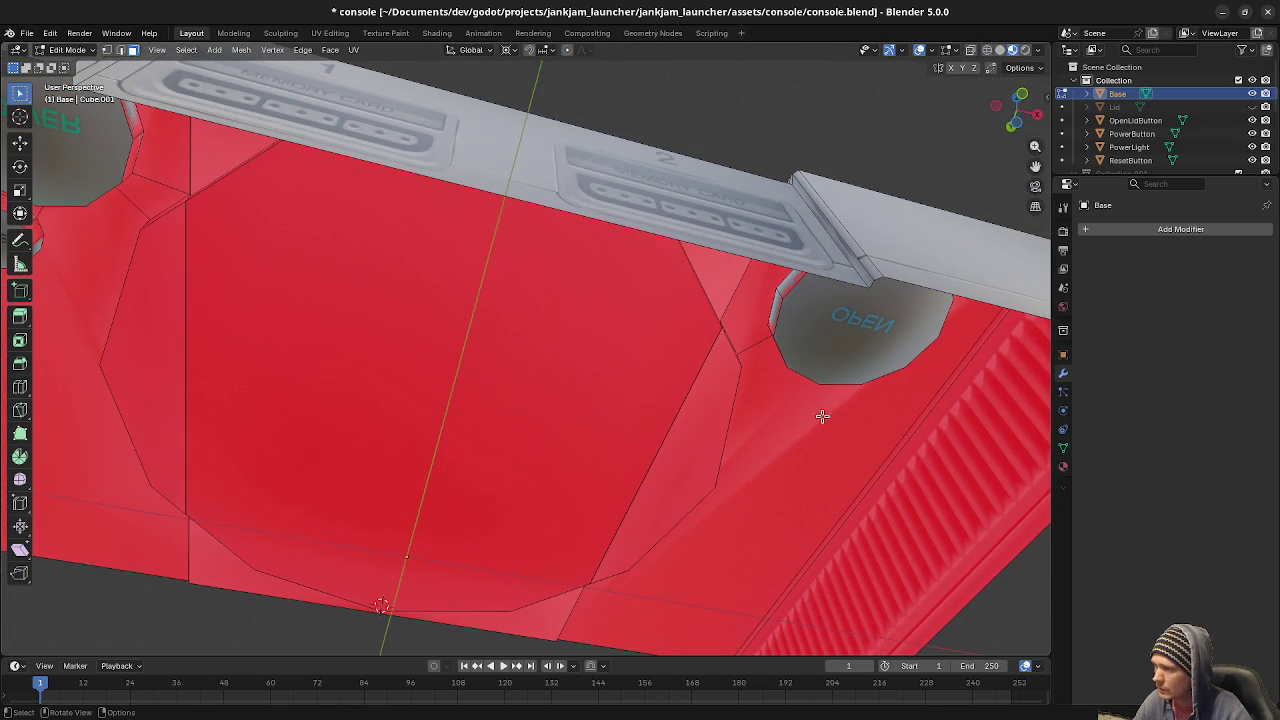
mouse_move(782, 442)
middle_down()
mouse_move(591, 480)
mouse_move(347, 265)
middle_up()
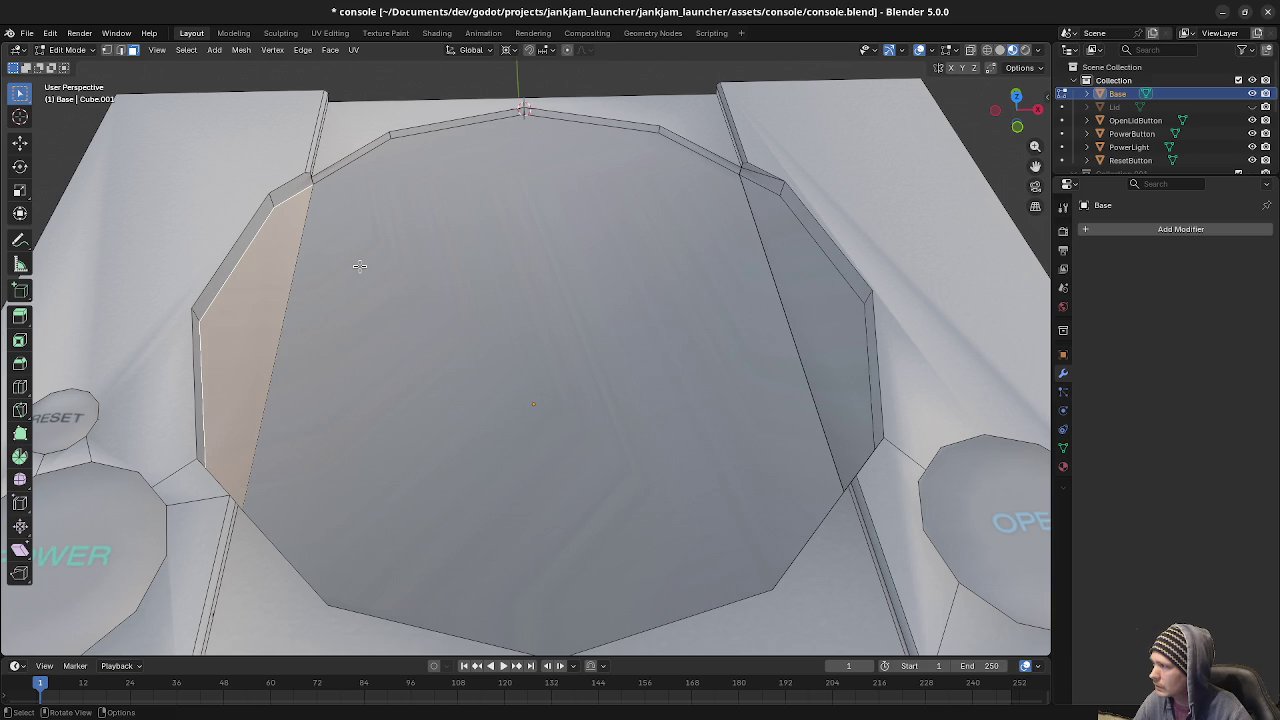
Merge all of the mesh's overlapping vertices By Distance.
key(a)
key(m)
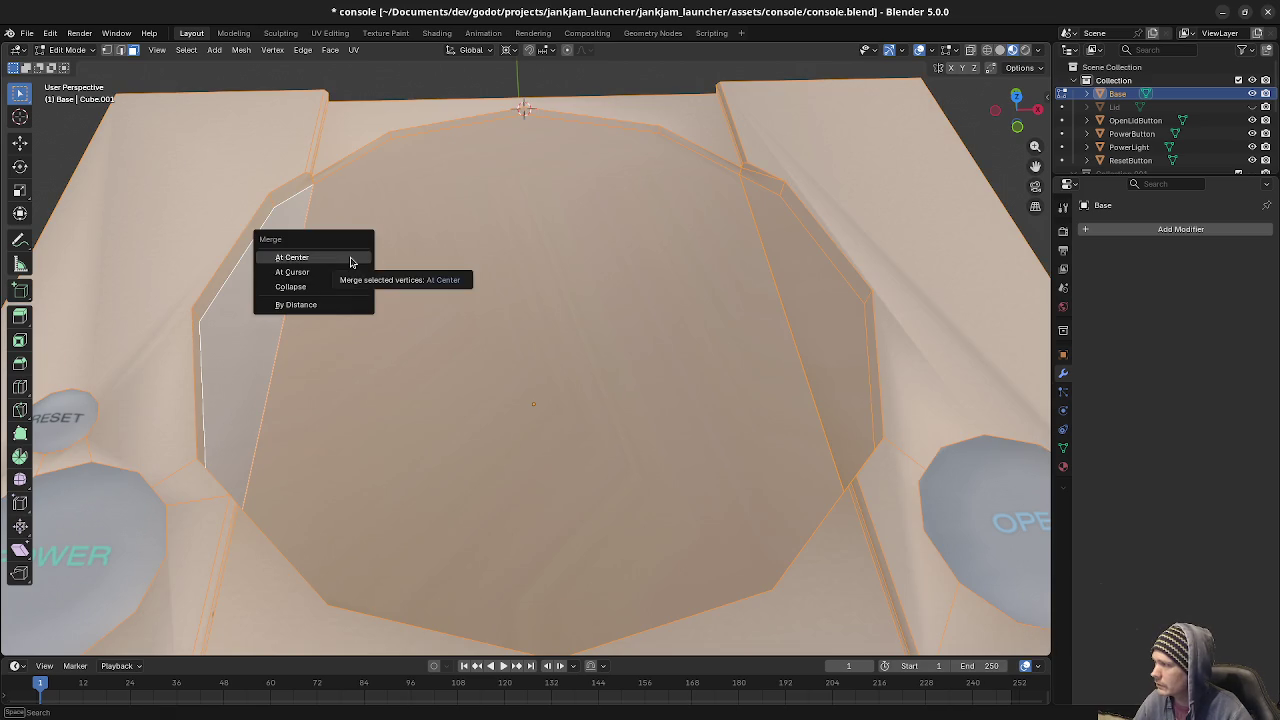
click(325, 308)
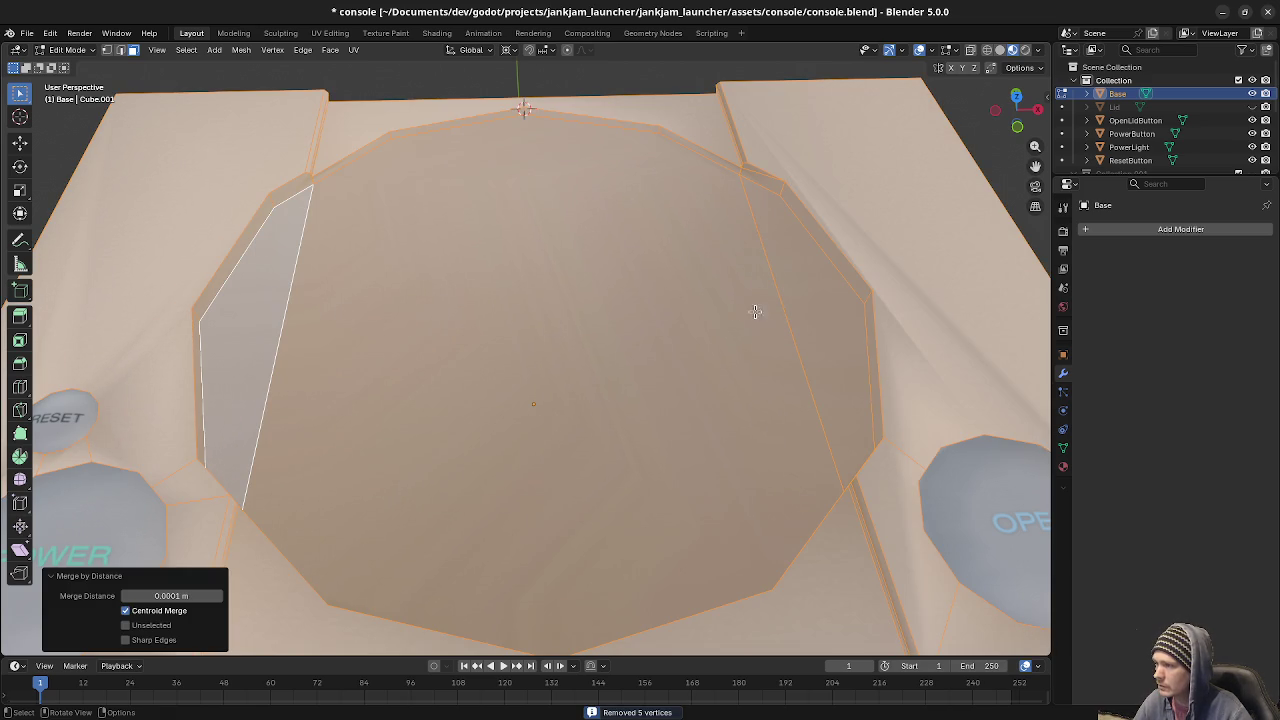
Dissolve the stray edge running across the disc well.
key(2)
click(782, 311)
key(x)
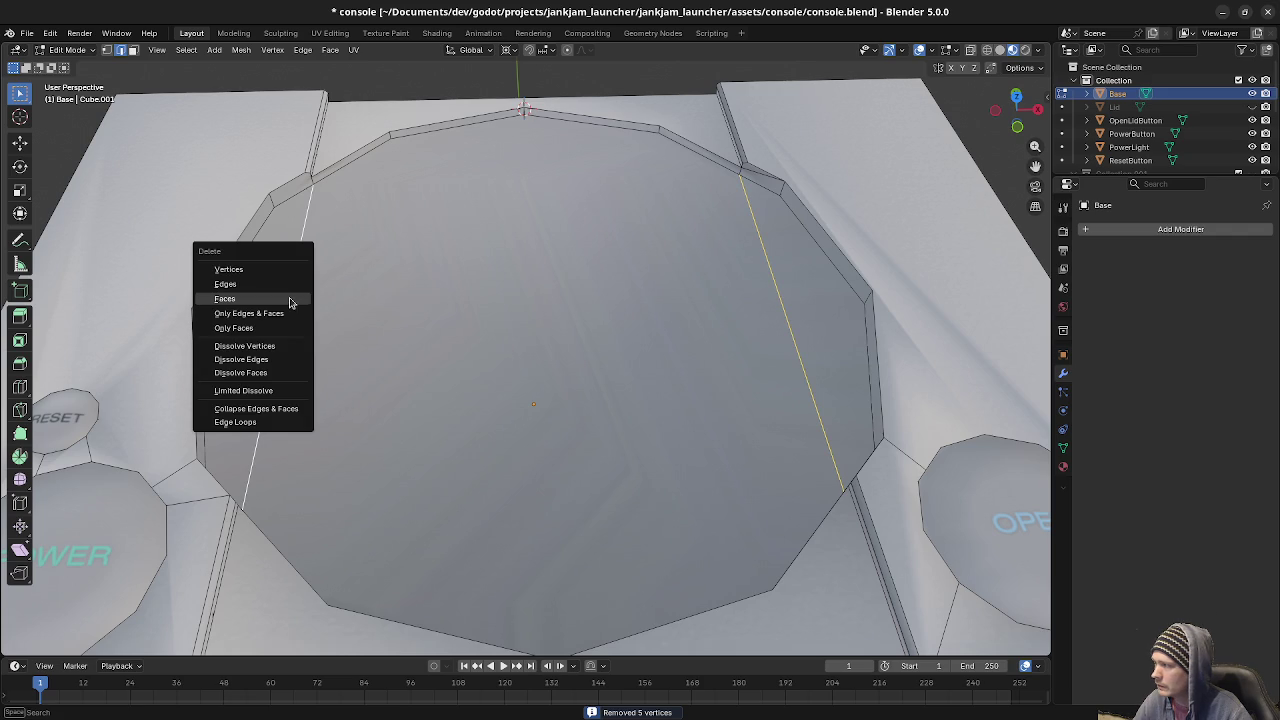
click(272, 360)
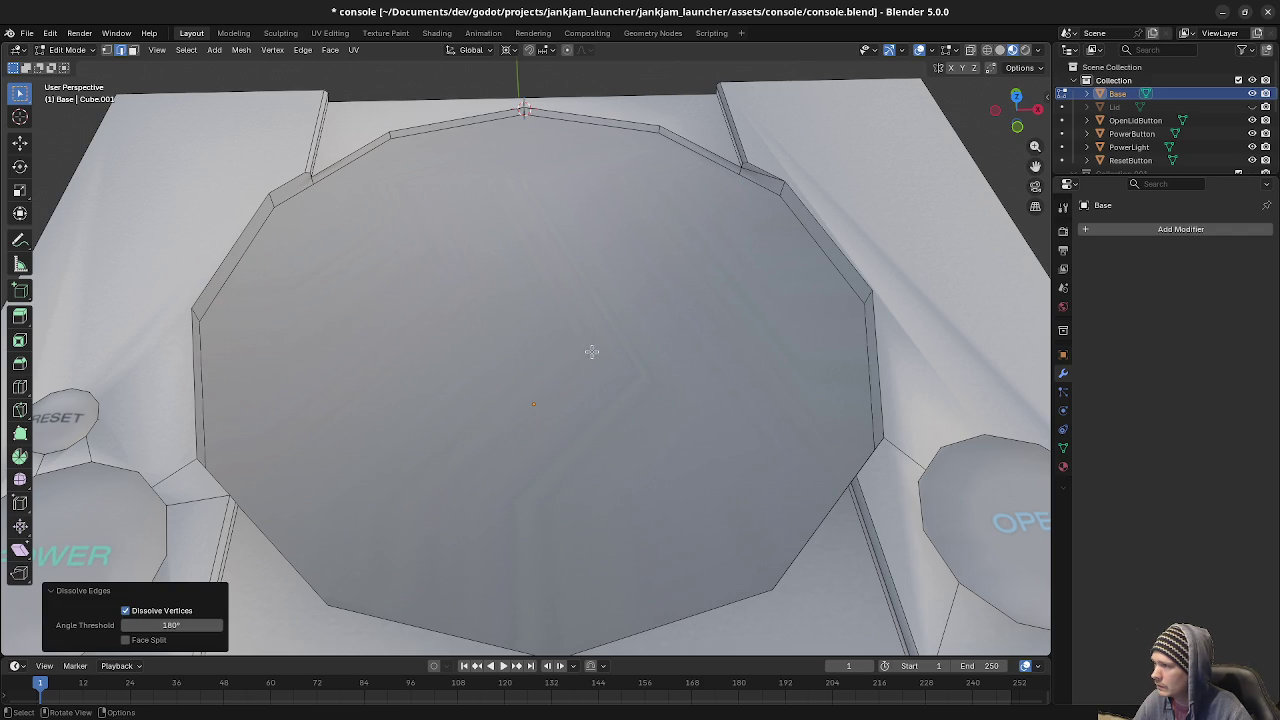
middle_drag(626, 371, 717, 331)
mouse_move(450, 341)
middle_down()
mouse_move(514, 286)
mouse_move(586, 320)
mouse_move(443, 271)
mouse_move(480, 386)
mouse_move(514, 374)
mouse_move(471, 306)
mouse_move(559, 442)
middle_up()
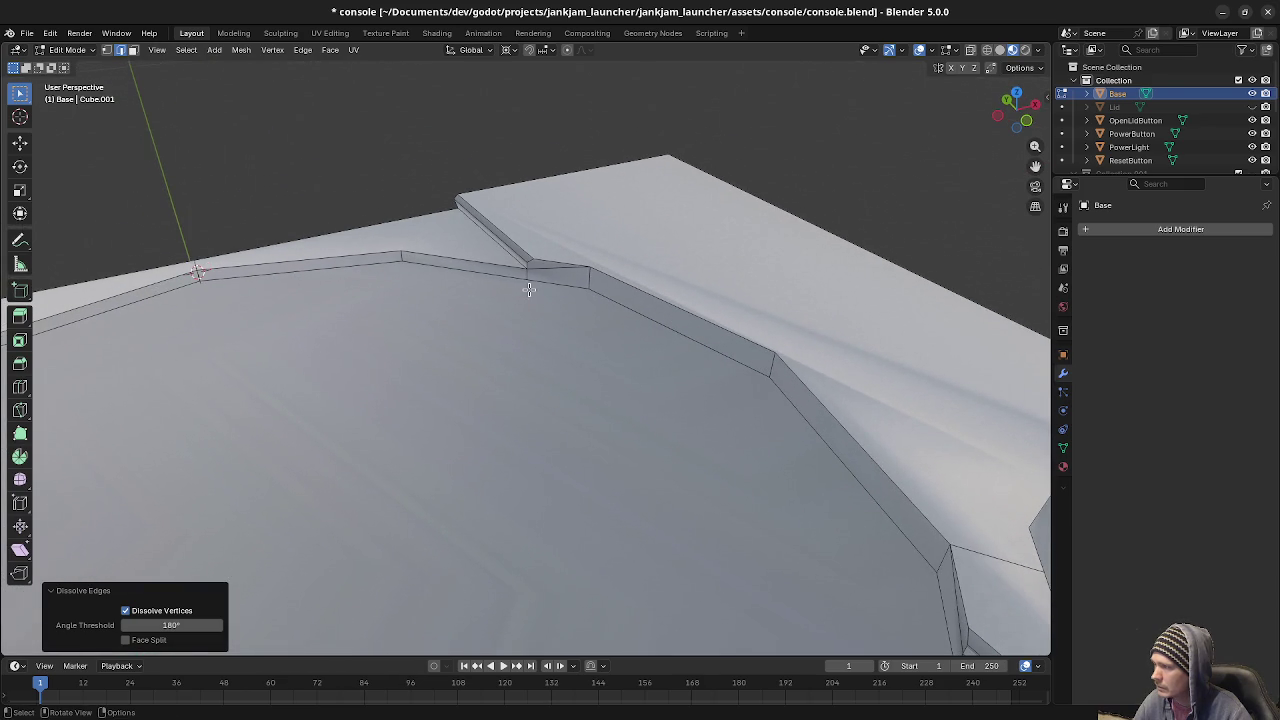
middle_drag(529, 290, 538, 285)
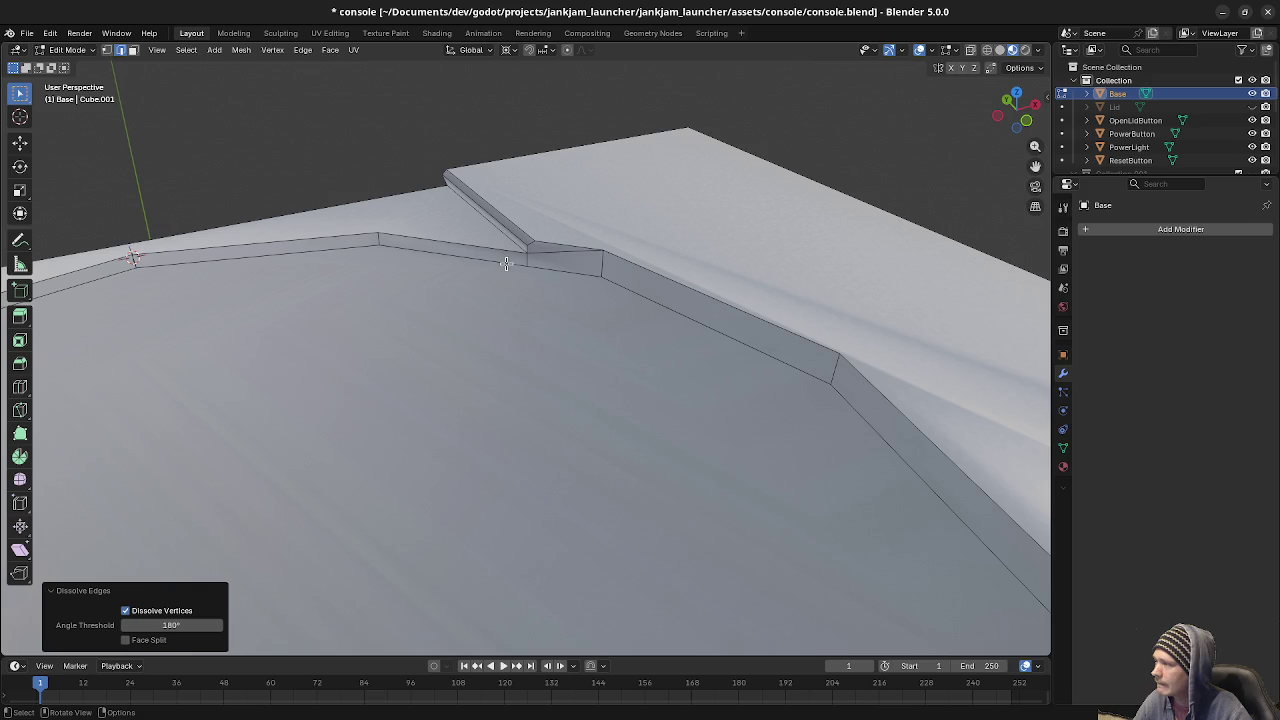
mouse_move(505, 263)
middle_down()
mouse_move(836, 553)
mouse_move(640, 434)
mouse_move(686, 420)
mouse_move(643, 413)
middle_up()
scroll(643, 413, down, 4)
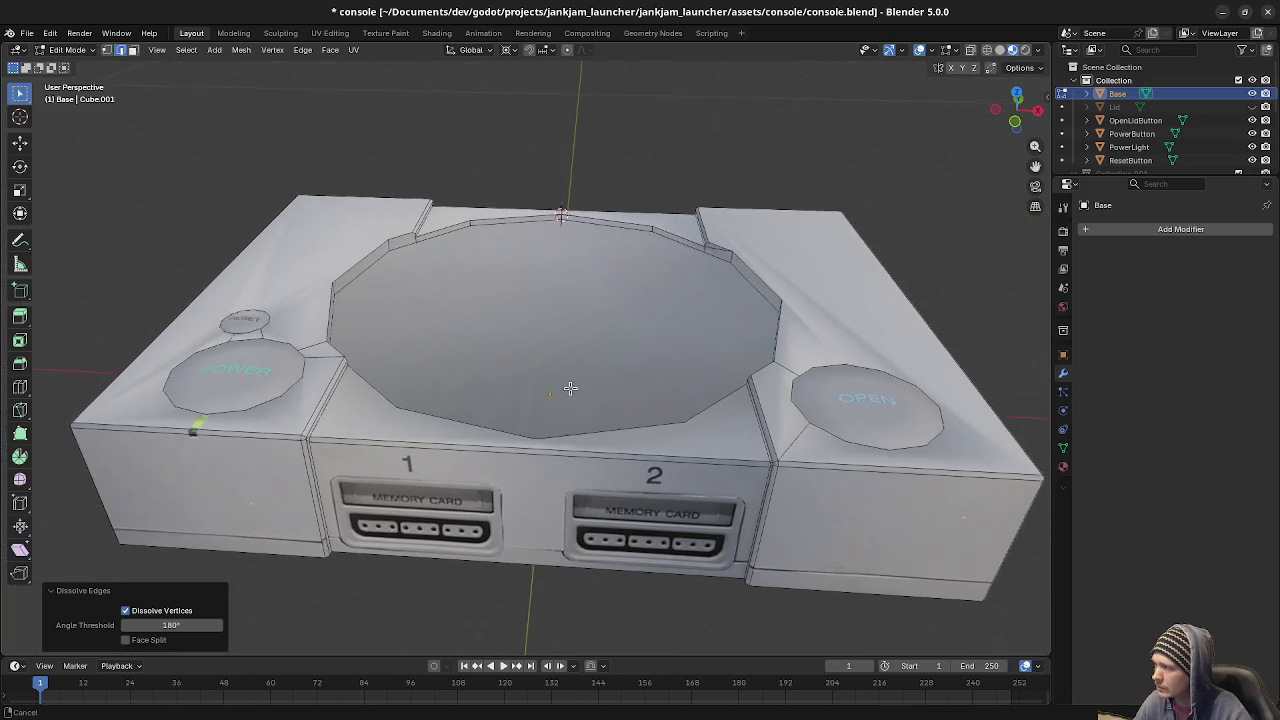
Switch to Object Mode and back to Edit Mode to check the cleaned mesh.
key(Tab)
middle_drag(570, 387, 506, 378)
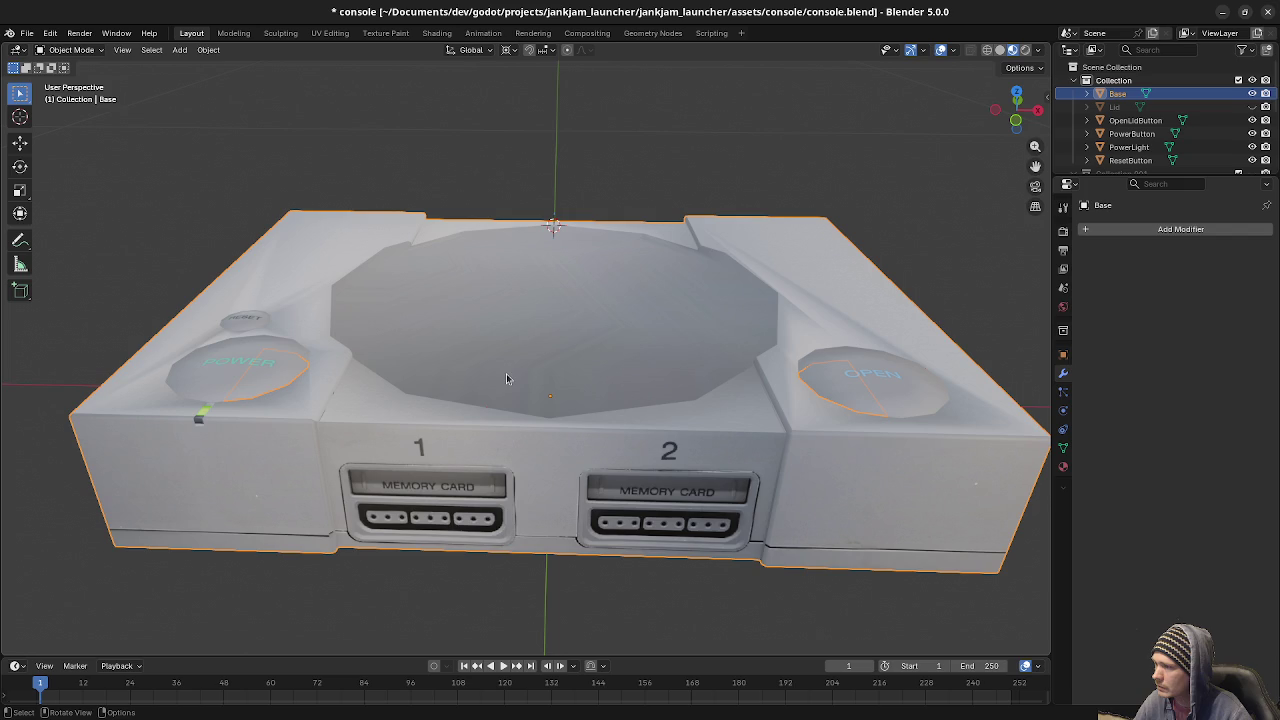
scroll(557, 376, up, 3)
key(Tab)
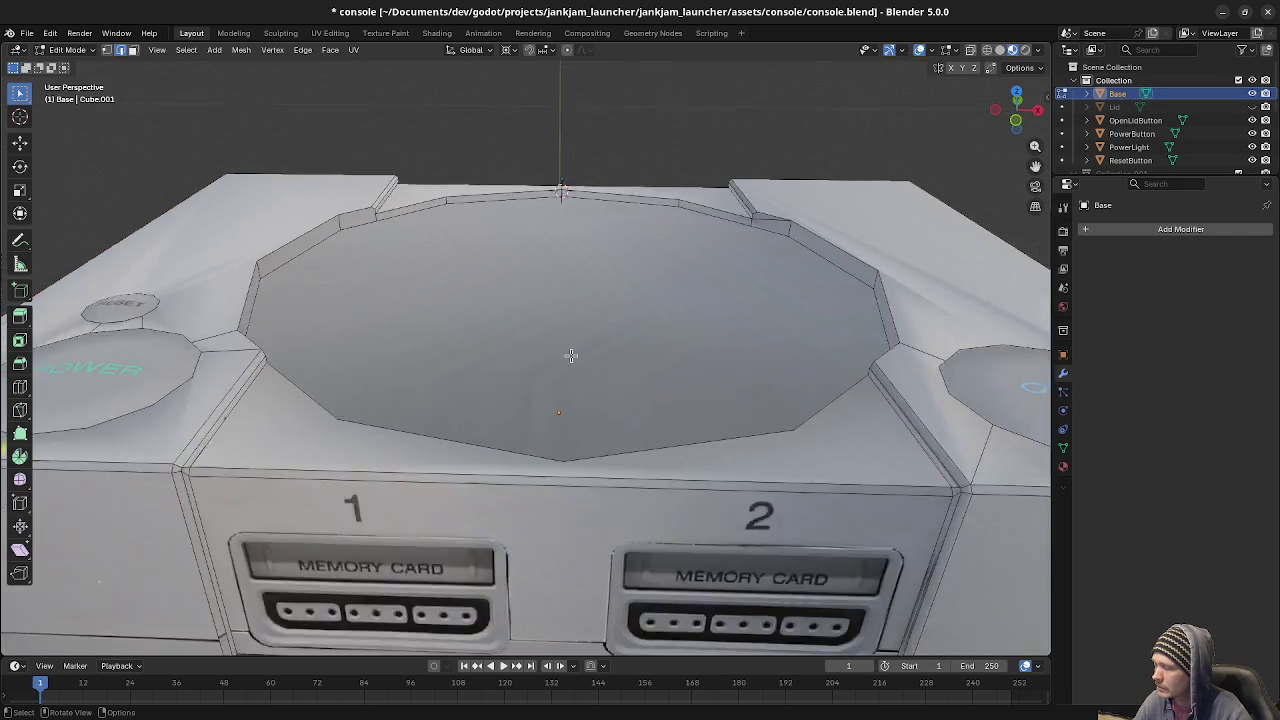
scroll(571, 354, down, 3)
middle_drag(575, 356, 525, 371)
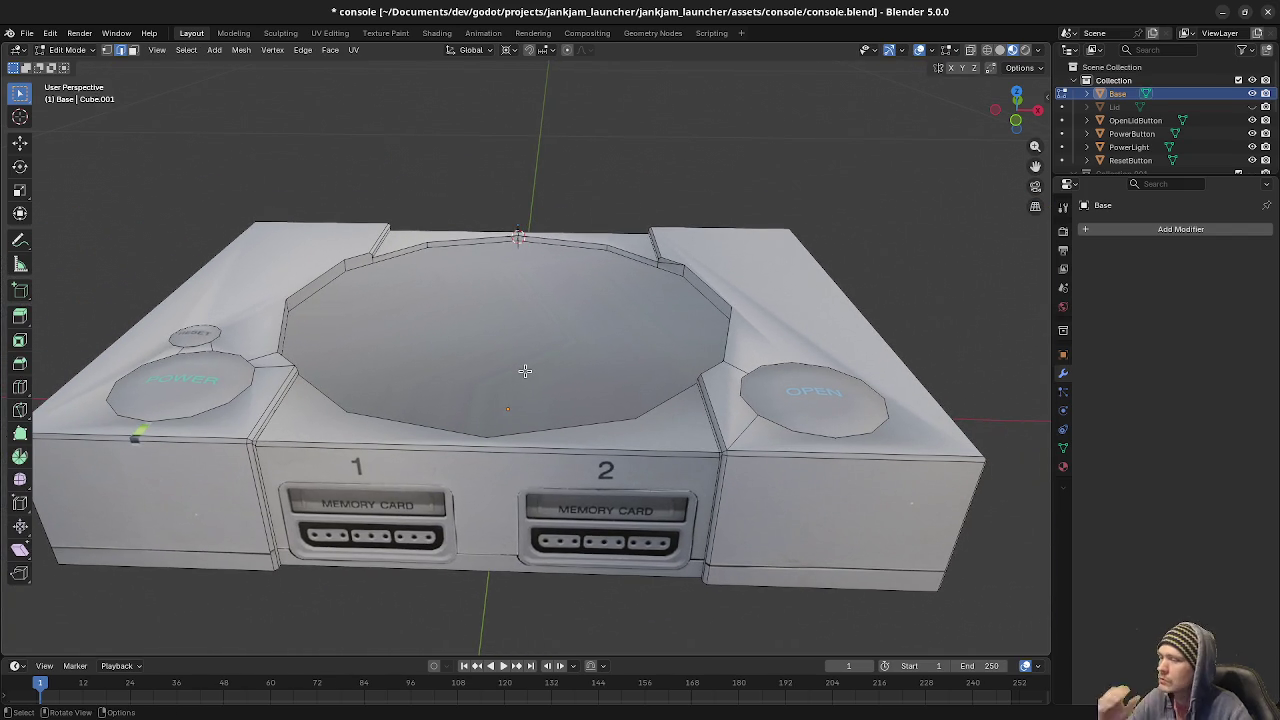
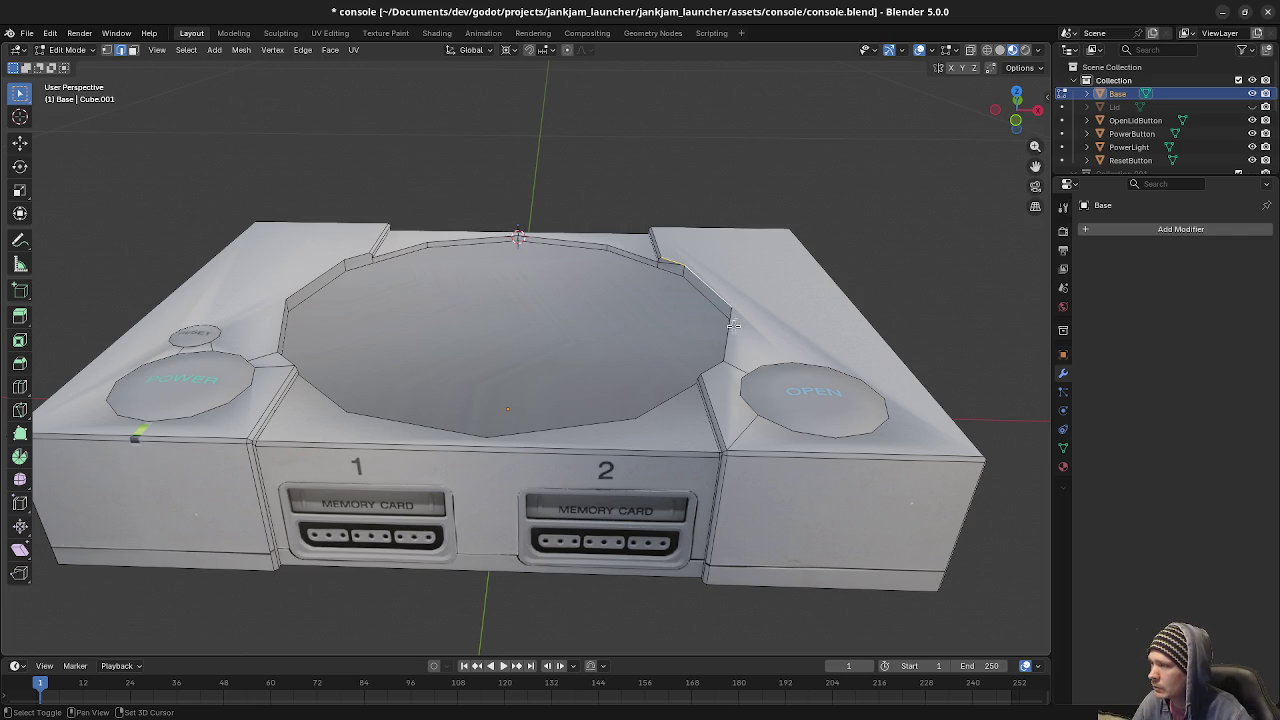
Dissolve the two short diagonal edges on the recess wall, leaving one flat vertical face.
middle_drag(735, 322, 660, 290)
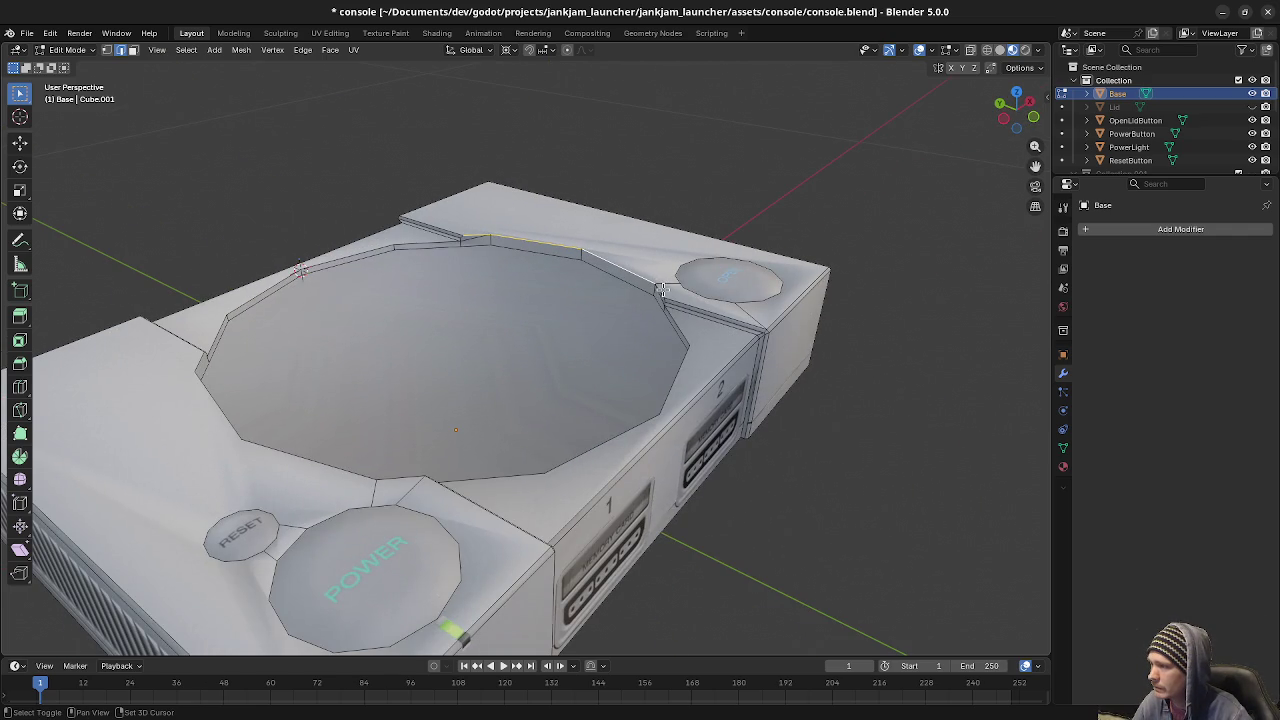
scroll(658, 270, up, 5)
mouse_move(651, 243)
middle_down()
mouse_move(634, 417)
mouse_move(708, 386)
mouse_move(586, 443)
mouse_move(733, 433)
middle_up()
click(743, 425)
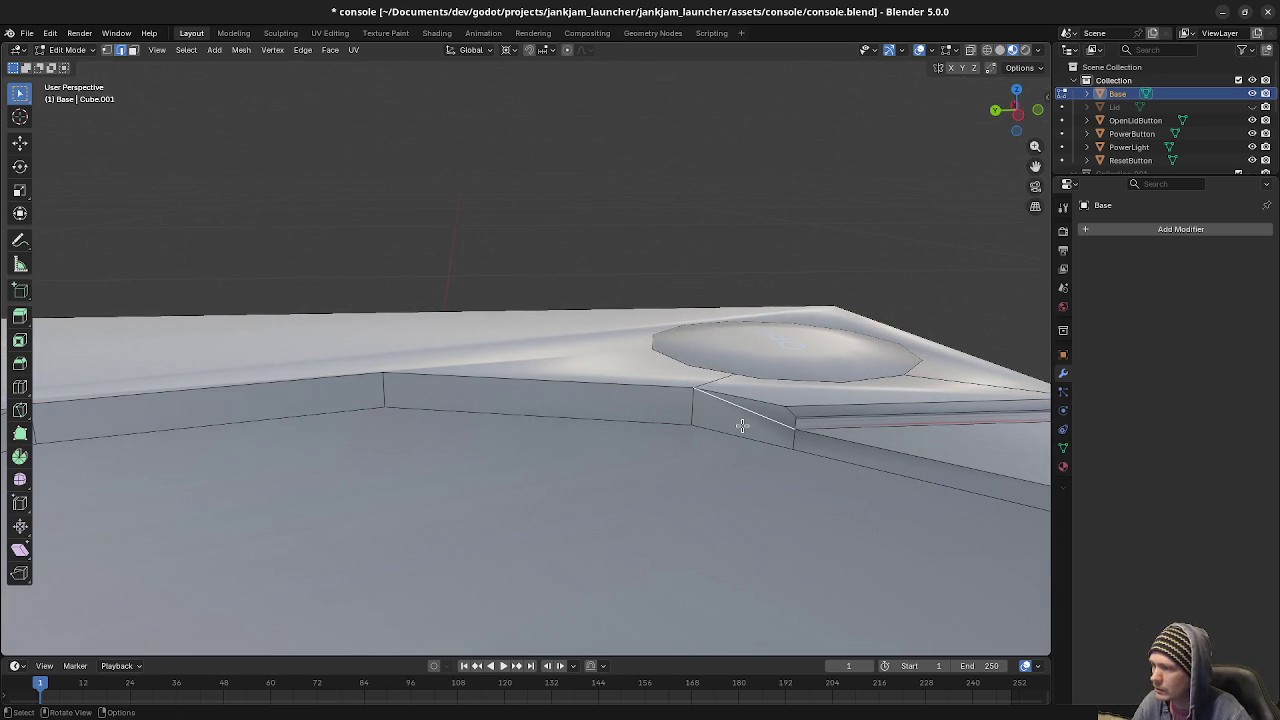
key(x)
click(743, 425)
middle_drag(491, 447, 323, 395)
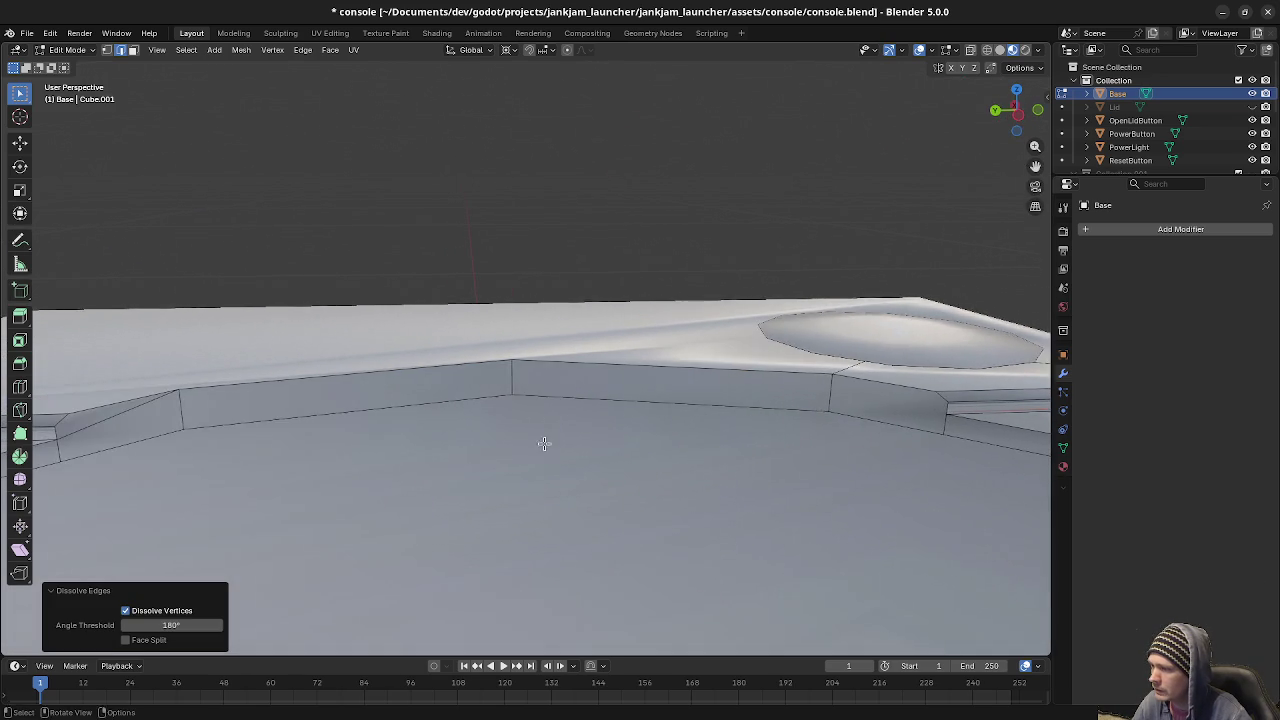
click(343, 391)
key(x)
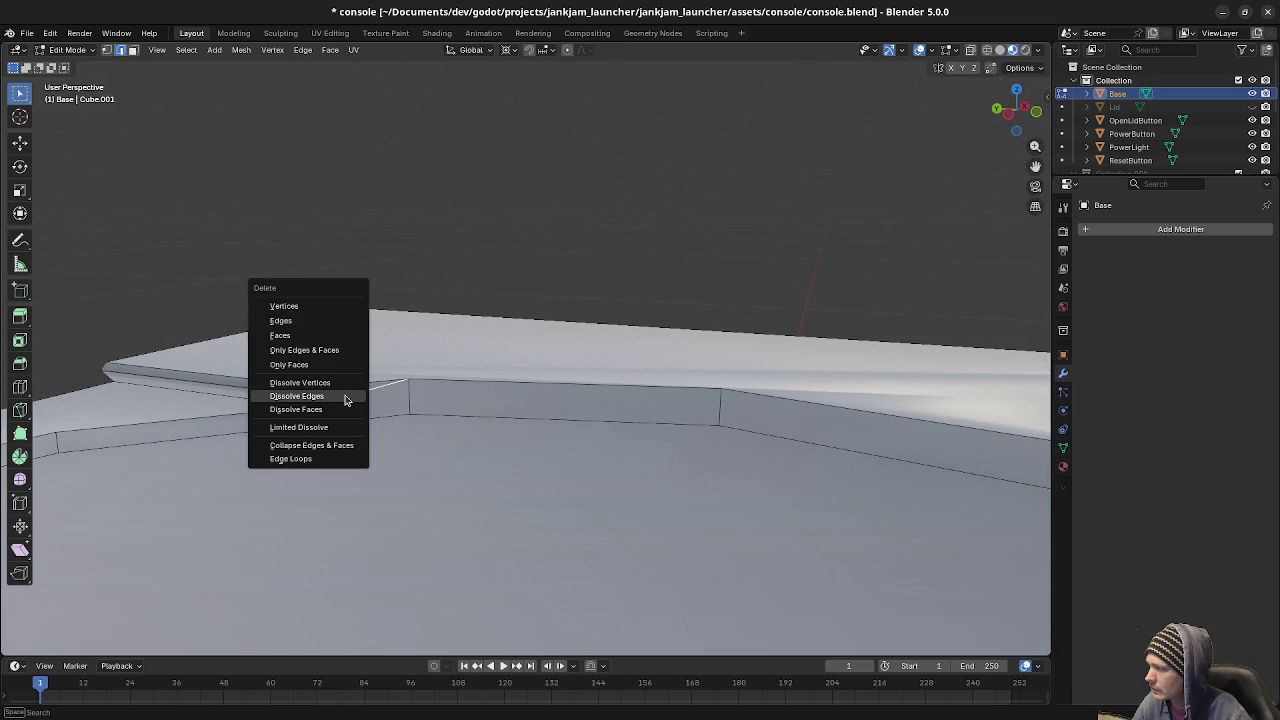
click(343, 394)
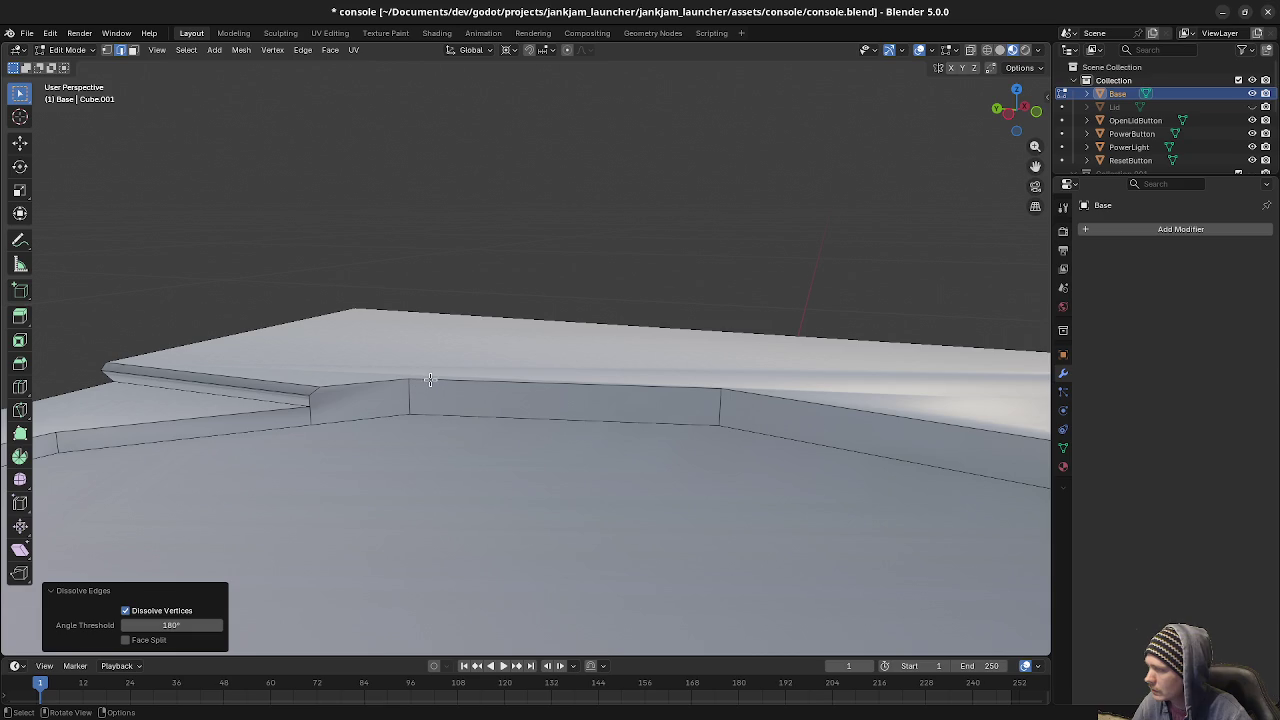
Select the two top rim edges of the recess wall.
click(430, 380)
shift+click(756, 395)
mouse_move(756, 395)
middle_down()
mouse_move(867, 445)
mouse_move(623, 394)
mouse_move(512, 390)
mouse_move(543, 408)
middle_up()
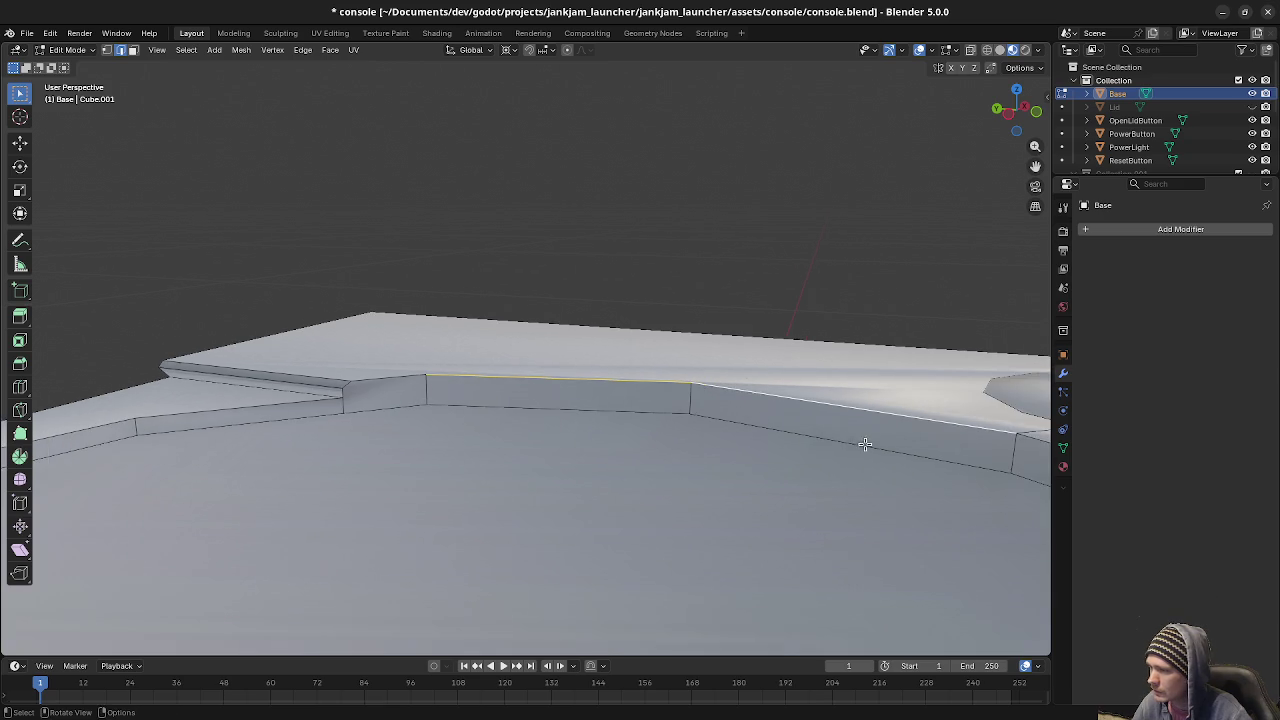
key(F3)
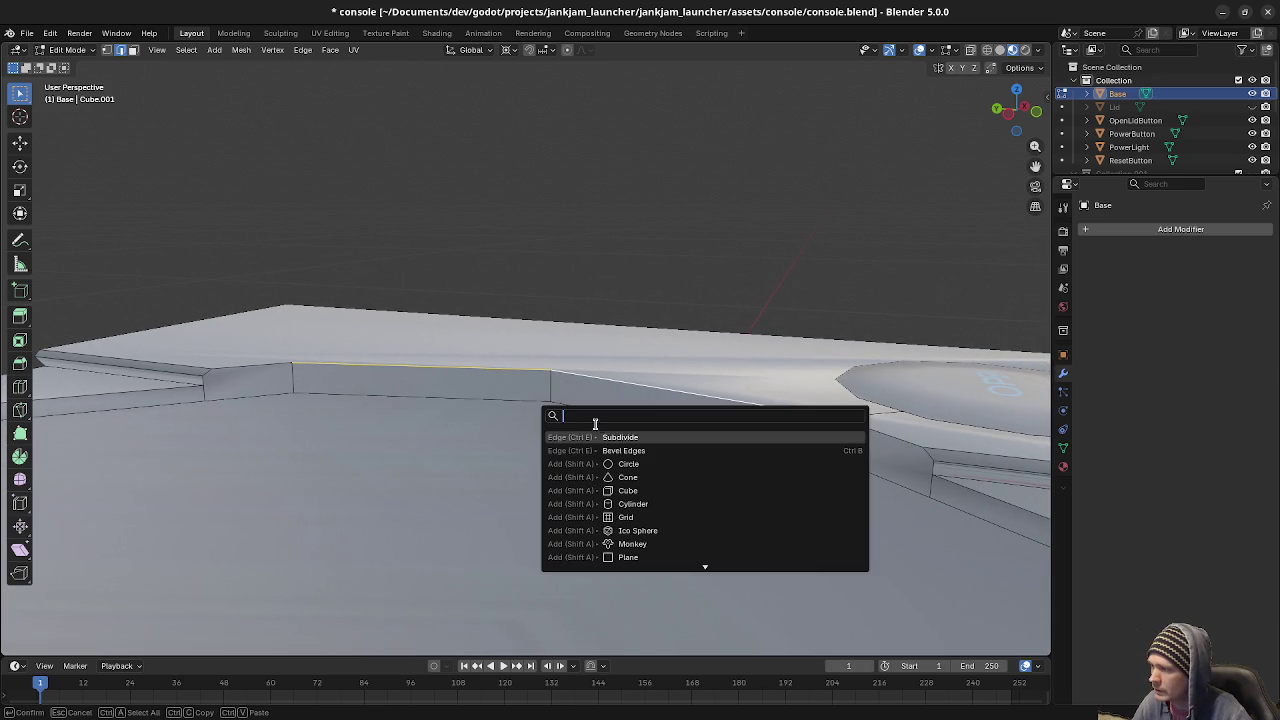
Bevel the selected top rim edges with a 0.002 m offset.
click(629, 450)
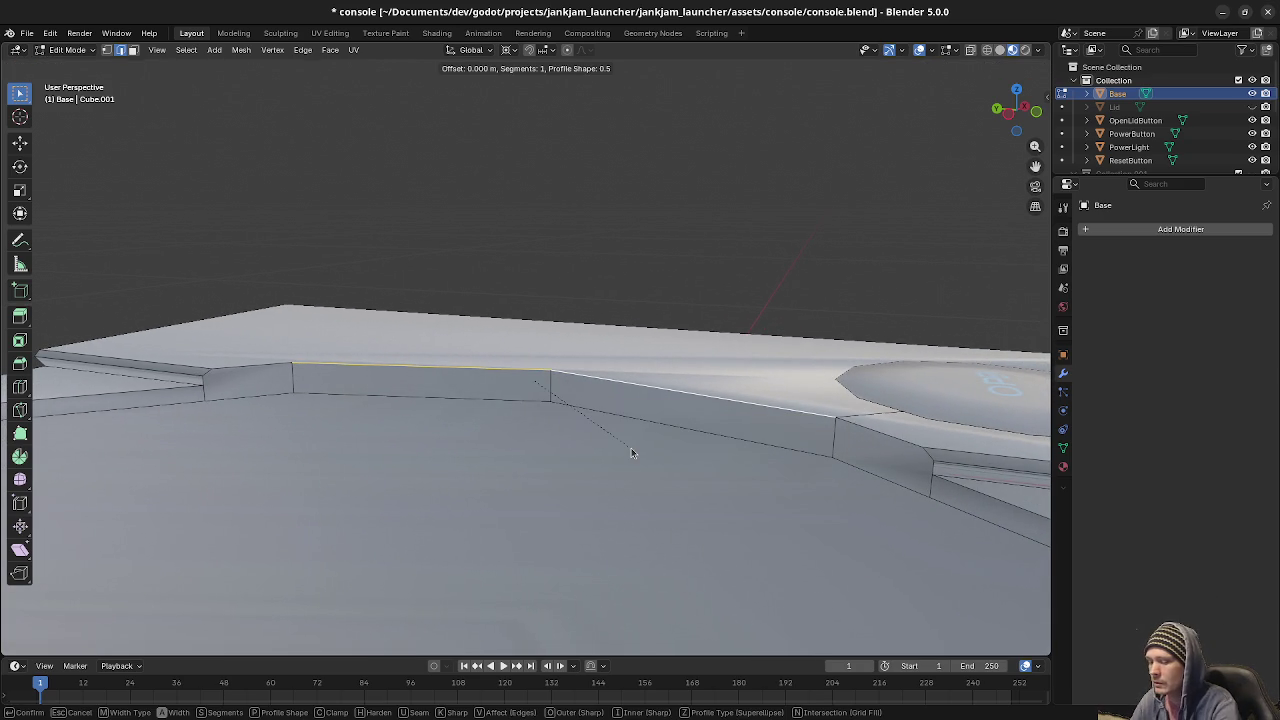
text(0.002)
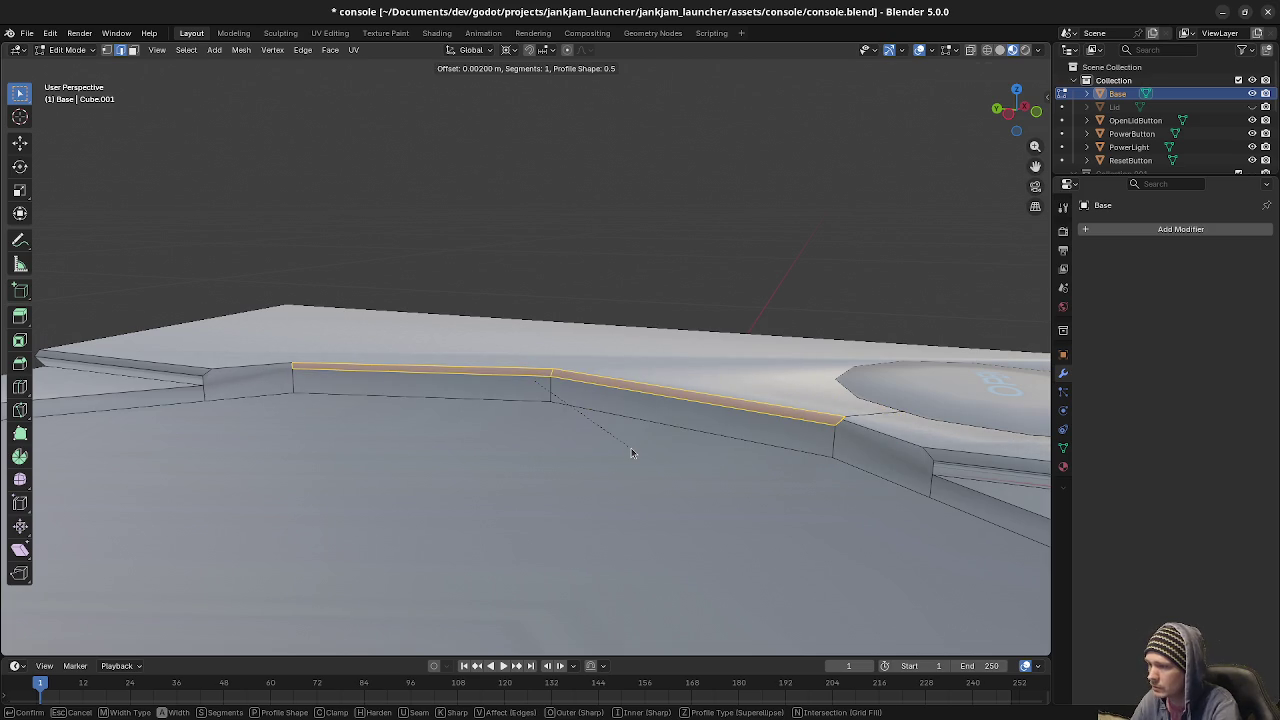
key(Return)
Select the new bevel edge at the recess corner and frame it in view.
mouse_move(631, 447)
middle_down()
mouse_move(740, 383)
mouse_move(586, 329)
mouse_move(645, 469)
middle_up()
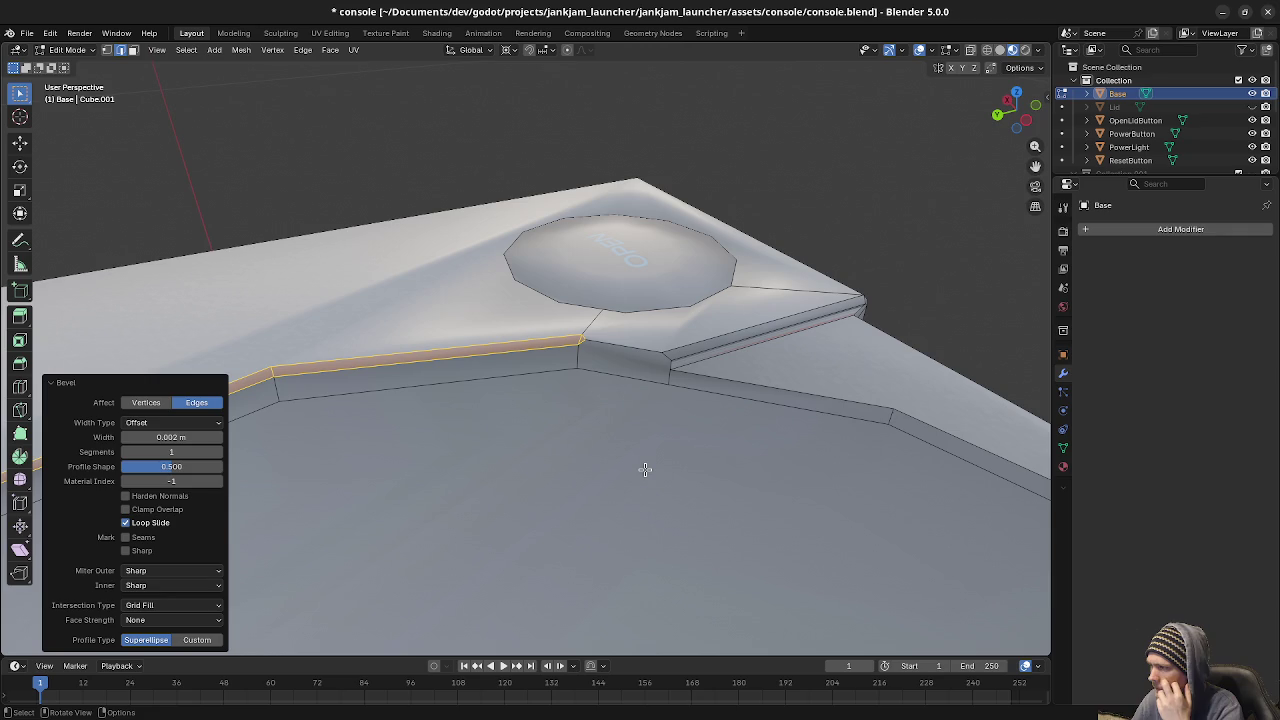
mouse_move(690, 387)
middle_down()
mouse_move(491, 480)
mouse_move(509, 423)
mouse_move(522, 457)
middle_up()
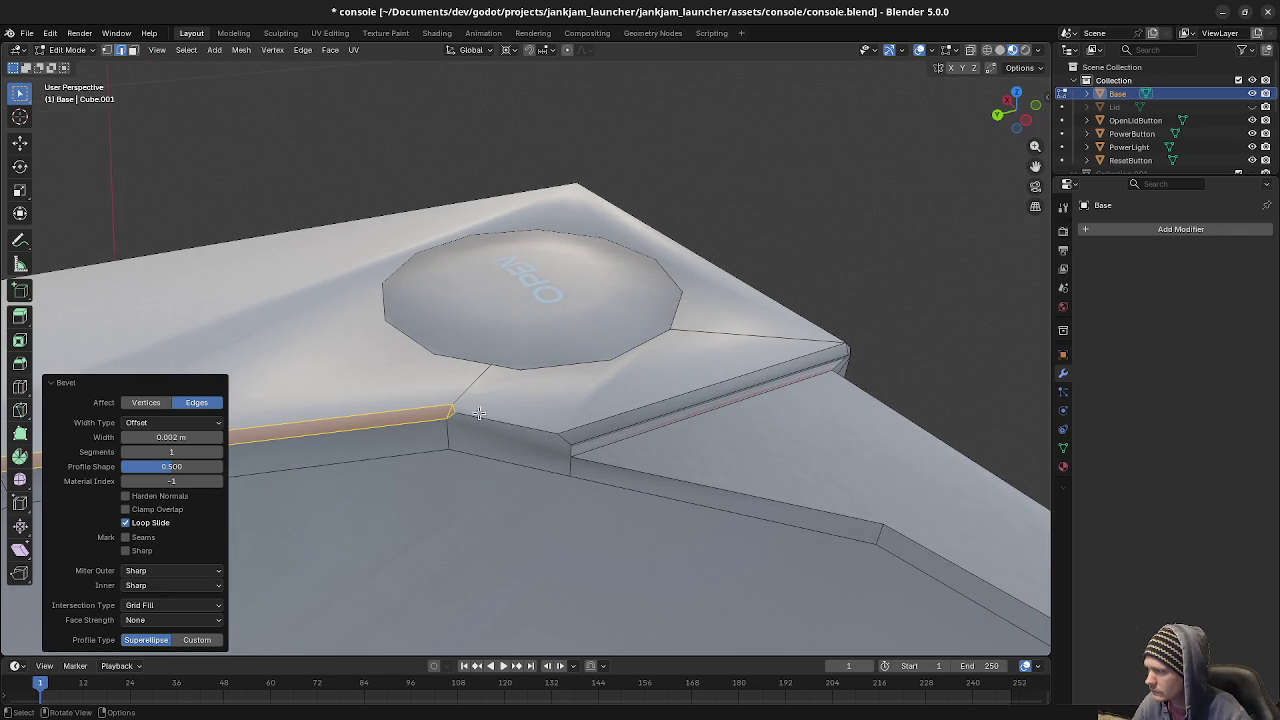
click(535, 432)
key(KP_Decimal)
scroll(577, 443, down, 5)
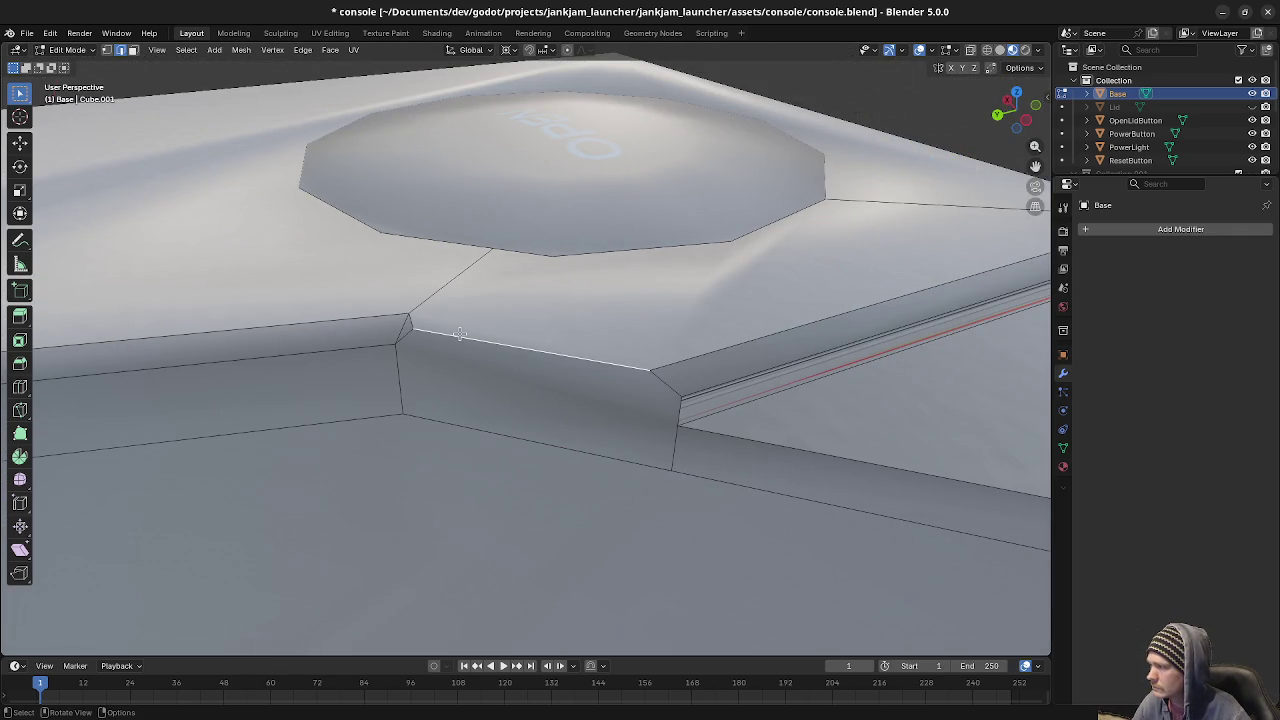
Slide the short bevel edge so it settles onto the recess corner.
key(1)
click(400, 346)
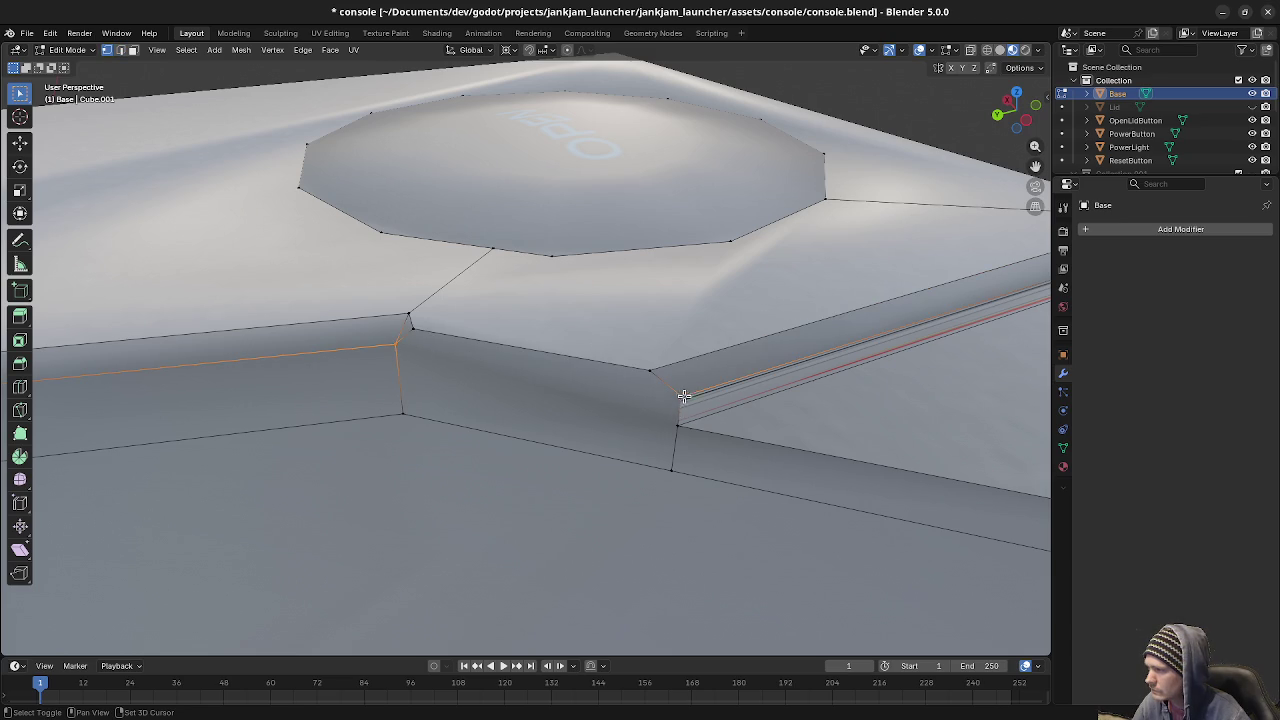
ctrl+click(681, 397)
mouse_move(683, 400)
middle_down()
mouse_move(530, 392)
mouse_move(525, 353)
middle_up()
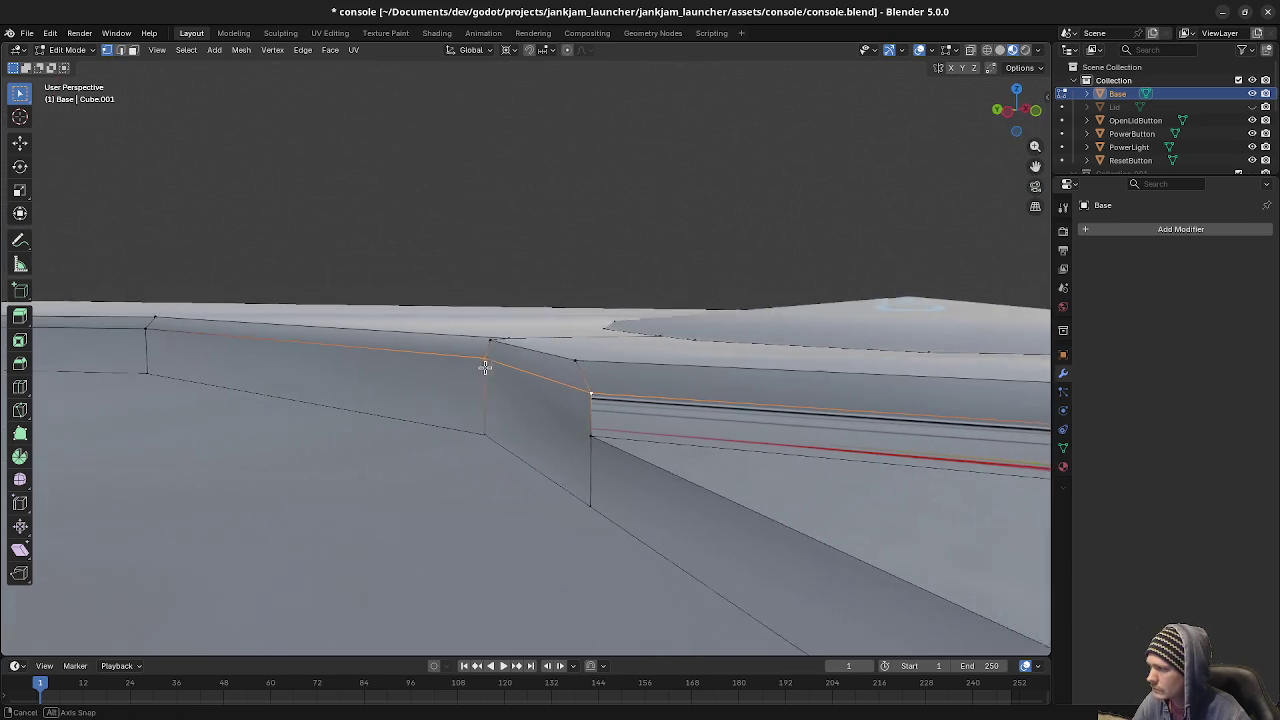
key(2)
click(527, 353)
key(g)
key(g)
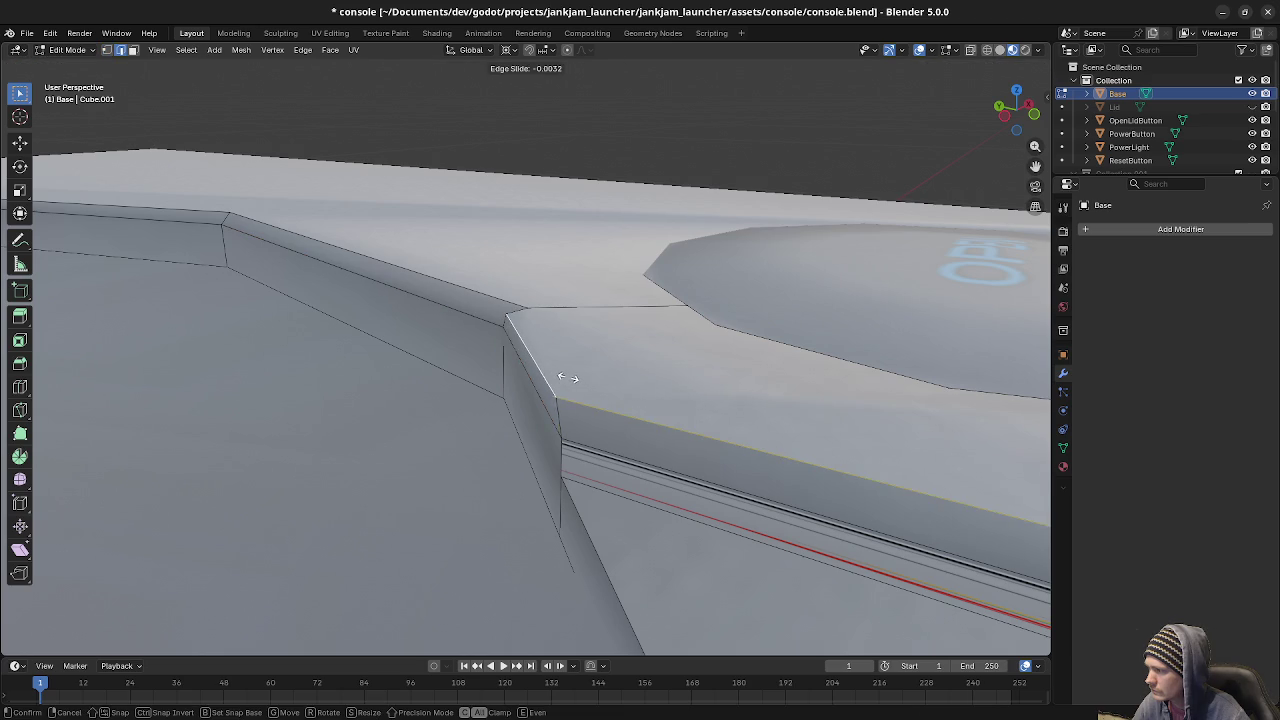
click(550, 350)
middle_drag(550, 350, 514, 417)
key(g)
key(g)
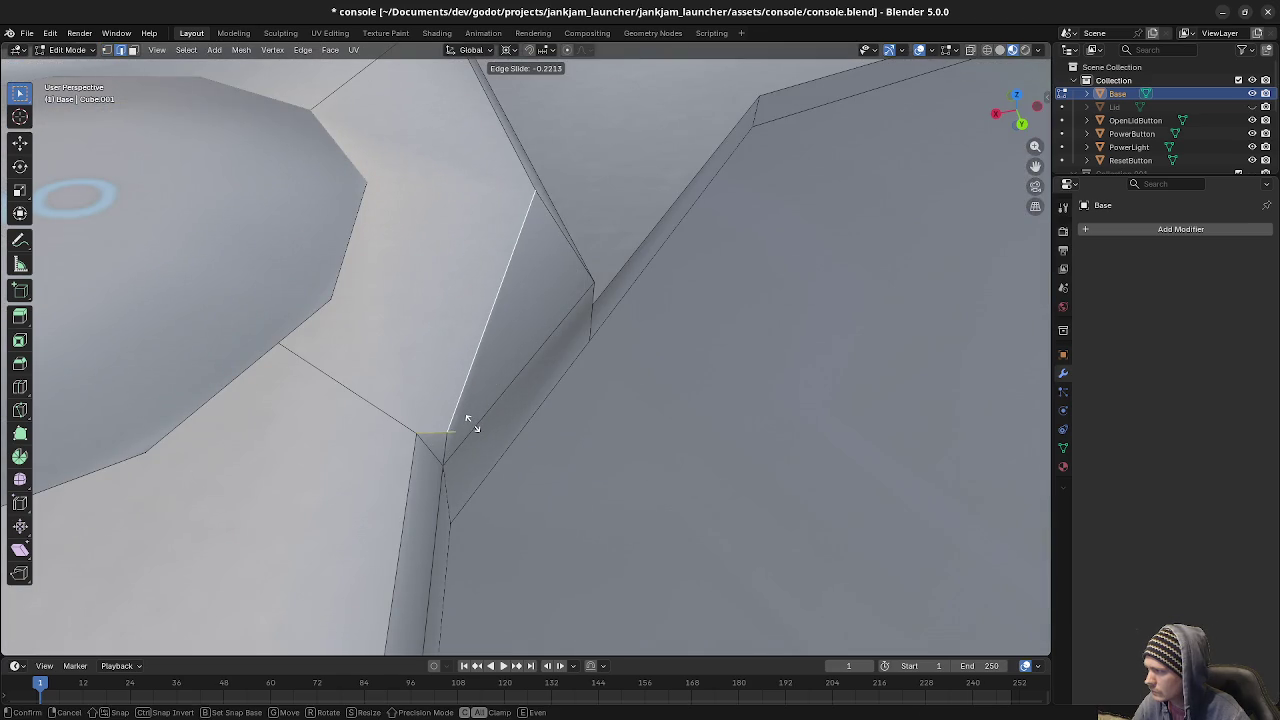
click(458, 447)
Vertex-slide the bevel's end vertex along its edge to line it up with the corner.
key(1)
mouse_move(466, 434)
middle_down()
mouse_move(640, 458)
mouse_move(528, 457)
middle_up()
key(shift+v)
click(472, 424)
key(shift+v)
click(705, 471)
Merge duplicate vertices by distance across the whole mesh.
middle_drag(337, 408, 483, 431)
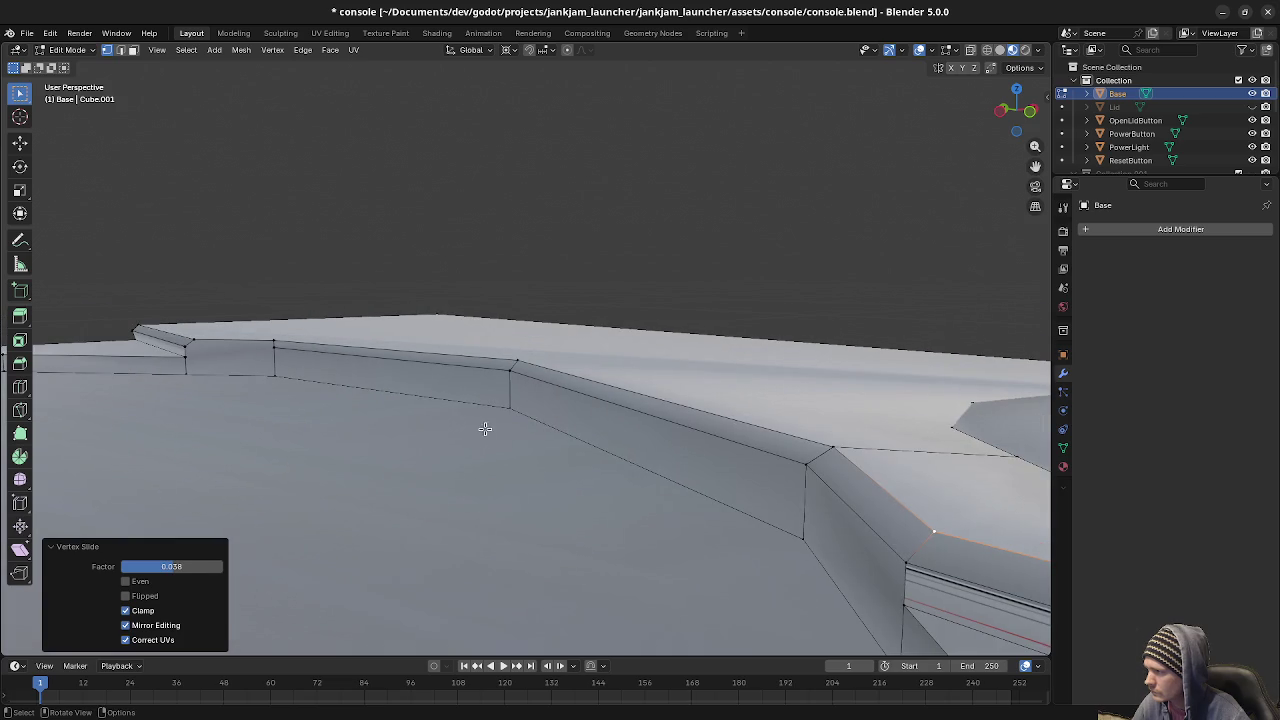
key(a)
key(m)
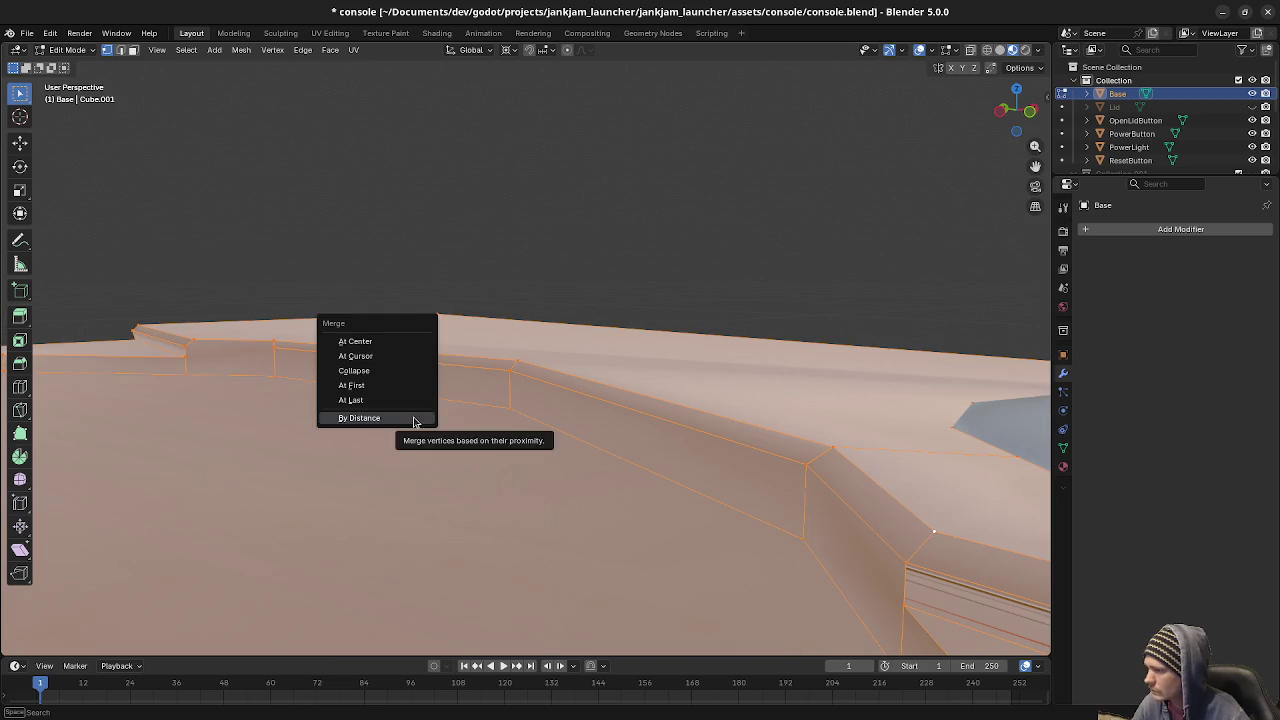
click(415, 419)
Check the wall's corner vertices, then switch to face mode and select the small recess-wall face.
middle_drag(584, 484, 750, 462)
click(766, 457)
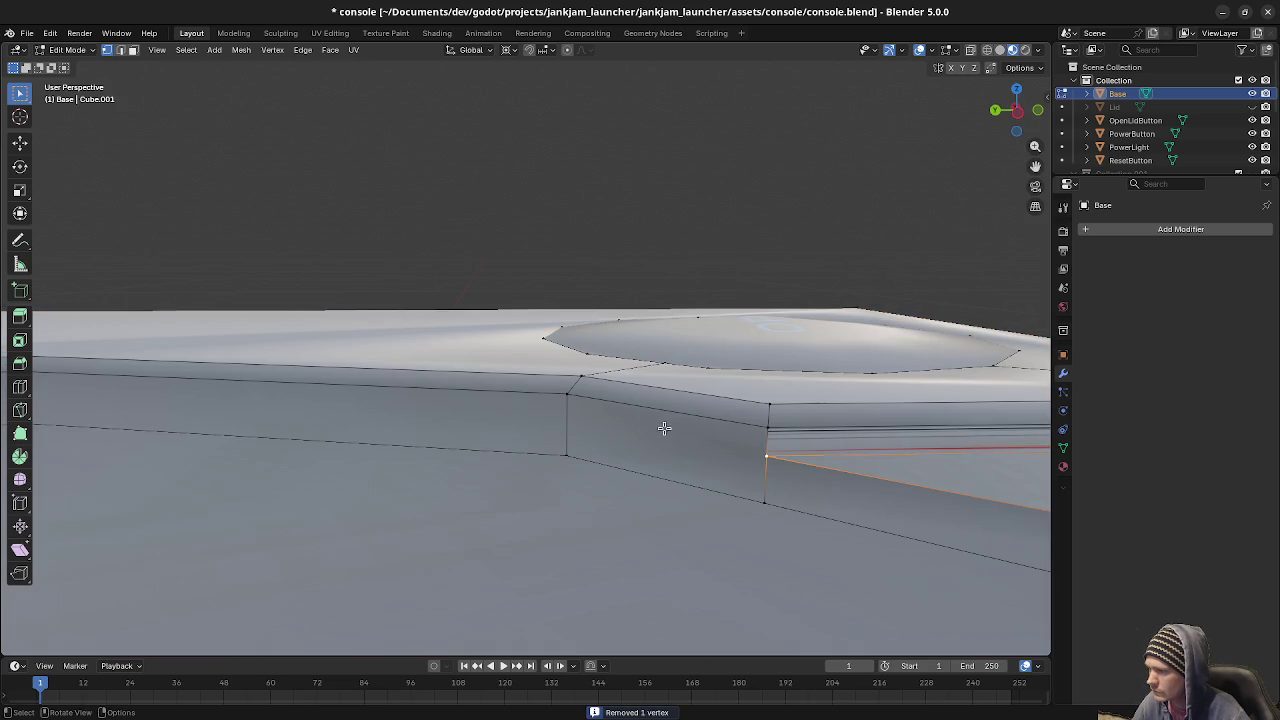
shift+click(577, 399)
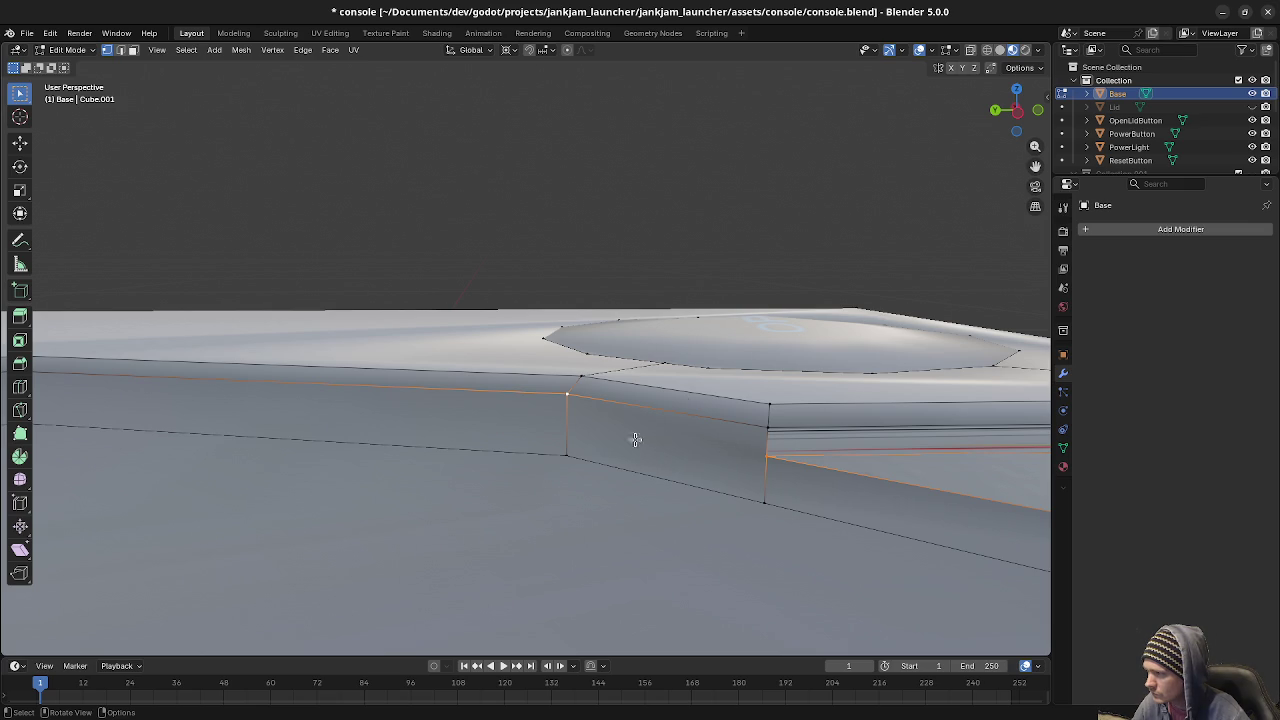
click(569, 456)
shift+click(760, 453)
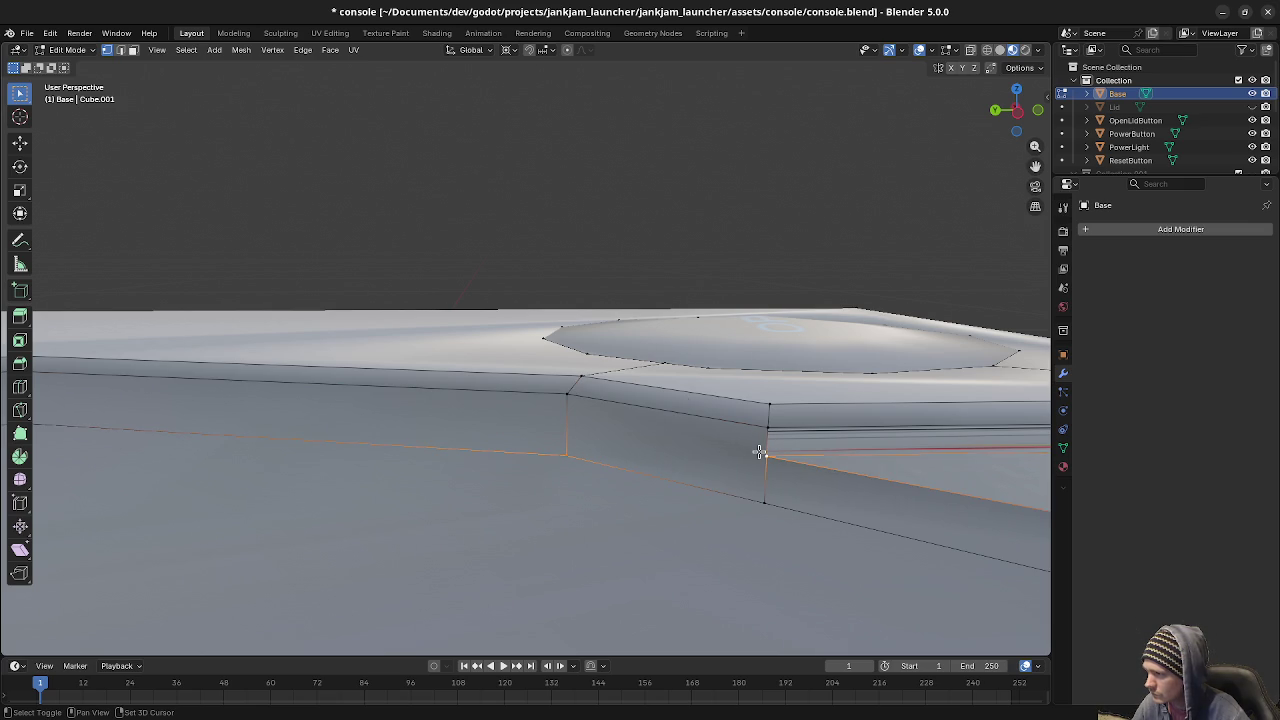
mouse_move(617, 491)
middle_down()
mouse_move(634, 466)
mouse_move(814, 534)
mouse_move(620, 450)
mouse_move(460, 444)
mouse_move(484, 427)
middle_up()
key(a)
key(alt+a)
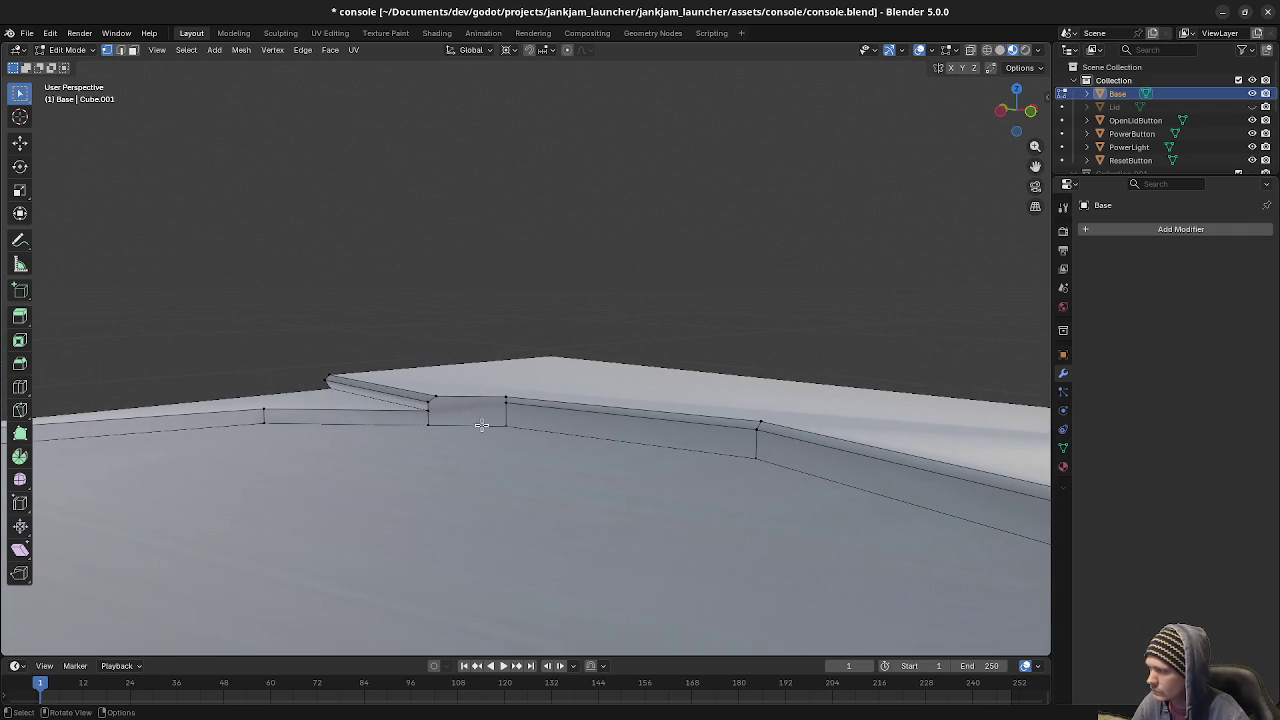
key(3)
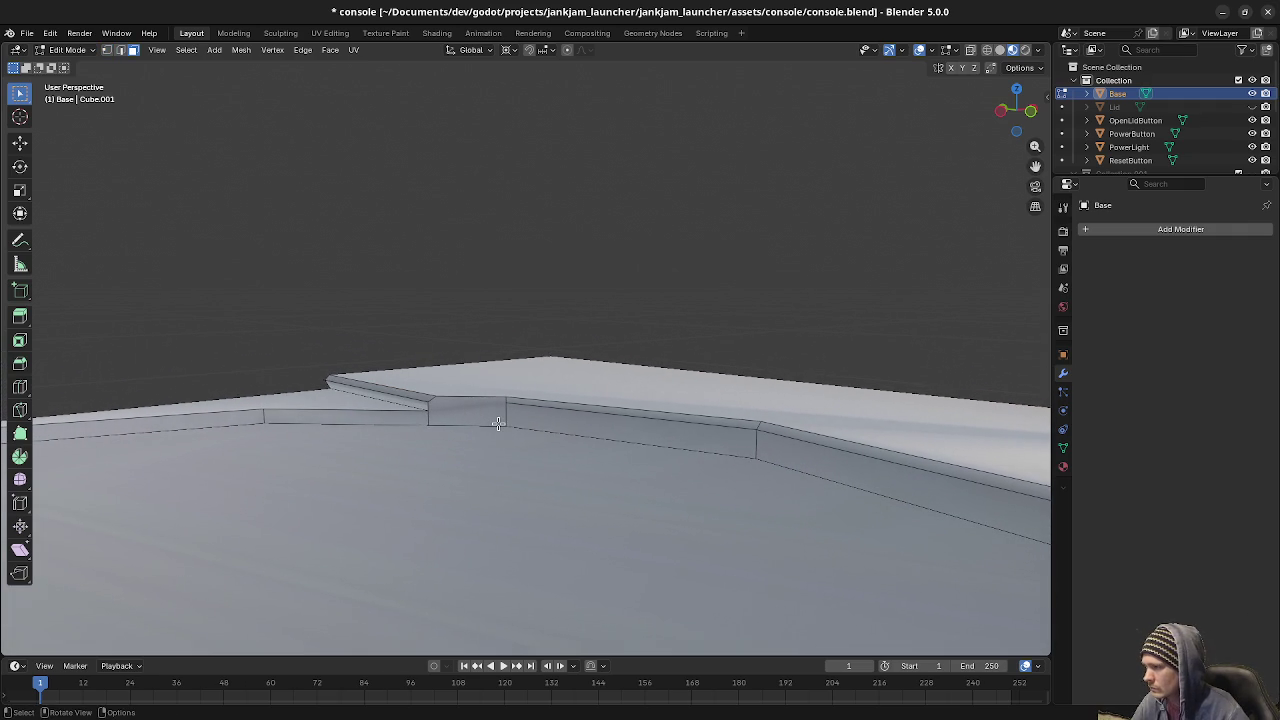
click(481, 421)
Select the top edge's end vertices and slide one vertex left along its edge.
key(KP_Decimal)
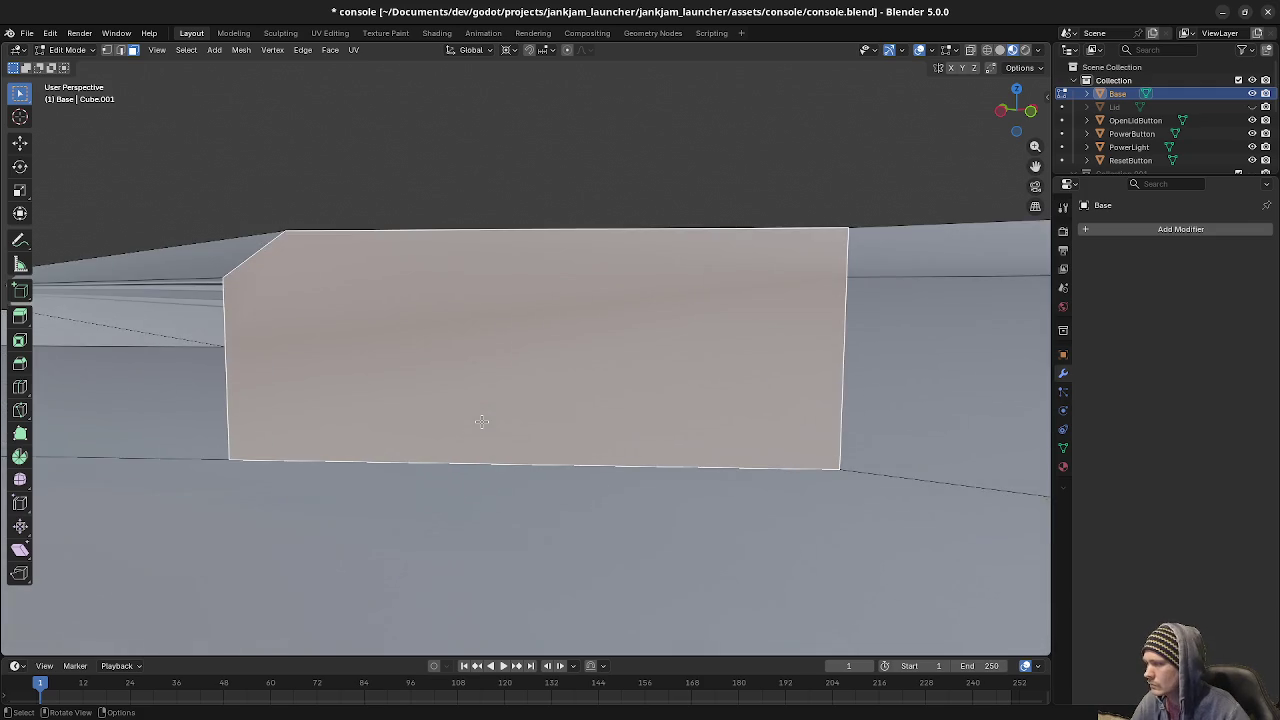
mouse_move(491, 324)
middle_down()
mouse_move(528, 349)
mouse_move(628, 354)
mouse_move(714, 320)
mouse_move(720, 354)
mouse_move(640, 354)
mouse_move(646, 332)
mouse_move(671, 330)
middle_up()
key(alt+a)
key(1)
click(697, 318)
click(671, 330)
shift+click(352, 310)
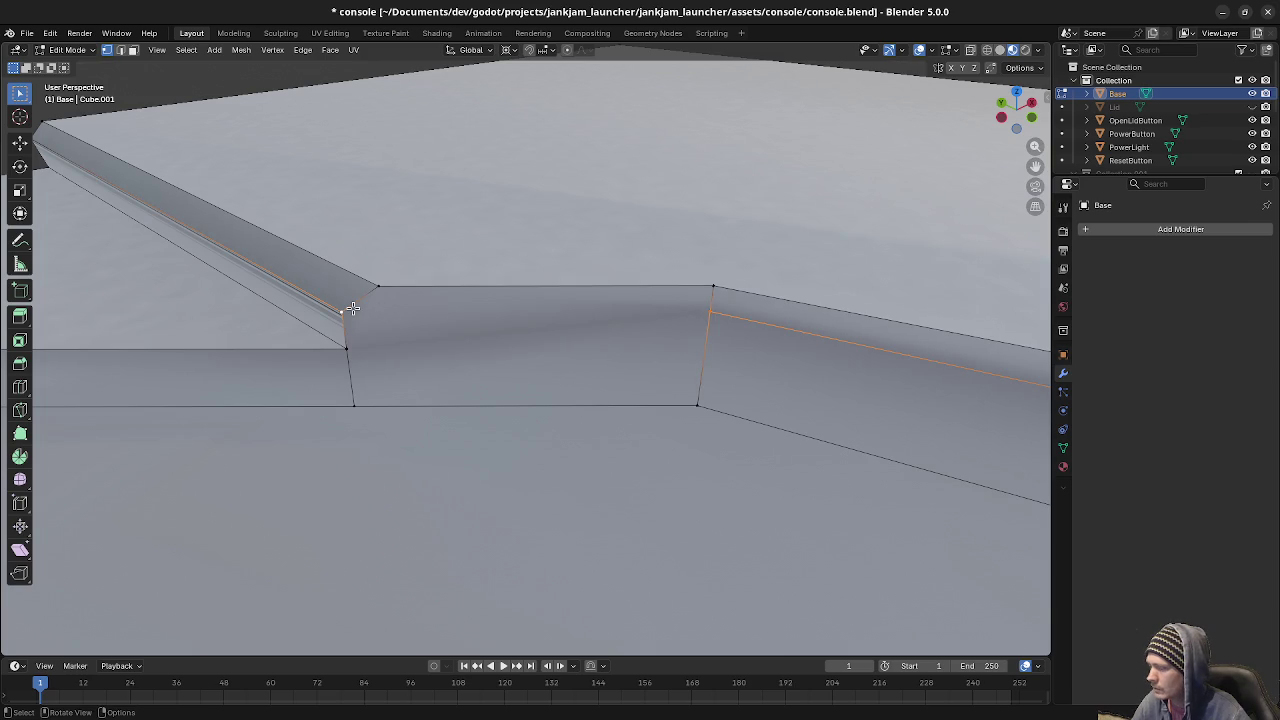
mouse_move(469, 358)
middle_down()
mouse_move(500, 337)
mouse_move(403, 366)
mouse_move(537, 370)
mouse_move(466, 354)
mouse_move(657, 366)
mouse_move(665, 385)
mouse_move(633, 420)
mouse_move(574, 354)
mouse_move(596, 355)
middle_up()
key(g)
key(g)
click(498, 363)
Move the corner vertex into line and clear the selection.
click(697, 345)
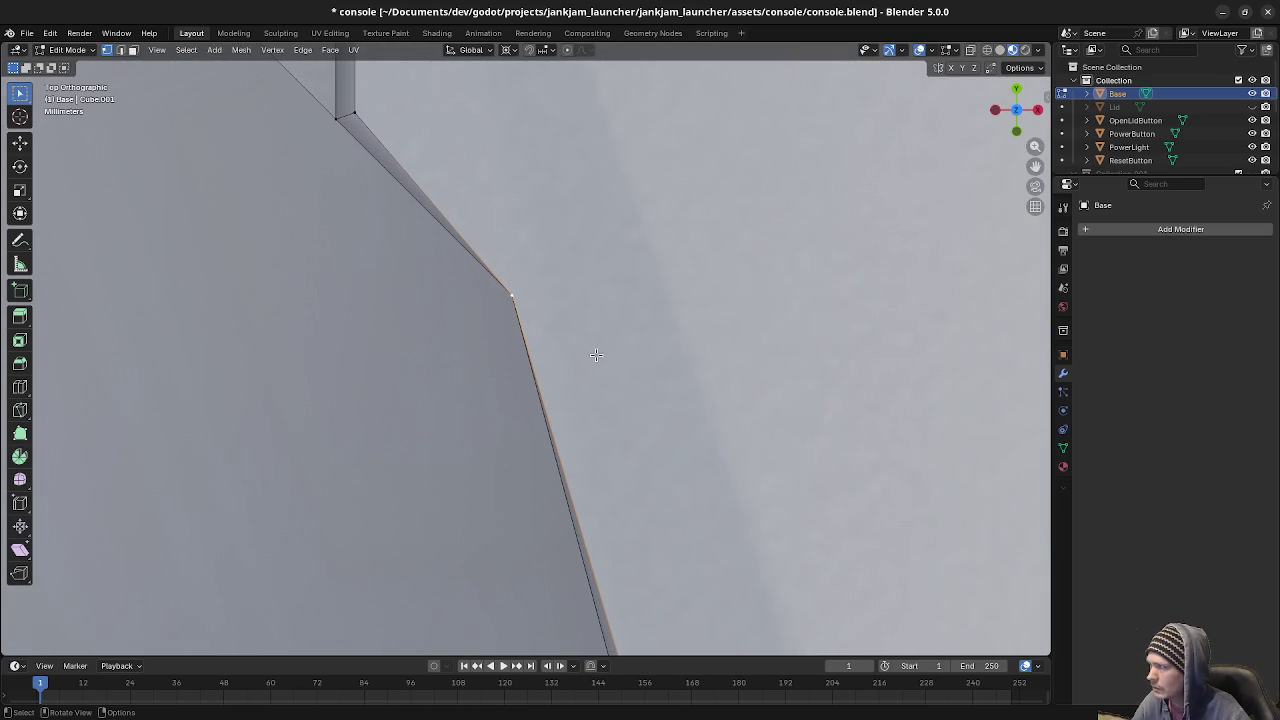
key(g)
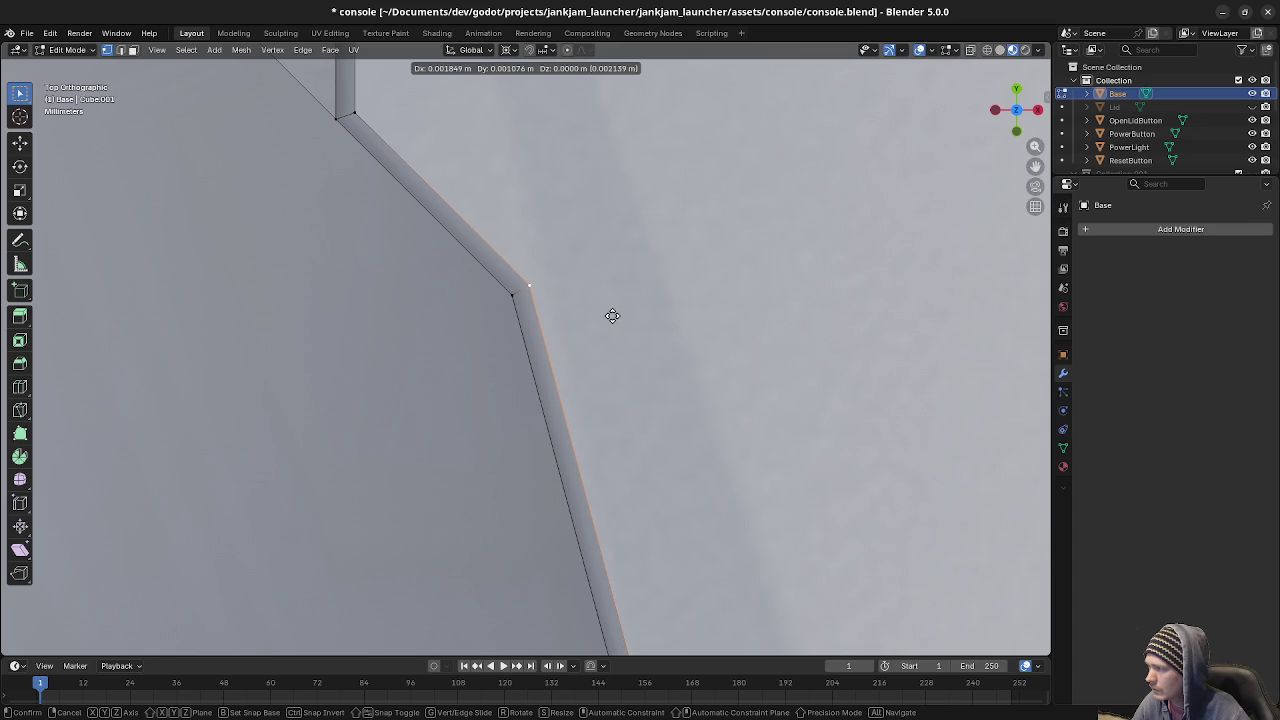
click(612, 316)
mouse_move(612, 316)
middle_down()
mouse_move(814, 357)
mouse_move(591, 434)
middle_up()
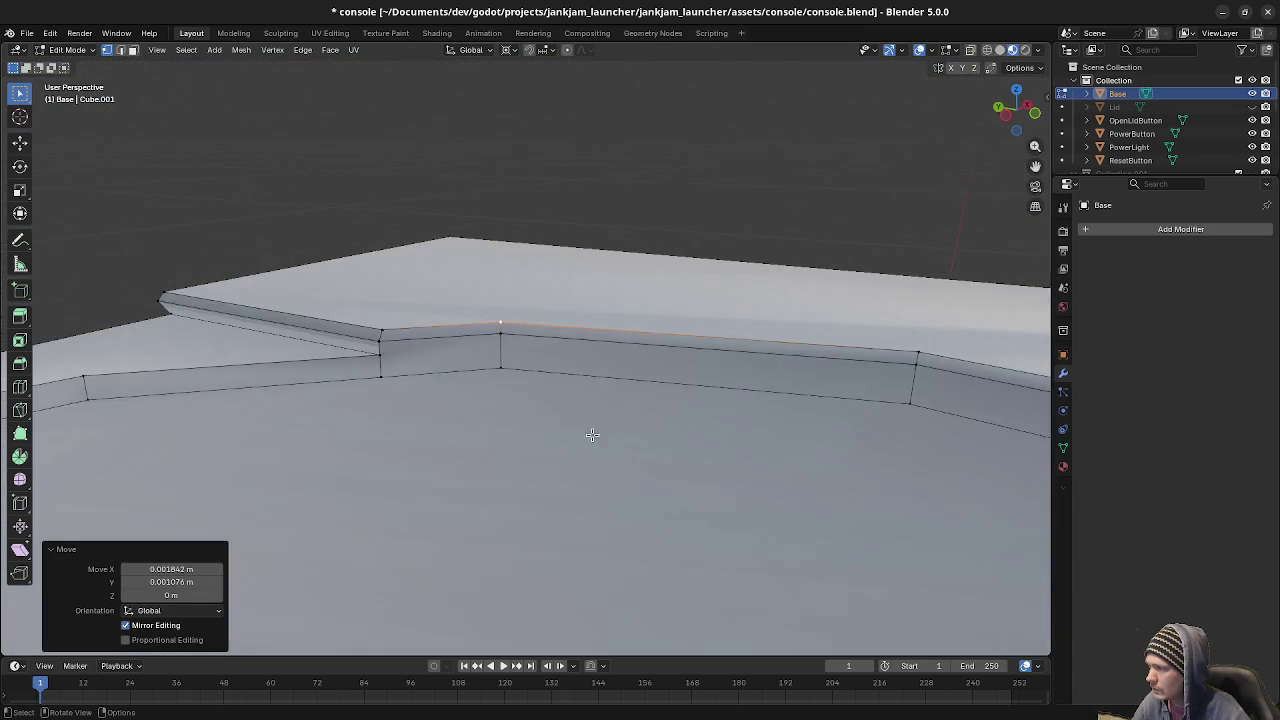
key(a)
key(alt+a)
middle_drag(490, 411, 558, 398)
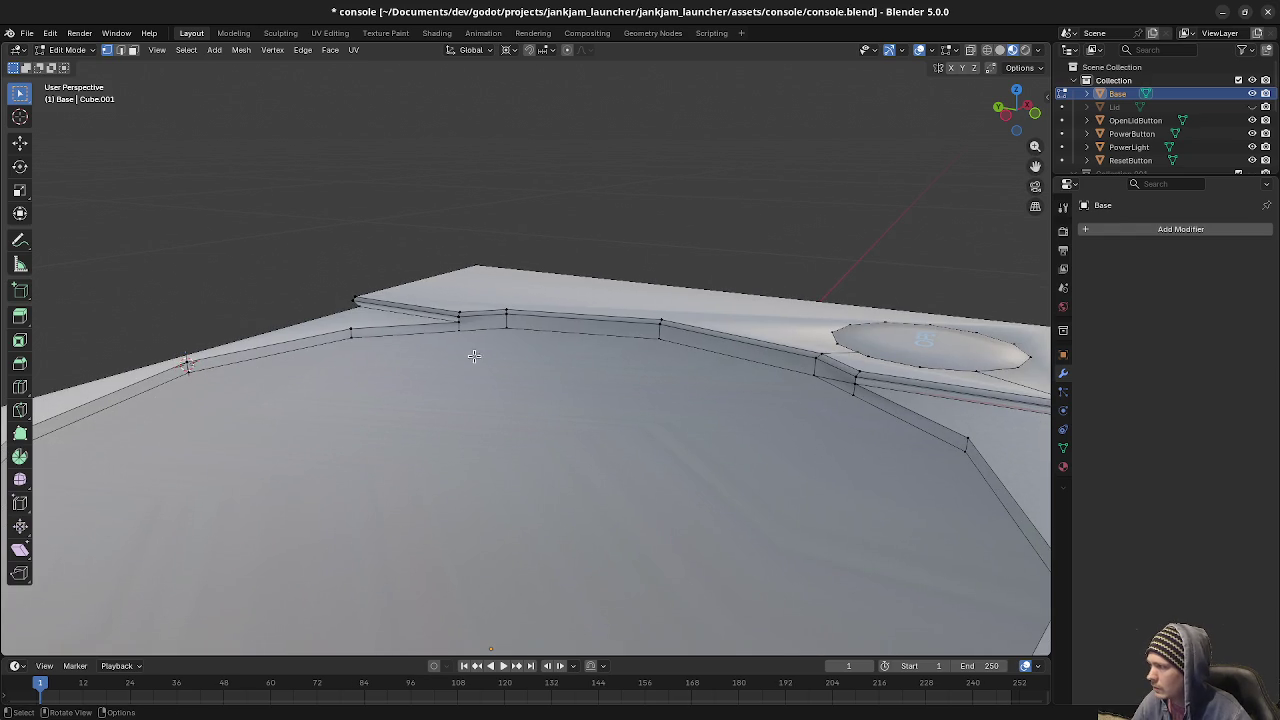
Merge by distance at 0.0001 m to confirm no duplicate vertices remain around the rim.
mouse_move(428, 340)
shift+middle_down()
mouse_move(575, 461)
mouse_move(555, 428)
mouse_move(503, 437)
mouse_move(493, 449)
mouse_move(505, 463)
mouse_move(733, 481)
mouse_move(669, 437)
shift+middle_up()
scroll(575, 461, down, 5)
scroll(555, 428, up, 1)
scroll(733, 481, up, 3)
click(316, 420)
shift+click(403, 422)
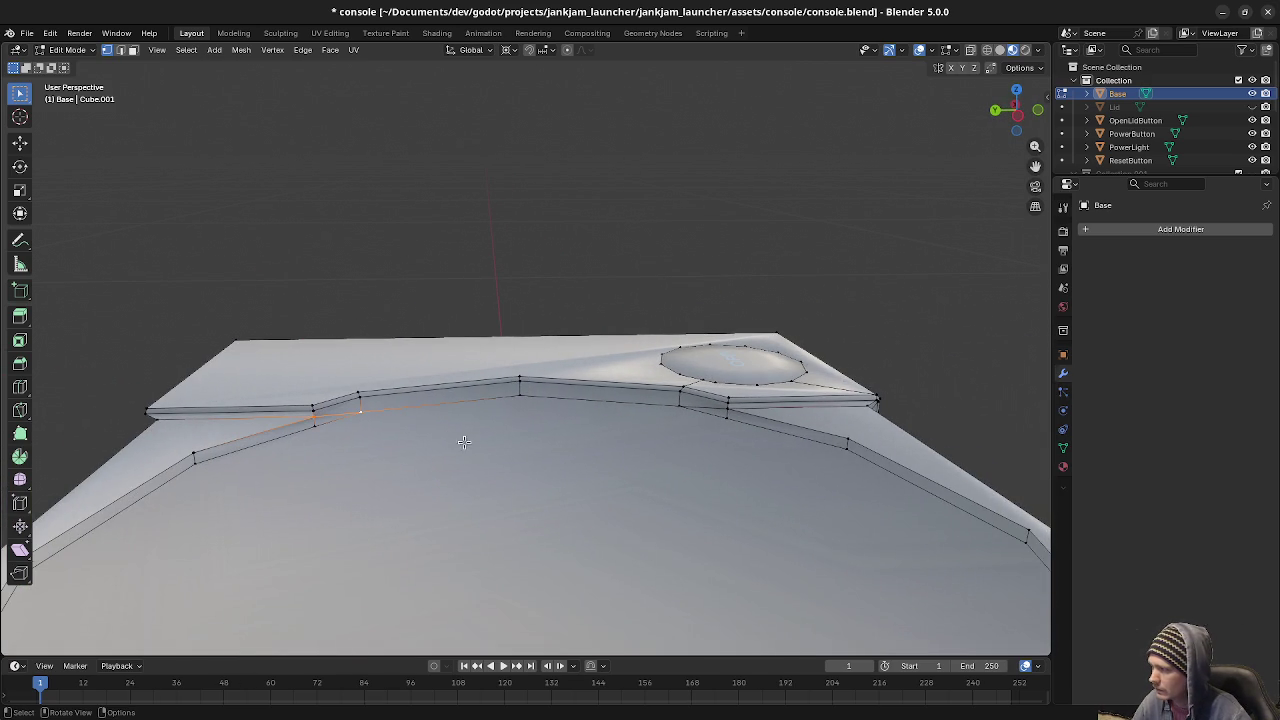
key(a)
key(m)
click(518, 434)
mouse_move(634, 492)
middle_down()
mouse_move(675, 494)
mouse_move(670, 438)
middle_up()
key(alt+a)
Switch to edge select and zoom in on the front top edge of the base.
mouse_move(580, 471)
shift+middle_down()
mouse_move(716, 424)
mouse_move(479, 437)
mouse_move(517, 498)
mouse_move(452, 432)
mouse_move(588, 445)
shift+middle_up()
key(2)
scroll(588, 445, up, 2)
scroll(588, 445, up, 2)
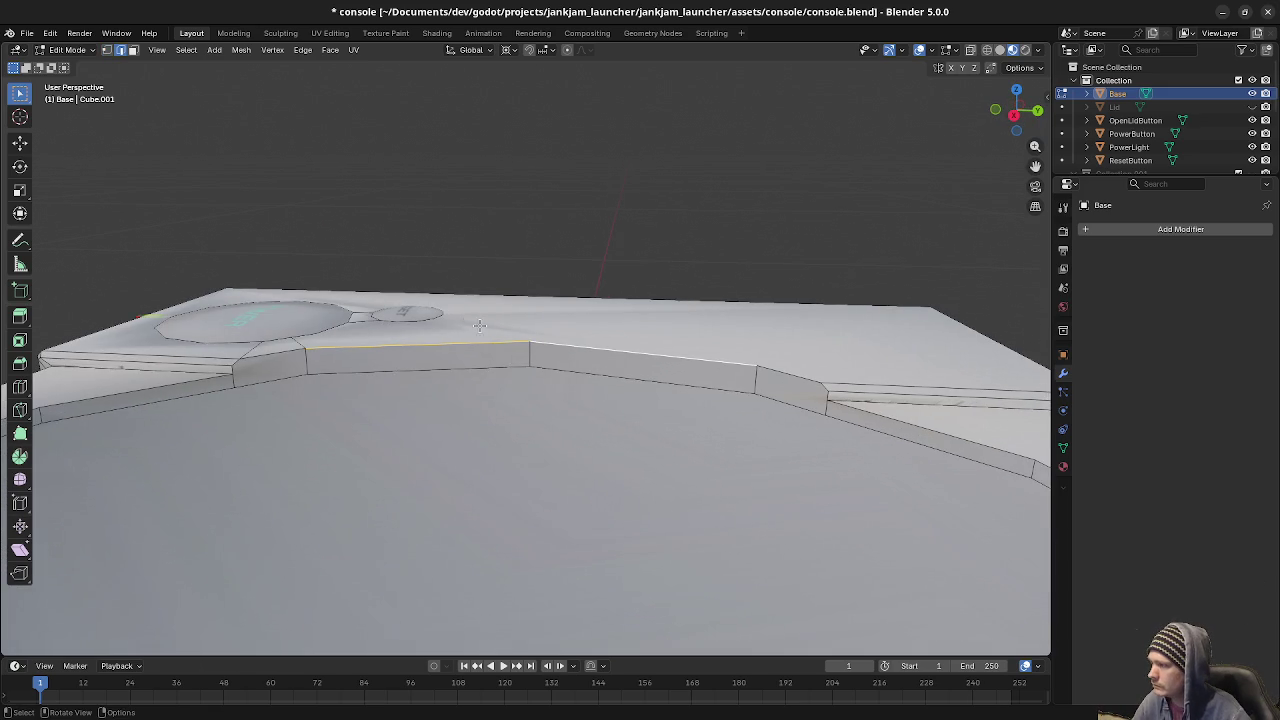
scroll(494, 347, up, 3)
key(F3)
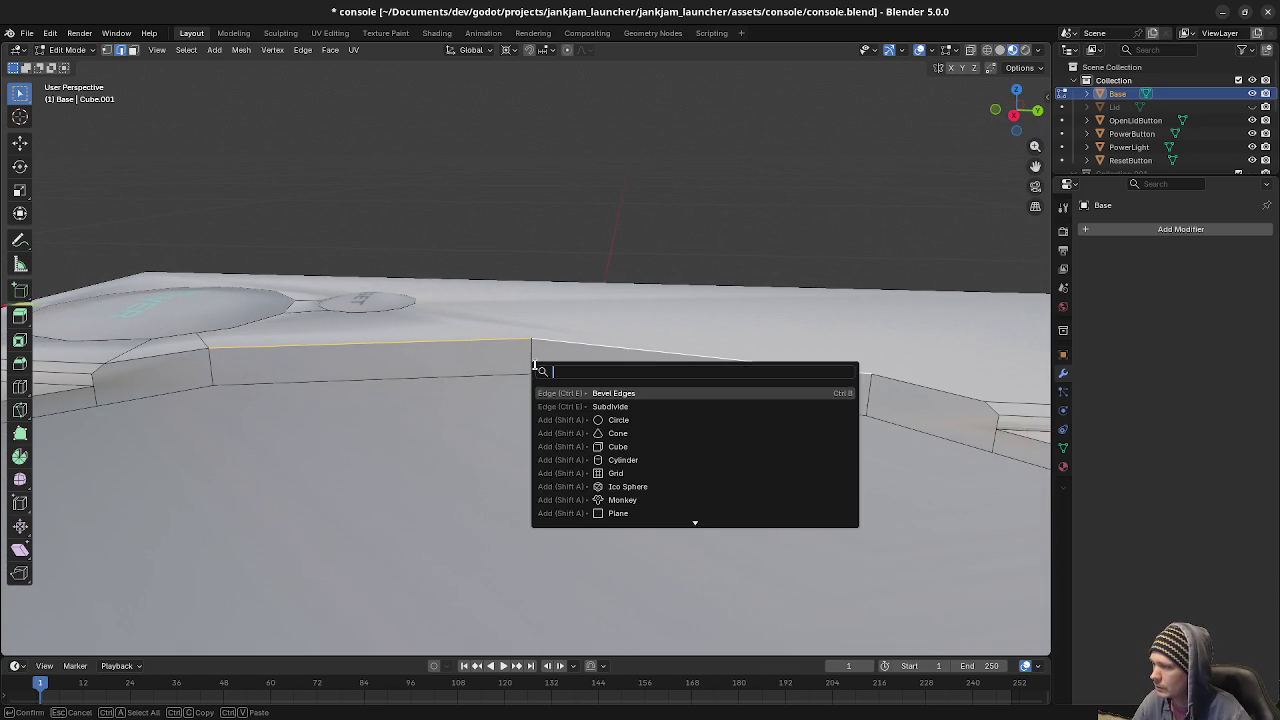
Try a bevel on the selected front edges, then undo it.
click(613, 393)
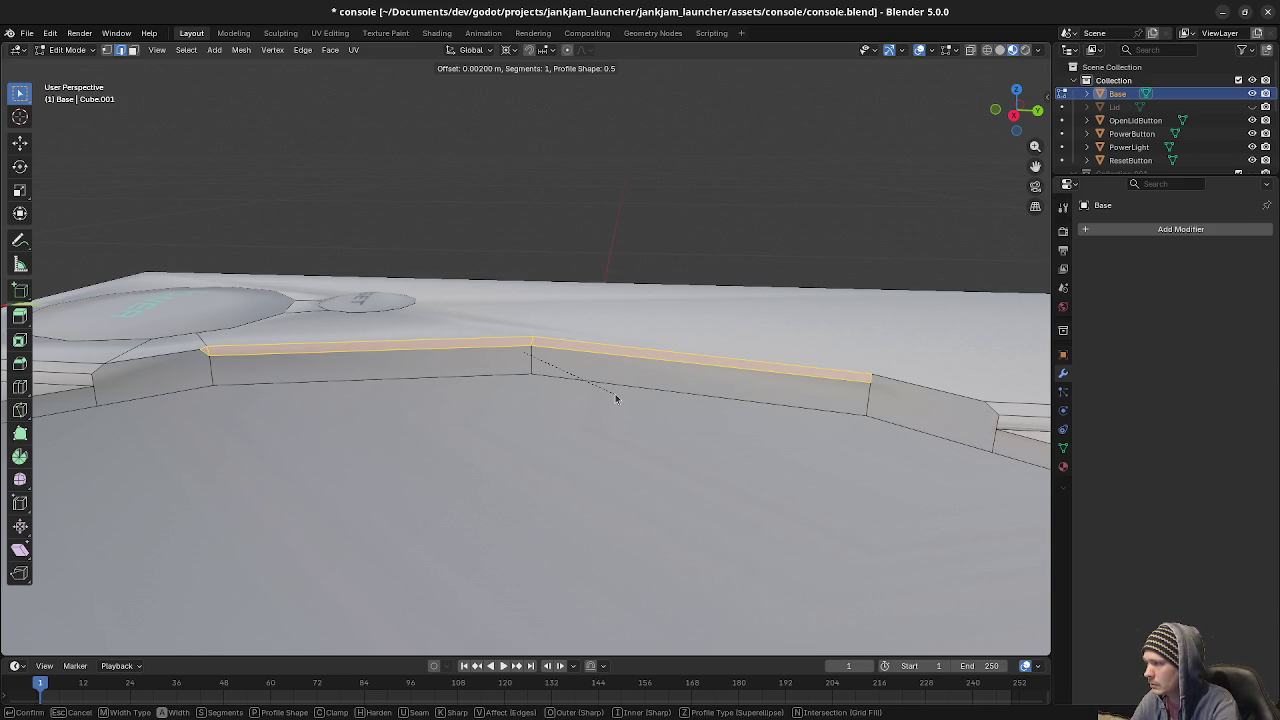
click(615, 396)
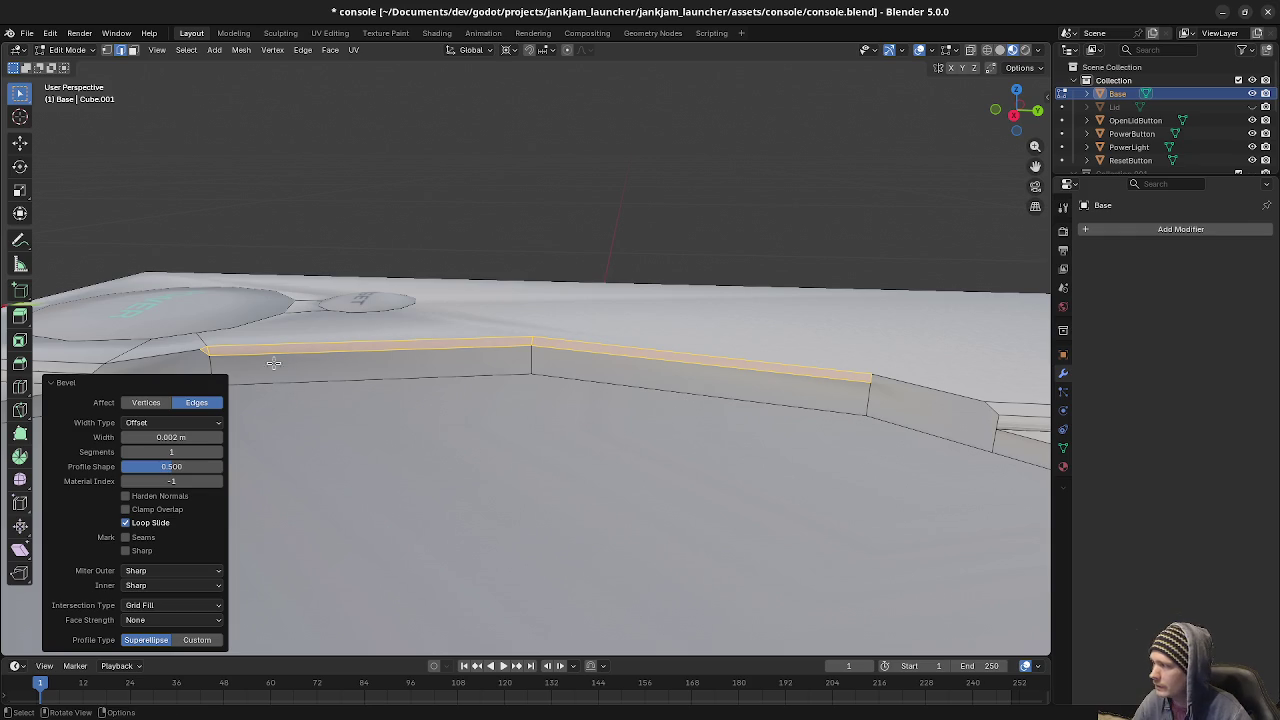
mouse_move(207, 347)
middle_down()
mouse_move(490, 370)
mouse_move(485, 360)
middle_up()
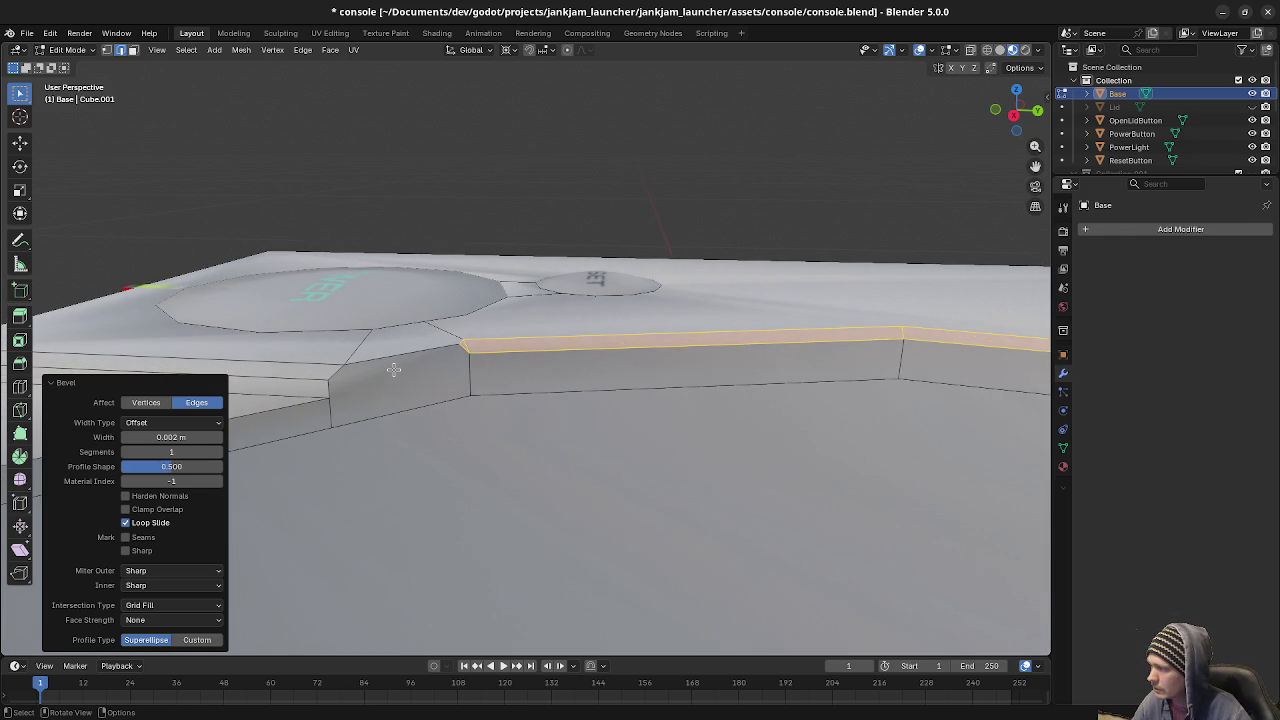
key(ctrl+z)
Slide the rim corner vertices along their edges to line them up.
alt+click(328, 379)
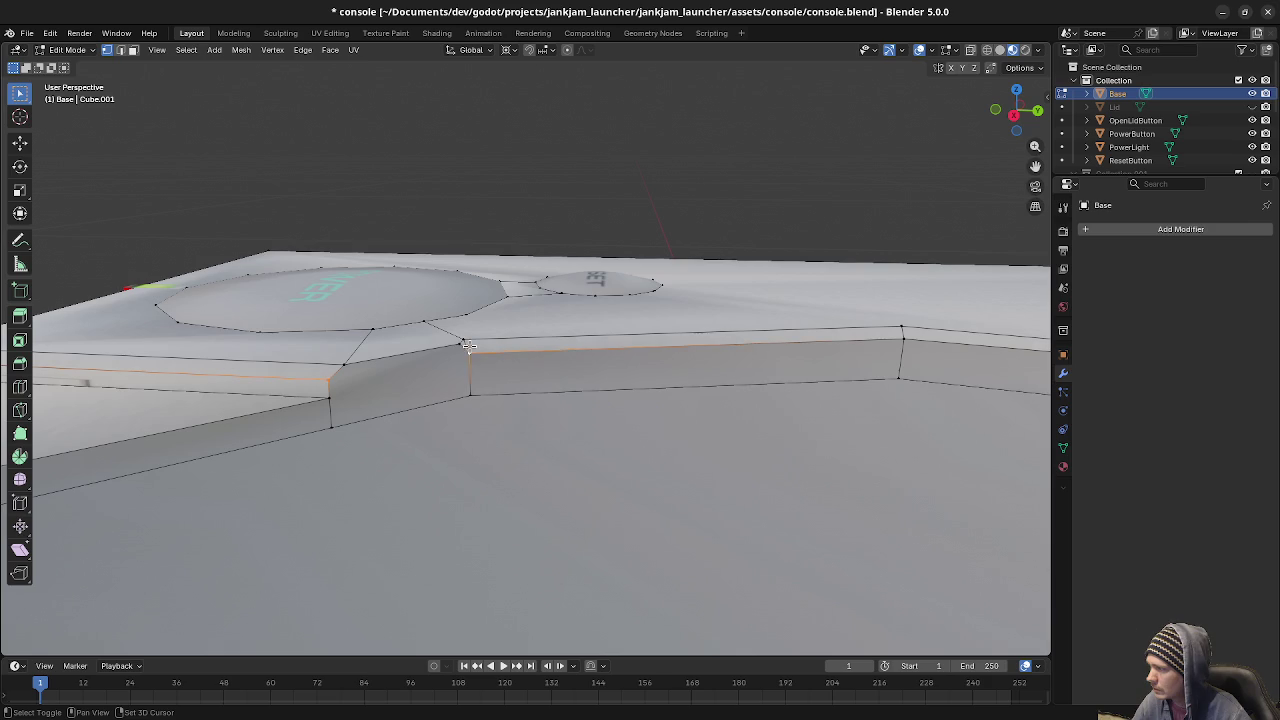
click(457, 345)
key(f)
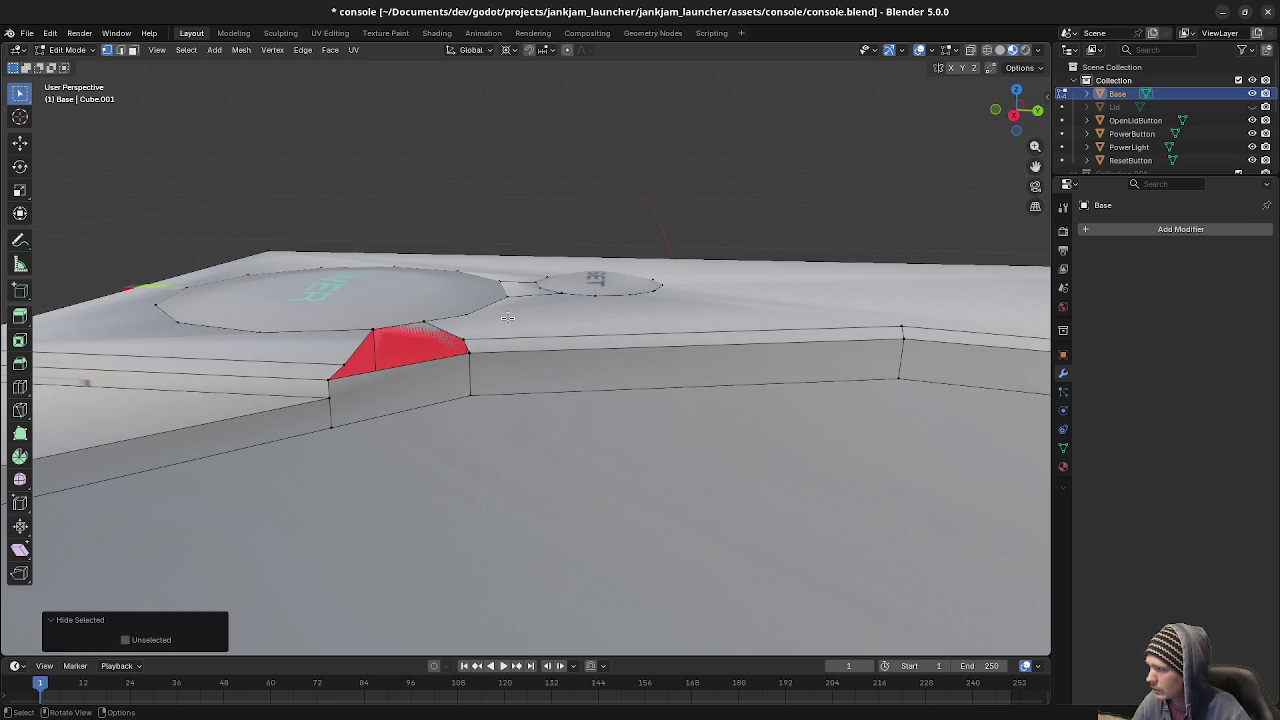
key(ctrl+z)
key(shift+v)
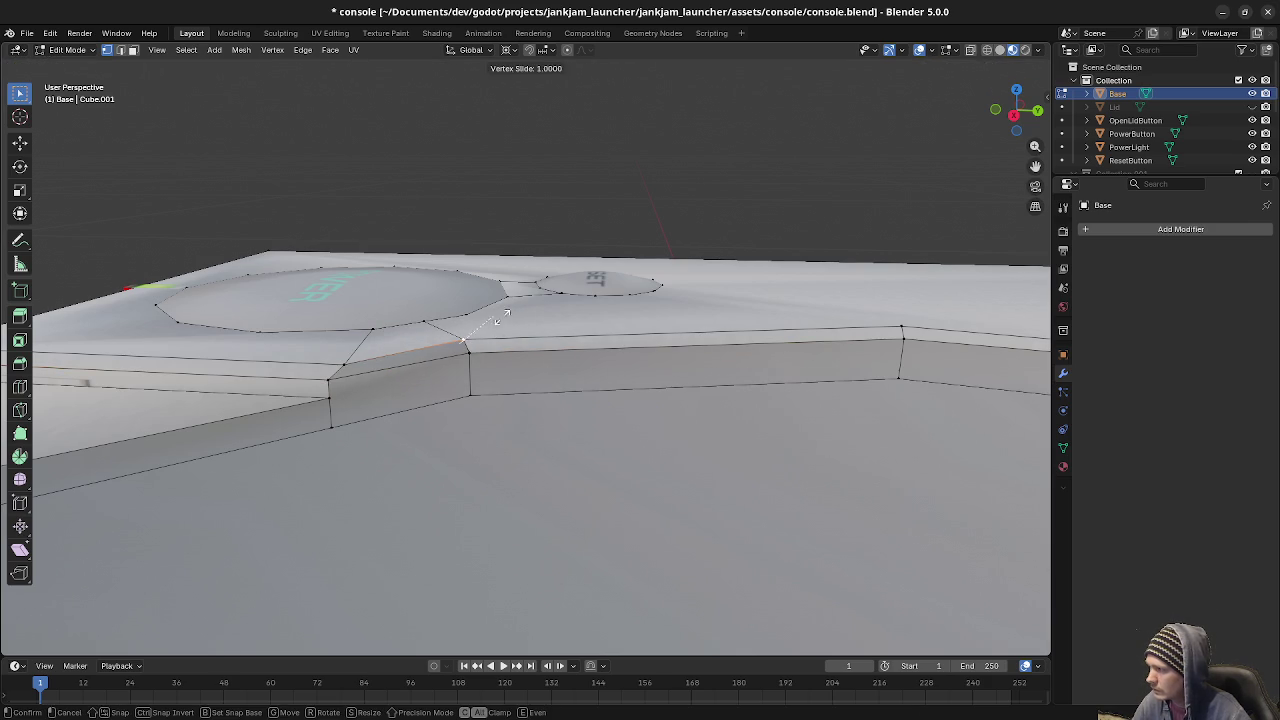
click(411, 360)
click(349, 362)
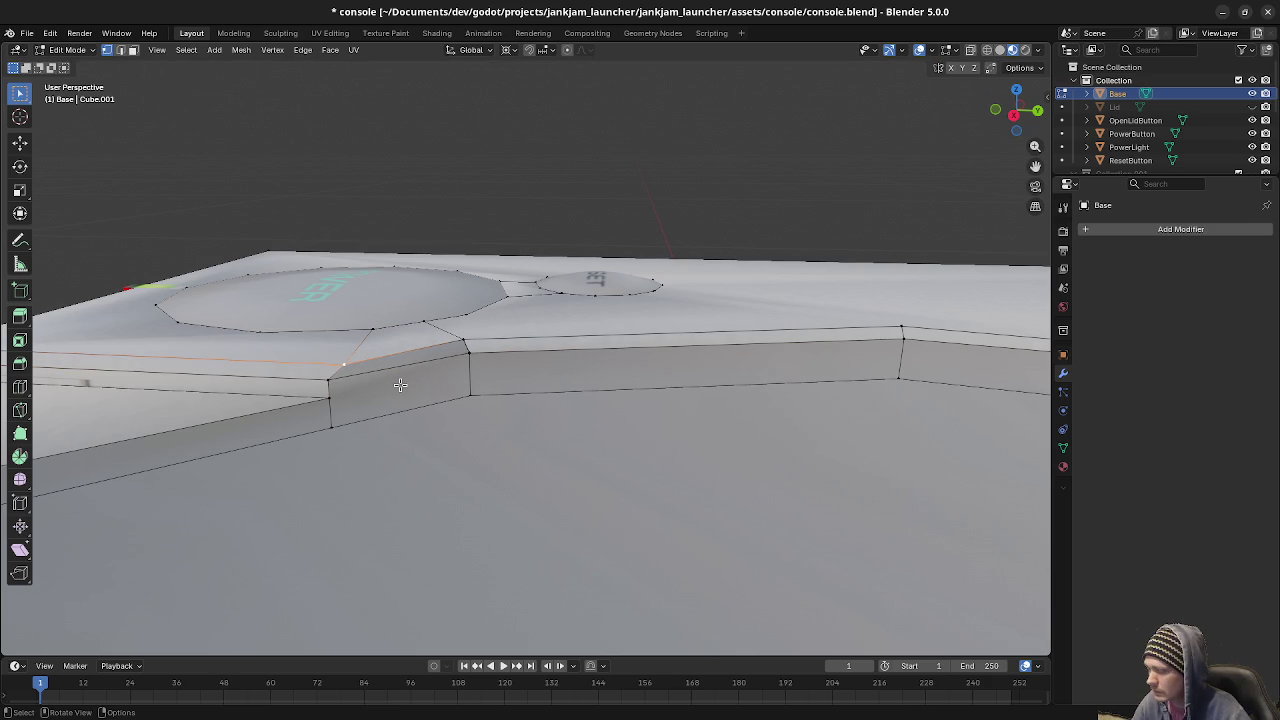
key(KP_Decimal)
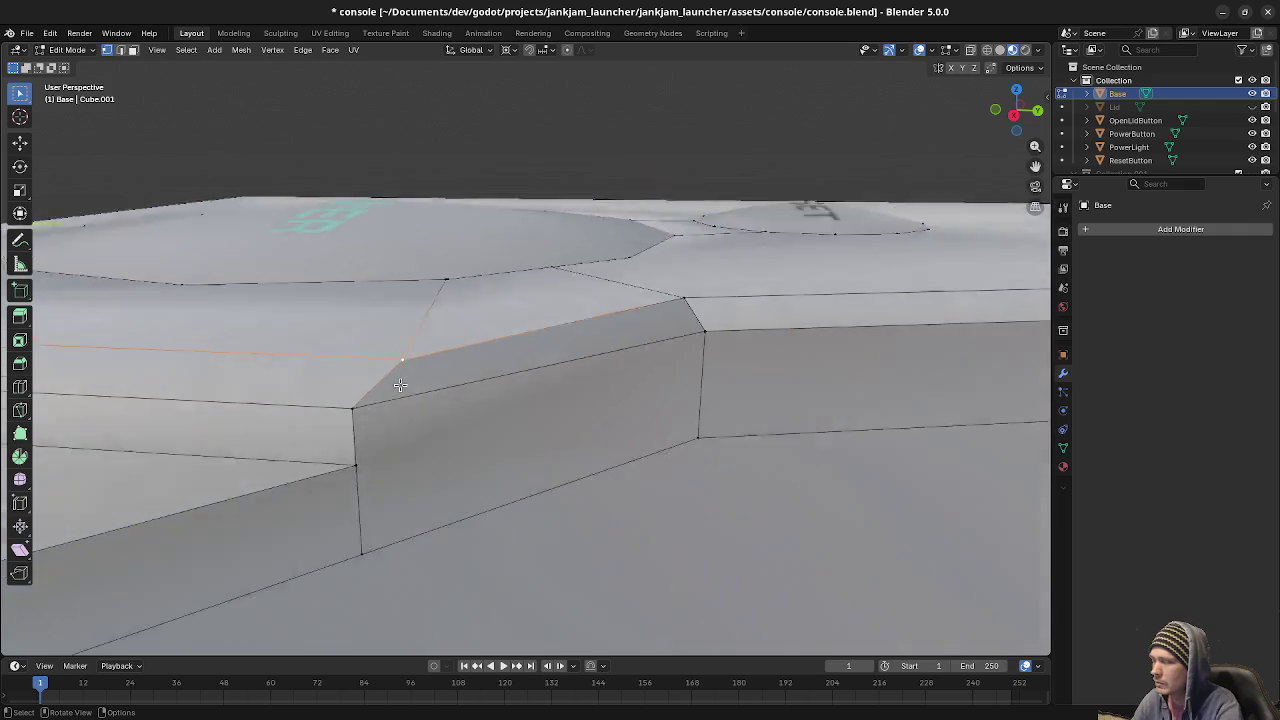
middle_drag(417, 375, 686, 385)
key(shift+v)
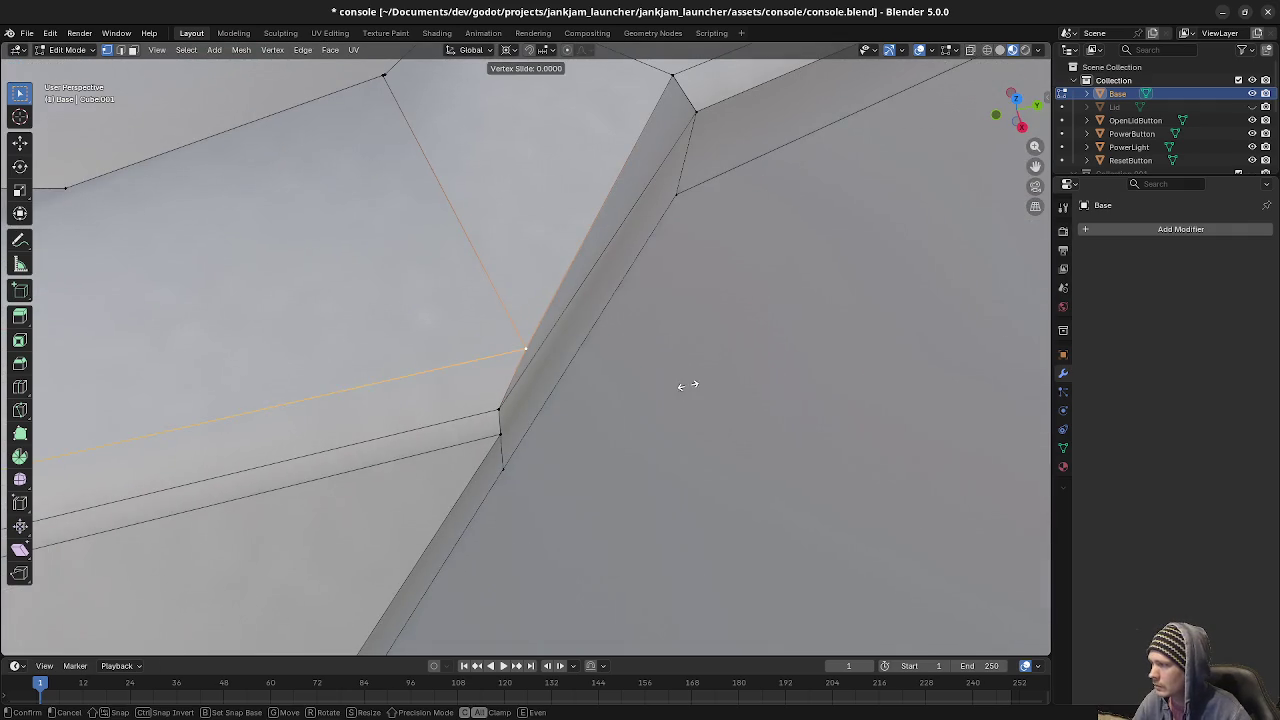
click(612, 389)
Select the rim strip's edges and slide a vertex up its edge in top view.
mouse_move(600, 450)
middle_down()
mouse_move(576, 381)
mouse_move(698, 384)
mouse_move(691, 419)
middle_up()
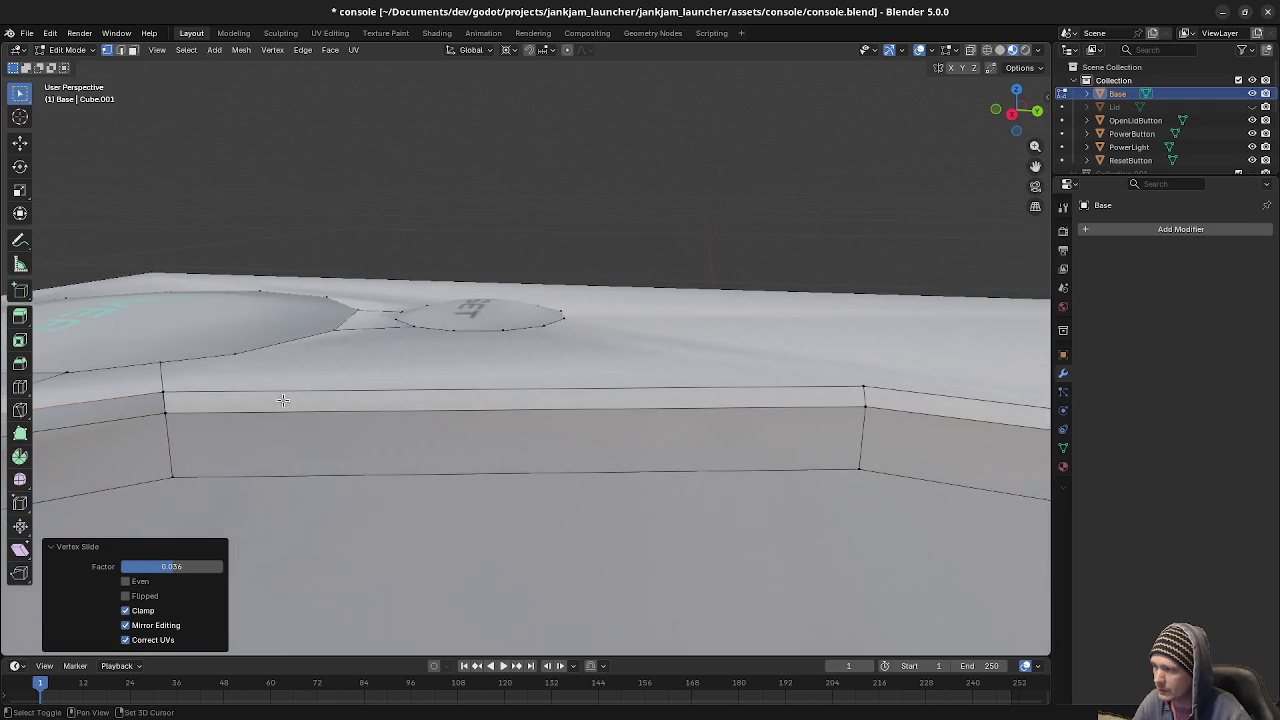
mouse_move(691, 419)
middle_down()
mouse_move(883, 423)
mouse_move(2, 340)
middle_up()
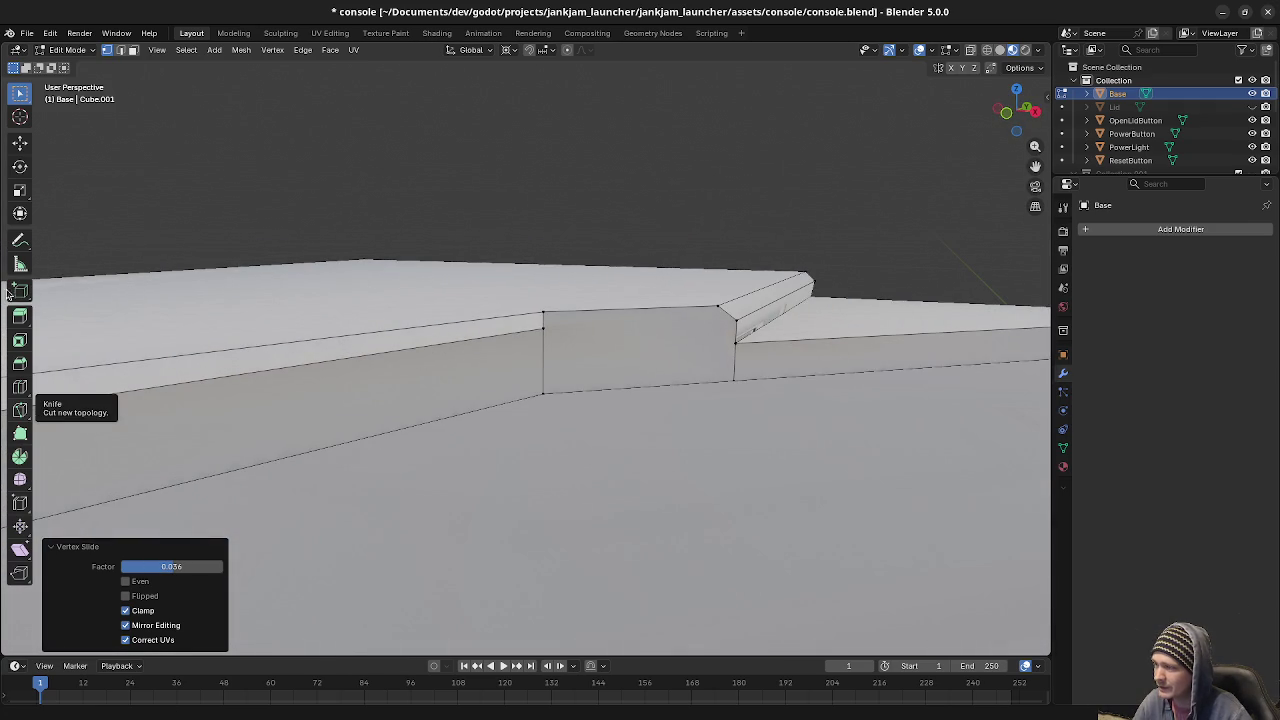
key(3)
click(637, 340)
key(KP_Decimal)
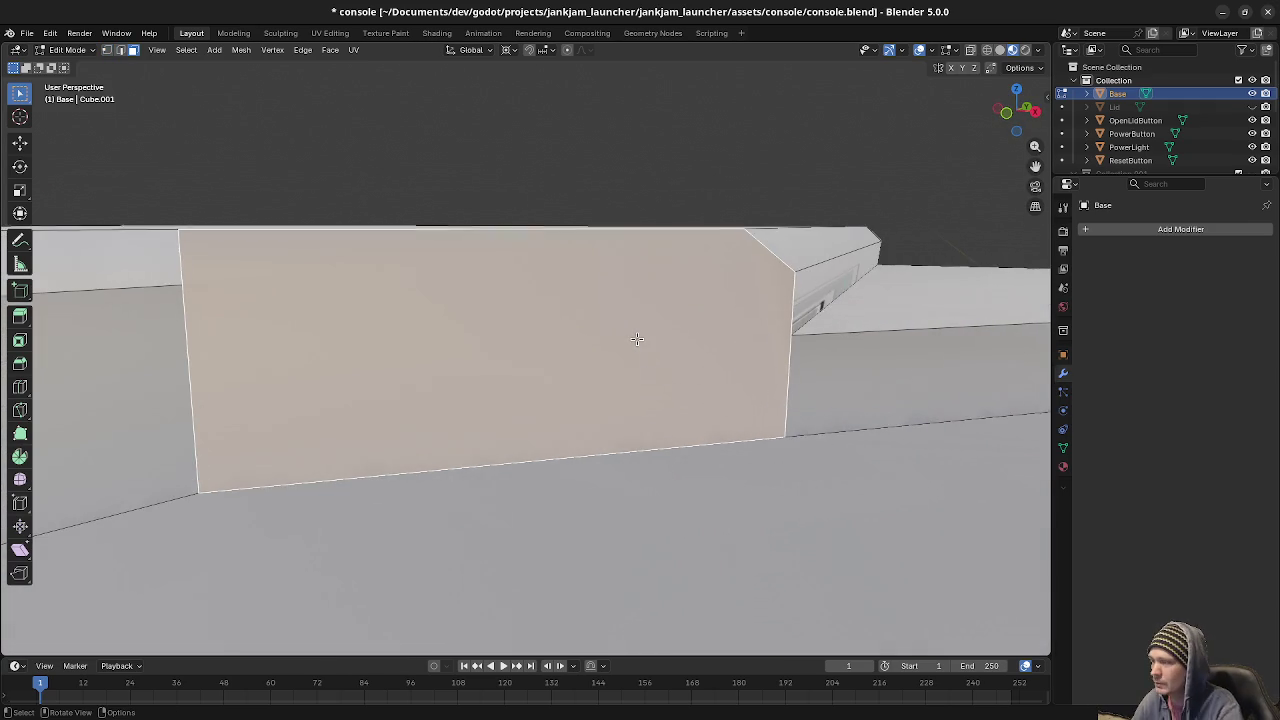
scroll(606, 330, down, 3)
mouse_move(606, 330)
middle_down()
mouse_move(603, 428)
mouse_move(355, 423)
middle_up()
alt+click(355, 423)
alt+click(785, 443)
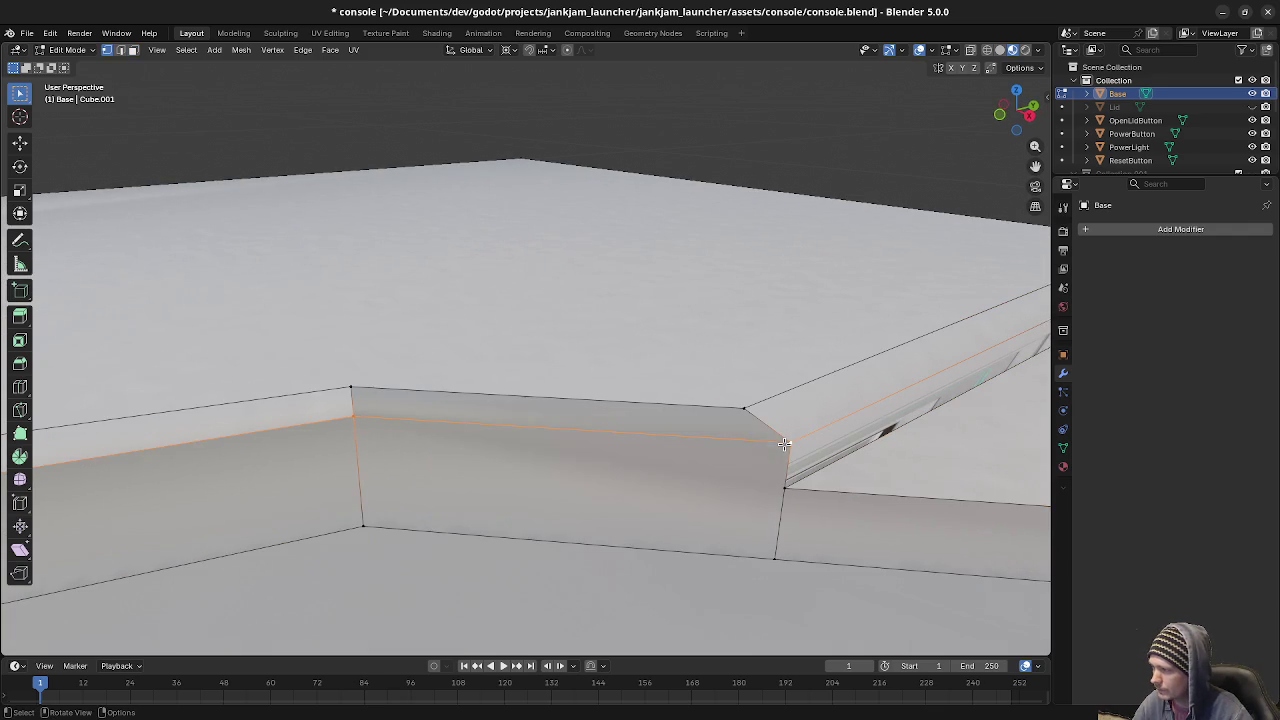
mouse_move(584, 463)
middle_down()
mouse_move(620, 445)
mouse_move(585, 445)
mouse_move(617, 505)
middle_up()
key(KP_7)
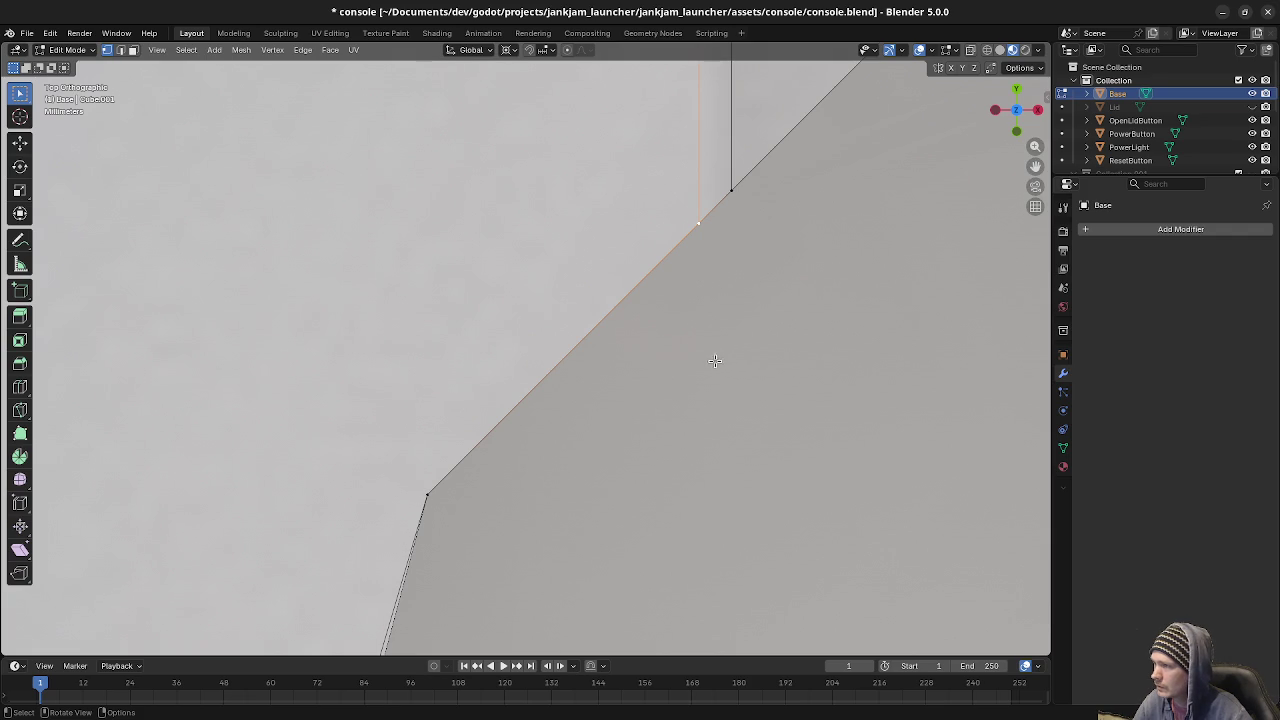
key(shift+v)
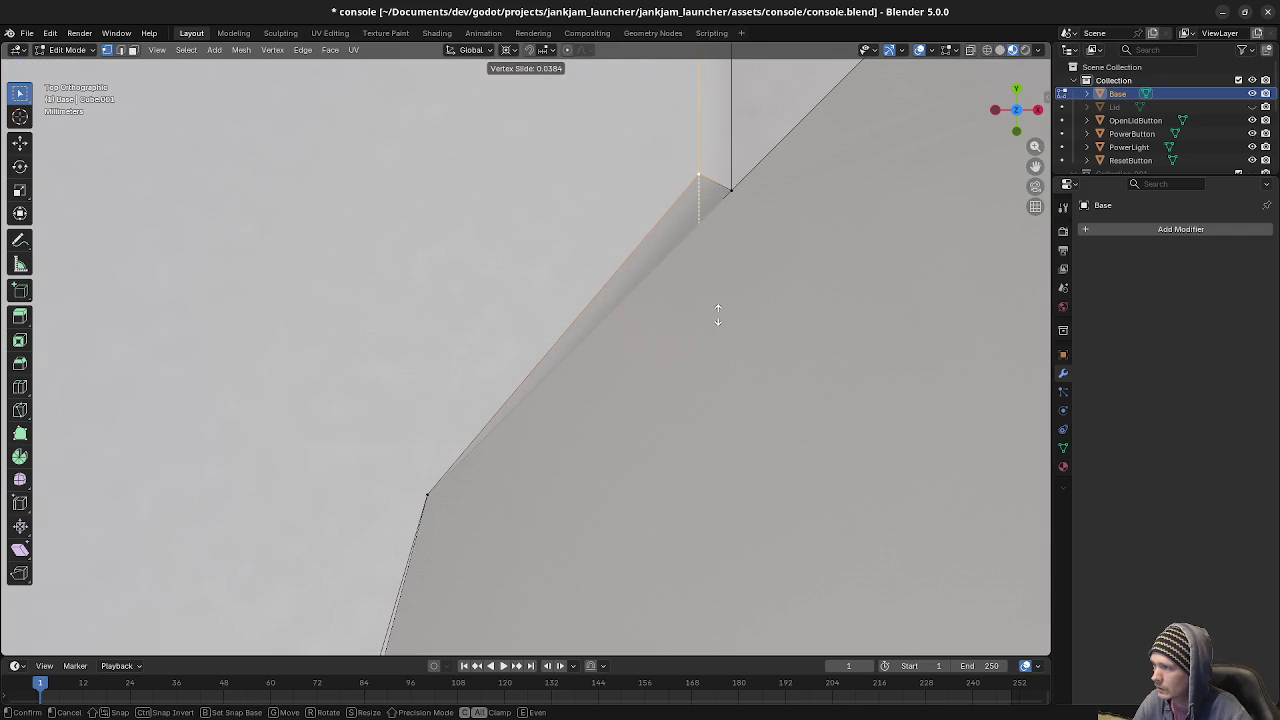
click(717, 315)
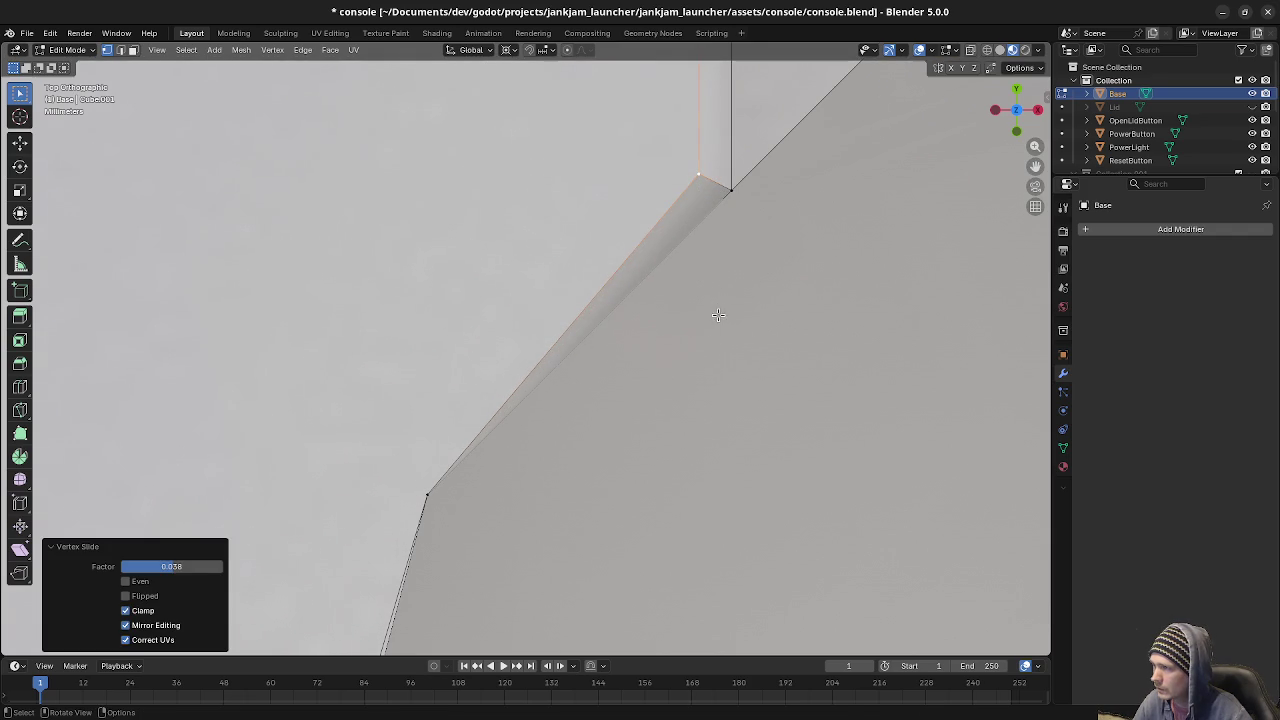
Extrude the selected edges into a strip along the diagonal corner of the front edge.
click(429, 493)
middle_drag(470, 490, 600, 500)
key(KP_7)
key(e)
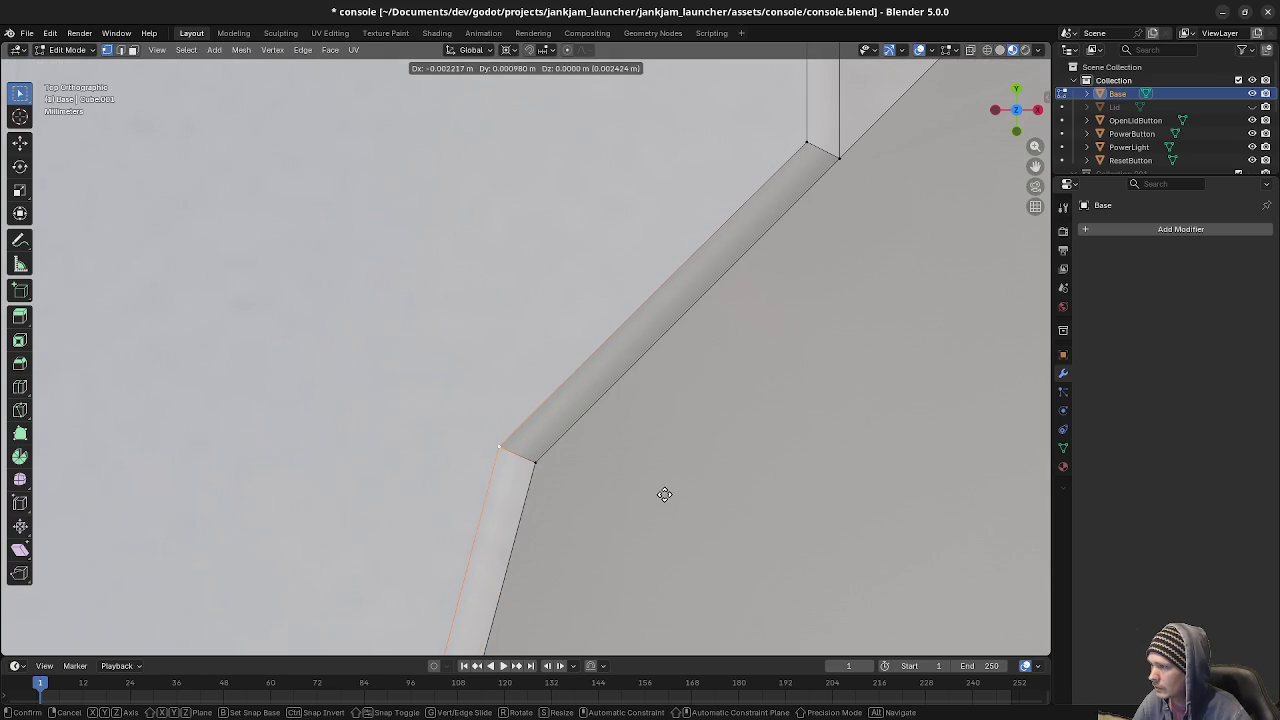
click(668, 494)
mouse_move(668, 494)
middle_down()
mouse_move(671, 365)
mouse_move(645, 405)
mouse_move(752, 421)
mouse_move(638, 413)
mouse_move(604, 426)
mouse_move(621, 422)
middle_up()
scroll(671, 365, down, 5)
Merge by distance to remove the 1 duplicate vertex, then deselect everything.
key(a)
key(m)
click(630, 390)
key(alt+a)
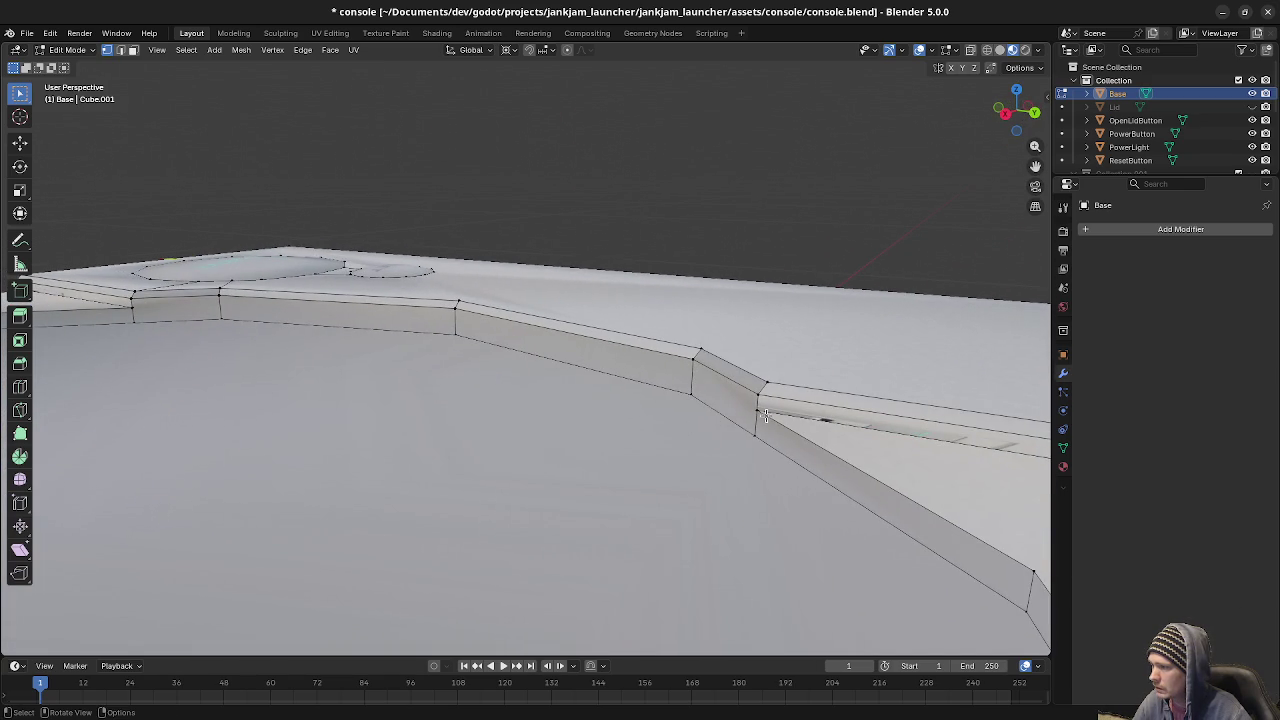
Select edges along the base's rim and bring the view in over the POWER and RESET buttons.
click(765, 414)
shift+click(693, 400)
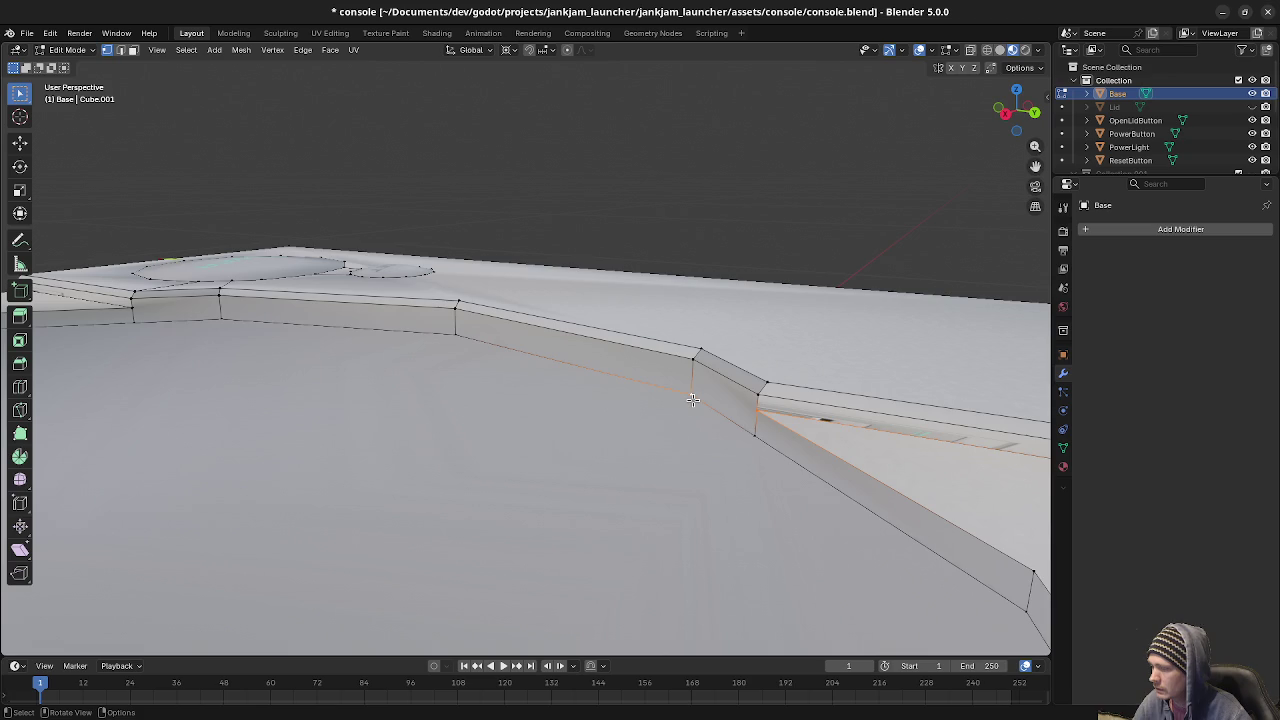
middle_drag(691, 400, 441, 344)
click(403, 327)
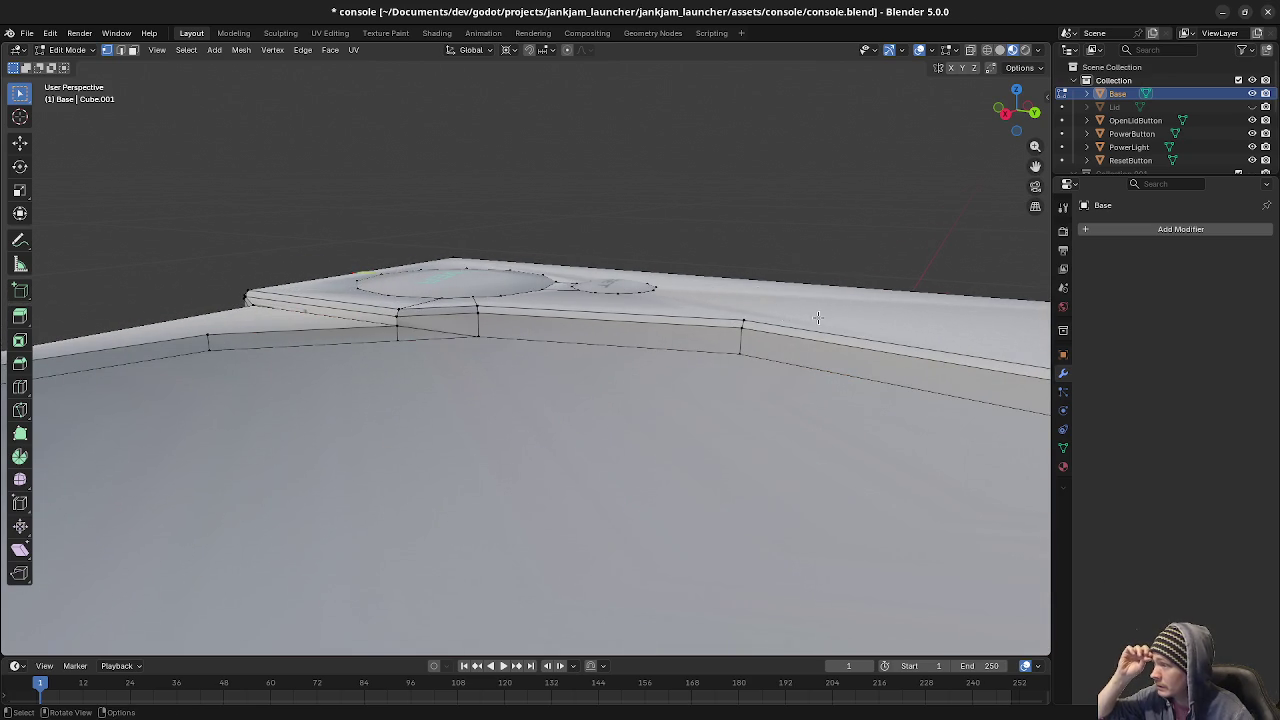
middle_drag(654, 366, 680, 443)
mouse_move(452, 297)
middle_down()
mouse_move(595, 371)
mouse_move(558, 378)
mouse_move(526, 407)
middle_up()
Connect a POWER rim vertex to the base's corner vertex with J.
click(473, 405)
click(397, 401)
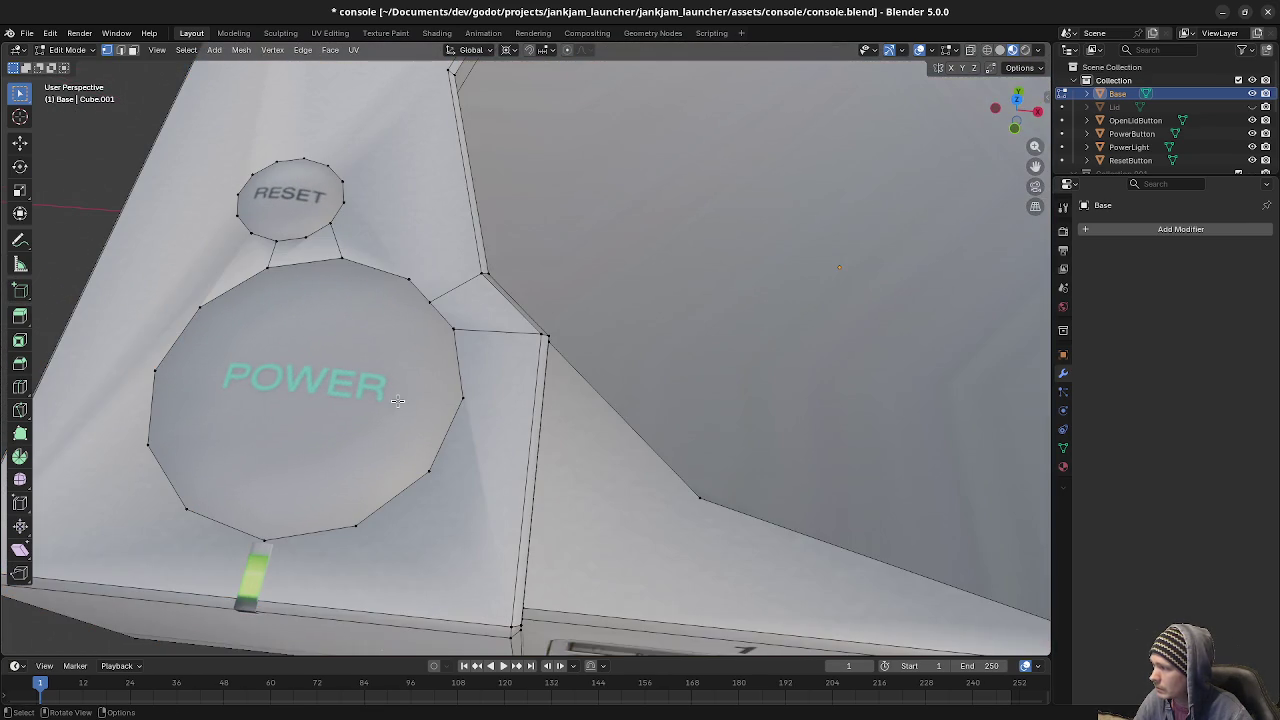
shift+click(476, 403)
shift+click(543, 338)
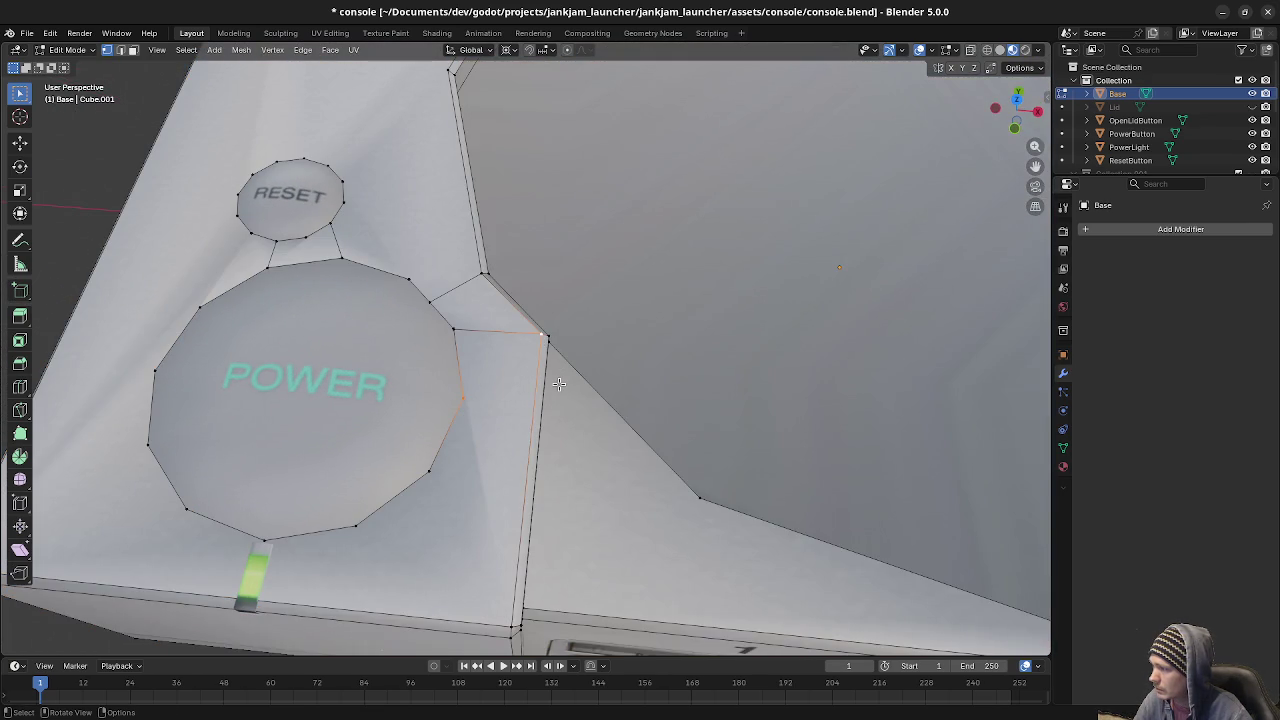
key(ctrl+z)
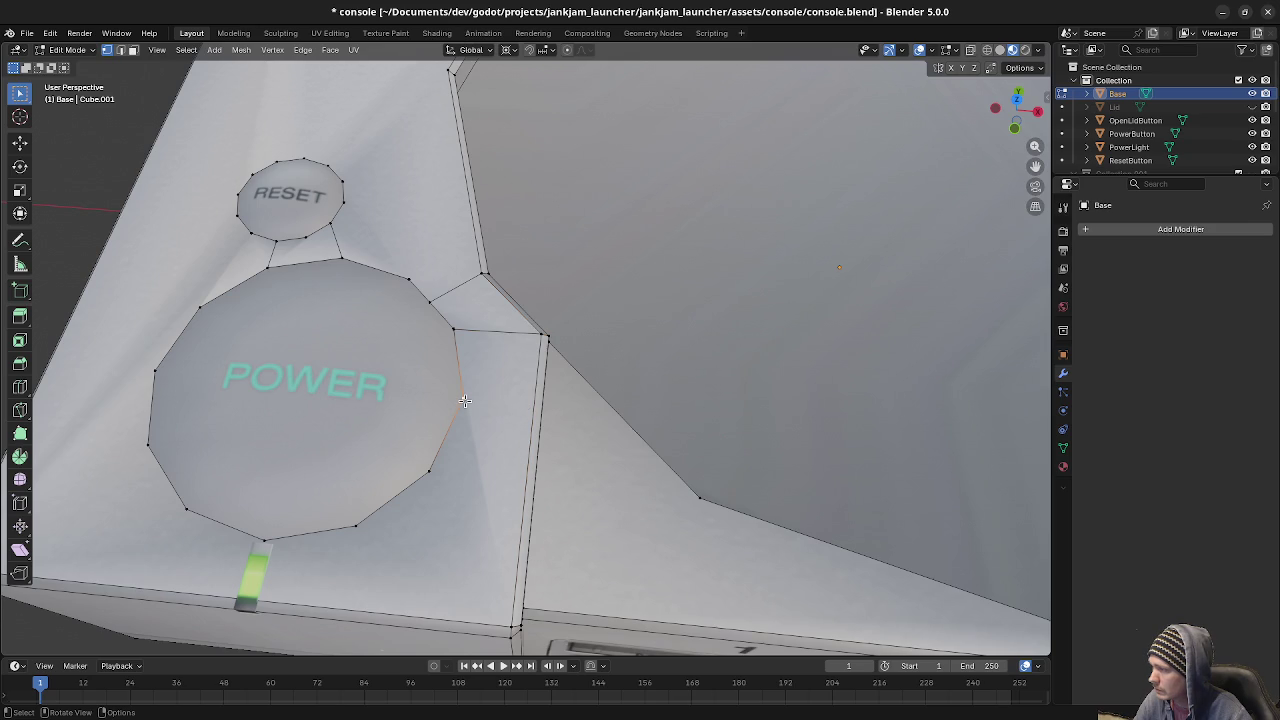
shift+click(543, 336)
key(j)
Join the lower POWER rim vertex to the bottom corner vertex.
shift+click(511, 625)
middle_drag(511, 625, 519, 471)
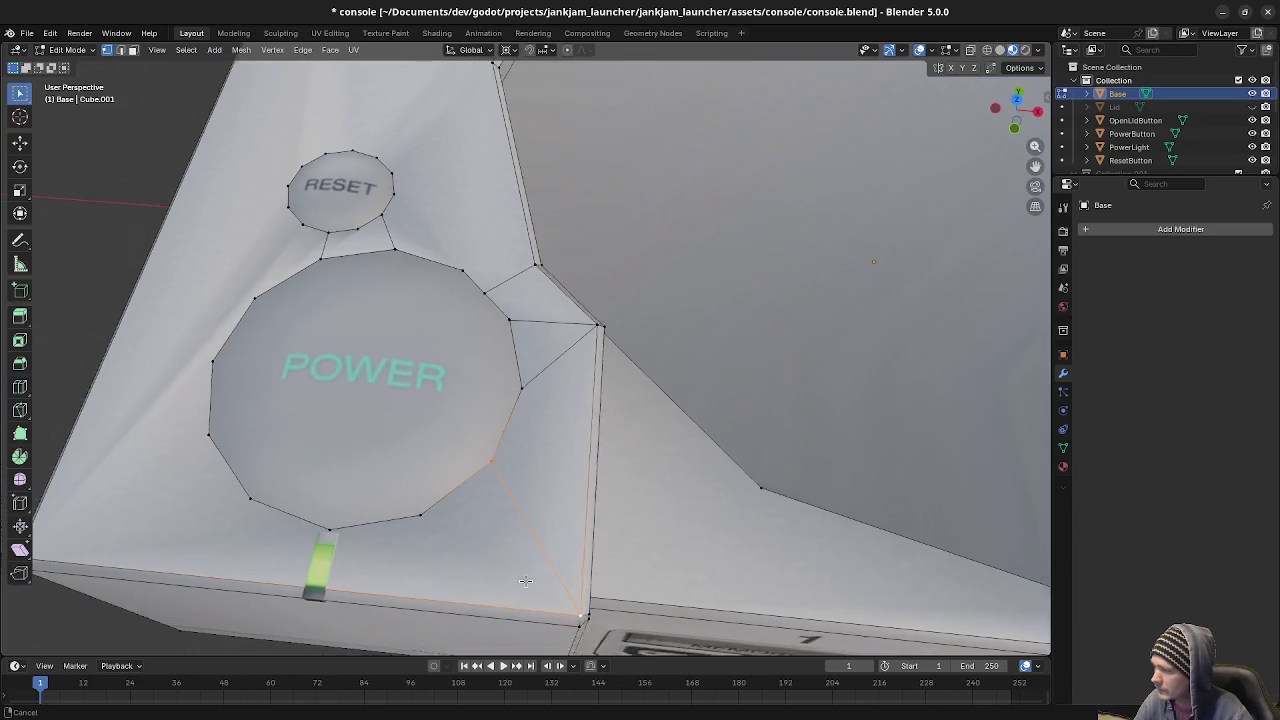
click(506, 477)
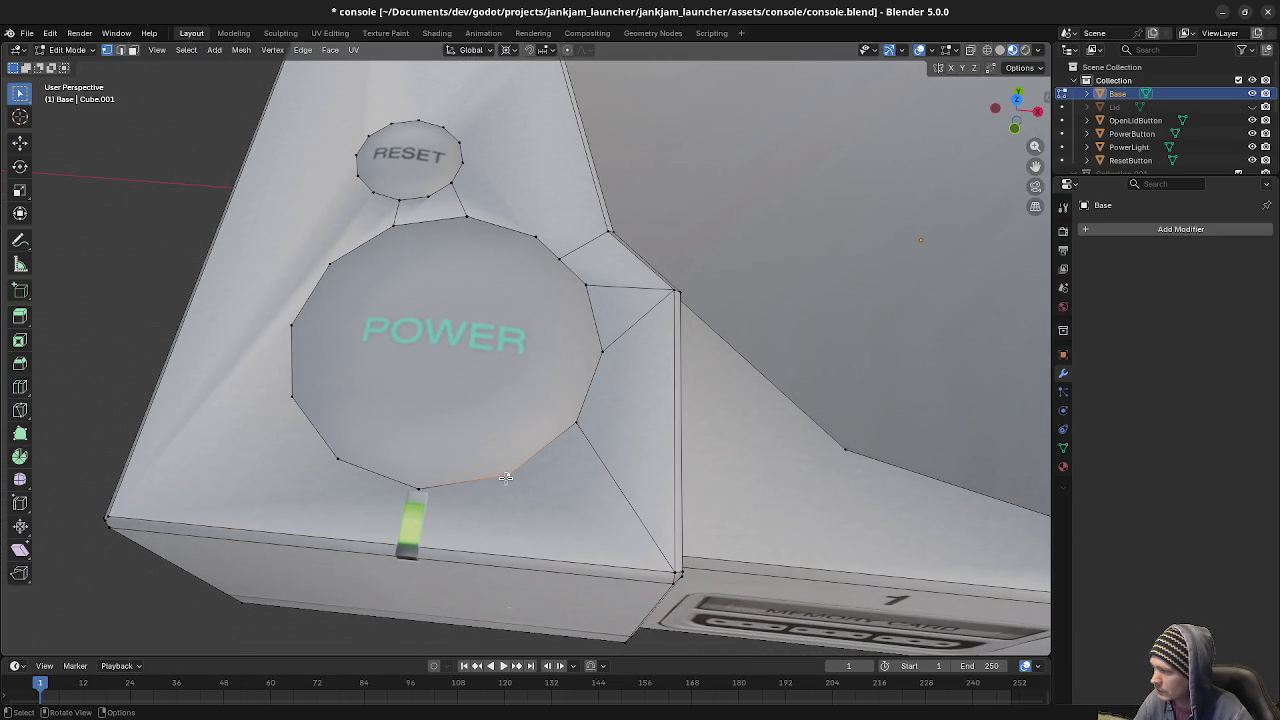
shift+click(672, 573)
click(421, 492)
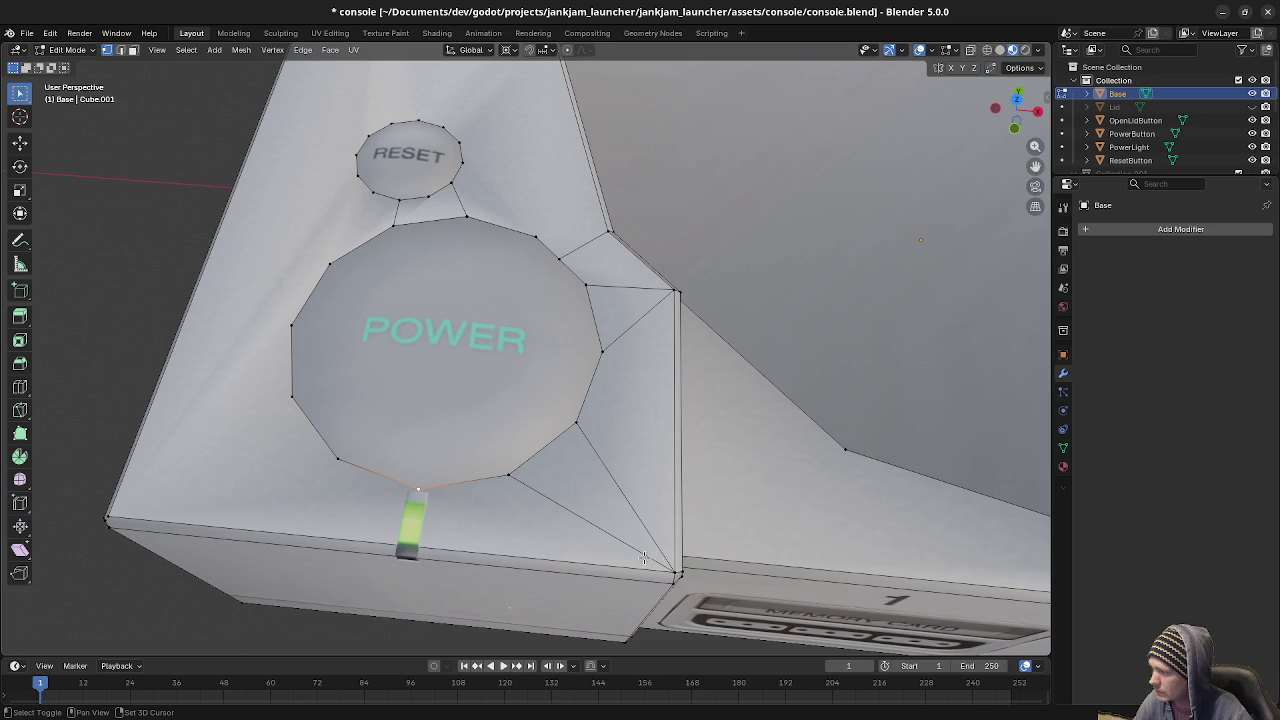
shift+click(672, 571)
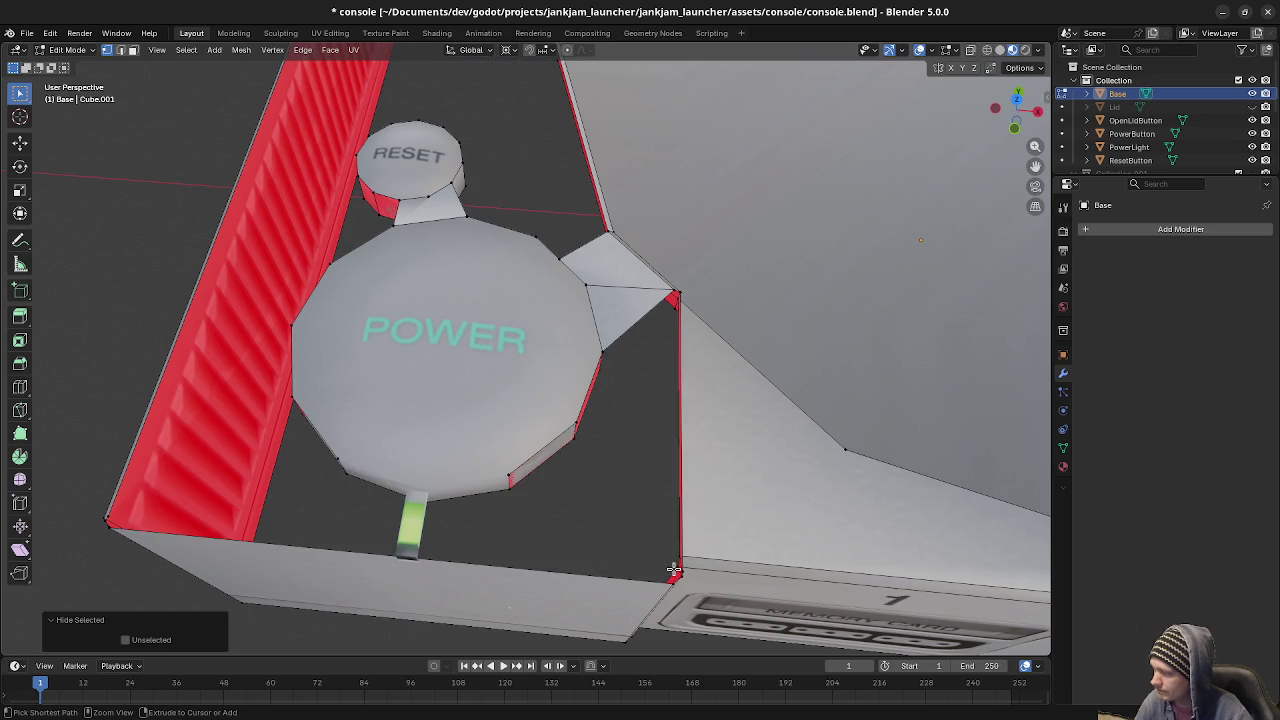
key(j)
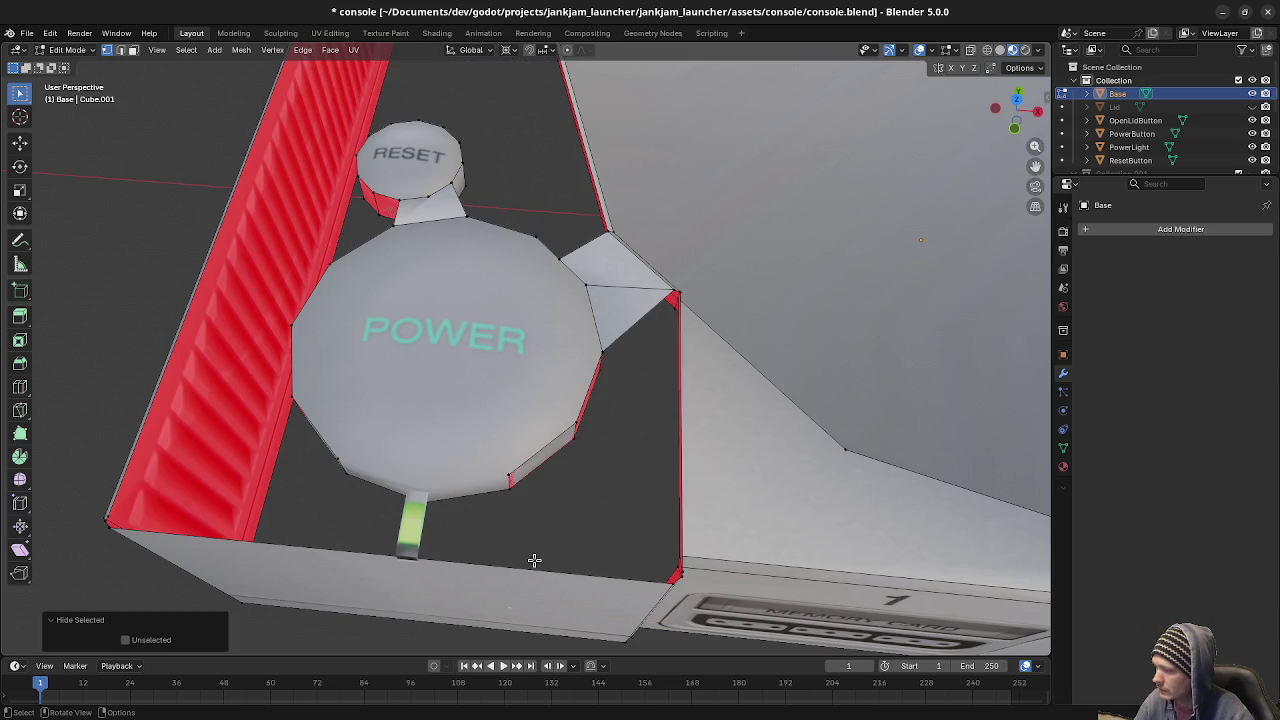
Pair more POWER outline vertices with the front-left corner vertex to continue the triangle fan.
middle_drag(534, 560, 392, 523)
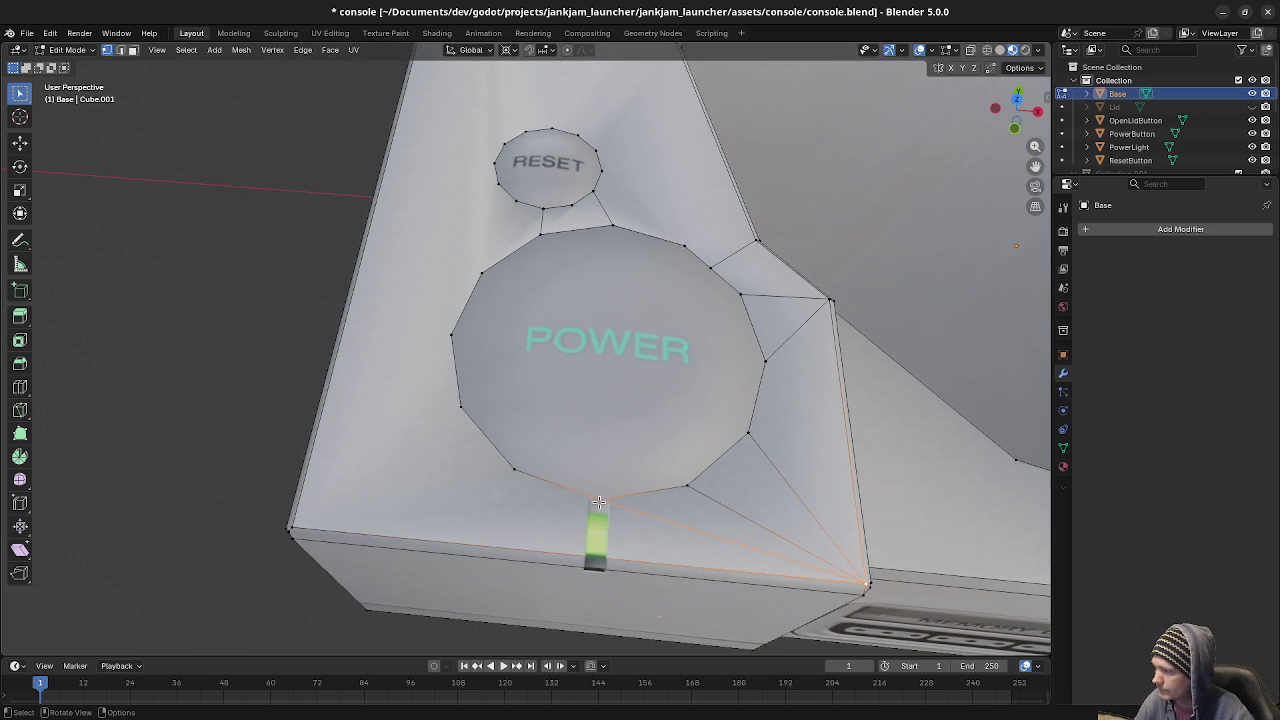
shift+click(293, 525)
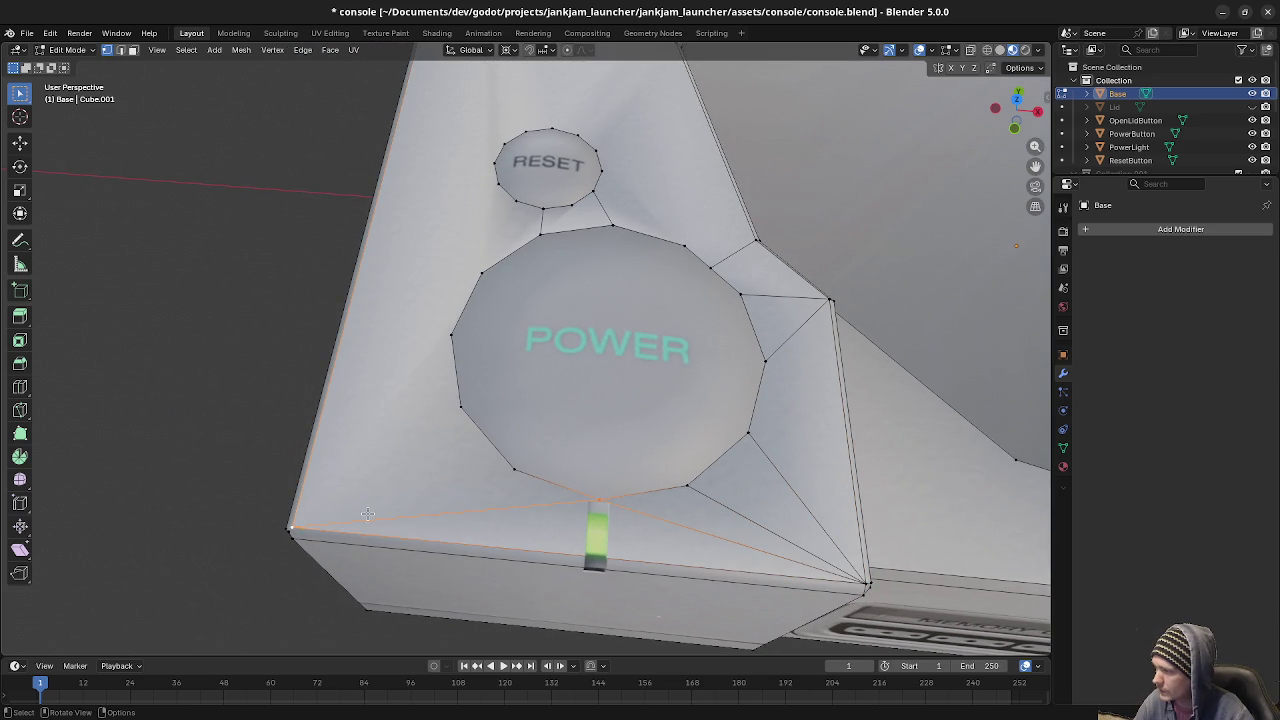
click(508, 467)
shift+click(293, 525)
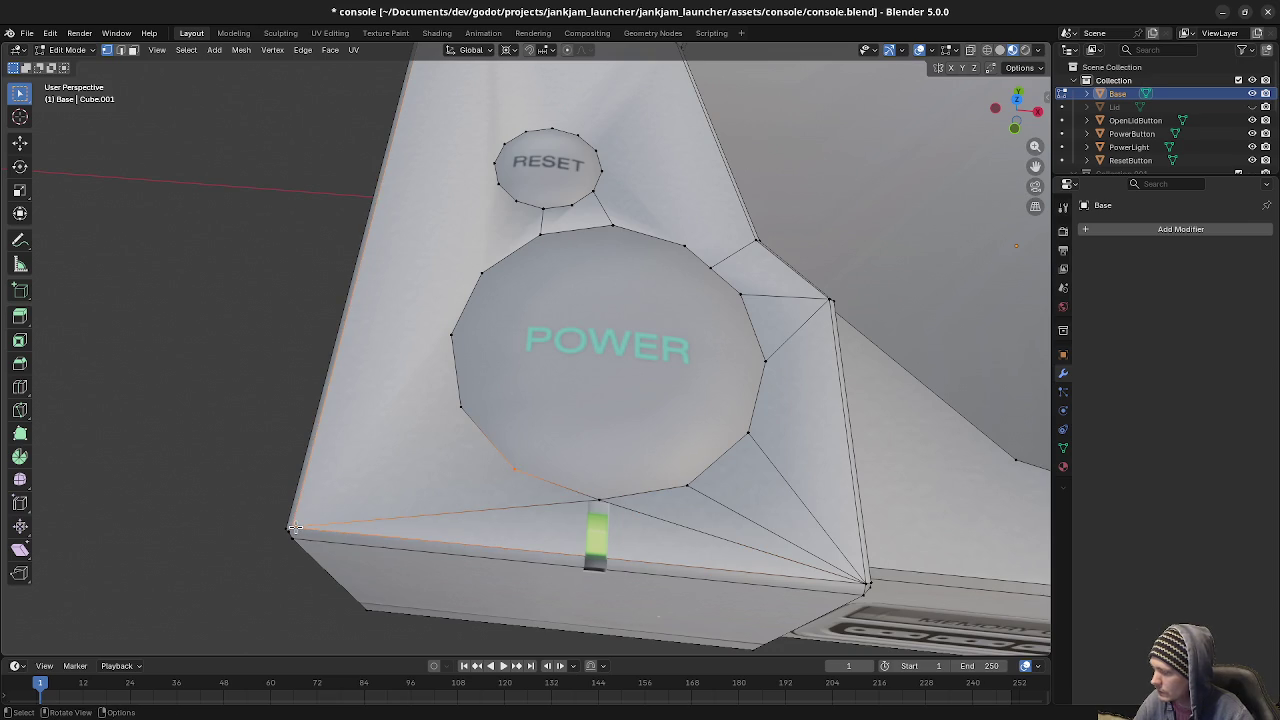
click(461, 405)
shift+click(292, 525)
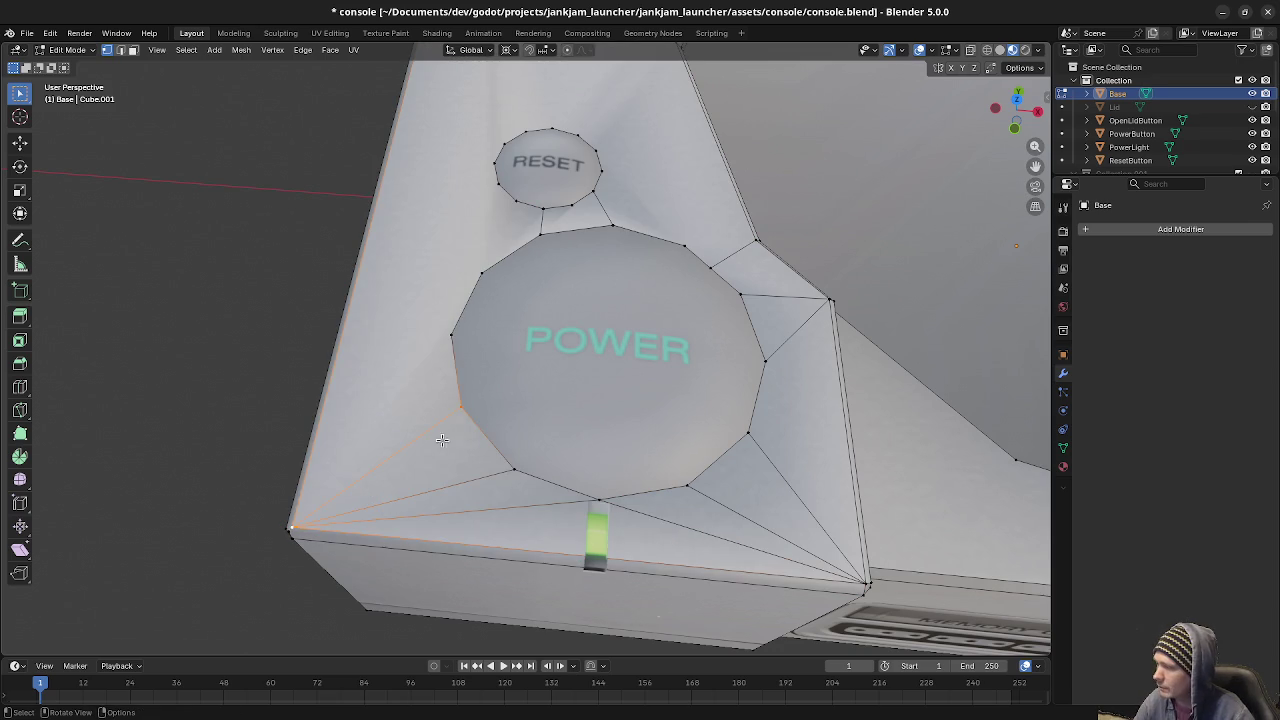
shift+middle_drag(437, 410, 482, 505)
click(493, 436)
shift+click(364, 618)
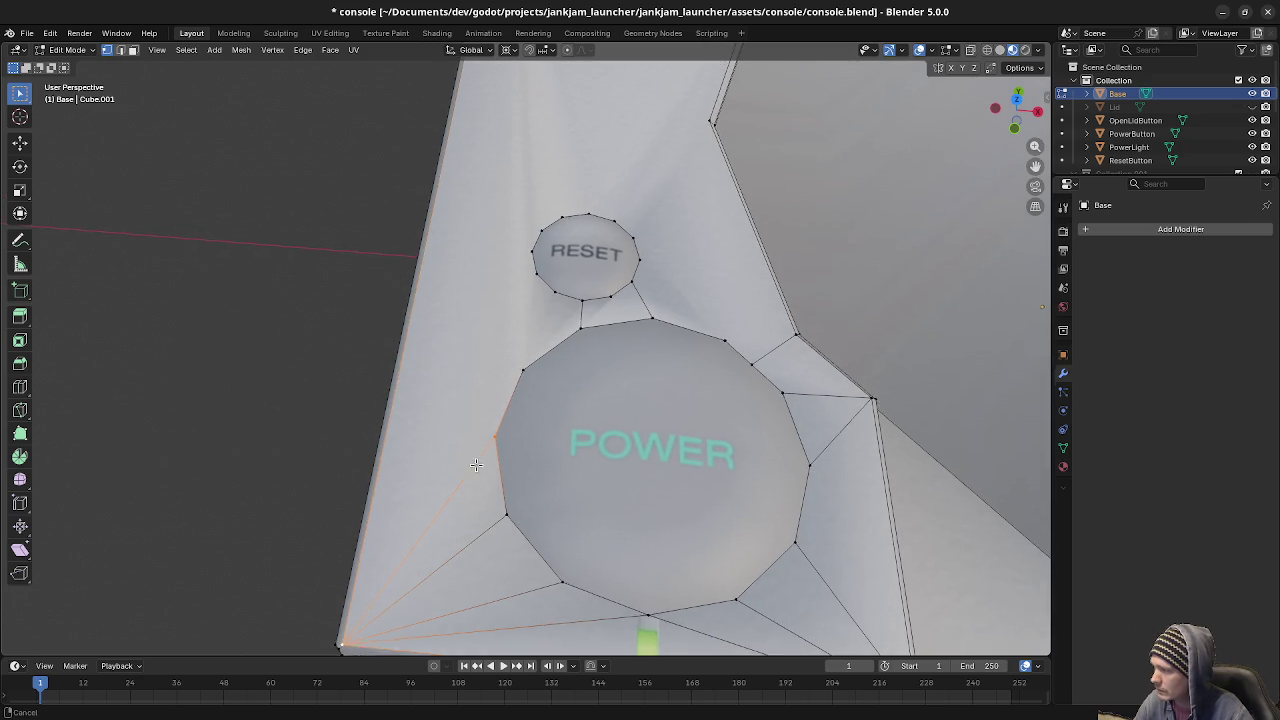
shift+scroll(463, 527, up, 4)
click(523, 546)
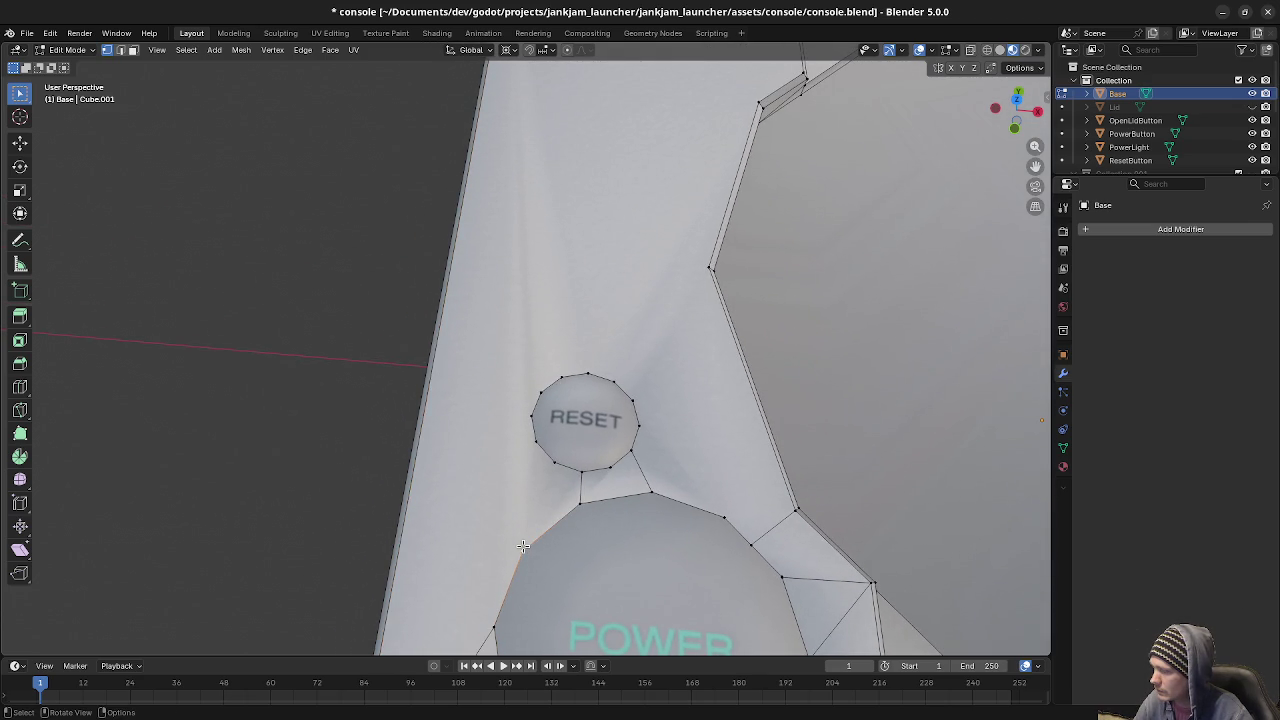
mouse_move(523, 546)
middle_down()
mouse_move(486, 530)
mouse_move(619, 492)
mouse_move(616, 525)
middle_up()
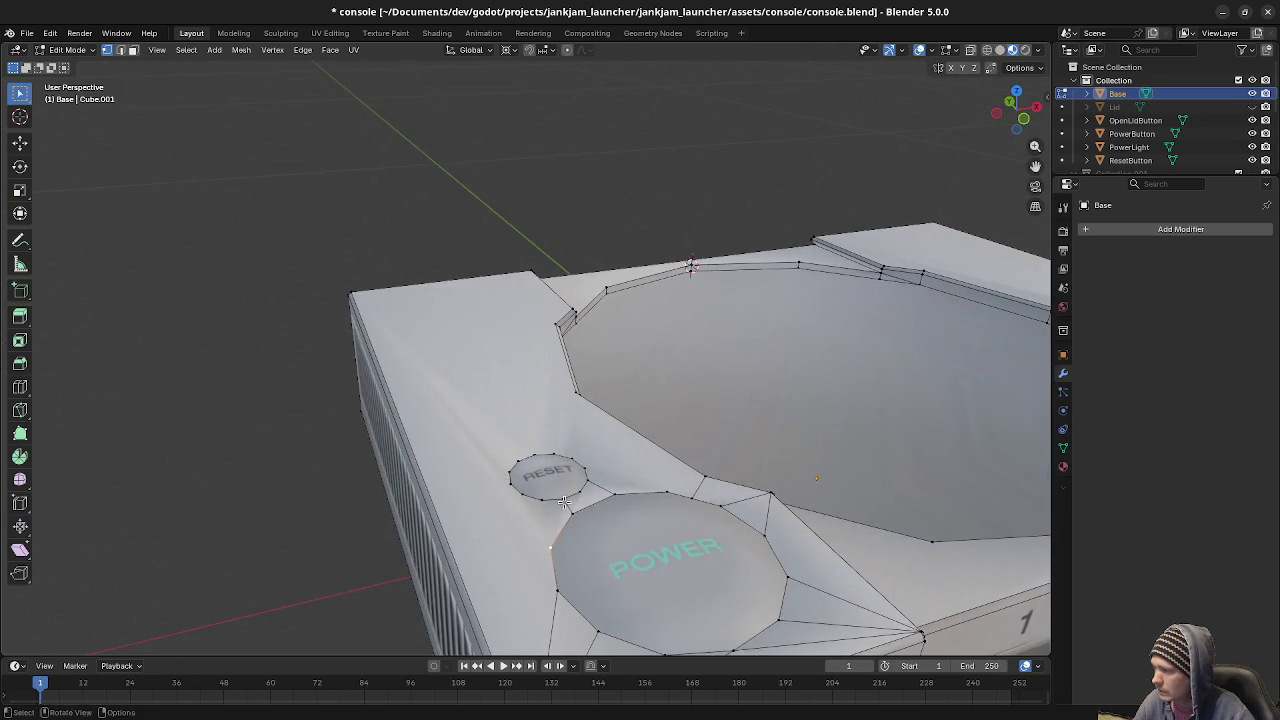
Split the remaining face near POWER by joining two vertices on the panel's front.
click(606, 512)
alt+shift+click(640, 496)
key(j)
key(alt+a)
middle_drag(662, 512, 580, 496)
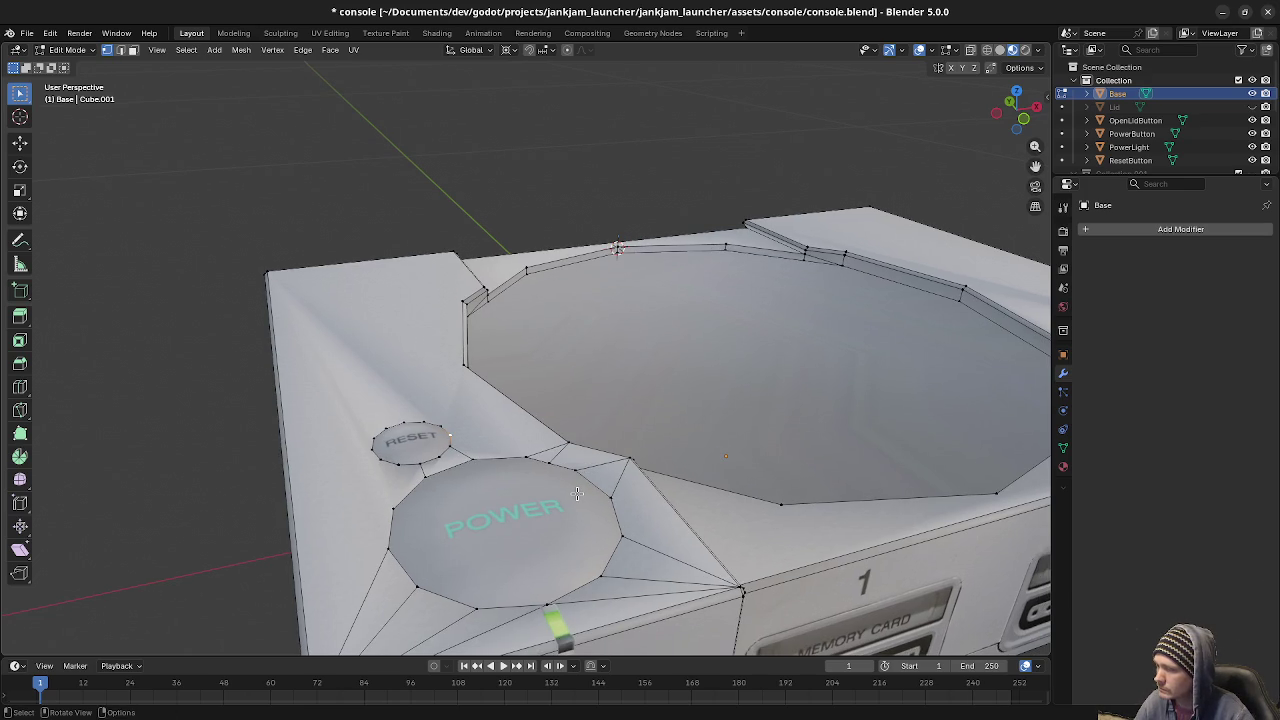
mouse_move(577, 494)
middle_down()
mouse_move(633, 519)
mouse_move(583, 505)
middle_up()
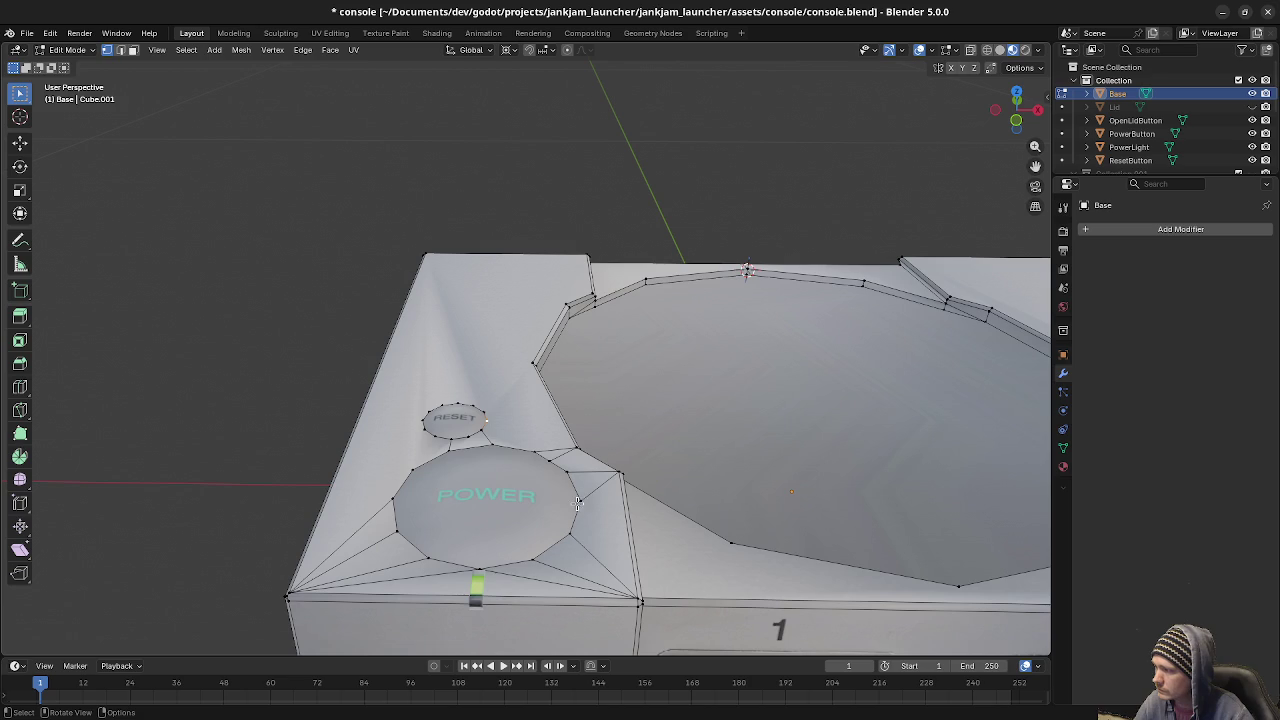
middle_drag(480, 454, 470, 493)
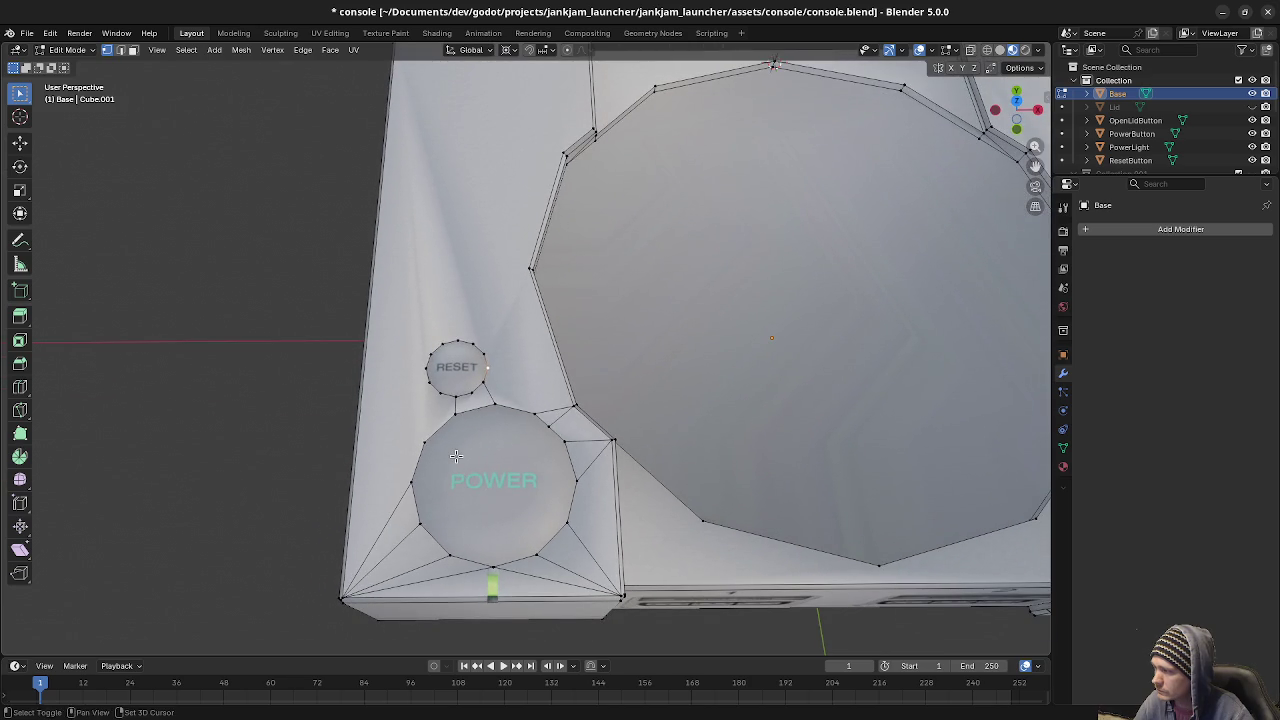
middle_drag(458, 463, 504, 464)
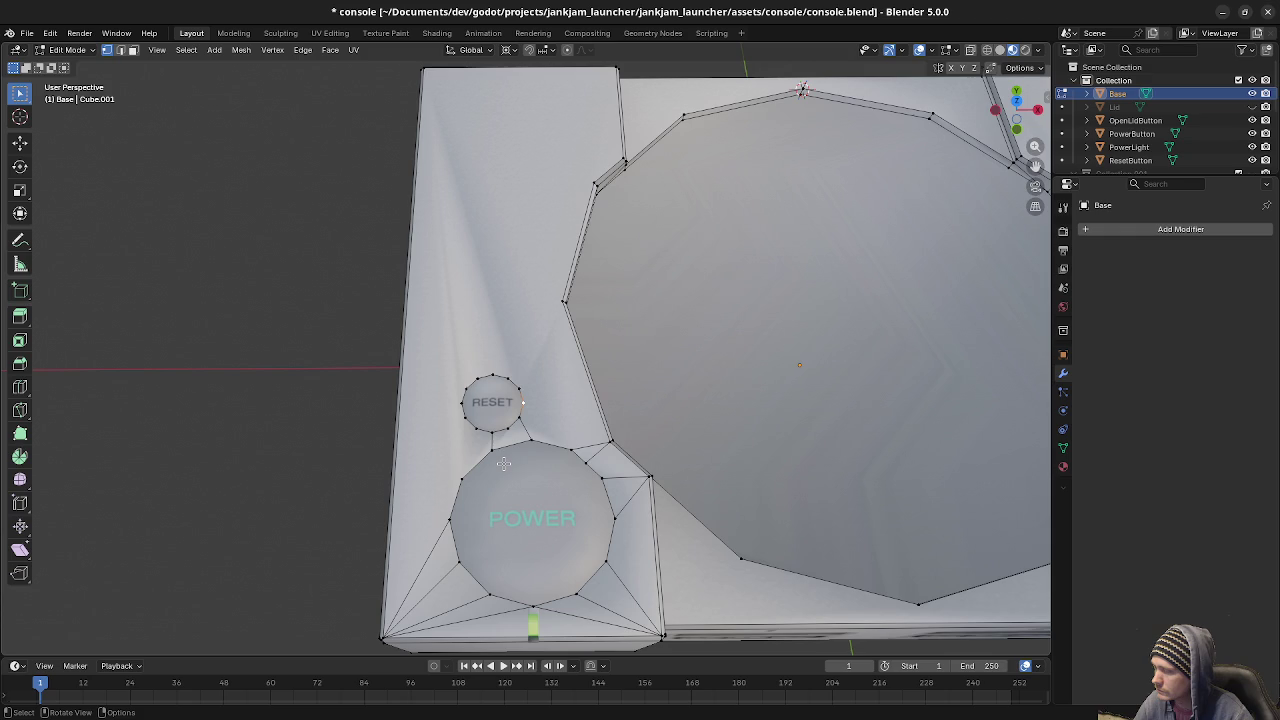
In face select mode, select the triangles at the panel's bottom-left to check them.
key(3)
click(457, 589)
shift+click(495, 612)
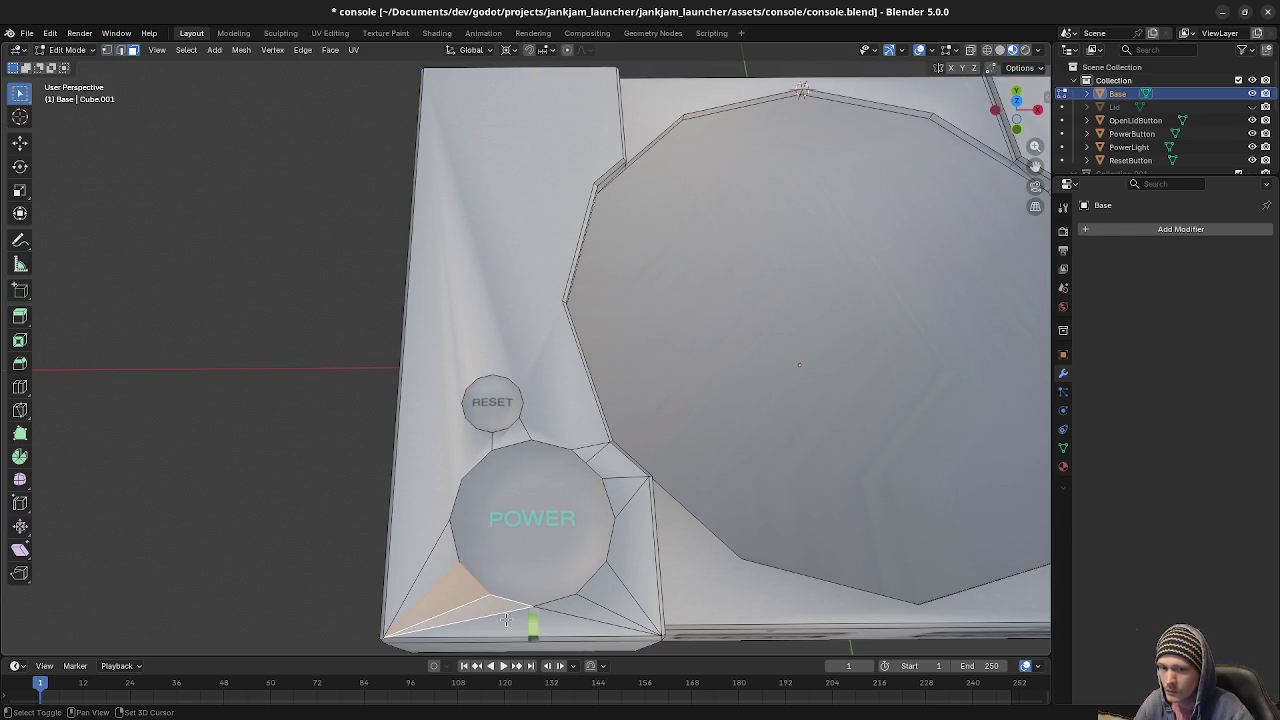
middle_drag(520, 622, 410, 410)
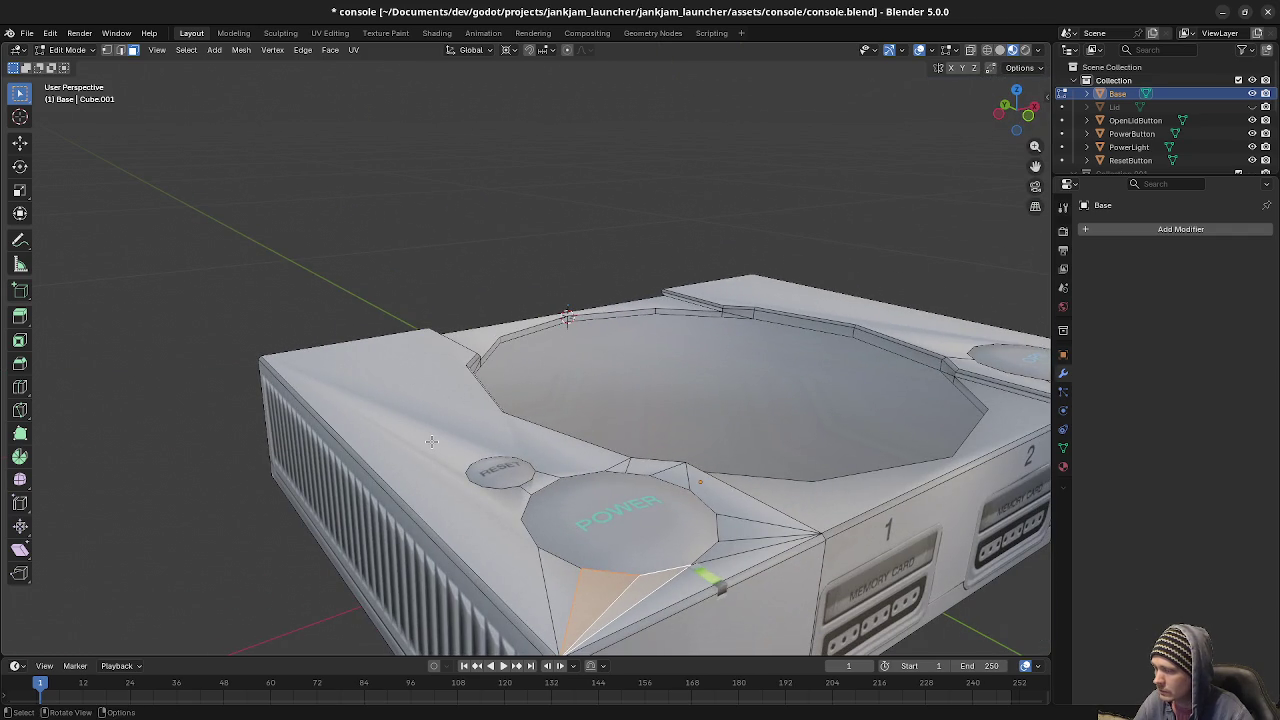
mouse_move(559, 550)
middle_down()
mouse_move(559, 573)
mouse_move(586, 571)
mouse_move(563, 500)
mouse_move(512, 531)
middle_up()
Add the fan of faces around, above and right of POWER to the selection.
shift+click(512, 531)
shift+click(556, 521)
shift+click(588, 510)
shift+click(601, 440)
shift+click(597, 420)
shift+click(584, 404)
shift+click(571, 398)
shift+click(557, 383)
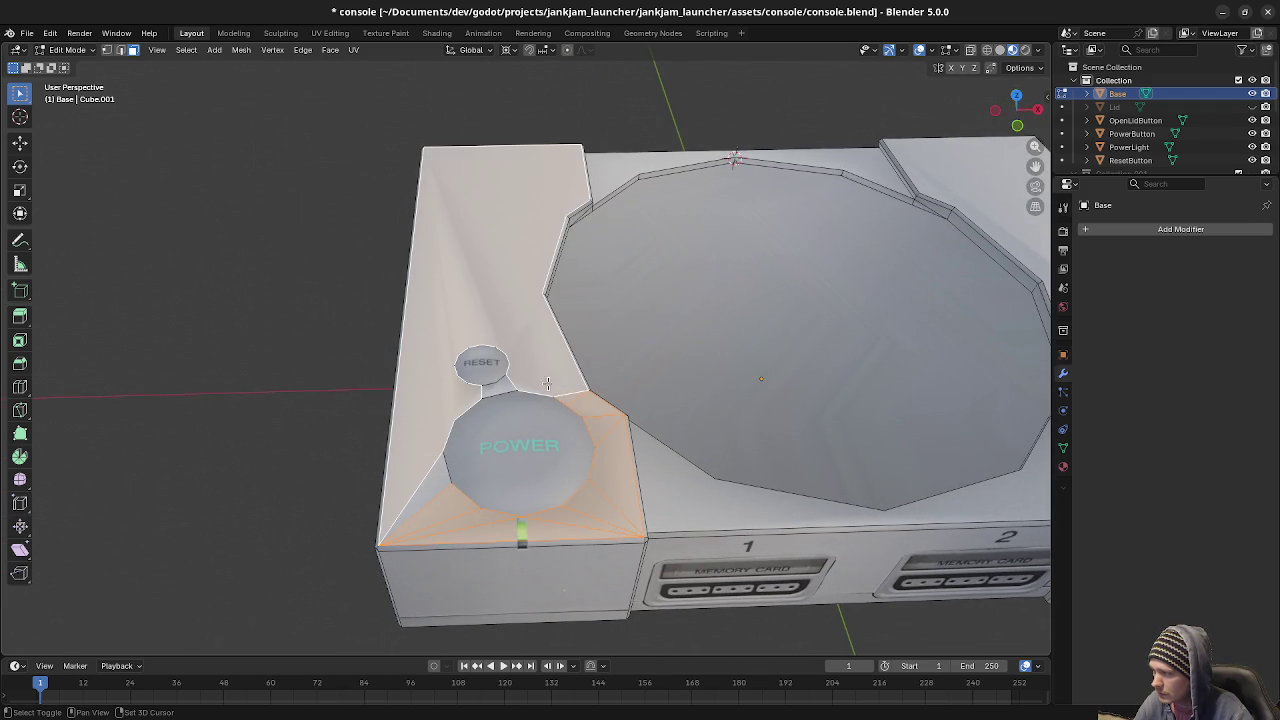
shift+click(507, 388)
shift+click(437, 480)
Add the small face right of POWER, then select all and deselect everything.
mouse_move(578, 524)
middle_down()
mouse_move(613, 498)
mouse_move(580, 500)
mouse_move(621, 467)
middle_up()
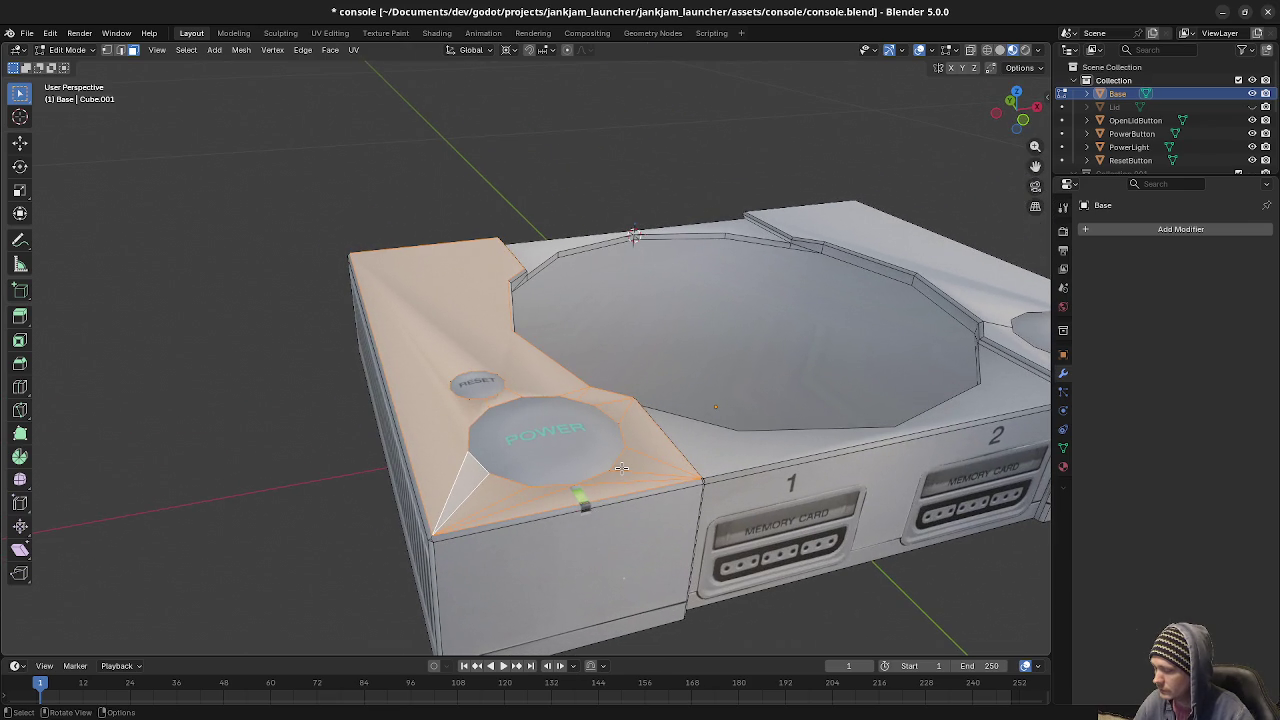
shift+click(621, 467)
key(a)
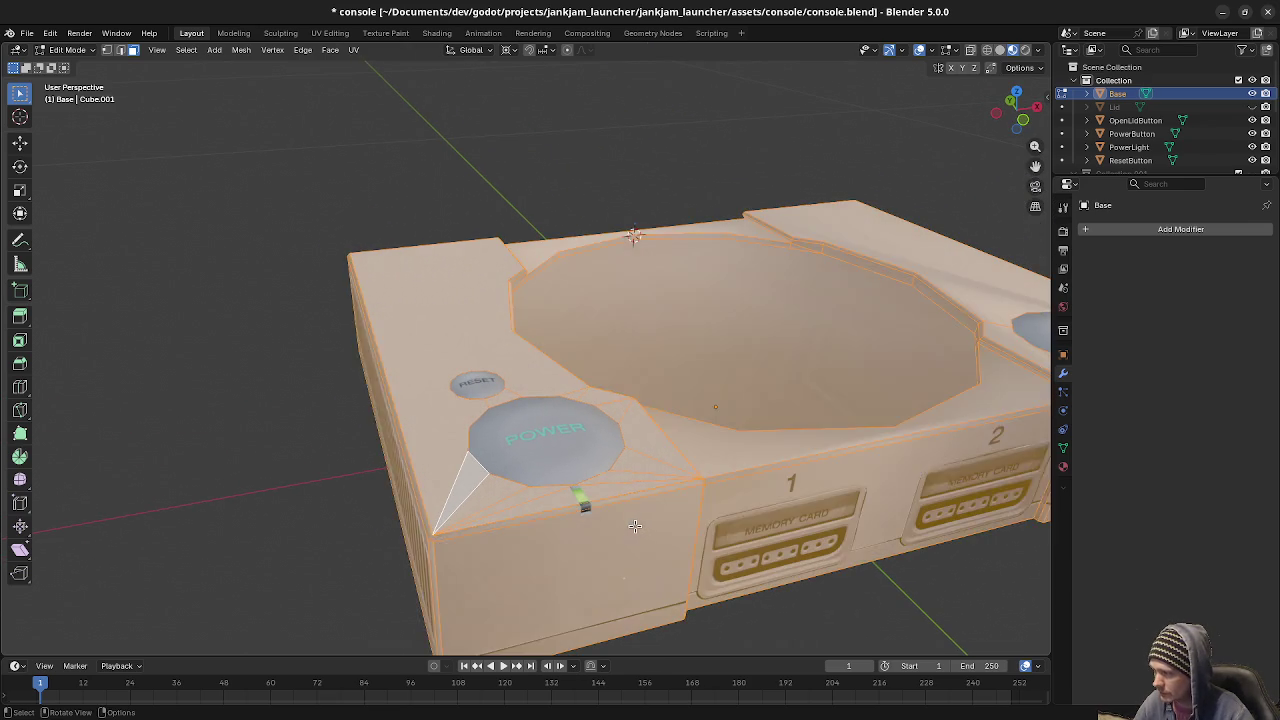
key(alt+a)
middle_drag(392, 395, 295, 469)
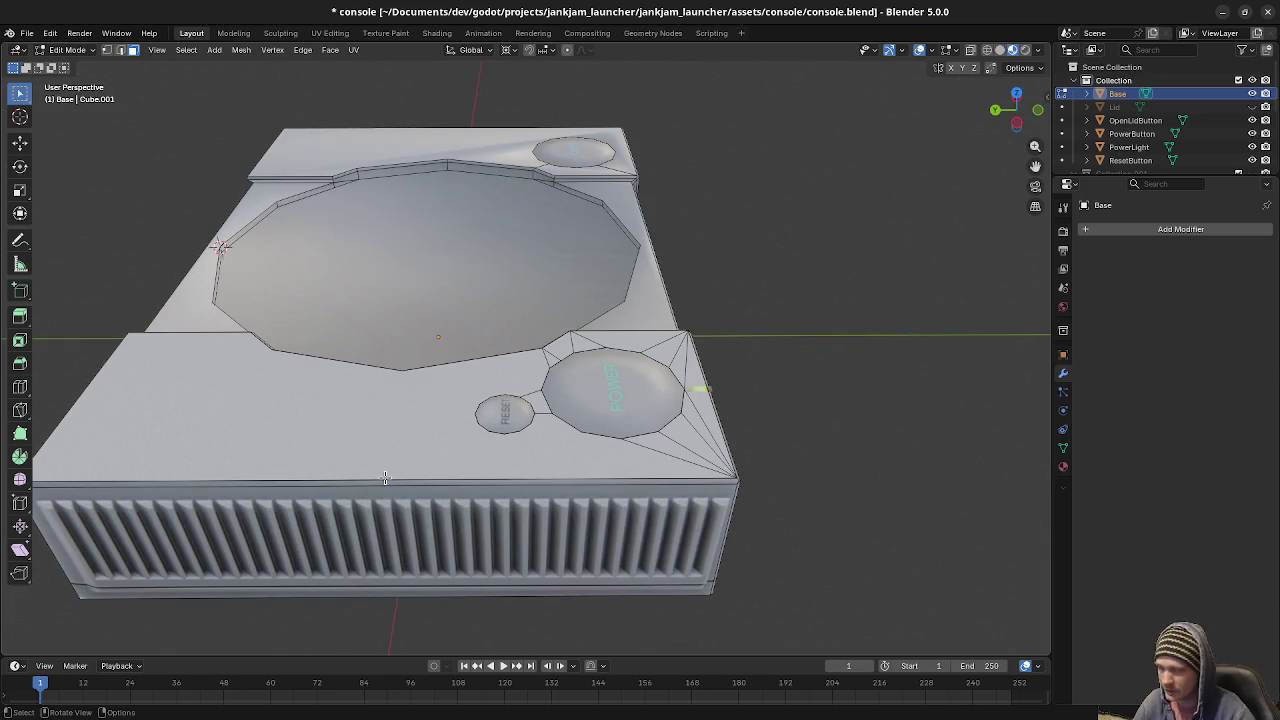
Select the linked top panel in edge mode and move it straight up along Z in Front view.
key(2)
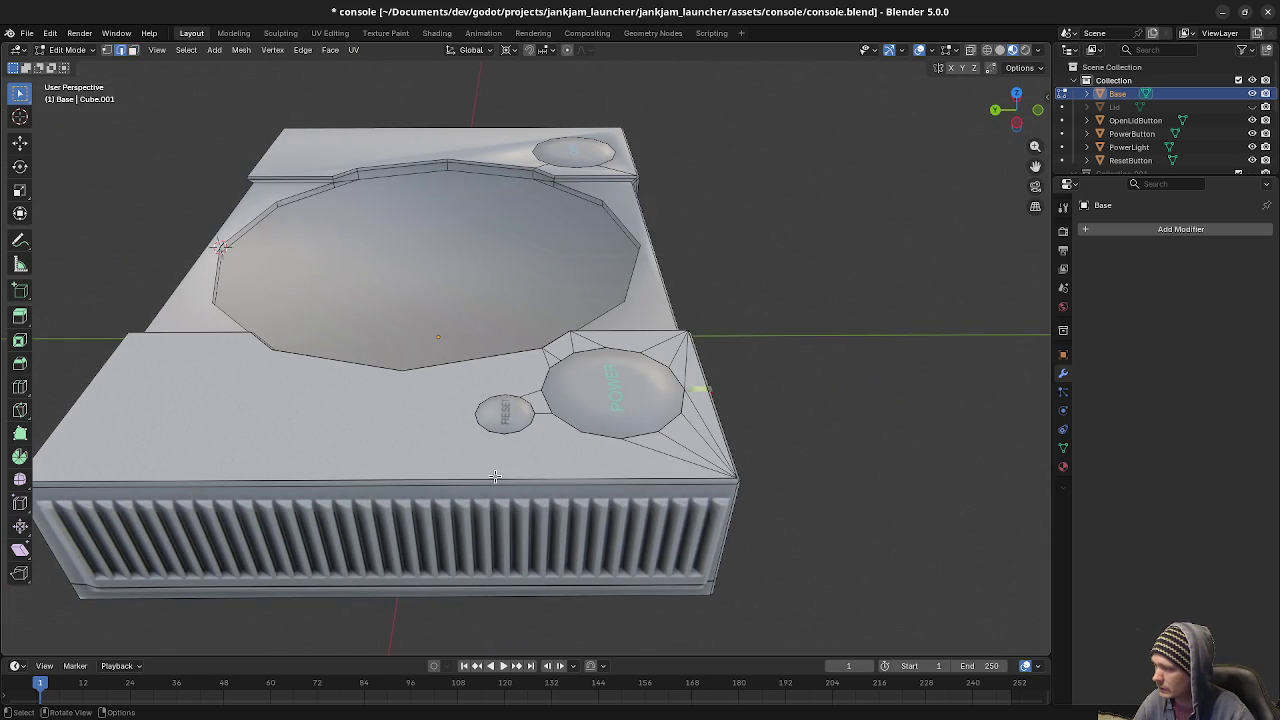
key(l)
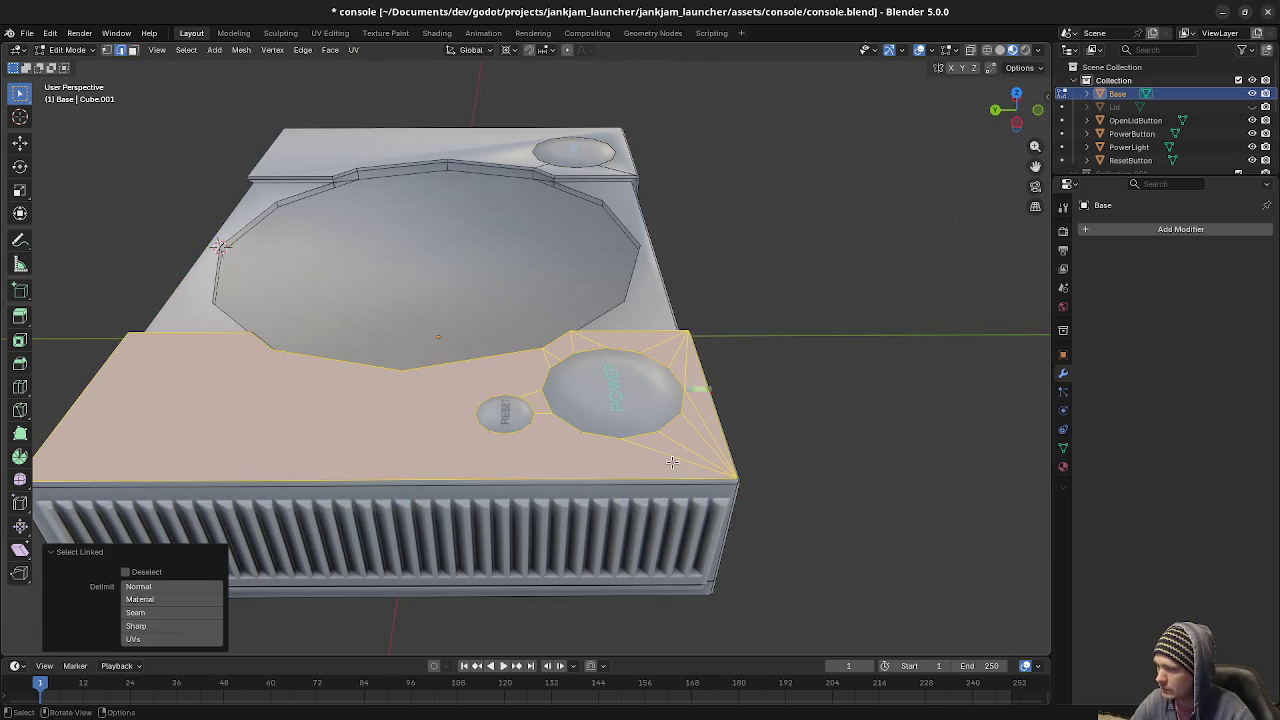
key(ctrl+z)
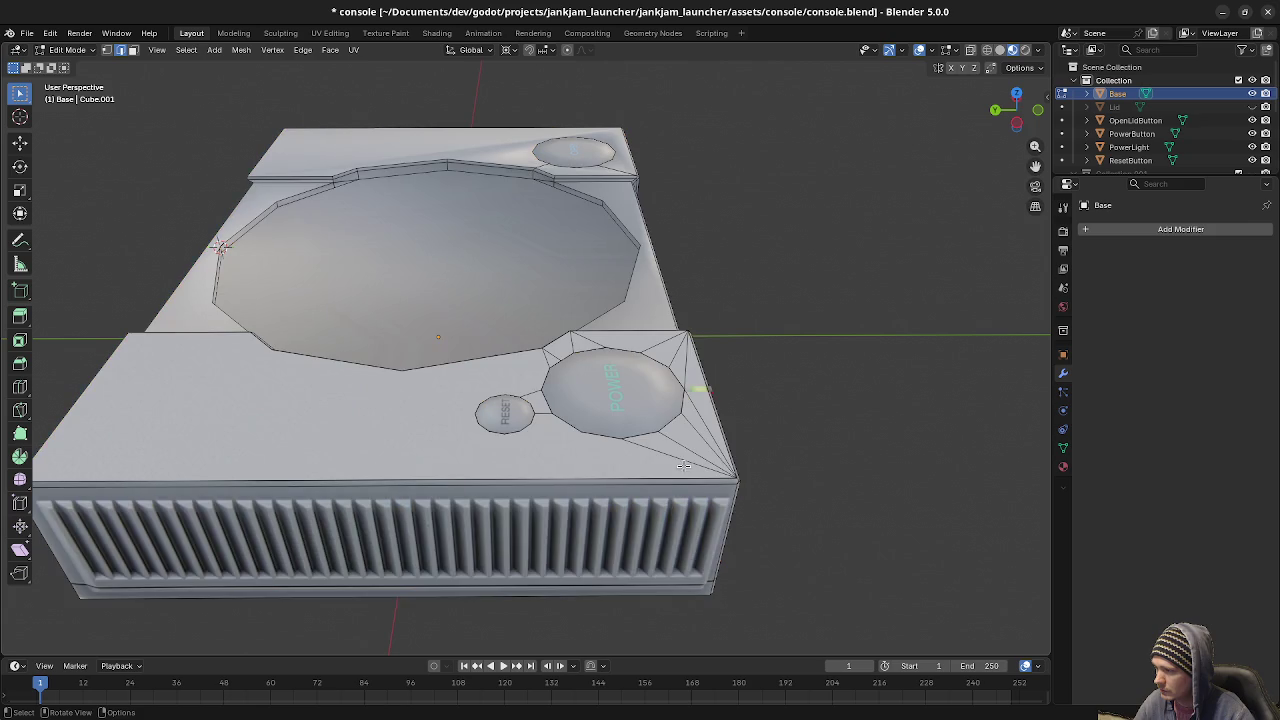
key(l)
key(KP_1)
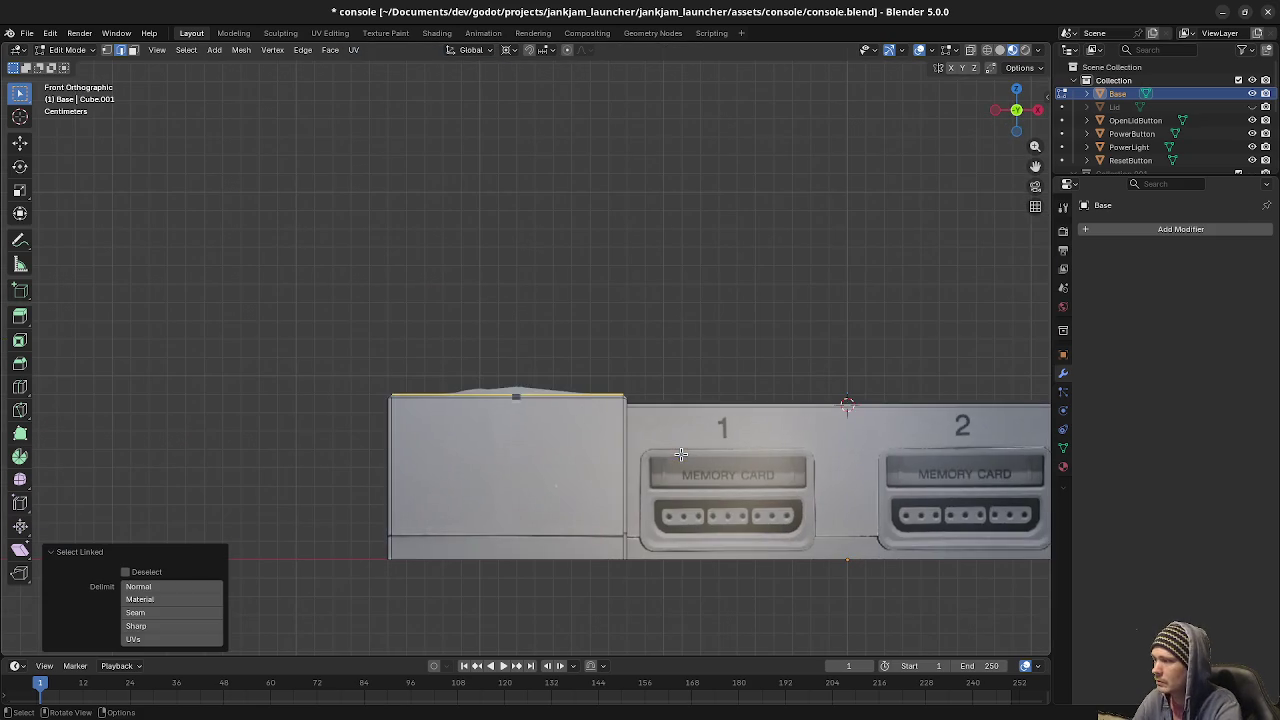
key(g)
key(z)
click(697, 376)
mouse_move(437, 320)
middle_down()
mouse_move(582, 386)
mouse_move(532, 400)
middle_up()
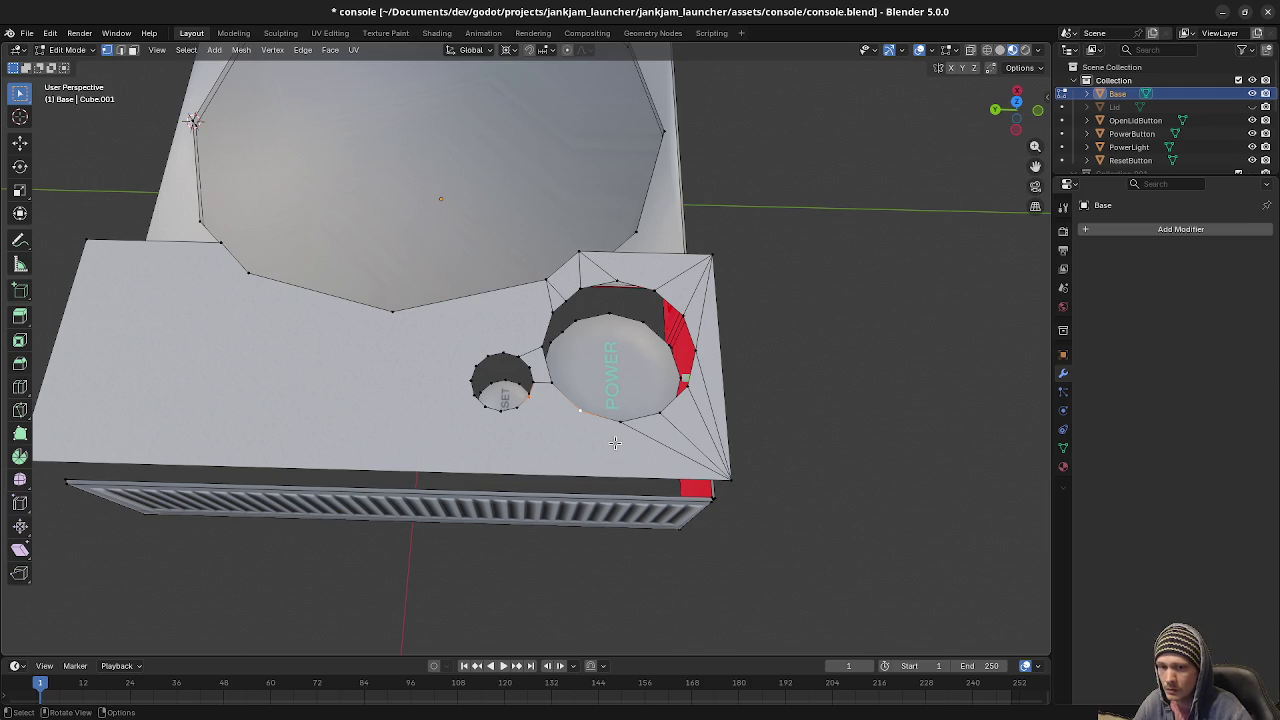
Select the edges around the POWER hole, try Dissolve Edges, then undo it.
middle_drag(615, 443, 506, 519)
shift+click(476, 510)
shift+click(505, 520)
shift+click(540, 524)
shift+click(602, 497)
shift+click(628, 480)
shift+click(648, 466)
shift+click(655, 447)
shift+click(621, 353)
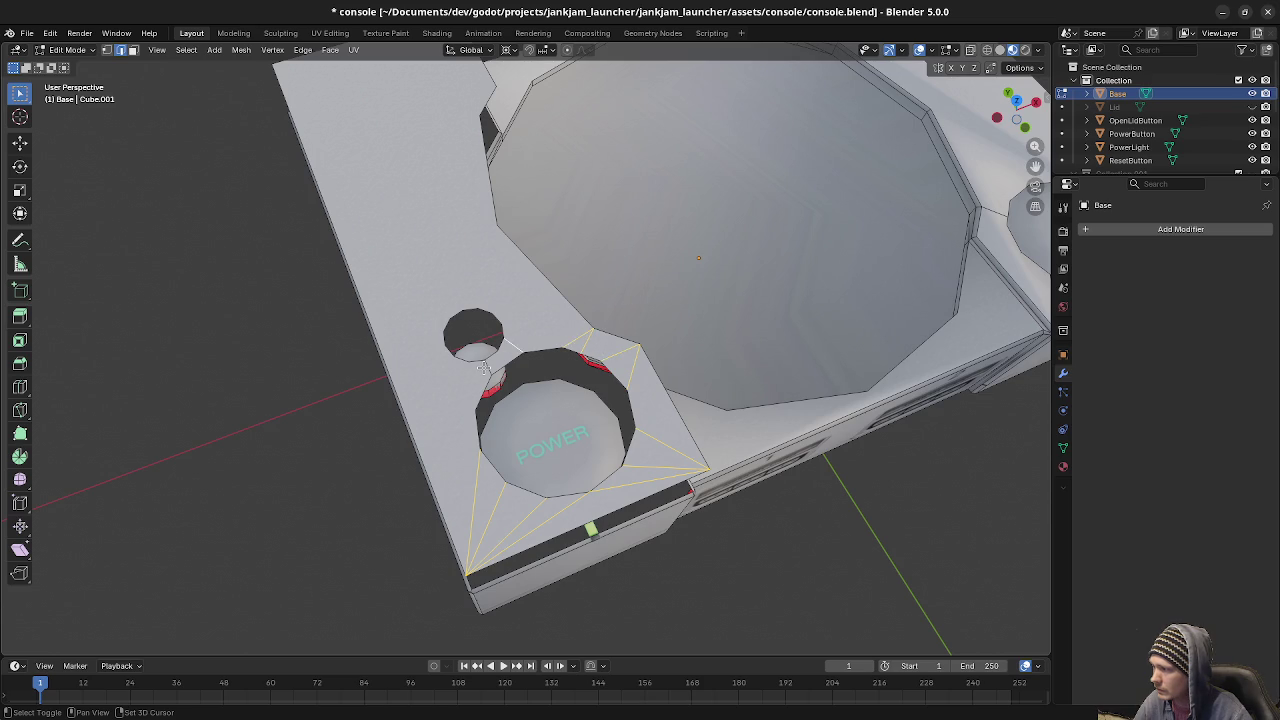
key(x)
click(525, 388)
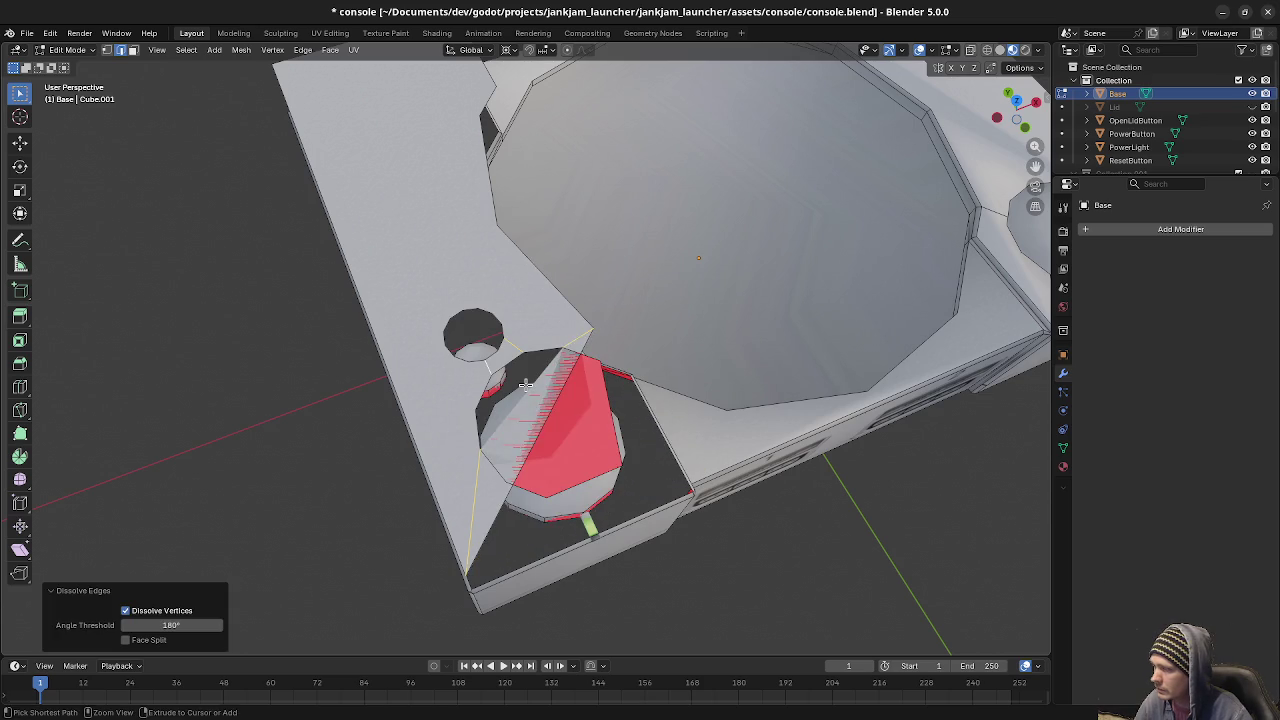
key(ctrl+z)
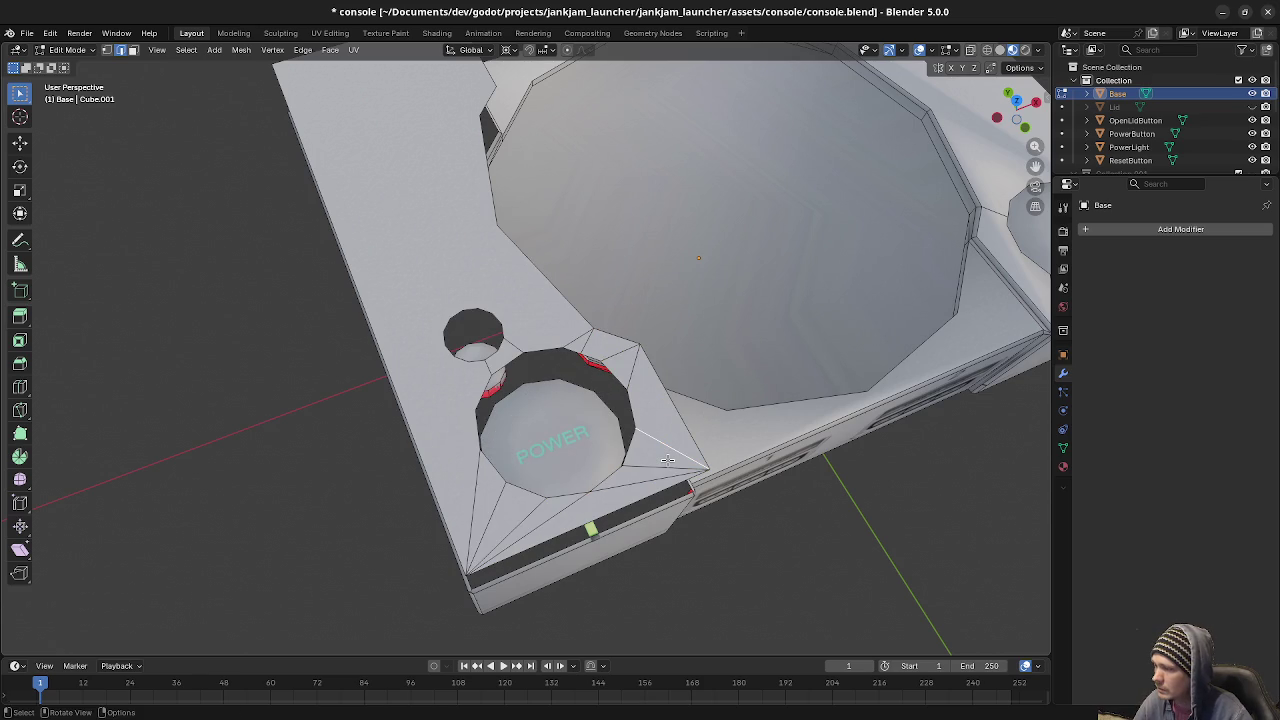
Dissolve the fan edges below the POWER hole into one face.
shift+click(595, 493)
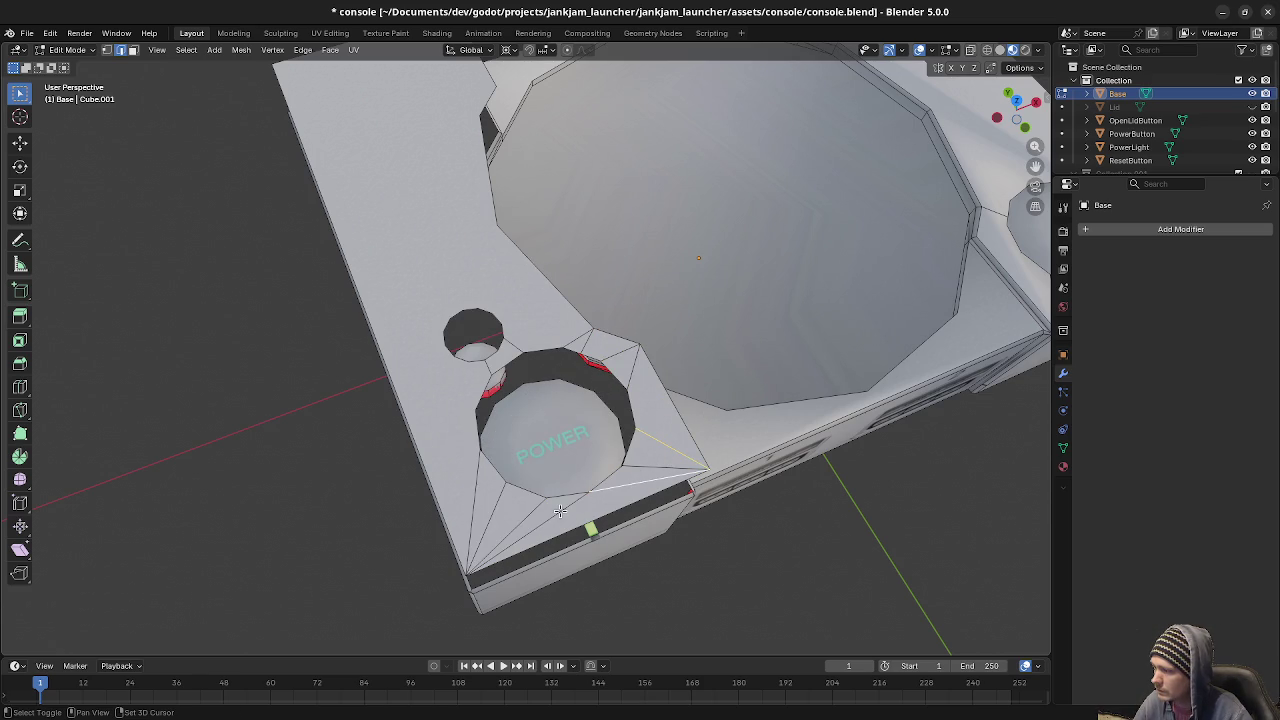
shift+click(560, 511)
shift+click(500, 505)
shift+click(472, 500)
key(x)
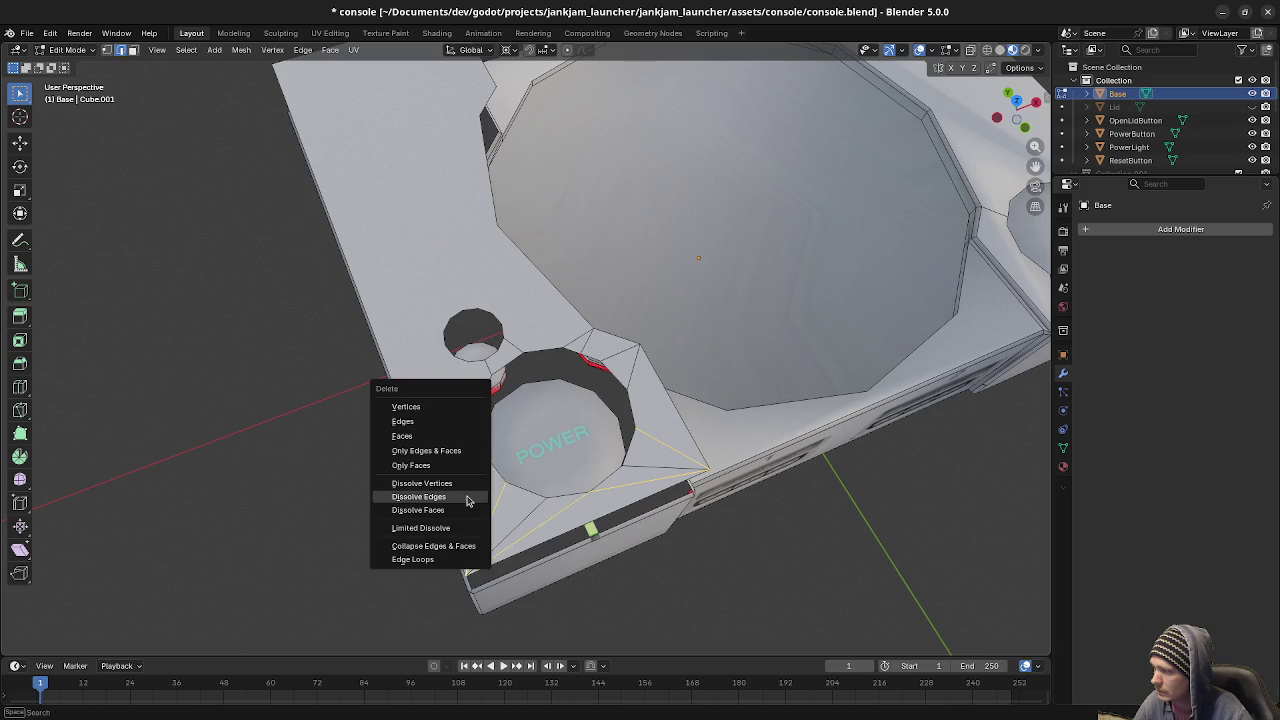
click(487, 497)
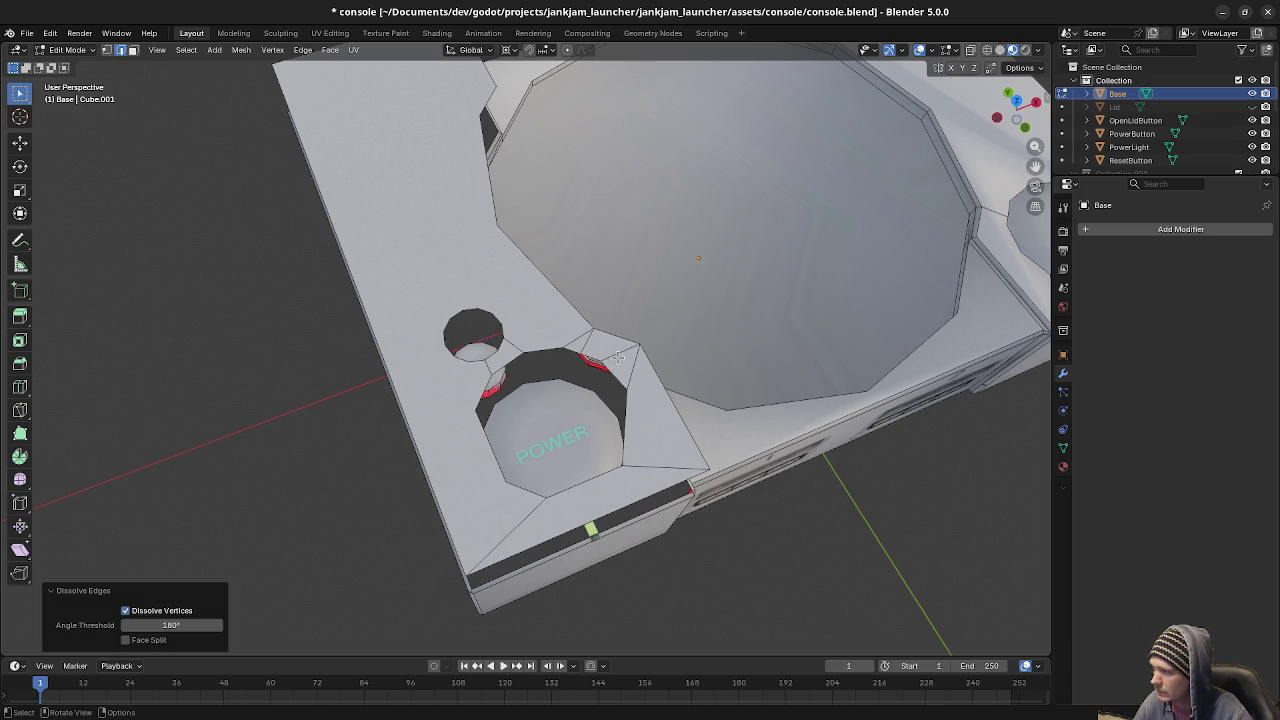
Dissolve the three stray edges beside the POWER hole one by one.
shift+click(618, 357)
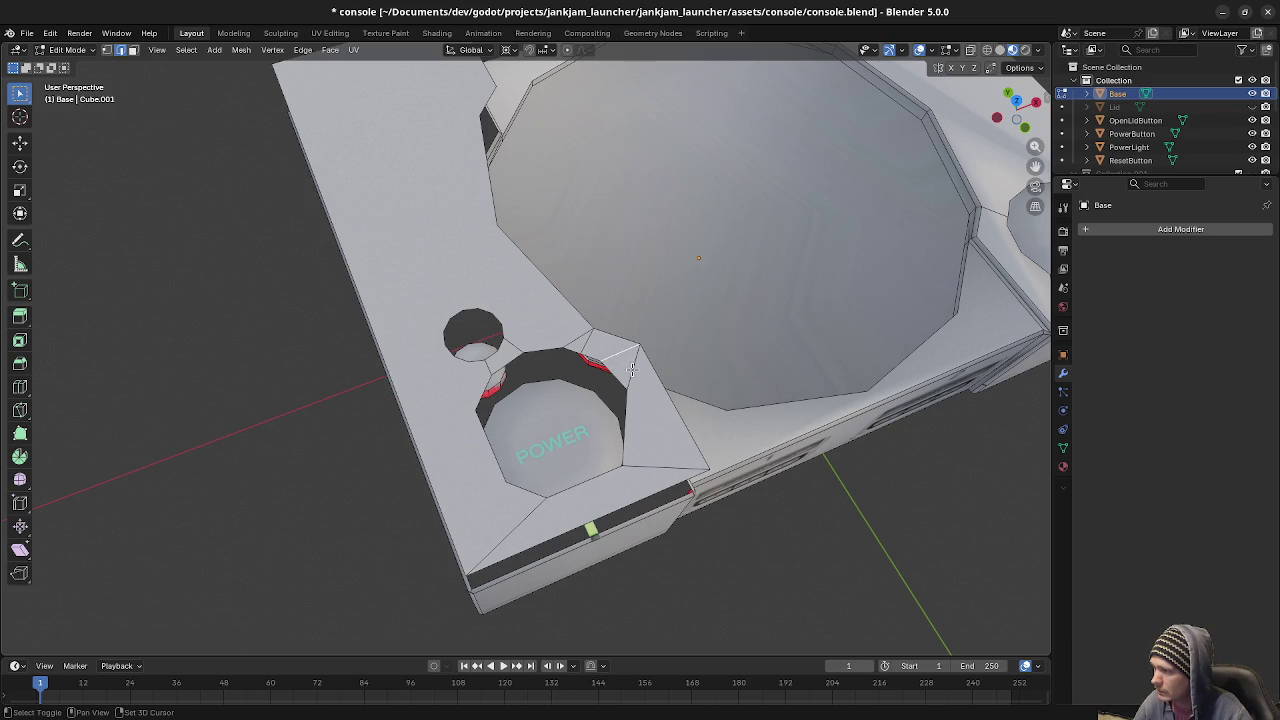
key(x)
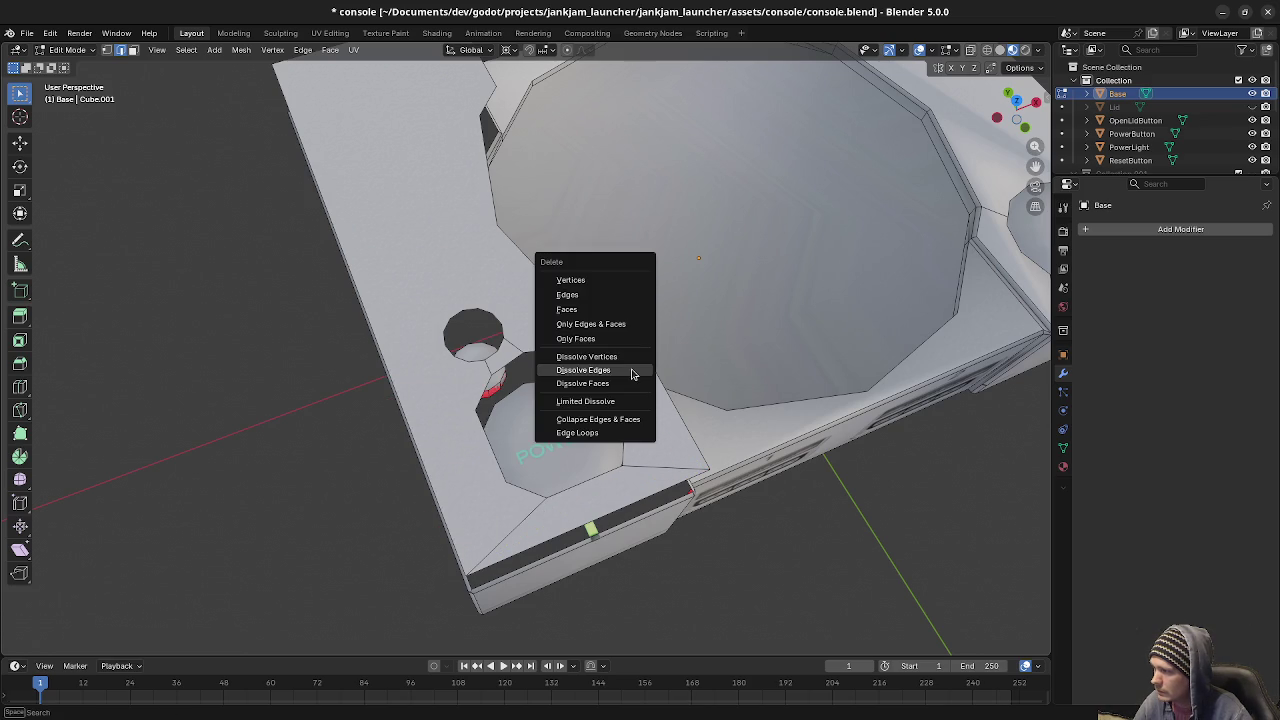
click(583, 370)
shift+click(632, 370)
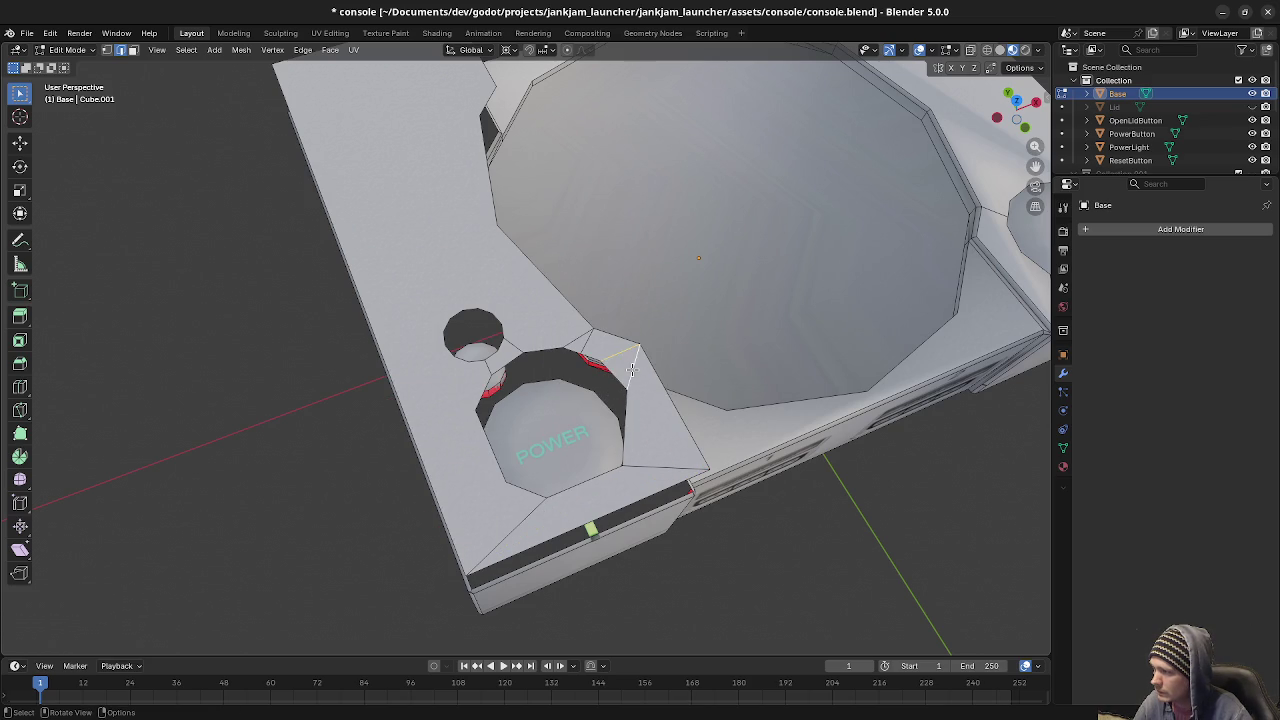
key(x)
click(610, 369)
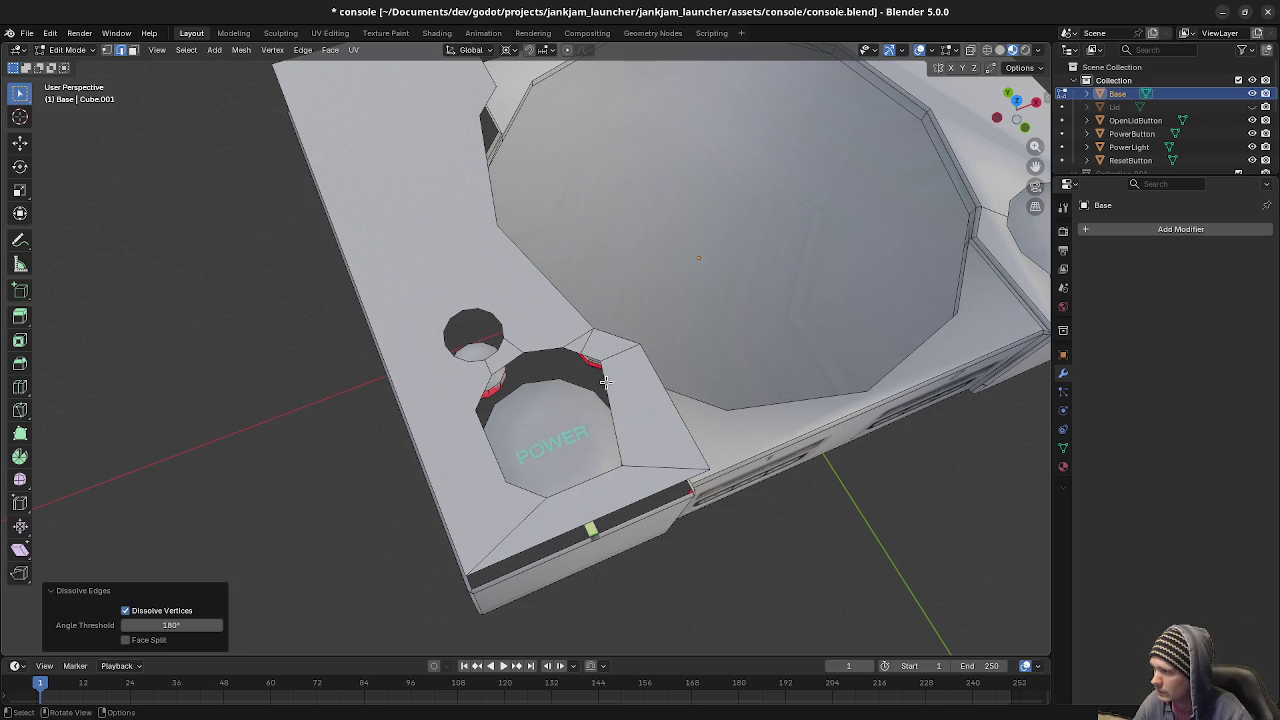
shift+click(582, 352)
key(x)
click(585, 350)
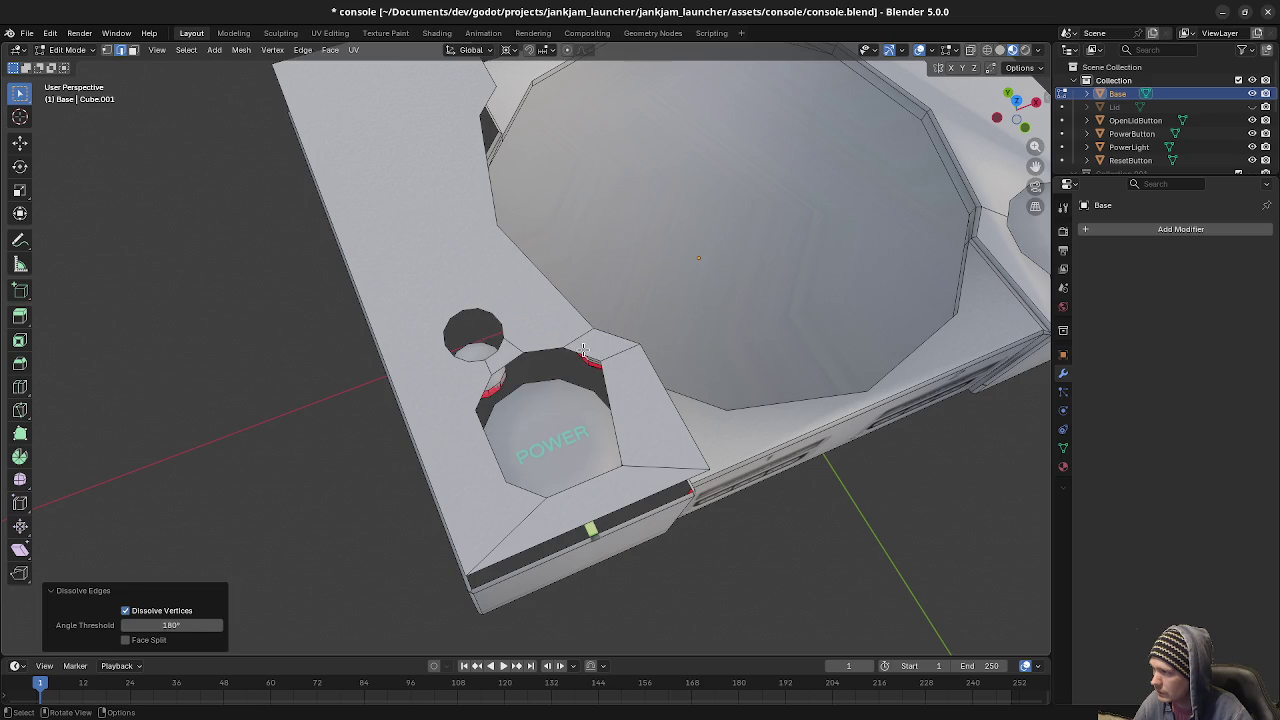
Triangulate the face below the POWER button with Ctrl+T, then undo back to the cleaner panel.
middle_drag(492, 370, 548, 440)
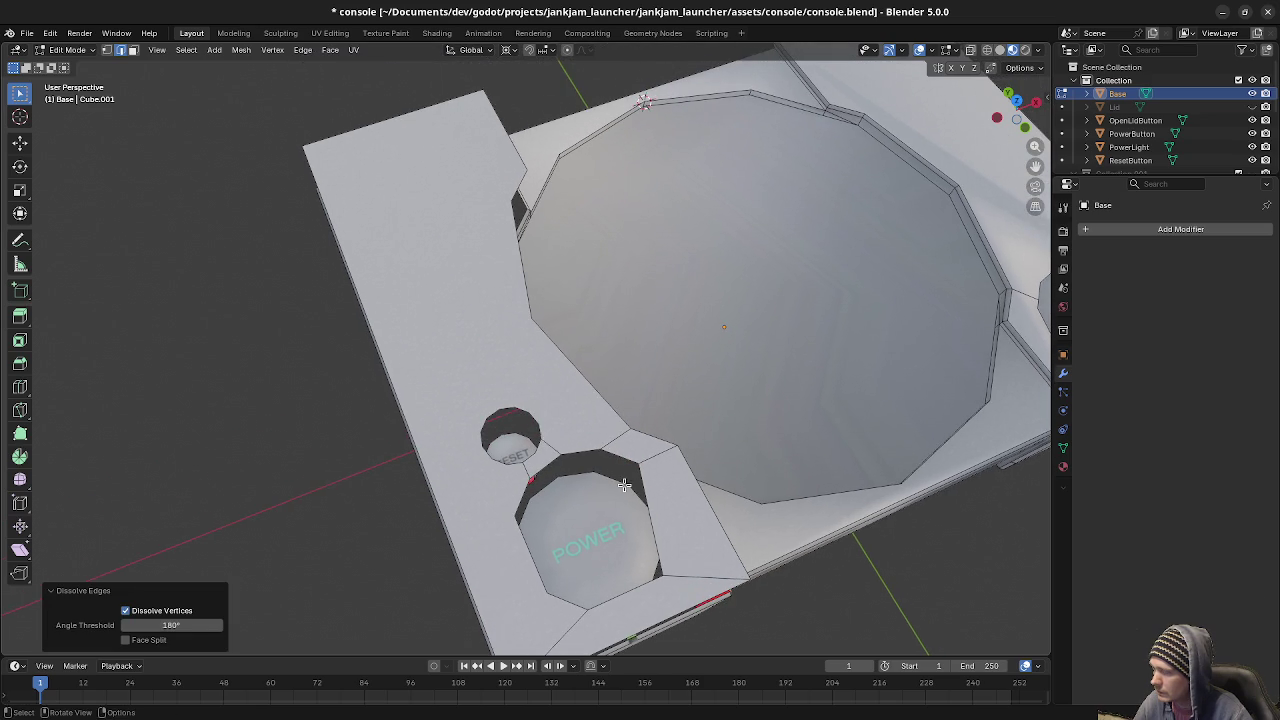
middle_drag(609, 480, 597, 512)
shift+click(597, 512)
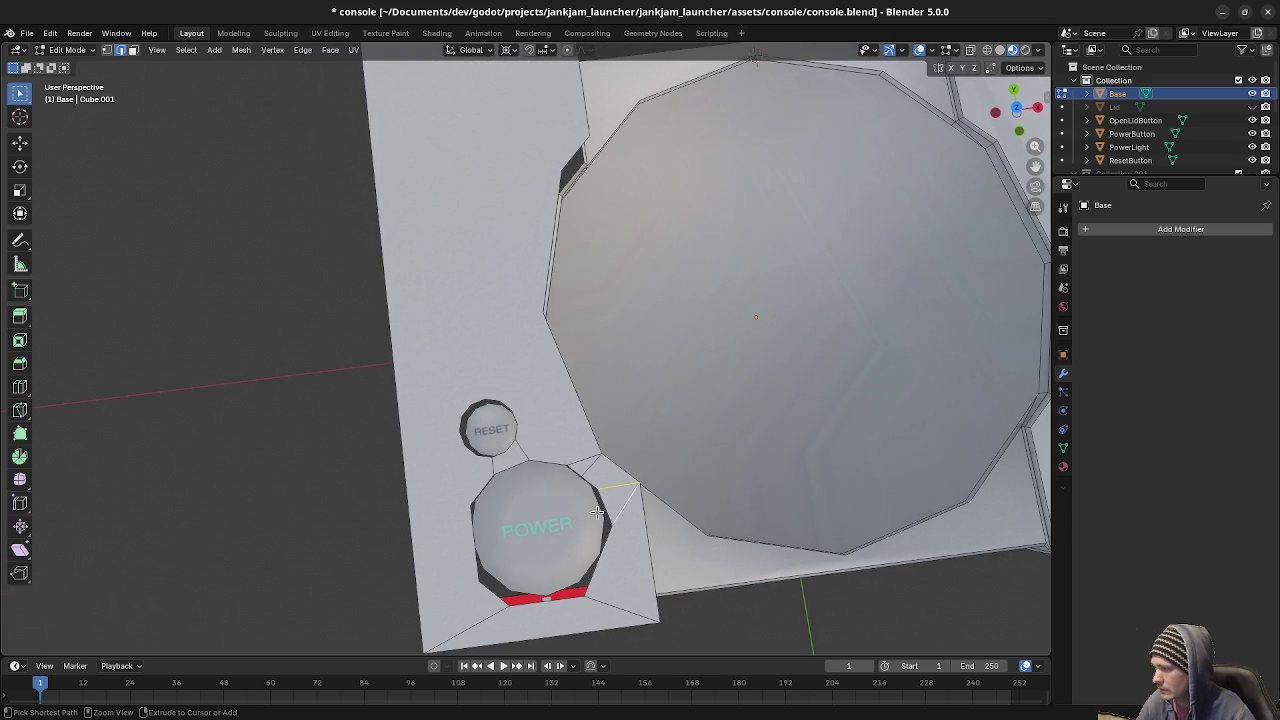
key(ctrl+t)
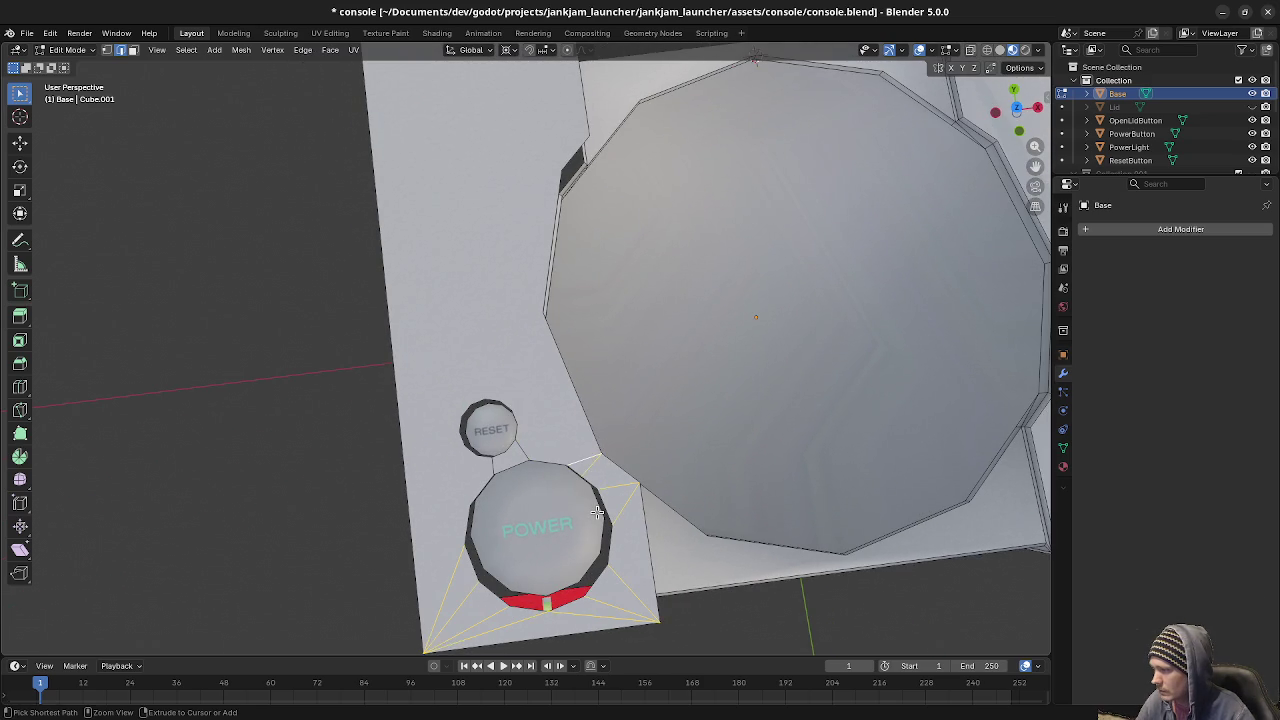
key(alt+a)
key(1)
key(ctrl+z)
key(ctrl+z)
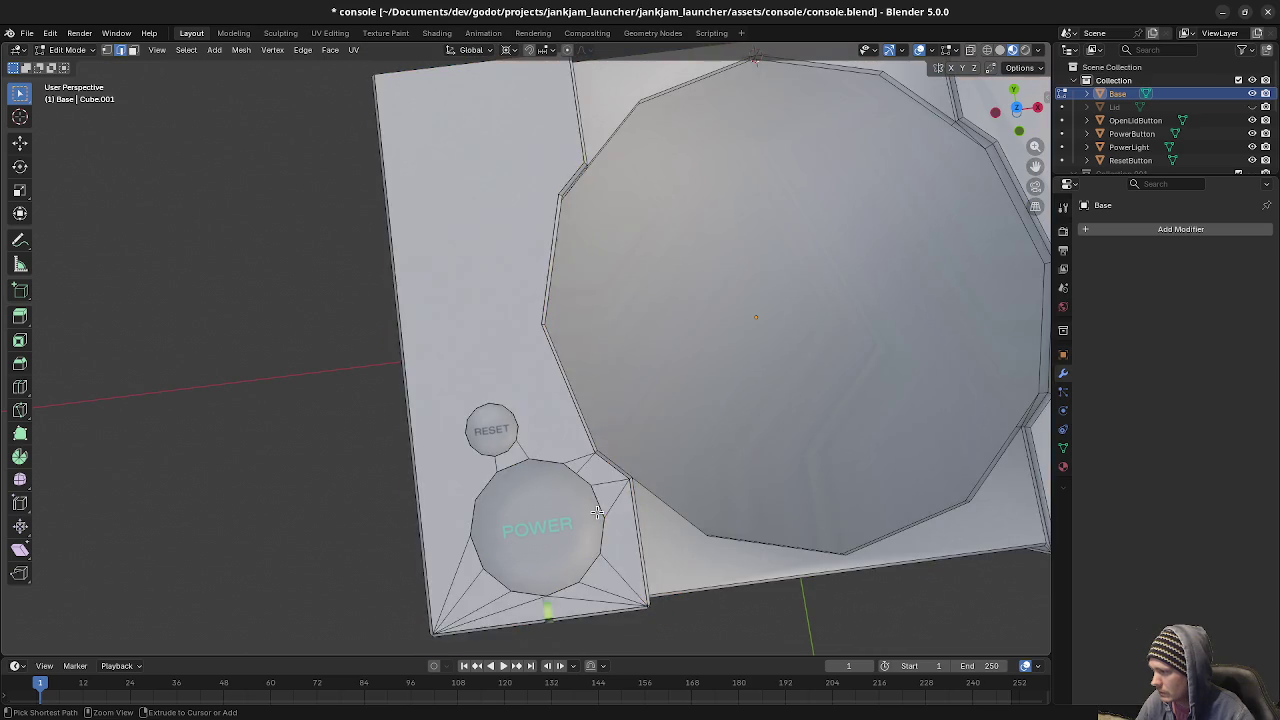
key(ctrl+z)
key(ctrl+z)
key(ctrl+z)
key(ctrl+z)
key(ctrl+z)
key(ctrl+z)
key(ctrl+z)
key(ctrl+z)
key(ctrl+z)
key(ctrl+z)
key(ctrl+z)
key(ctrl+z)
key(ctrl+z)
key(ctrl+z)
key(ctrl+z)
key(ctrl+z)
key(ctrl+z)
key(ctrl+z)
key(ctrl+z)
key(ctrl+z)
key(ctrl+z)
key(ctrl+z)
key(ctrl+z)
key(ctrl+z)
key(ctrl+z)
key(ctrl+z)
key(ctrl+z)
key(ctrl+z)
key(ctrl+z)
key(ctrl+z)
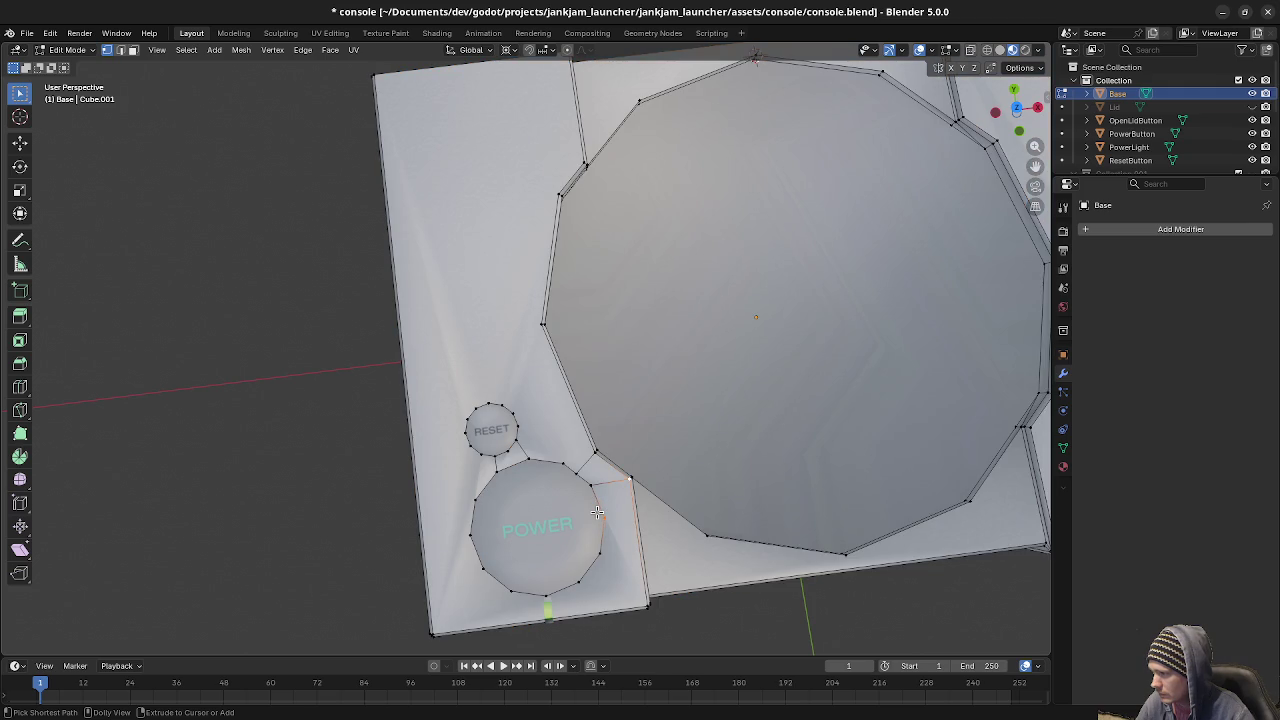
key(ctrl+z)
key(ctrl+z)
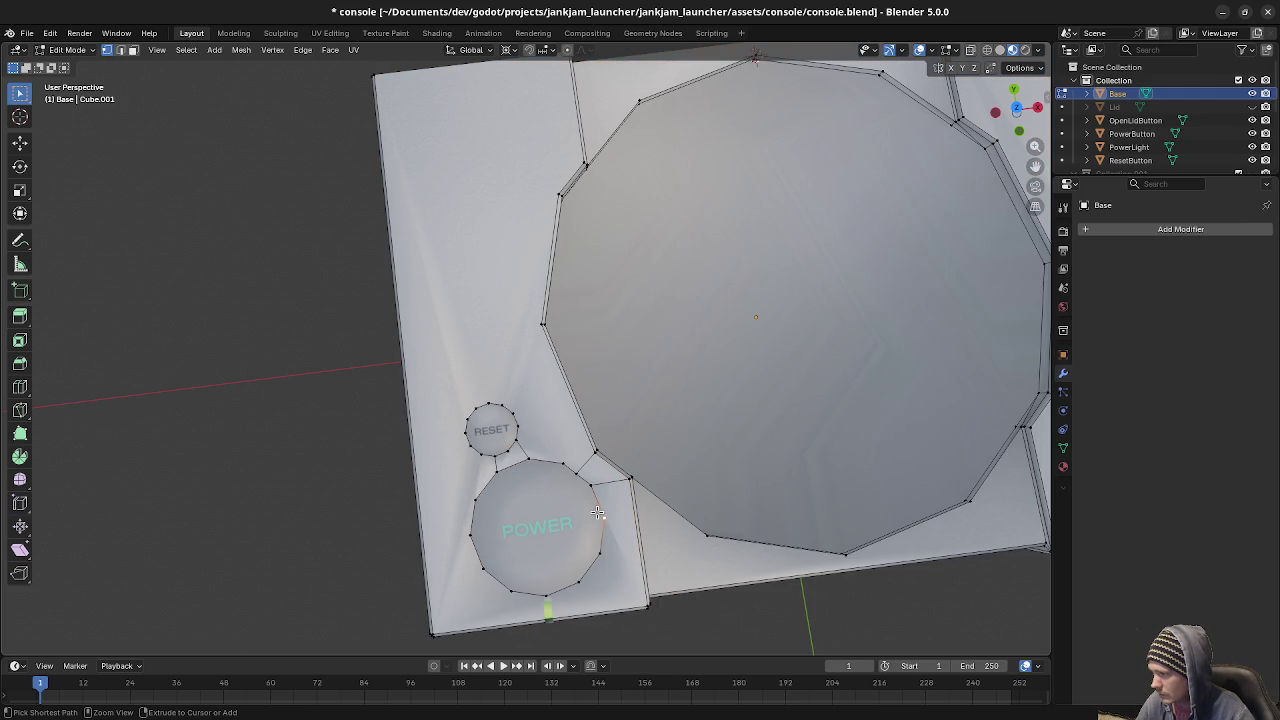
middle_drag(597, 512, 630, 507)
key(ctrl+z)
key(ctrl+z)
key(ctrl+z)
middle_drag(512, 489, 602, 537)
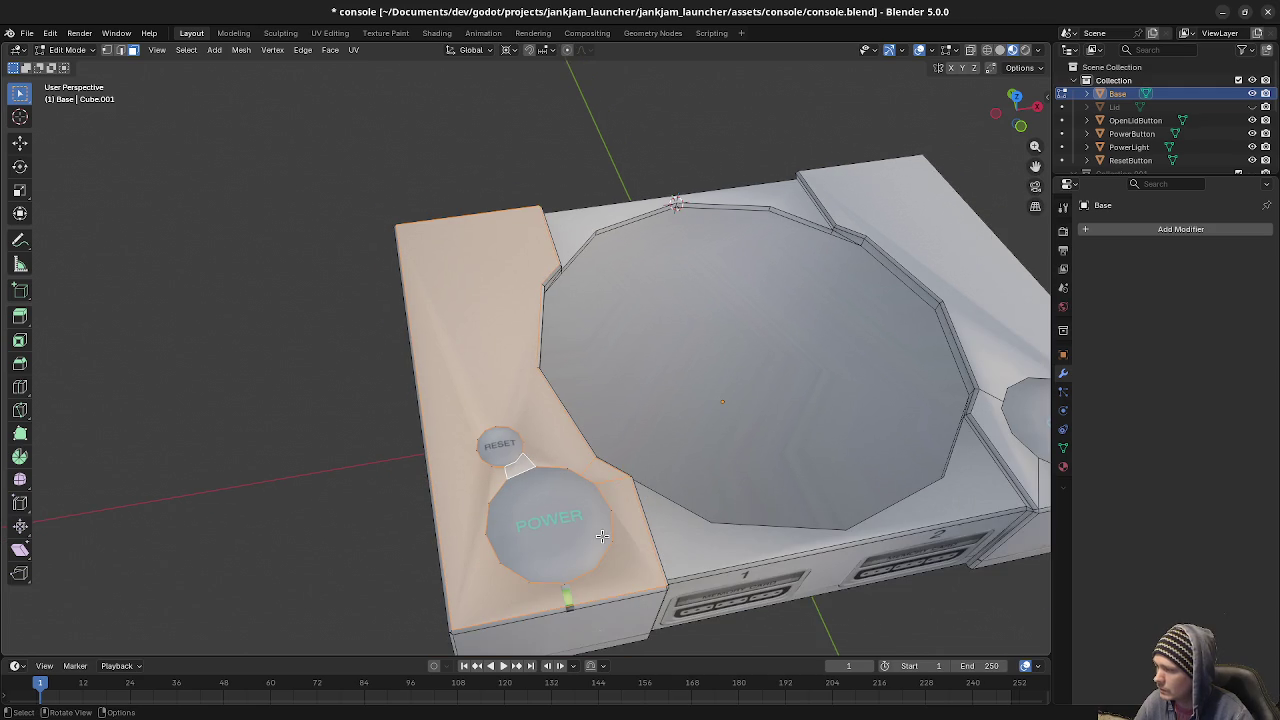
Lift the left panel faces 0.05 m straight up in Front view.
key(ctrl+z)
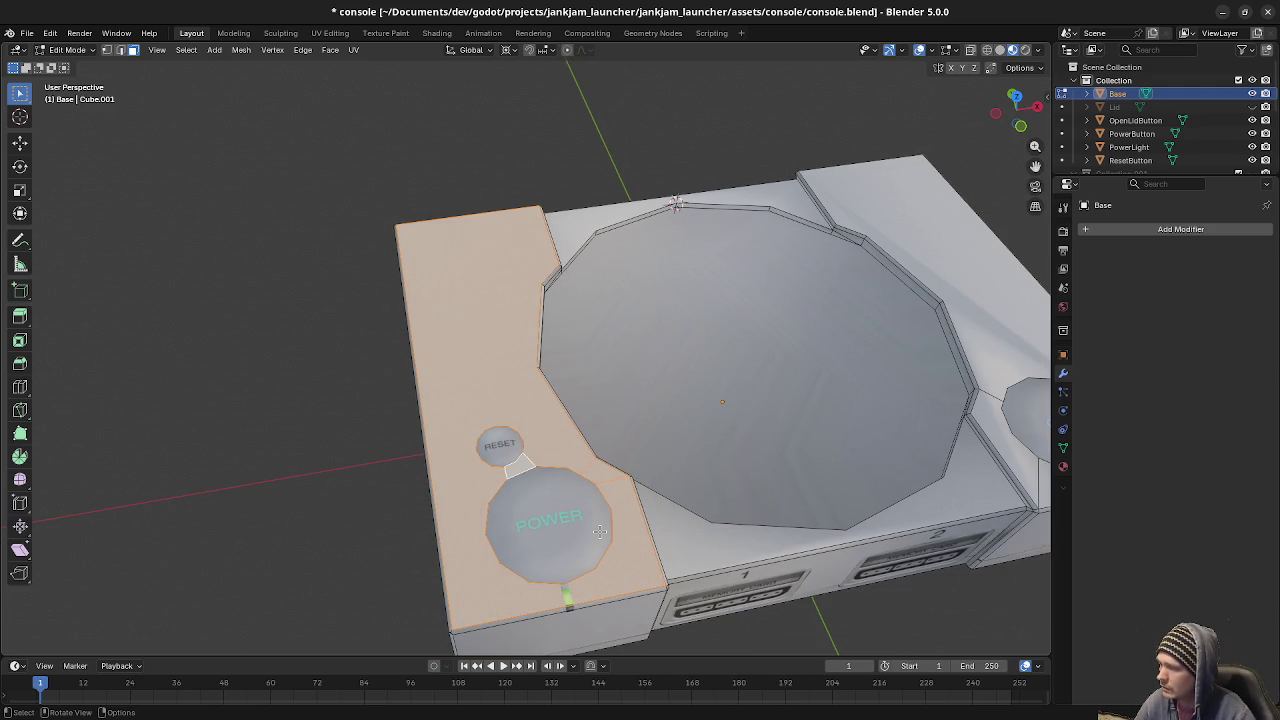
middle_drag(600, 531, 606, 519)
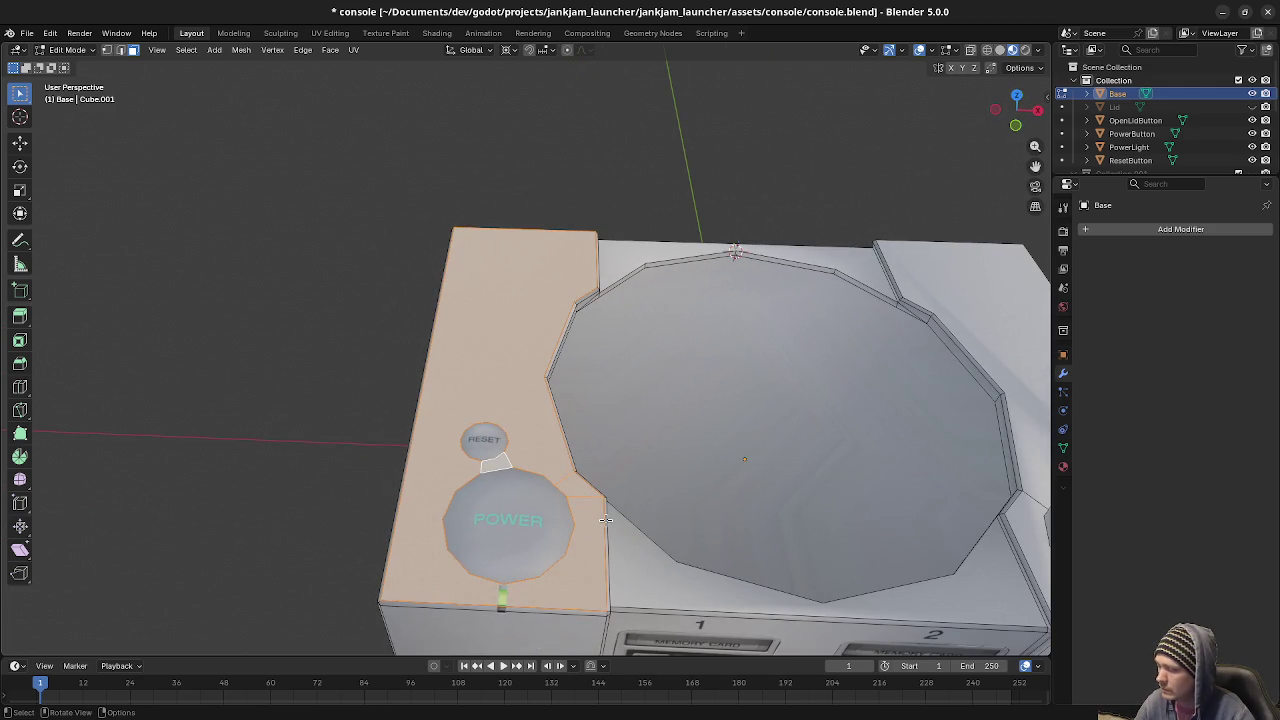
key(KP_1)
key(g)
key(z)
click(608, 439)
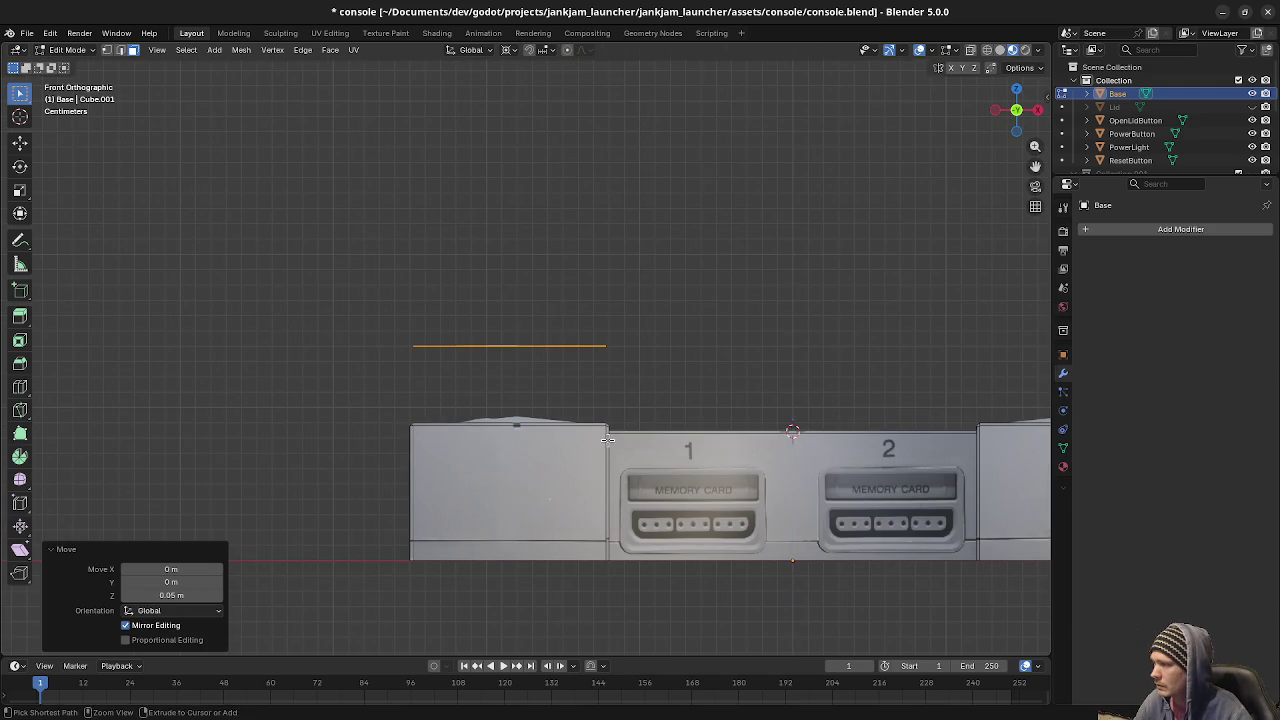
middle_drag(563, 400, 577, 451)
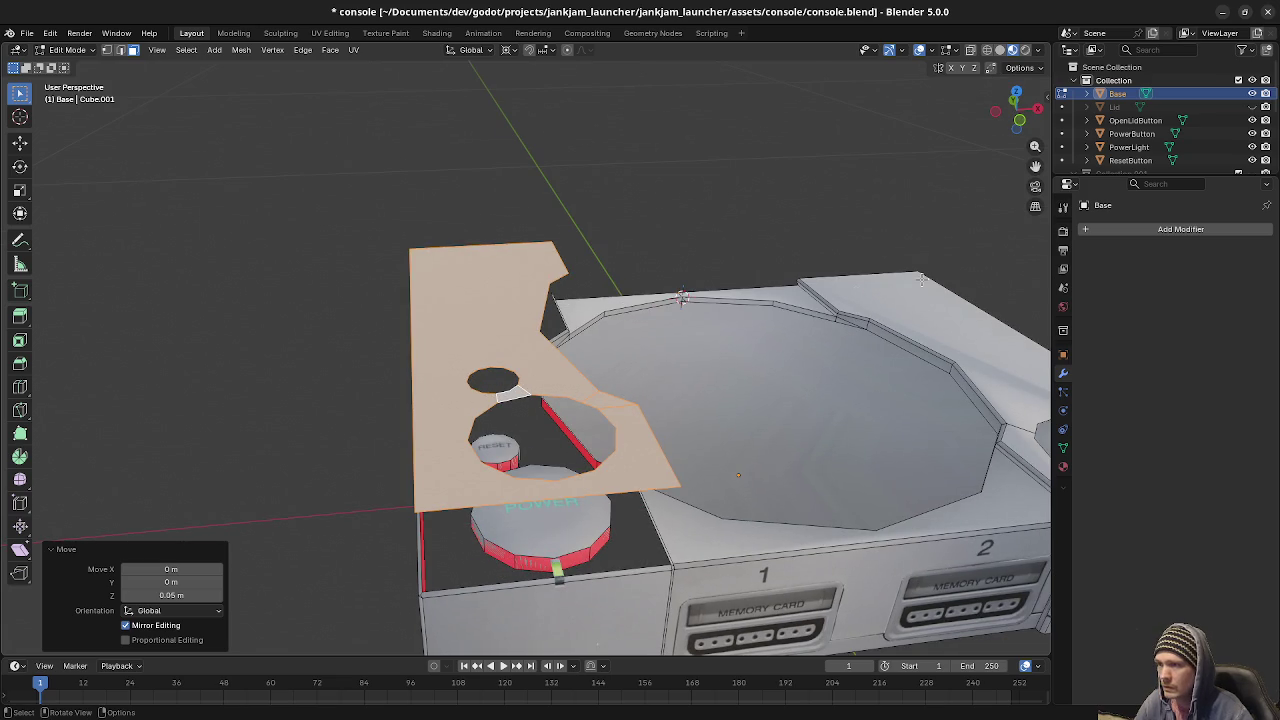
middle_drag(744, 347, 747, 355)
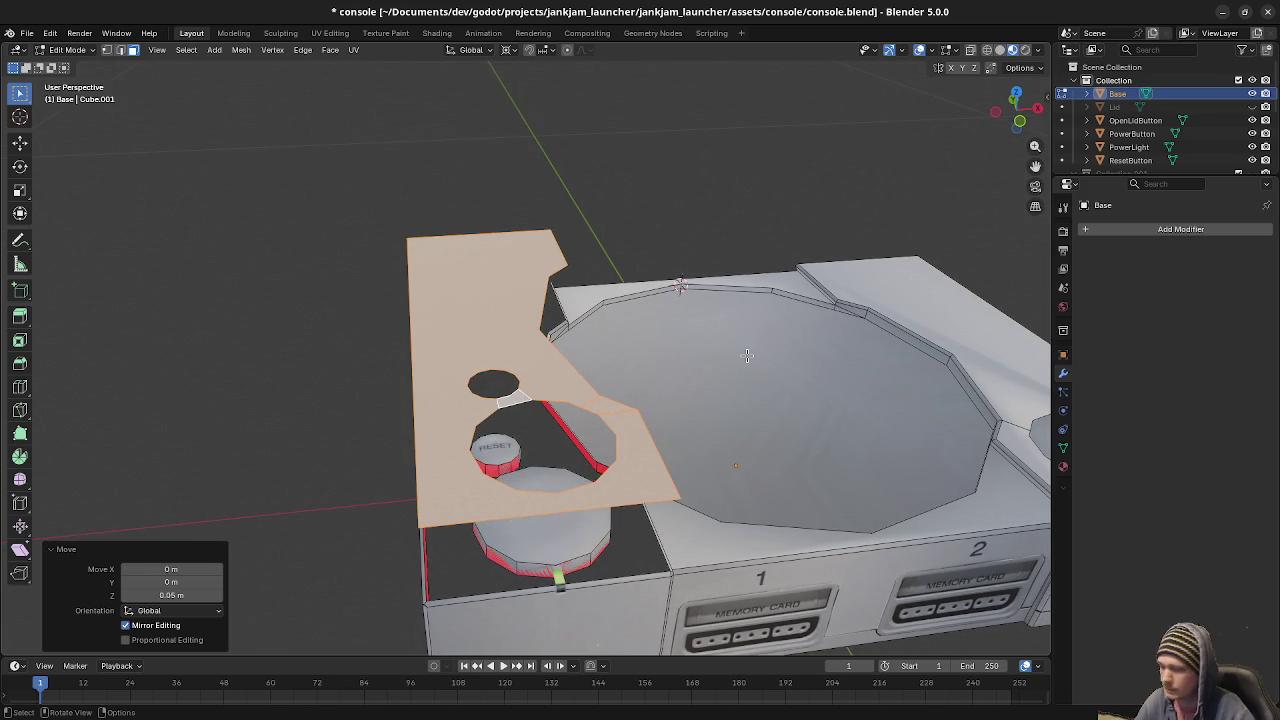
Triangulate the raised left panel faces and lower them back down by 0.05 m.
key(ctrl+t)
middle_drag(747, 355, 711, 379)
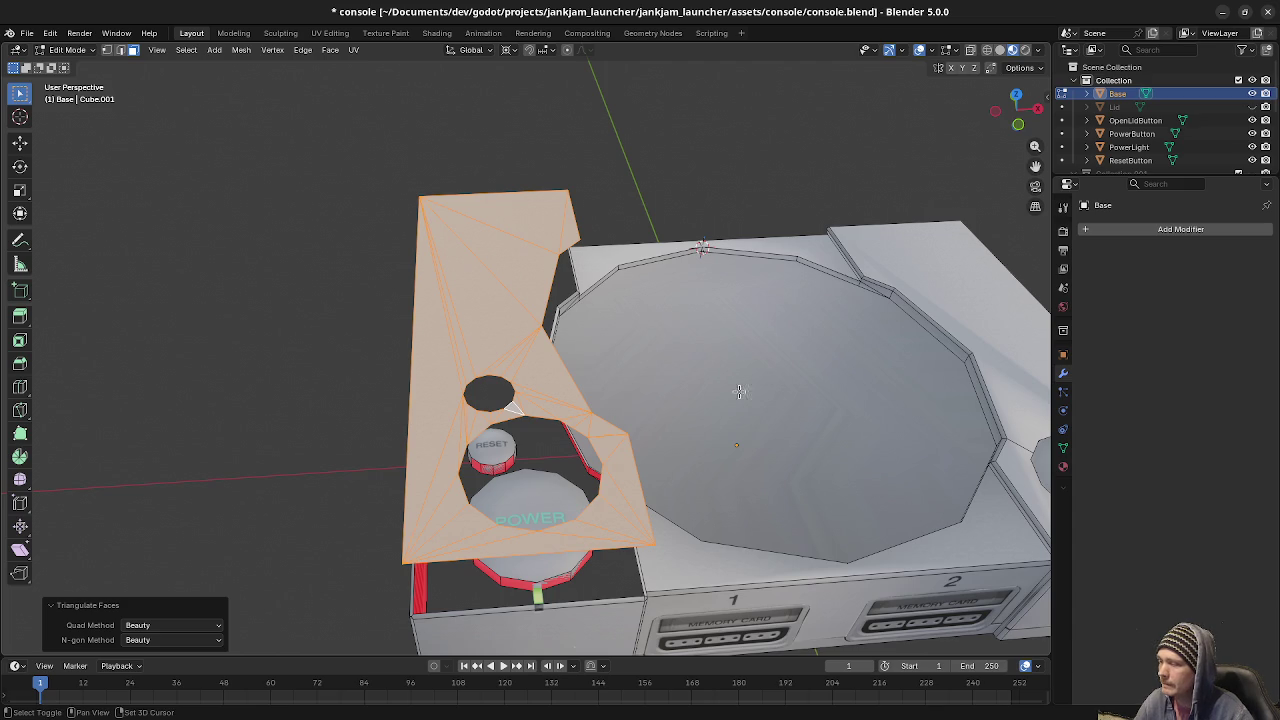
middle_drag(852, 382, 545, 431)
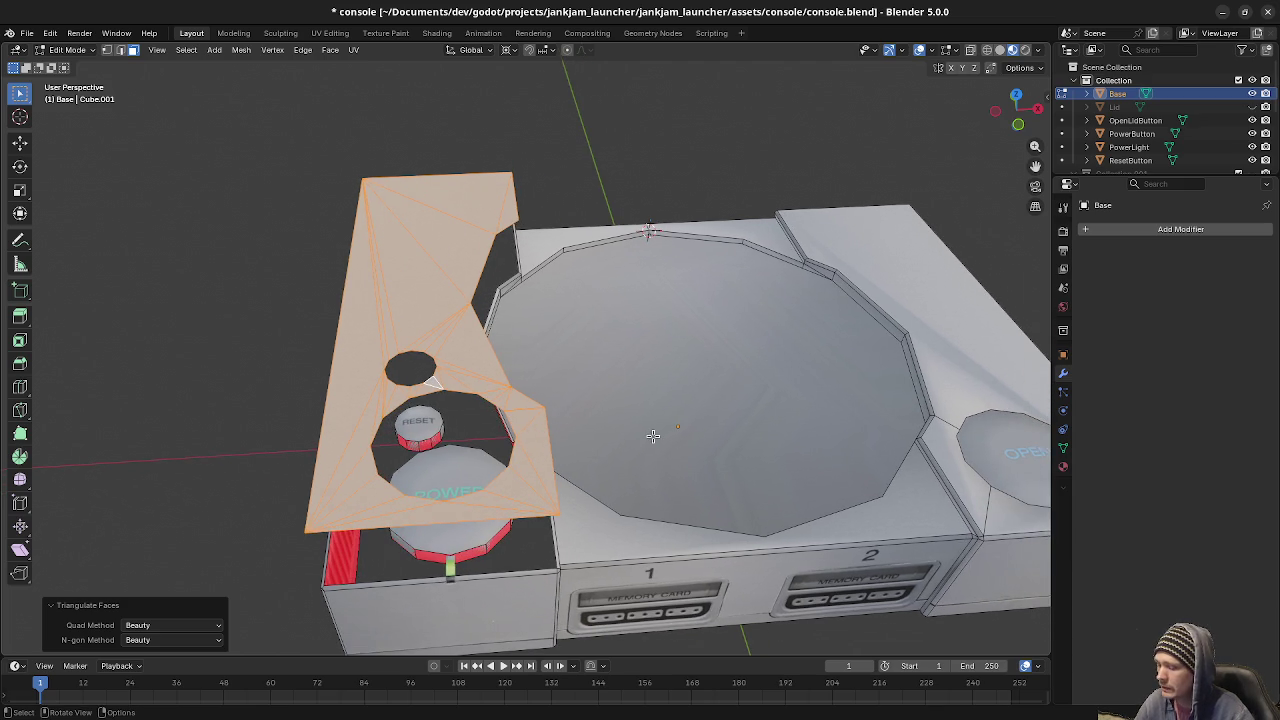
key(KP_1)
key(g)
key(z)
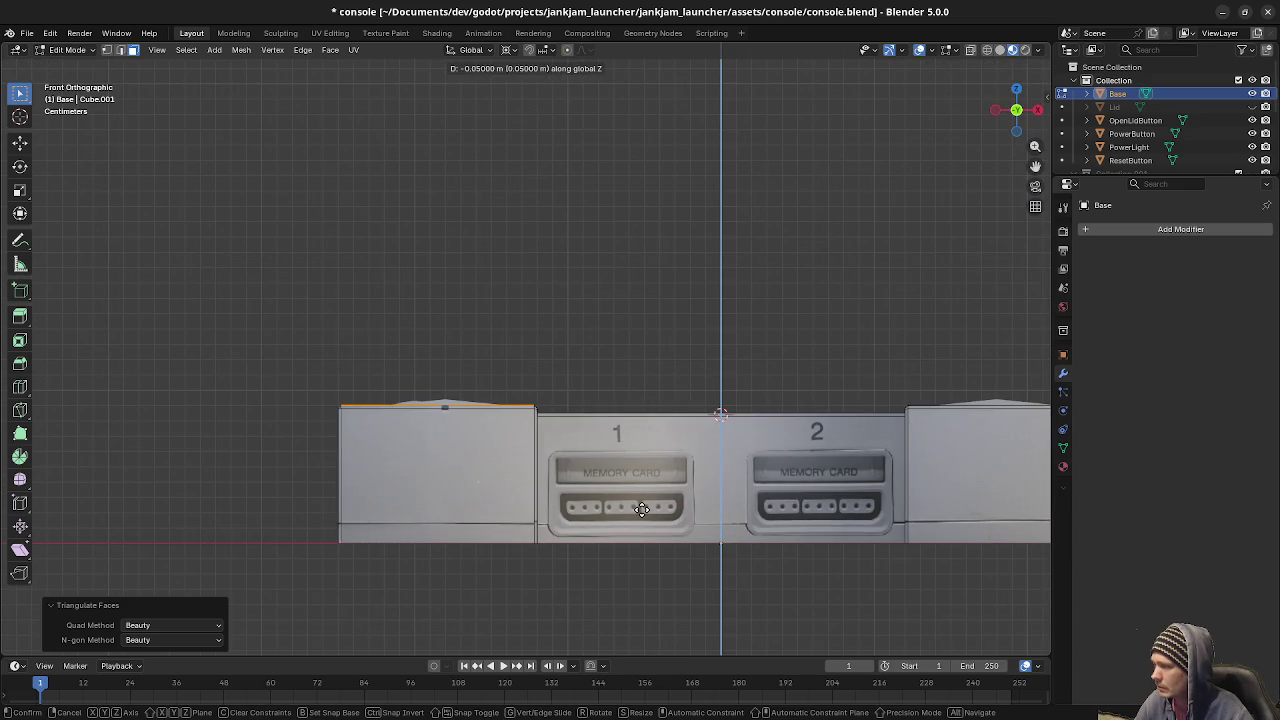
click(642, 509)
middle_drag(642, 509, 493, 461)
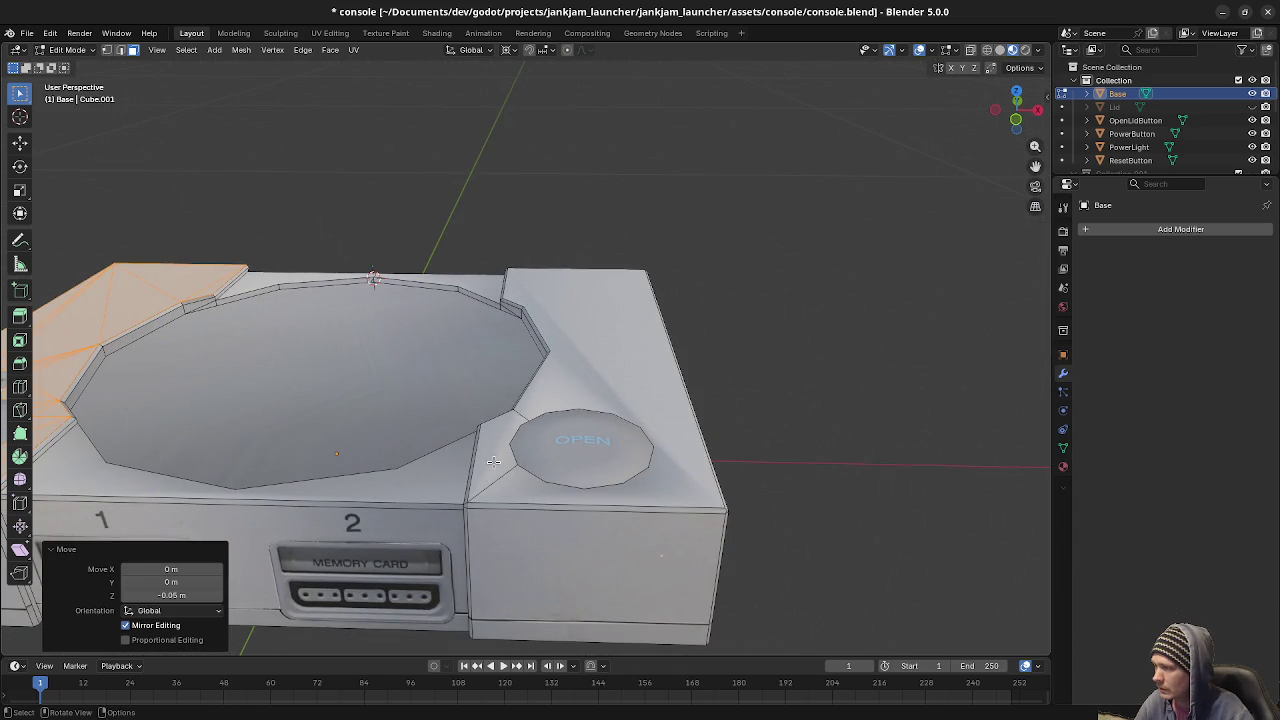
Triangulate the small face left of OPEN and the large top-right face.
click(493, 461)
shift+click(653, 391)
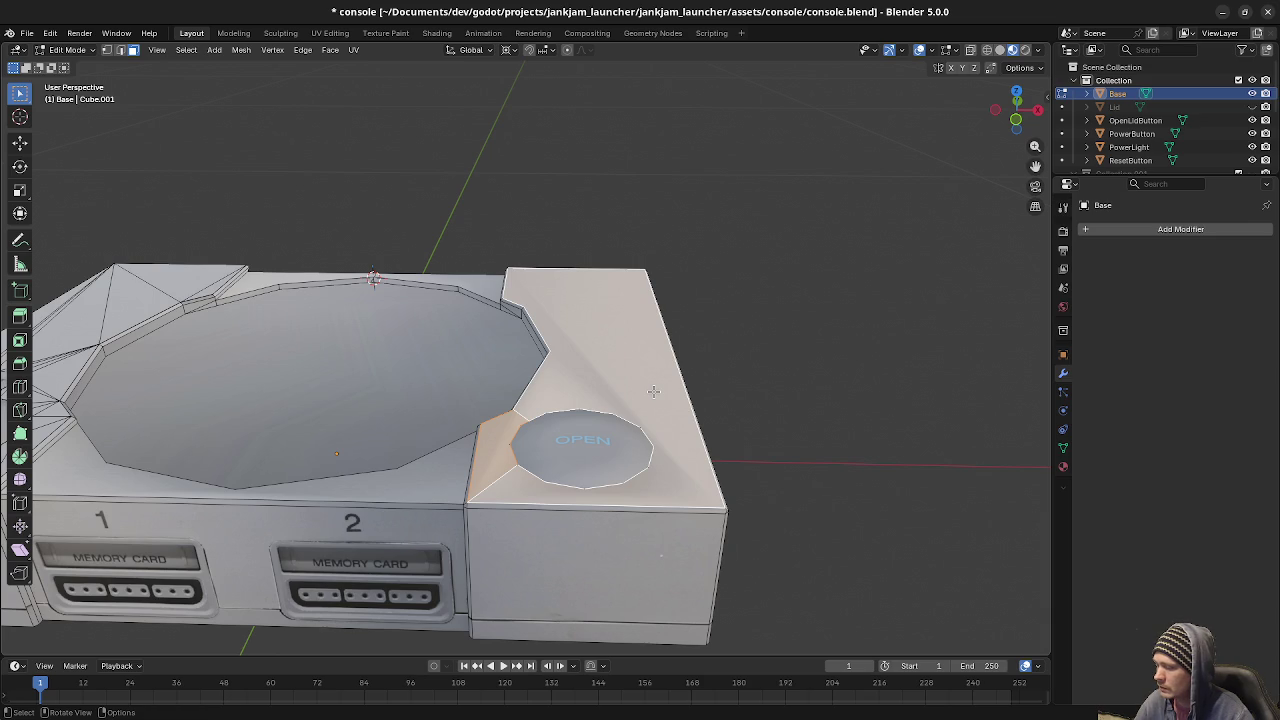
key(ctrl+t)
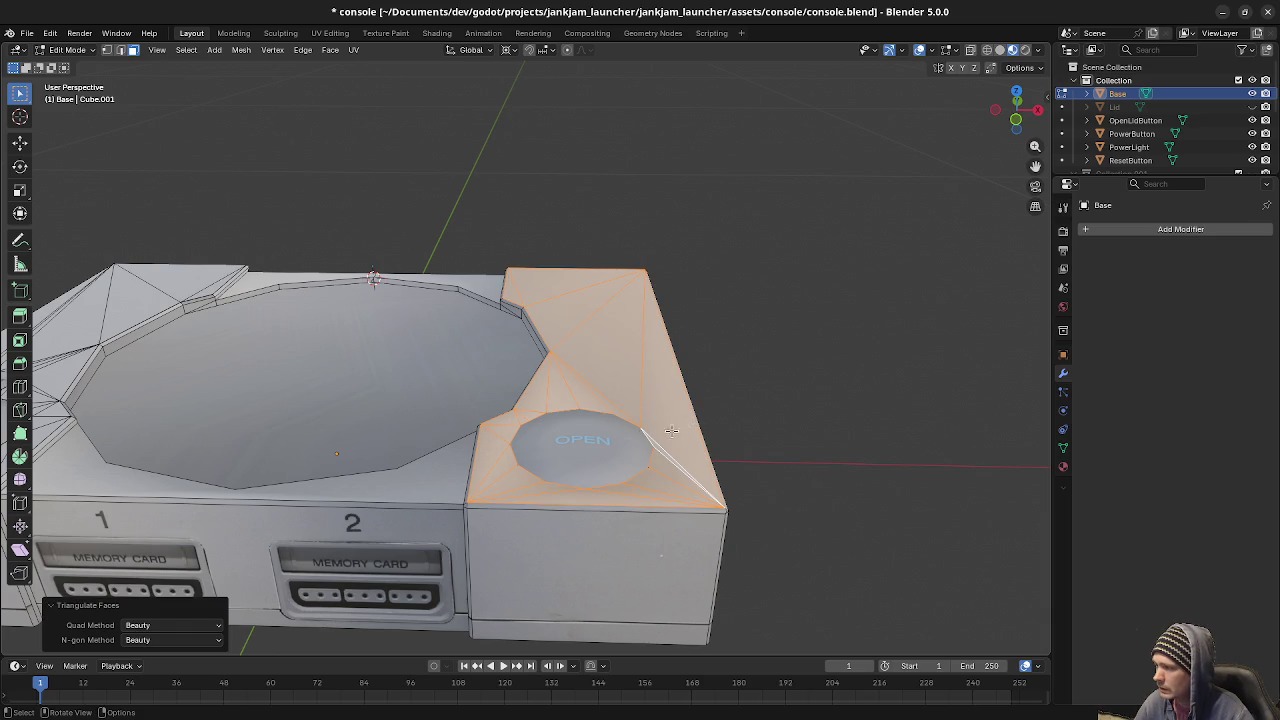
middle_drag(685, 428, 655, 396)
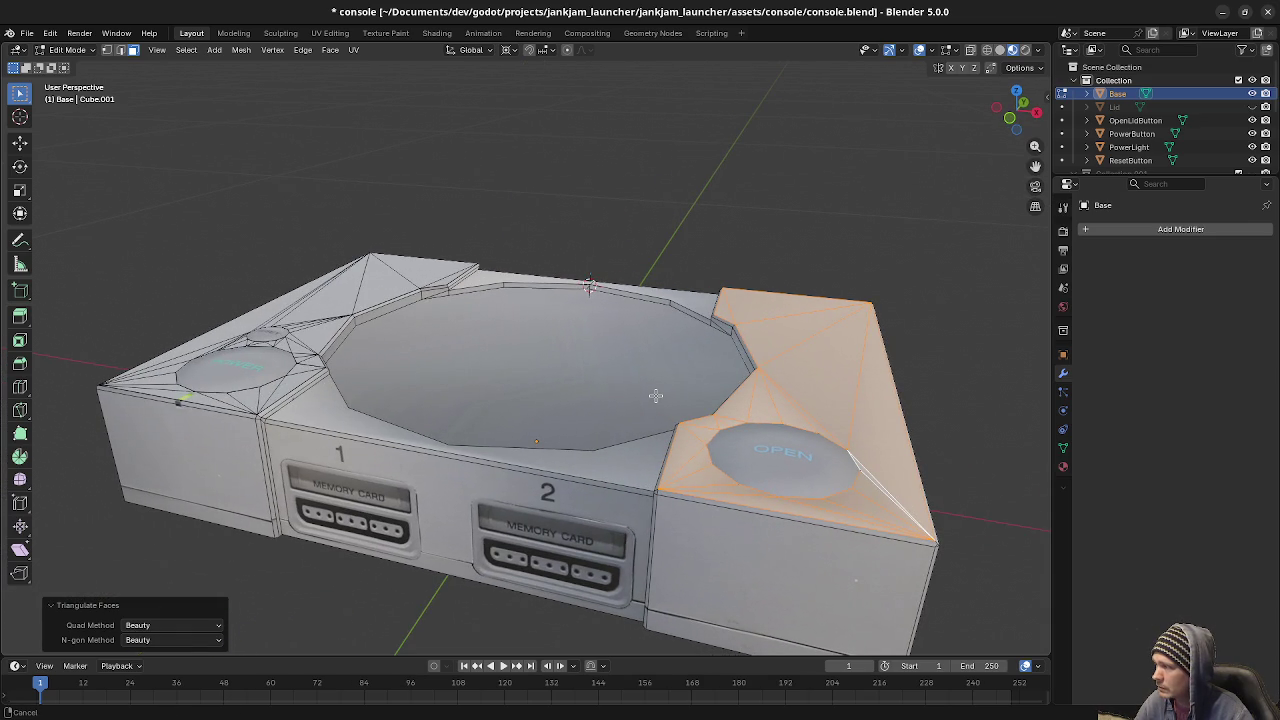
Merge the whole mesh by distance (0.0001 m), removing 35 duplicate vertices.
key(a)
key(alt+a)
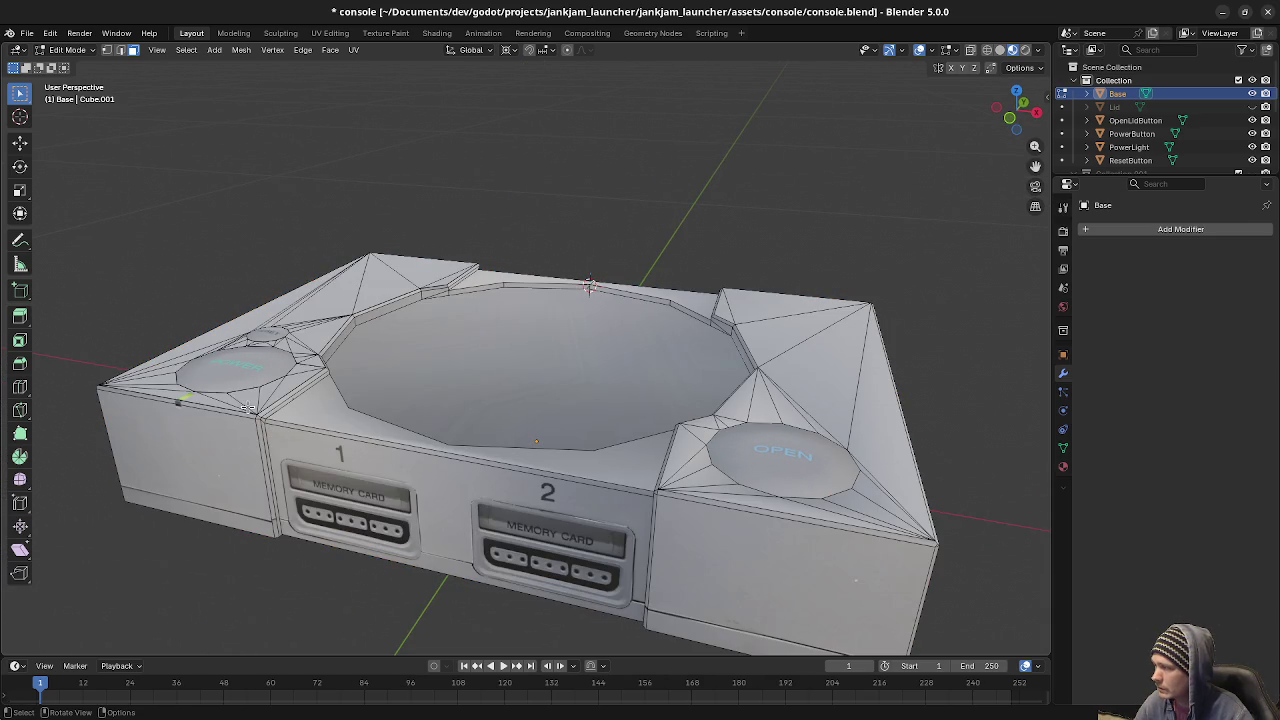
key(a)
key(m)
key(b)
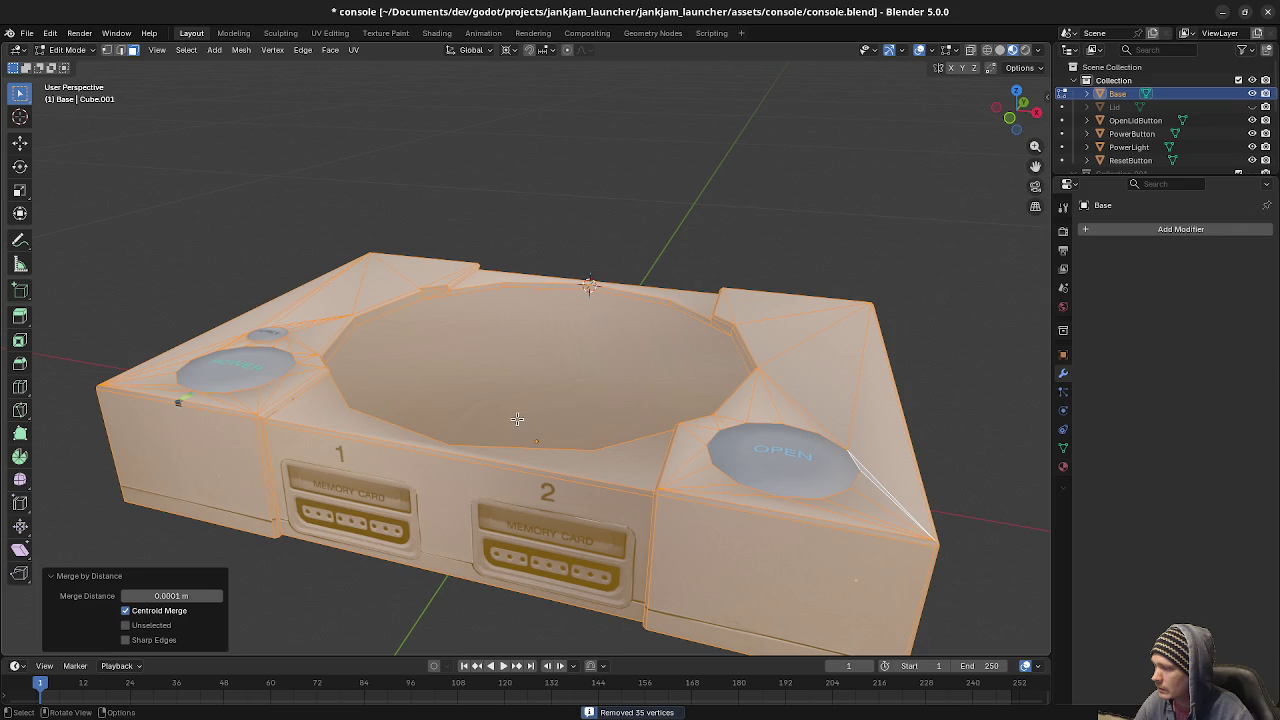
key(alt+a)
middle_drag(555, 455, 690, 452)
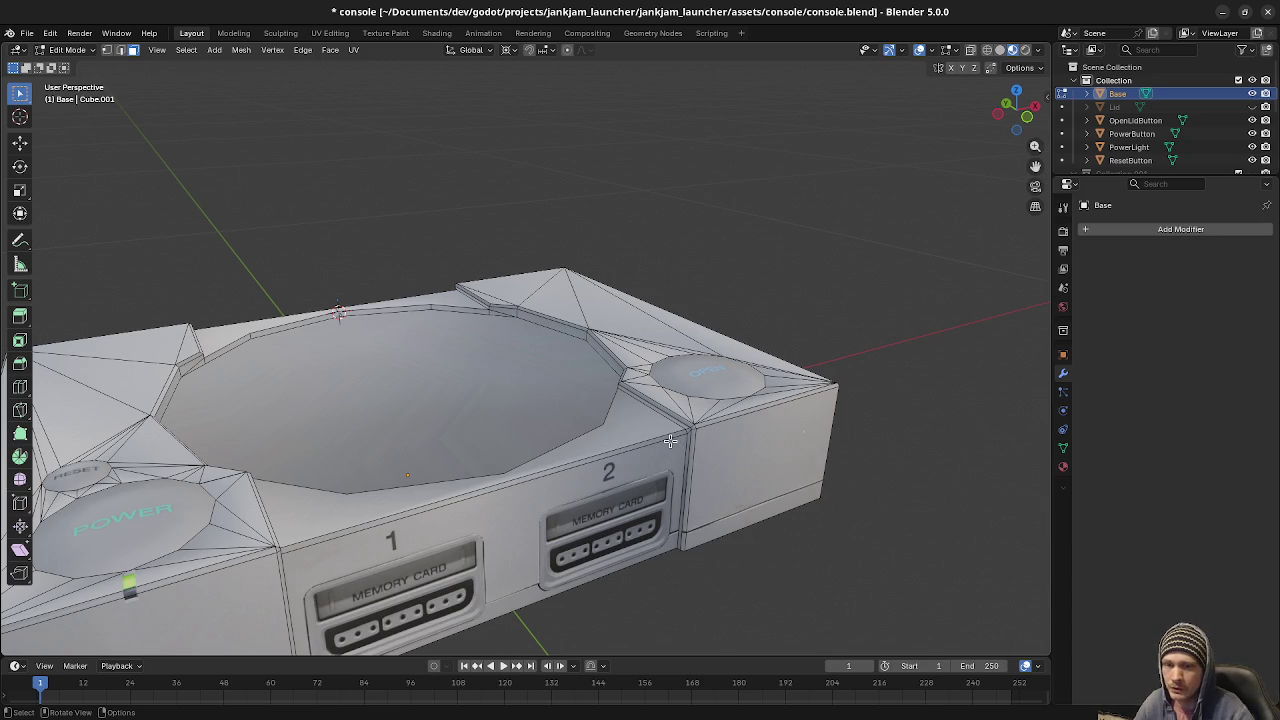
Orbit to the memory-card side and front of the console, then switch to Object Mode to check shading.
mouse_move(609, 394)
middle_down()
mouse_move(697, 455)
mouse_move(630, 397)
mouse_move(520, 432)
middle_up()
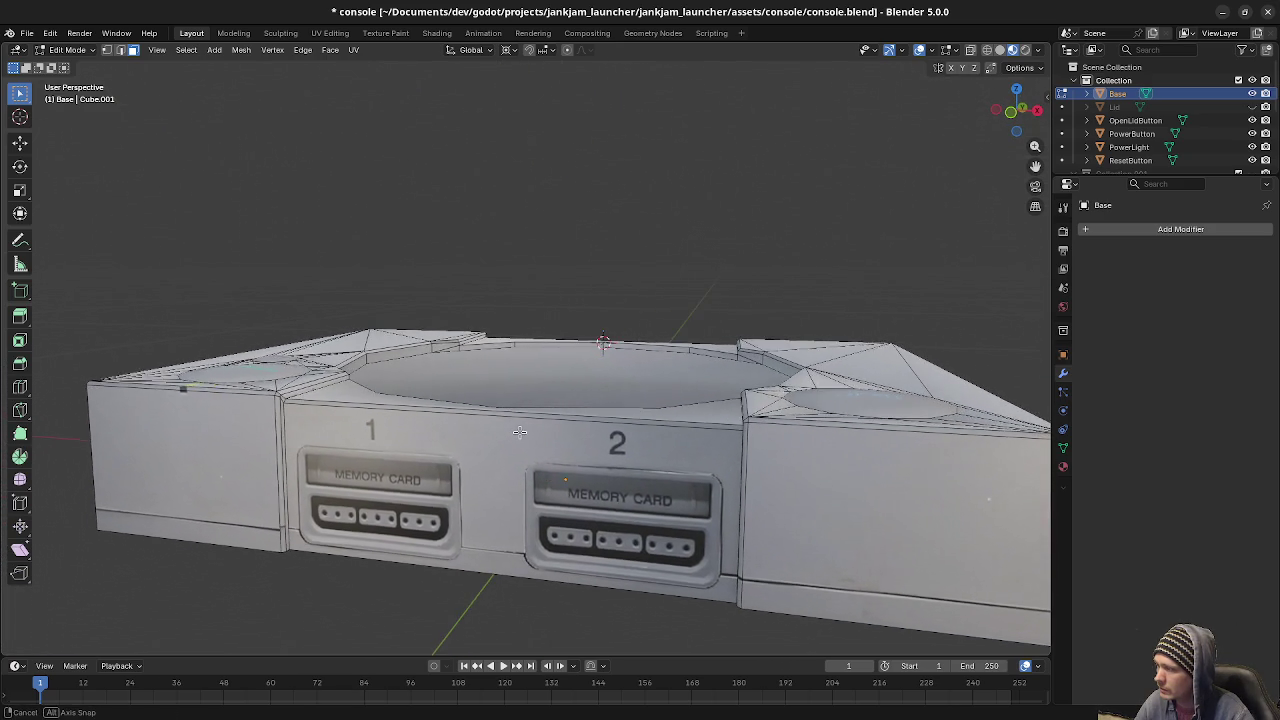
mouse_move(520, 432)
middle_down()
mouse_move(415, 510)
mouse_move(444, 533)
mouse_move(446, 521)
middle_up()
key(Tab)
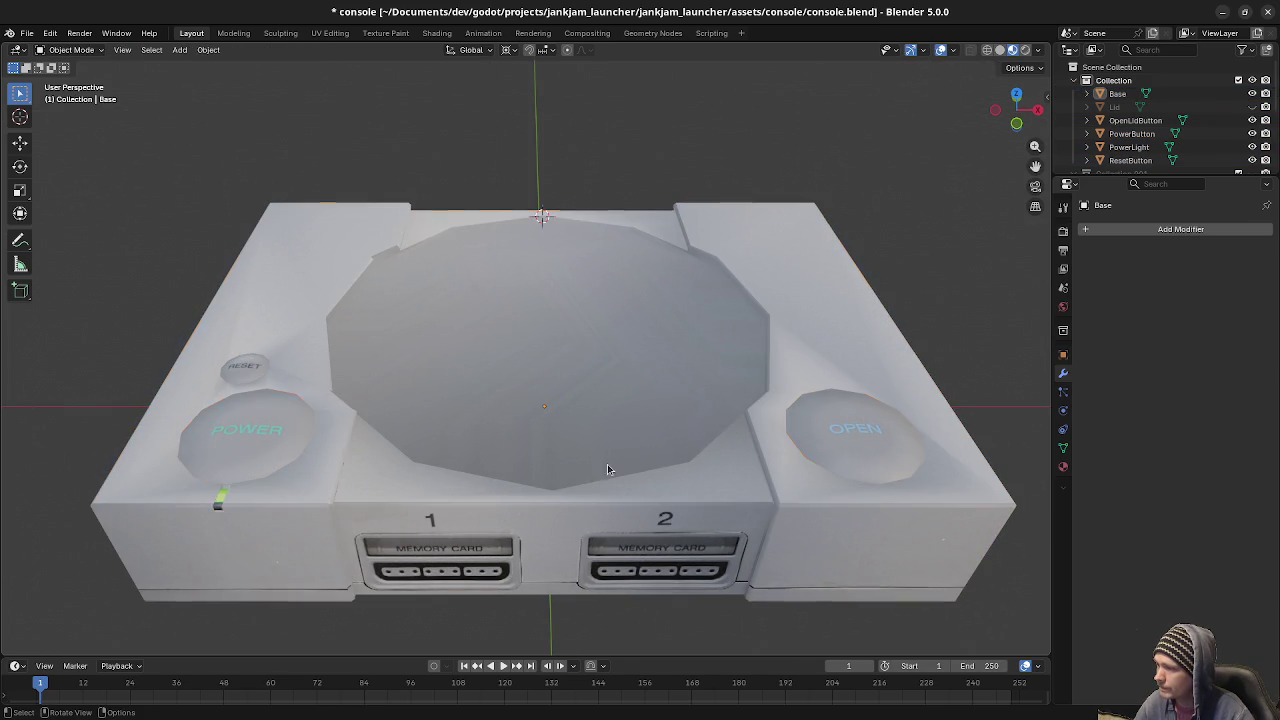
Re-enter Edit Mode to select the narrow corner bevel strip, then return to Object Mode.
middle_drag(666, 462, 689, 443)
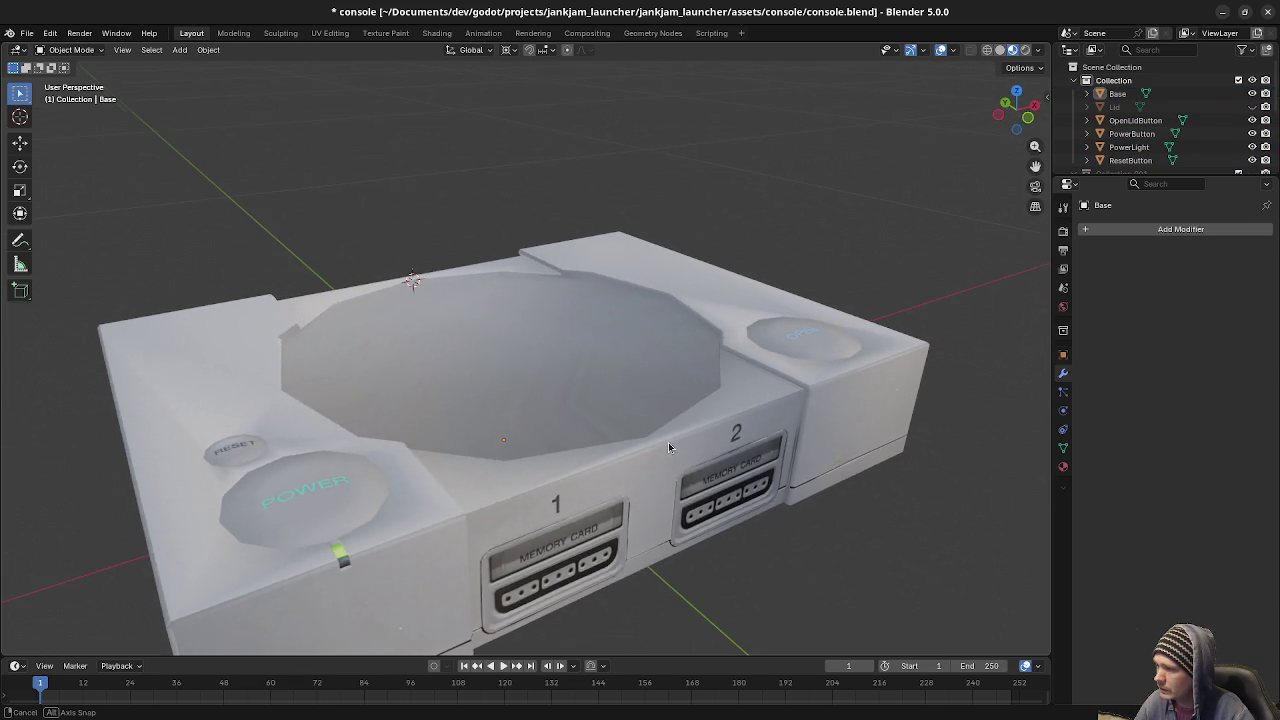
scroll(689, 443, up, 4)
mouse_move(764, 450)
middle_down()
mouse_move(660, 436)
mouse_move(752, 413)
middle_up()
key(Tab)
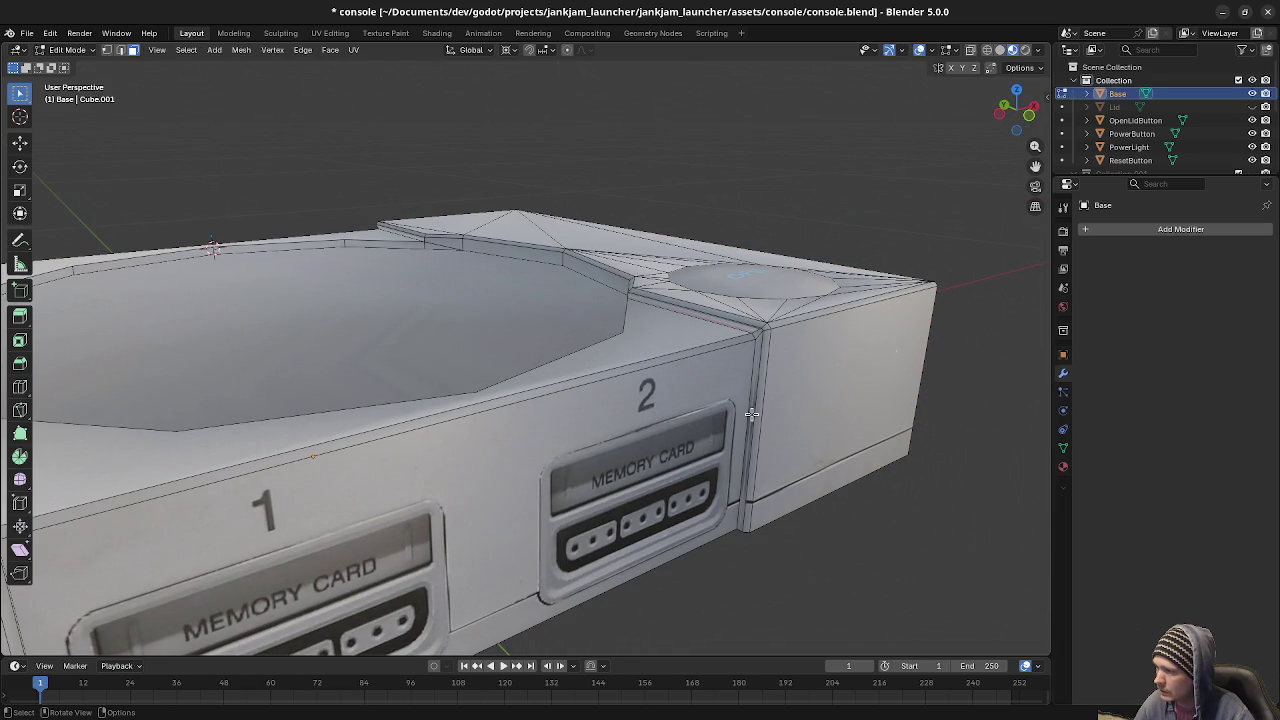
click(752, 413)
middle_drag(677, 462, 808, 325)
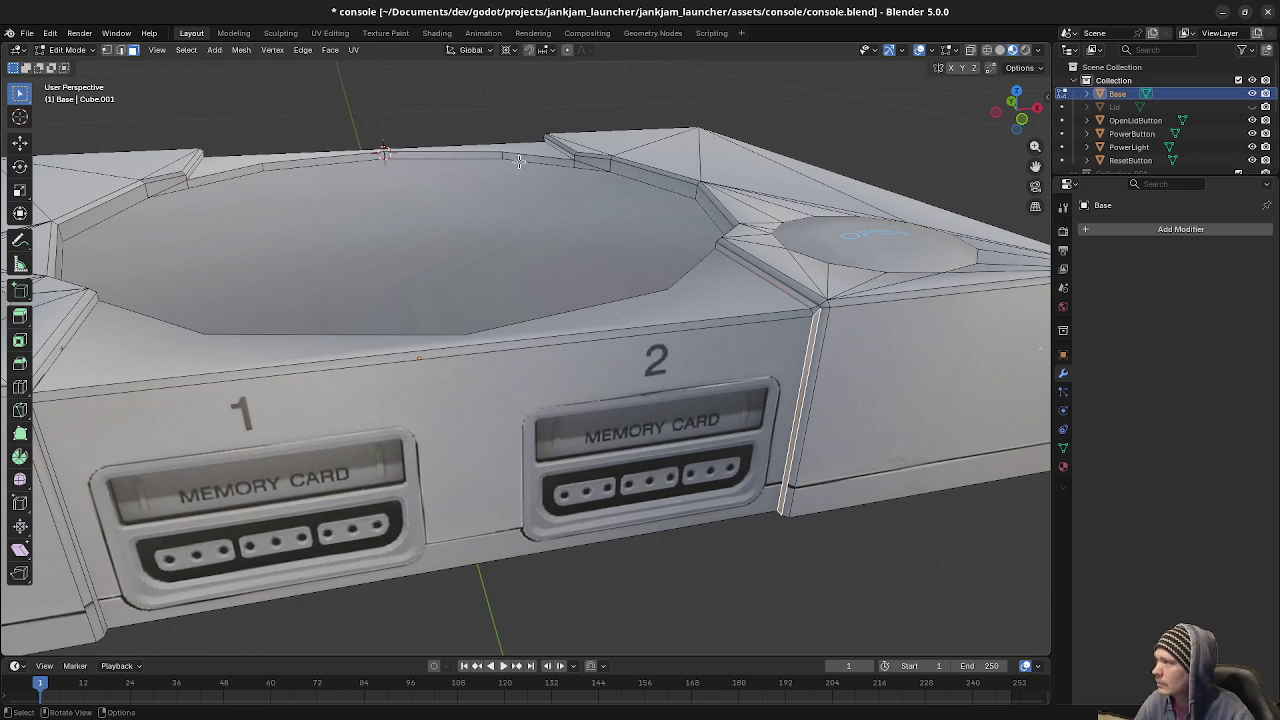
key(Tab)
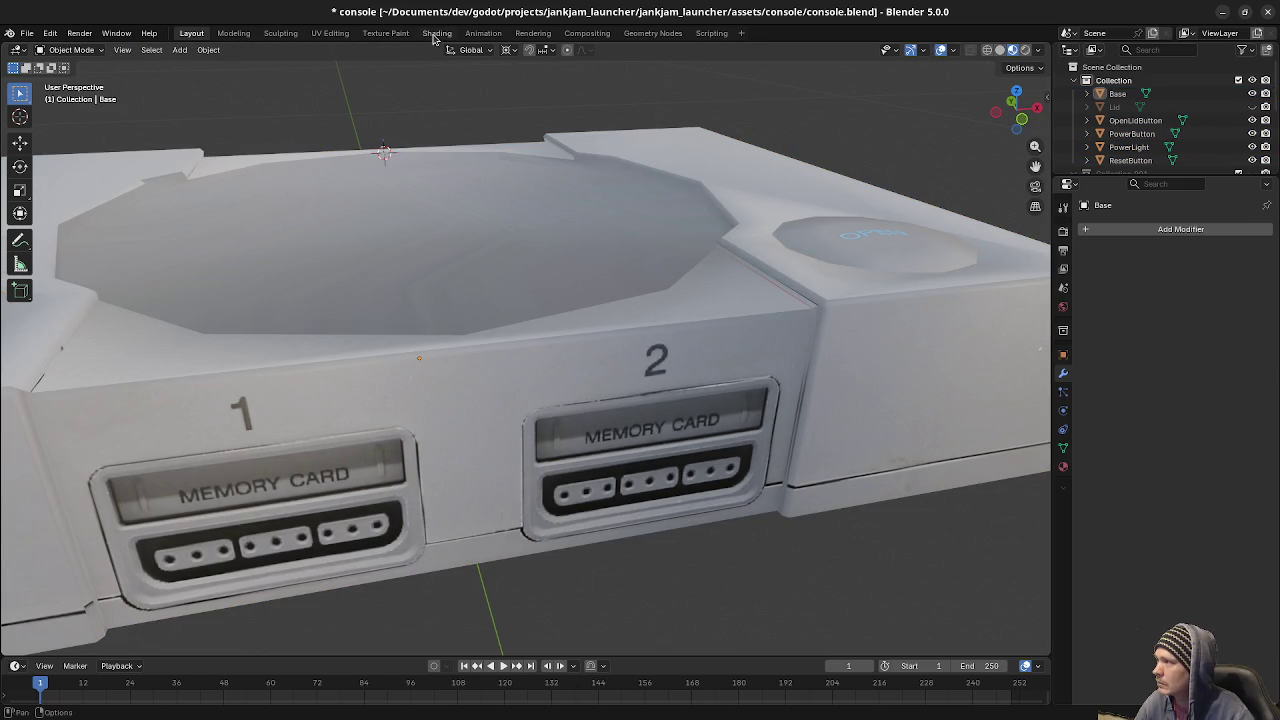
Switch to the UV Editing workspace and orbit to view the memory card slot at a tilt.
click(335, 33)
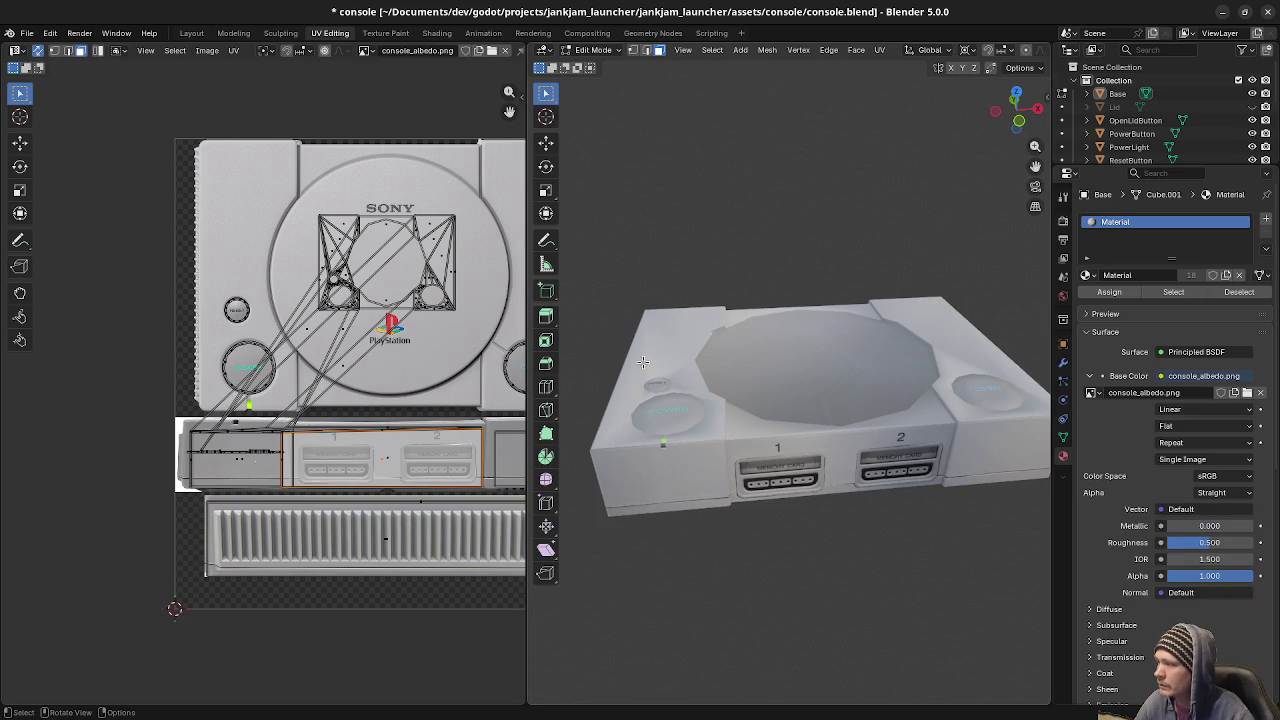
middle_drag(800, 420, 706, 378)
scroll(710, 378, up, 1)
scroll(712, 377, up, 2)
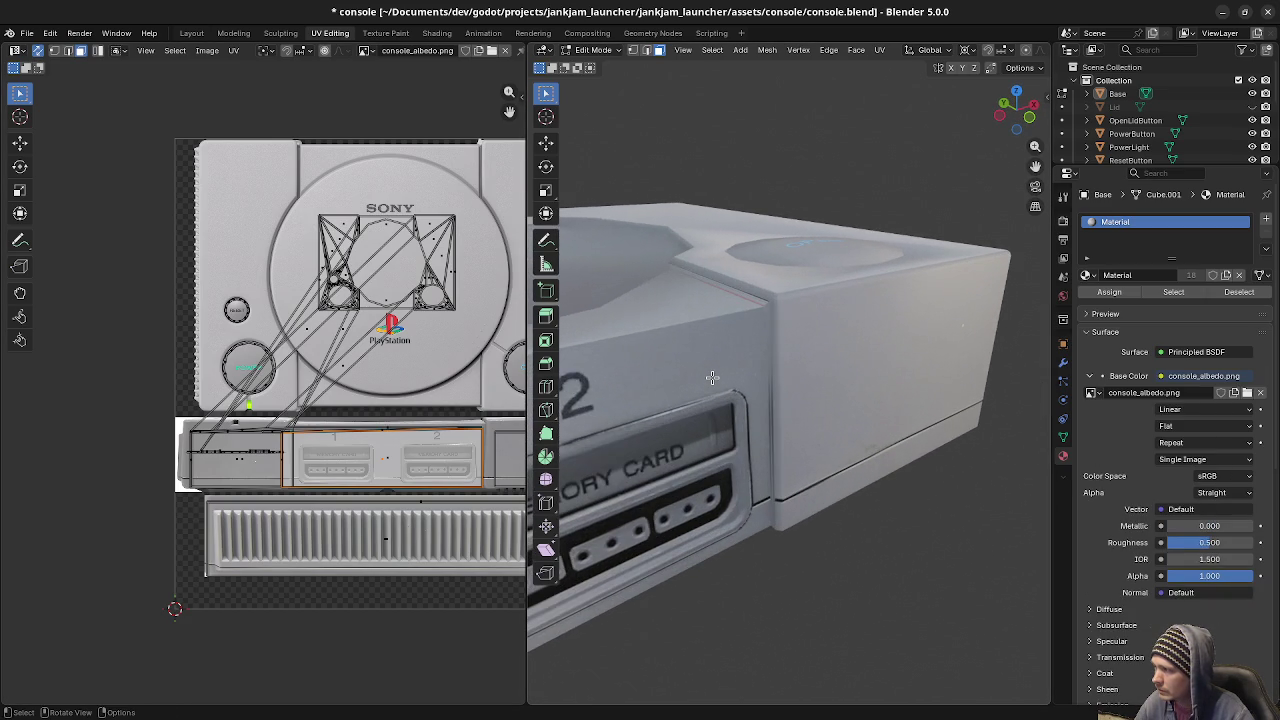
middle_drag(744, 380, 714, 435)
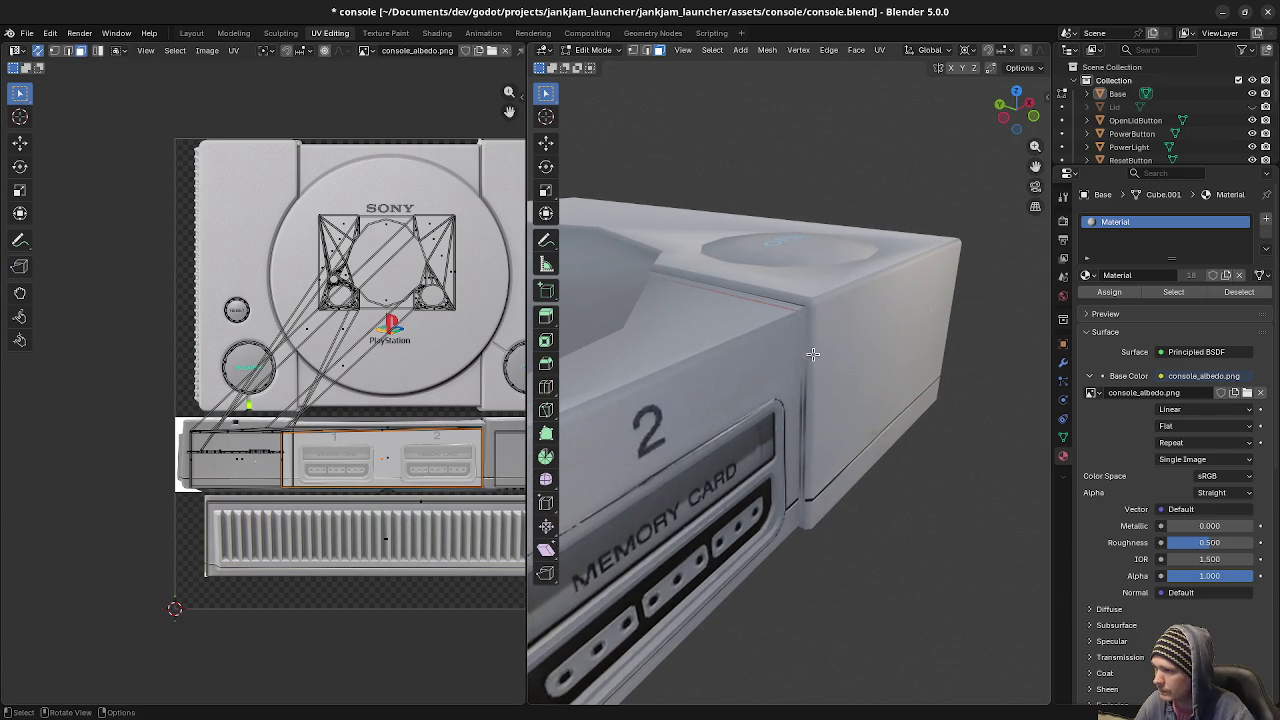
key(Tab)
key(Tab)
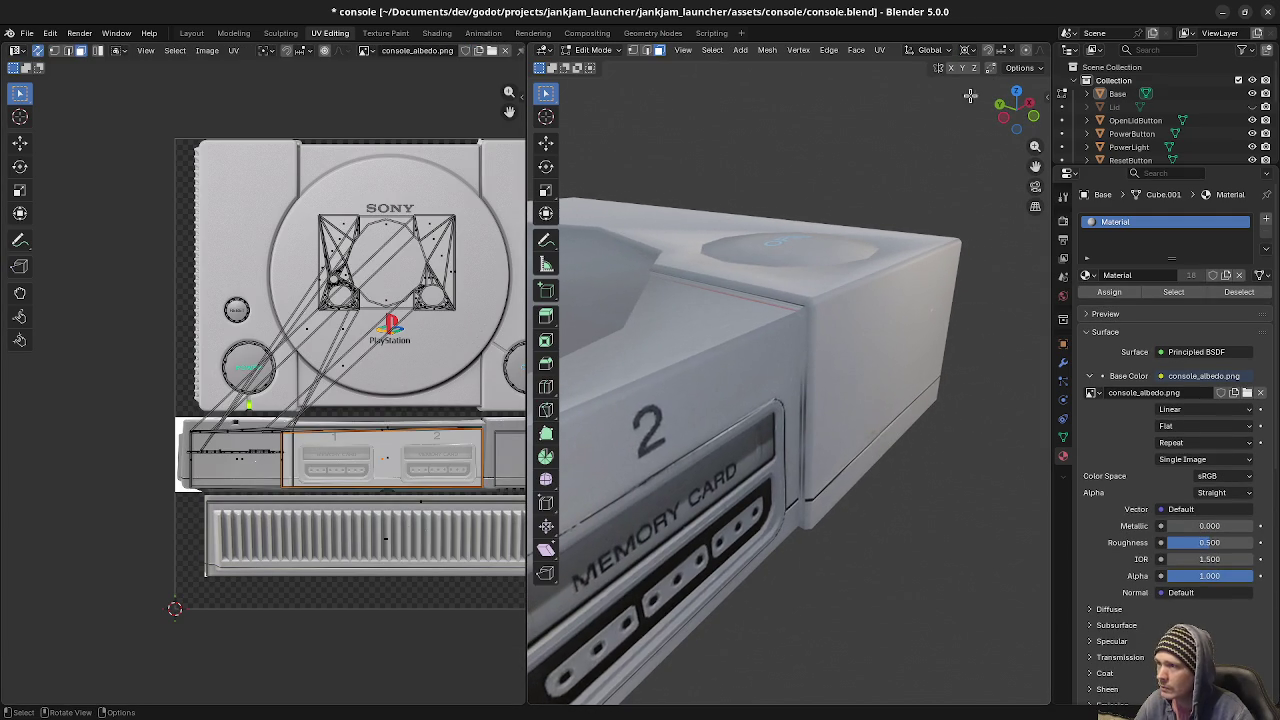
scroll(1000, 55, down, 2)
scroll(990, 55, down, 1)
scroll(970, 55, down, 2)
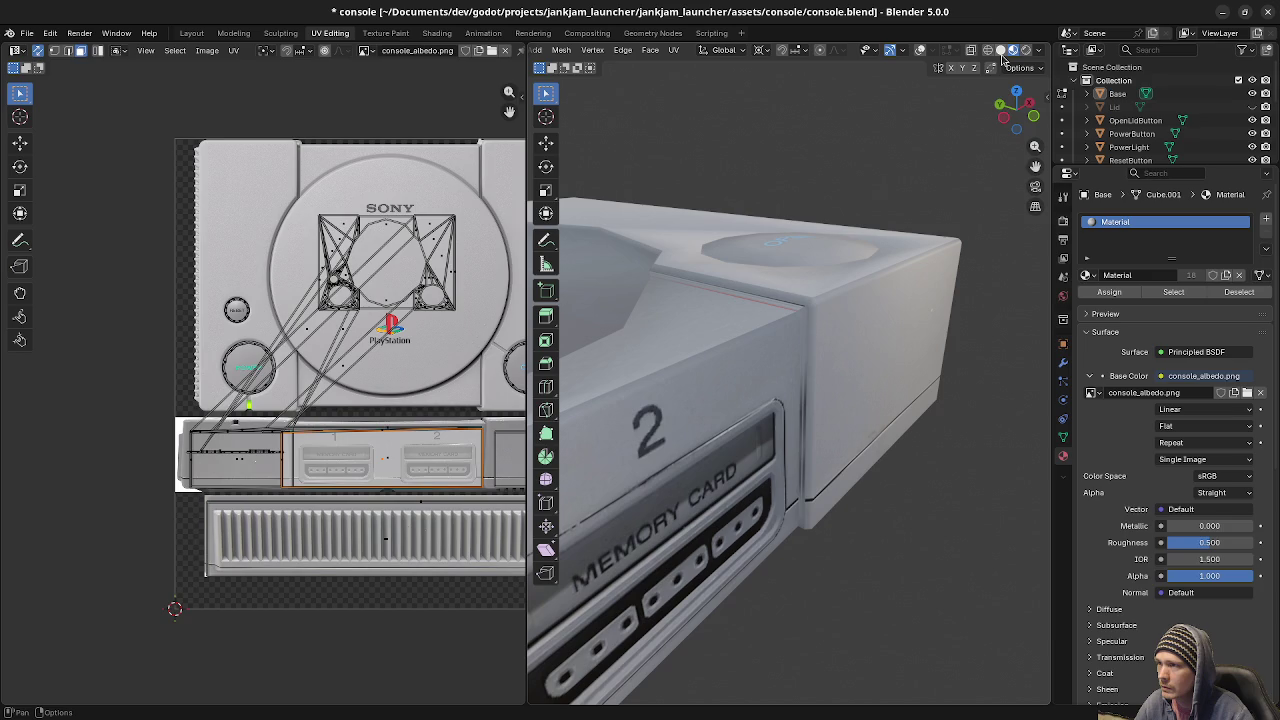
Show mesh edge overlays and pick out the thin corner strip beside the memory-card panel.
click(920, 50)
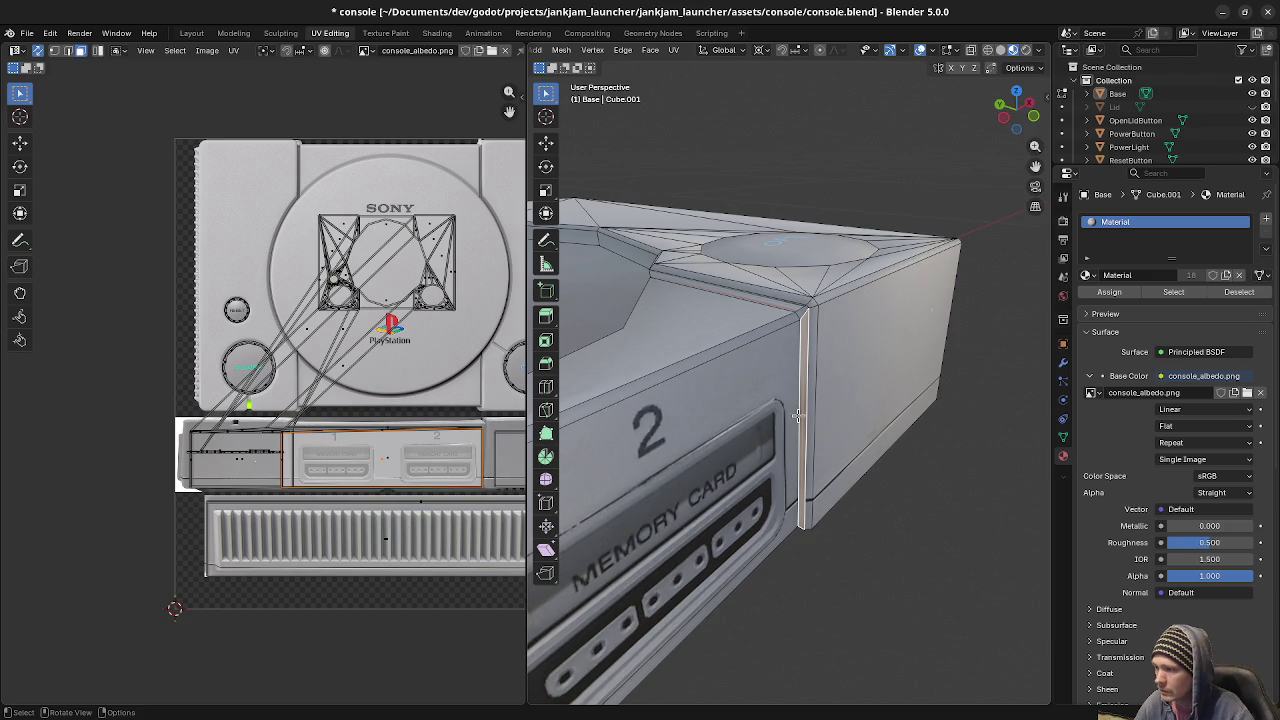
key(a)
key(ctrl+z)
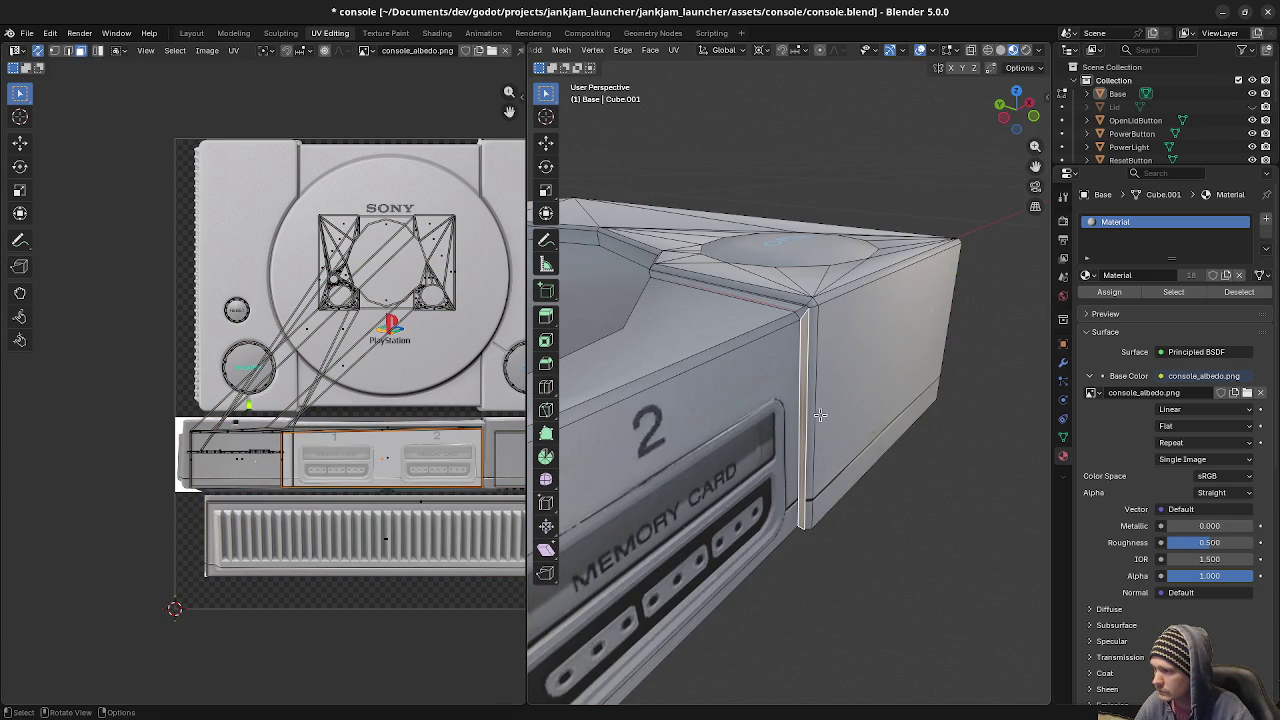
middle_drag(844, 442, 802, 442)
click(794, 436)
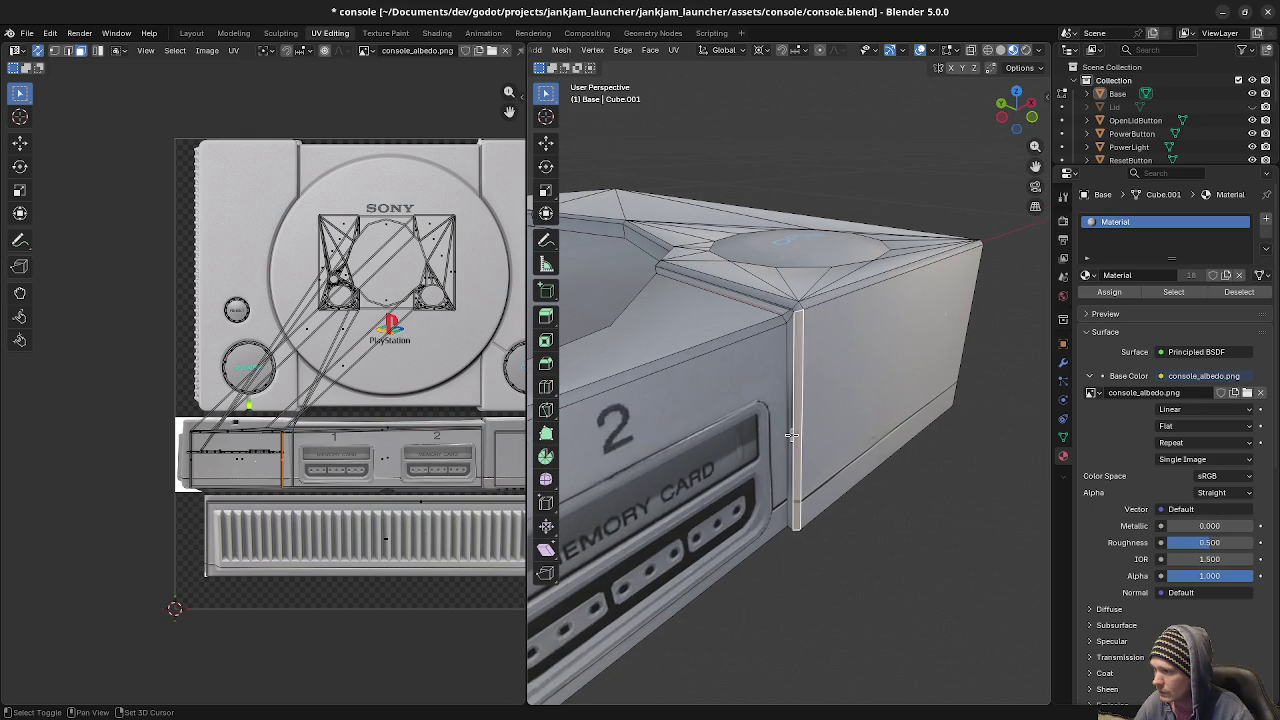
click(803, 435)
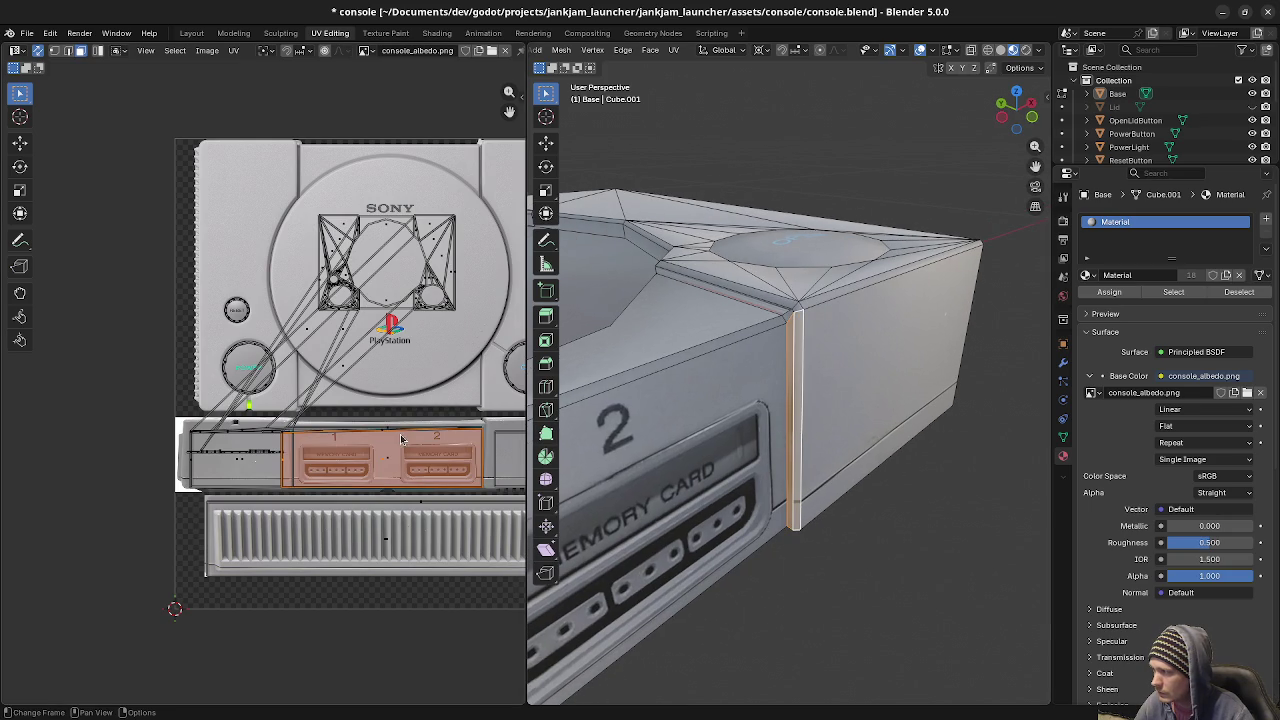
scroll(405, 441, down, 2)
scroll(400, 450, up, 2)
scroll(385, 462, up, 1)
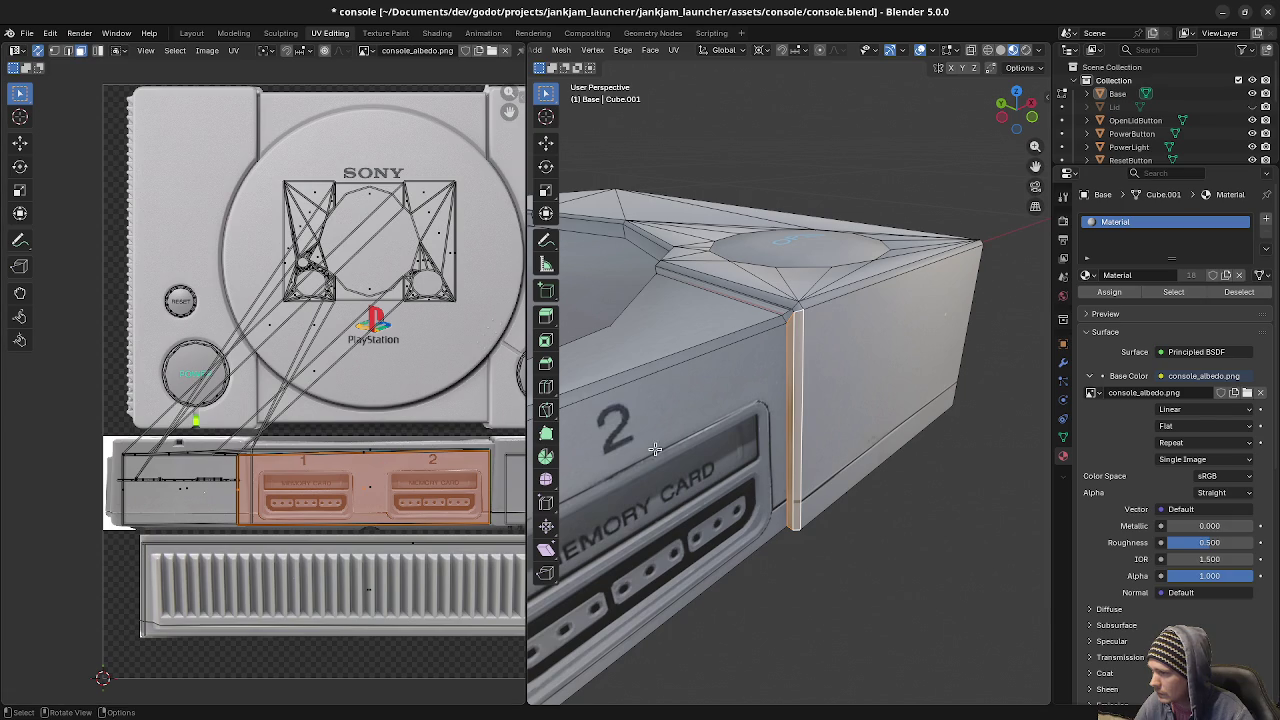
click(791, 420)
click(796, 418)
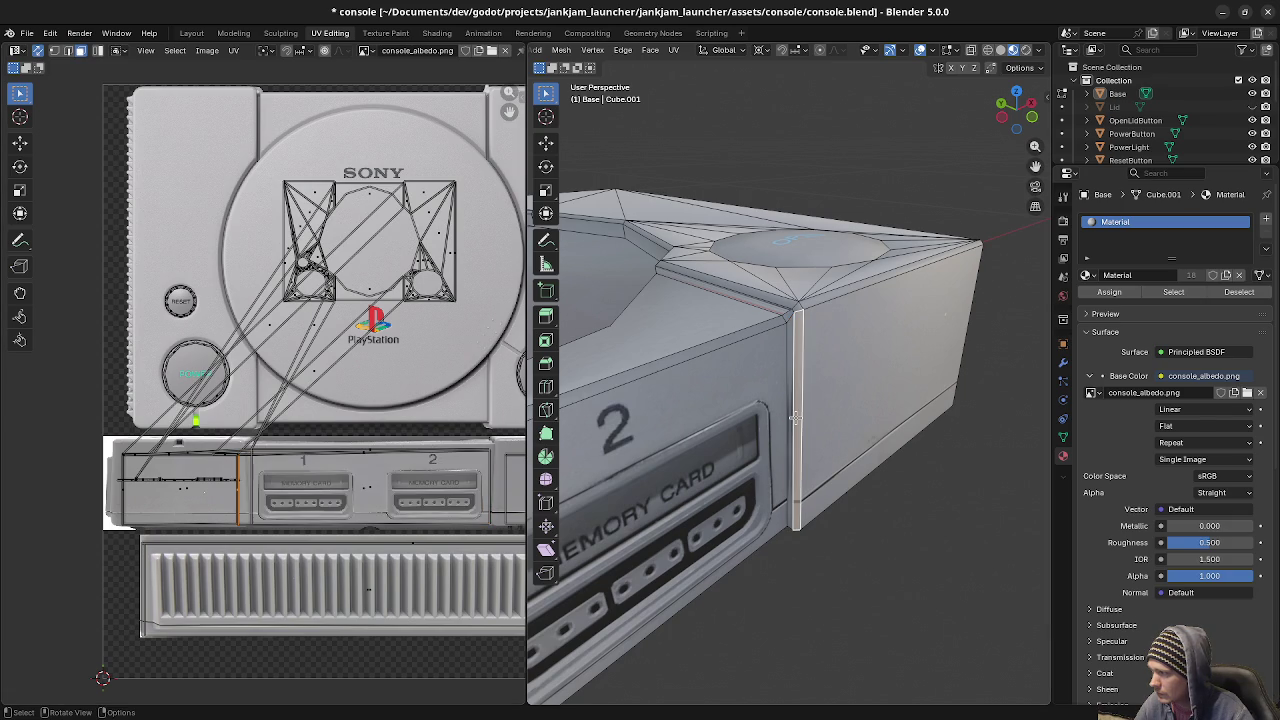
click(788, 420)
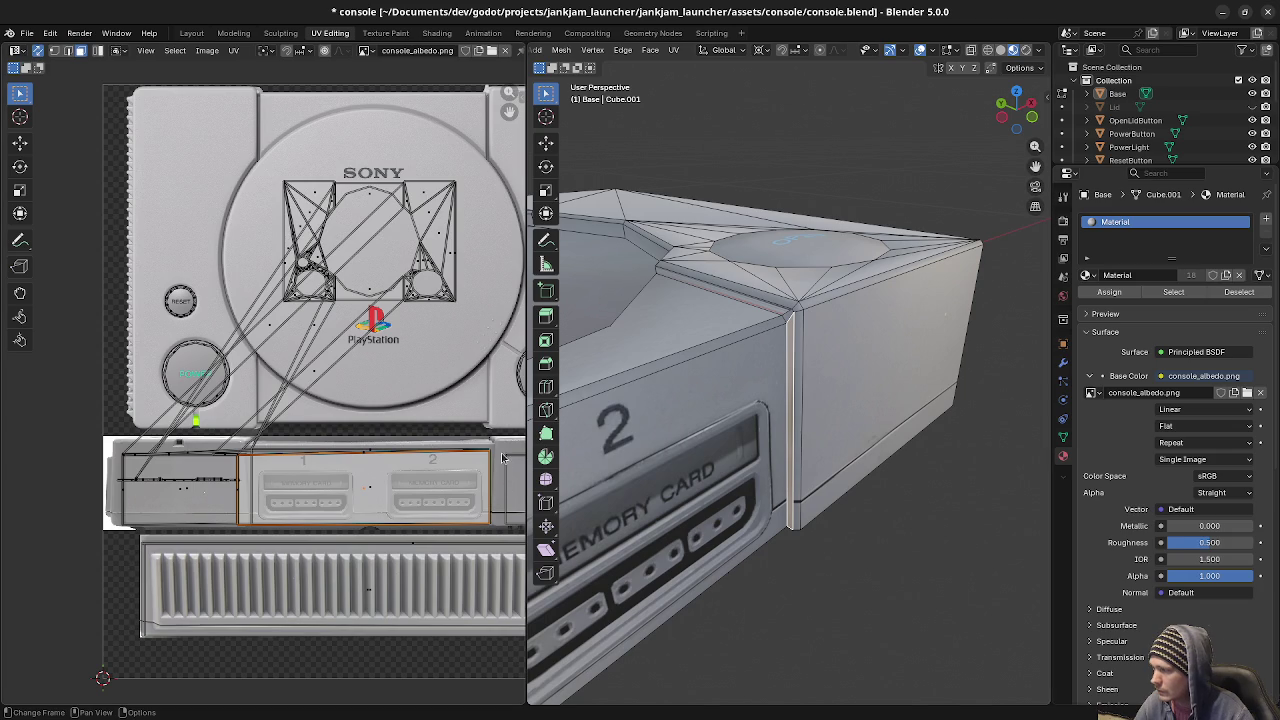
click(795, 425)
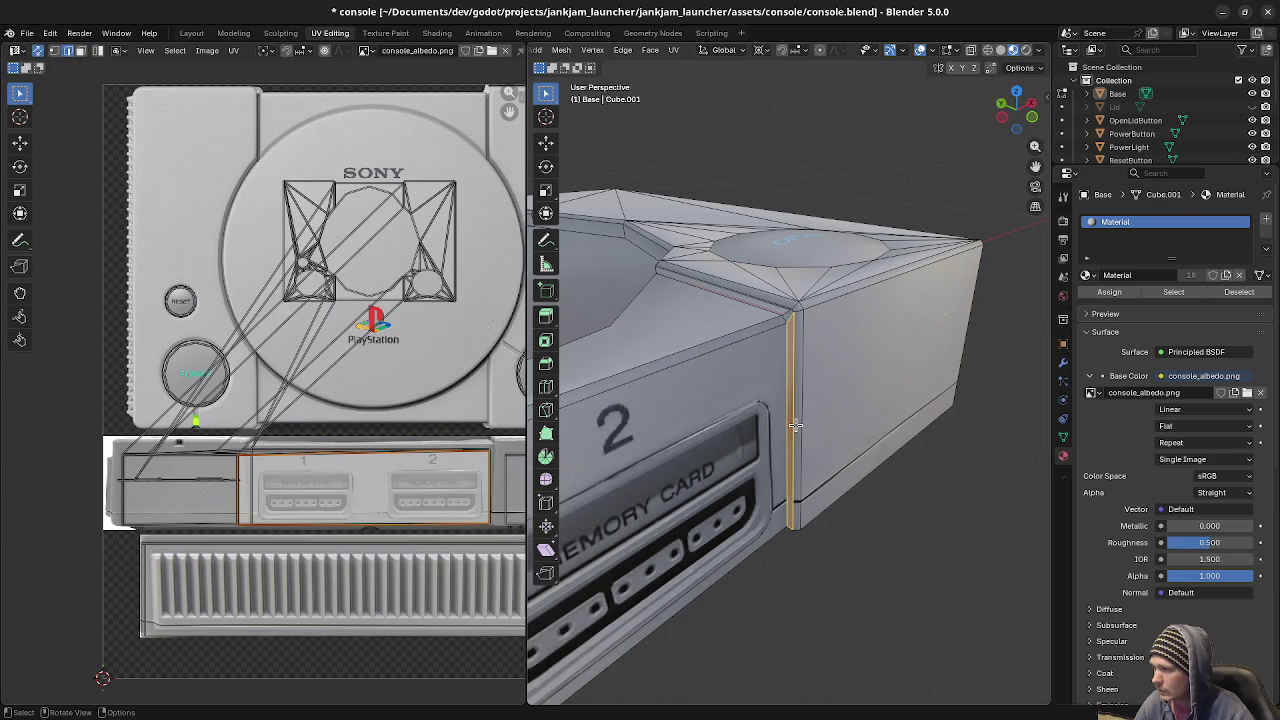
shift+click(795, 425)
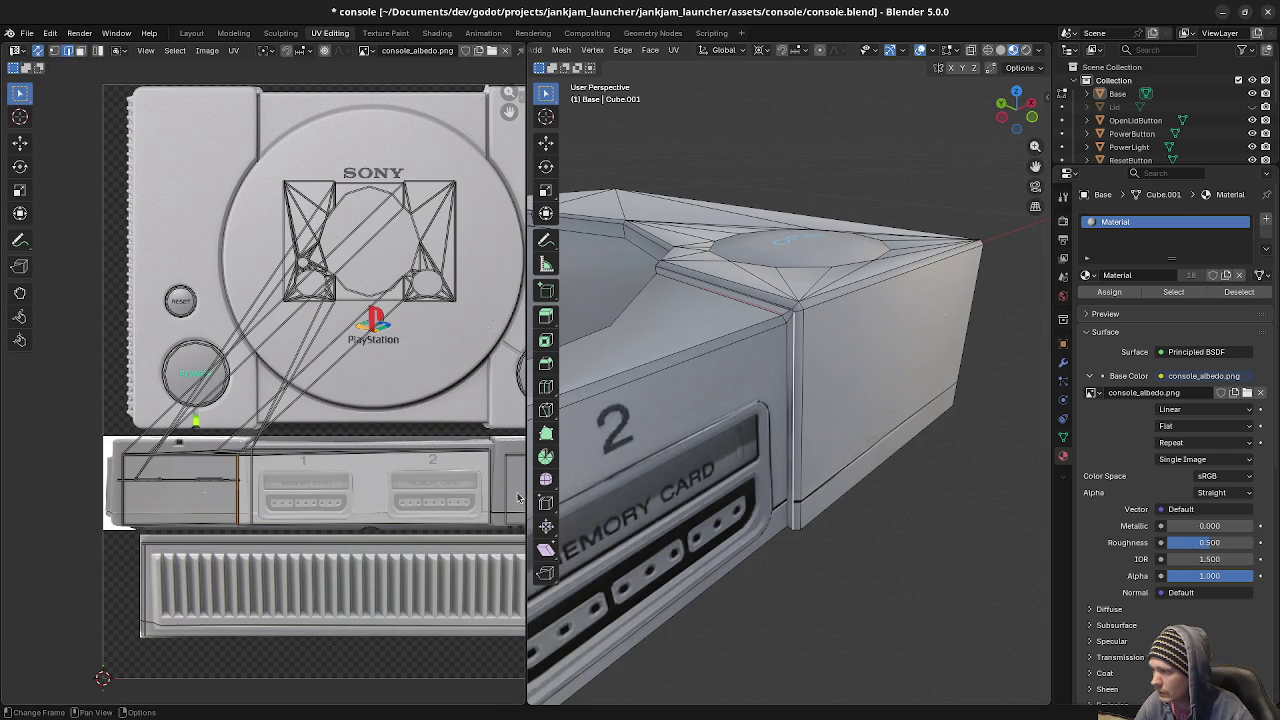
Slide the corner strip's UV island horizontally onto a plain grey area of the texture.
click(784, 435)
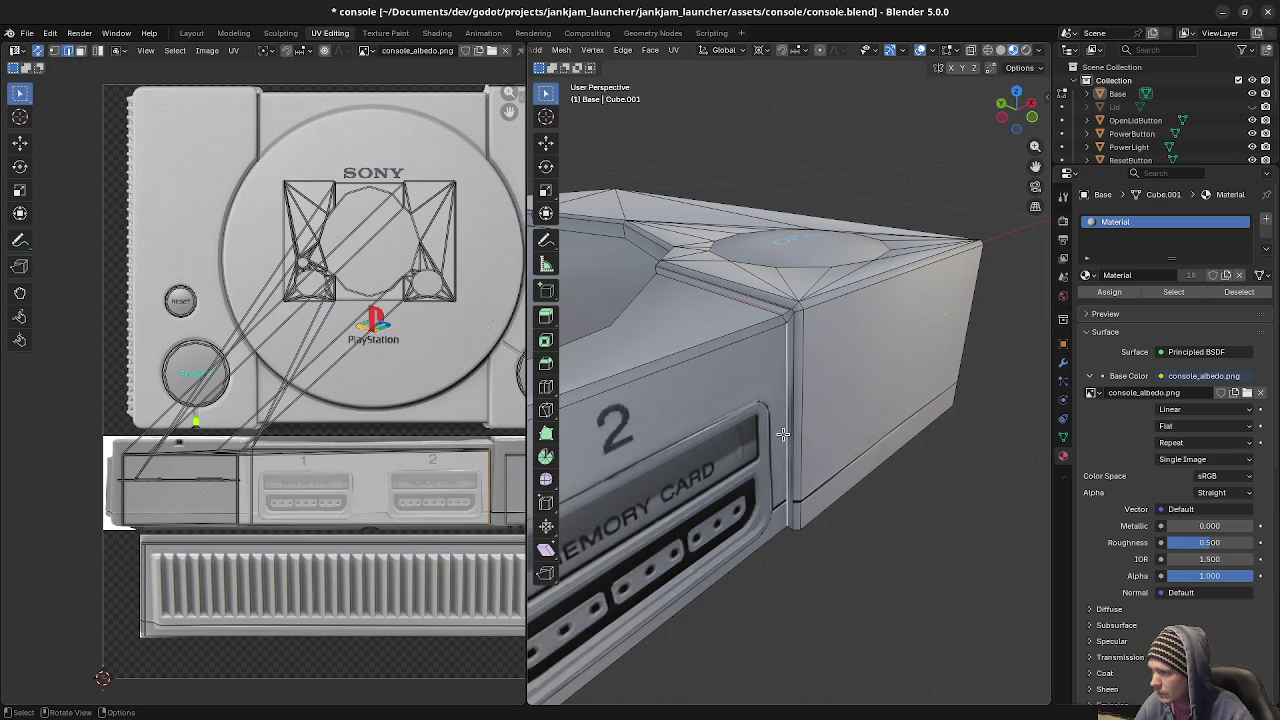
key(g)
key(x)
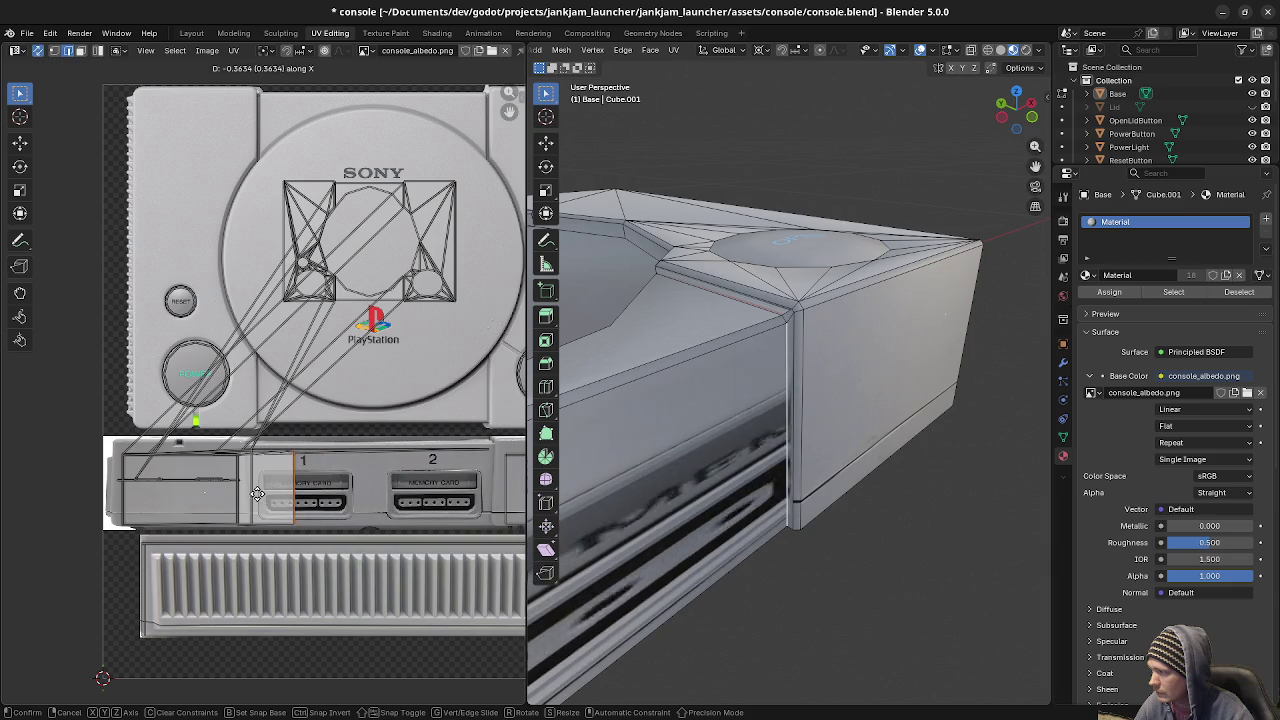
click(204, 498)
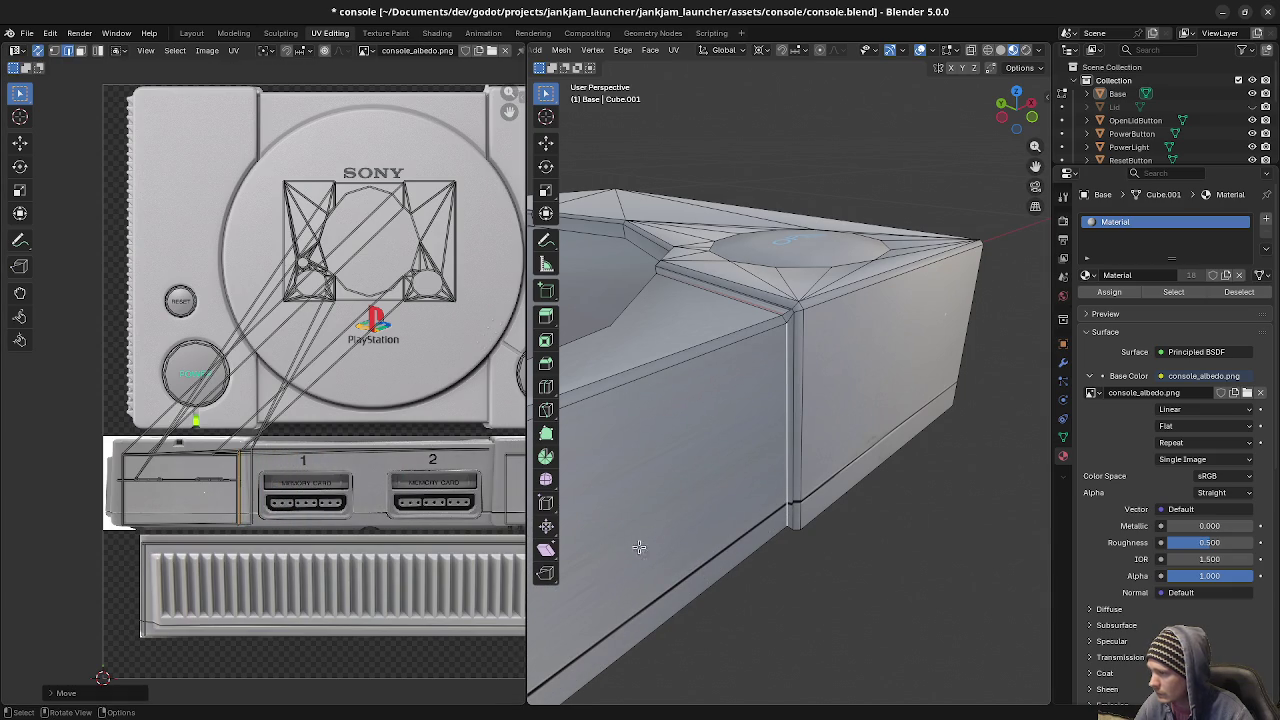
mouse_move(735, 540)
middle_down()
mouse_move(790, 500)
mouse_move(760, 480)
middle_up()
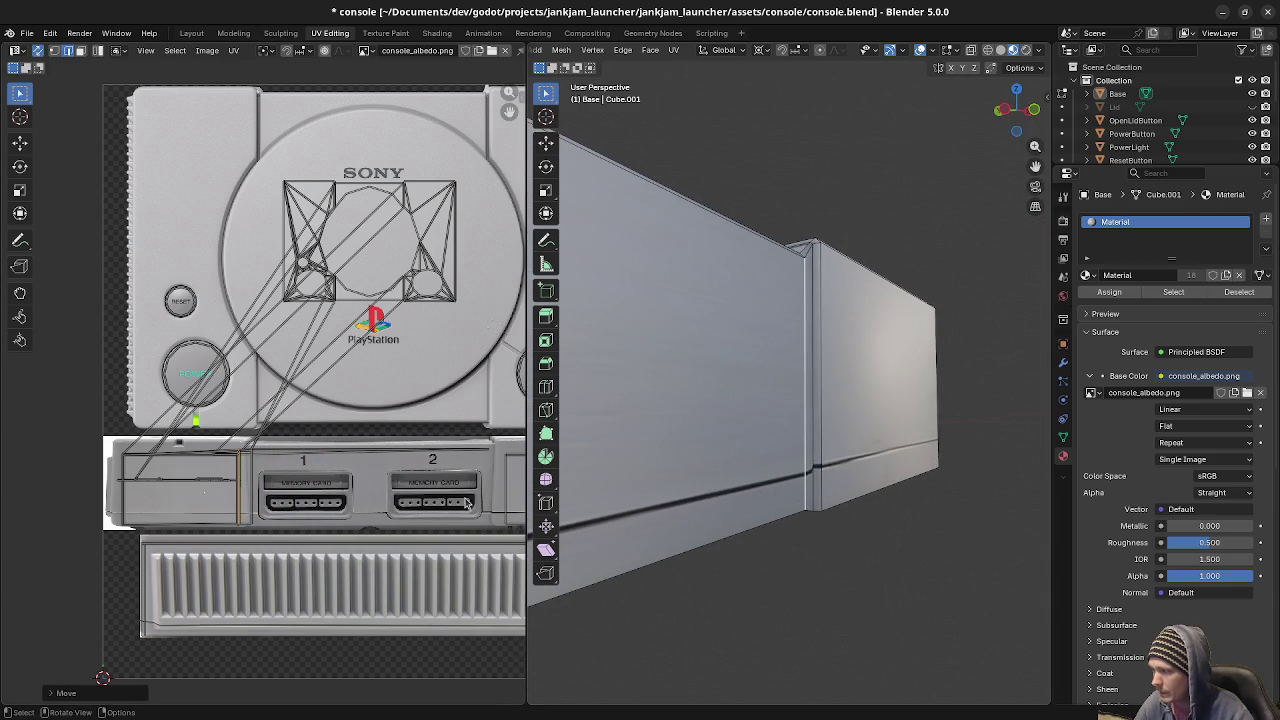
scroll(320, 407, up, 3)
scroll(313, 441, up, 1)
scroll(313, 441, up, 2)
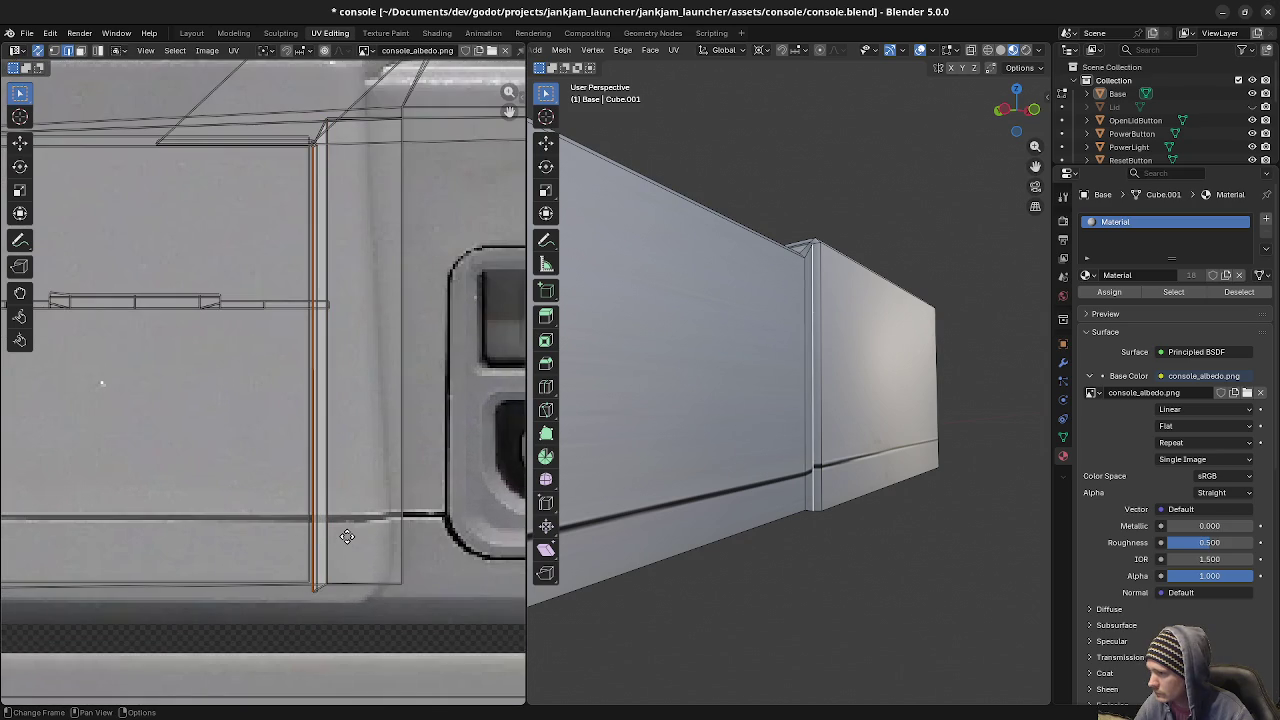
Nudge the strip's UV edges vertically and view the whole console from above.
key(g)
key(y)
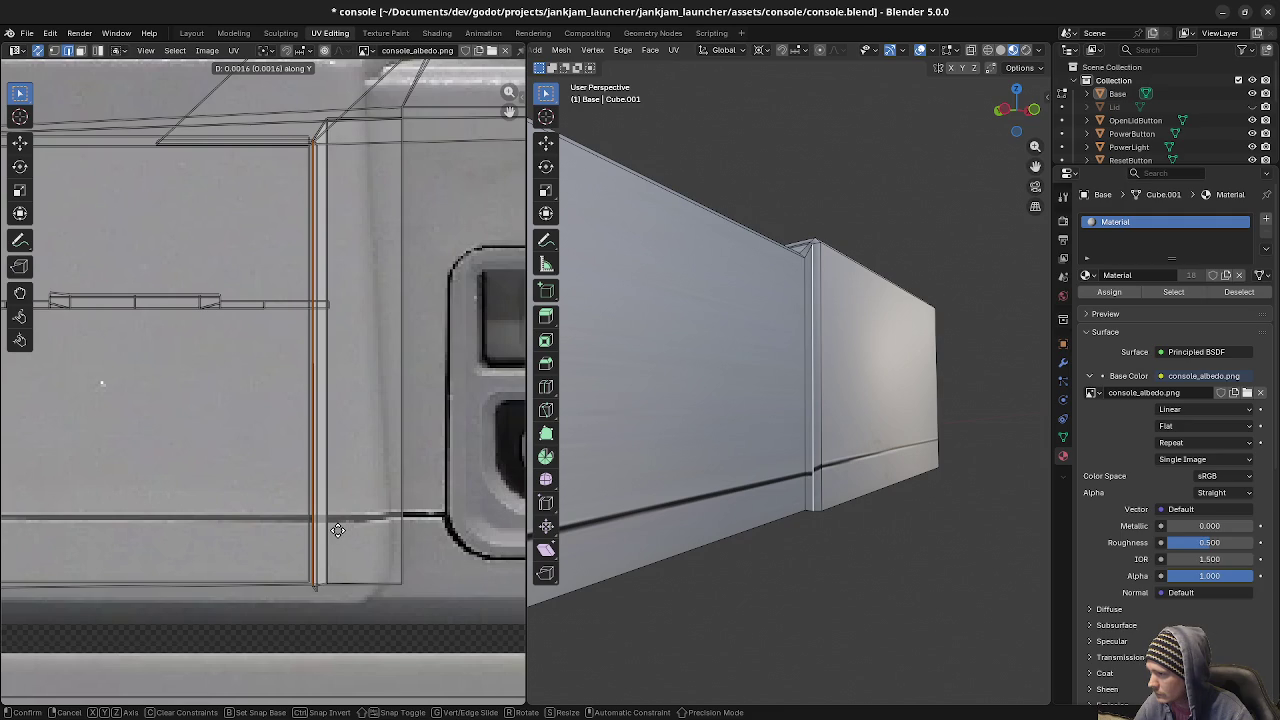
click(337, 530)
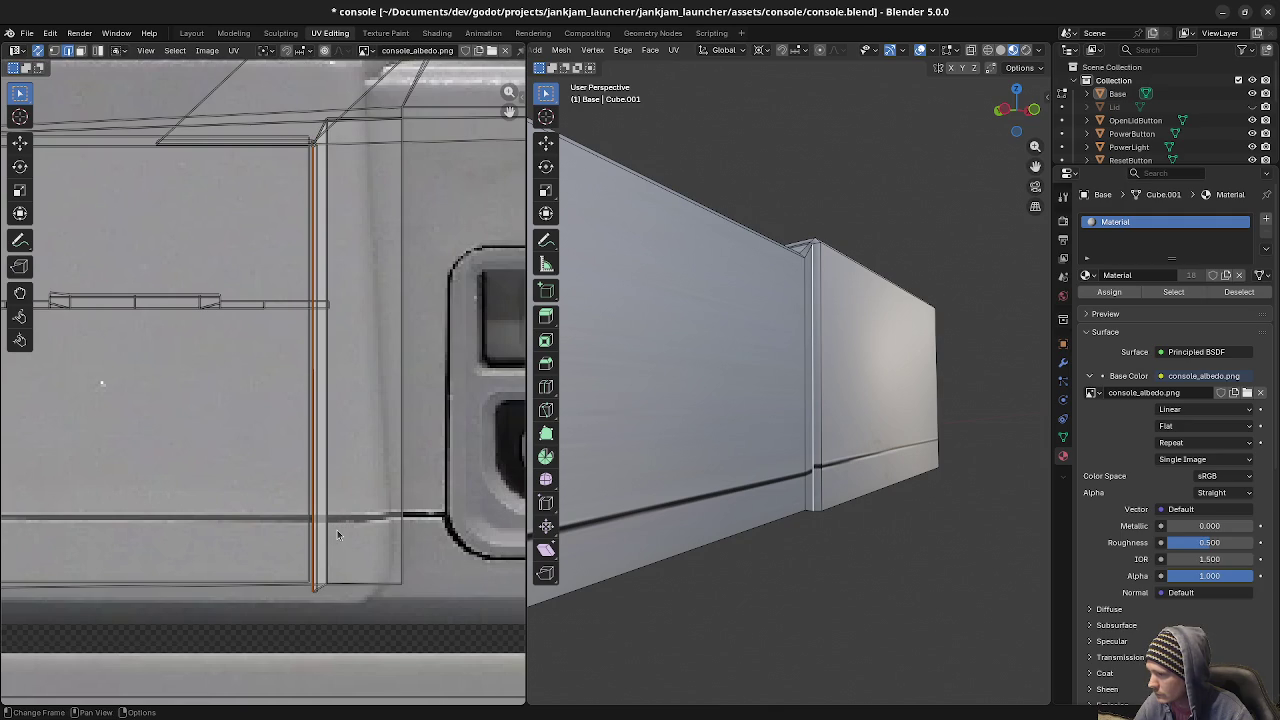
click(329, 497)
key(g)
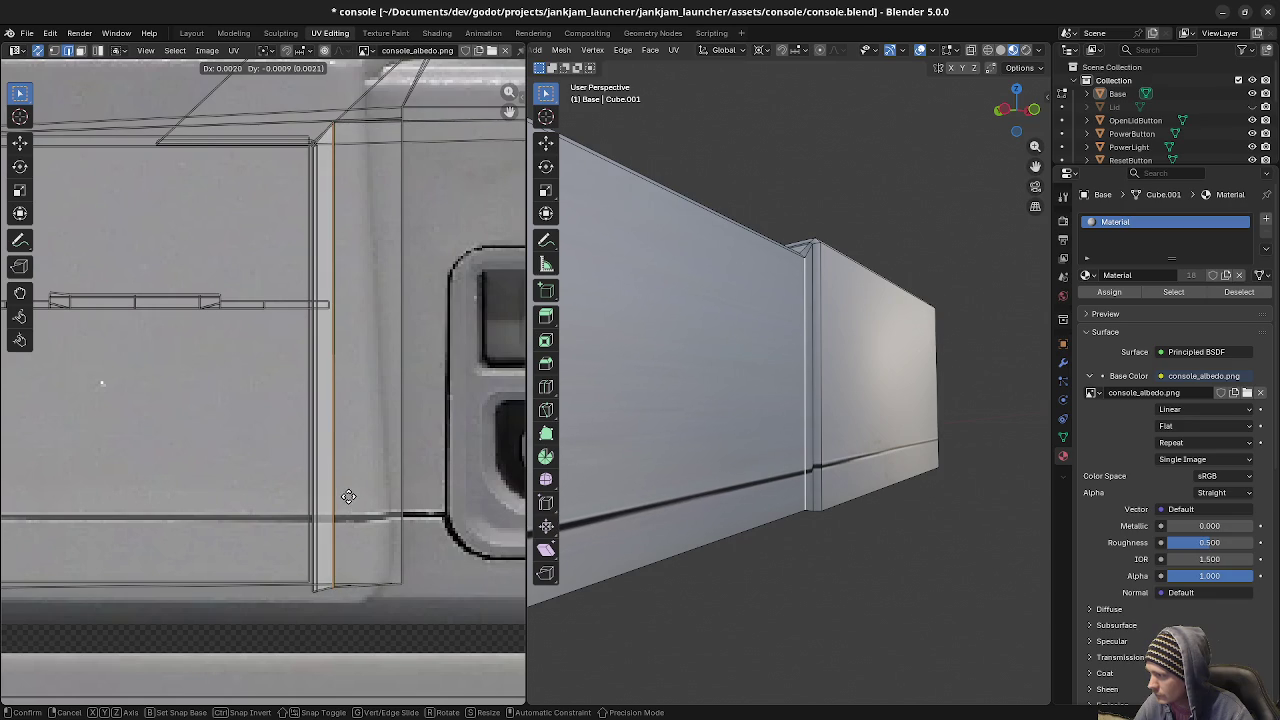
key(Escape)
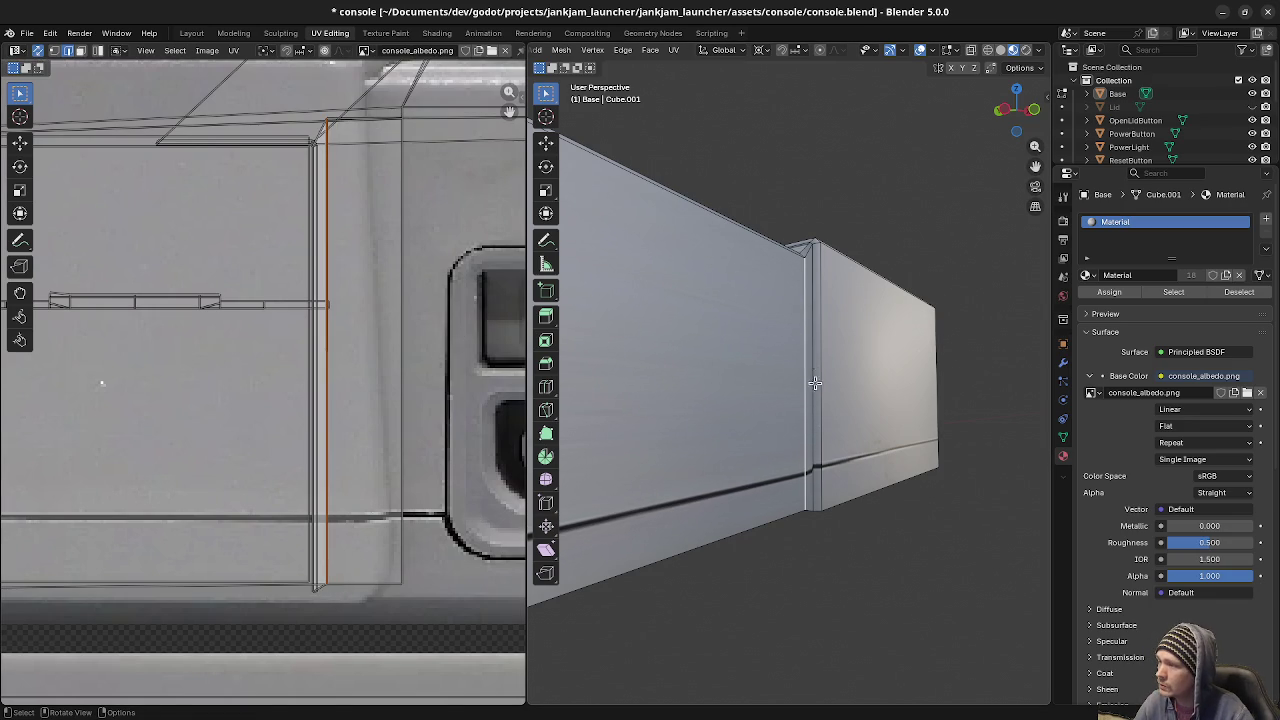
scroll(801, 396, down, 3)
scroll(801, 396, down, 2)
mouse_move(801, 396)
middle_down()
mouse_move(663, 428)
mouse_move(746, 449)
mouse_move(737, 437)
mouse_move(1002, 414)
mouse_move(830, 411)
middle_up()
scroll(830, 411, up, 3)
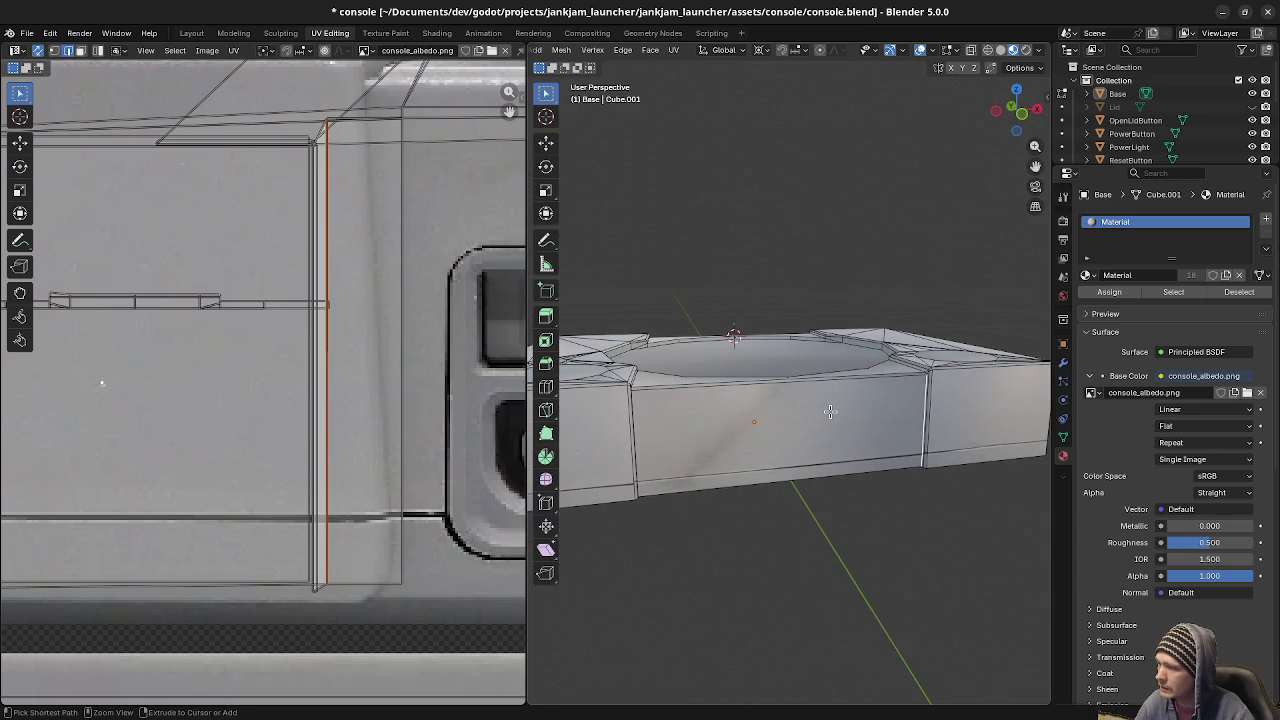
Refresh the texture display and orbit to the memory card slot 2 side.
key(alt+r)
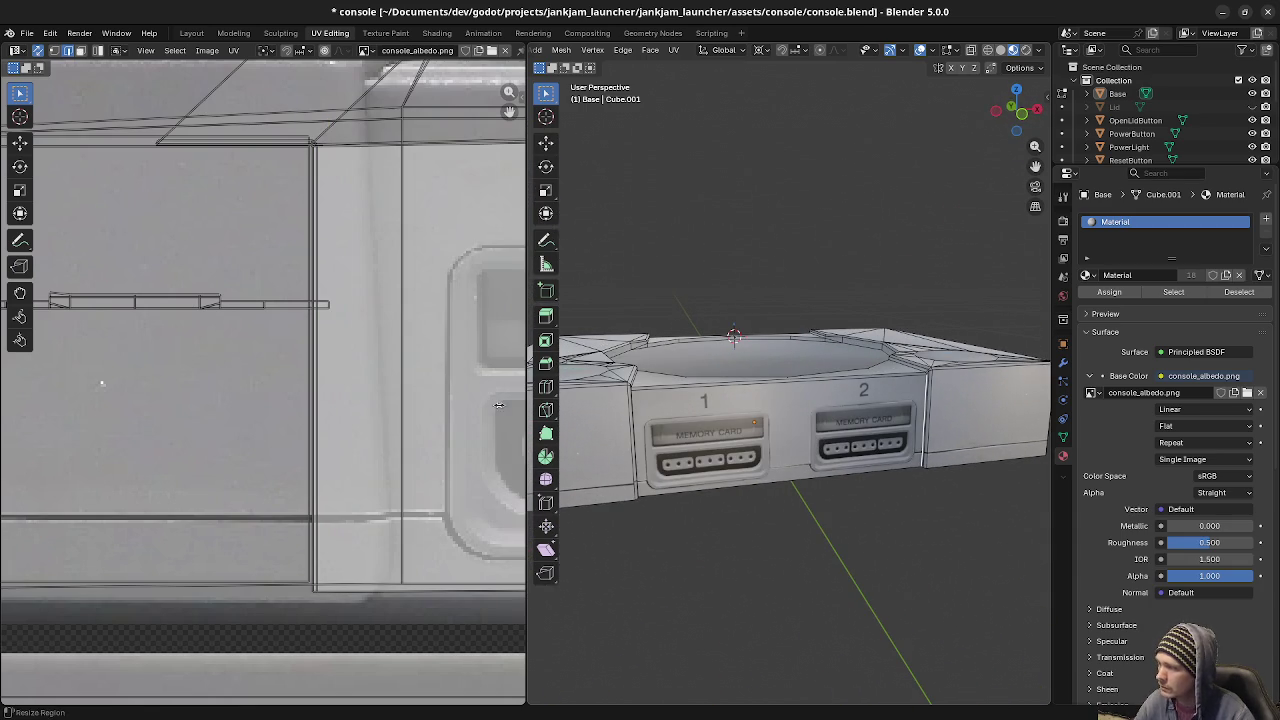
scroll(411, 416, down, 2)
scroll(411, 416, down, 2)
scroll(411, 416, down, 1)
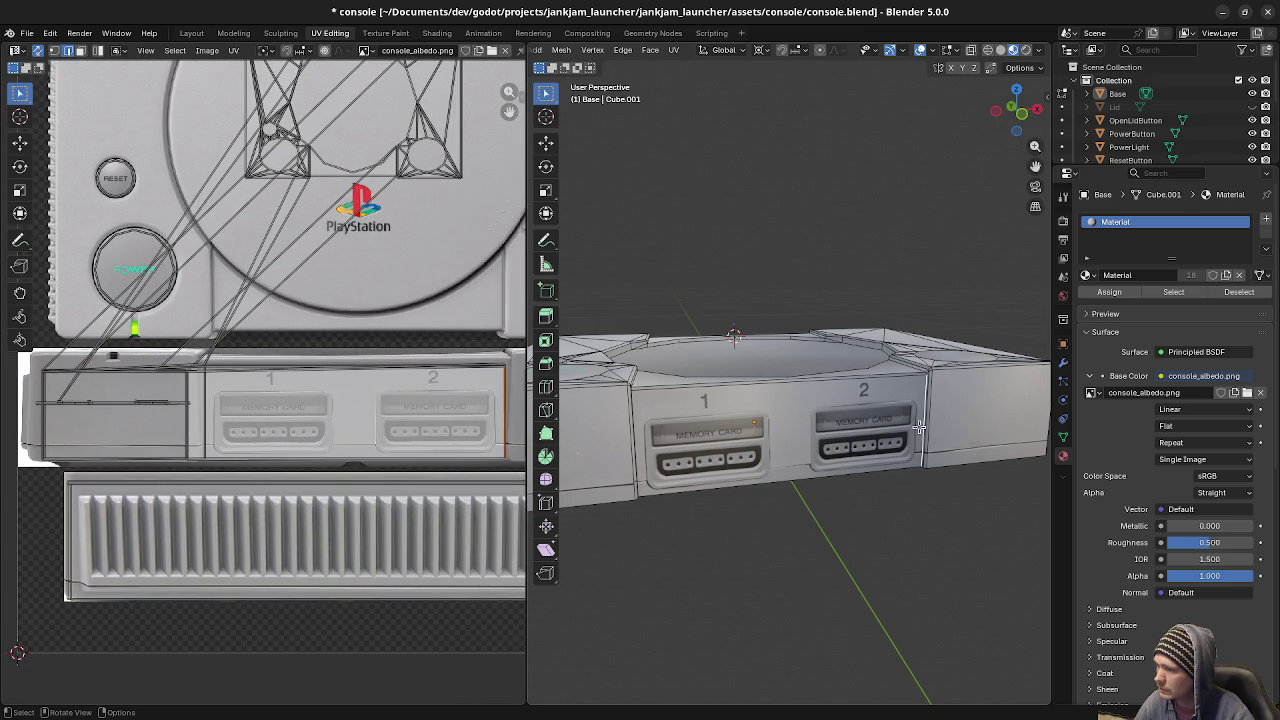
scroll(934, 436, up, 2)
scroll(934, 436, up, 3)
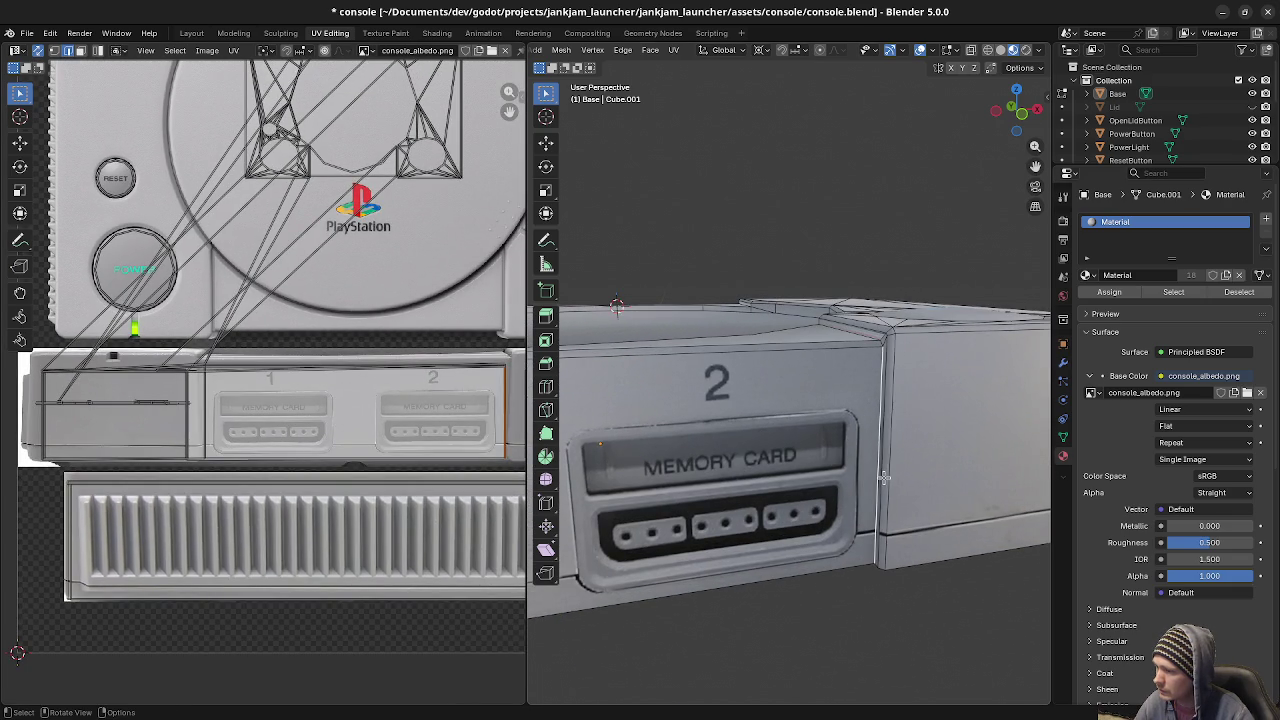
middle_drag(884, 477, 924, 487)
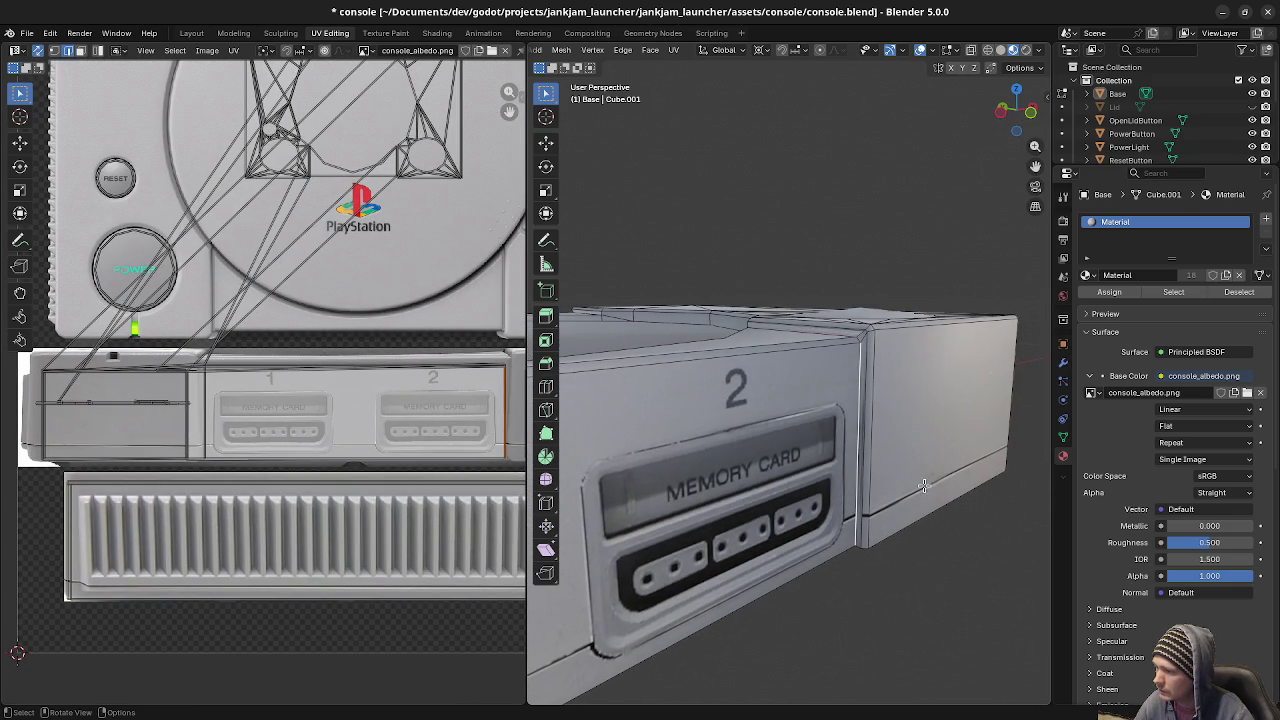
Select the narrow vertical strip beside the memory card and slide its UVs left horizontally.
key(alt+a)
click(862, 445)
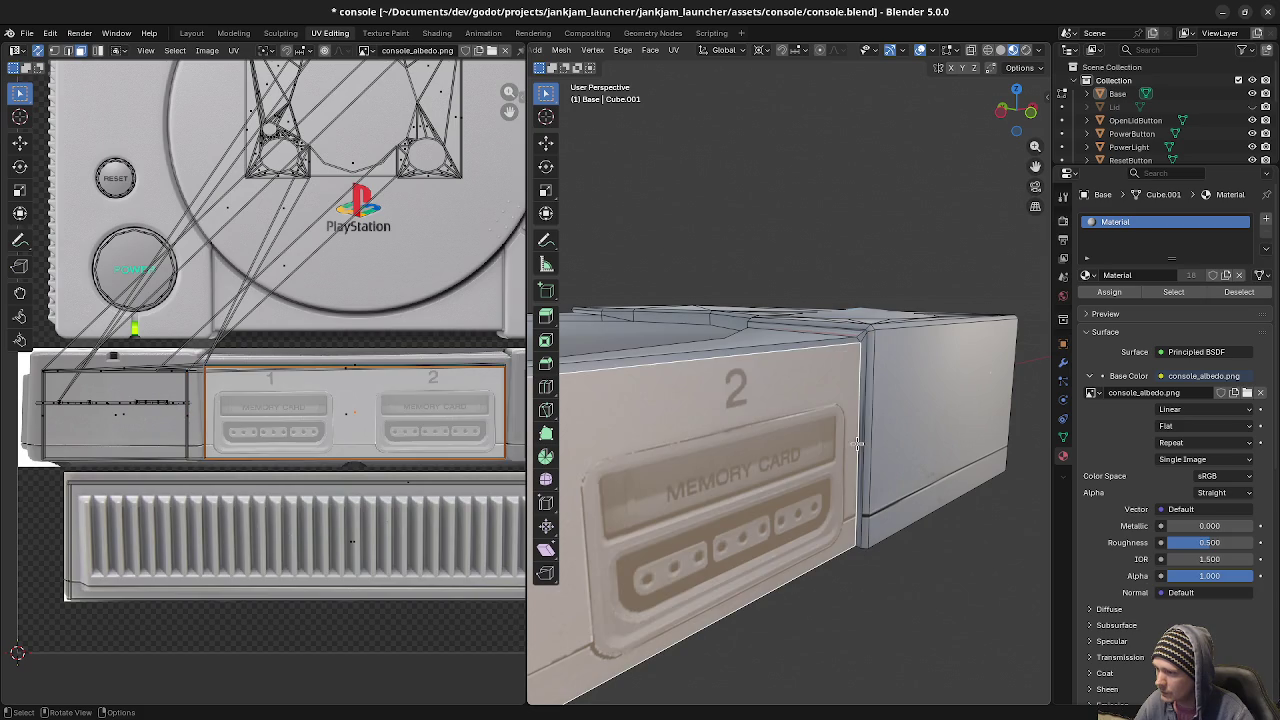
click(861, 438)
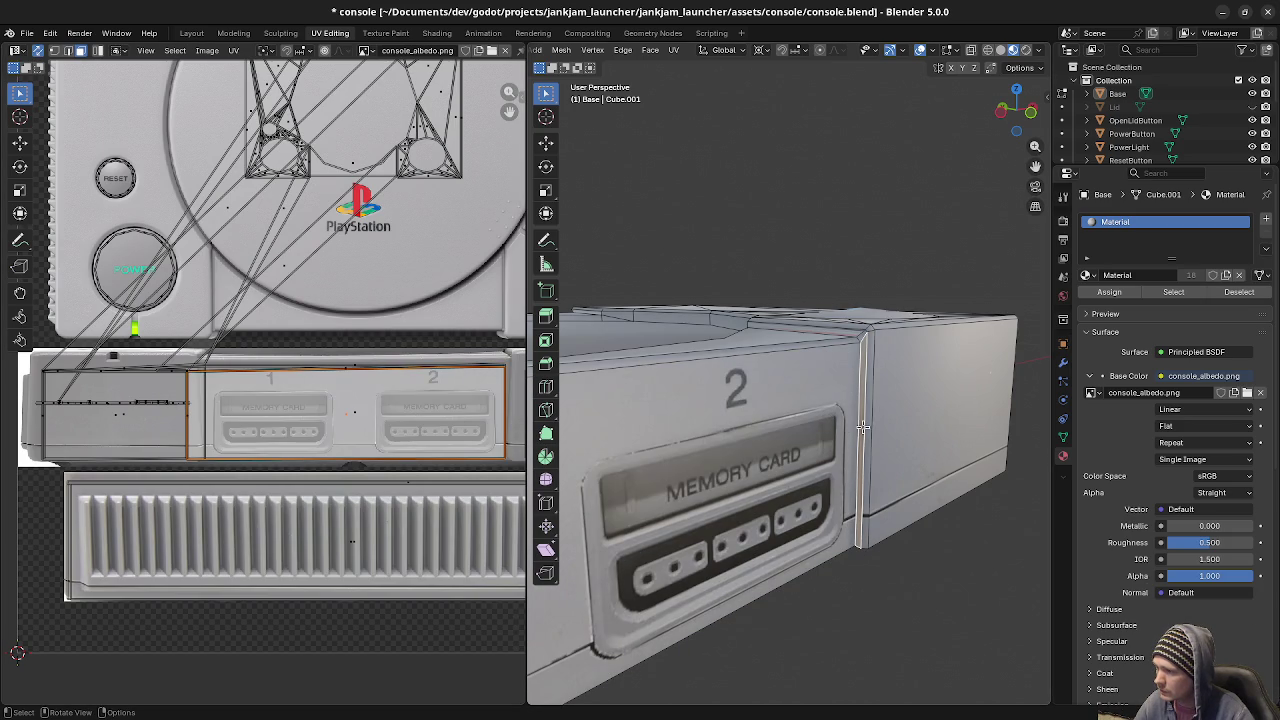
click(851, 464)
click(859, 456)
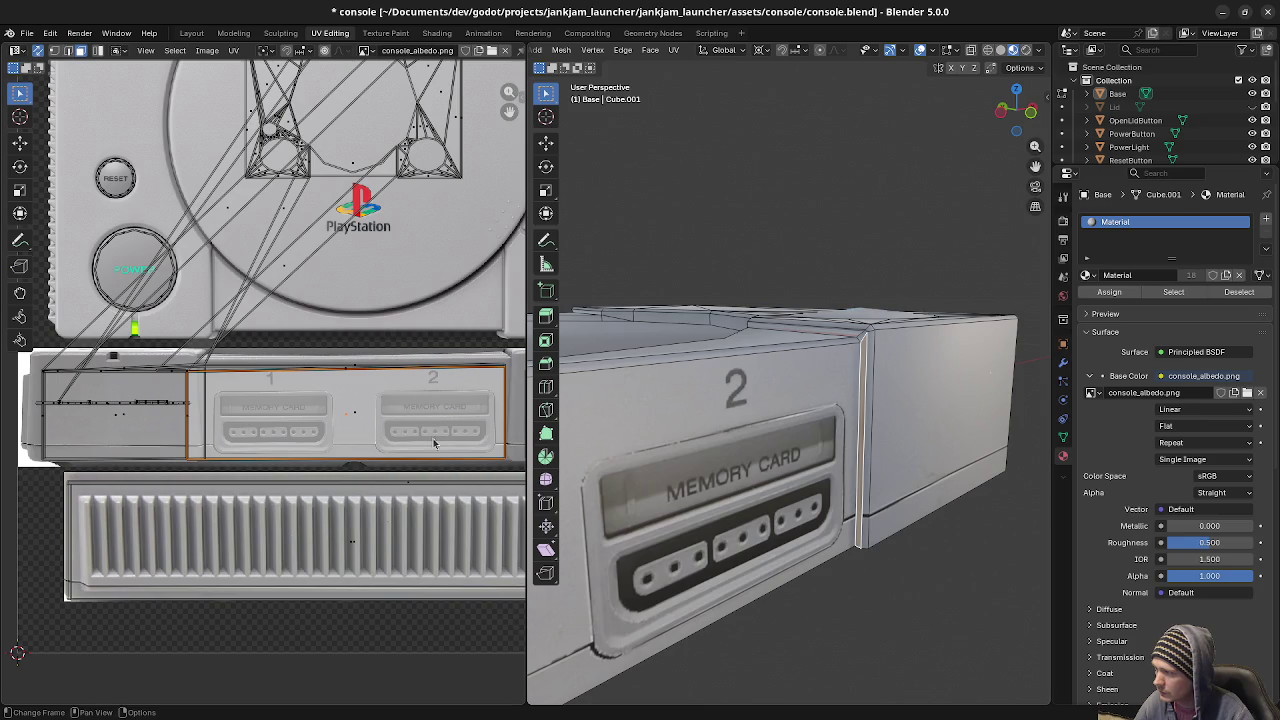
alt+click(853, 424)
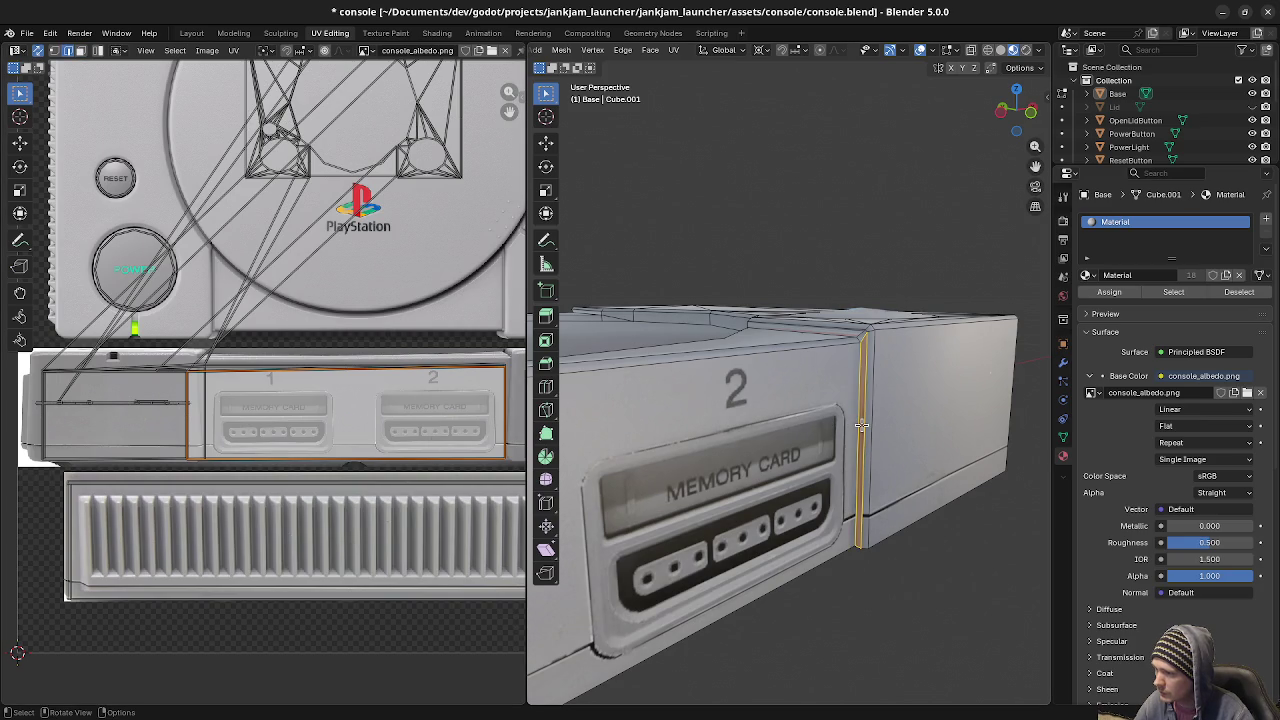
alt+shift+click(861, 425)
alt+click(858, 427)
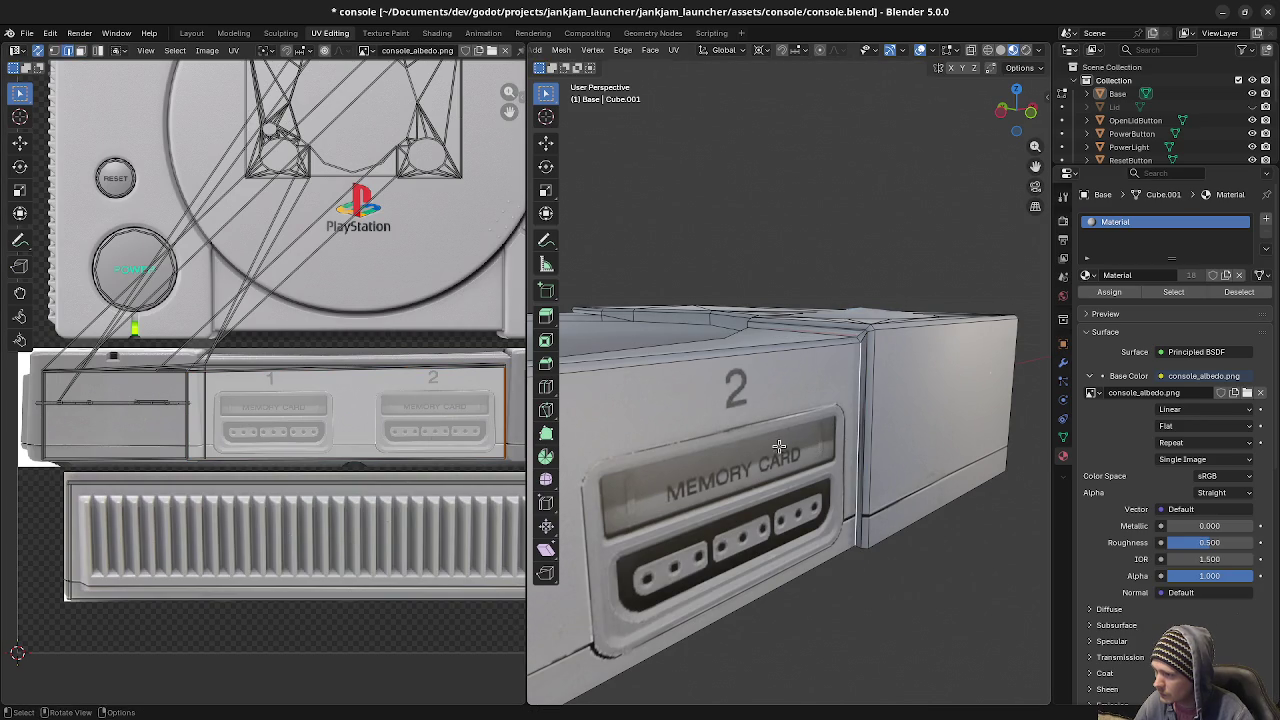
key(g)
key(x)
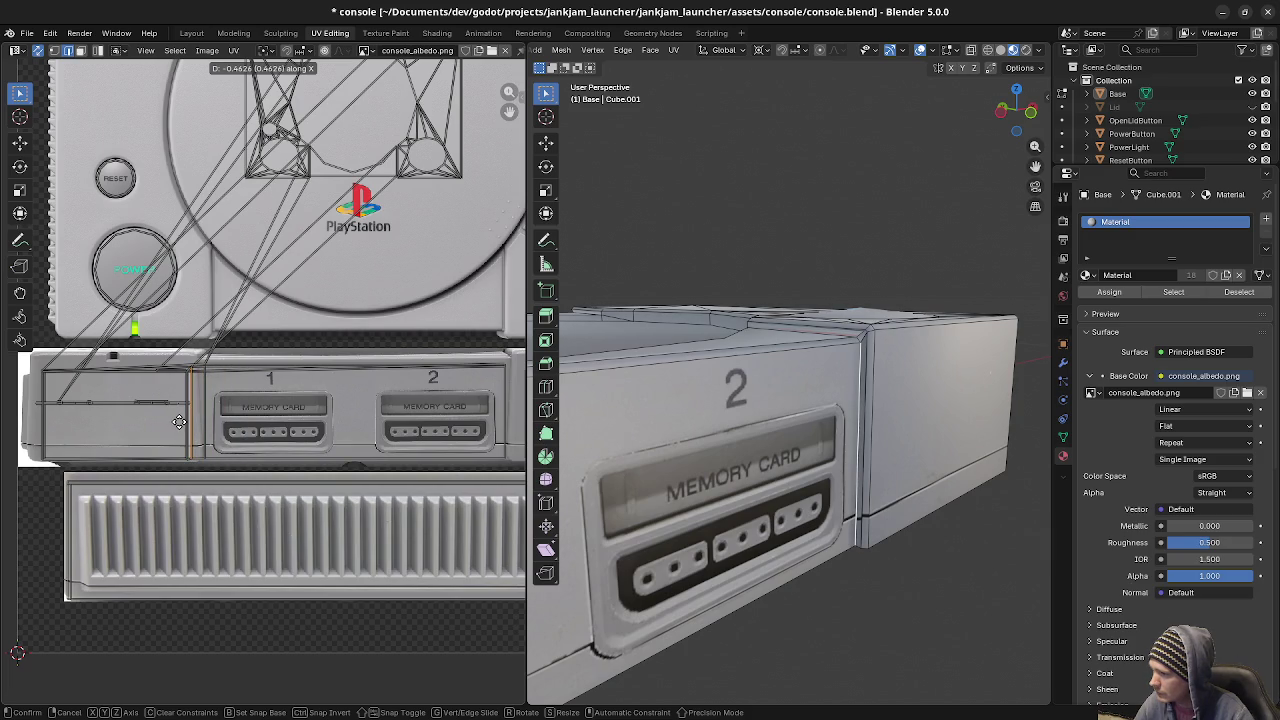
click(176, 422)
Shift the strip's UV edge slightly, then nudge it vertically to line up with the front.
mouse_move(814, 452)
middle_down()
mouse_move(866, 454)
mouse_move(835, 391)
middle_up()
scroll(866, 454, up, 2)
scroll(866, 454, up, 3)
scroll(866, 454, up, 3)
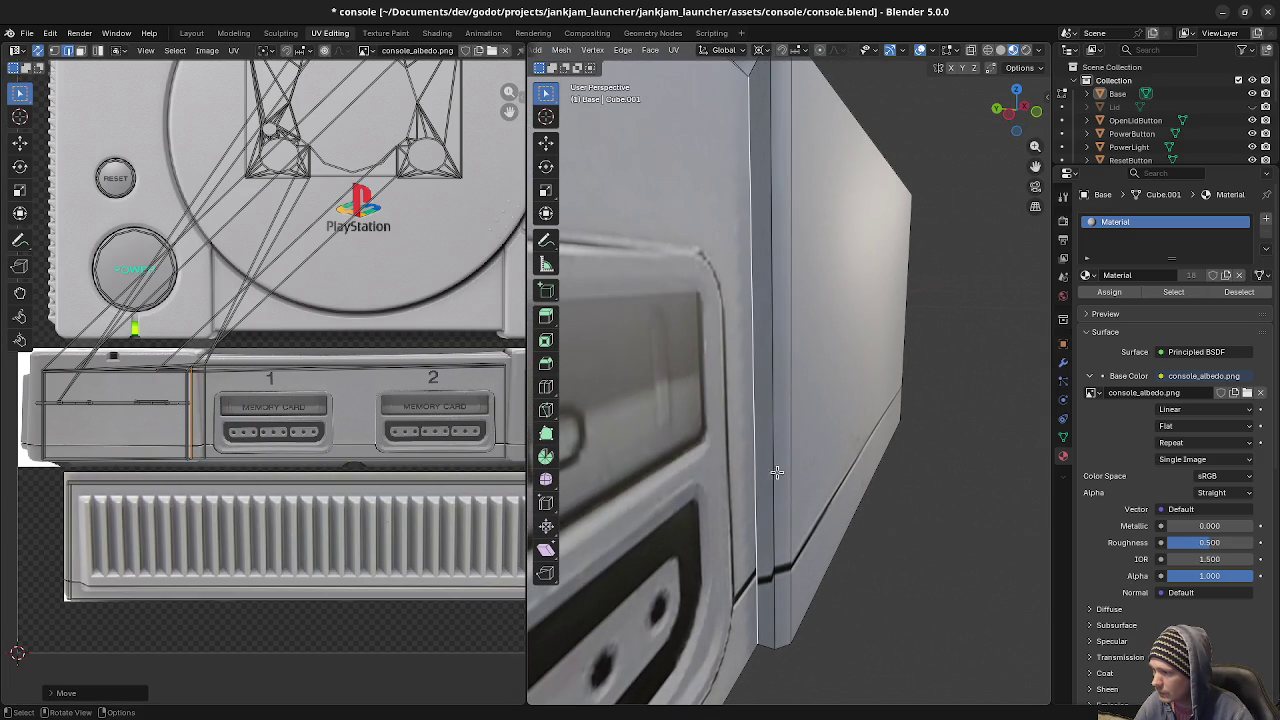
middle_drag(777, 472, 805, 500)
scroll(223, 454, up, 2)
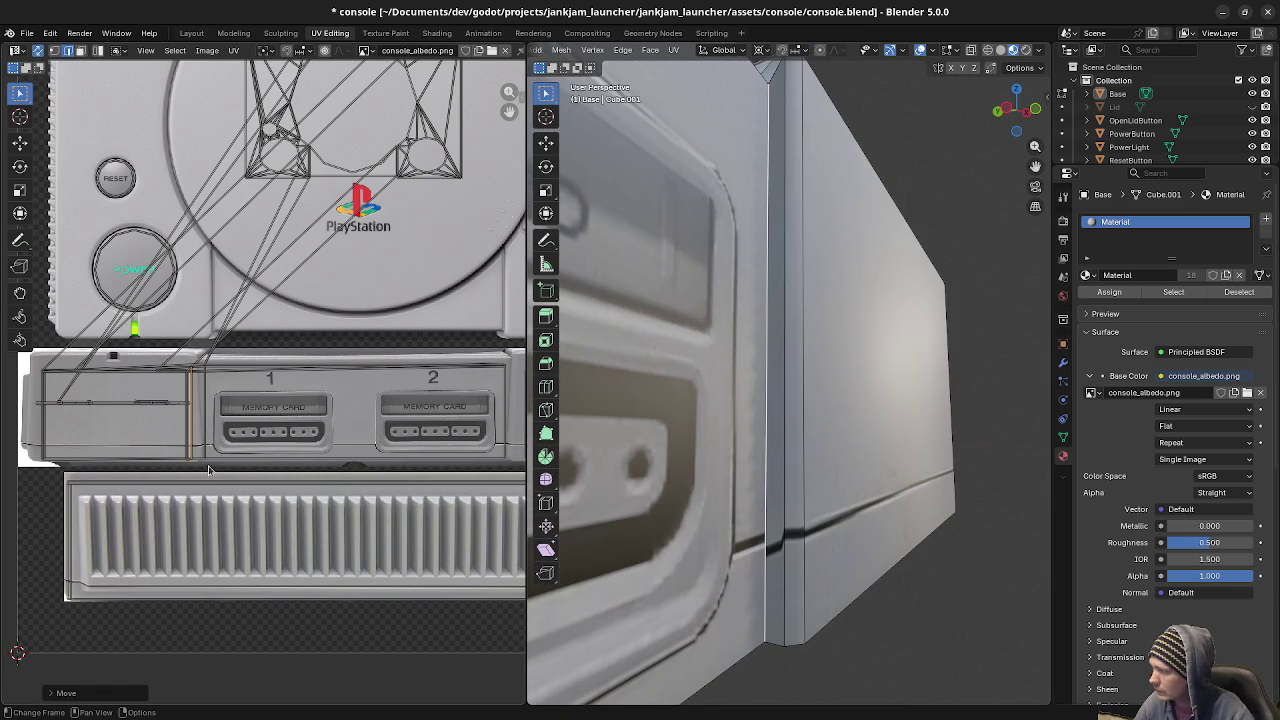
scroll(223, 454, up, 3)
scroll(223, 454, up, 2)
scroll(438, 466, up, 3)
middle_drag(438, 466, 302, 471)
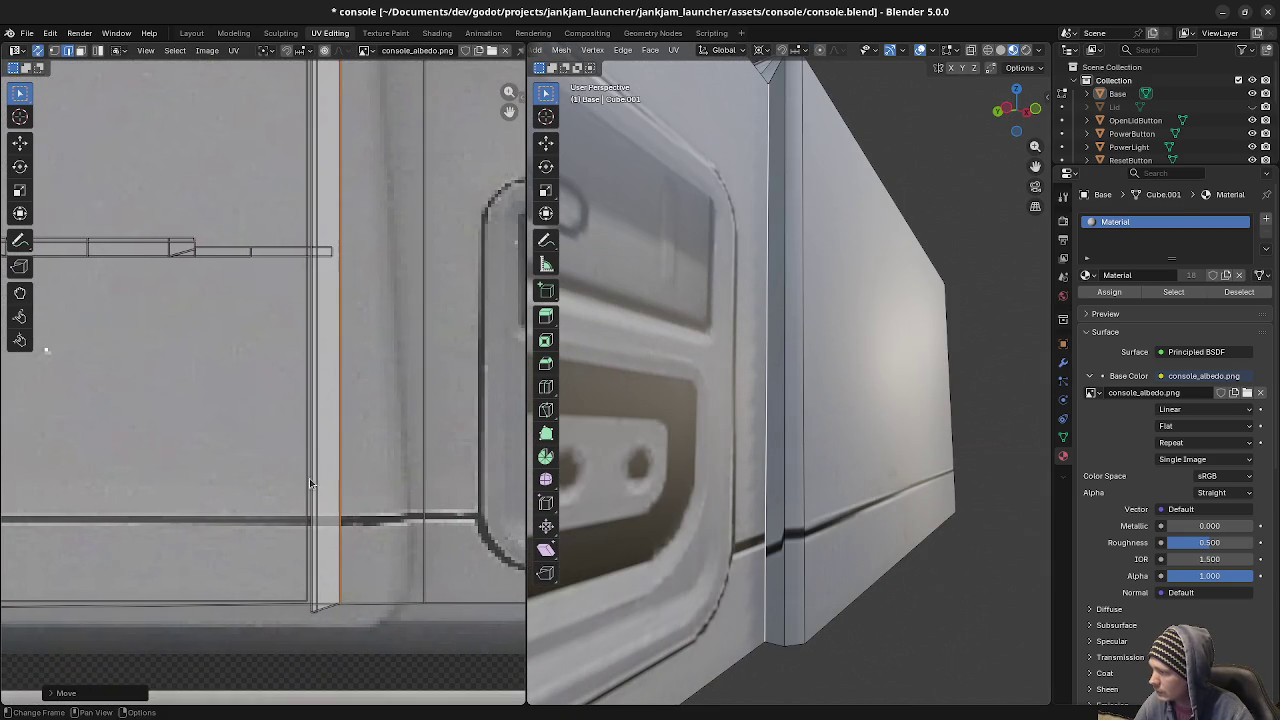
key(g)
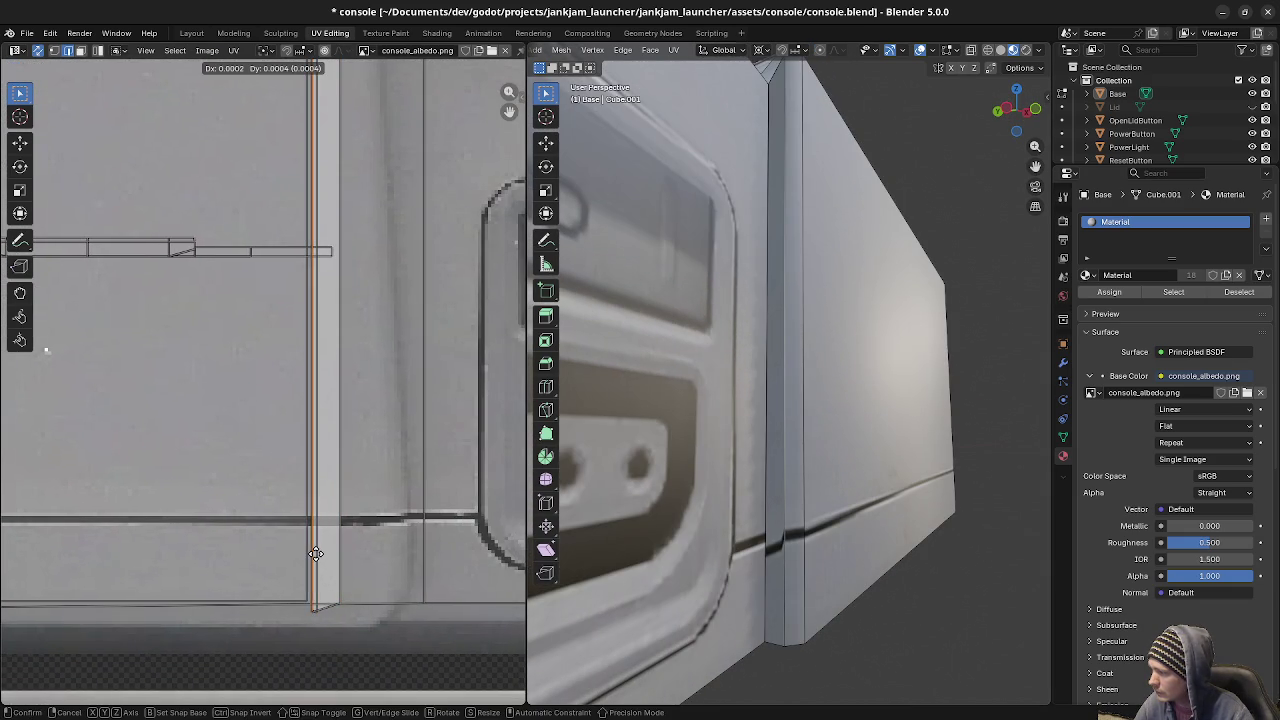
click(313, 545)
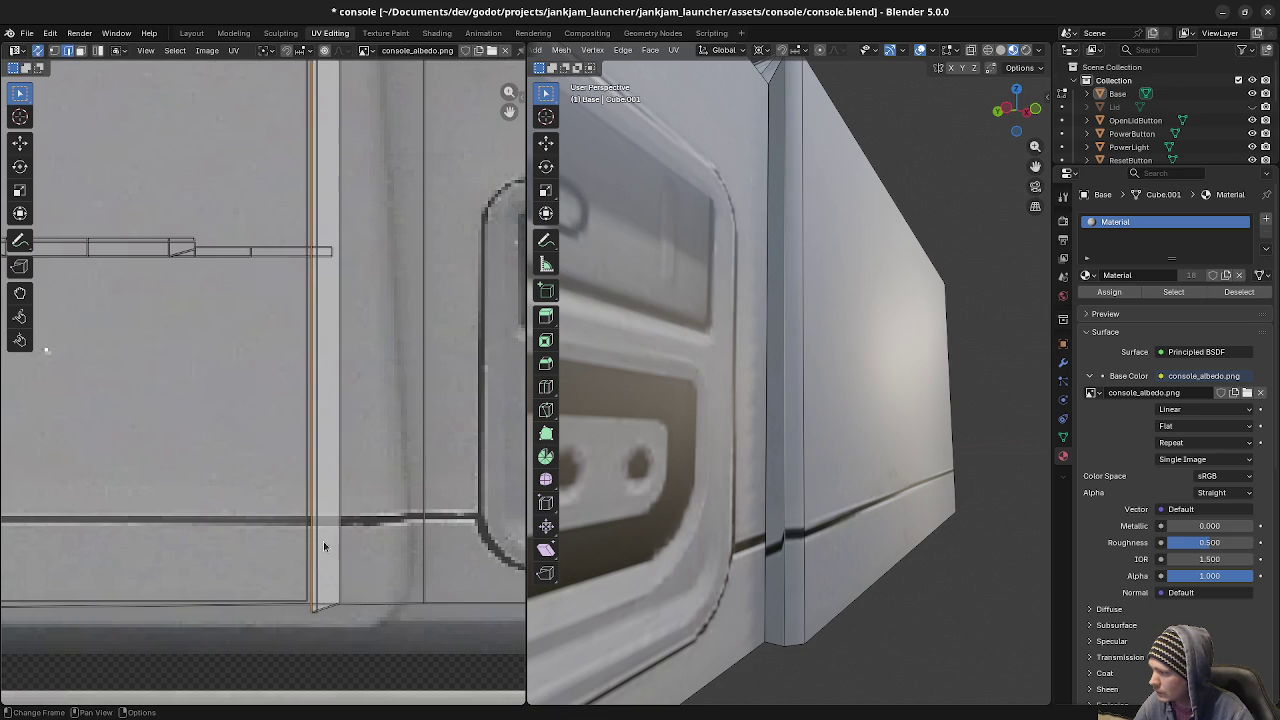
key(g)
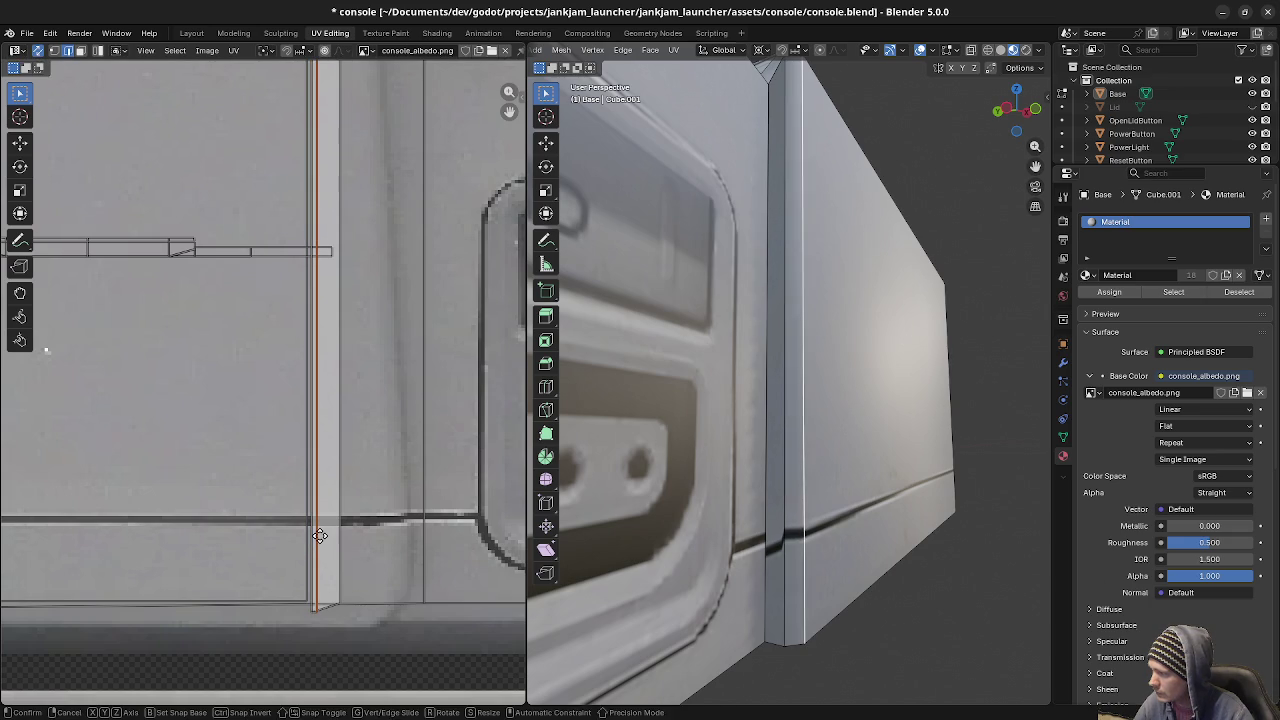
key(y)
click(329, 533)
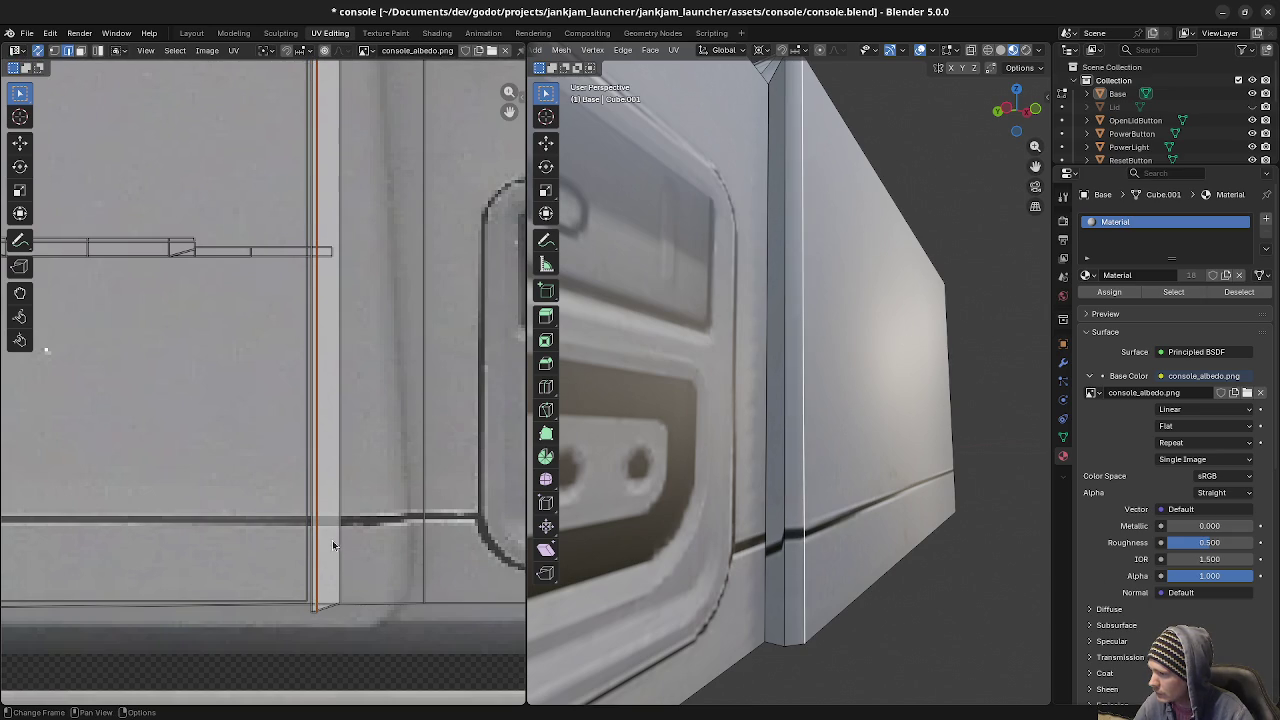
Move the UVs of the adjacent narrow strips vertically, then leave Edit Mode to check the texture.
click(787, 511)
key(g)
key(y)
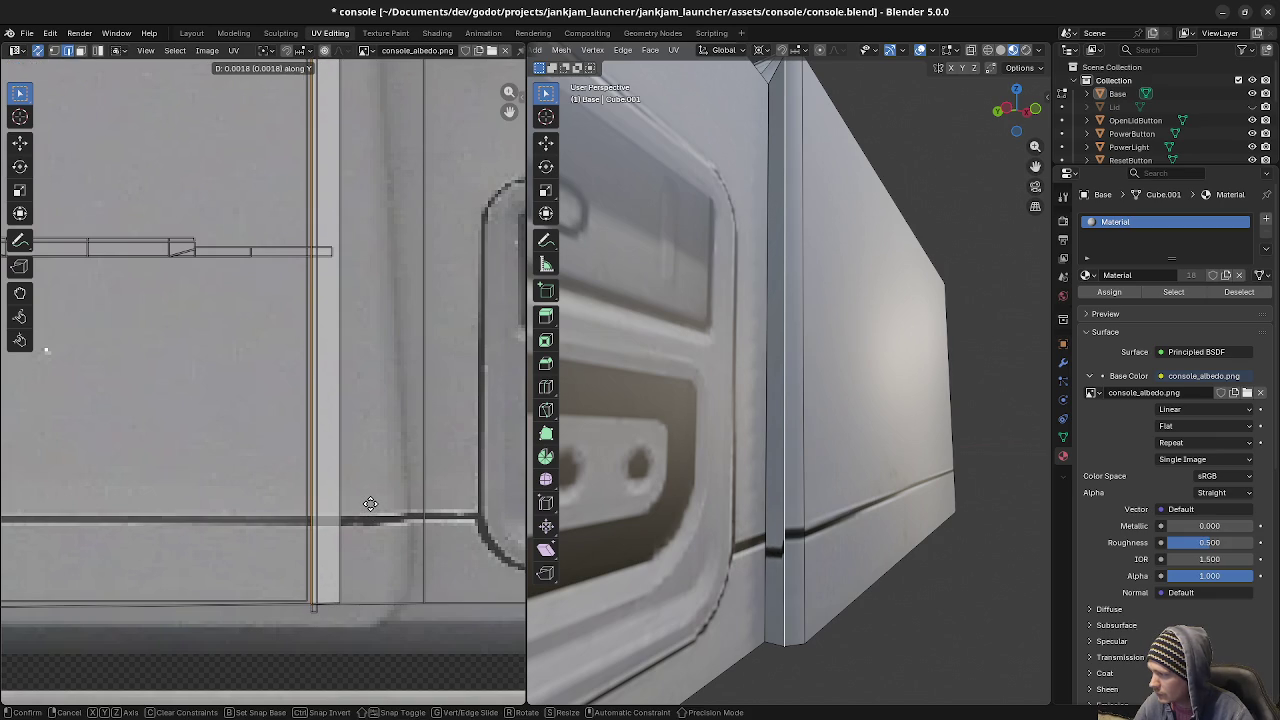
click(370, 504)
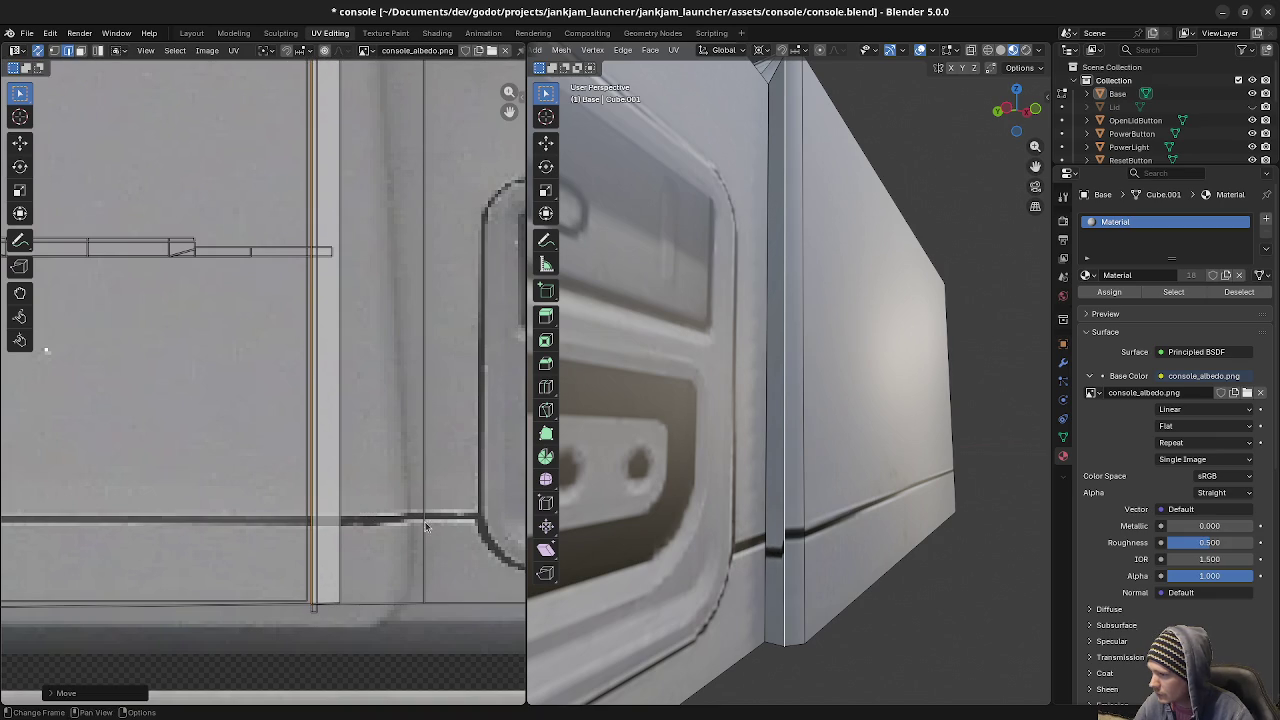
click(778, 490)
key(g)
key(y)
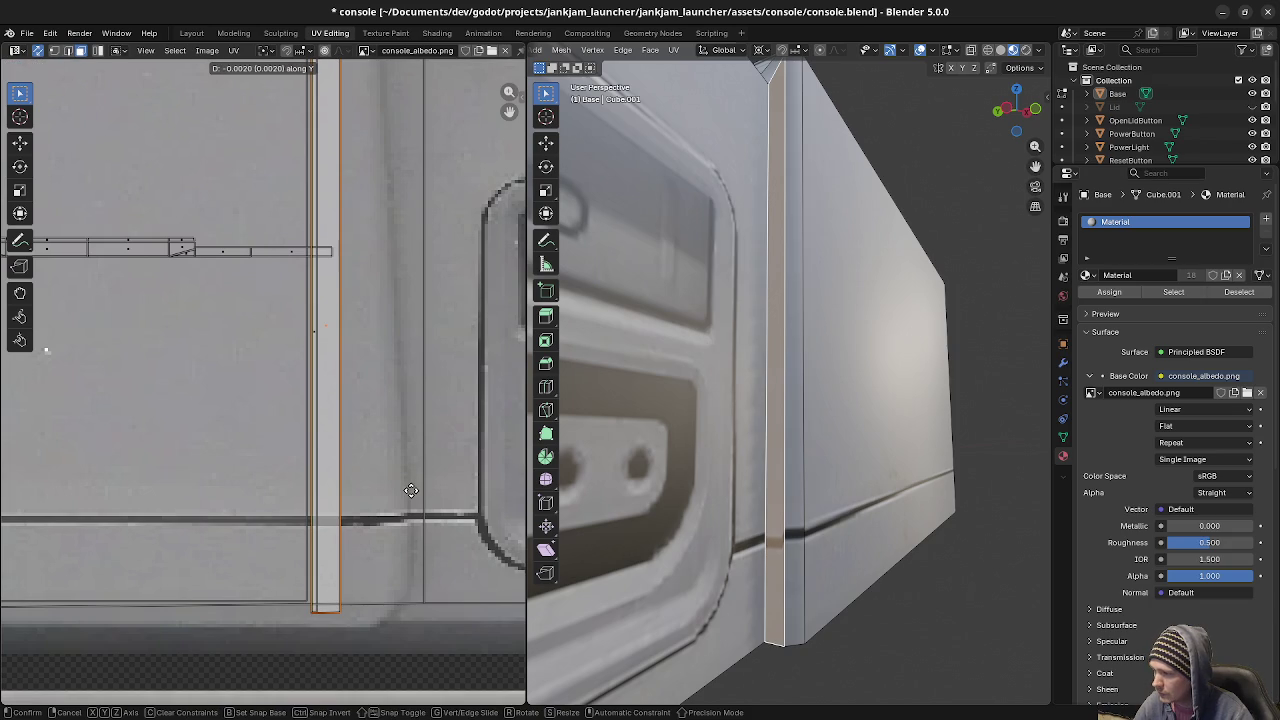
click(411, 492)
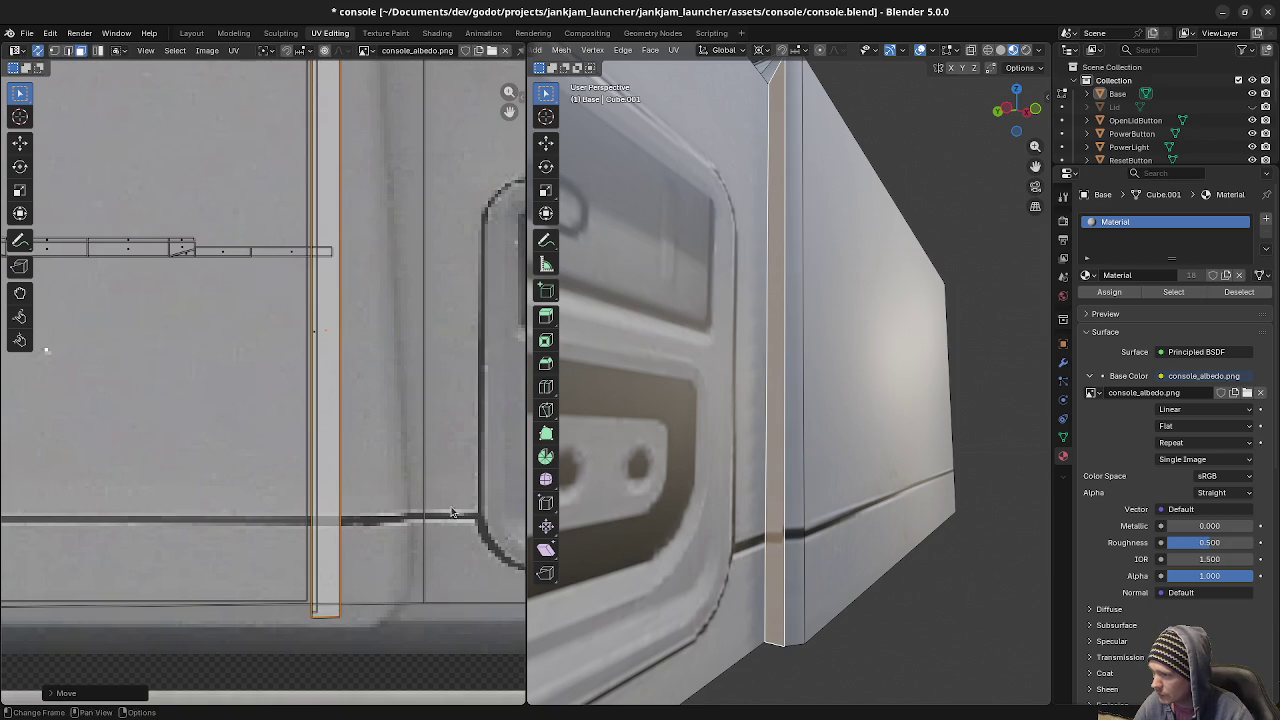
key(Tab)
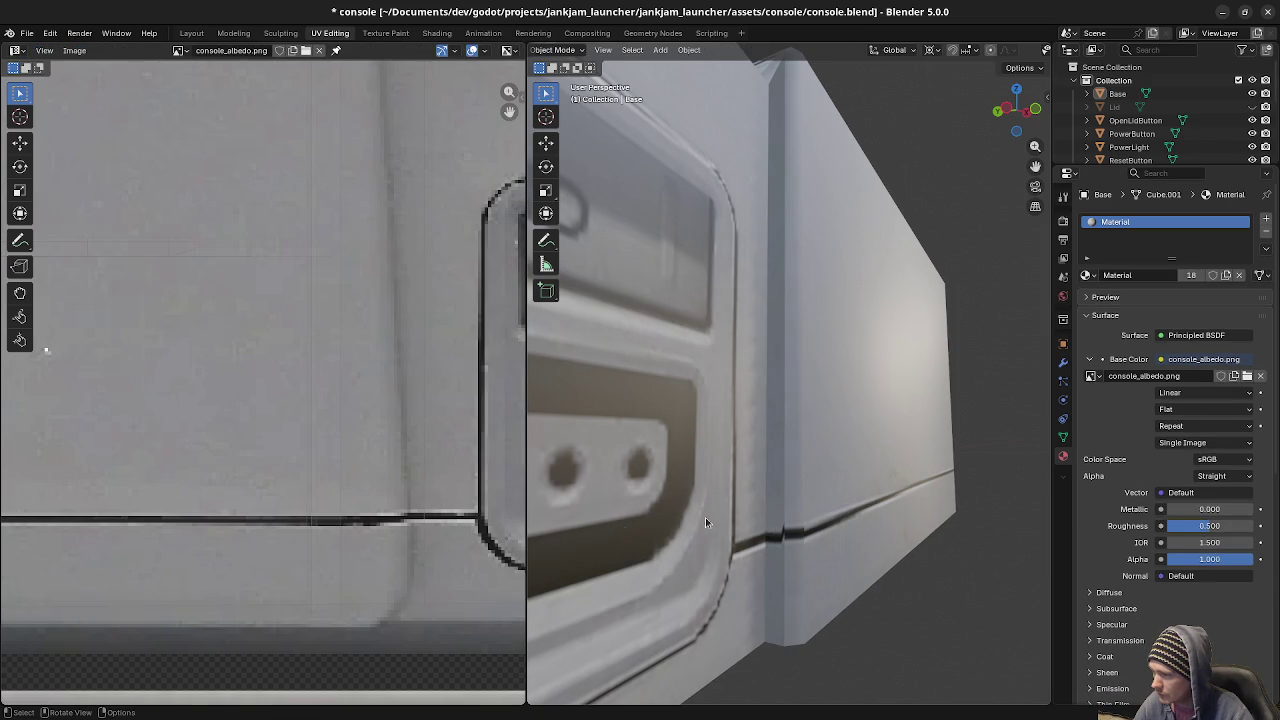
Back in Edit Mode, move the strip's right edge UVs vertically in edge select mode.
key(Tab)
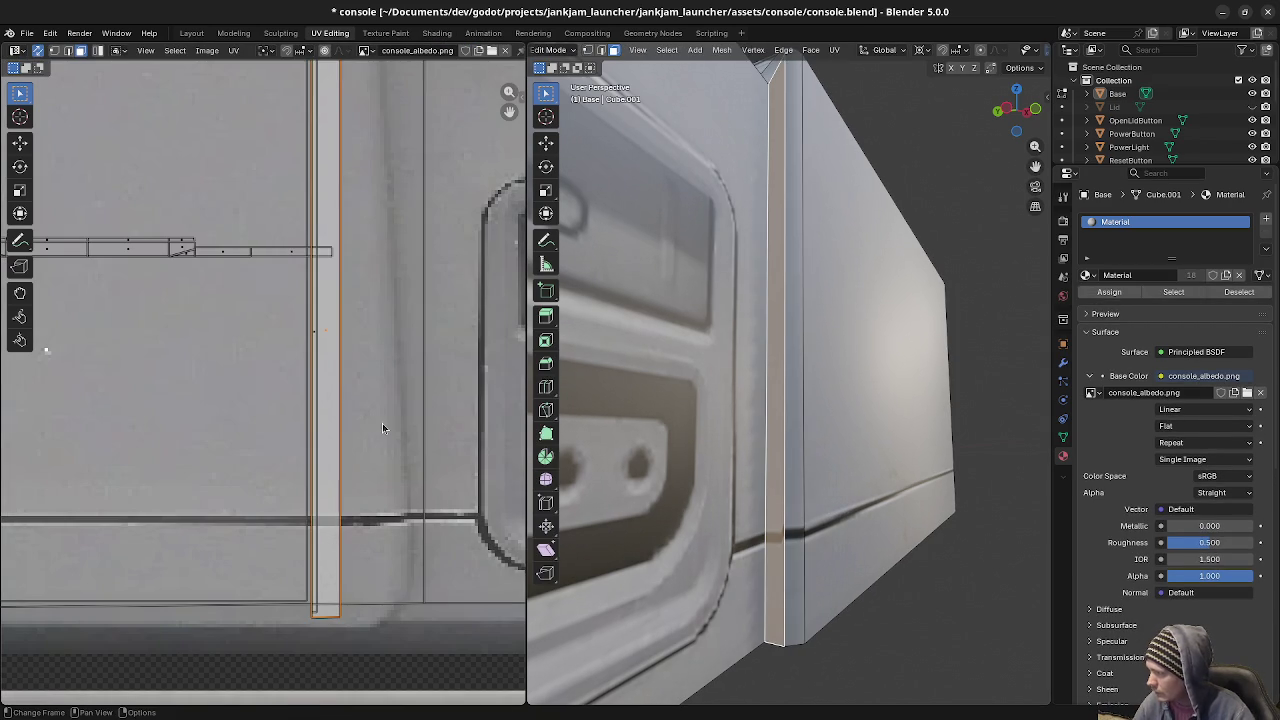
scroll(365, 438, down, 2)
key(1)
click(316, 176)
key(g)
key(y)
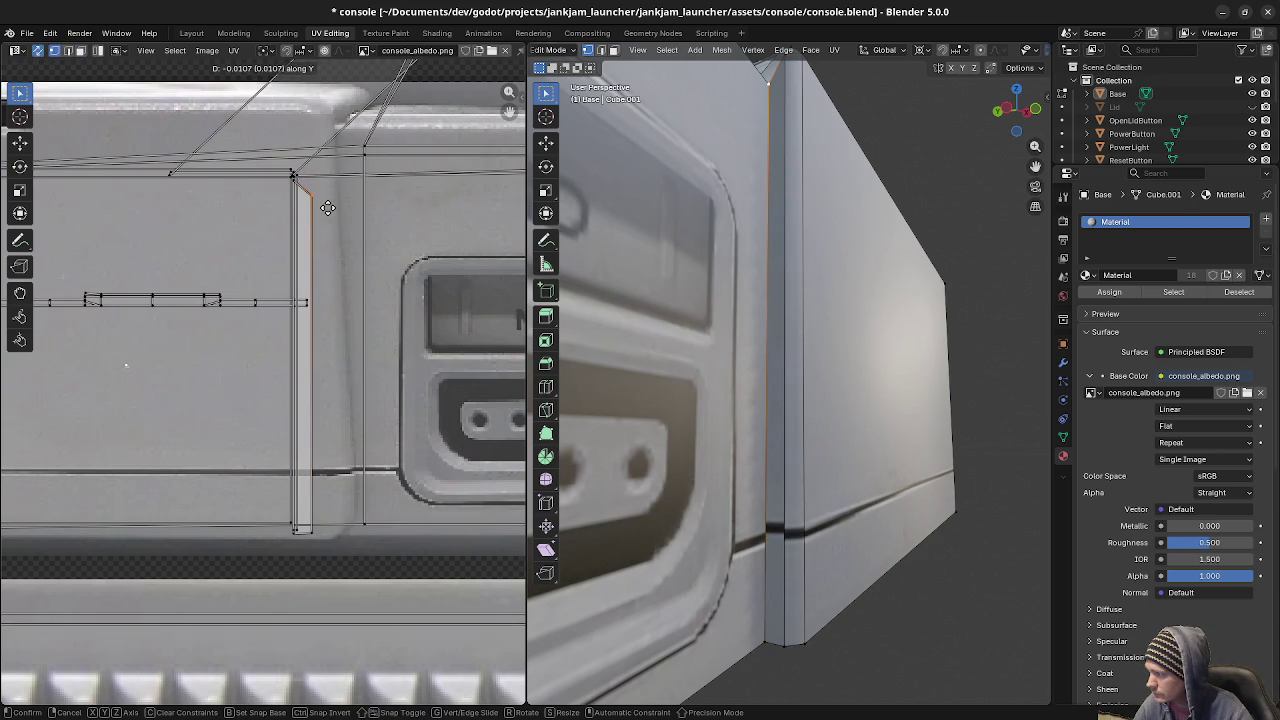
click(327, 207)
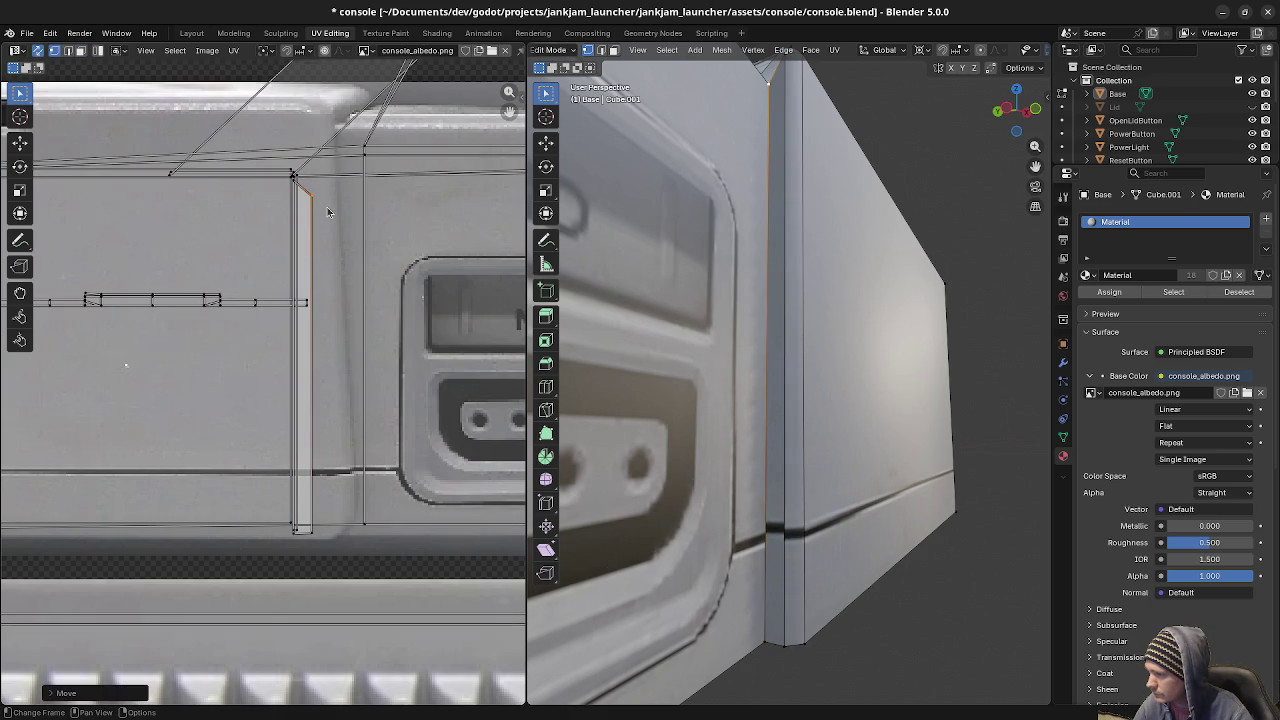
Nudge the narrow strip face's UVs vertically, then preview the result in Object Mode and select Base.
click(771, 410)
key(g)
key(y)
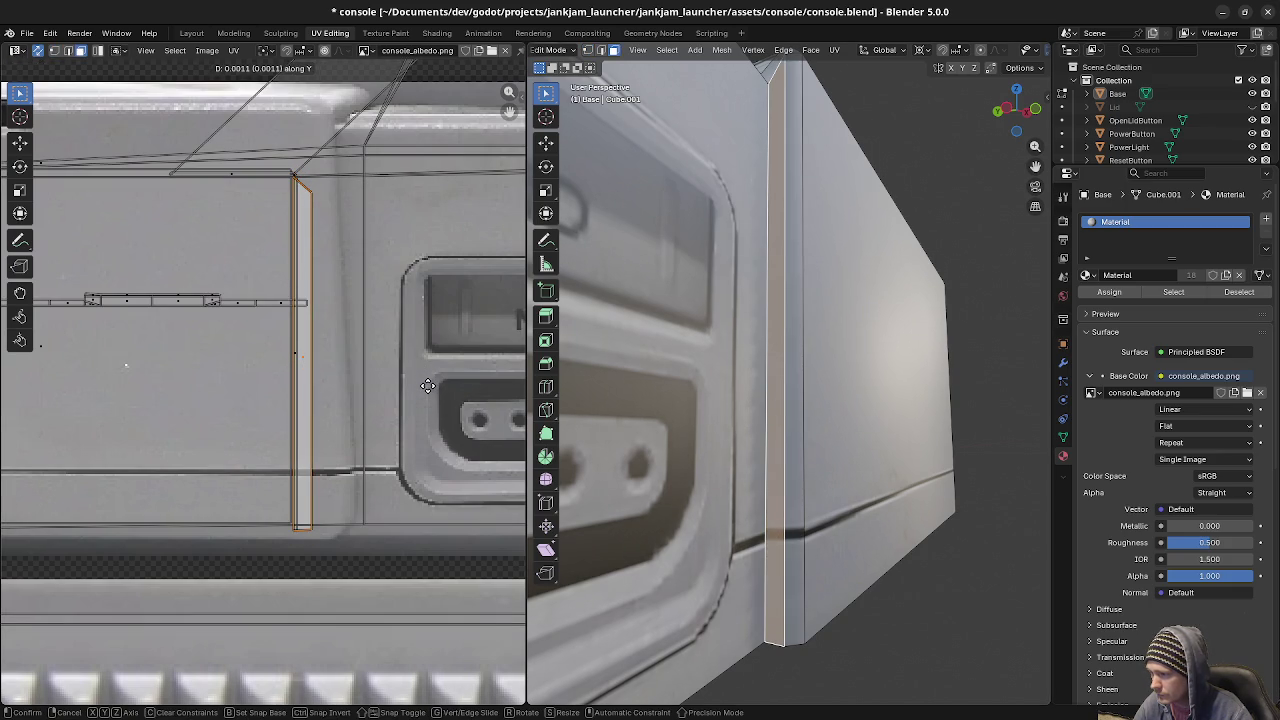
click(427, 386)
key(Tab)
mouse_move(802, 450)
middle_down()
mouse_move(752, 469)
mouse_move(699, 451)
mouse_move(688, 483)
mouse_move(716, 500)
mouse_move(820, 474)
middle_up()
scroll(699, 451, down, 4)
scroll(716, 495, up, 3)
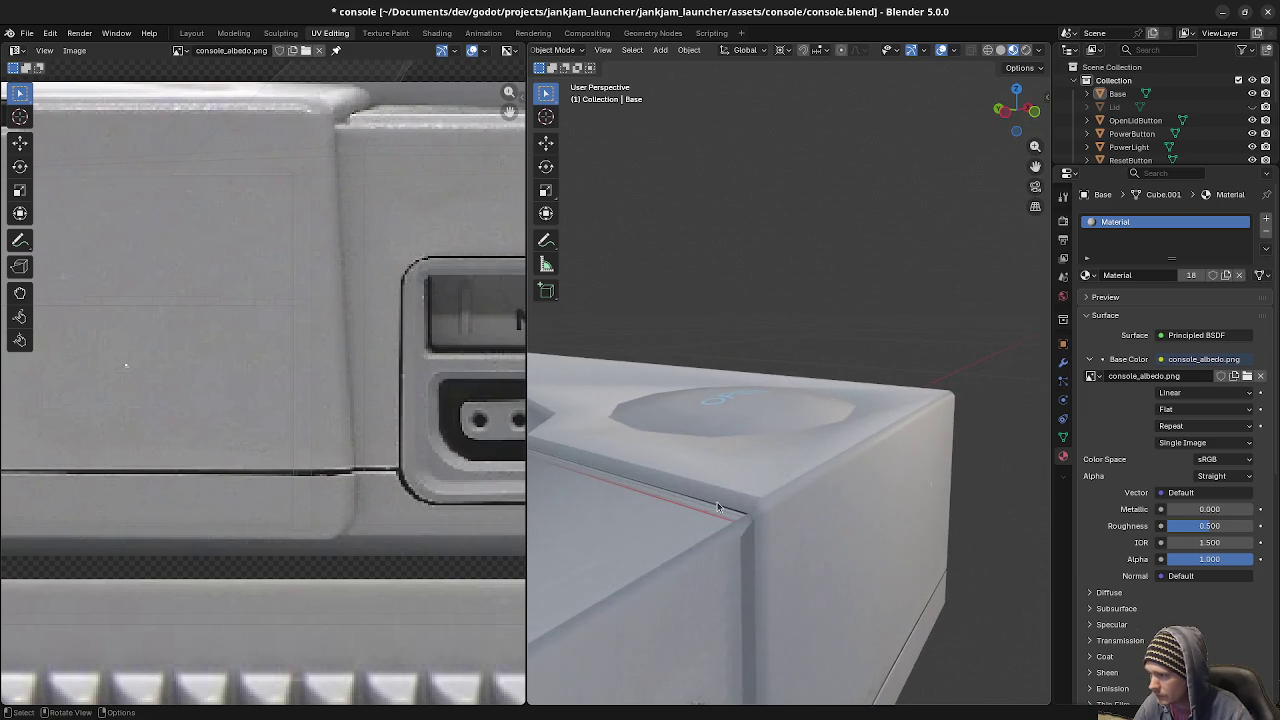
click(792, 484)
key(Tab)
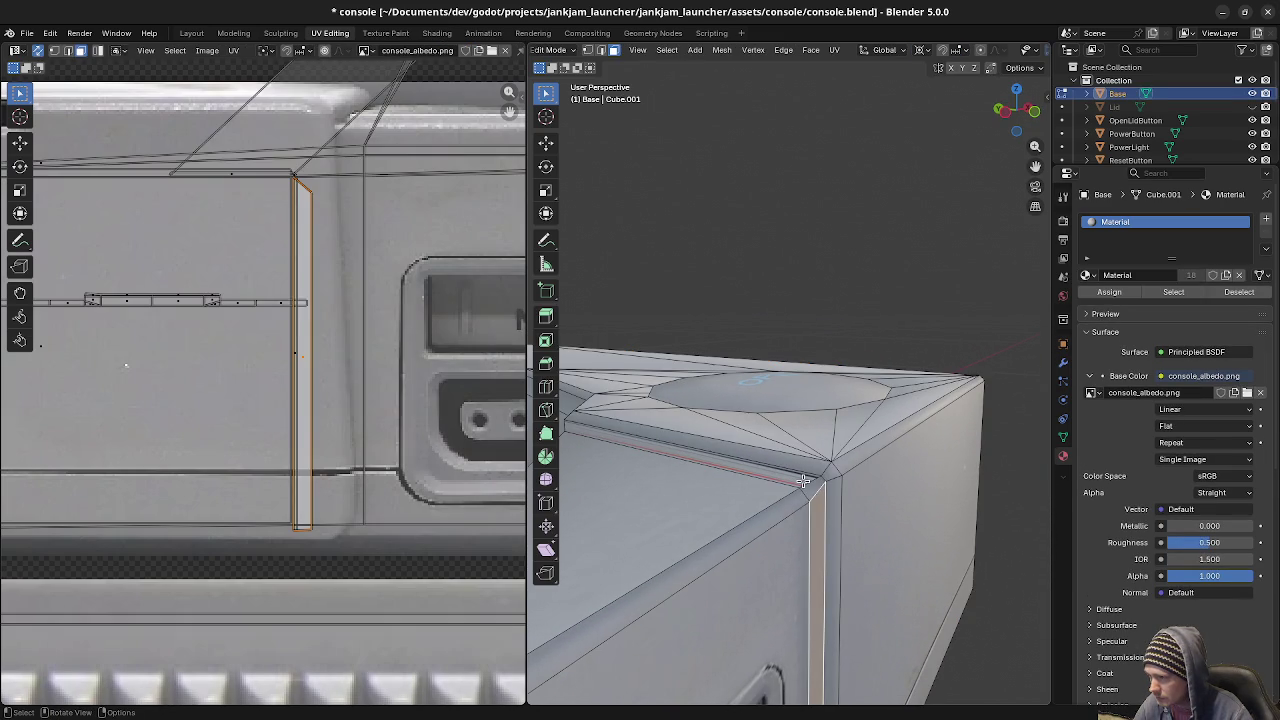
click(803, 485)
middle_drag(803, 485, 741, 486)
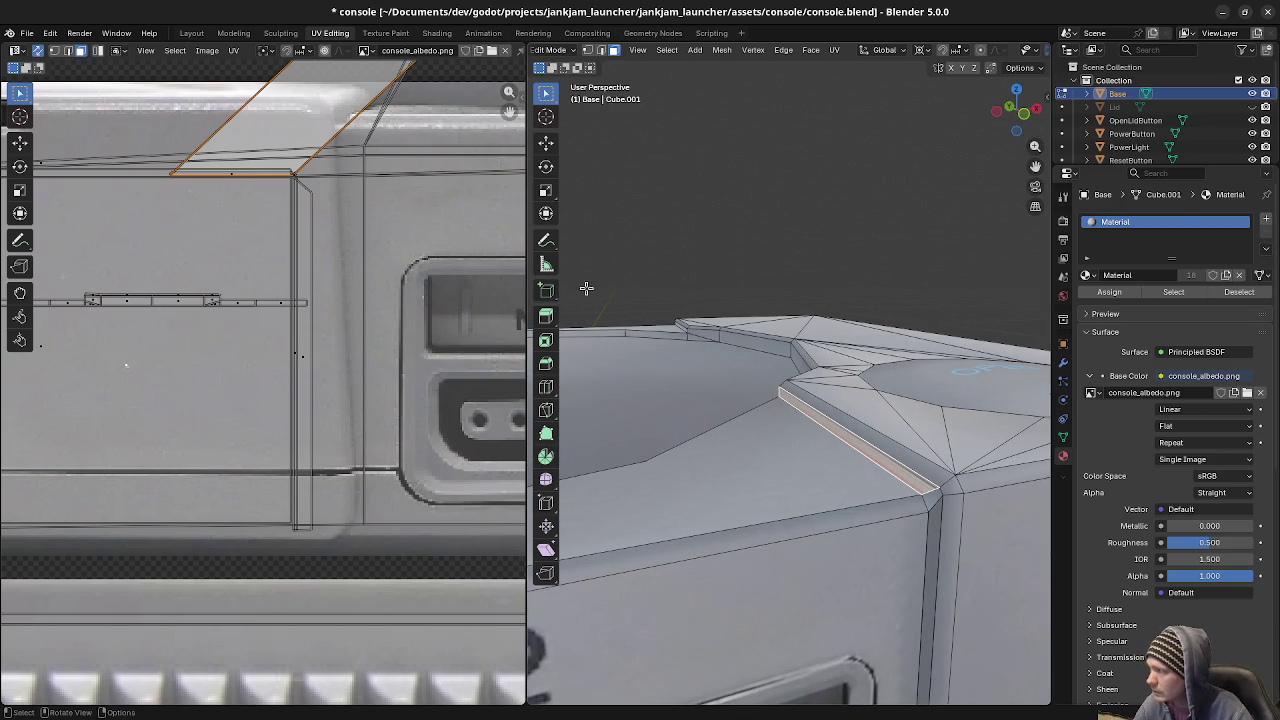
scroll(400, 215, down, 1)
scroll(400, 210, down, 2)
scroll(408, 196, down, 1)
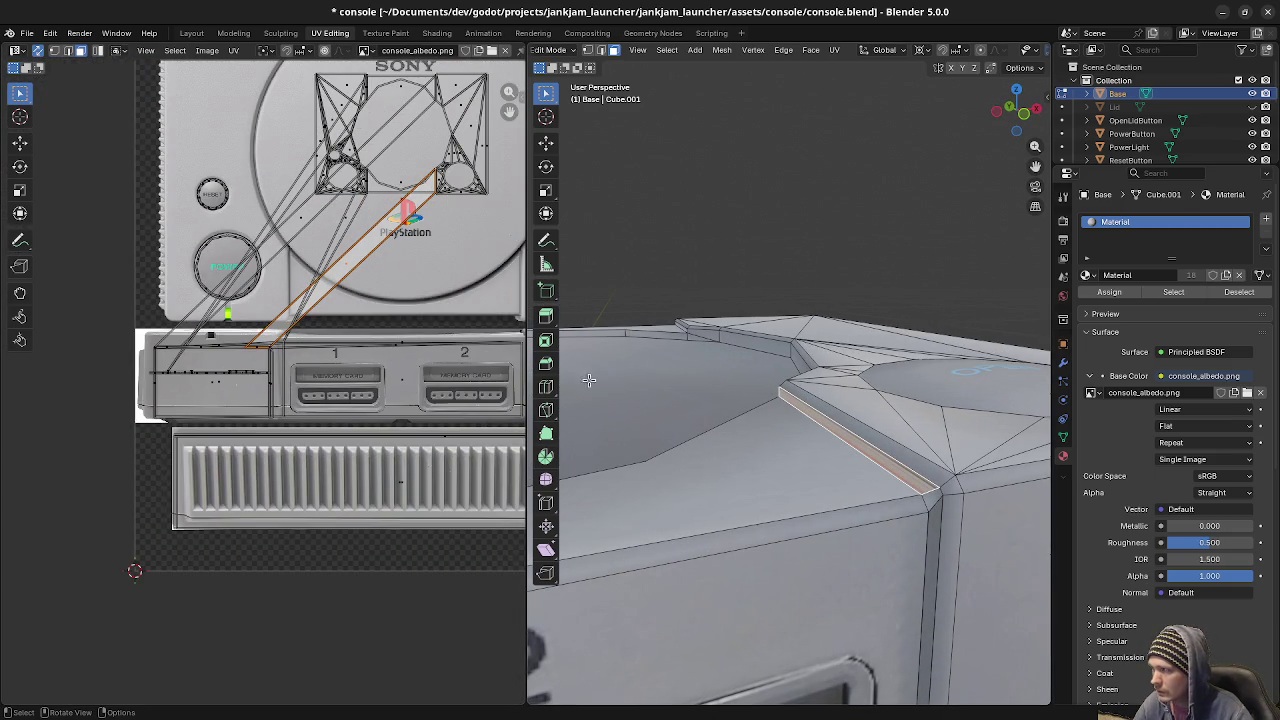
key(g)
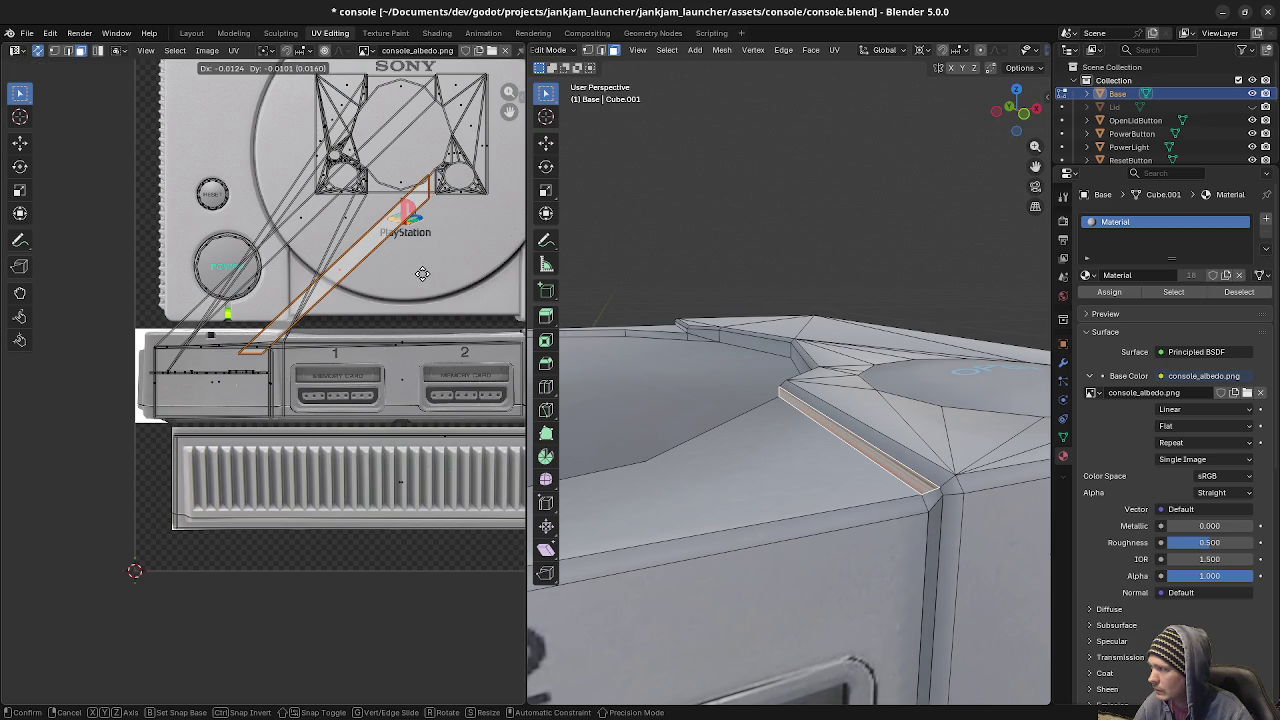
click(422, 274)
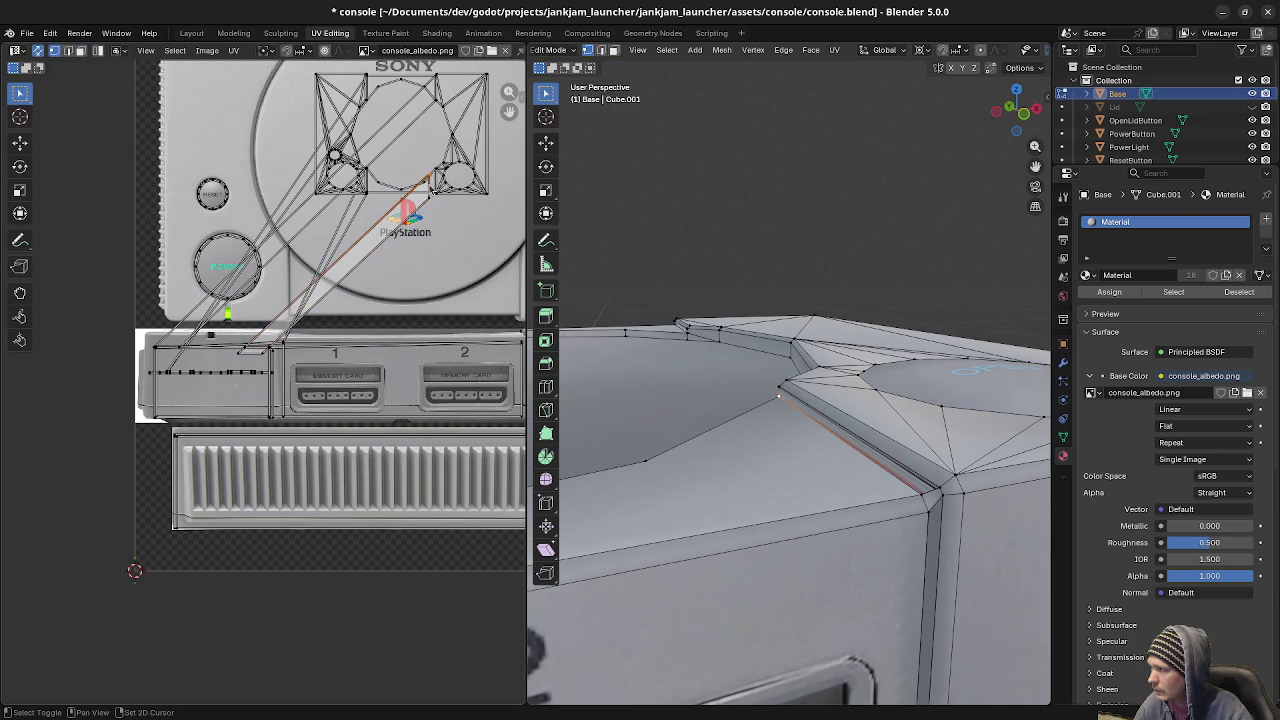
key(g)
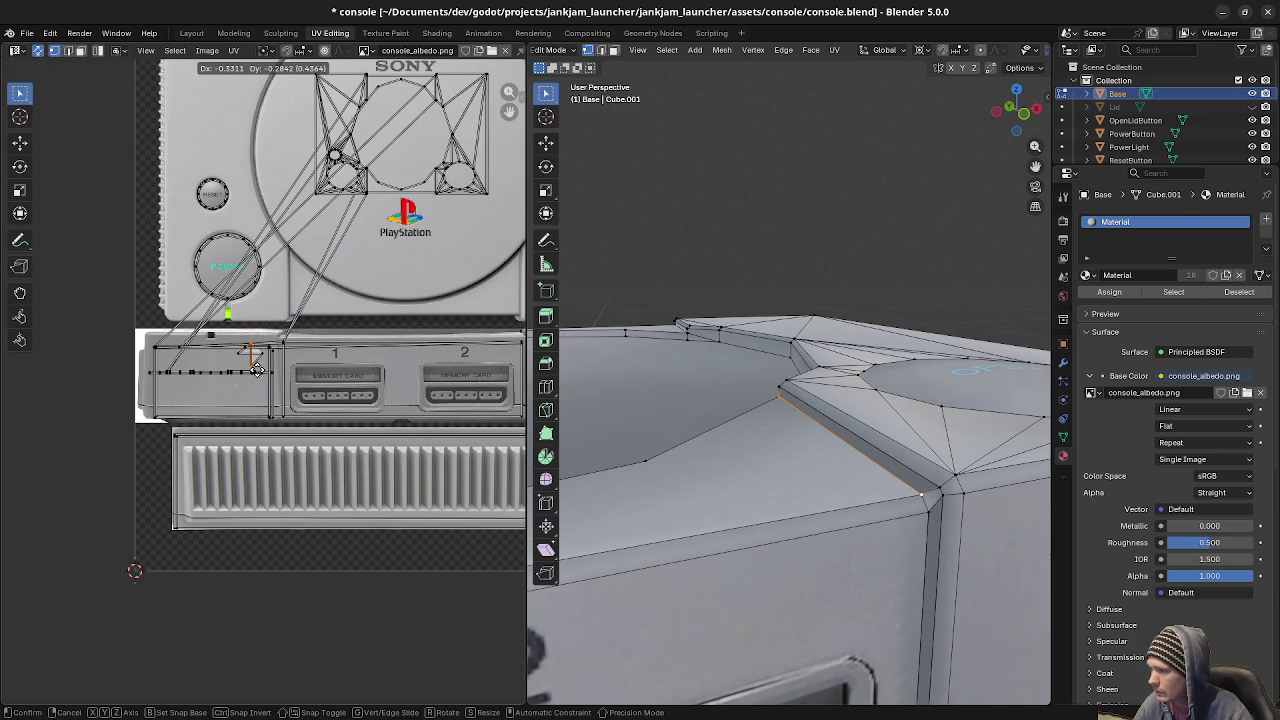
click(257, 369)
middle_drag(872, 434, 851, 461)
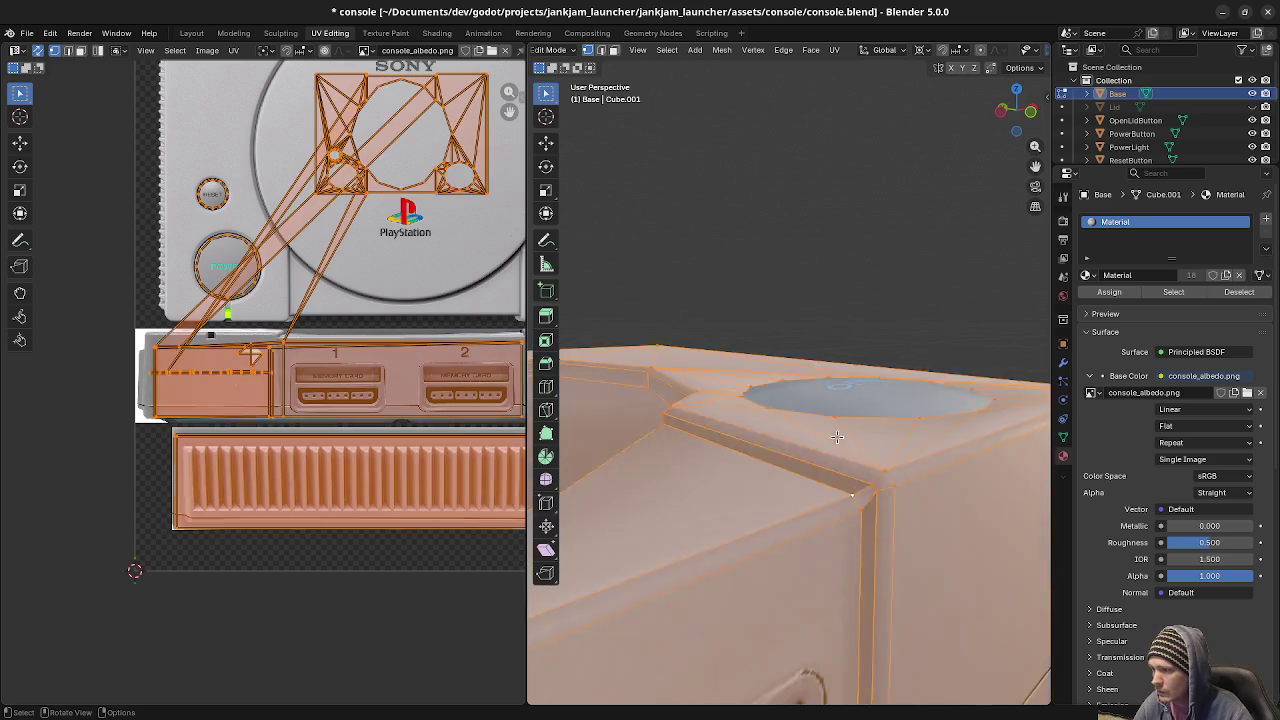
click(836, 470)
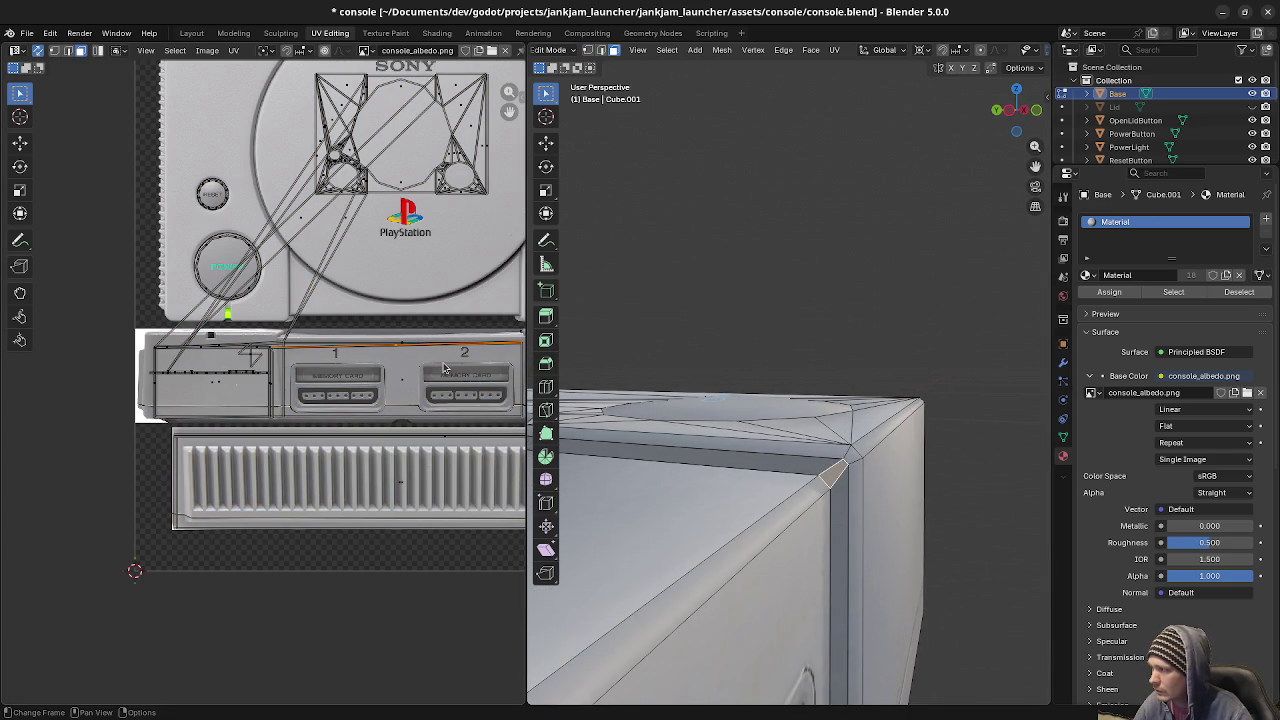
key(g)
click(447, 394)
key(s)
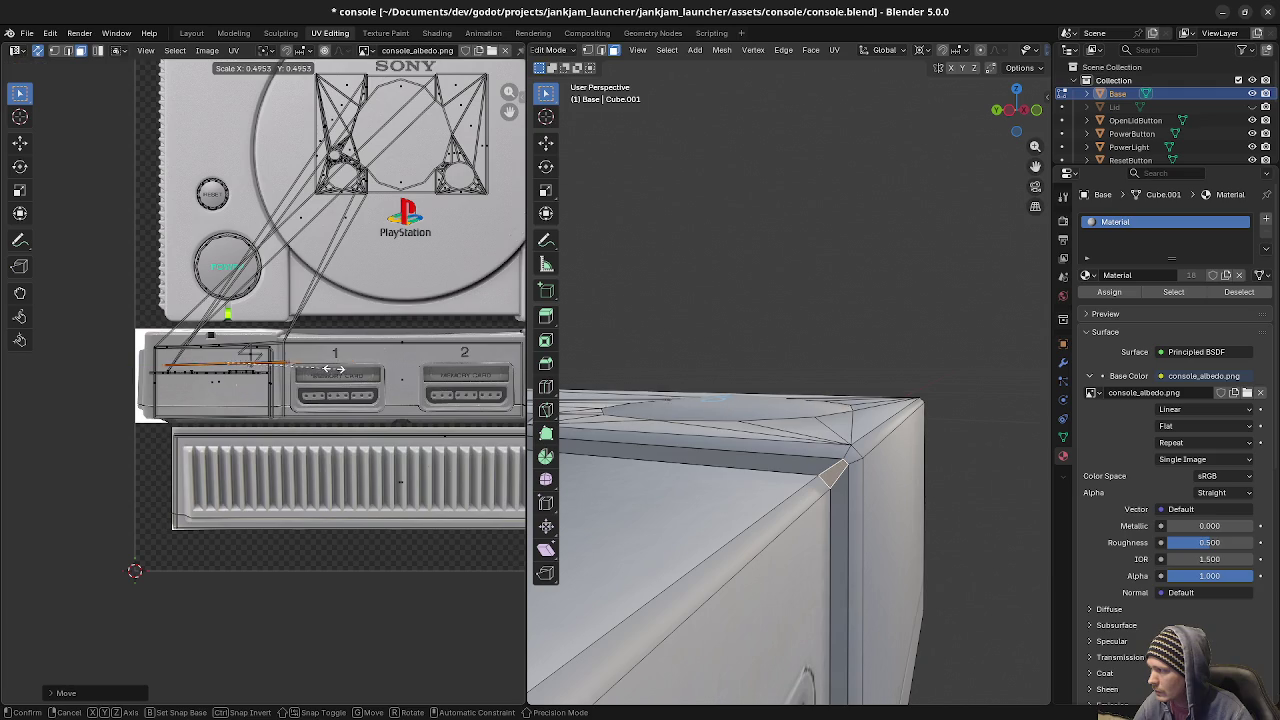
key(Return)
key(a)
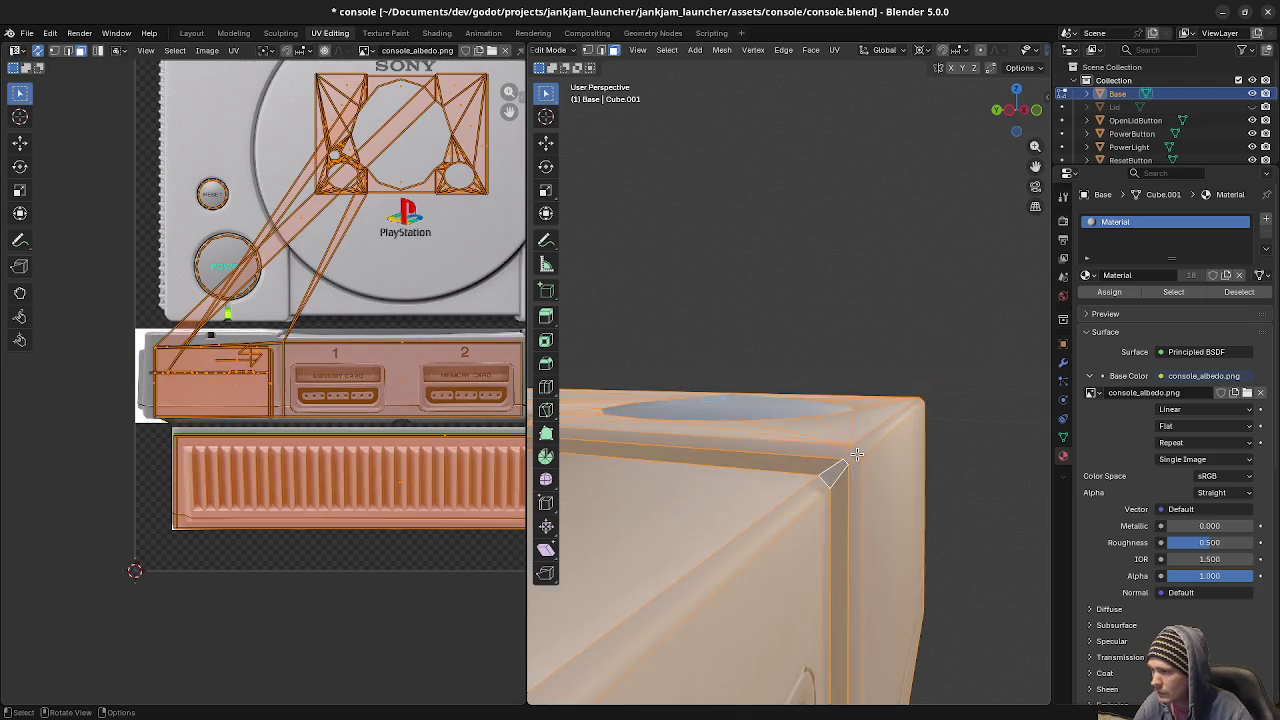
key(alt+a)
middle_drag(857, 454, 829, 455)
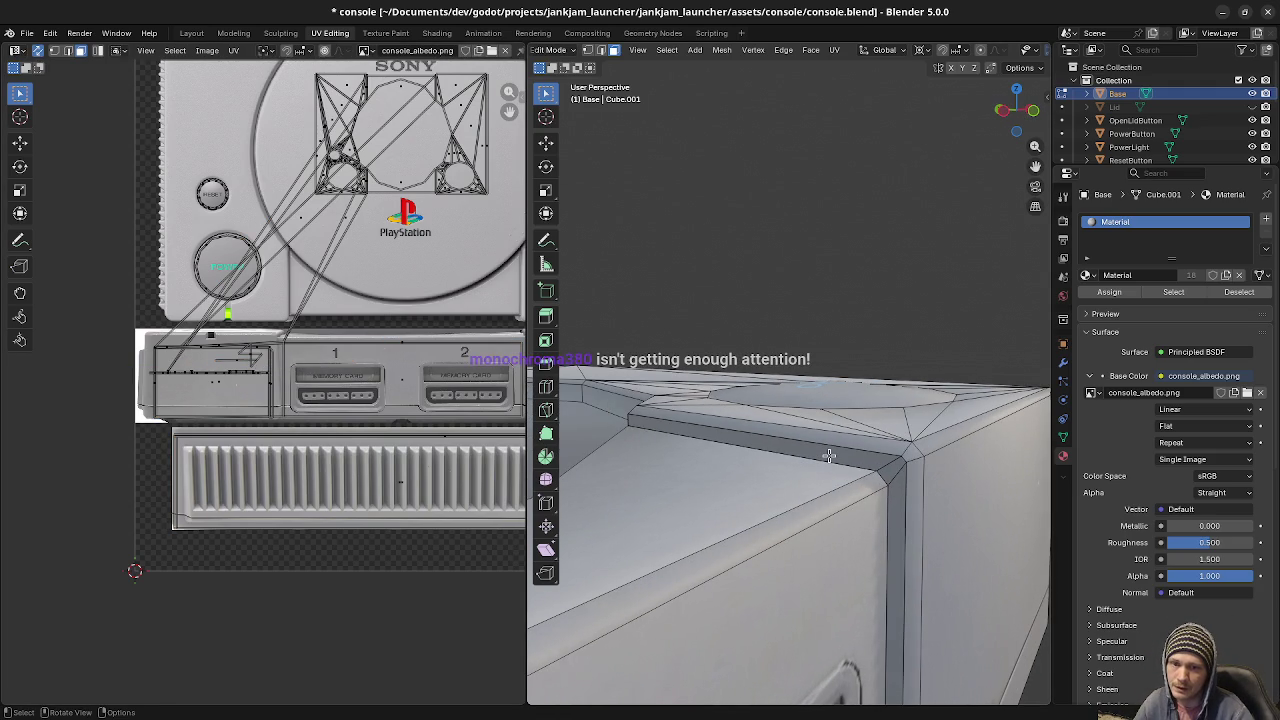
mouse_move(823, 452)
middle_down()
mouse_move(716, 478)
mouse_move(821, 510)
mouse_move(800, 514)
middle_up()
scroll(716, 478, down, 3)
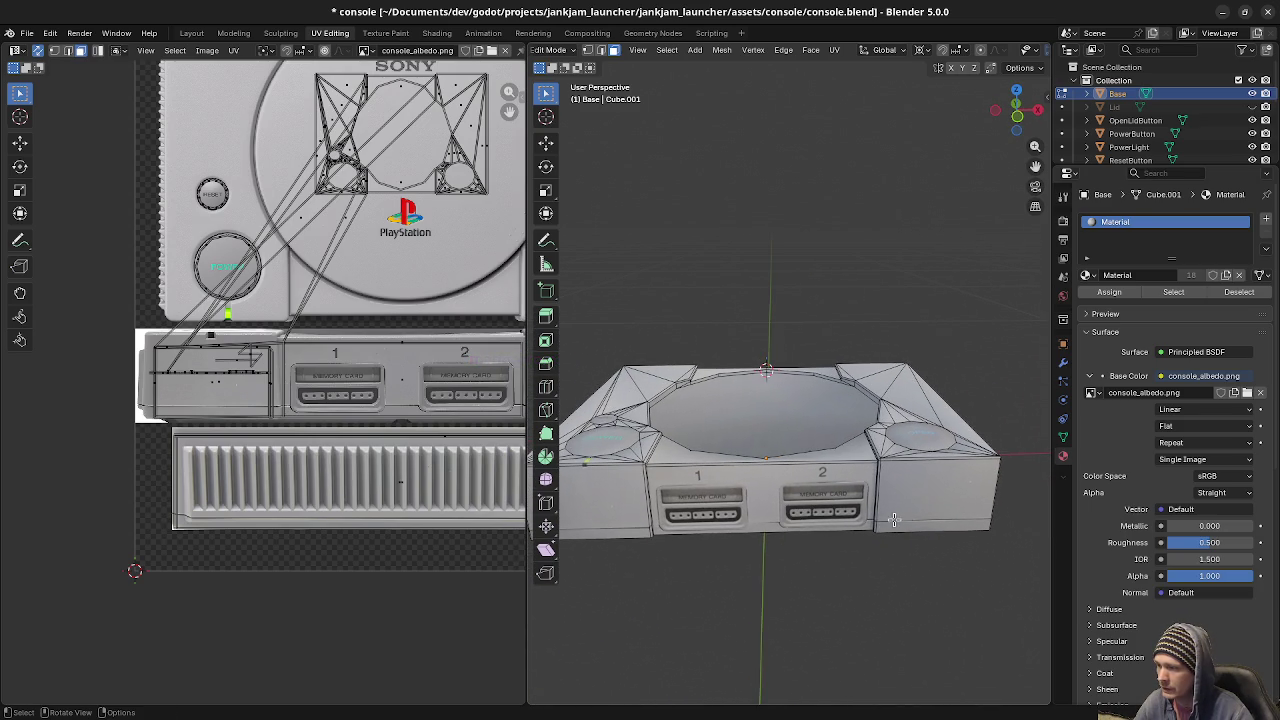
mouse_move(814, 503)
middle_down()
mouse_move(740, 438)
mouse_move(700, 480)
middle_up()
scroll(770, 470, up, 3)
scroll(663, 520, up, 4)
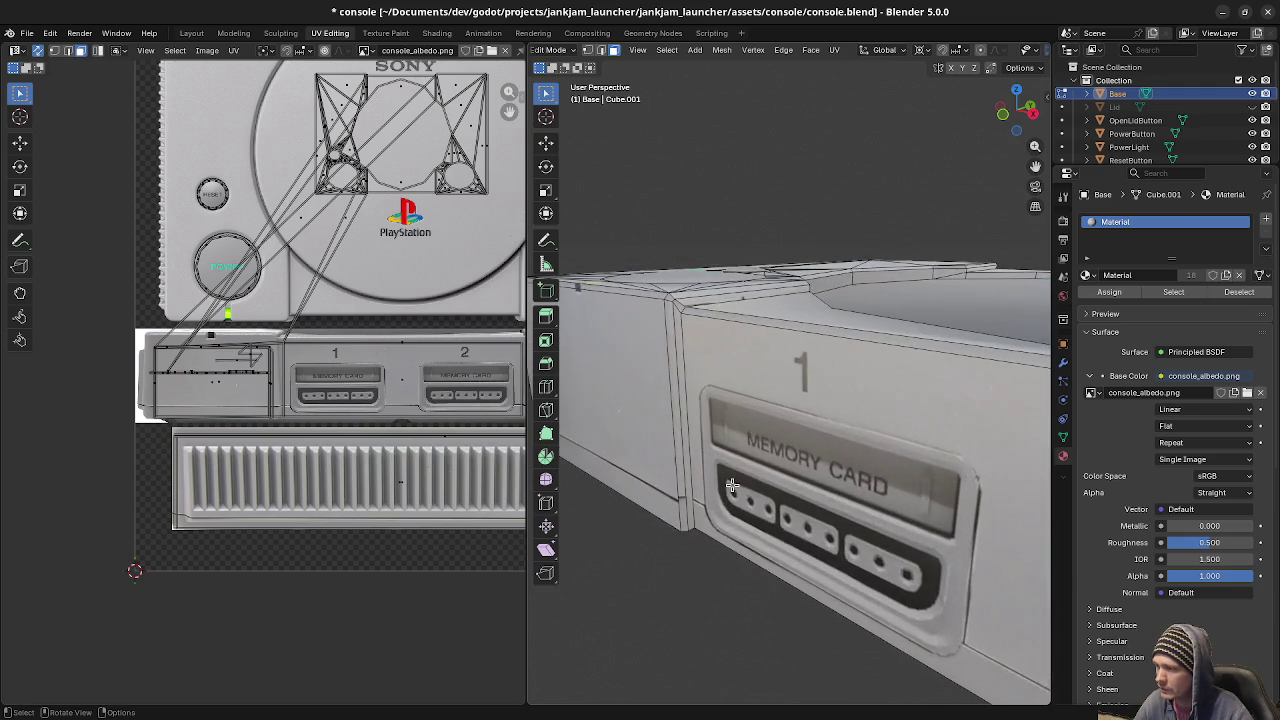
Select the thin vertical strip beside memory card slot 1 and move its UVs vertically.
click(667, 508)
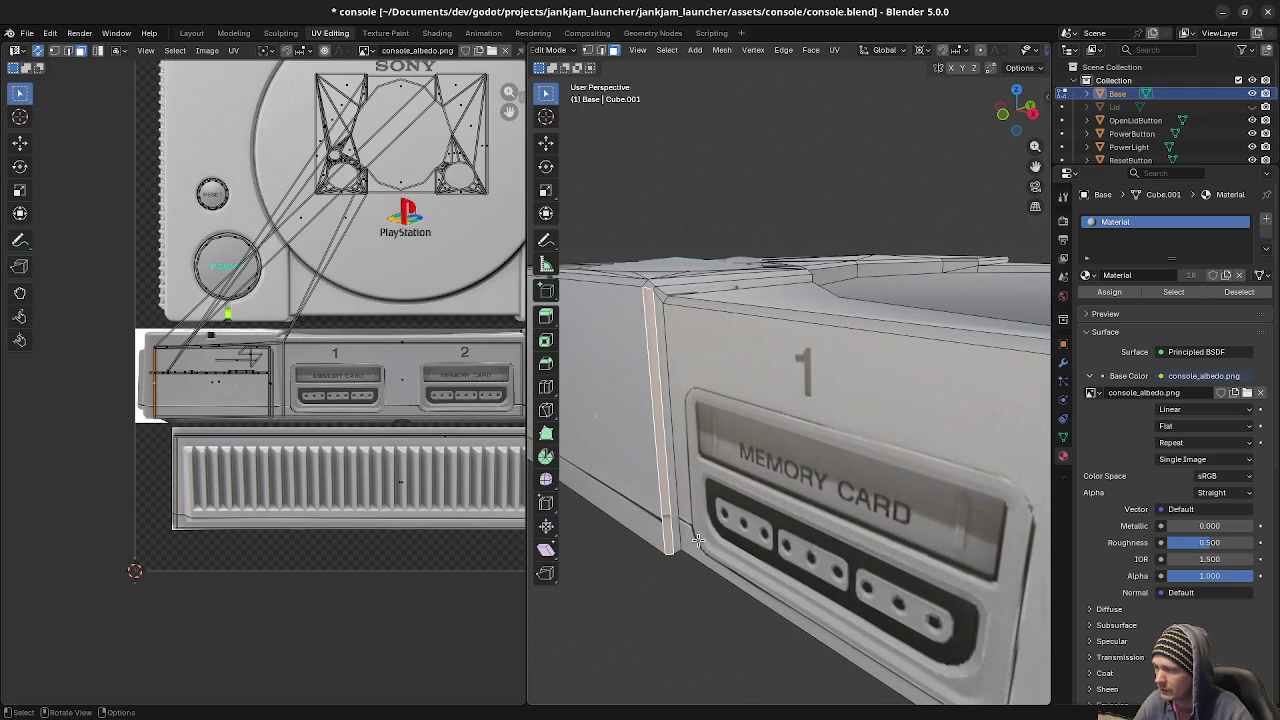
middle_drag(697, 540, 707, 450)
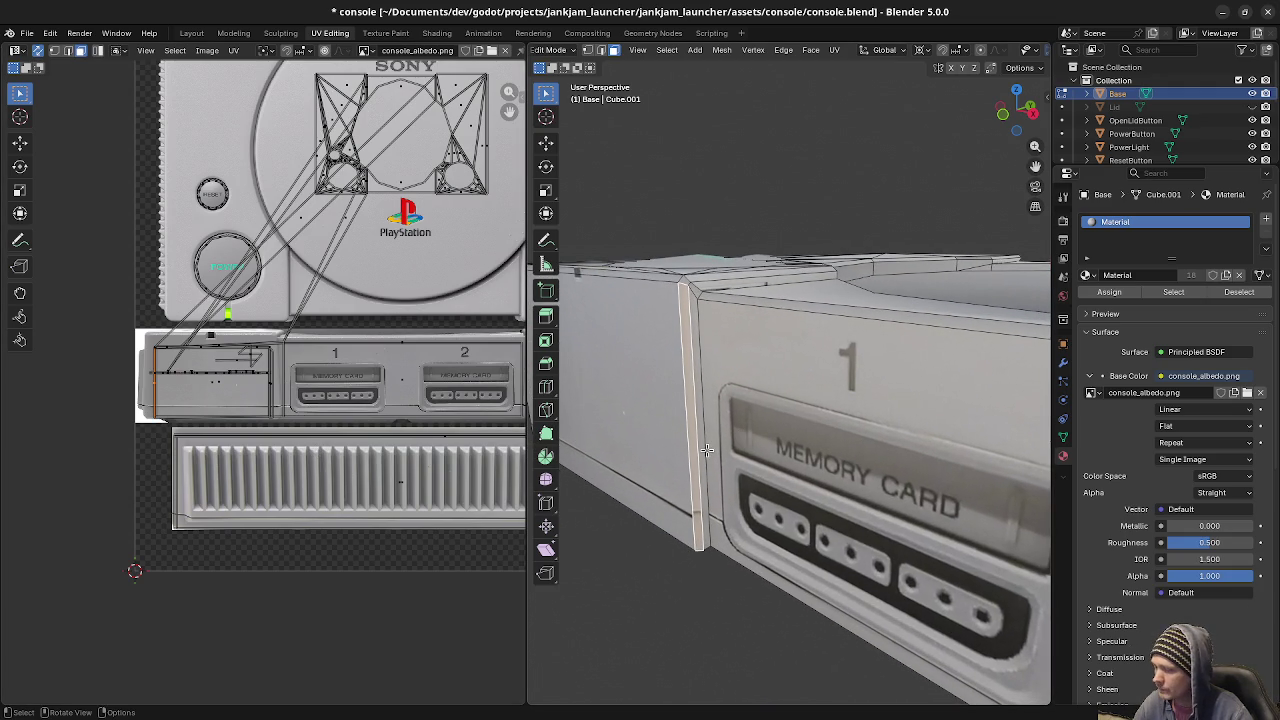
middle_drag(683, 532, 700, 480)
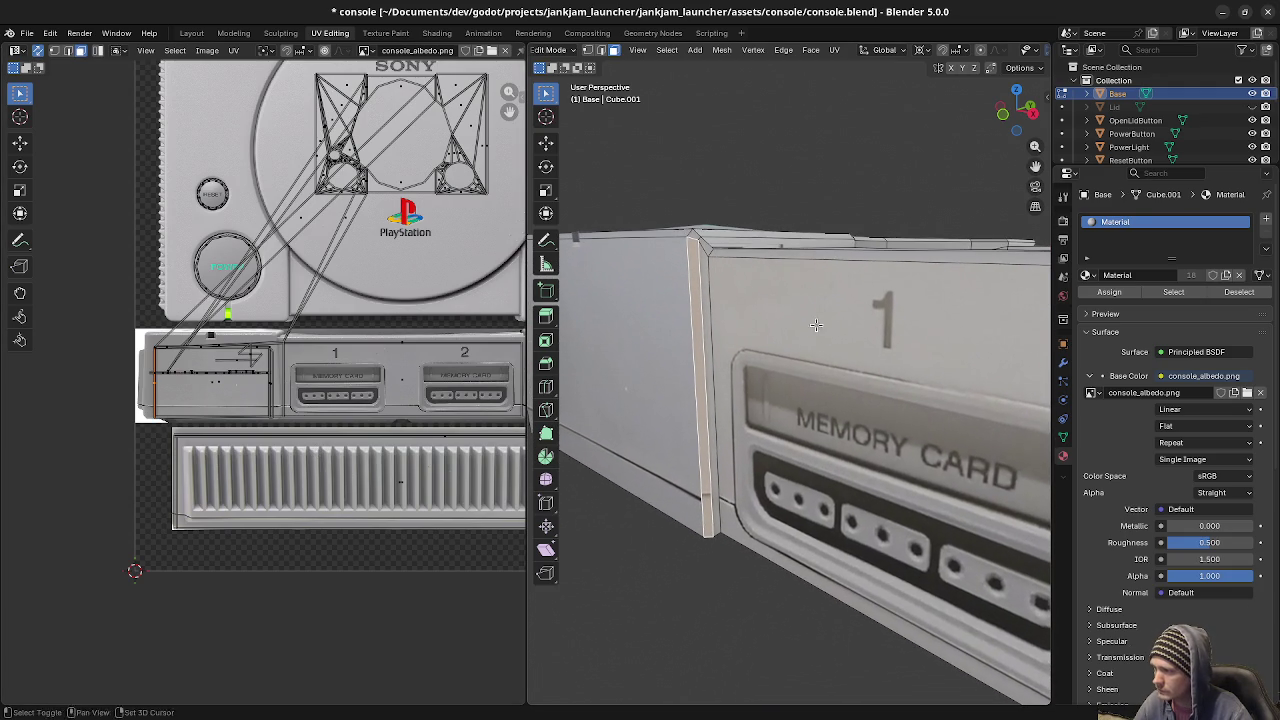
key(g)
key(y)
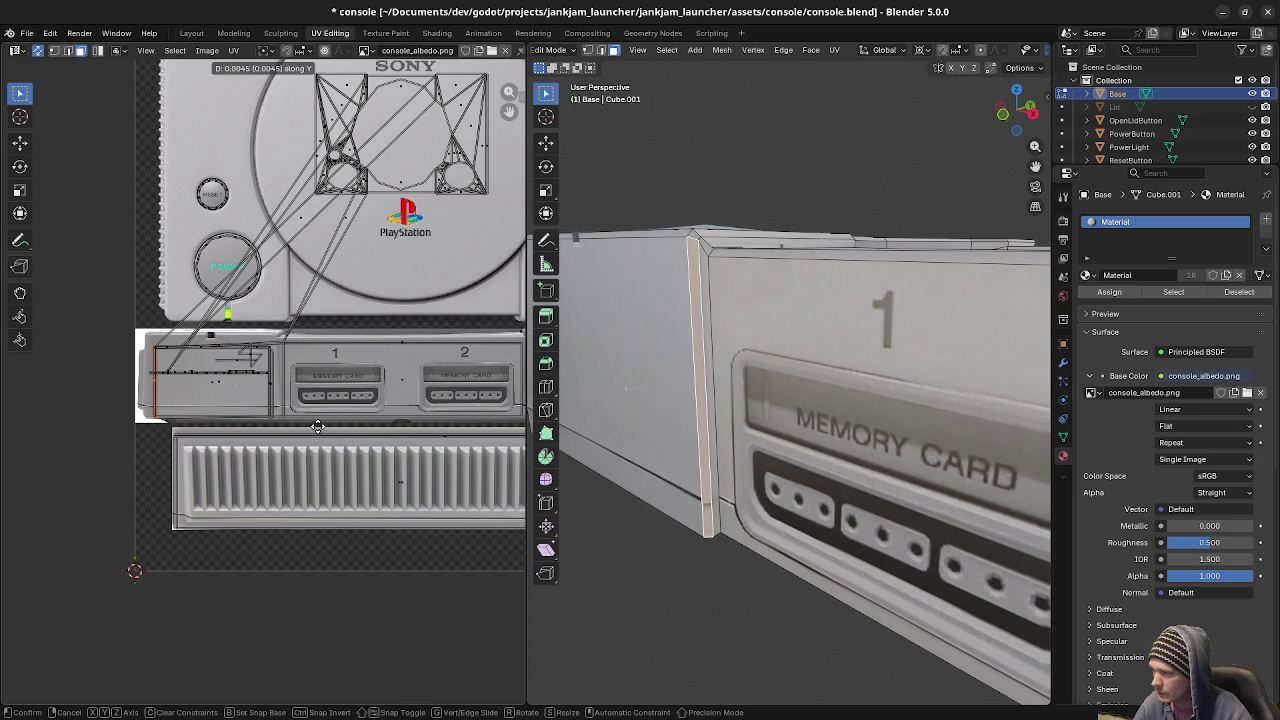
click(313, 441)
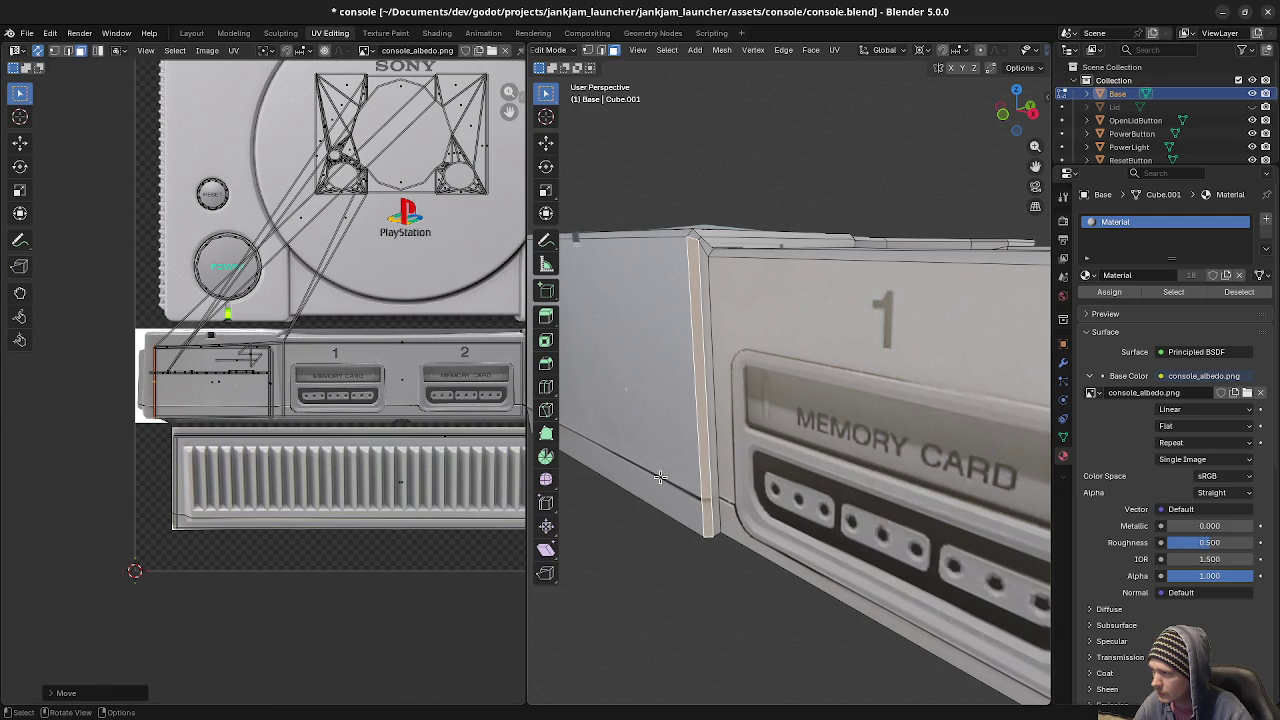
Move the selected UV edge horizontally to realign the strip's texture.
click(713, 447)
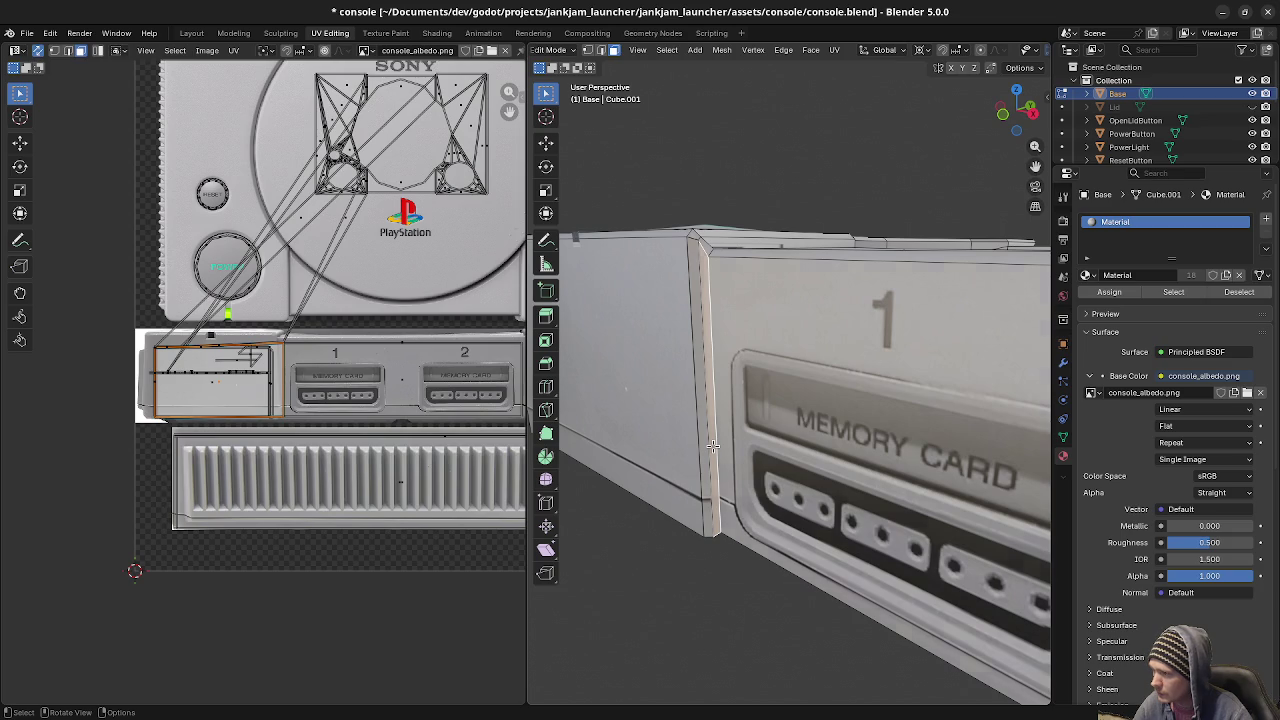
key(alt+a)
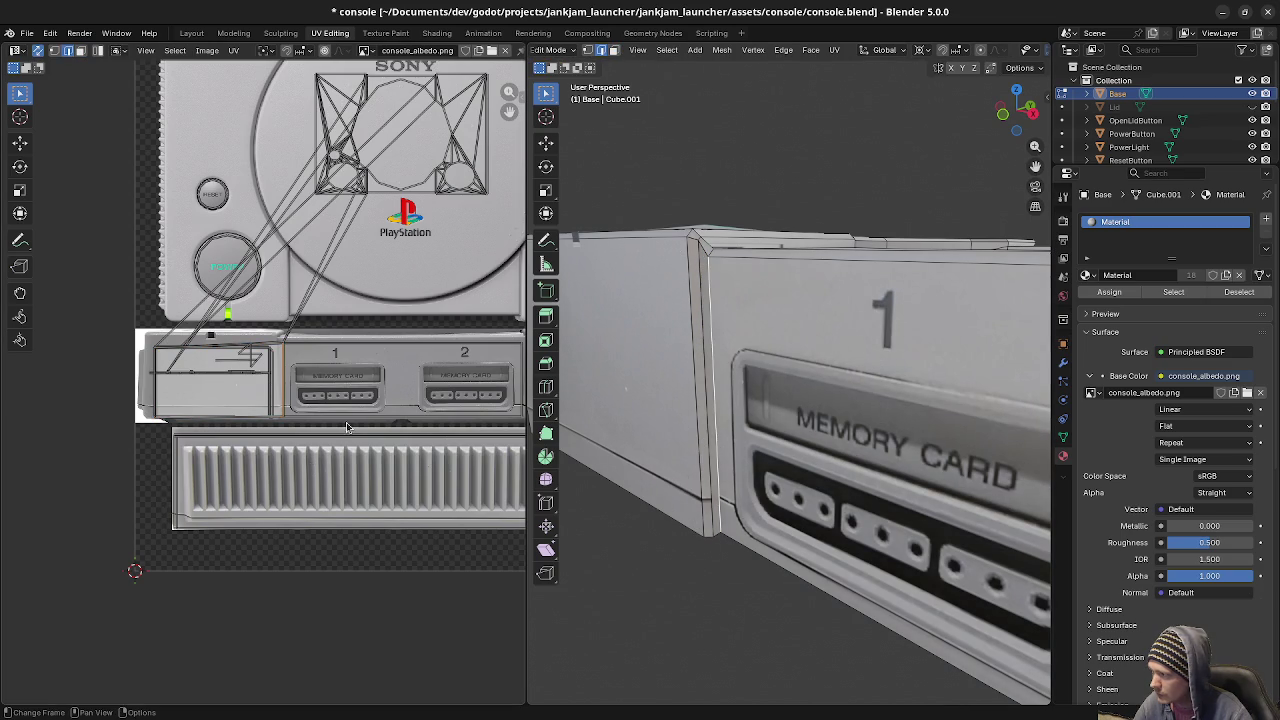
key(g)
key(x)
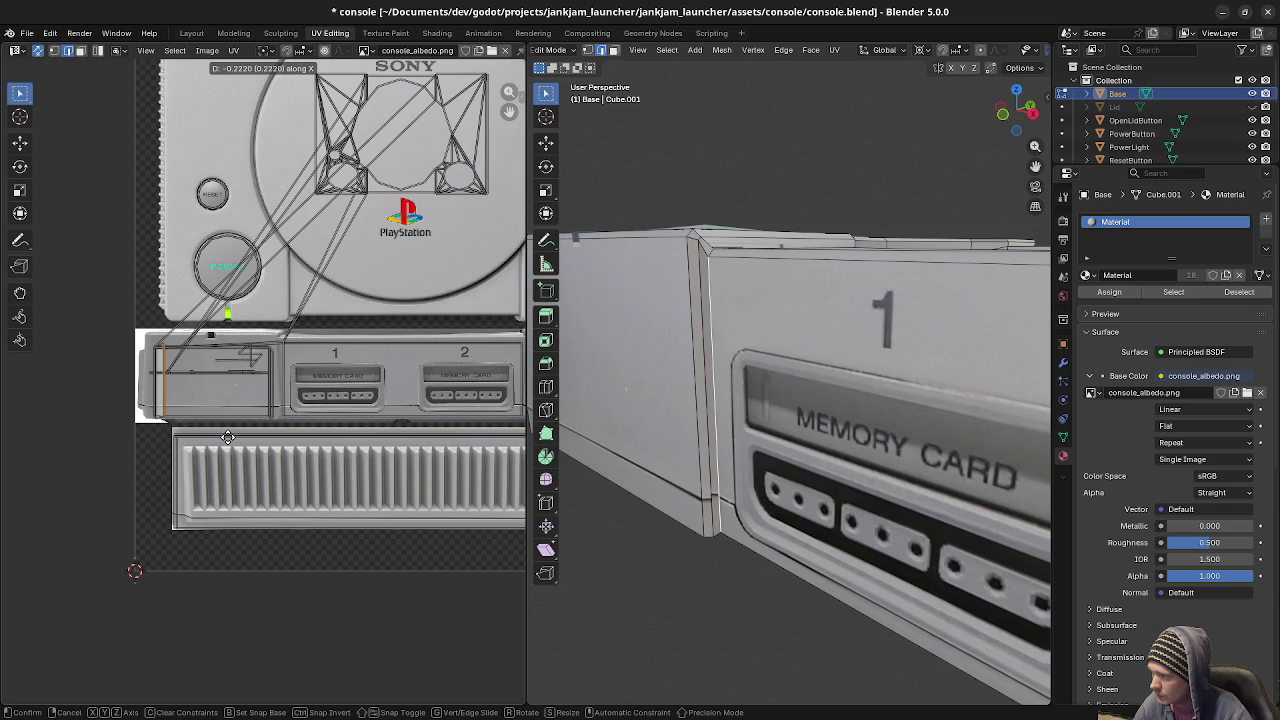
click(228, 437)
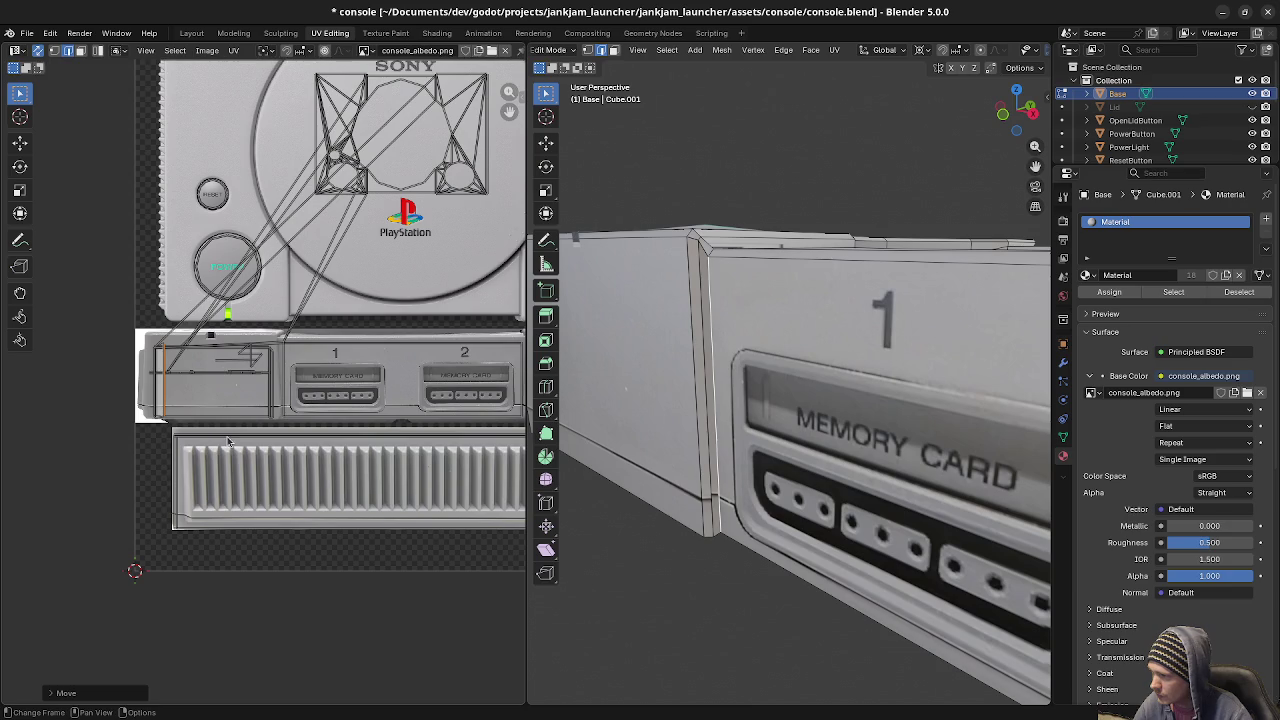
Reselect the narrow bevel strip and nudge its UVs vertically.
click(711, 394)
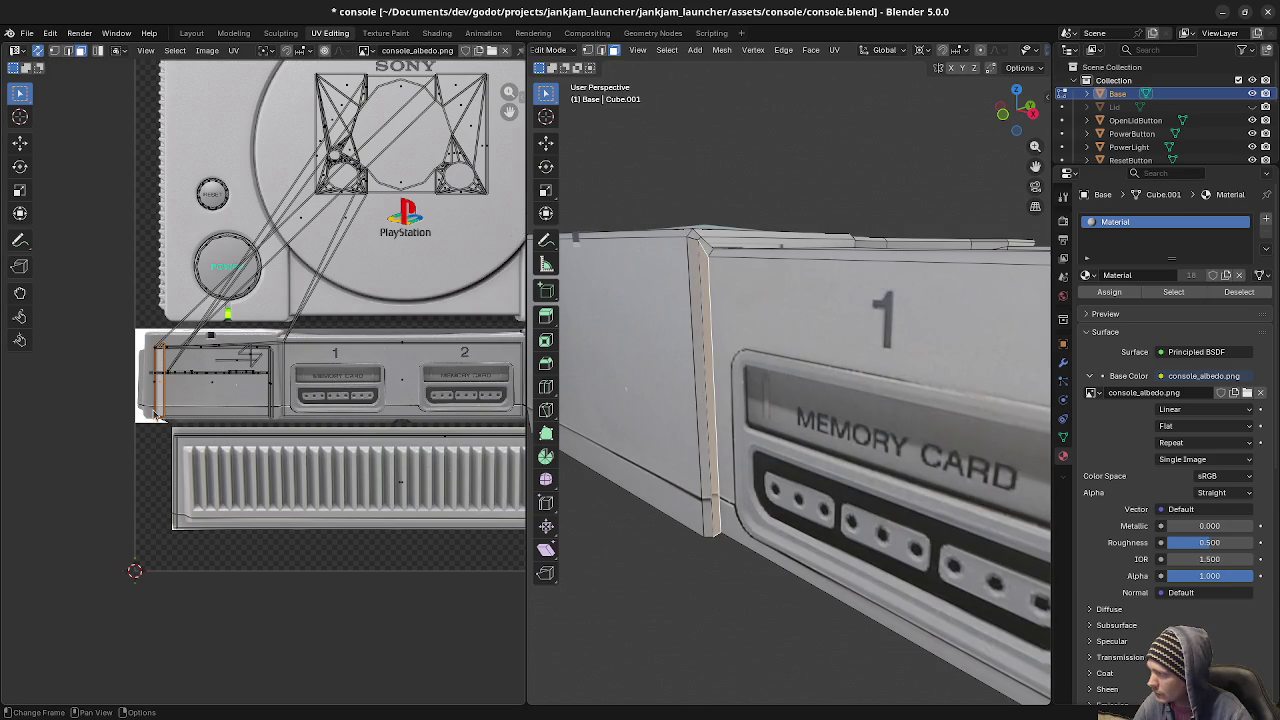
scroll(177, 425, up, 2)
scroll(177, 425, up, 1)
key(g)
key(y)
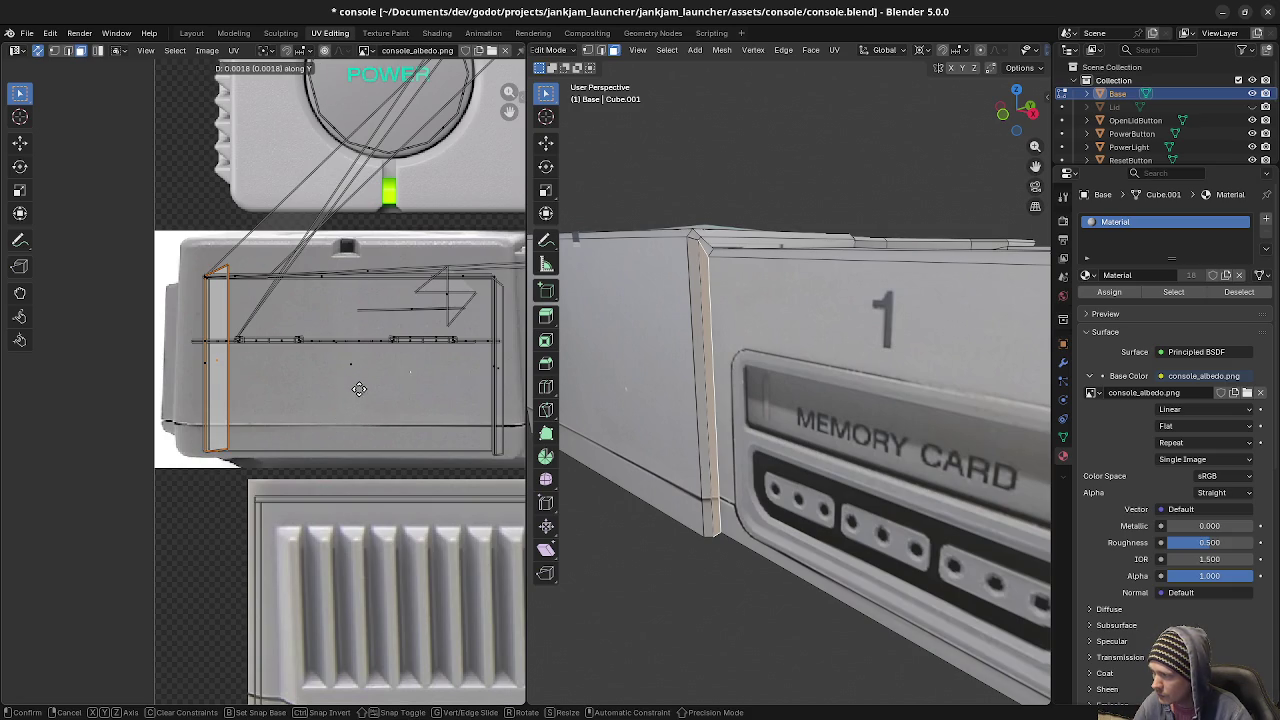
click(359, 386)
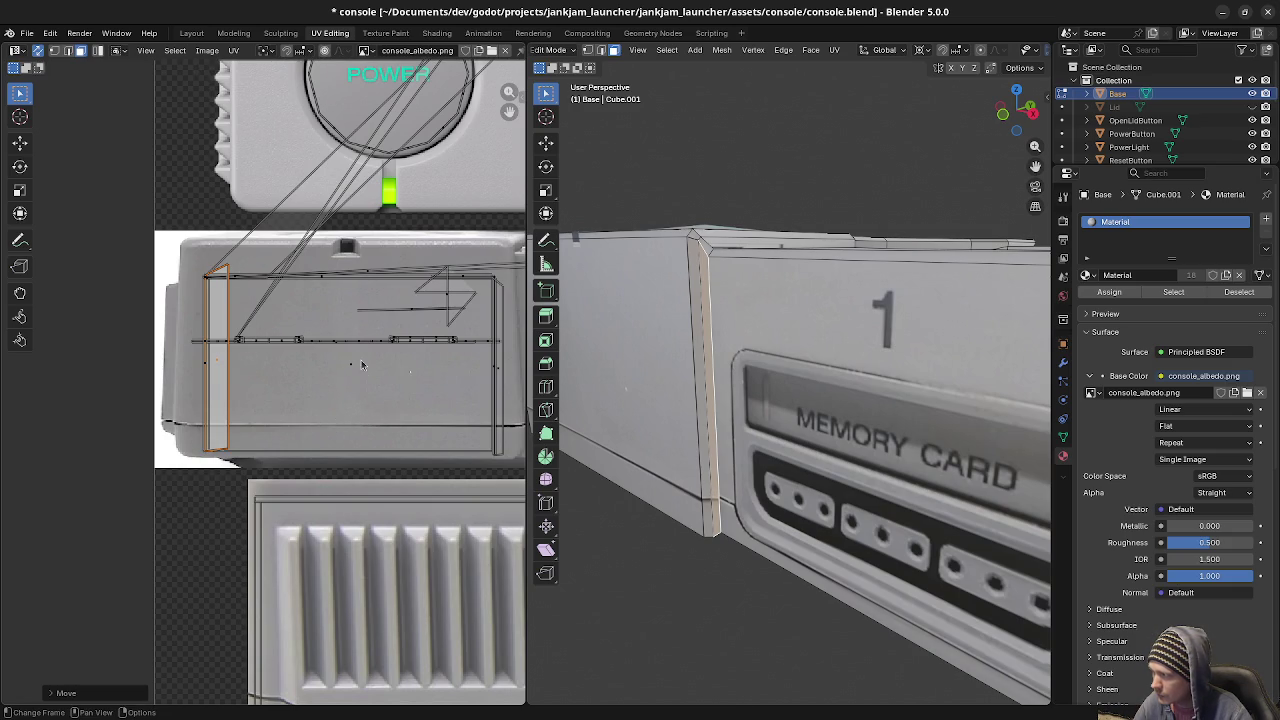
Move only the strip's right UV edge vertically.
click(230, 374)
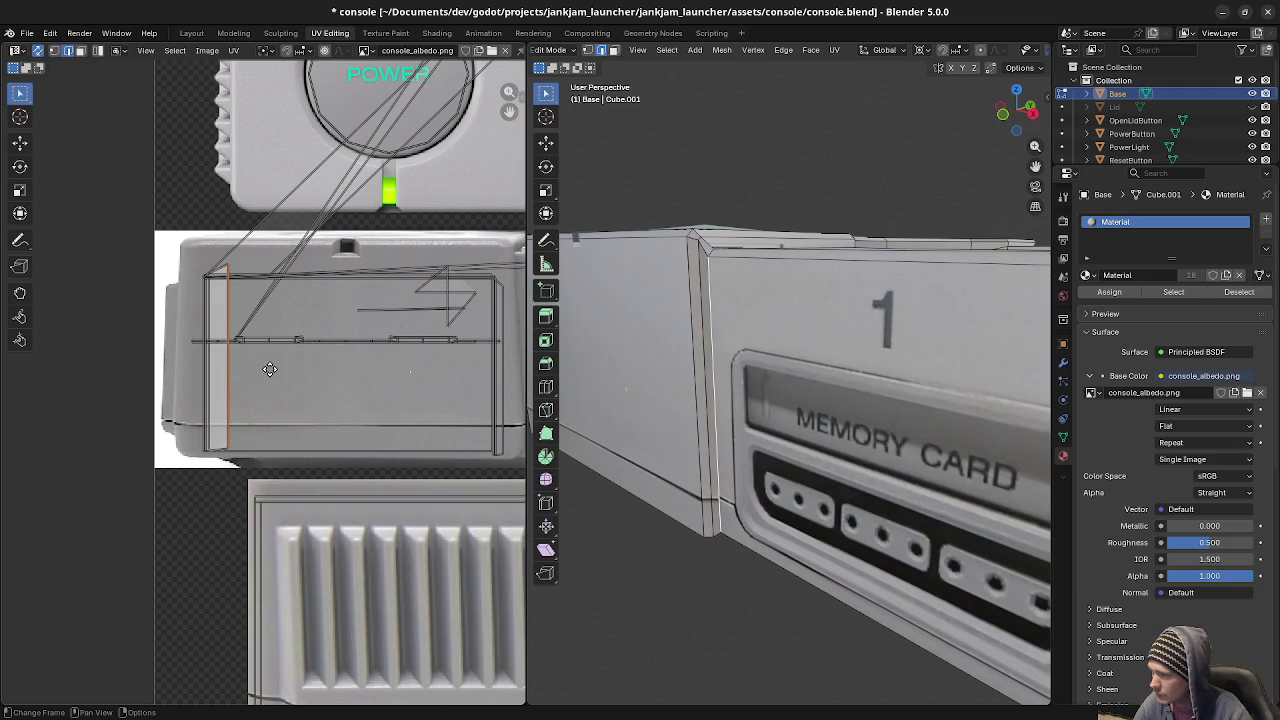
key(g)
key(y)
click(275, 369)
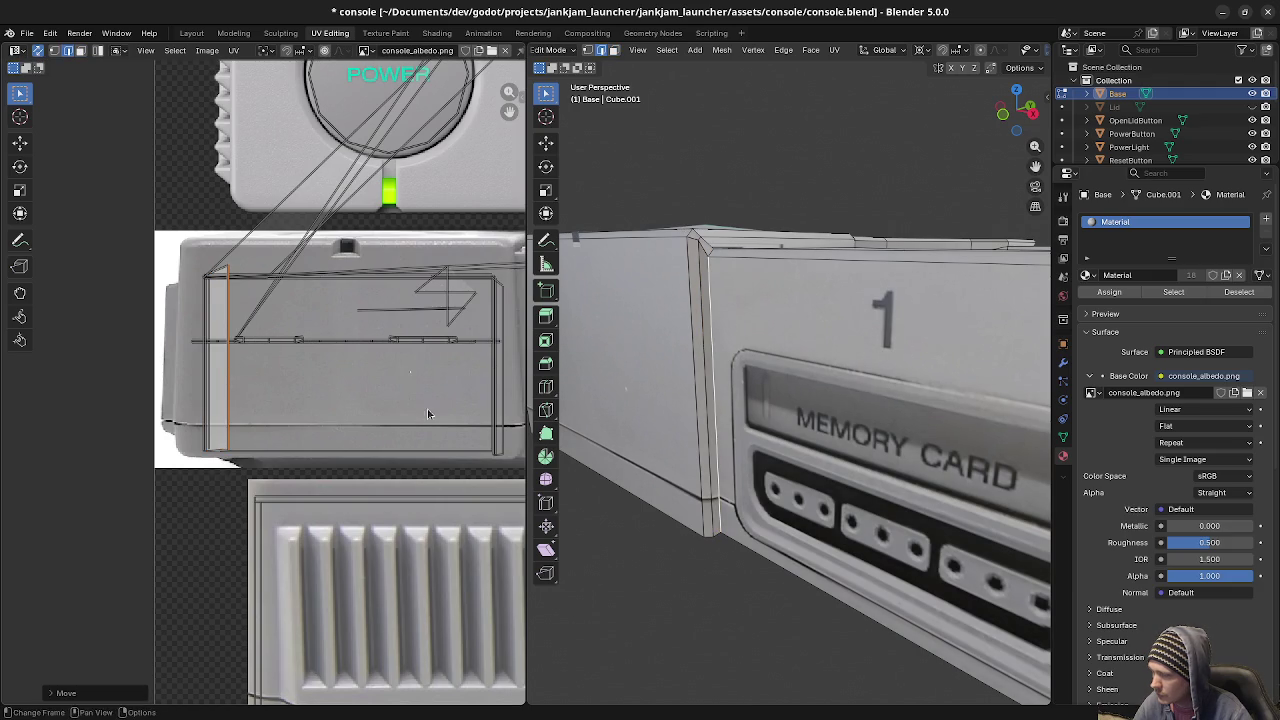
Preview the texture outside Edit Mode, then select the edge loops along the vertical crease and top edge.
middle_drag(690, 450, 708, 446)
key(Tab)
key(Tab)
mouse_move(700, 388)
middle_down()
mouse_move(648, 242)
mouse_move(668, 226)
mouse_move(685, 280)
mouse_move(818, 387)
middle_up()
alt+click(648, 212)
alt+click(668, 226)
Move the top bevel strip's UV edge to a new spot and preview the texture in Object Mode.
middle_drag(767, 445, 812, 349)
click(812, 349)
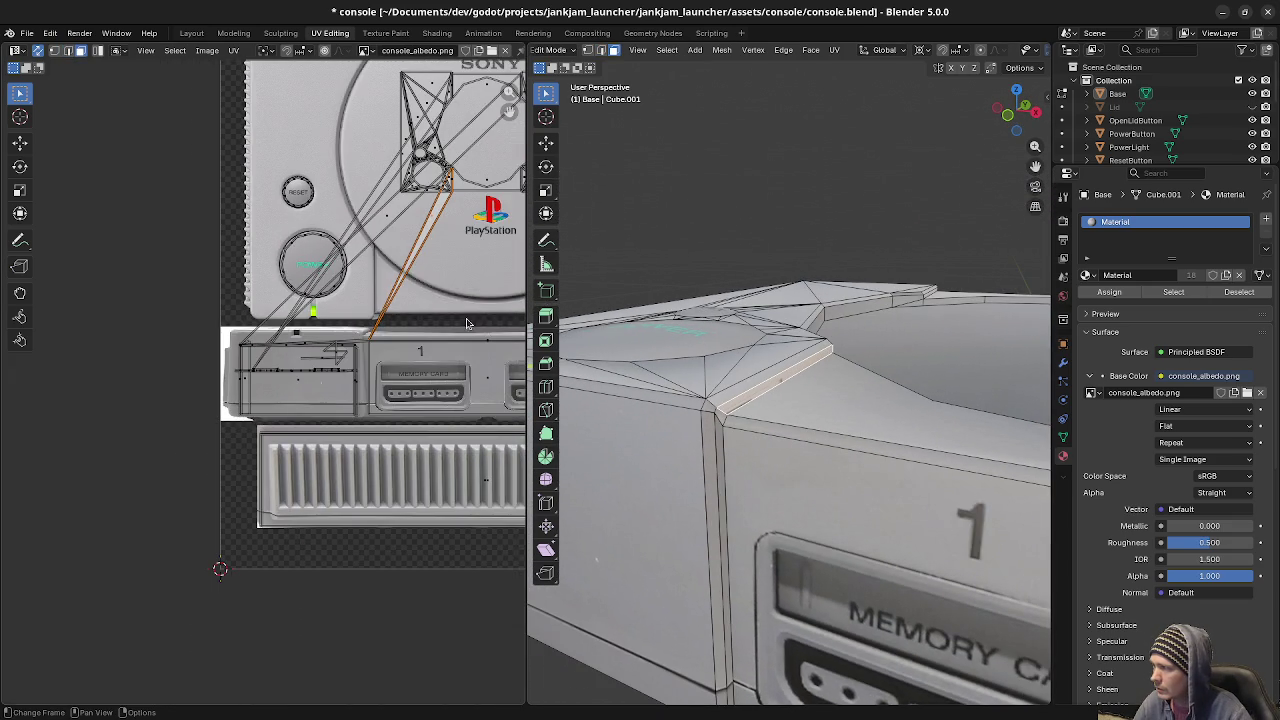
key(g)
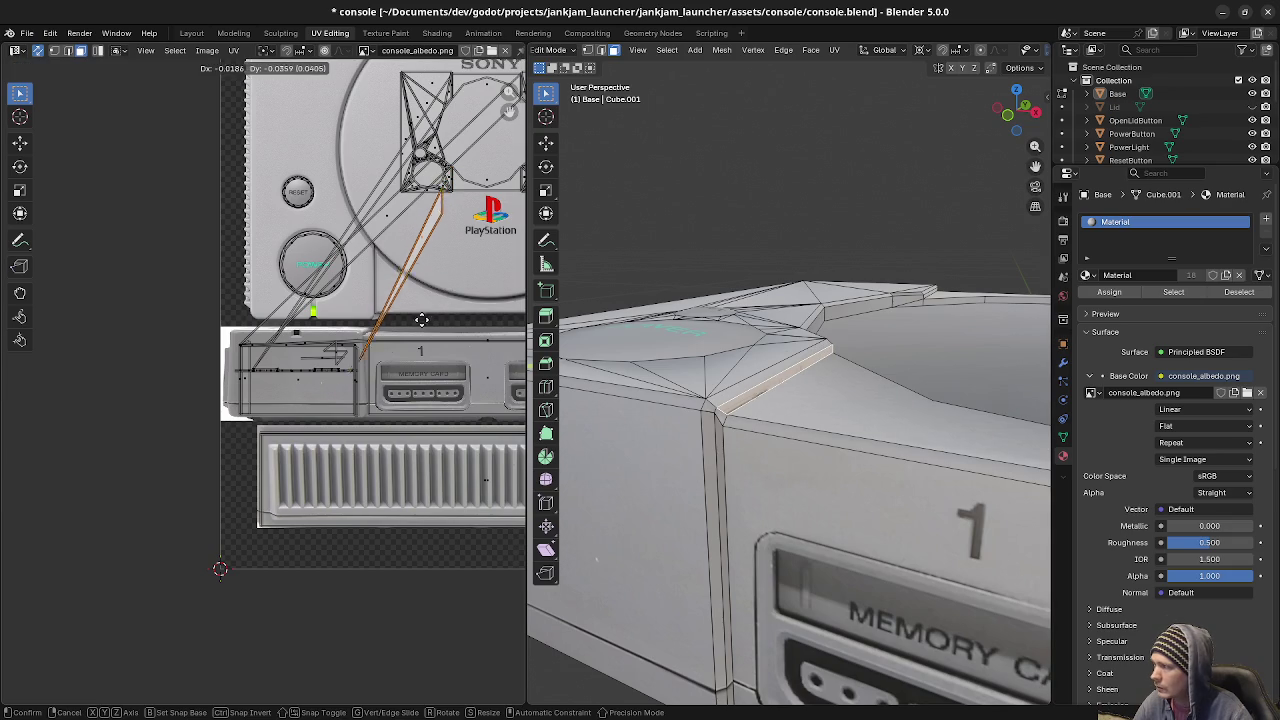
click(346, 381)
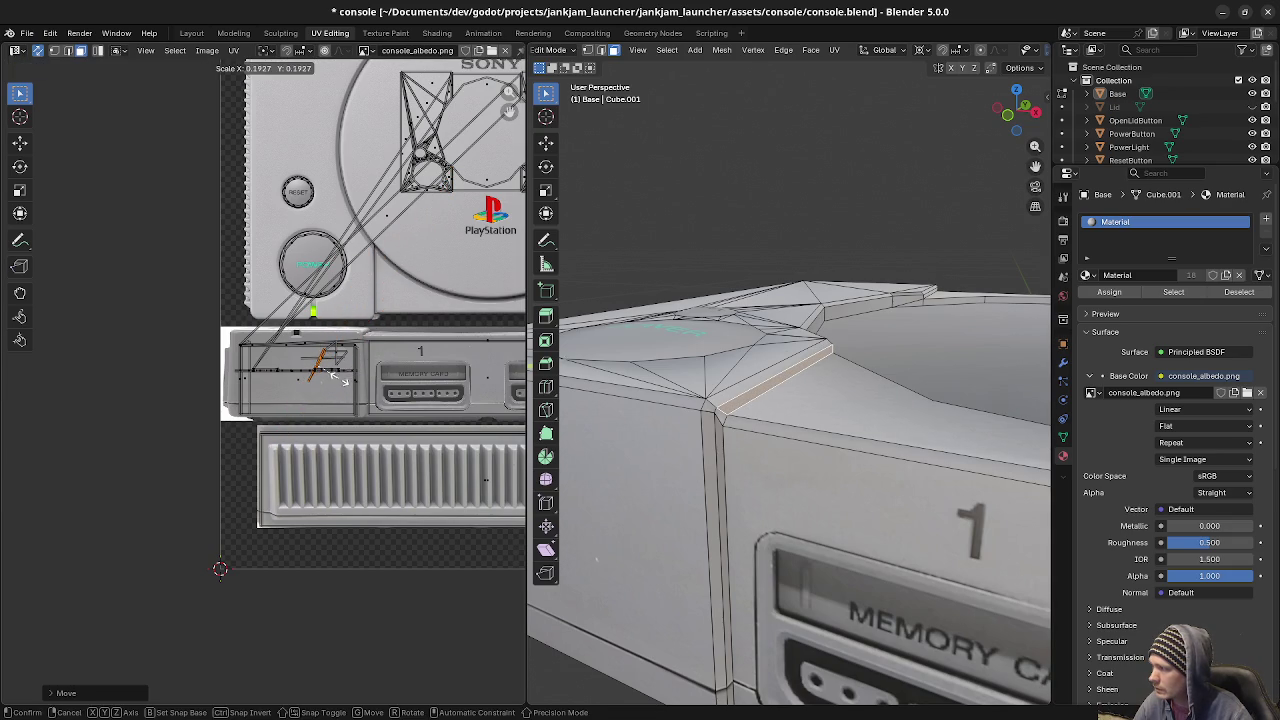
key(Tab)
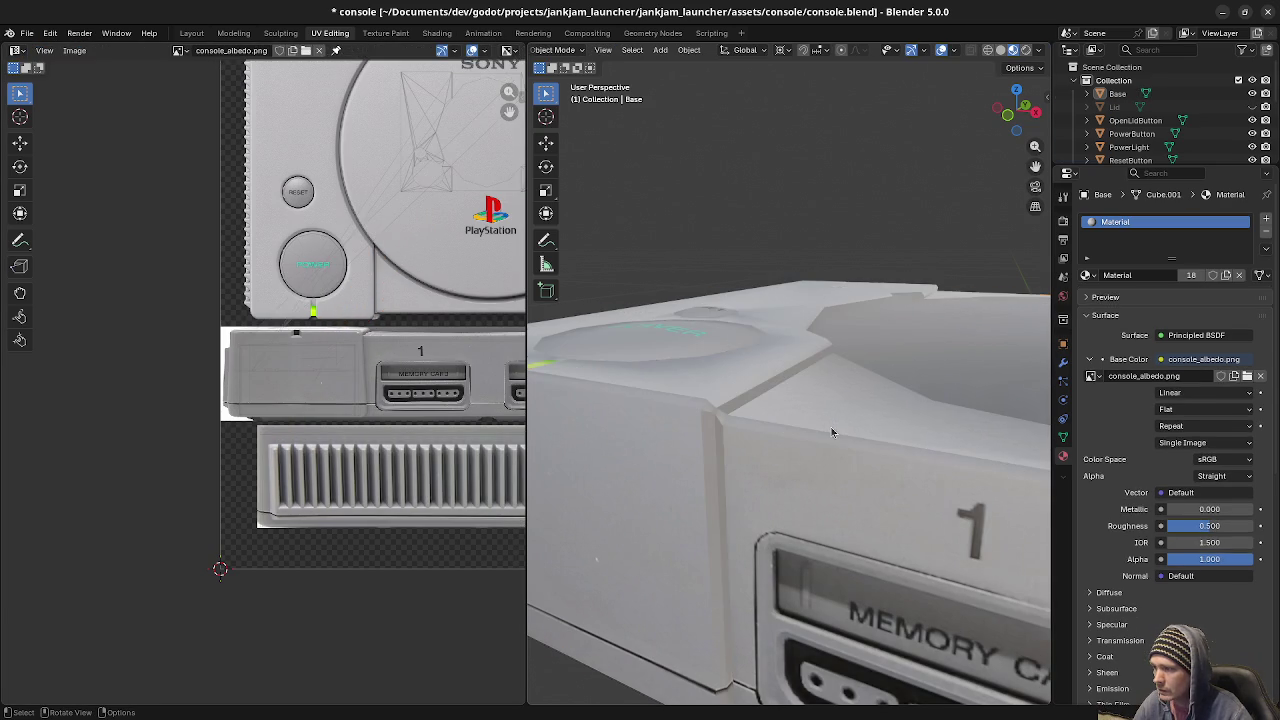
mouse_move(770, 429)
middle_down()
mouse_move(725, 424)
mouse_move(606, 452)
mouse_move(657, 452)
mouse_move(646, 470)
middle_up()
key(Tab)
Scale the small corner face's UVs down to 0.4333 and shift them into place.
click(641, 477)
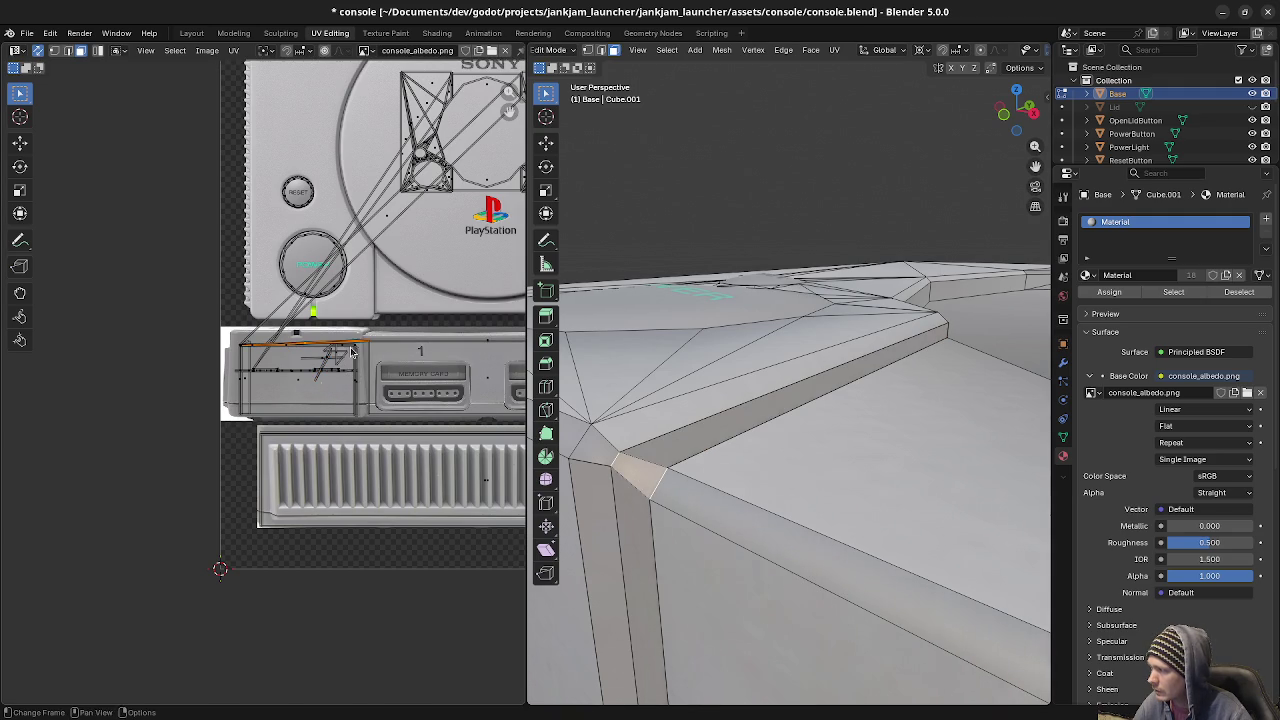
key(s)
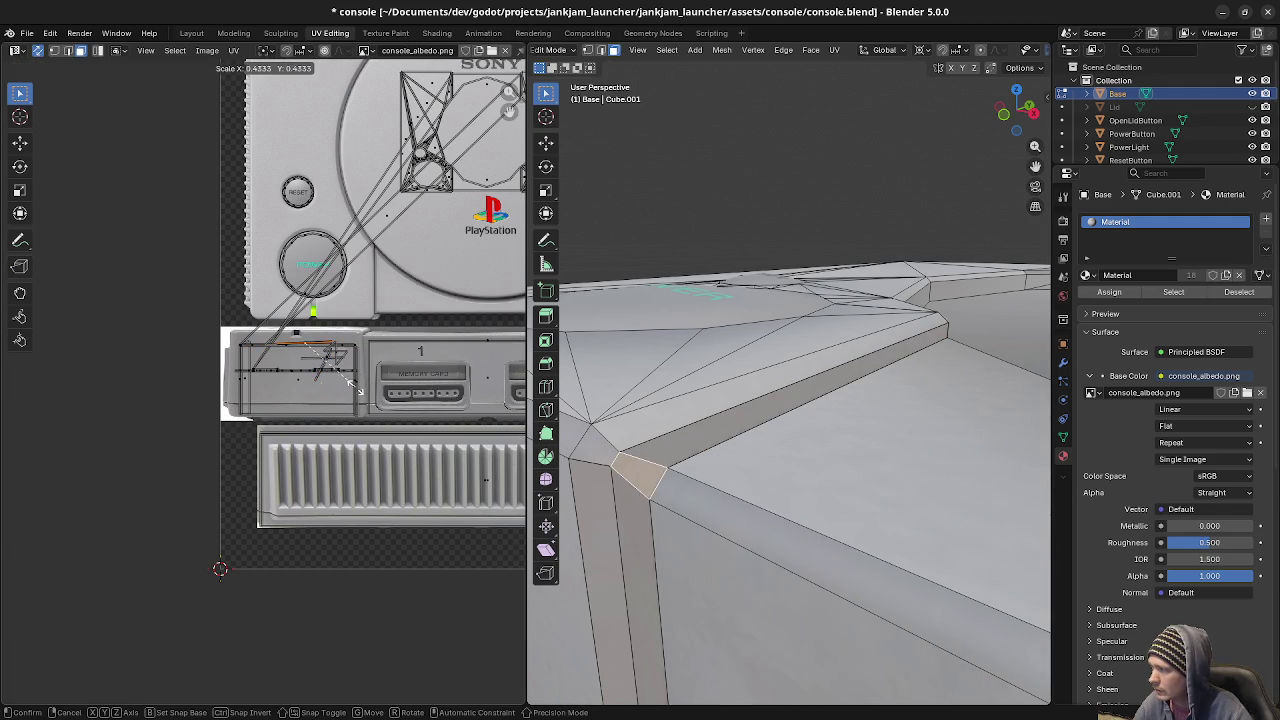
click(355, 405)
key(g)
click(358, 411)
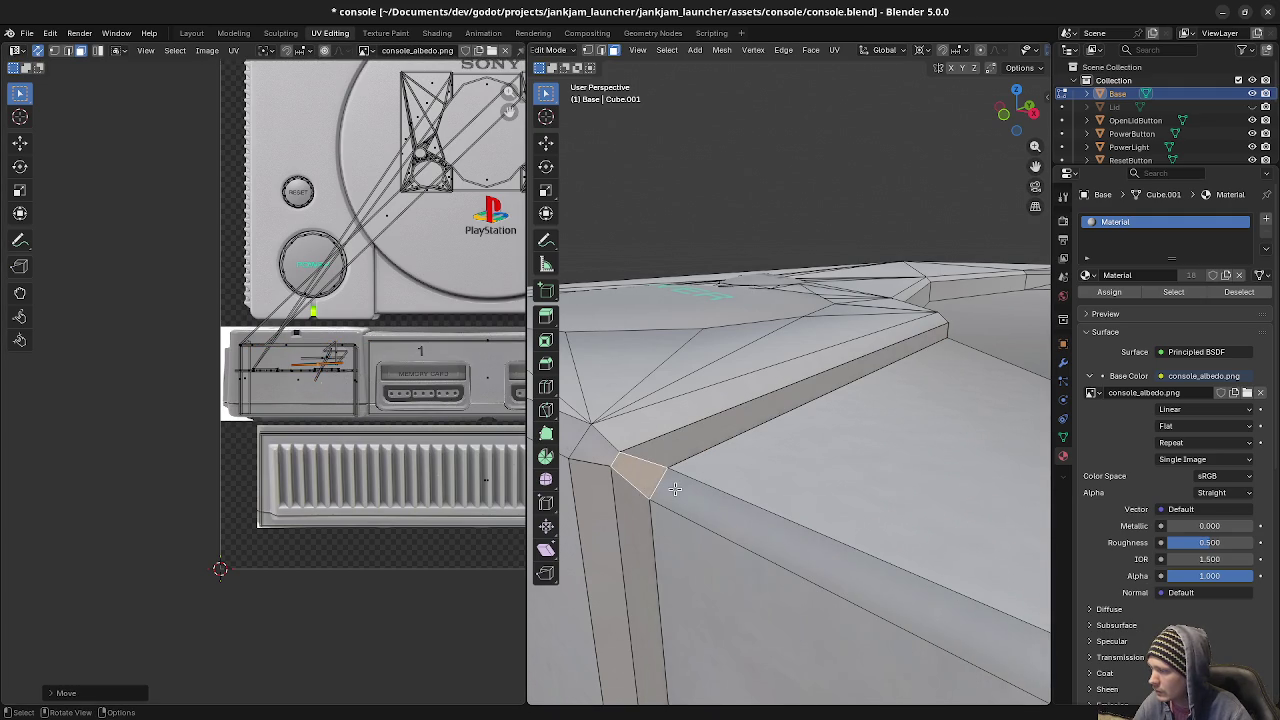
mouse_move(675, 488)
middle_down()
mouse_move(780, 480)
mouse_move(750, 477)
middle_up()
Select all and merge by distance, removing 27 duplicate vertices, then switch to Object Mode.
key(a)
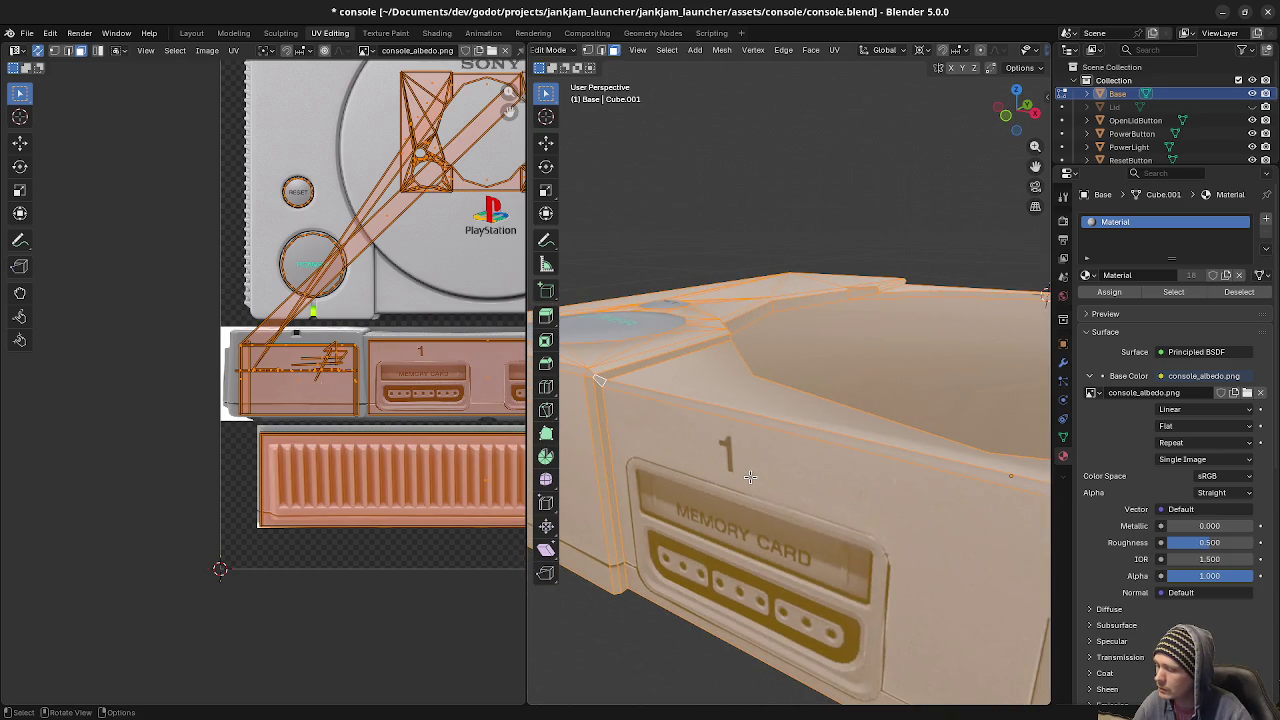
key(m)
click(750, 477)
key(z)
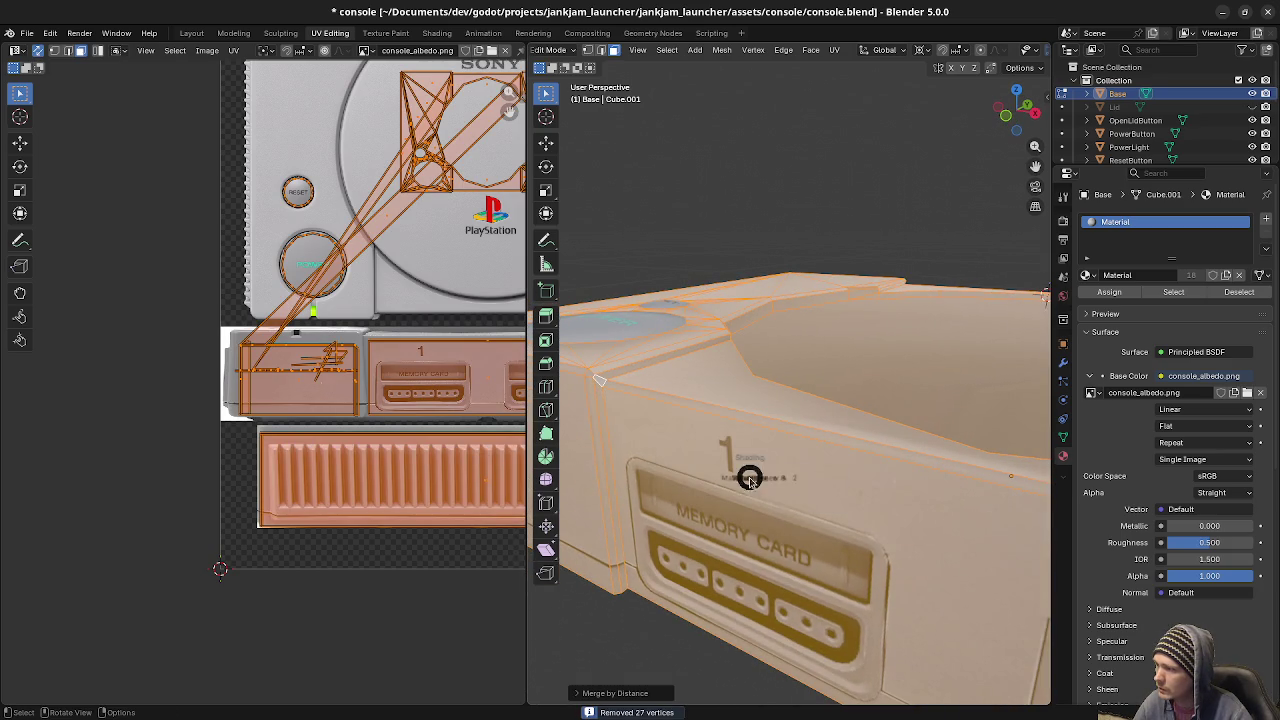
key(Tab)
Orbit past memory card slot 2, the front and the lid area to inspect the result.
mouse_move(740, 536)
middle_down()
mouse_move(837, 514)
mouse_move(758, 522)
mouse_move(815, 494)
mouse_move(947, 460)
mouse_move(866, 460)
middle_up()
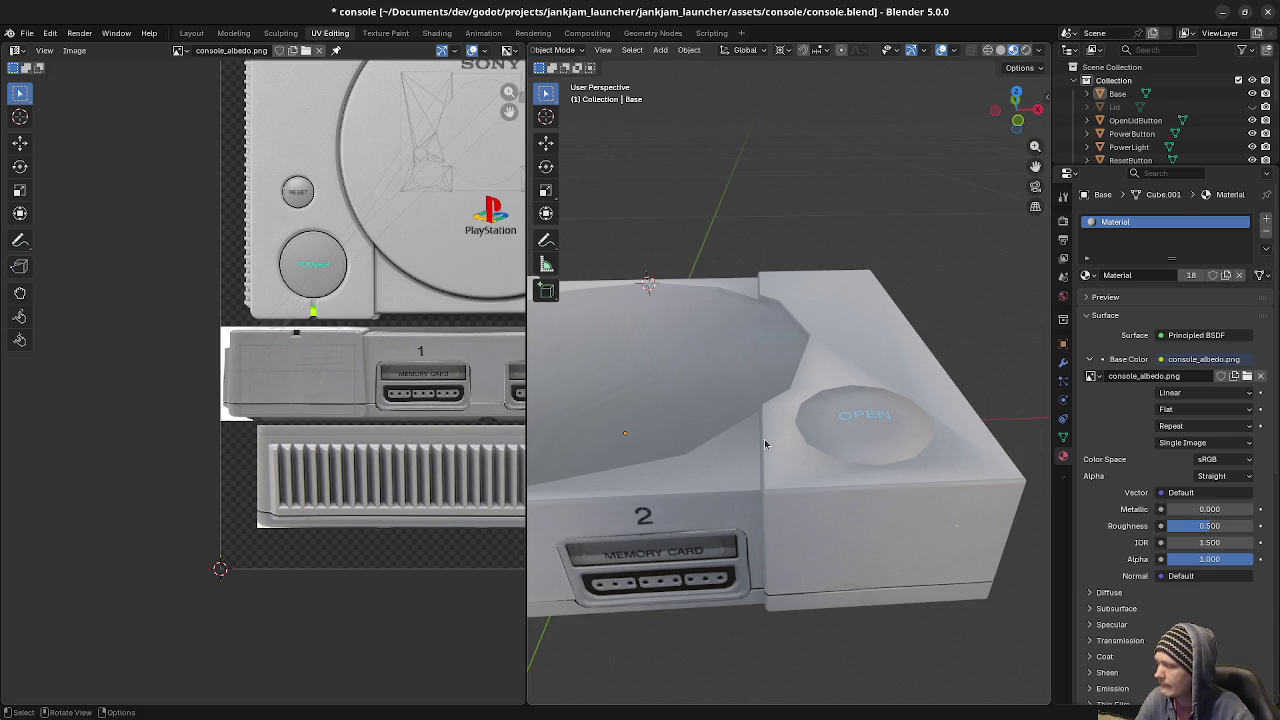
mouse_move(870, 475)
middle_down()
mouse_move(895, 488)
mouse_move(814, 502)
mouse_move(763, 435)
middle_up()
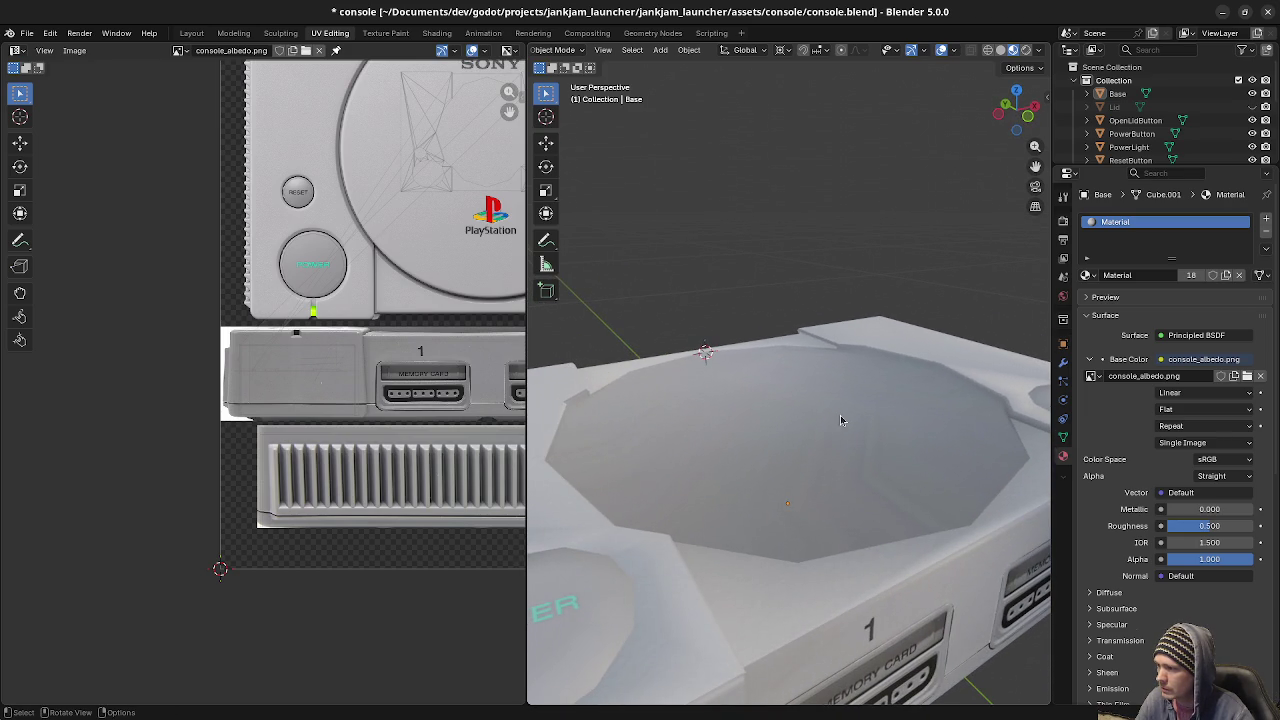
mouse_move(840, 415)
middle_down()
mouse_move(680, 437)
mouse_move(994, 414)
mouse_move(986, 404)
middle_up()
In Edit Mode on Base, move and shrink the top thin strip face's UVs into a short segment.
click(986, 404)
key(Tab)
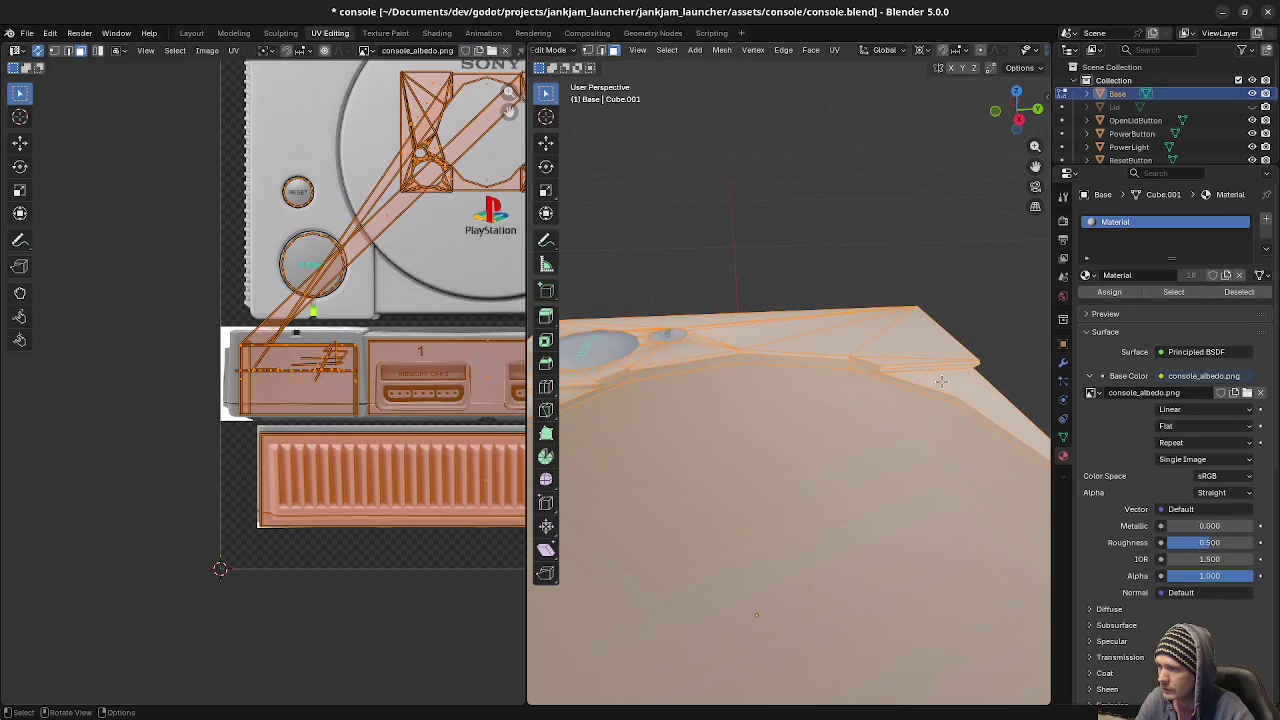
click(919, 373)
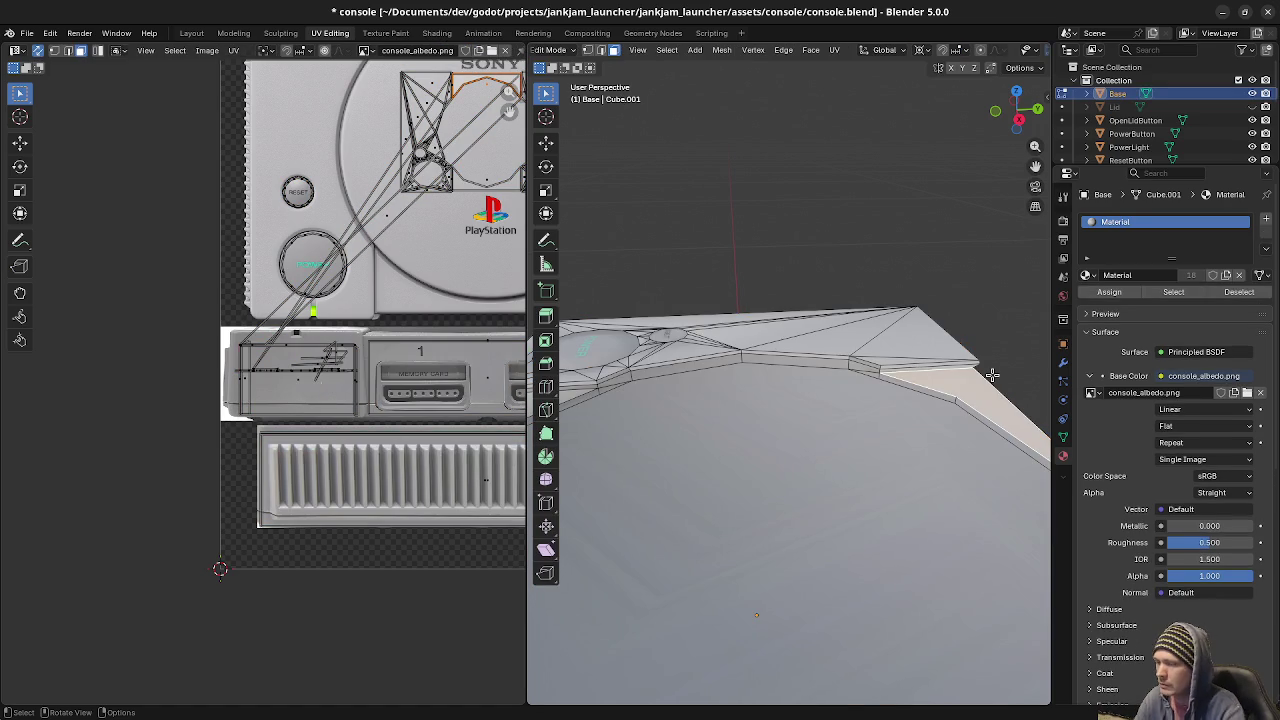
click(899, 370)
mouse_move(899, 370)
middle_down()
mouse_move(753, 400)
mouse_move(764, 388)
middle_up()
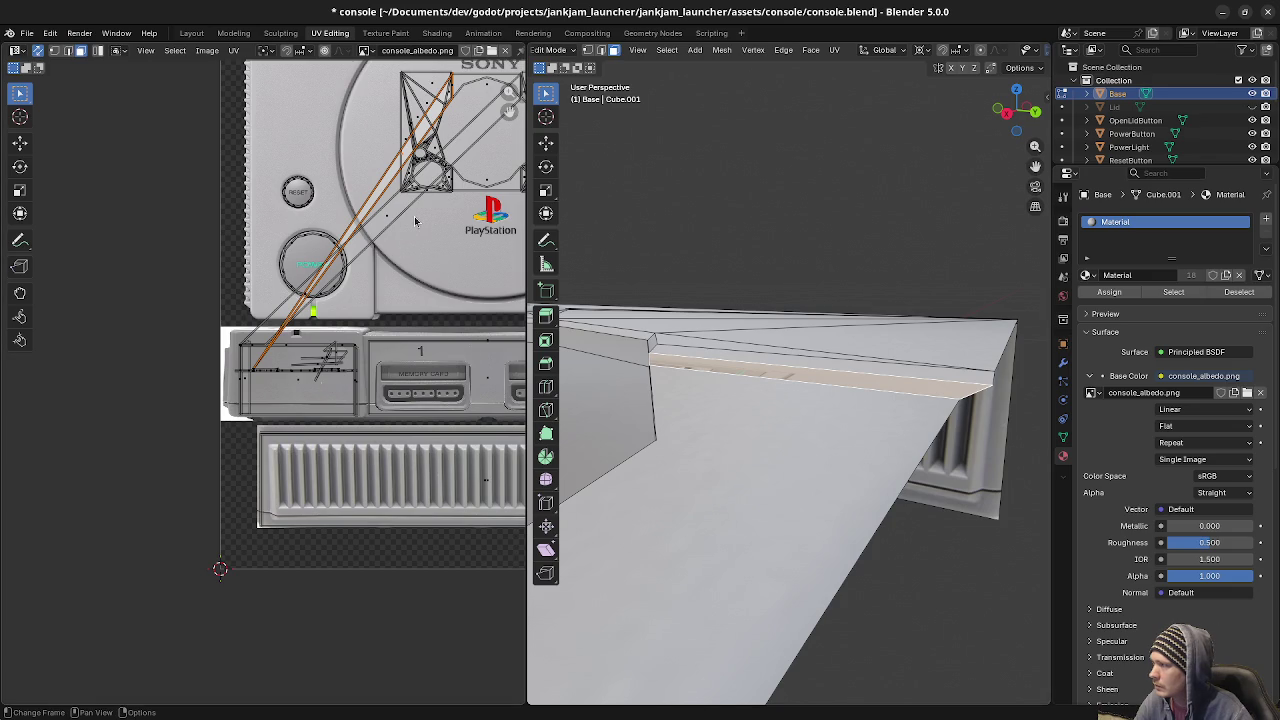
key(g)
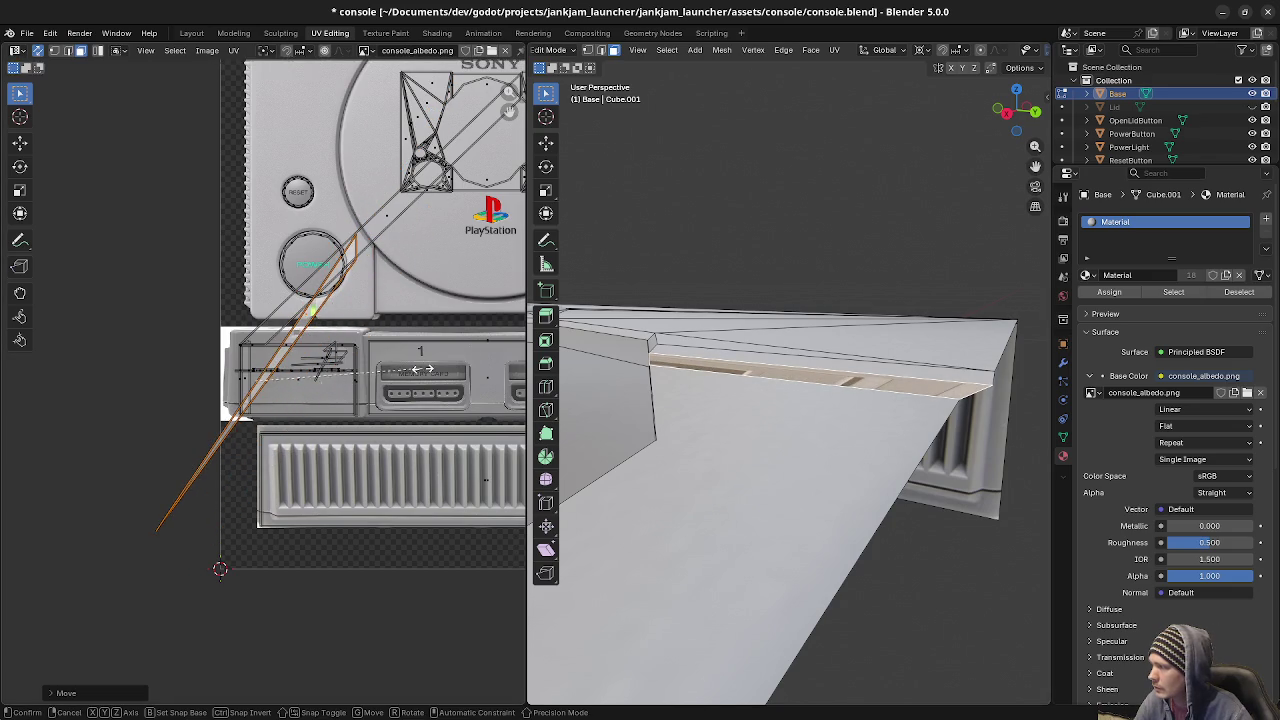
click(287, 381)
key(g)
click(316, 369)
key(s)
click(352, 379)
Move and shrink another bevel strip's UVs near the vent end, then deselect it.
mouse_move(826, 427)
middle_down()
mouse_move(830, 442)
mouse_move(837, 423)
mouse_move(765, 381)
mouse_move(800, 375)
middle_up()
alt+click(830, 372)
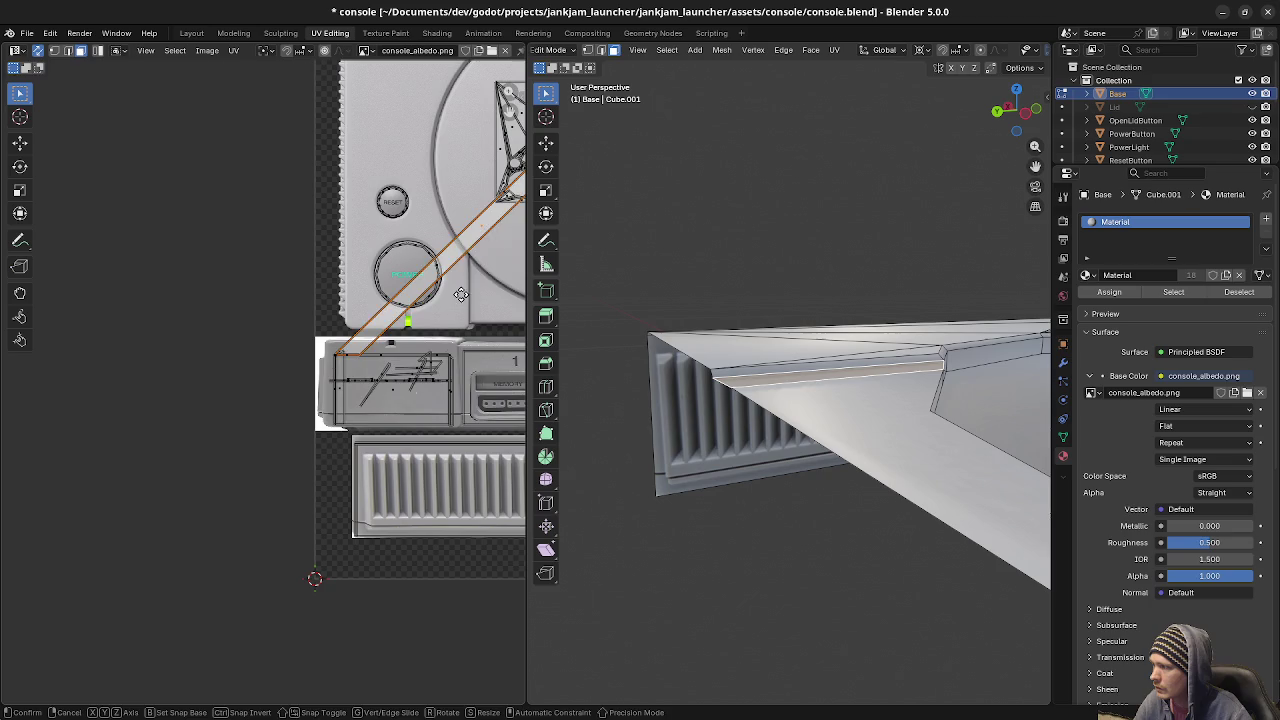
key(g)
click(478, 350)
key(s)
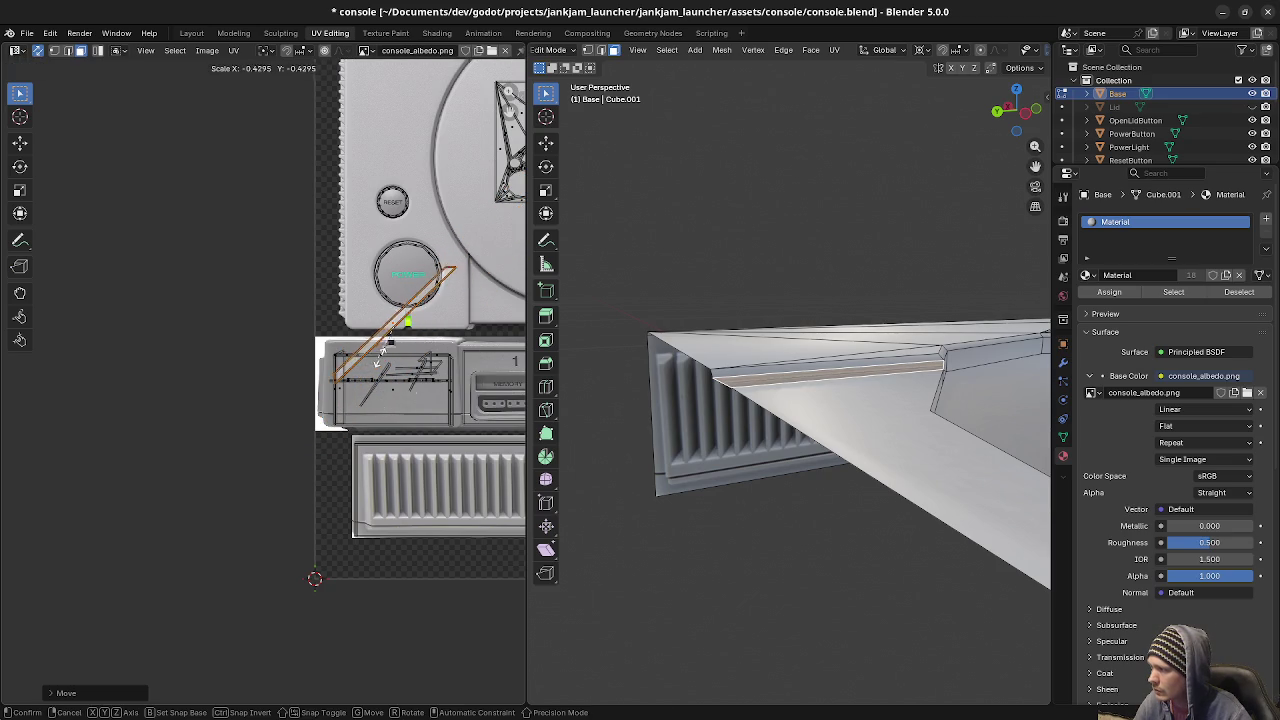
click(395, 340)
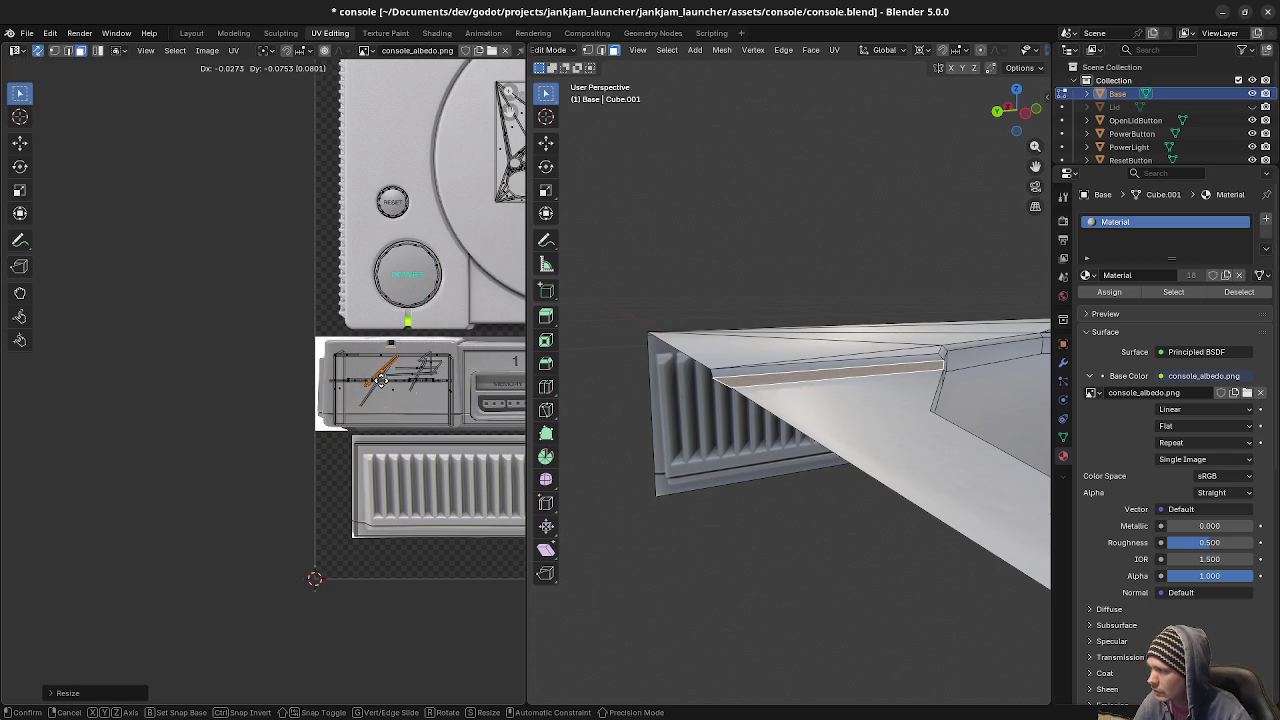
key(alt+a)
mouse_move(853, 375)
middle_down()
mouse_move(861, 416)
mouse_move(655, 436)
mouse_move(786, 436)
mouse_move(822, 411)
mouse_move(763, 456)
middle_up()
Return to Object Mode and orbit to front and top-down views of the textured console.
key(Tab)
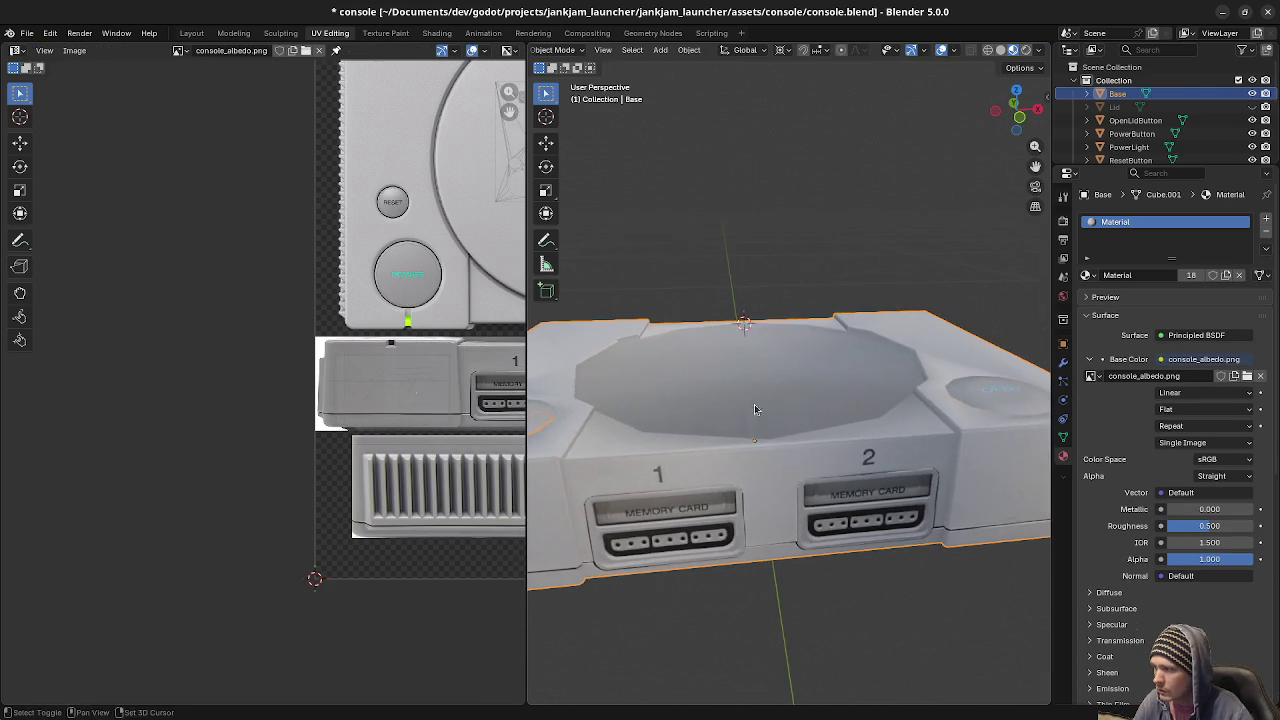
mouse_move(763, 461)
middle_down()
mouse_move(817, 454)
mouse_move(700, 460)
mouse_move(821, 428)
middle_up()
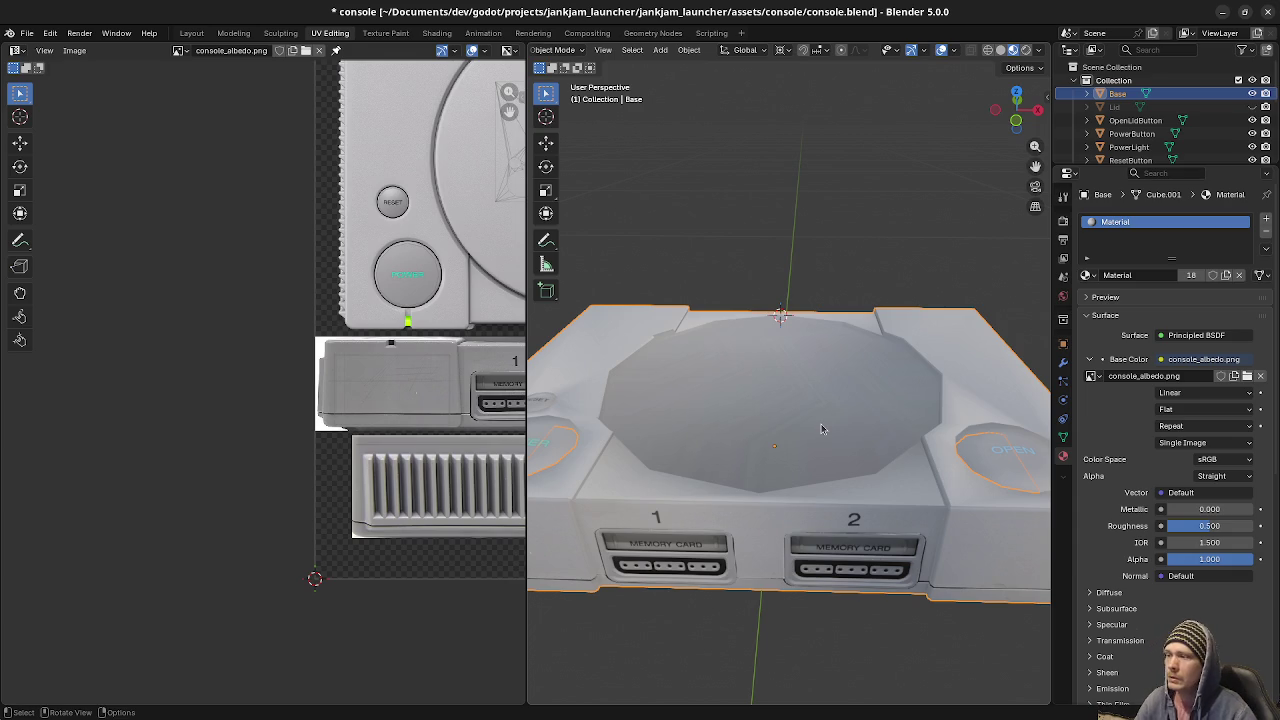
middle_drag(818, 369, 697, 329)
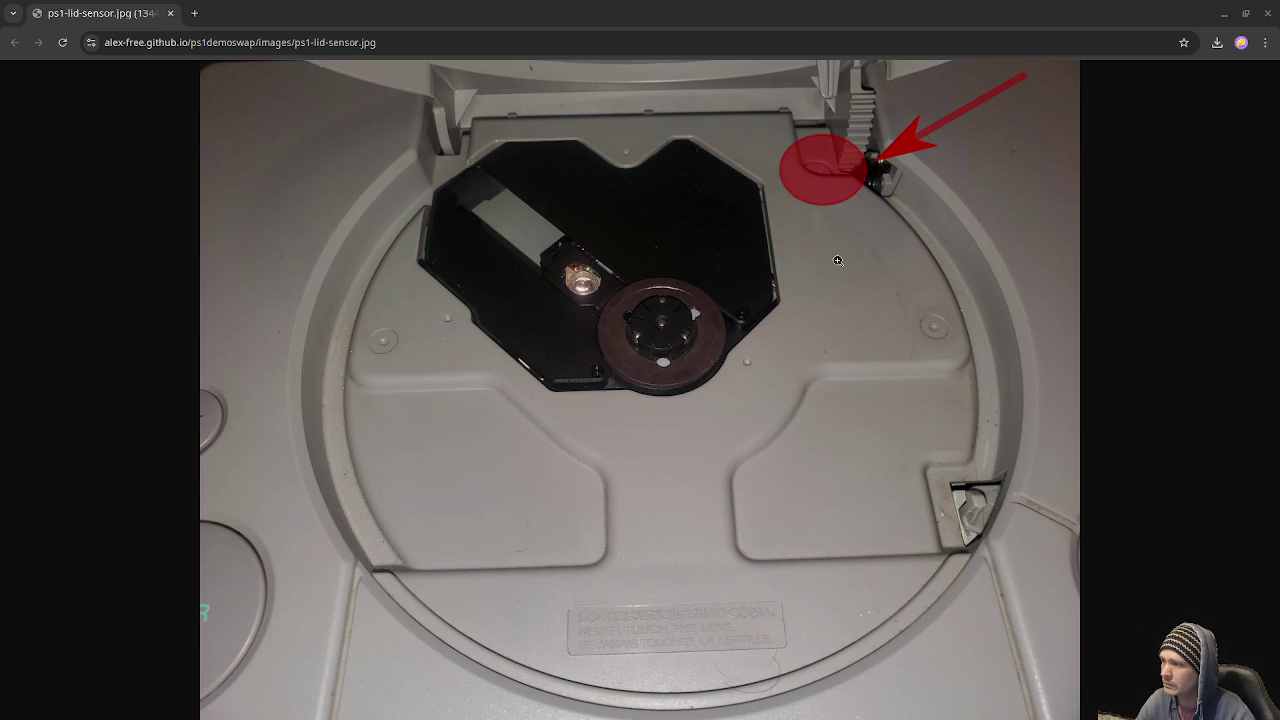
Copy the lid sensor photo to the clipboard and bring up the window overview to reach Aseprite.
right_click(816, 258)
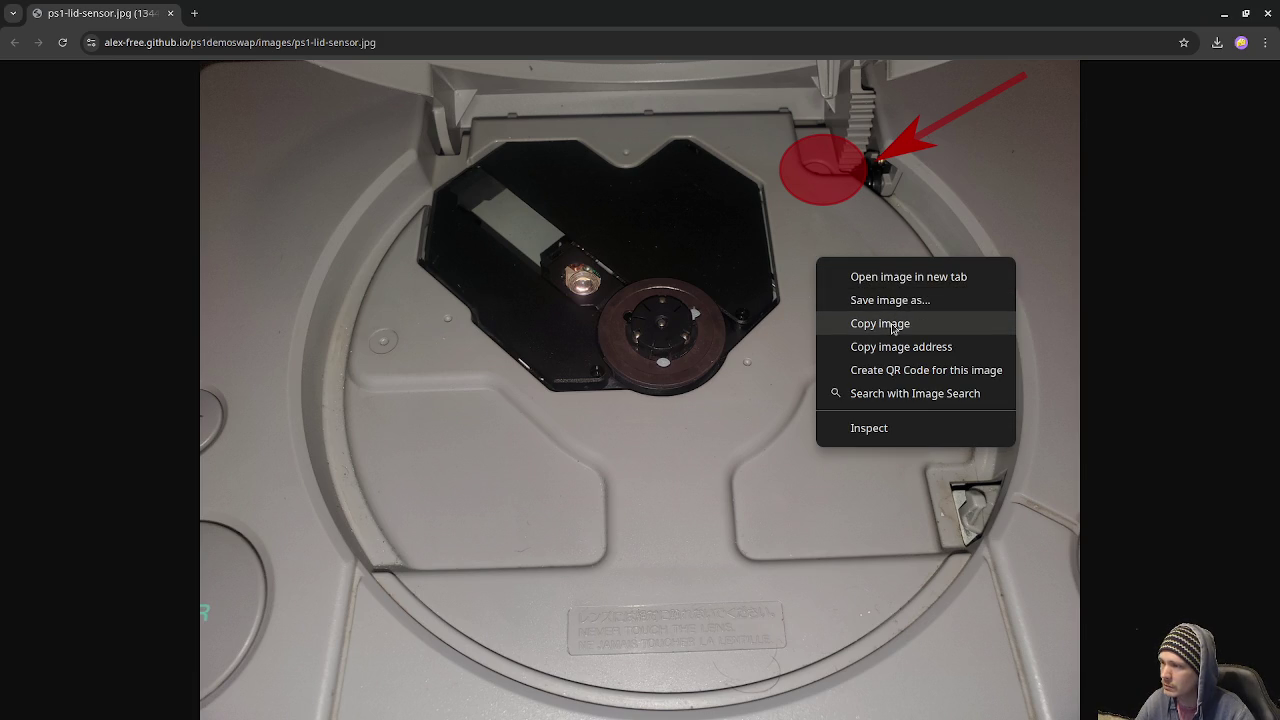
click(893, 325)
key(super)
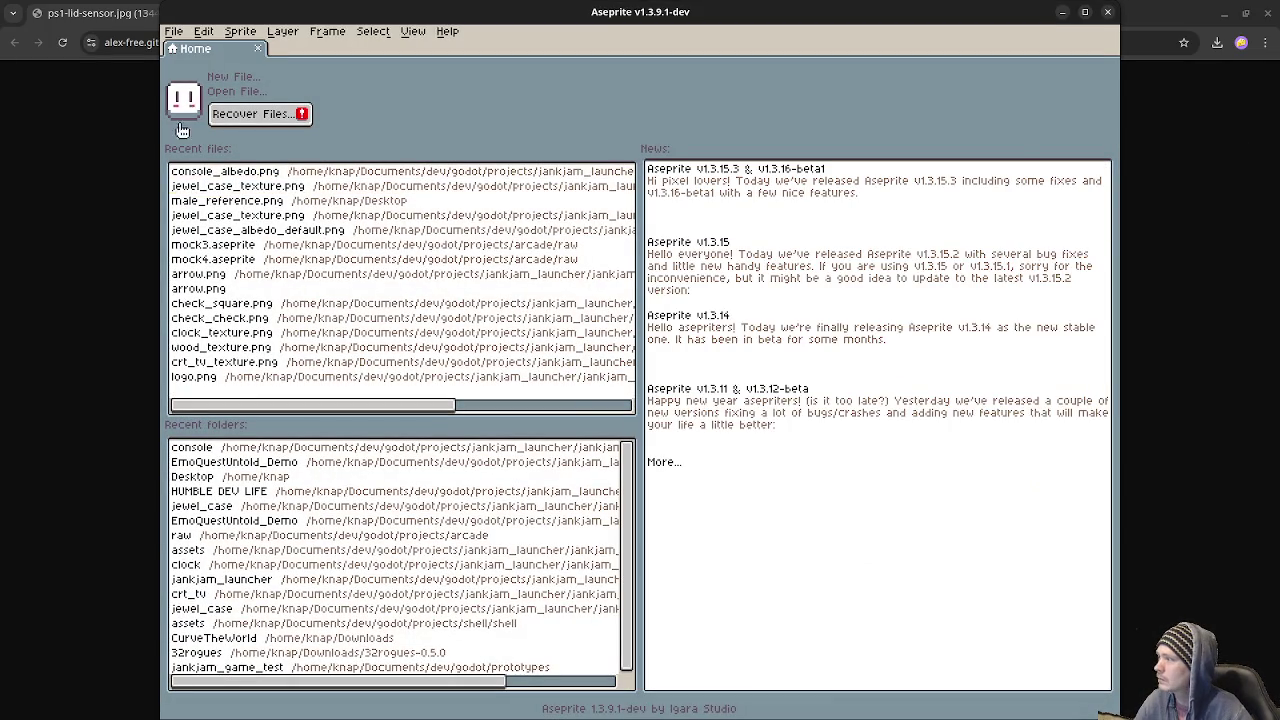
Create a 1344×1008 sprite, paste the lid-sensor photo, zoom in and maximize the window.
click(174, 31)
click(182, 52)
click(599, 491)
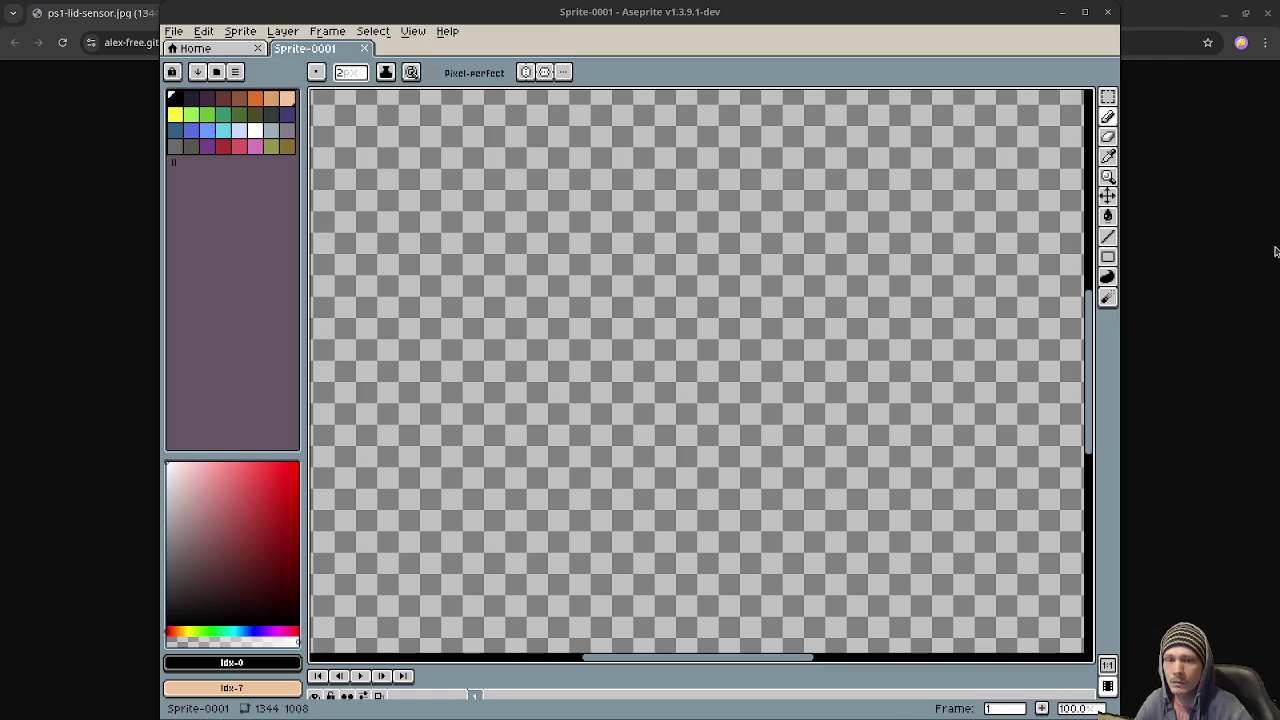
click(871, 328)
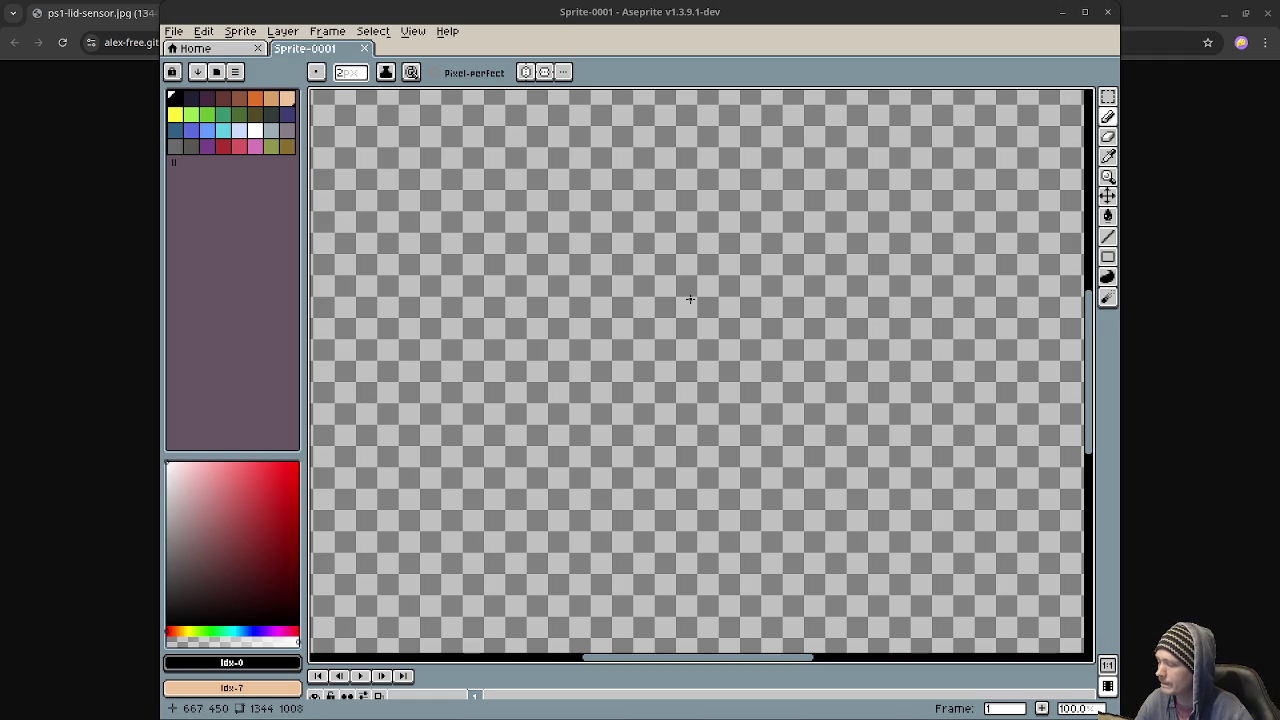
key(ctrl+v)
scroll(760, 330, up, 5)
scroll(760, 330, right, 3)
scroll(783, 437, up, 2)
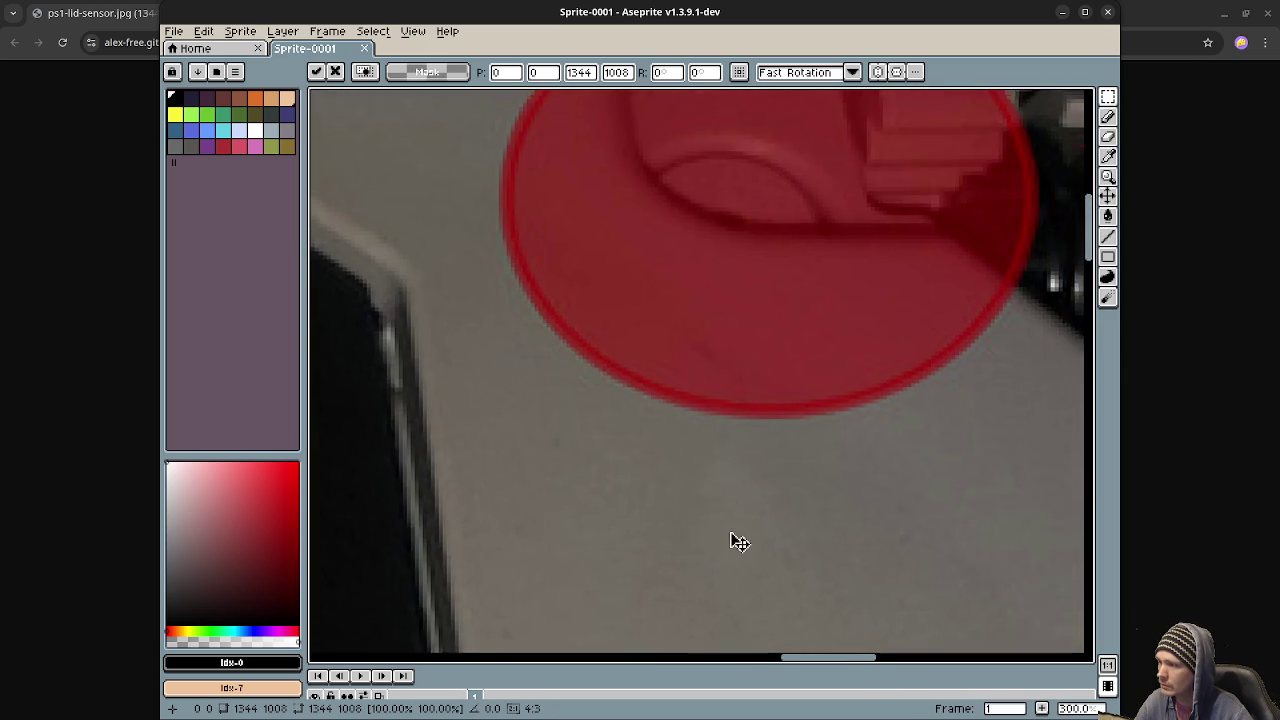
scroll(703, 420, down, 1)
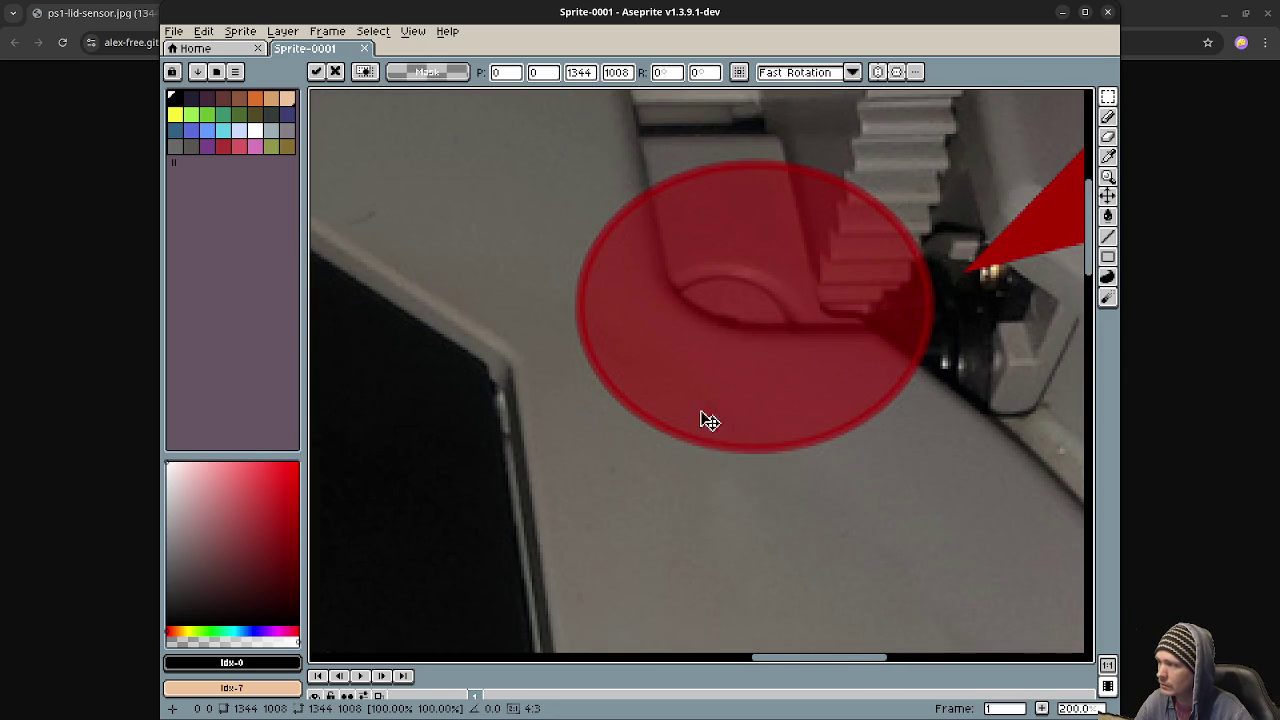
click(1085, 12)
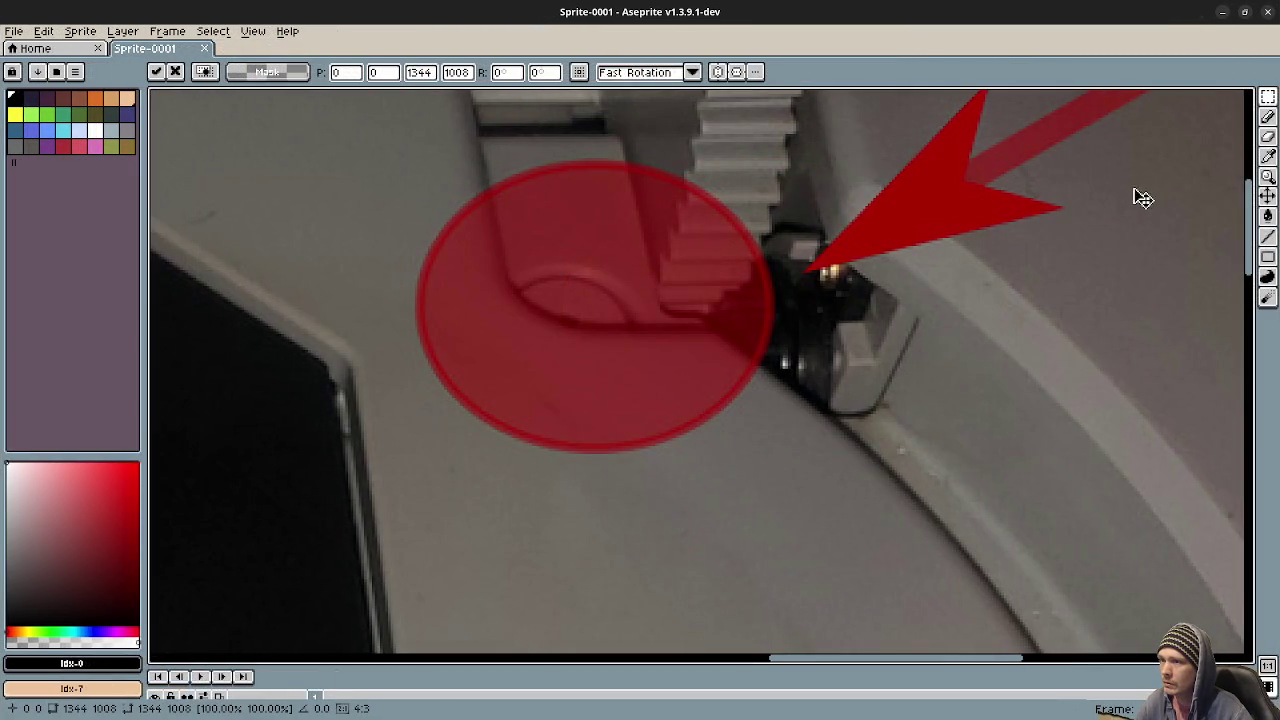
click(1271, 222)
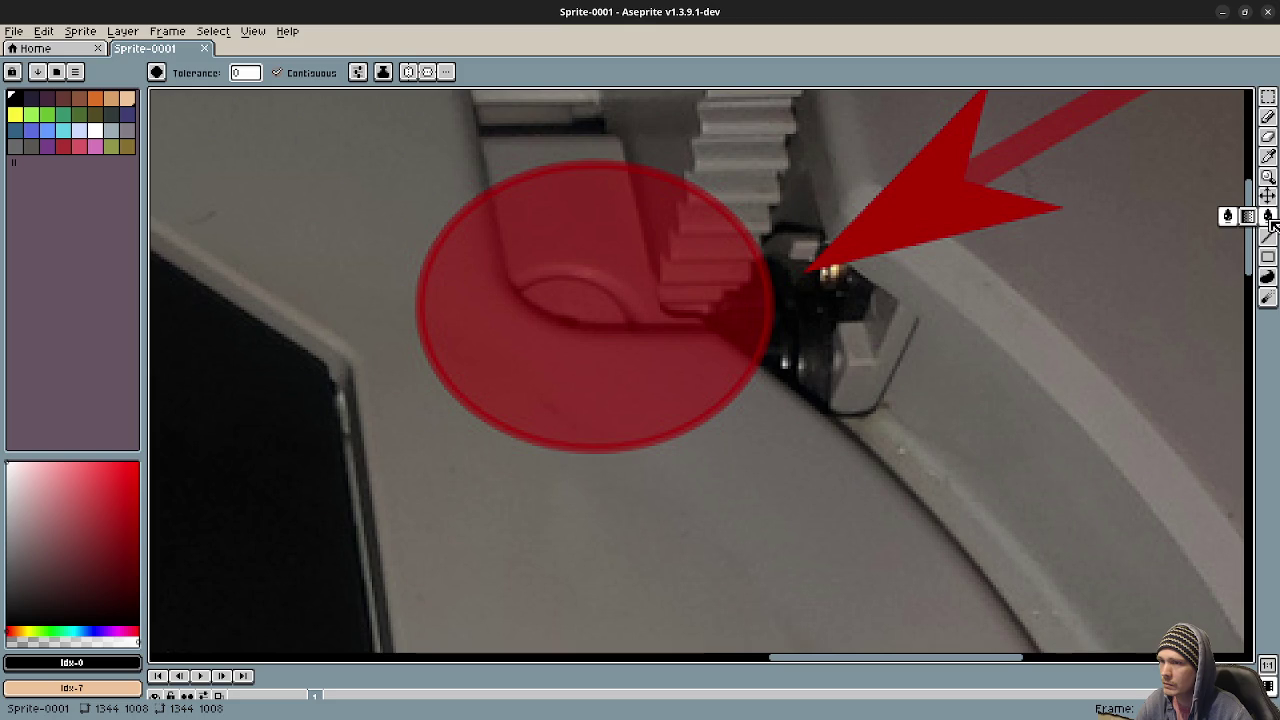
Sample the drive surface grey and paint over the red circle's lower-left edge.
click(1268, 156)
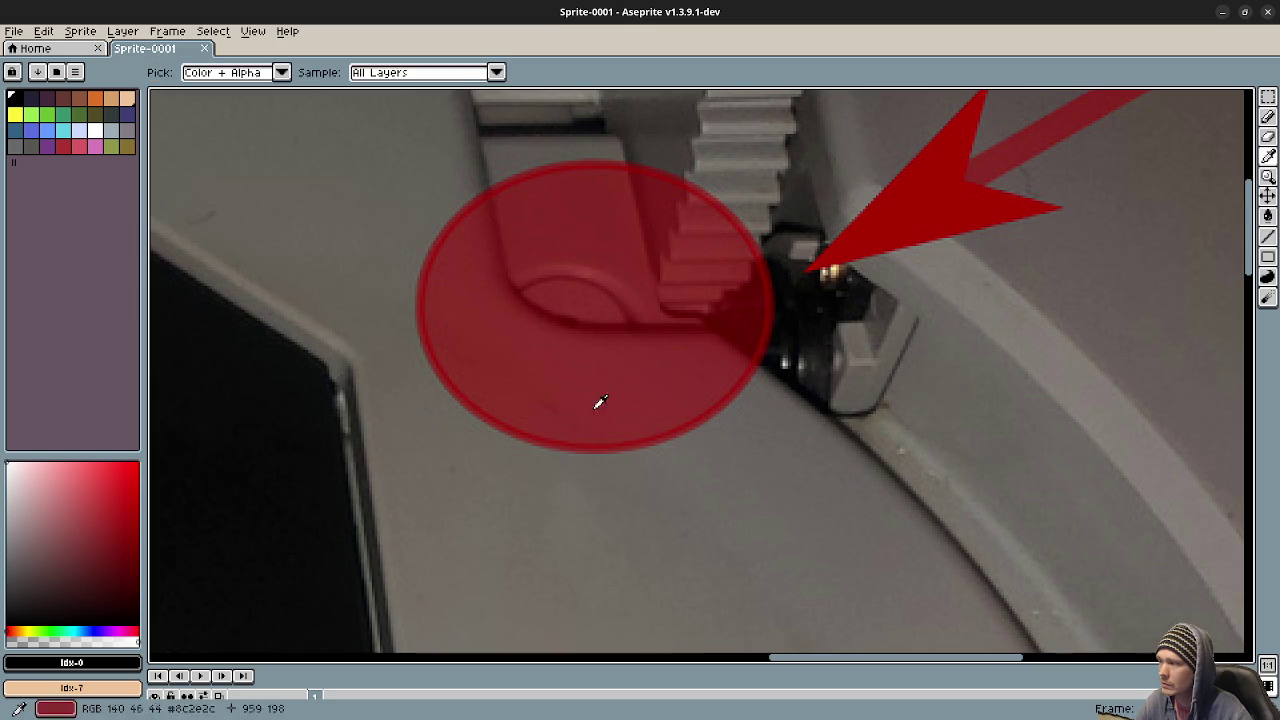
click(530, 445)
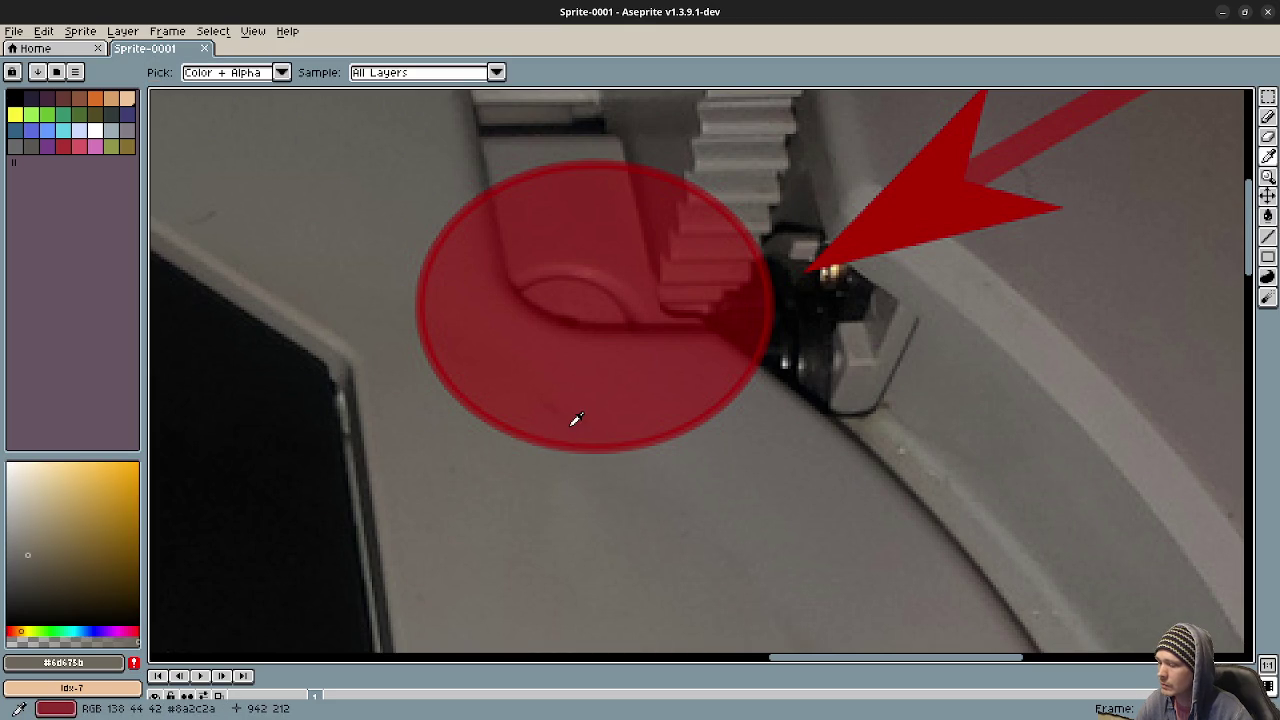
key(b)
mouse_move(544, 440)
mouse_down()
mouse_move(511, 428)
mouse_move(606, 448)
mouse_move(450, 383)
mouse_move(420, 331)
mouse_move(423, 351)
mouse_move(417, 297)
mouse_up()
alt+click(612, 454)
alt+click(425, 327)
Sample more greys to cover the circle's left rim, then close Aseprite without saving.
alt+click(409, 287)
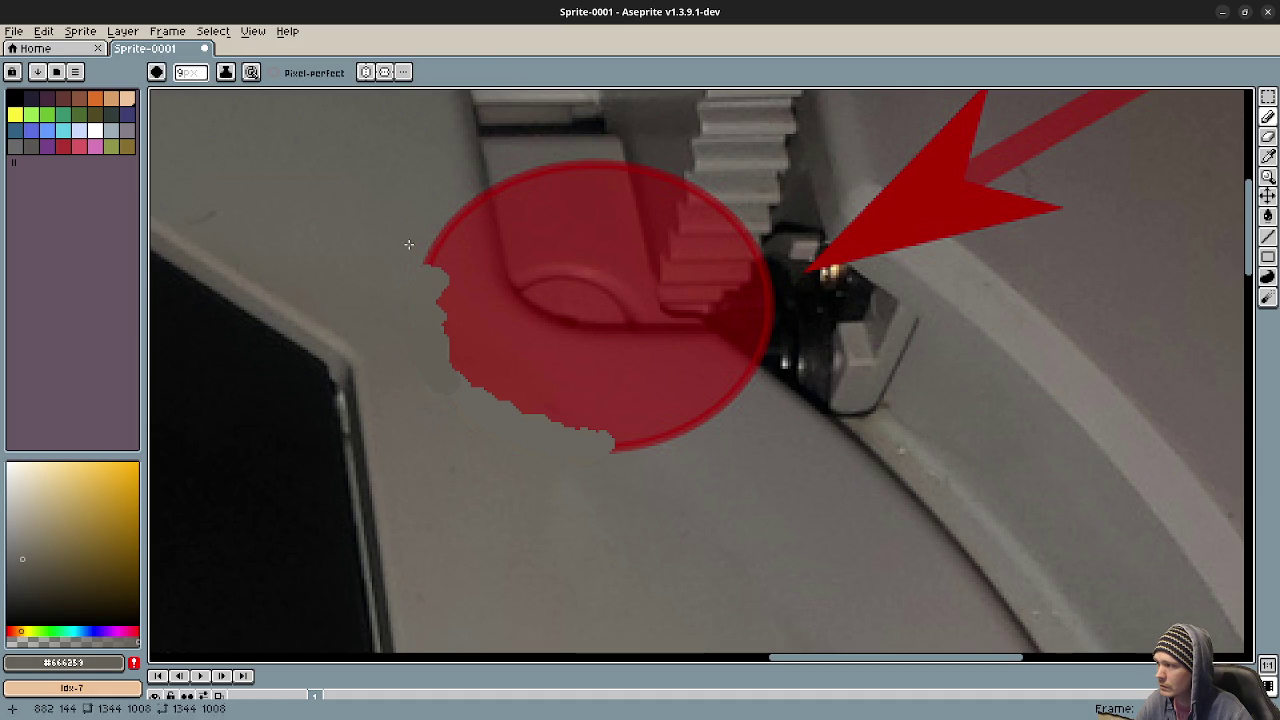
alt+click(436, 276)
mouse_move(452, 267)
mouse_down()
mouse_move(454, 240)
mouse_move(480, 380)
mouse_move(507, 393)
mouse_up()
alt+click(488, 448)
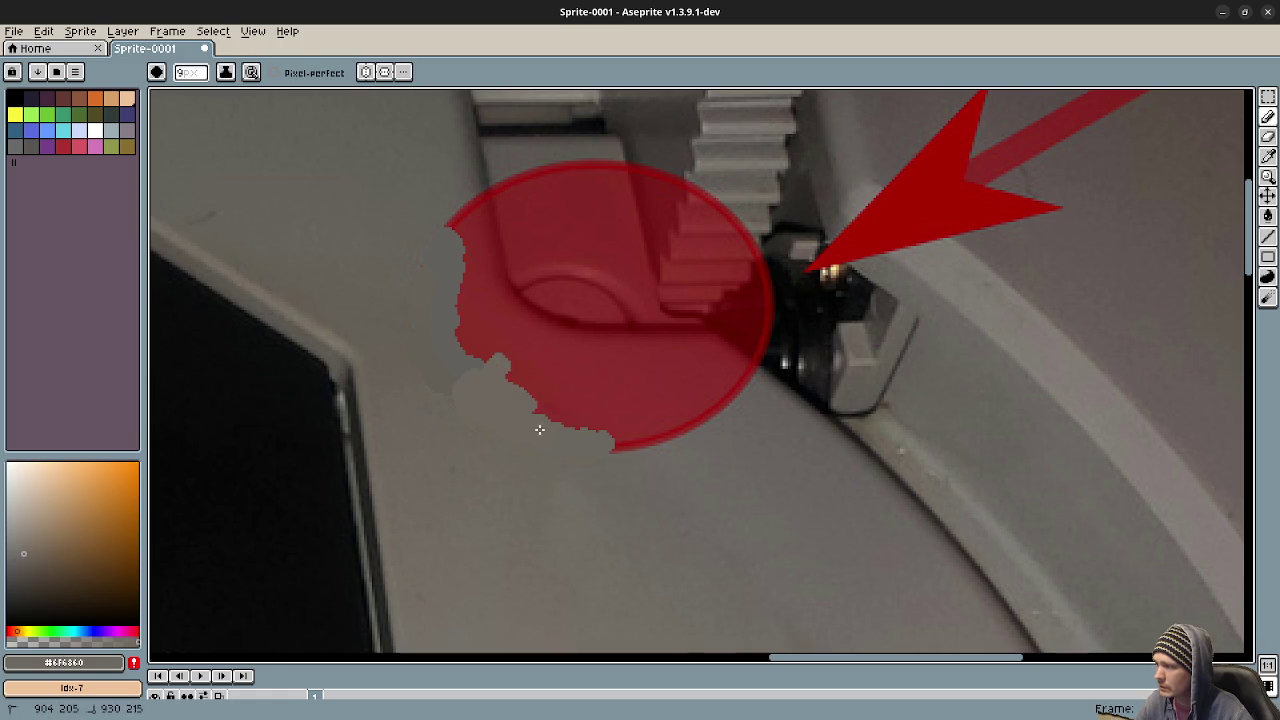
drag(603, 438, 443, 363)
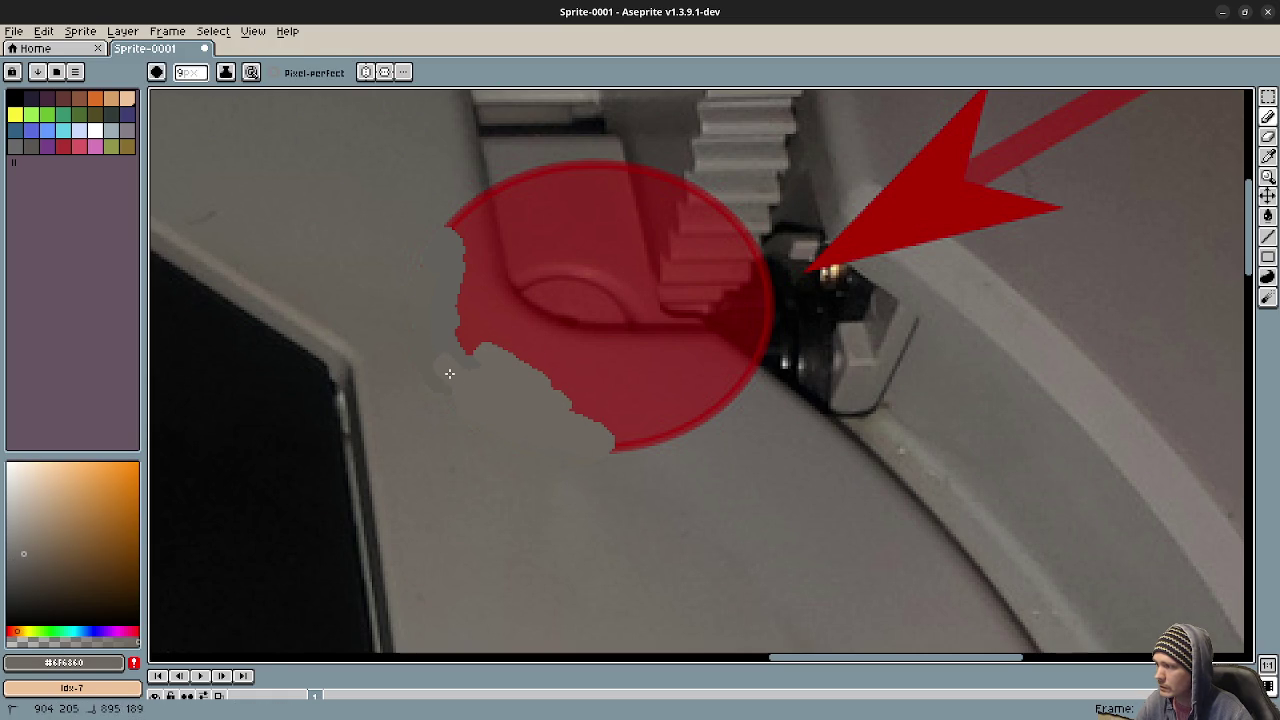
mouse_move(451, 316)
mouse_down()
mouse_move(466, 290)
mouse_move(455, 245)
mouse_up()
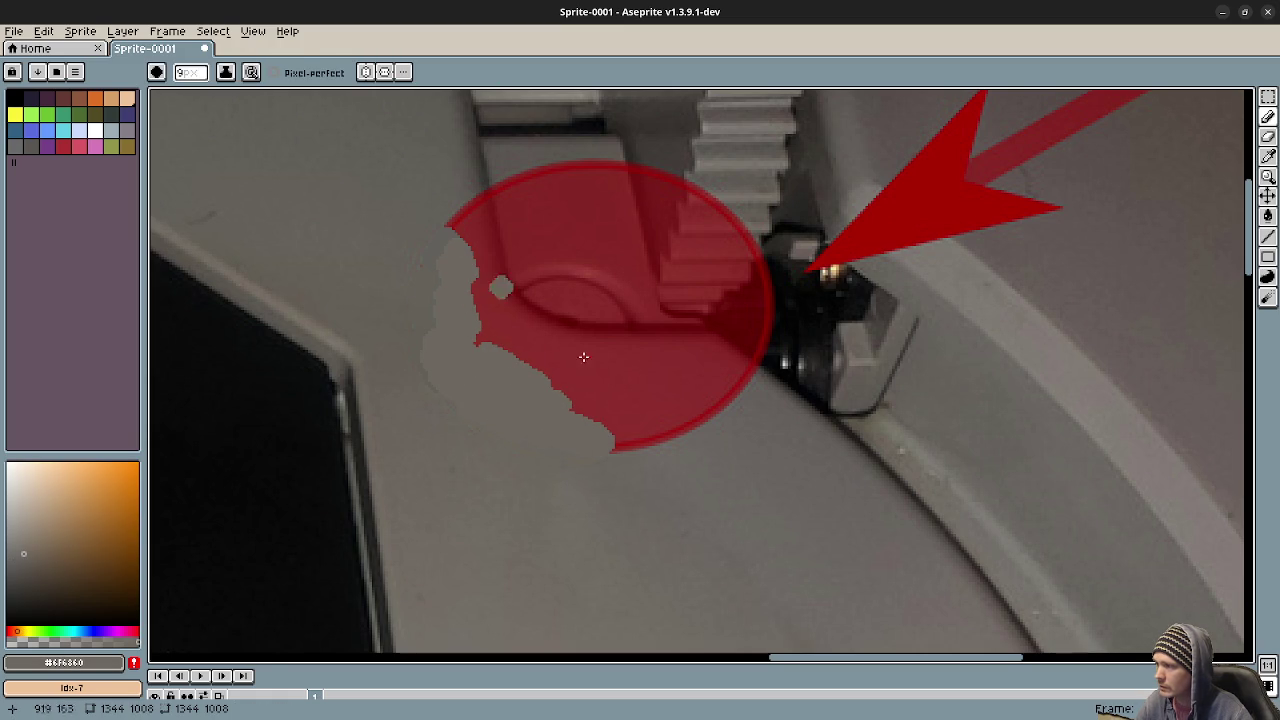
click(1272, 14)
click(640, 401)
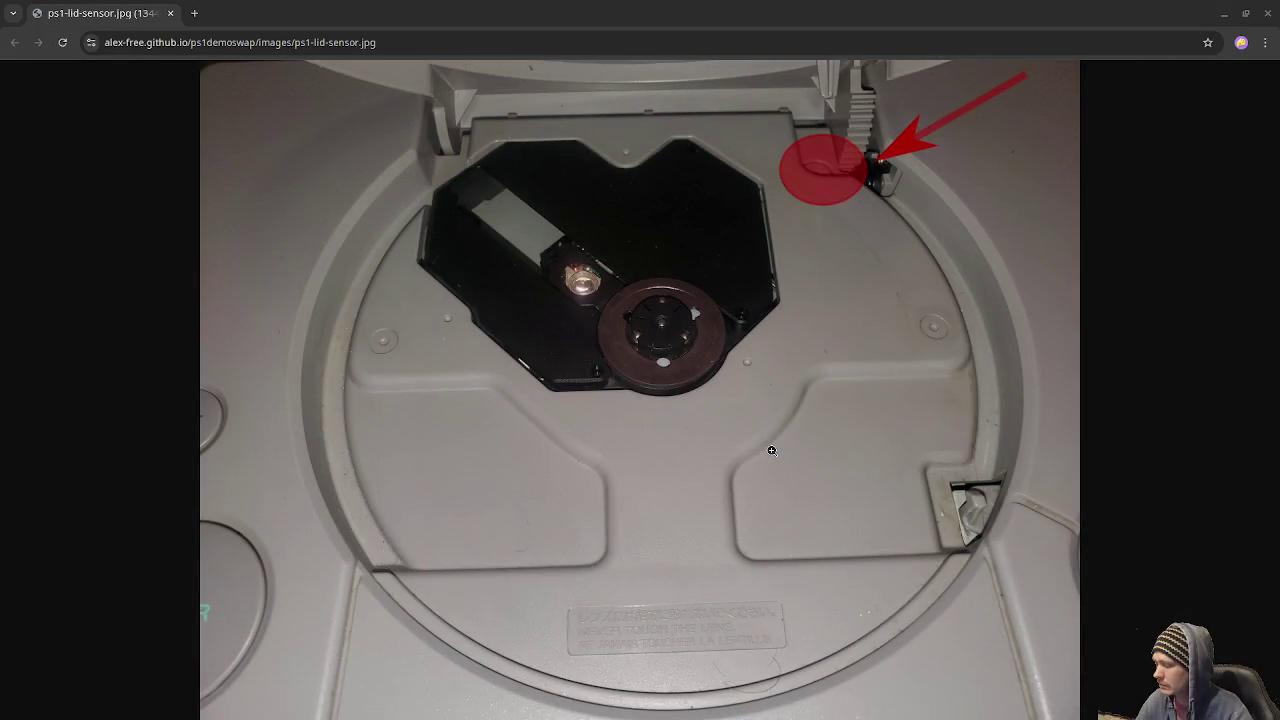
Return to the browser window from the window overview.
key(super+w)
click(771, 450)
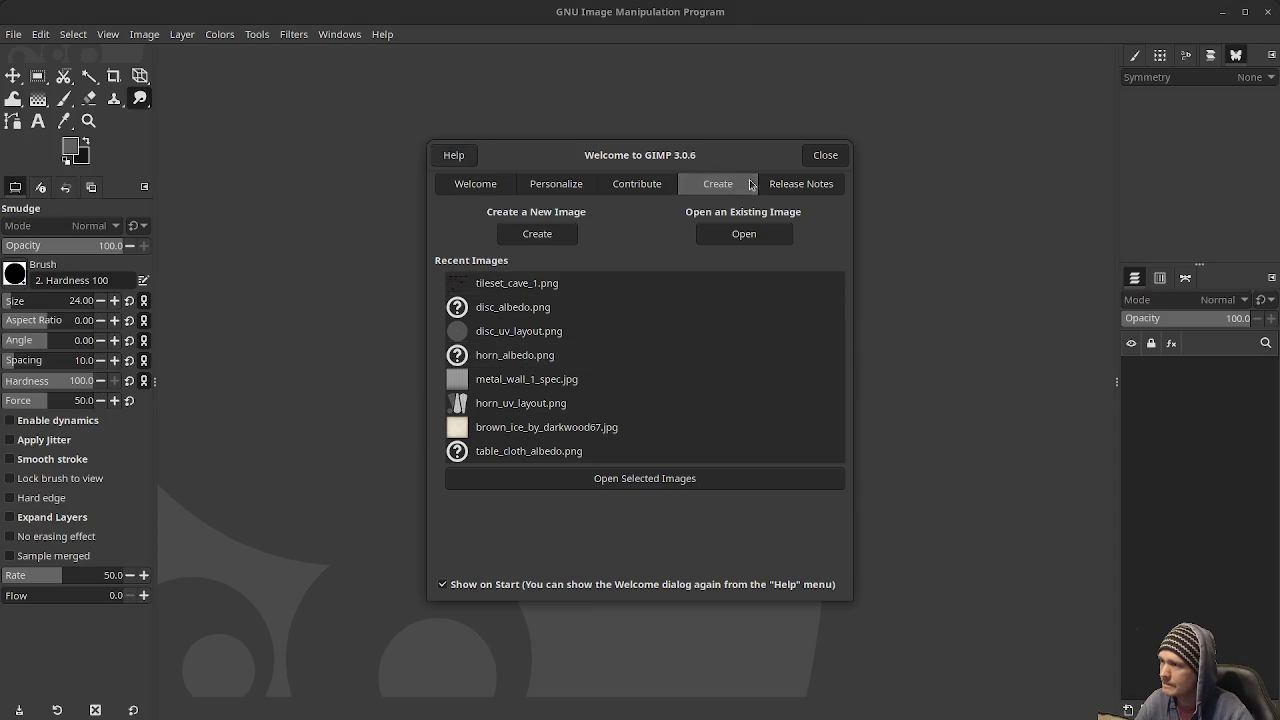
Make a 1344×1008 image from the clipboard lid photo, zoom onto the red circle, pick Smudge.
click(825, 155)
click(14, 34)
mouse_move(34, 73)
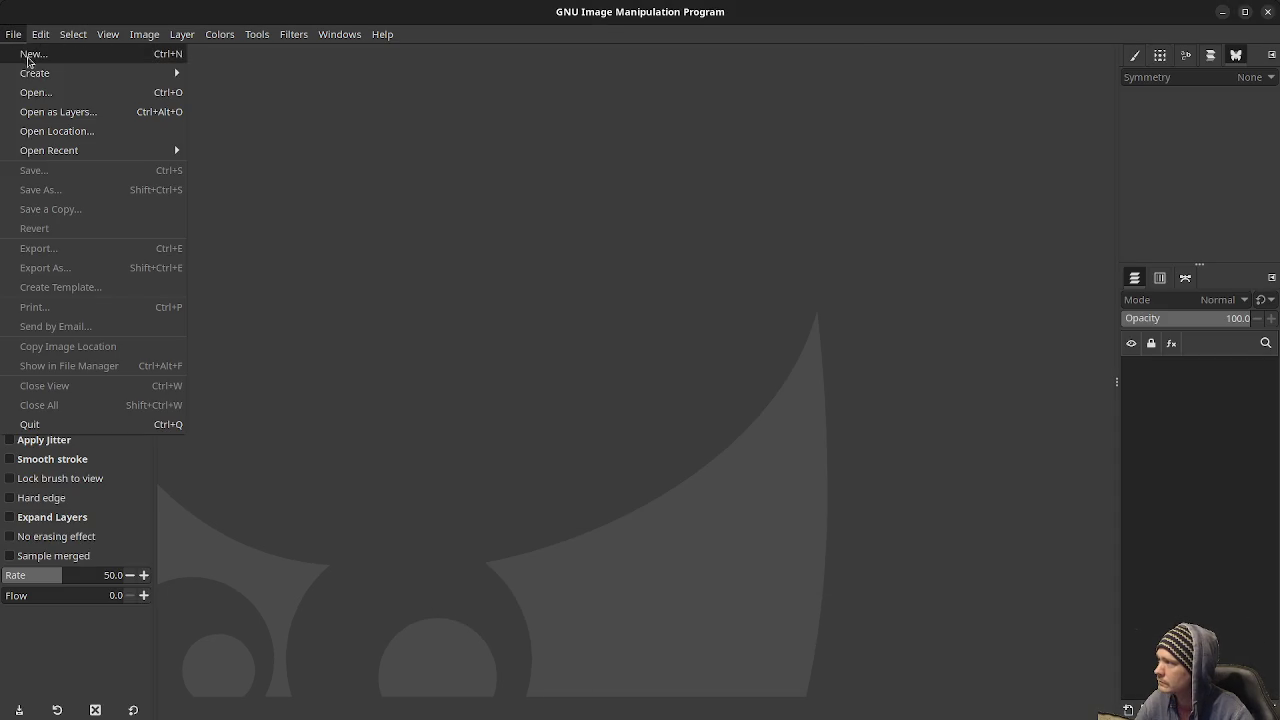
click(221, 72)
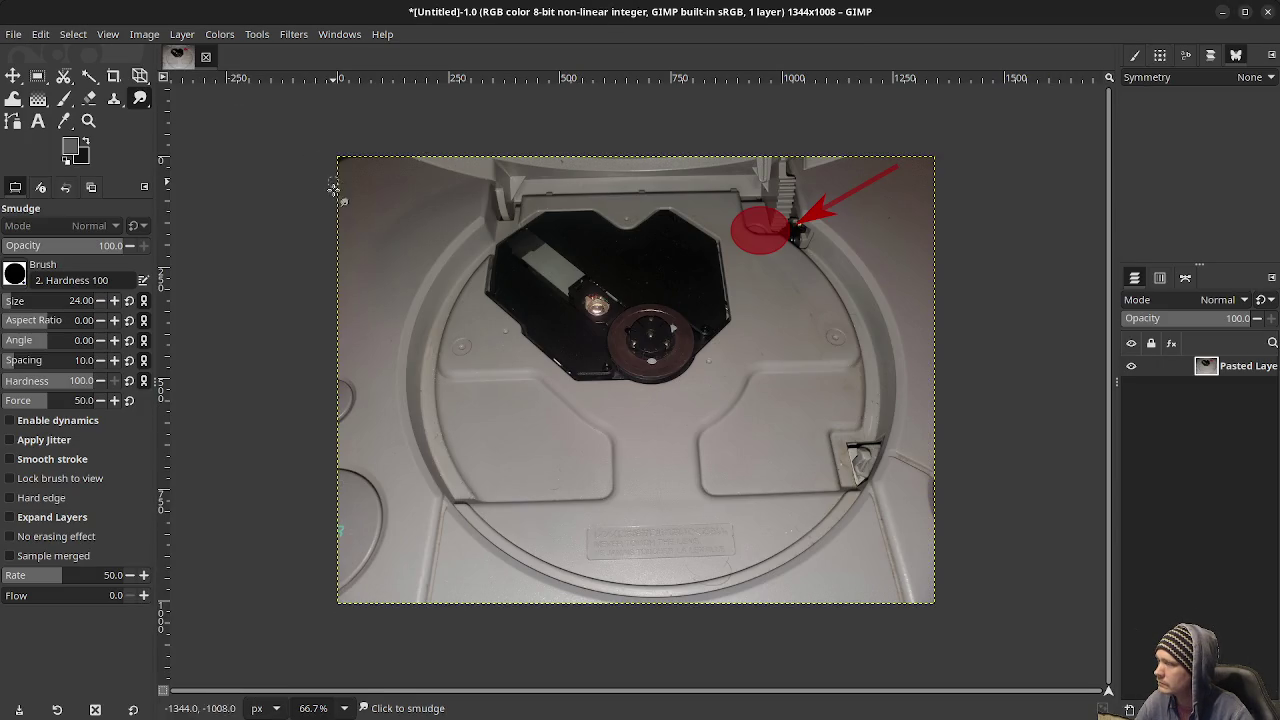
ctrl+scroll(765, 263, up, 2)
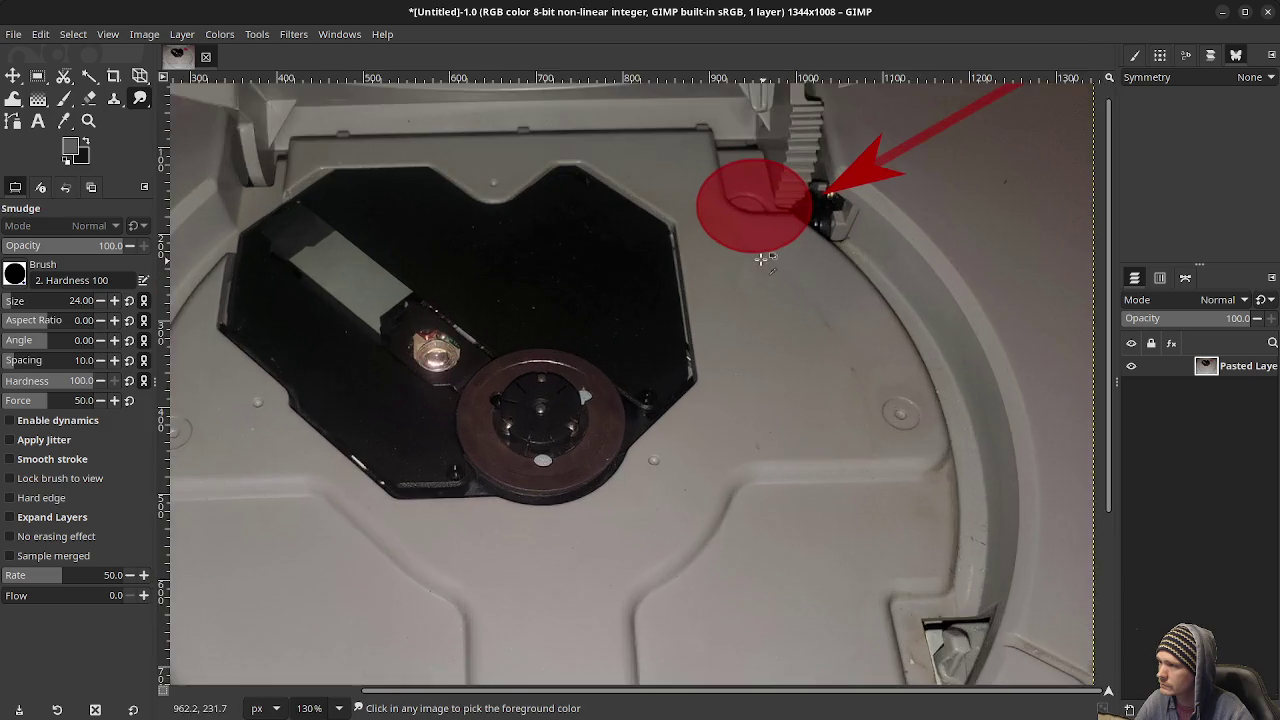
ctrl+scroll(766, 257, up, 2)
ctrl+scroll(737, 243, up, 1)
ctrl+scroll(706, 229, up, 2)
ctrl+scroll(656, 390, up, 1)
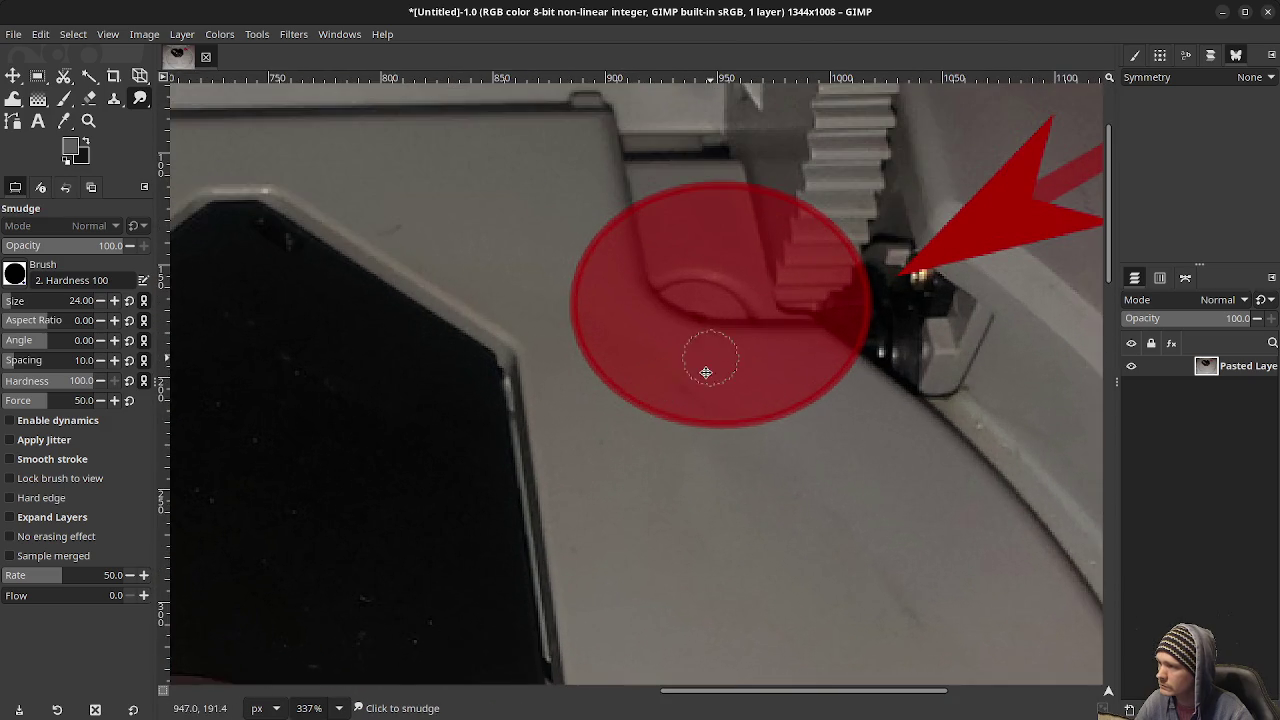
ctrl+scroll(711, 360, up, 1)
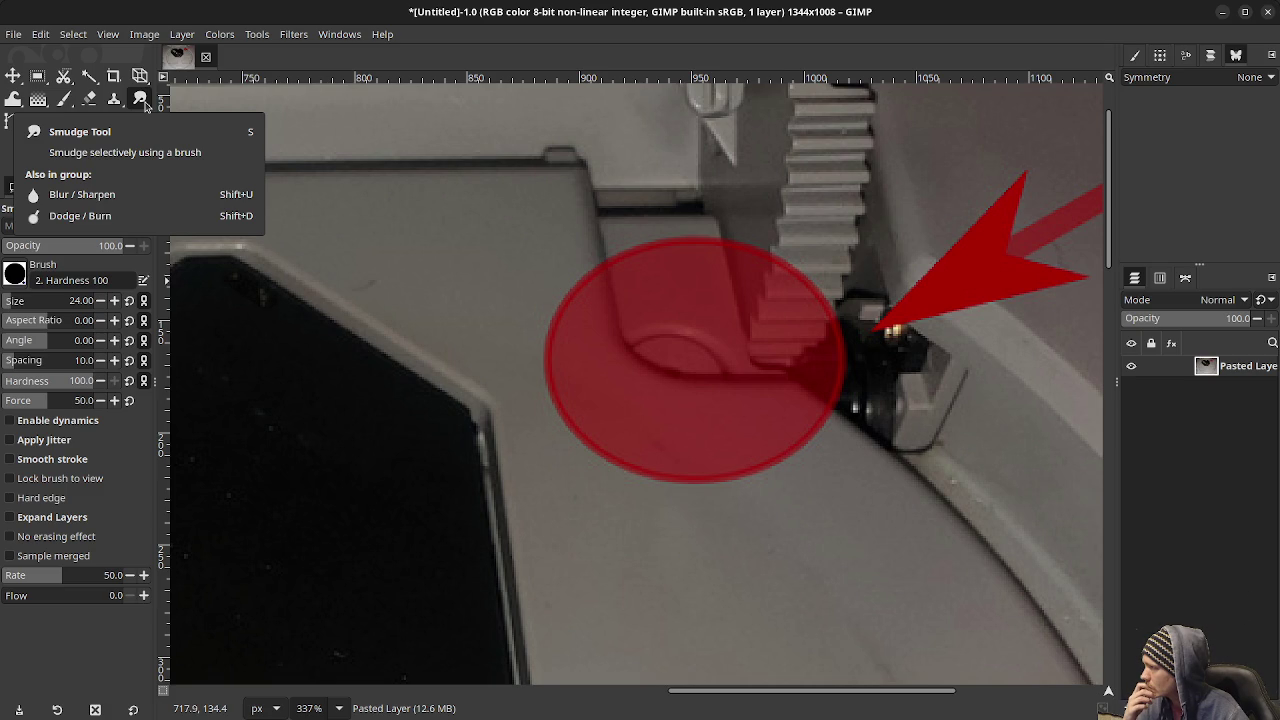
click(141, 100)
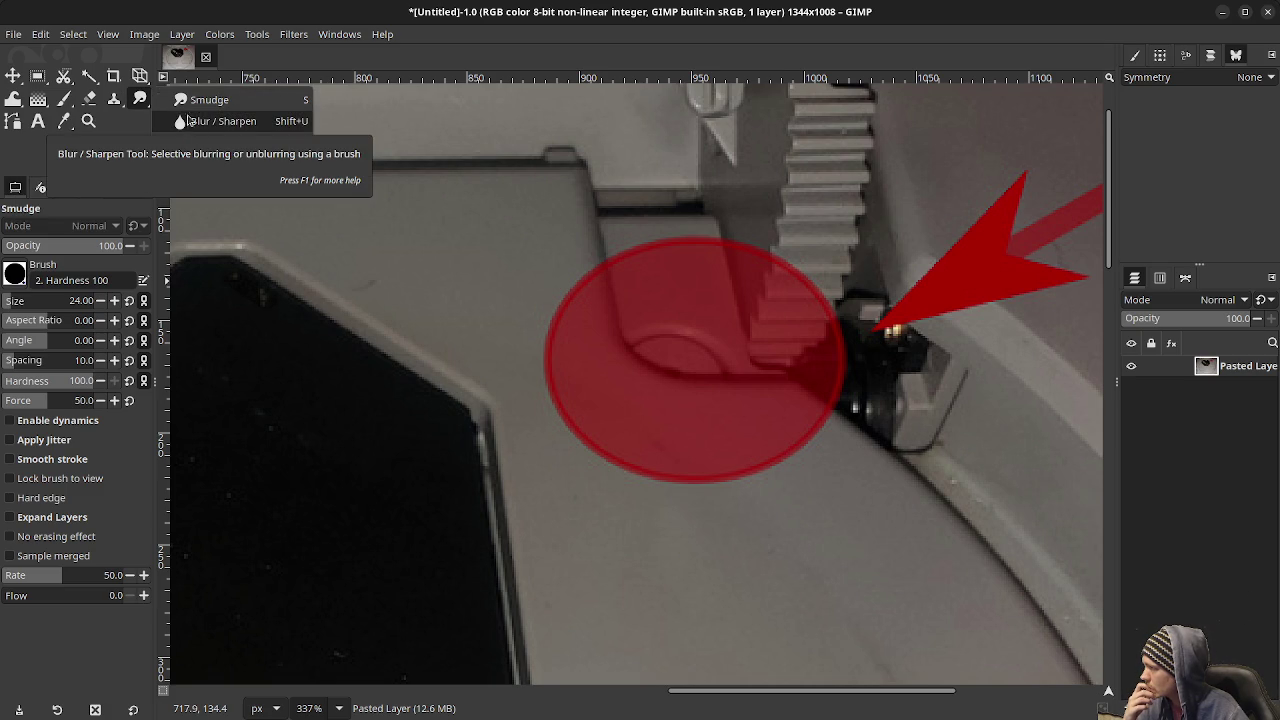
Smudge the red circle's lower-left edge near the hinge into the grey plastic.
mouse_move(594, 470)
mouse_down()
mouse_move(606, 440)
mouse_move(563, 434)
mouse_move(569, 386)
mouse_move(531, 354)
mouse_move(564, 341)
mouse_move(551, 320)
mouse_move(586, 314)
mouse_move(571, 277)
mouse_move(574, 374)
mouse_move(609, 451)
mouse_move(634, 434)
mouse_move(646, 474)
mouse_move(671, 438)
mouse_move(654, 466)
mouse_move(691, 471)
mouse_move(700, 452)
mouse_move(730, 470)
mouse_move(754, 463)
mouse_move(751, 435)
mouse_move(809, 434)
mouse_move(809, 423)
mouse_move(737, 403)
mouse_move(737, 437)
mouse_move(689, 443)
mouse_move(608, 394)
mouse_move(608, 366)
mouse_move(581, 328)
mouse_up()
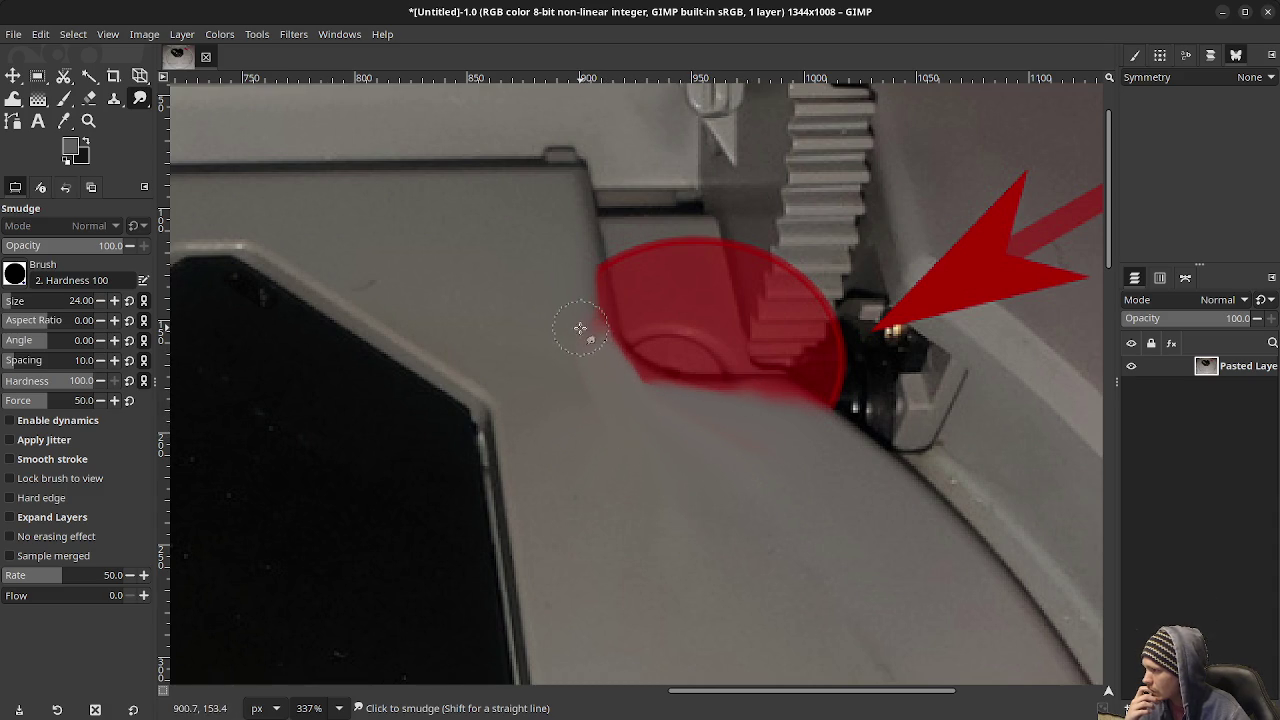
scroll(588, 386, down, 3)
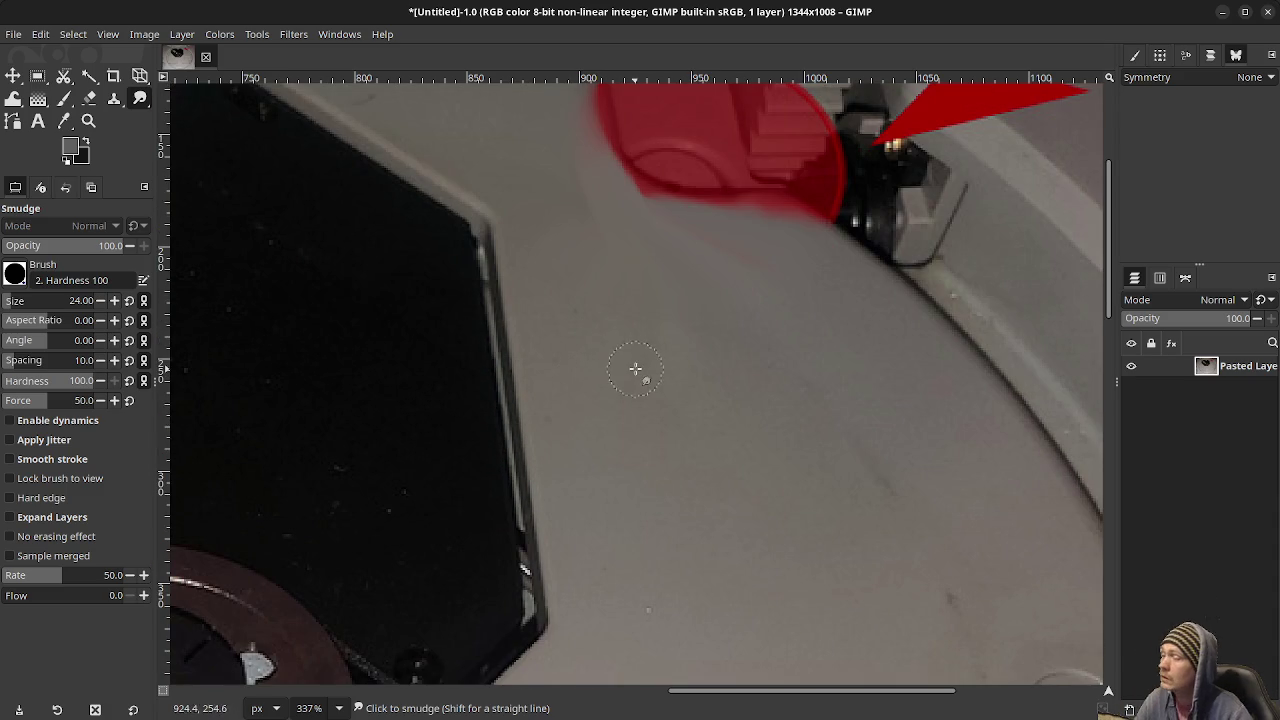
scroll(645, 400, up, 4)
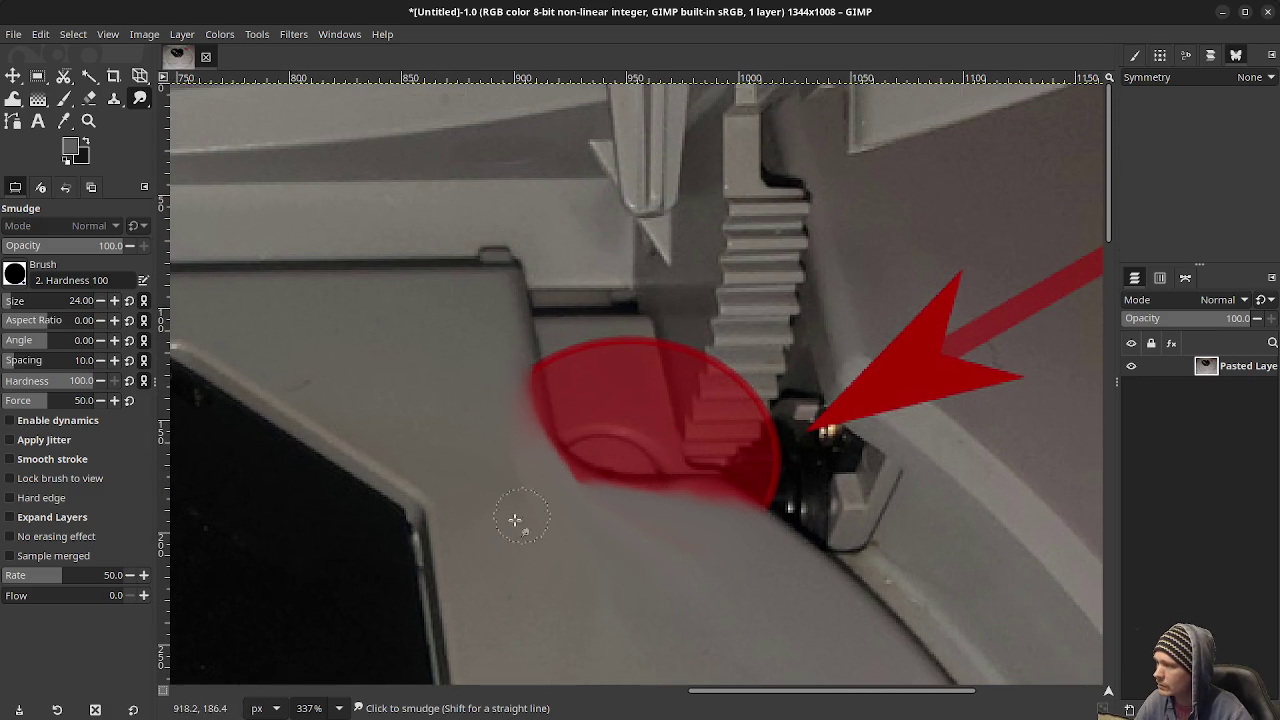
scroll(510, 505, down, 4)
ctrl+scroll(530, 470, down, 4)
ctrl+scroll(540, 451, down, 2)
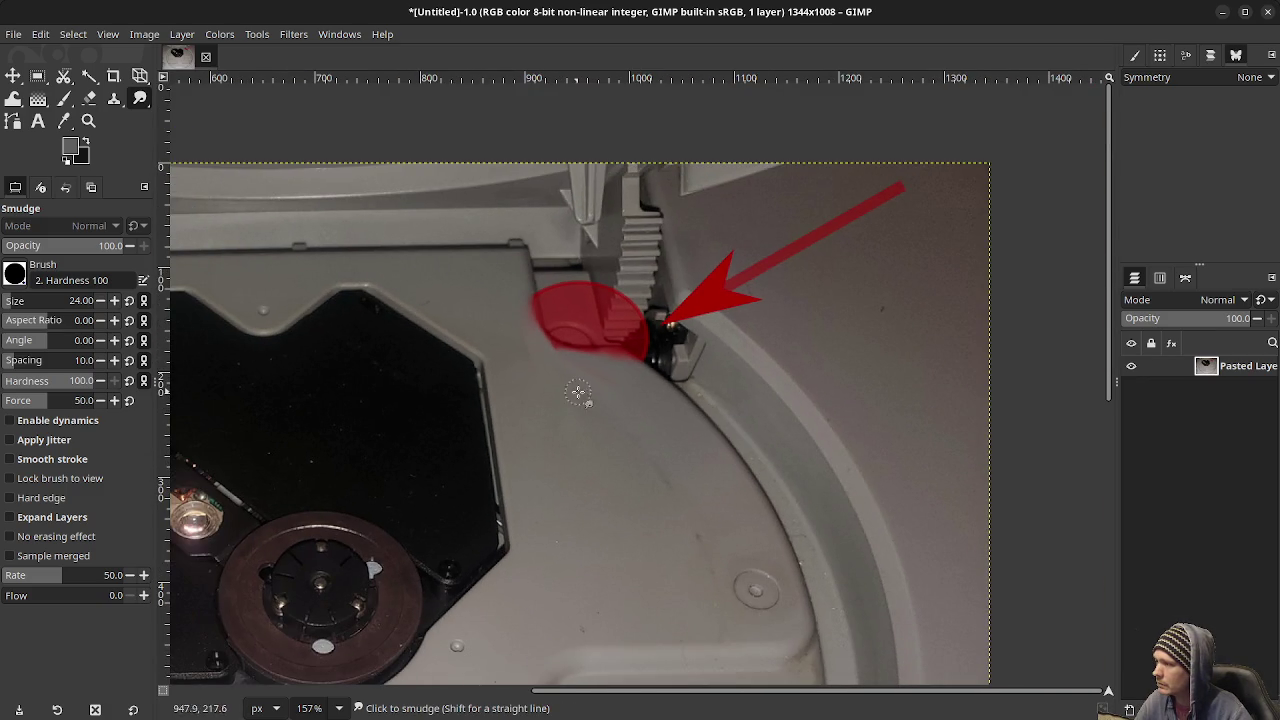
ctrl+scroll(609, 378, up, 2)
ctrl+scroll(611, 371, up, 2)
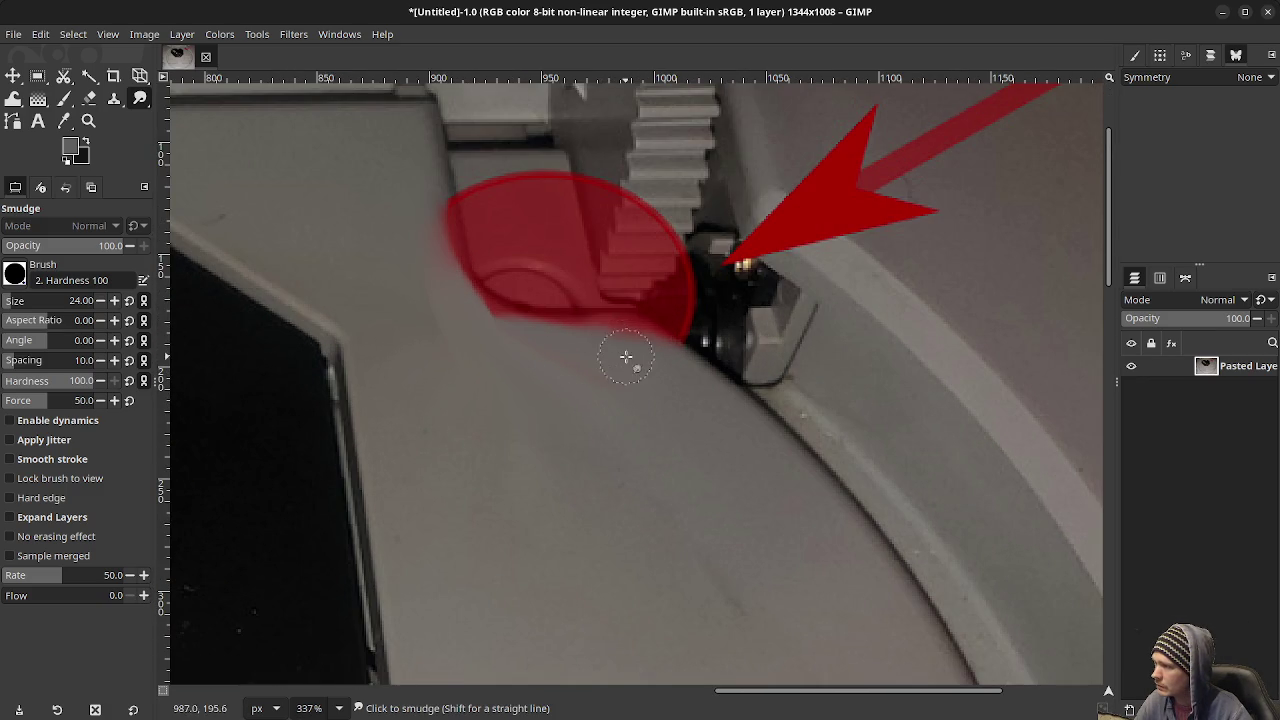
Smudge more of the lower-left red edge into the grey, then zoom out to the whole image.
mouse_move(600, 346)
mouse_down()
mouse_move(514, 290)
mouse_move(491, 297)
mouse_move(523, 343)
mouse_move(500, 337)
mouse_move(437, 248)
mouse_move(505, 262)
mouse_move(530, 295)
mouse_move(477, 251)
mouse_move(529, 271)
mouse_move(566, 298)
mouse_up()
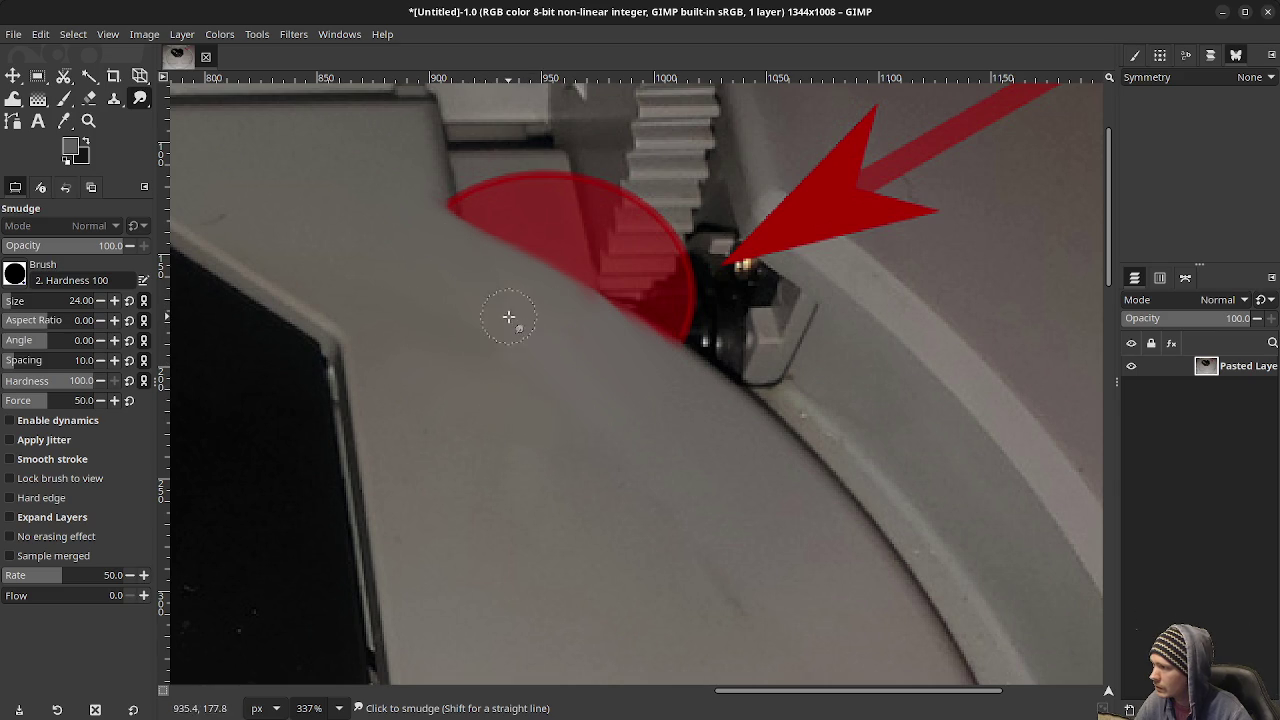
ctrl+scroll(562, 414, down, 2)
ctrl+scroll(560, 400, down, 2)
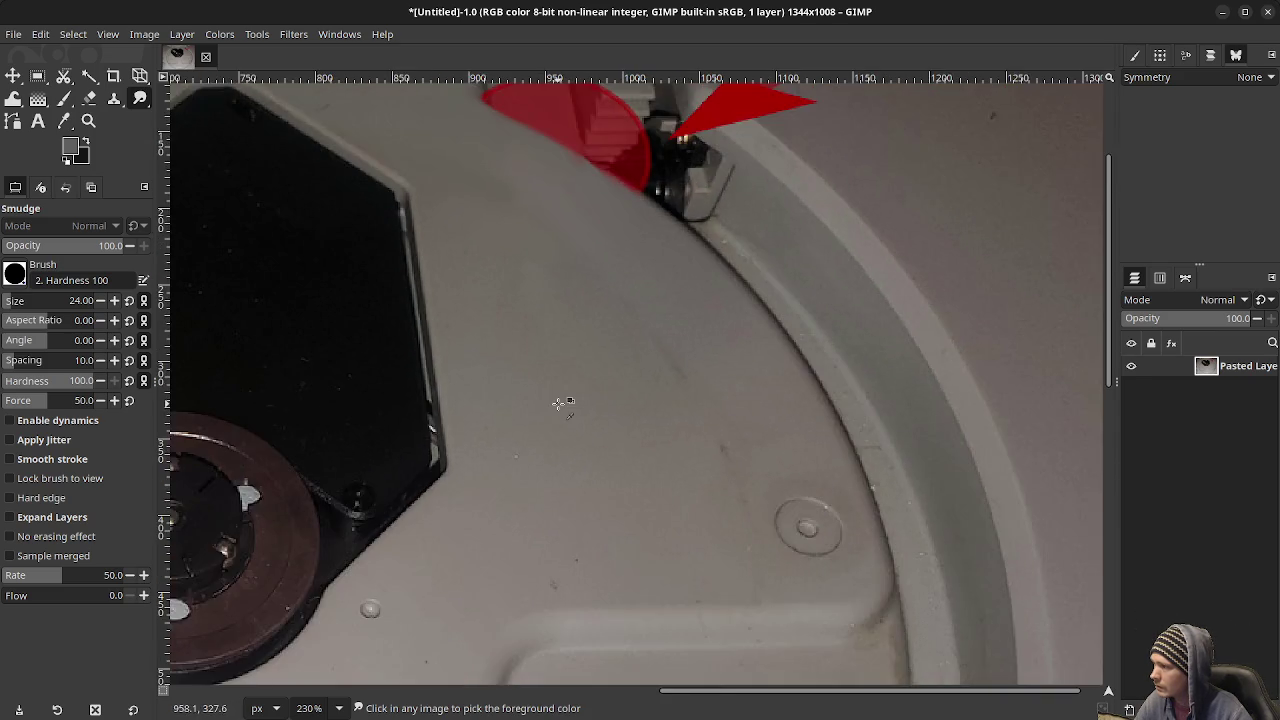
ctrl+scroll(560, 400, down, 2)
ctrl+scroll(513, 413, down, 2)
ctrl+scroll(513, 413, down, 2)
ctrl+scroll(480, 434, down, 1)
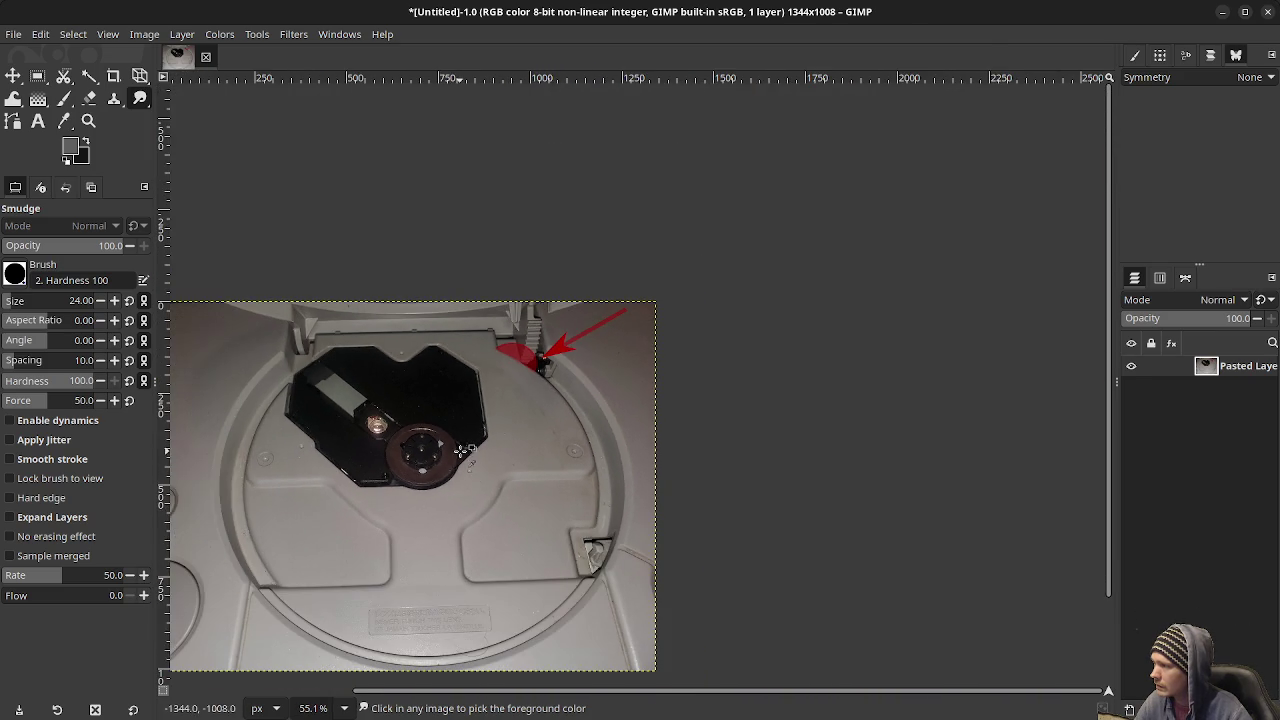
ctrl+scroll(540, 440, down, 1)
ctrl+scroll(583, 441, down, 1)
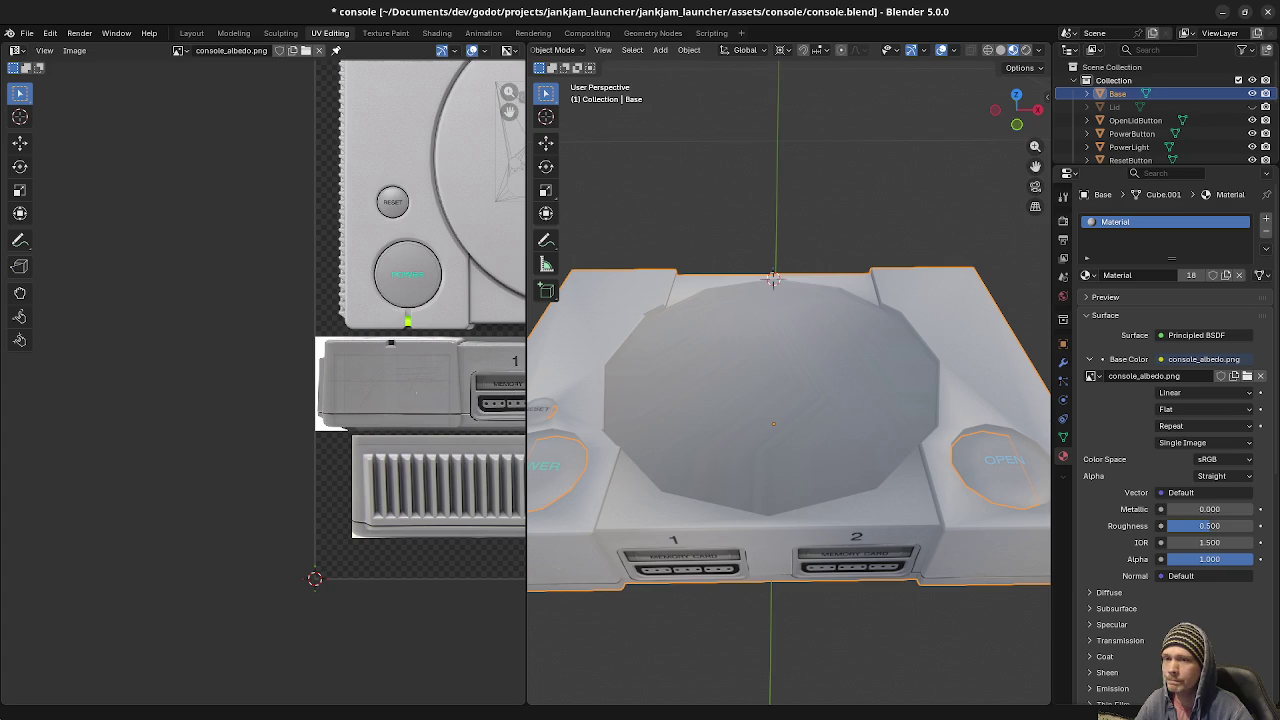
Separate the top oval CD-bay face from the base mesh into its own object, Base.001, and select it.
scroll(327, 336, down, 3)
middle_drag(480, 306, 327, 336)
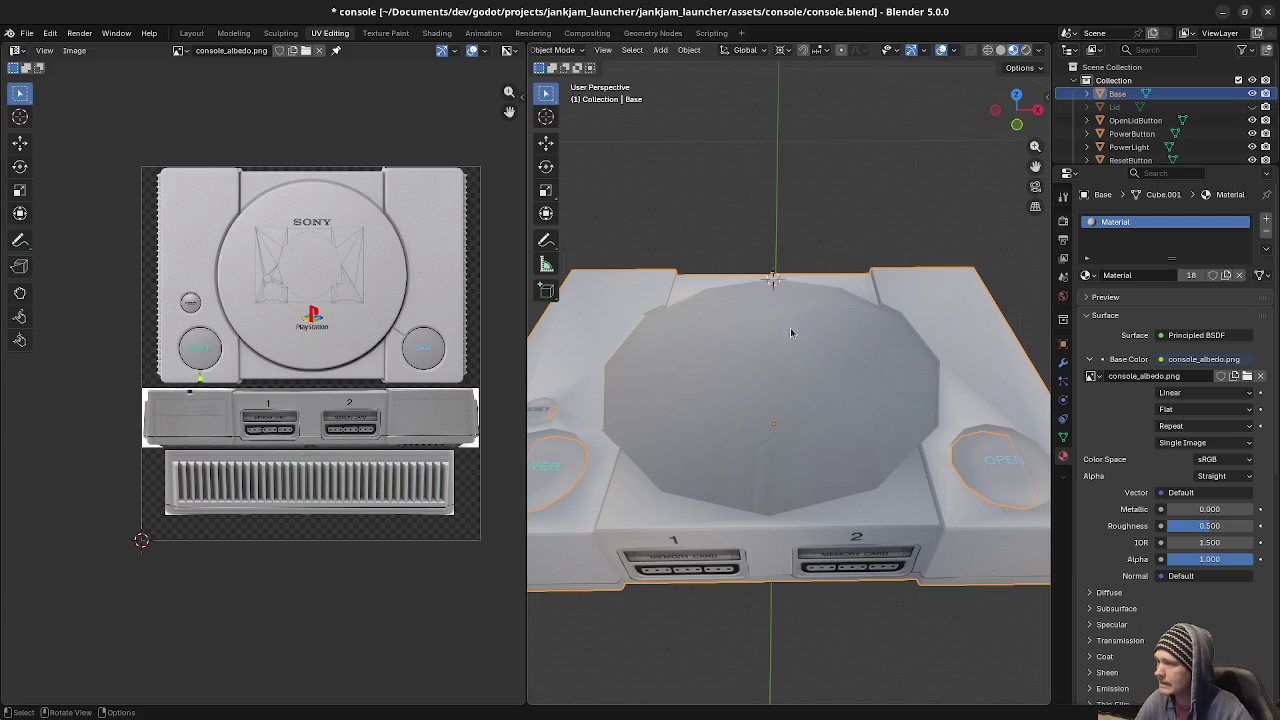
key(Tab)
click(803, 370)
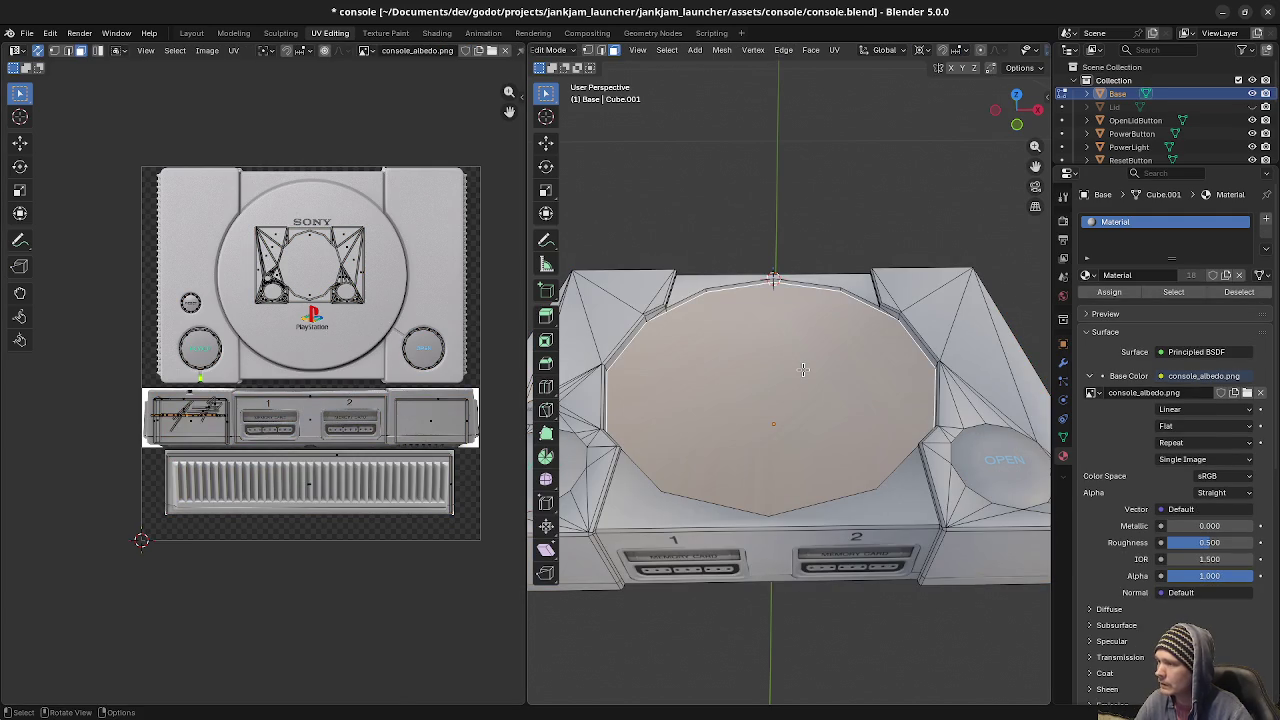
key(p)
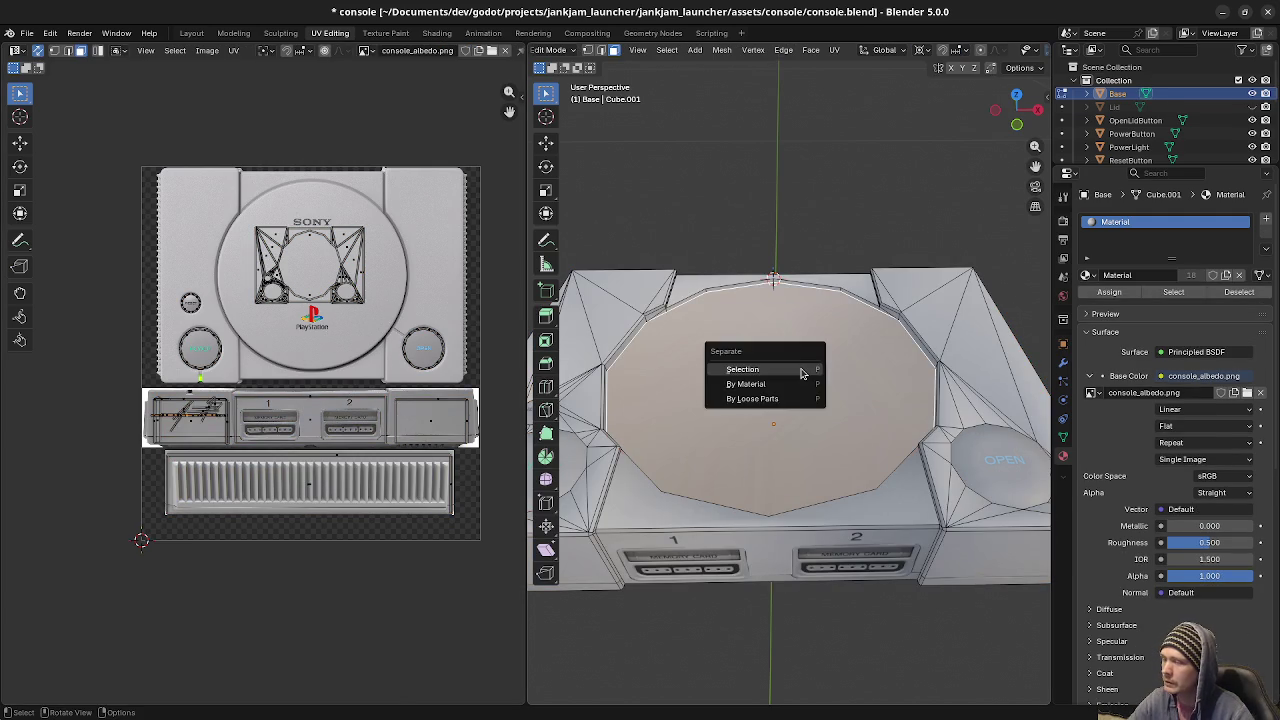
click(760, 371)
key(Tab)
click(922, 403)
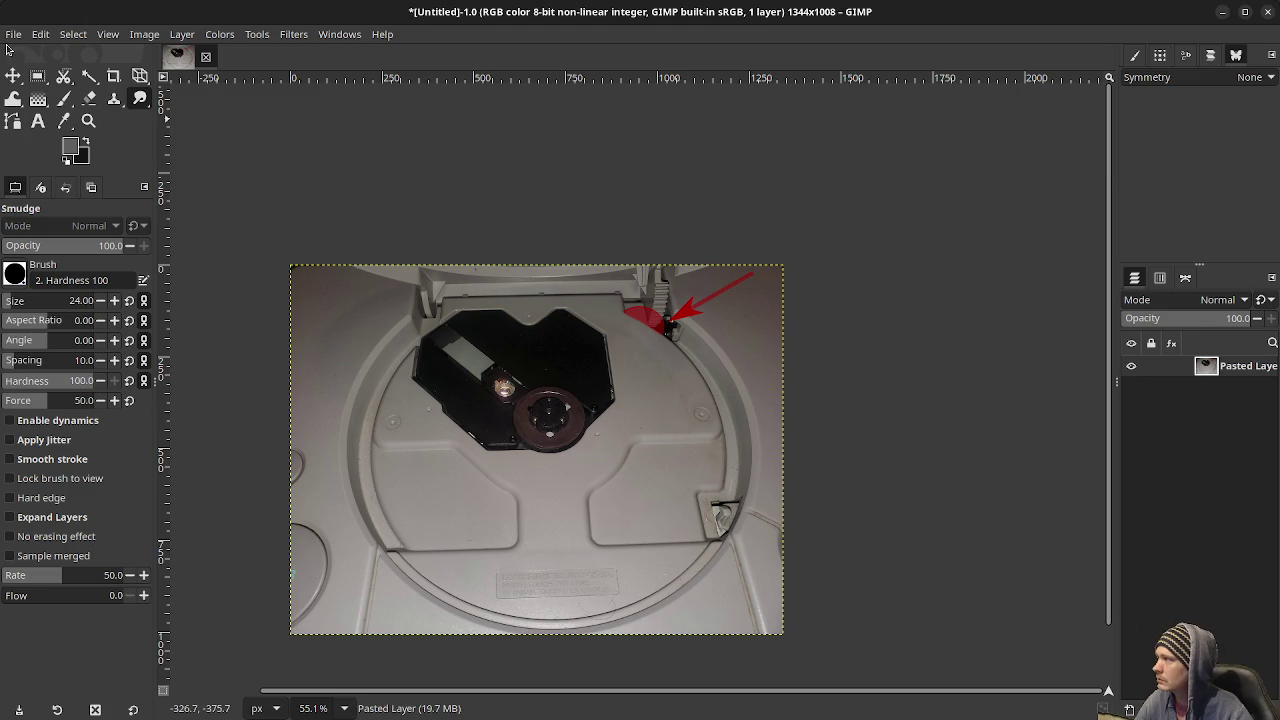
click(13, 36)
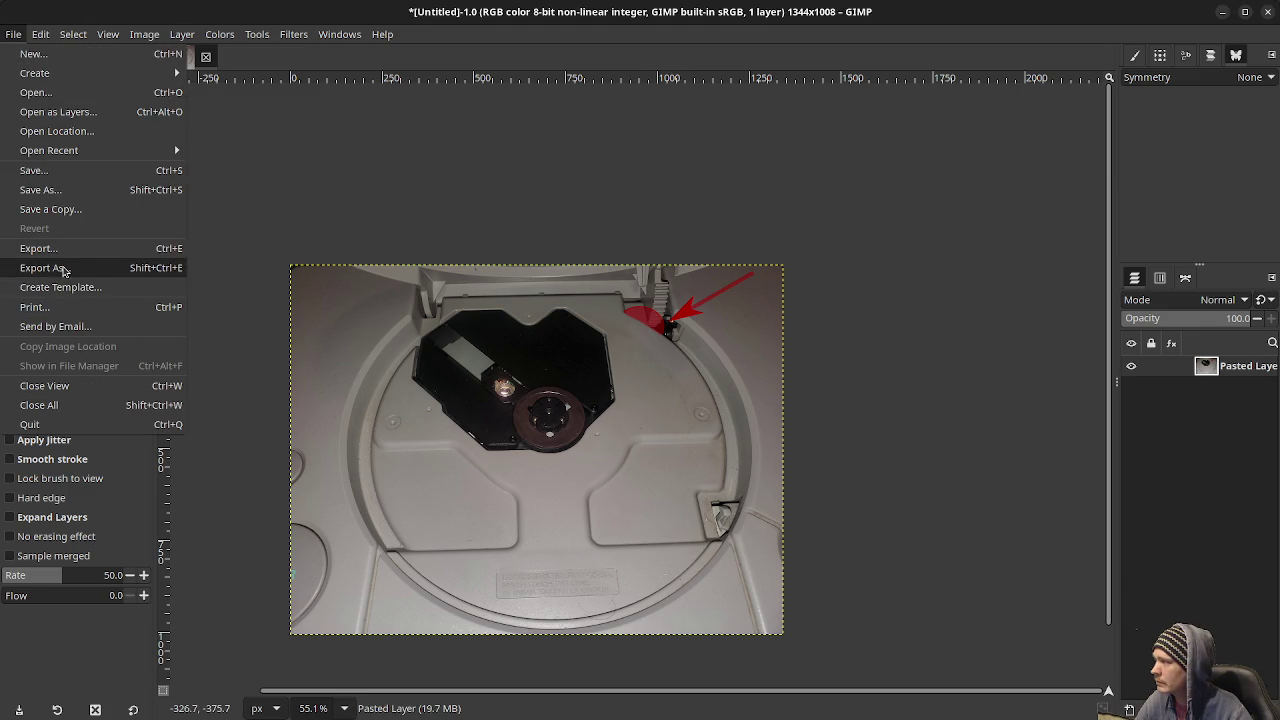
Start an export and browse to dev/godot/projects/jankjam_launcher/jankjam_launcher/assets/console.
click(58, 267)
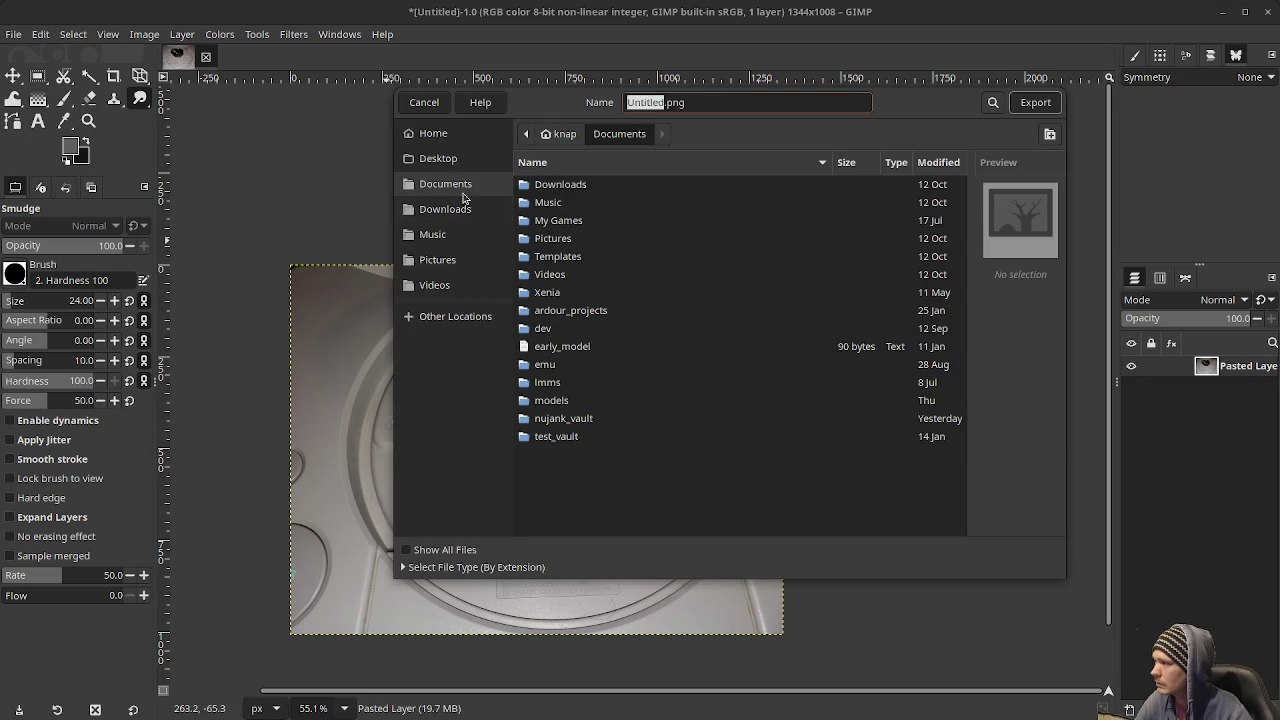
click(445, 209)
click(445, 184)
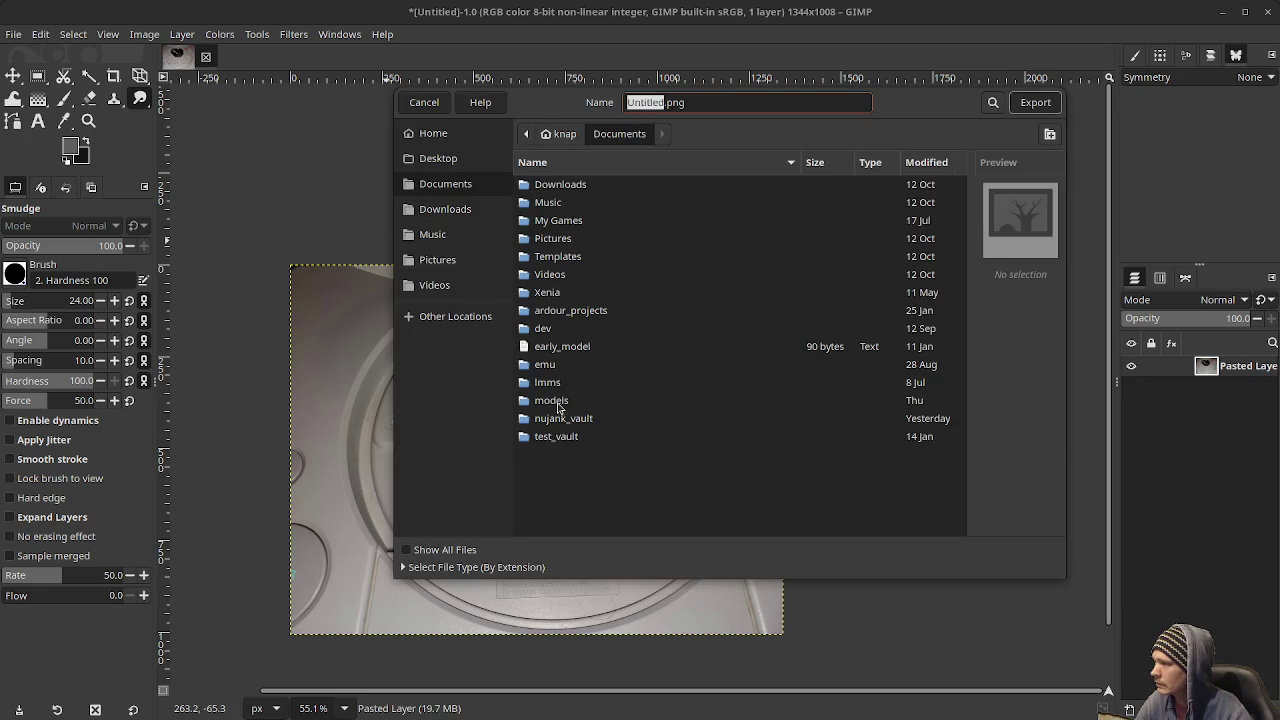
double_click(550, 330)
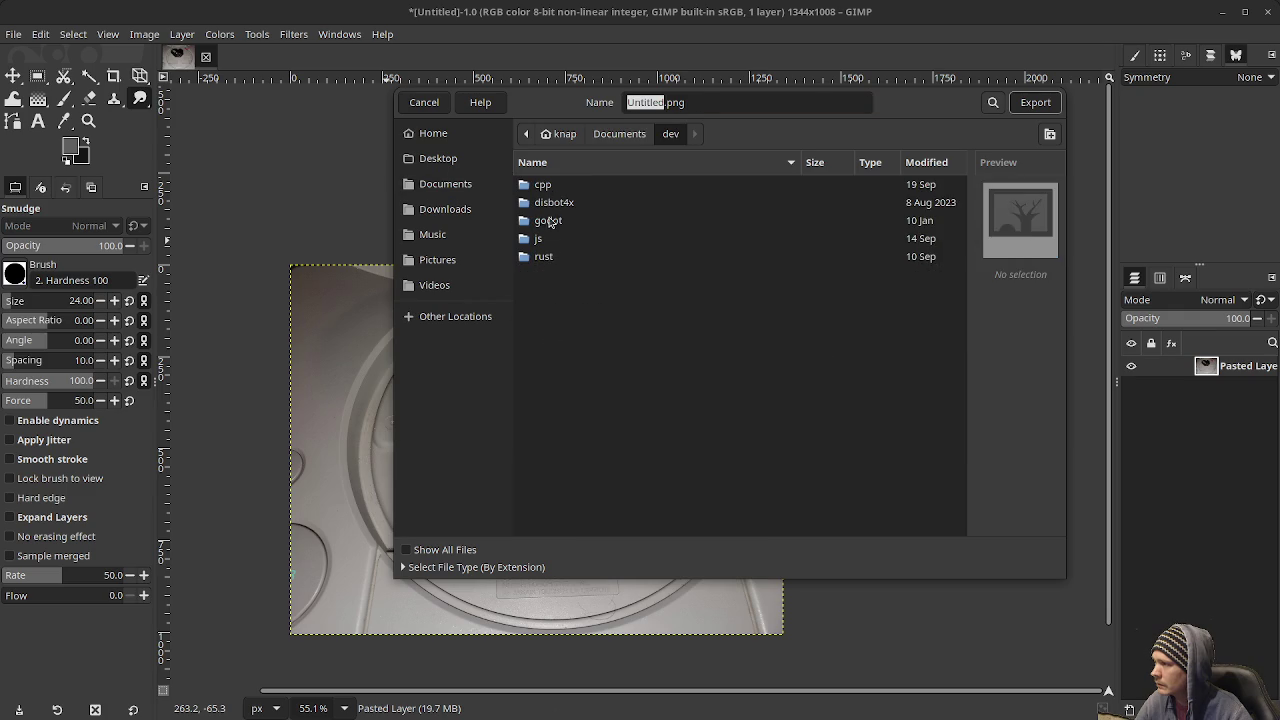
double_click(548, 220)
double_click(553, 185)
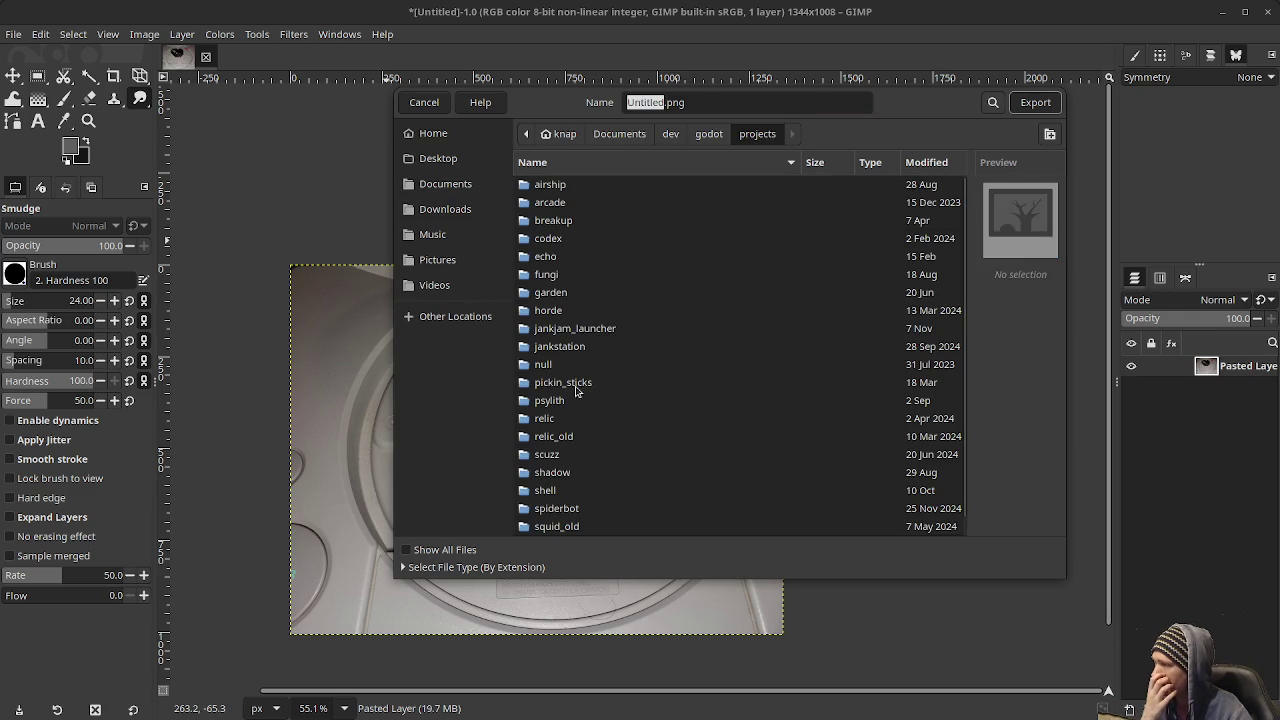
double_click(567, 333)
double_click(569, 203)
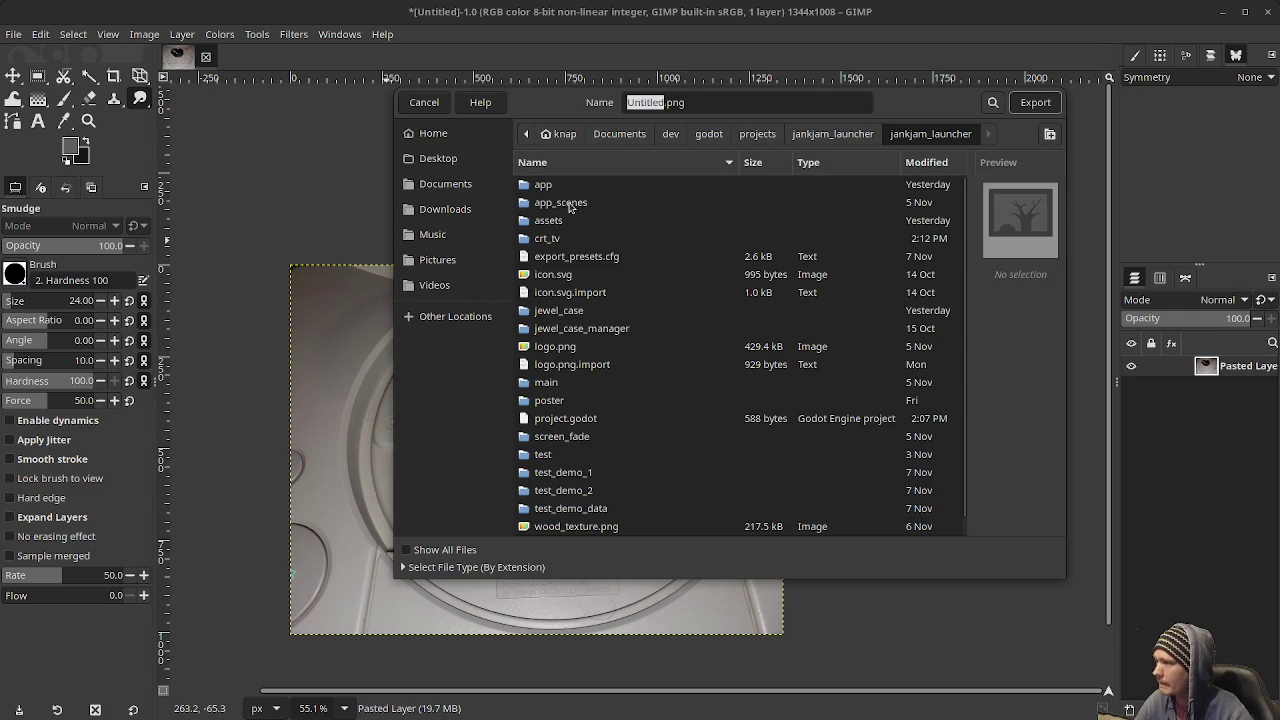
double_click(557, 221)
double_click(555, 366)
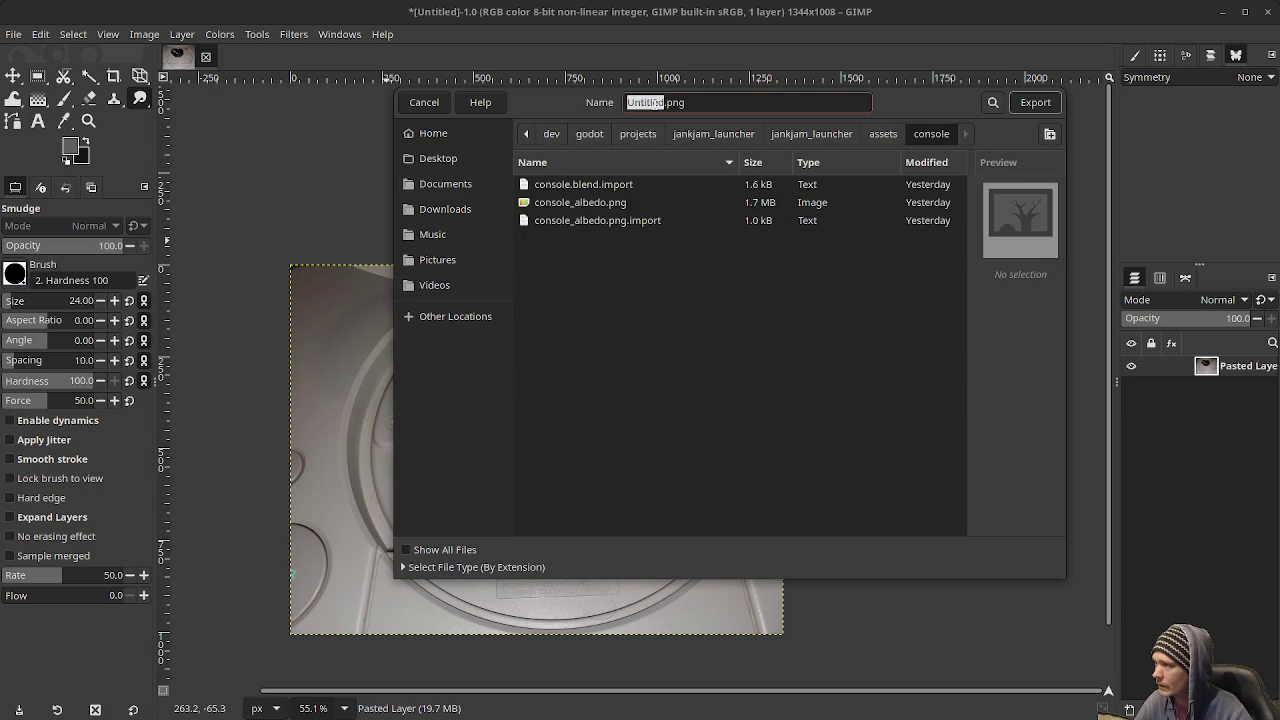
Export the cleaned lid photo there as cd_bay_albedo.png with the default PNG settings.
text(cd_bay_albedo)
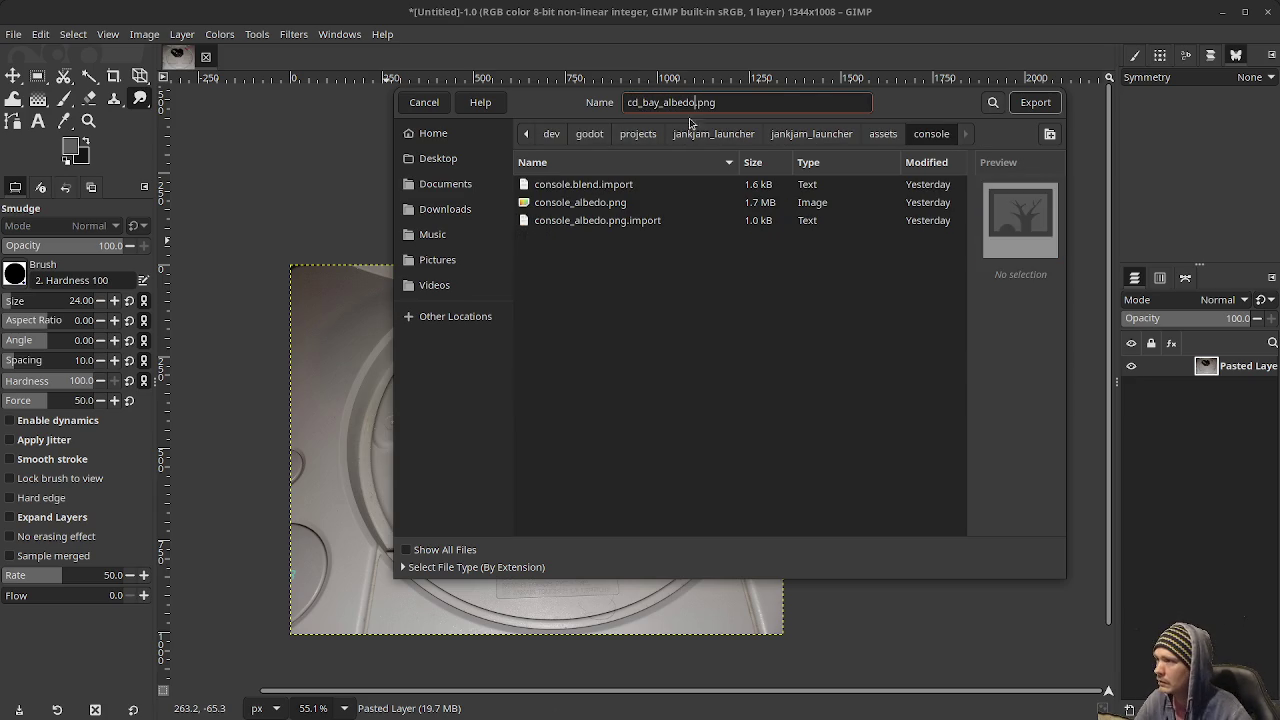
click(1035, 102)
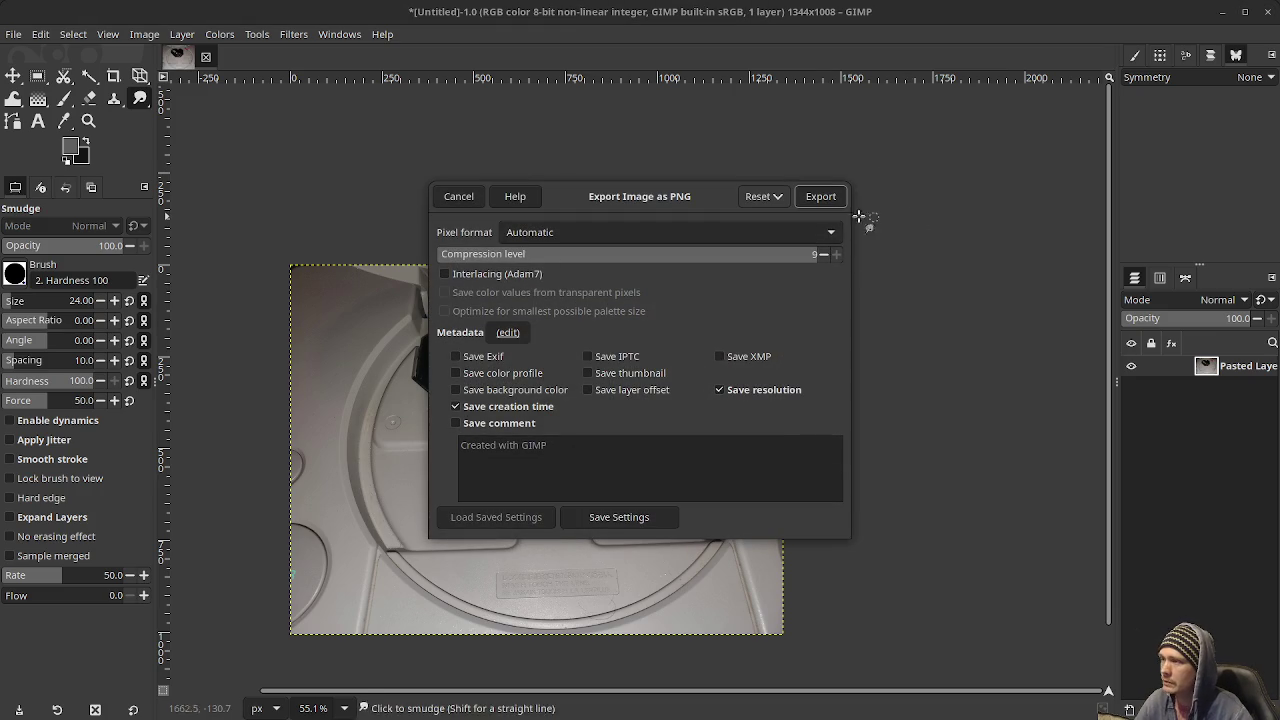
click(821, 196)
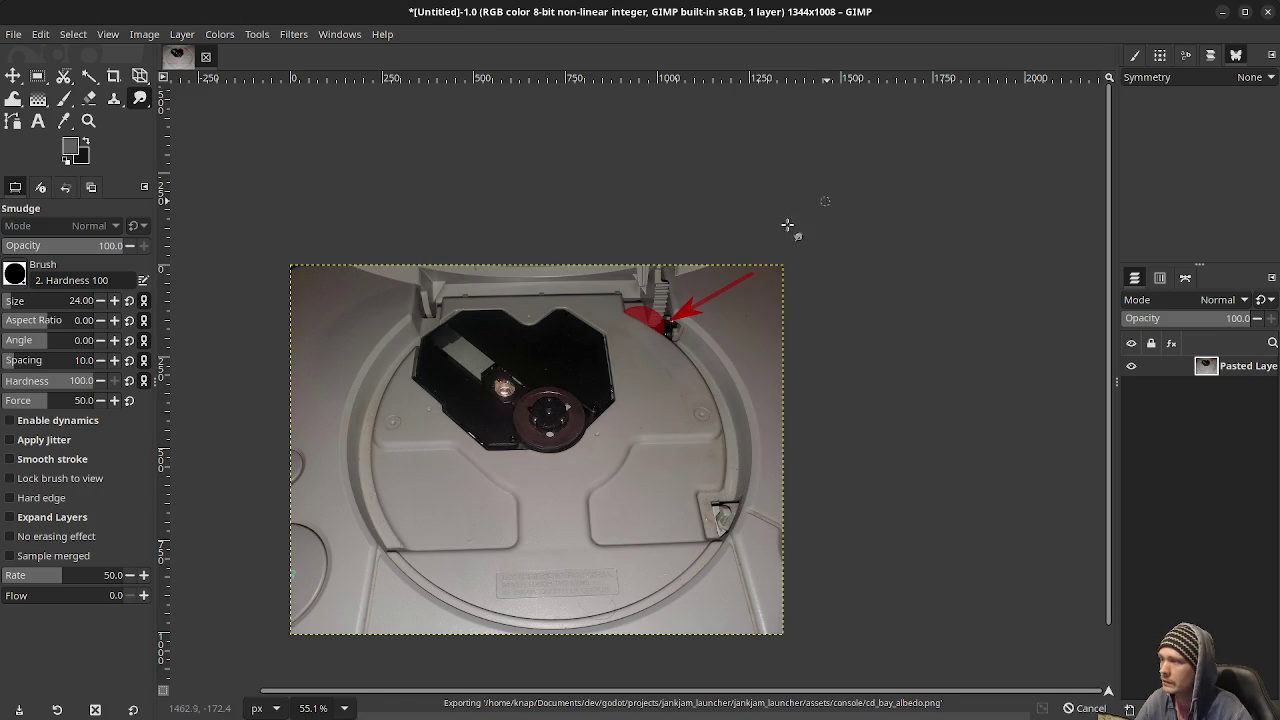
click(1222, 12)
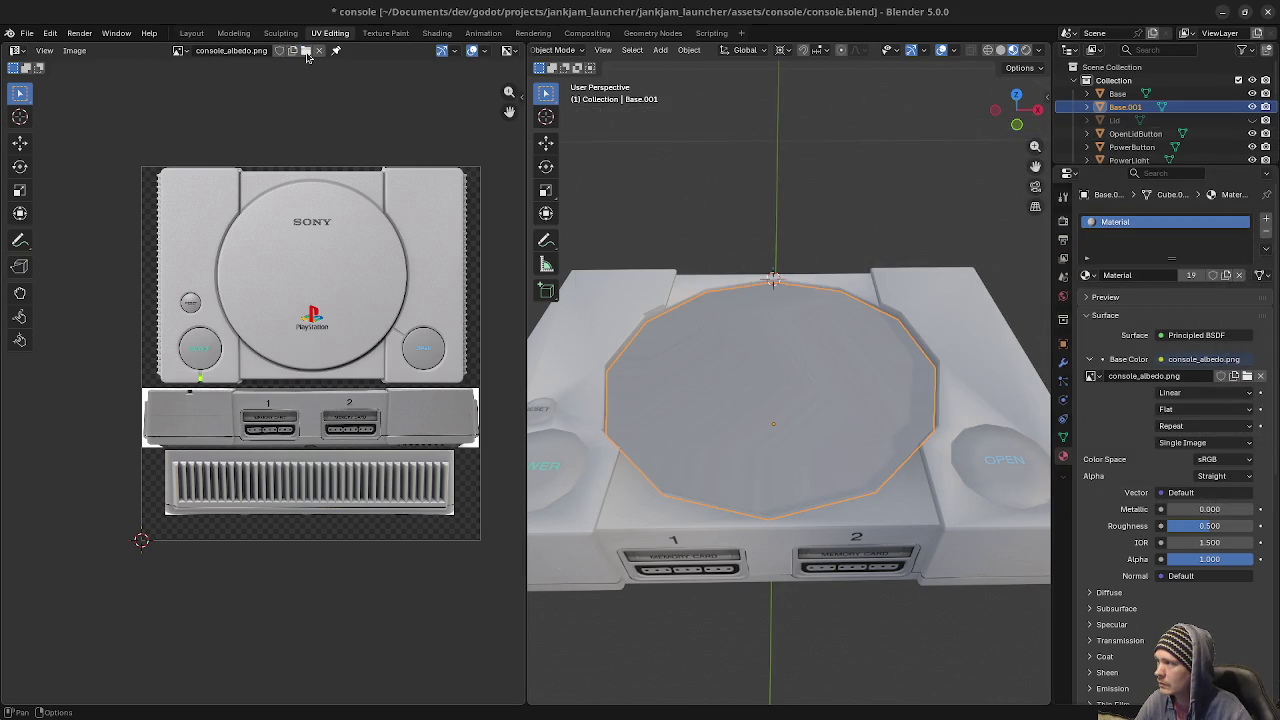
Load cd_bay_albedo.png into the UV image editor and give Base.001 a new slot with Material.001.
click(306, 51)
click(284, 238)
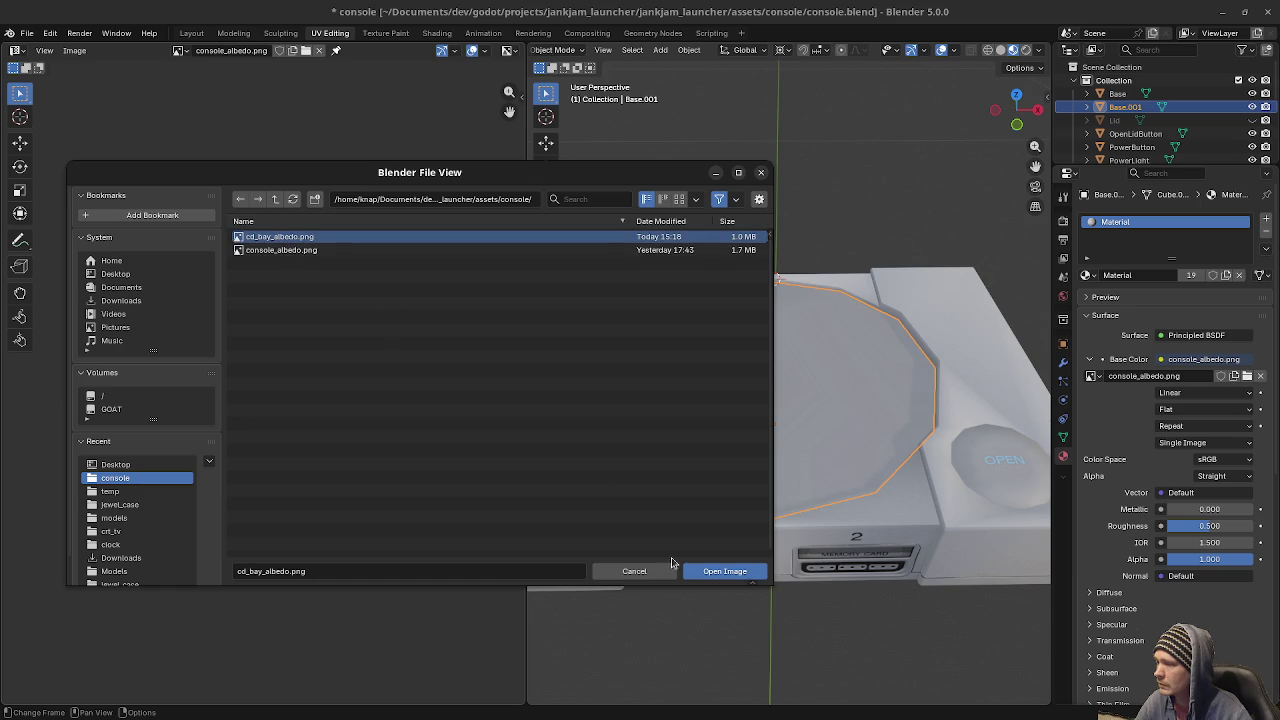
click(712, 571)
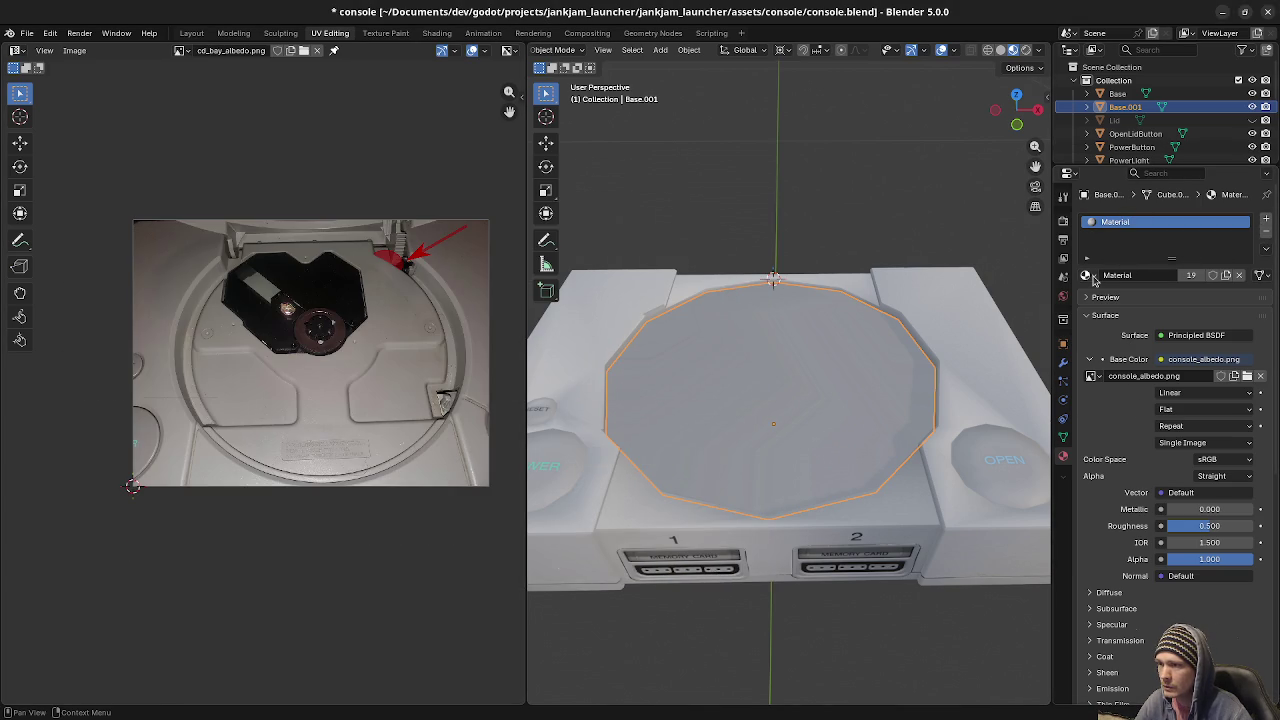
click(1266, 218)
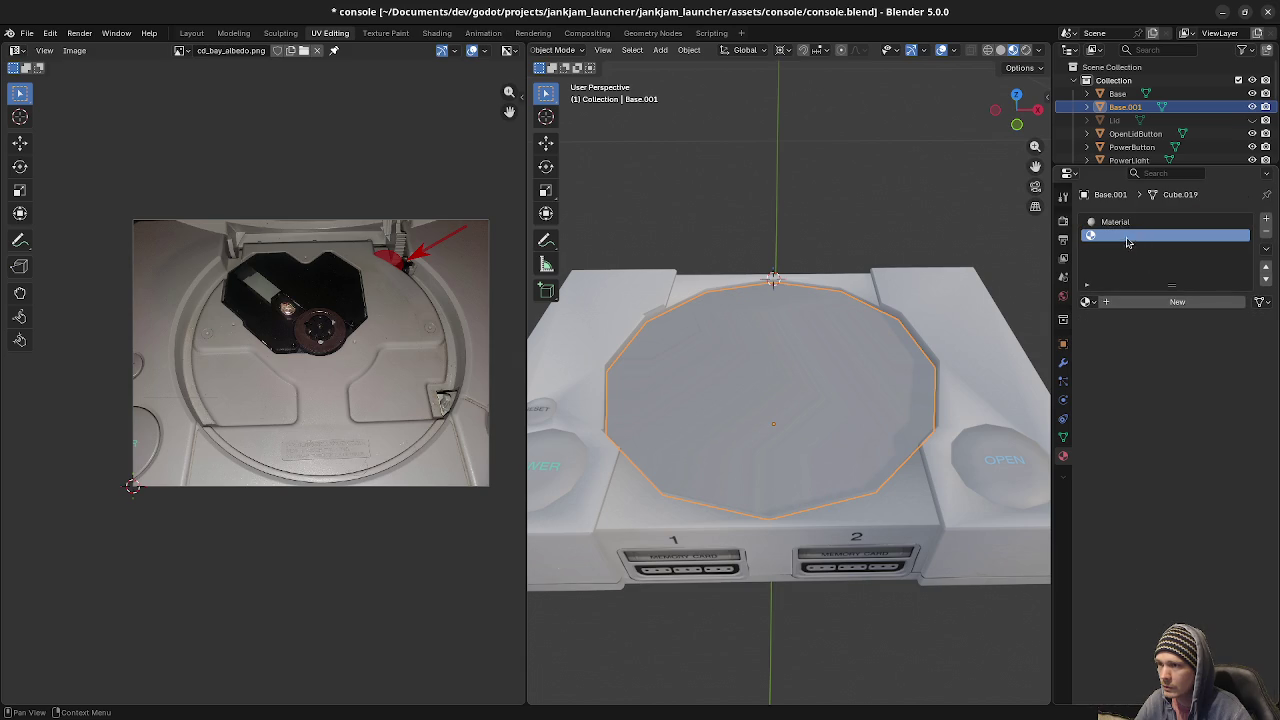
click(1114, 302)
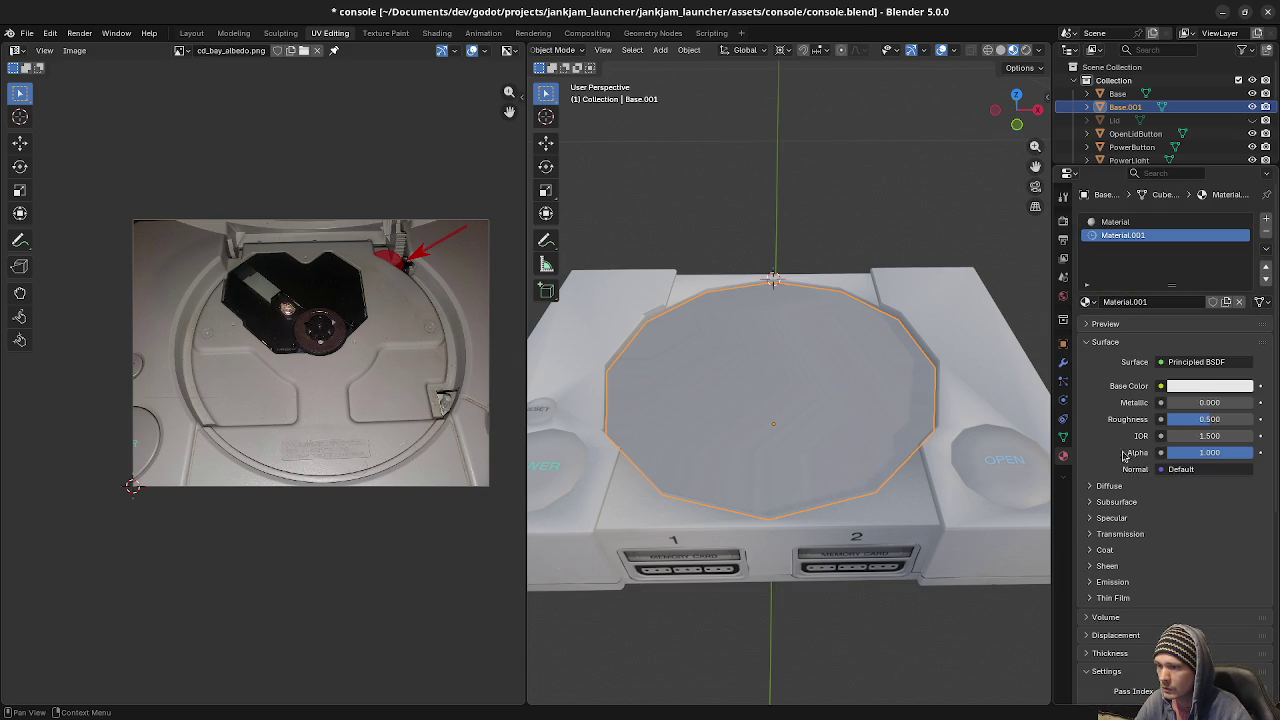